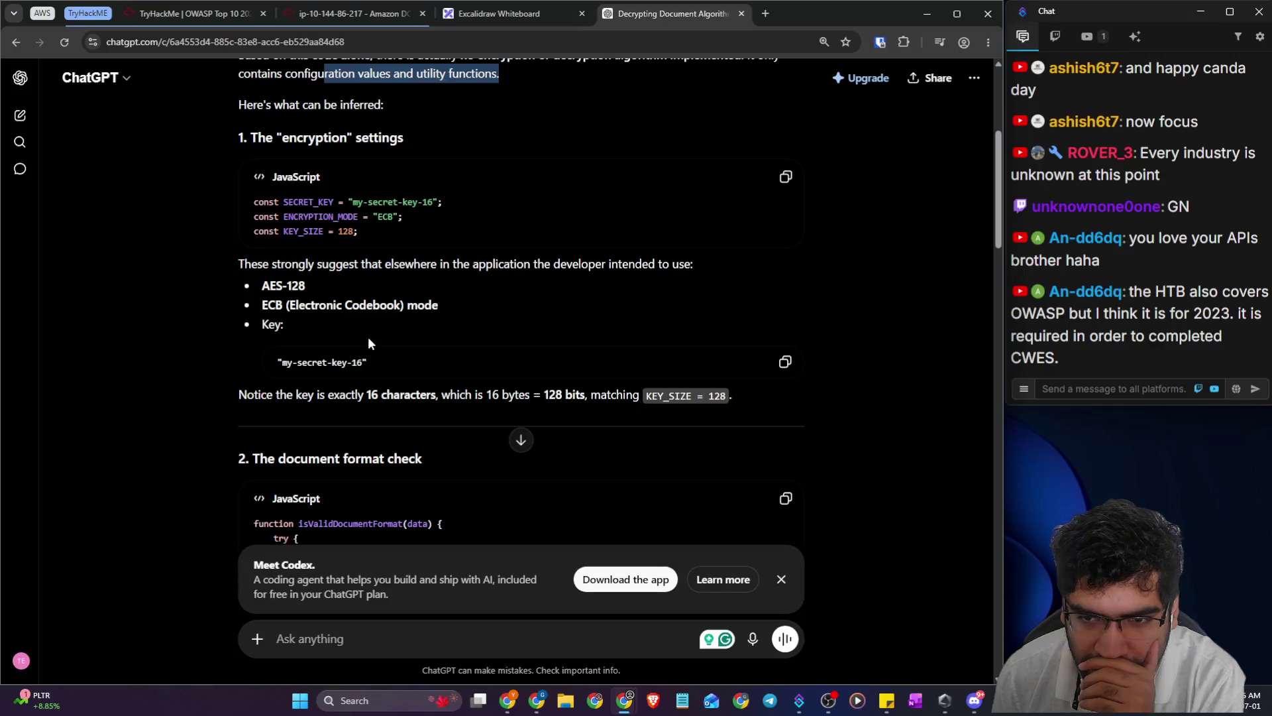
- Scroll through the rest of ChatGPT's encryption-settings analysis, then view the Excalidraw API_KEY diagram
scroll(369, 339, "down", 1)
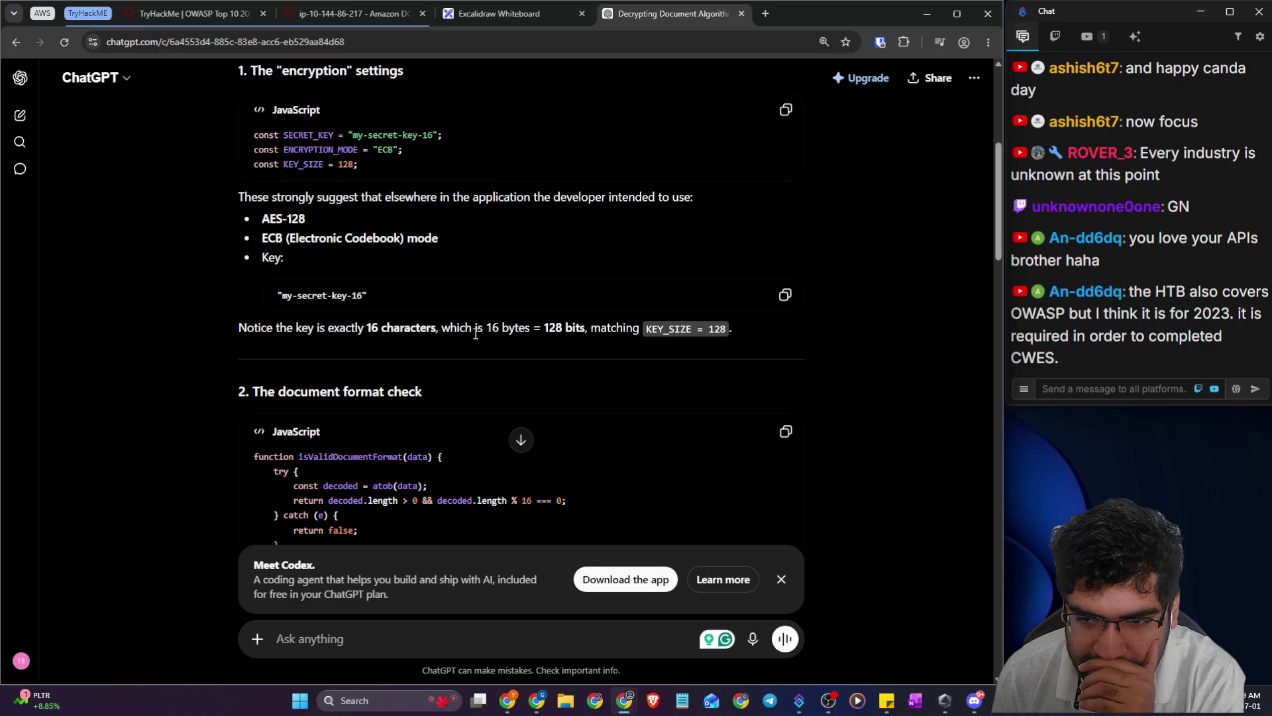
scroll(400, 340, "down", 1)
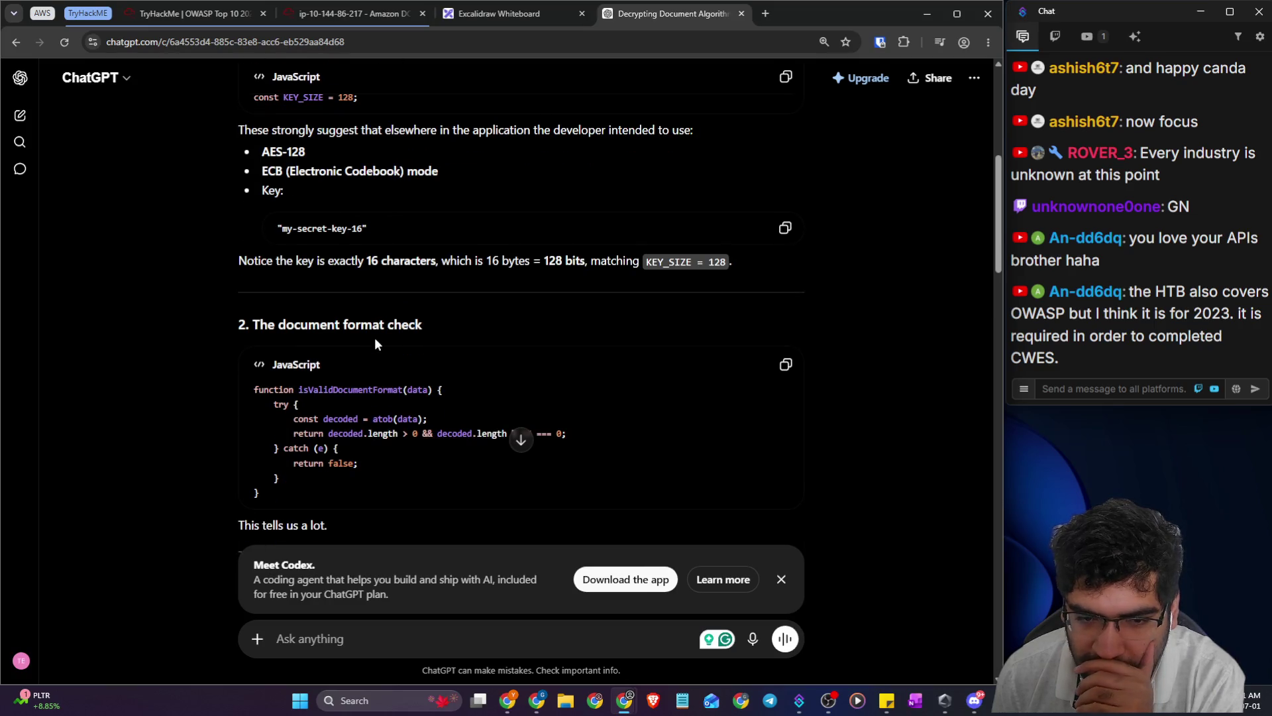
scroll(406, 326, "down", 4)
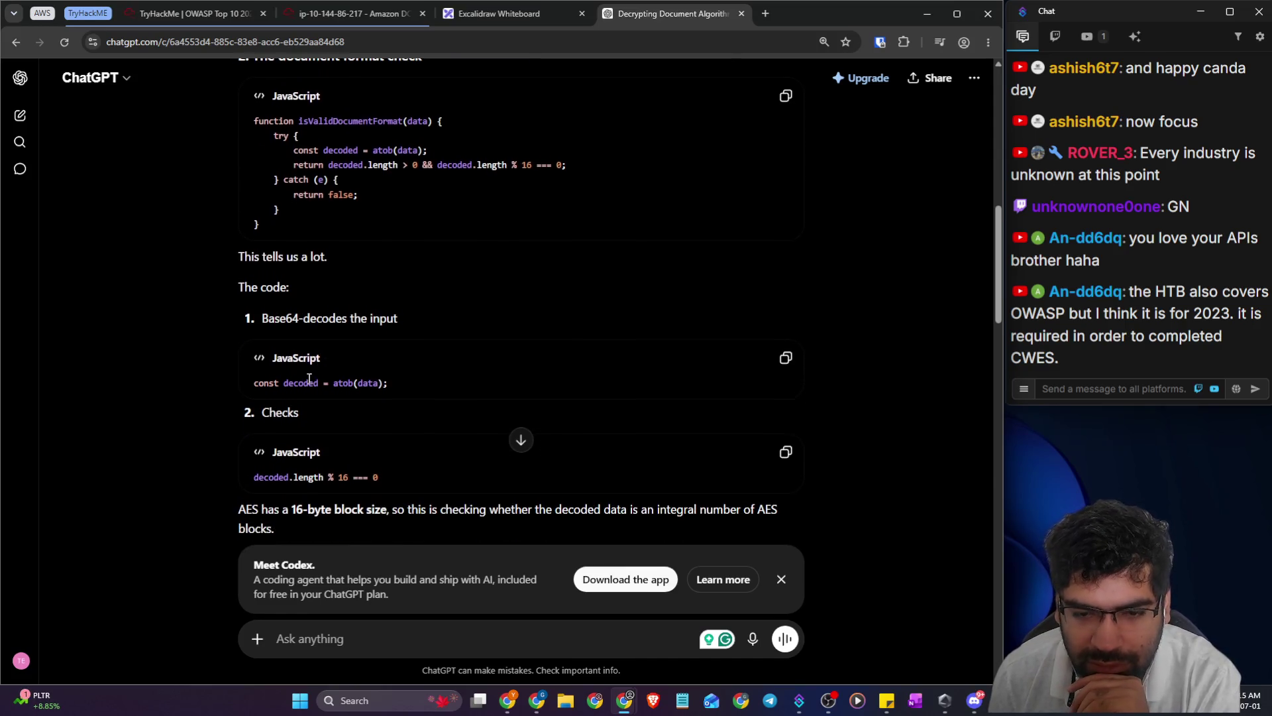
scroll(310, 381, "down", 1)
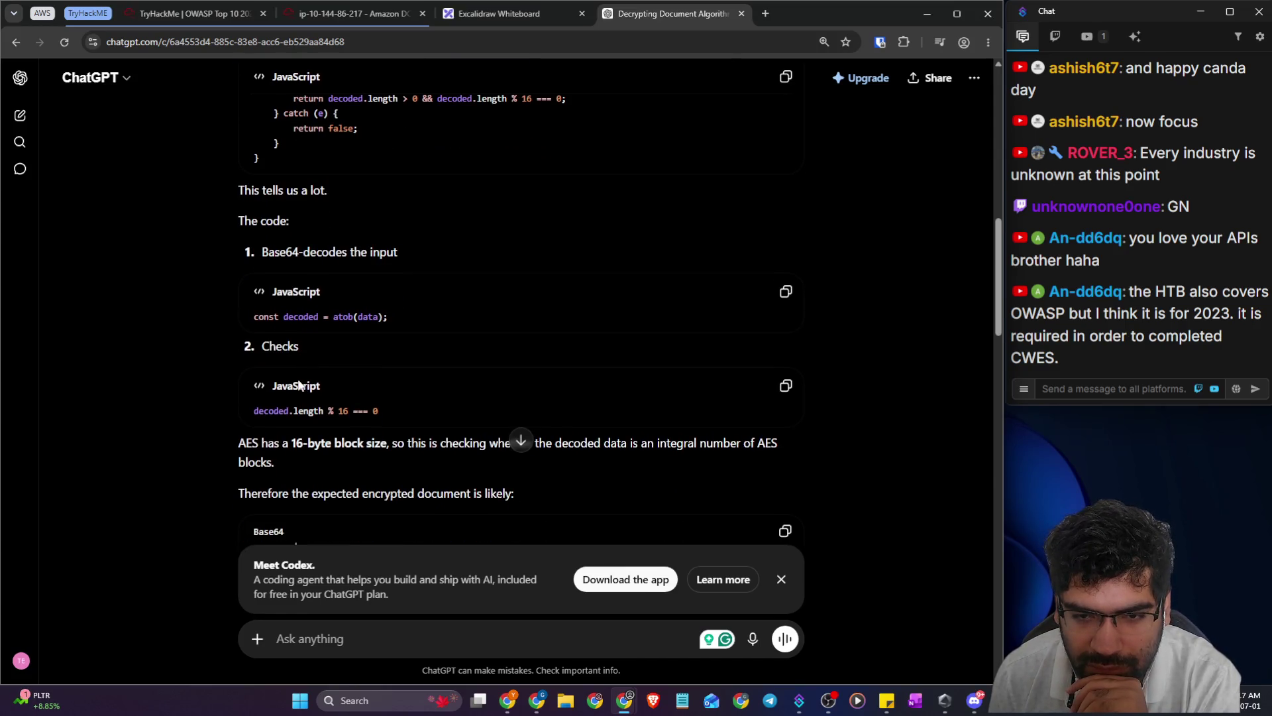
left_click(492, 18)
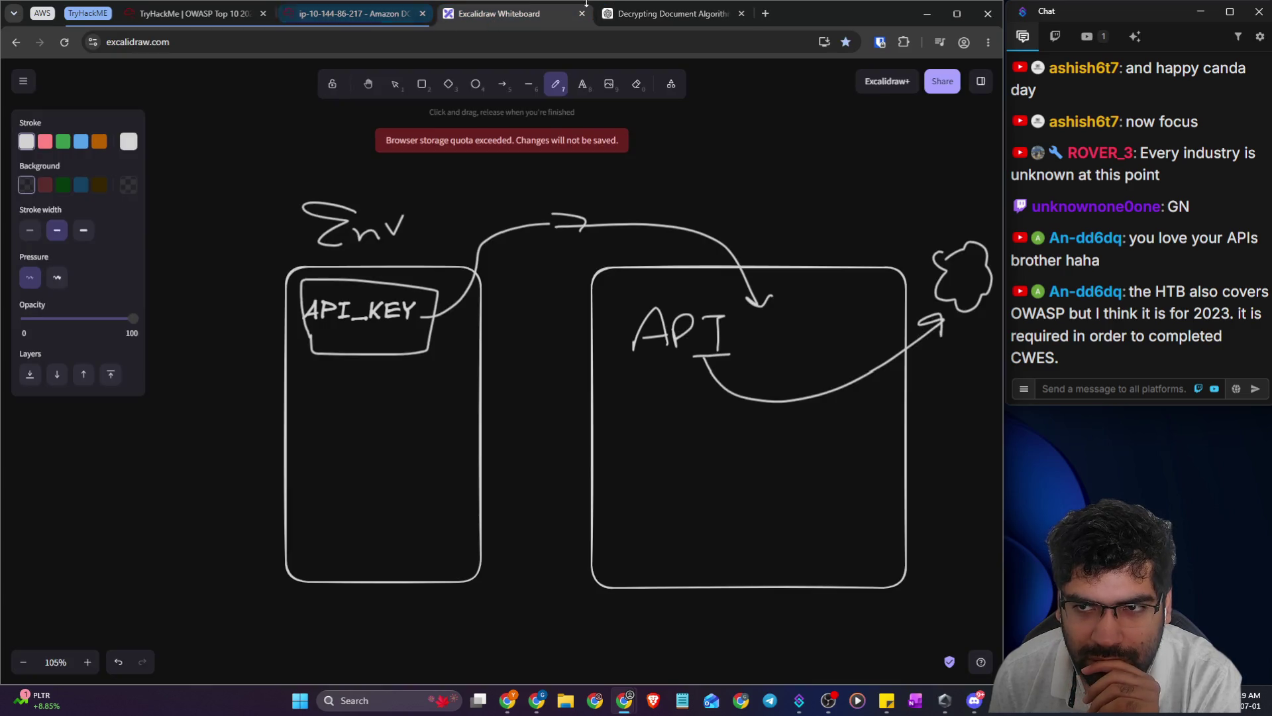
- On the AttackBox's CyberChef AES Decrypt page, search the operations list for 'base'
left_click(623, 14)
left_click(324, 14)
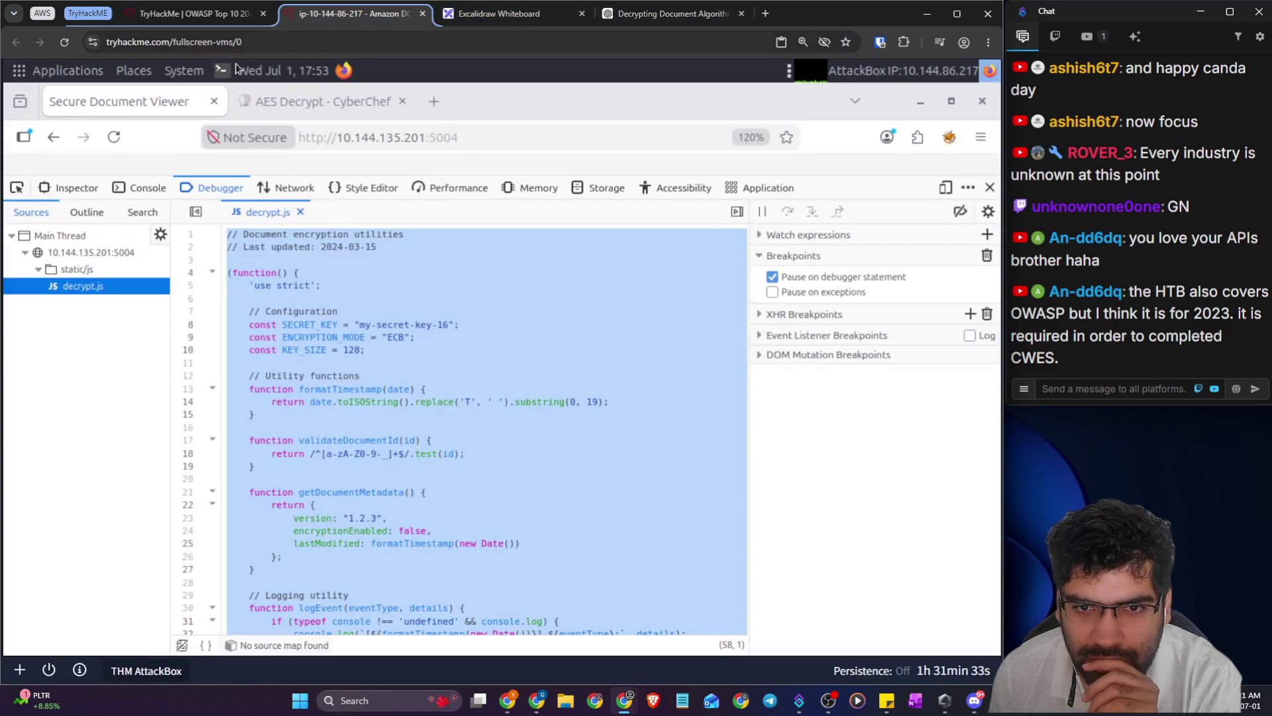
left_click(280, 114)
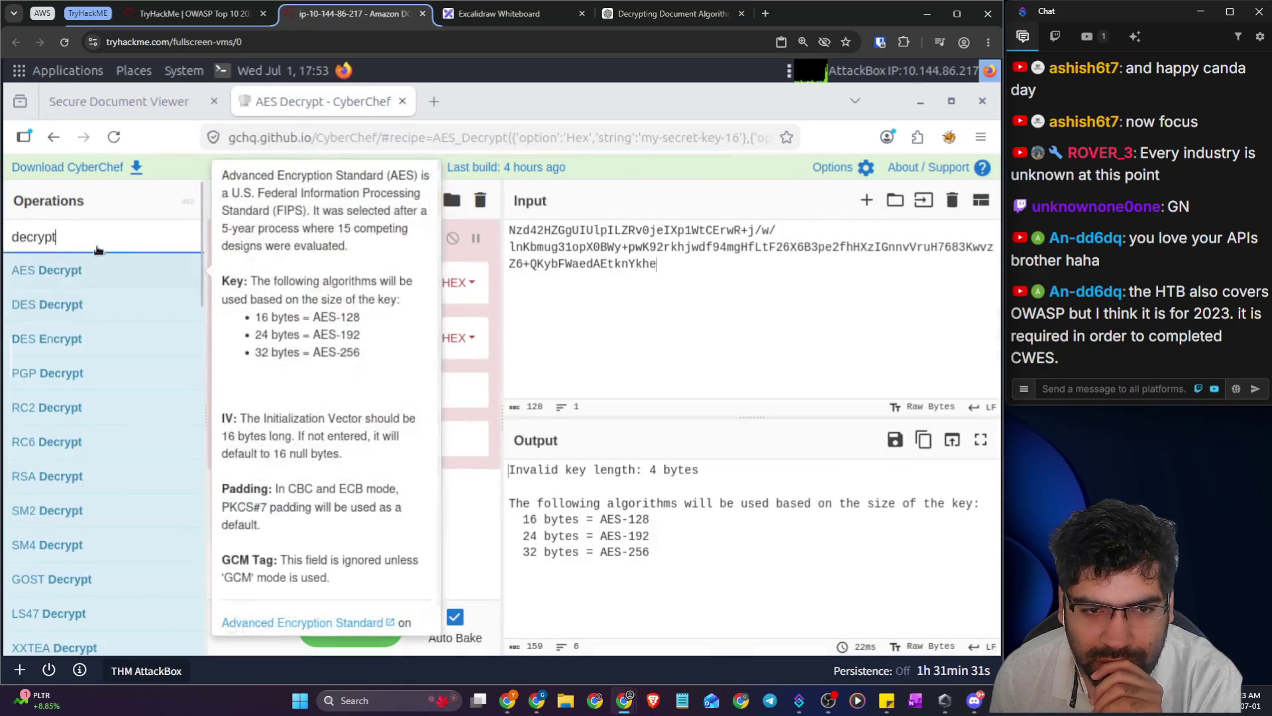
double_click(39, 237)
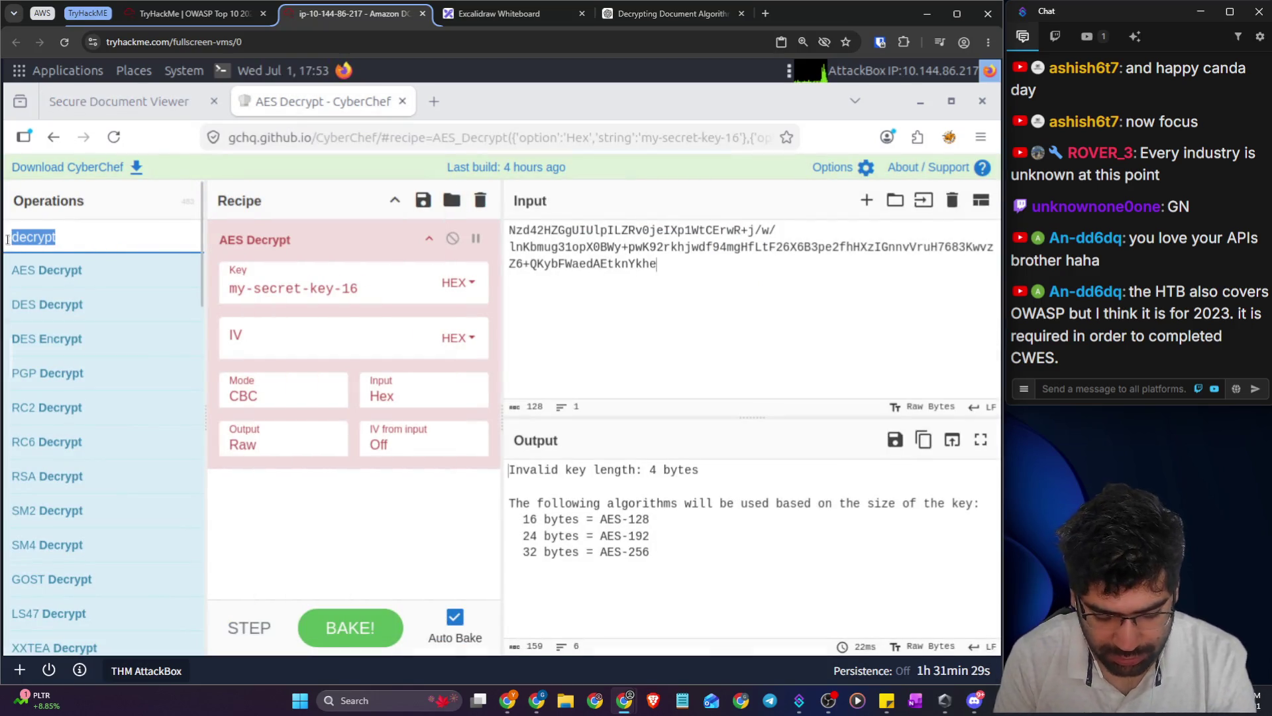
type("base")
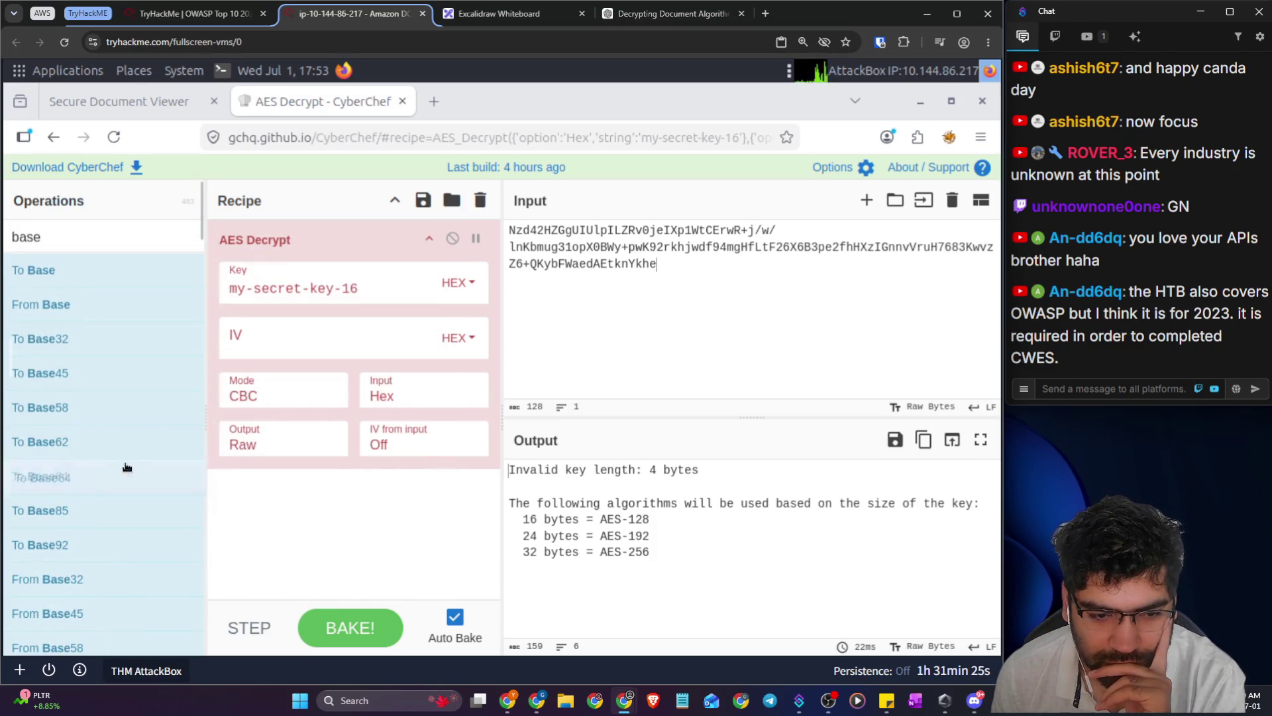
scroll(112, 597, "down", 1)
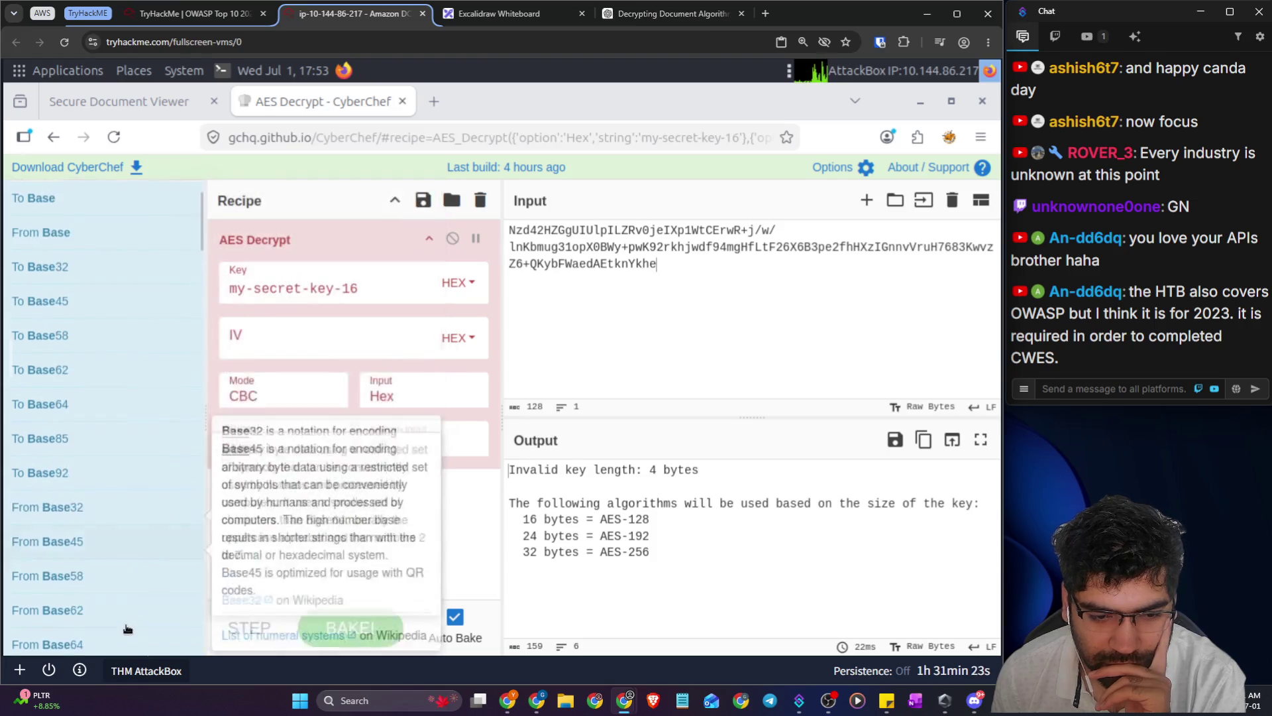
- Put From Base64 above AES Decrypt, test-toggle AES Decrypt, and leave From Base64 disabled
mouse_move(99, 635)
left_mouse_down()
mouse_move(298, 250)
mouse_move(397, 272)
left_mouse_up()
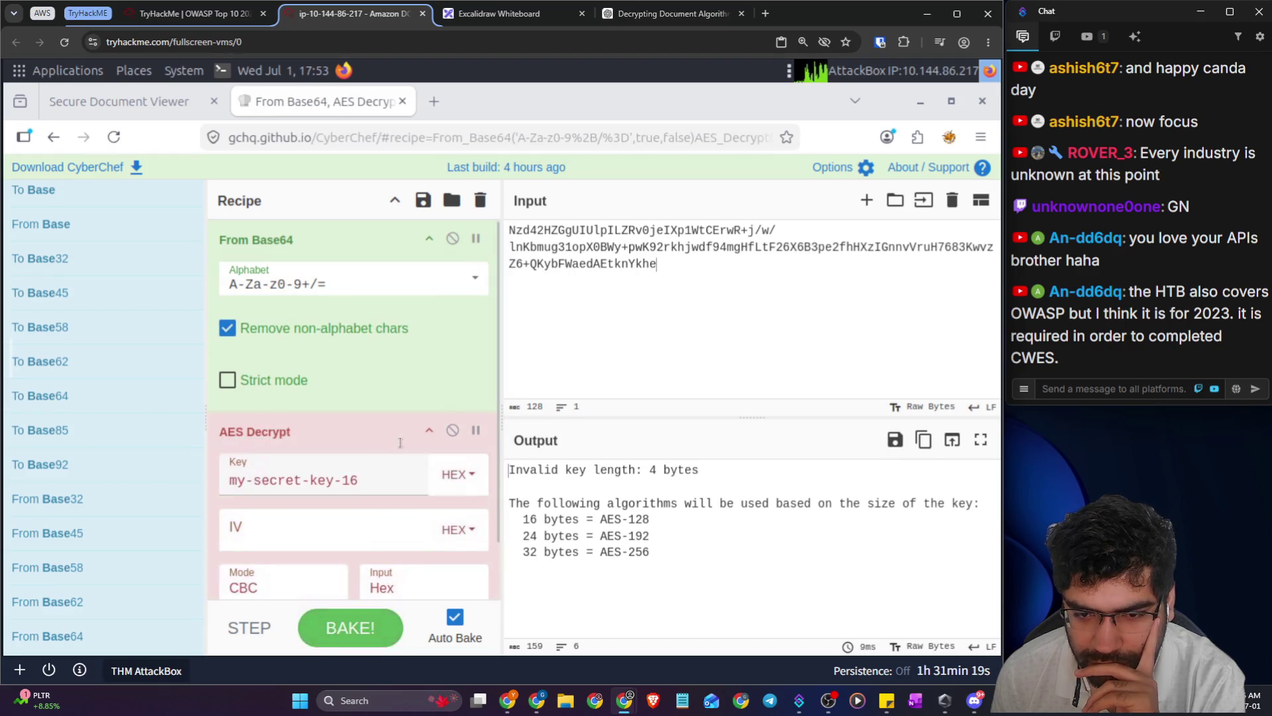
left_click(453, 430)
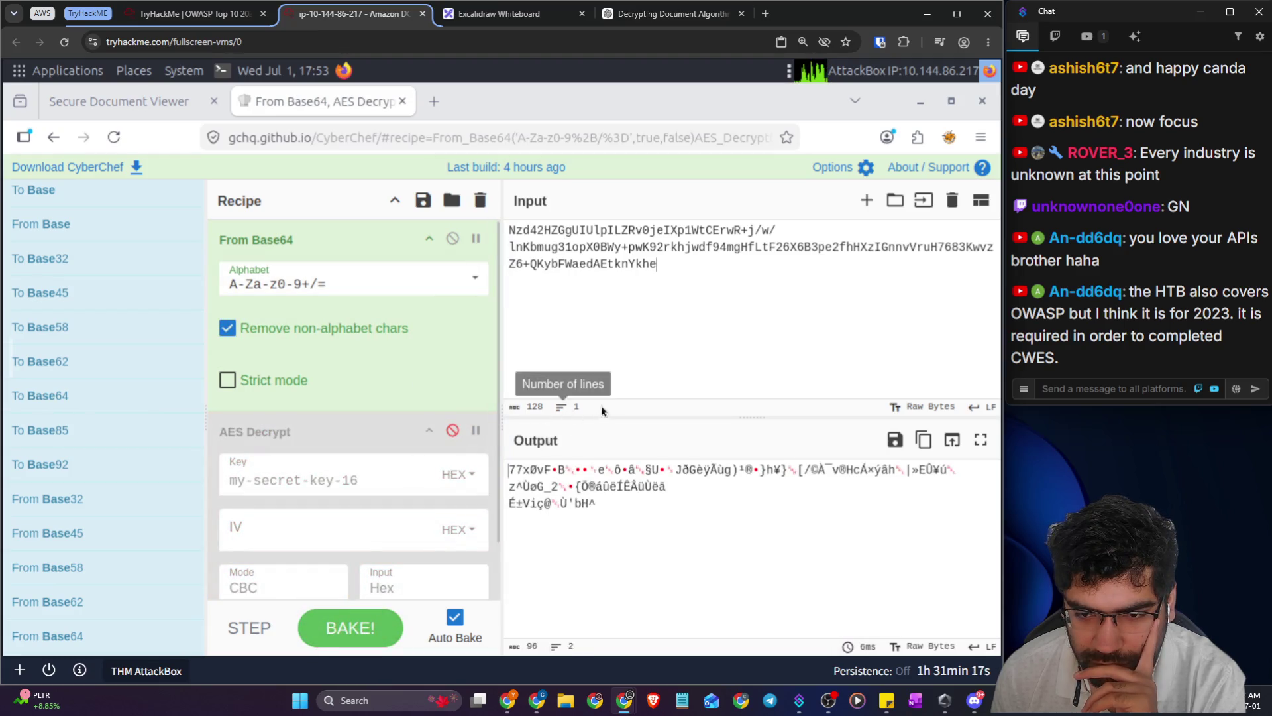
left_click(454, 431)
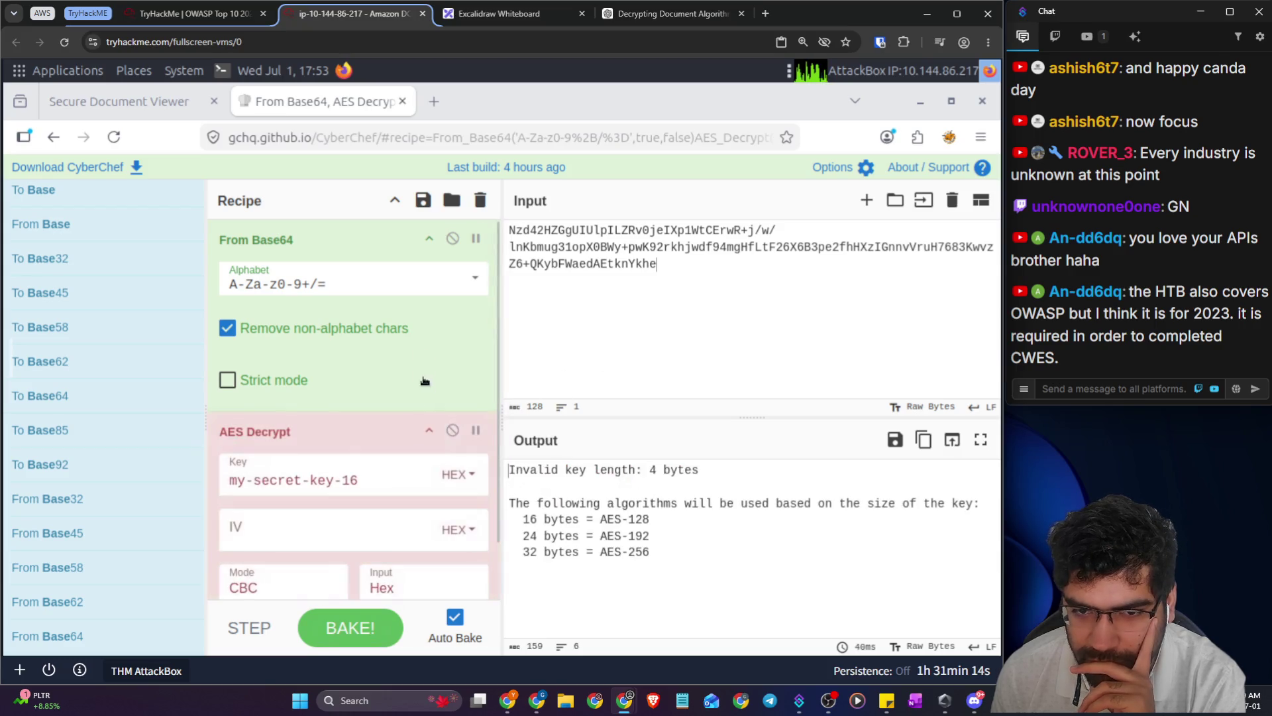
left_click(453, 239)
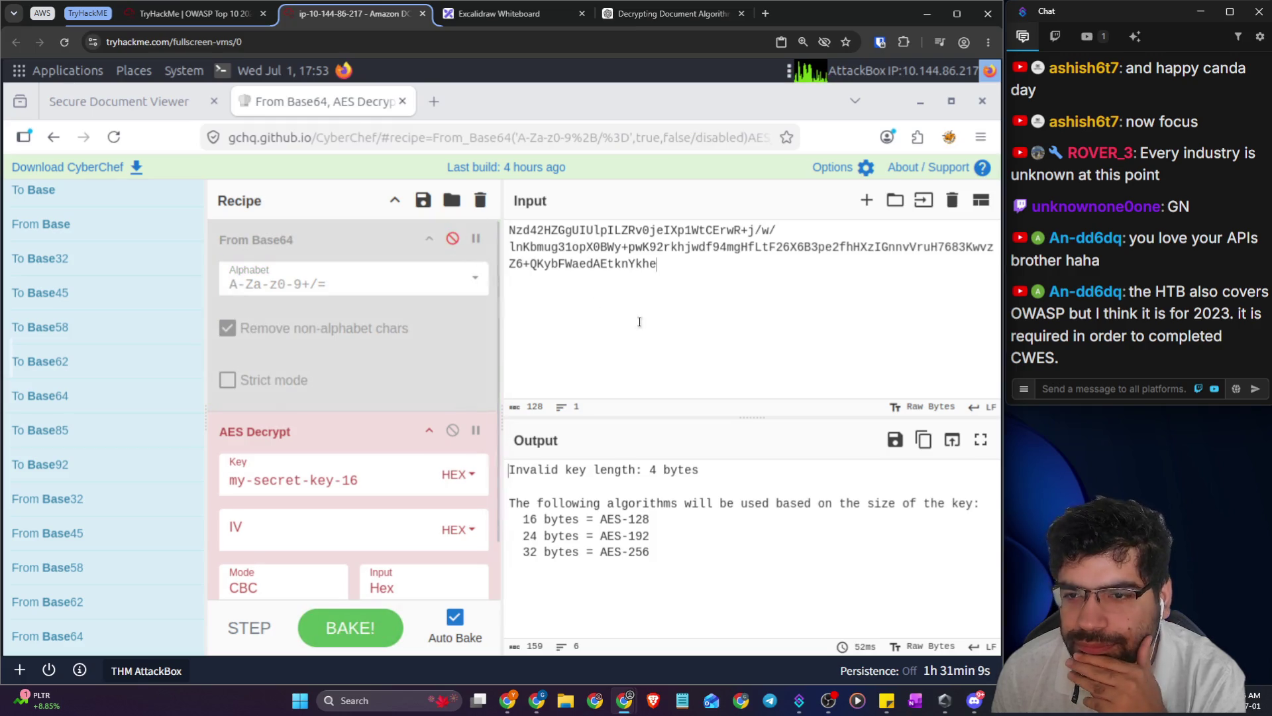
left_click(519, 14)
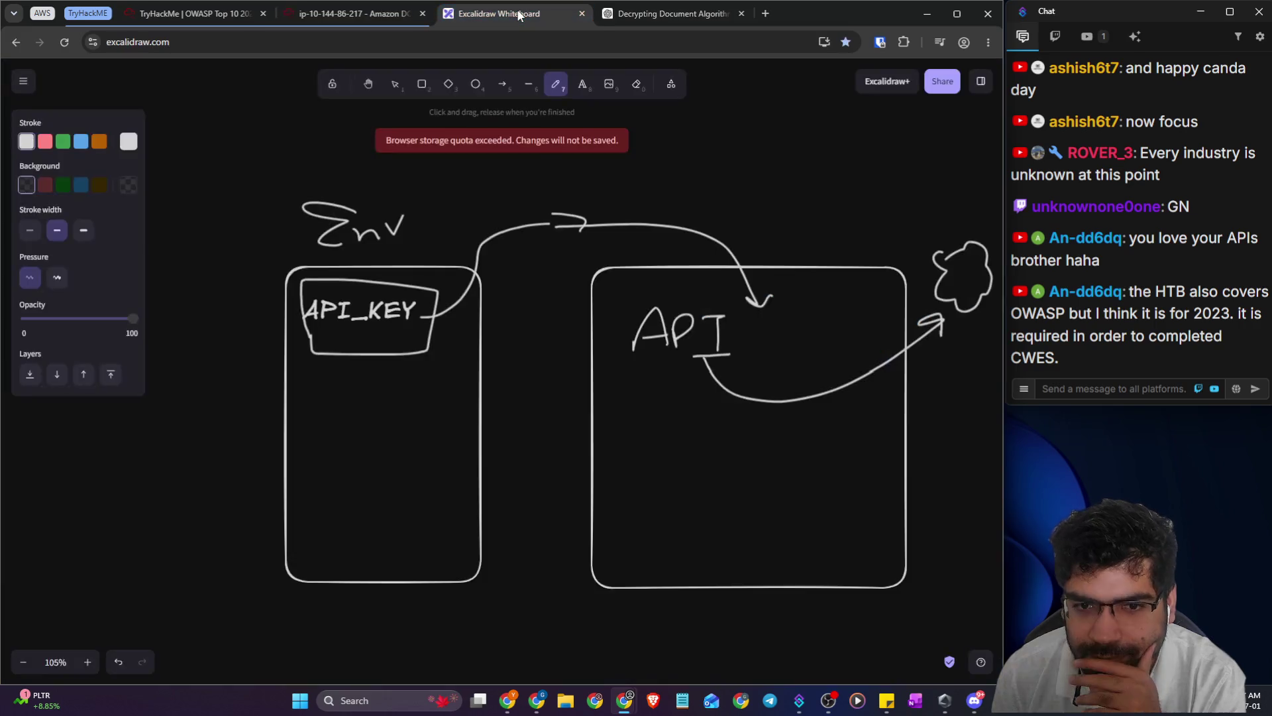
- Read ChatGPT's notes on the 16-byte block size and Base64-to-raw-ciphertext conversion
left_click(621, 14)
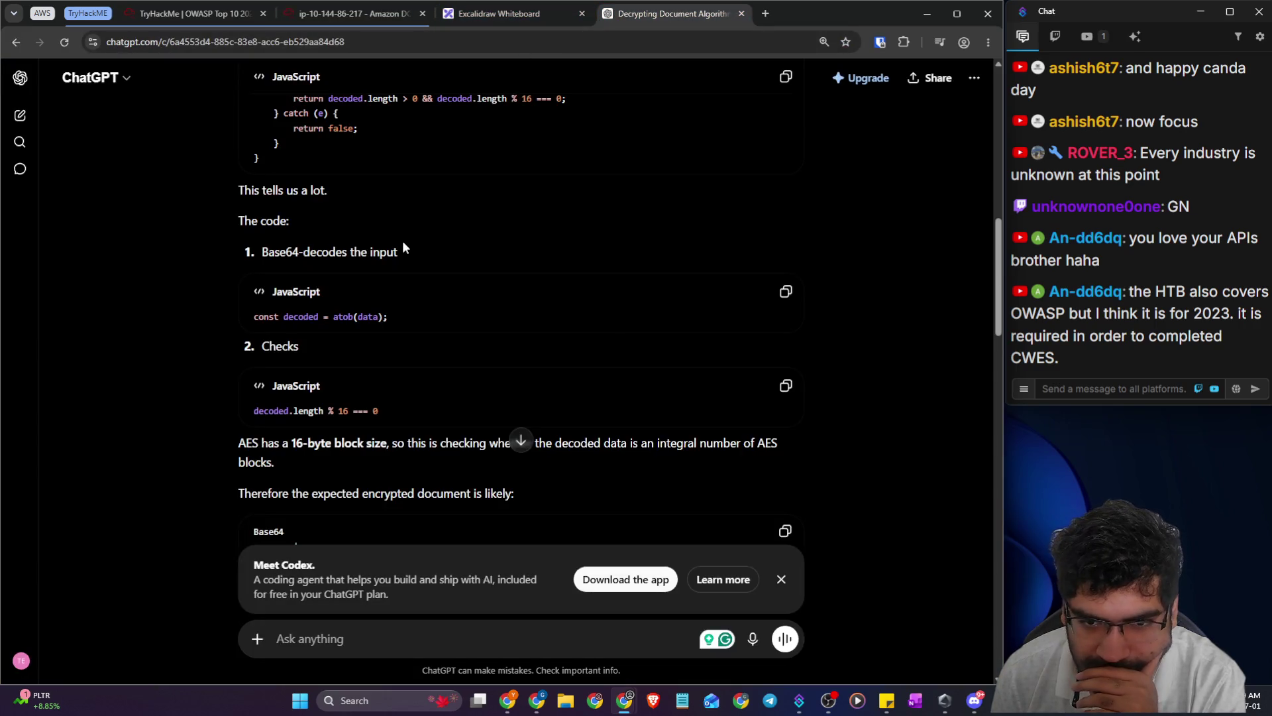
scroll(404, 255, "down", 1)
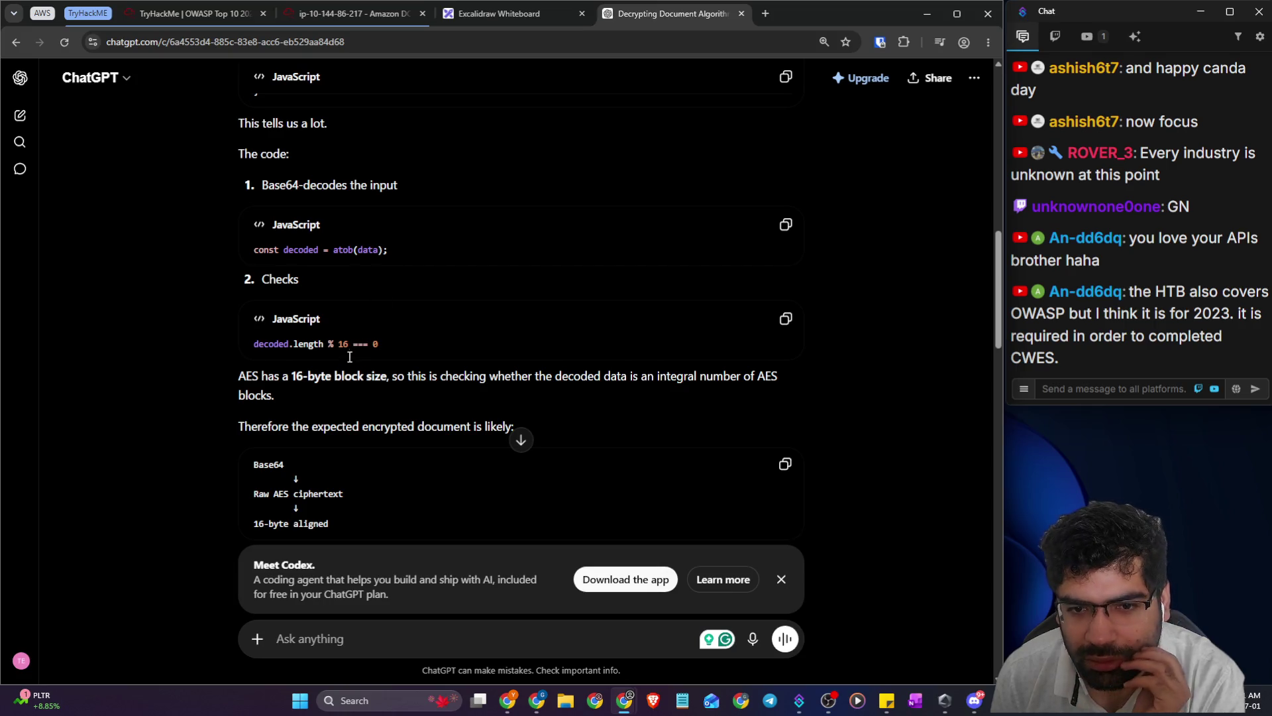
left_click_drag(293, 380, 574, 379)
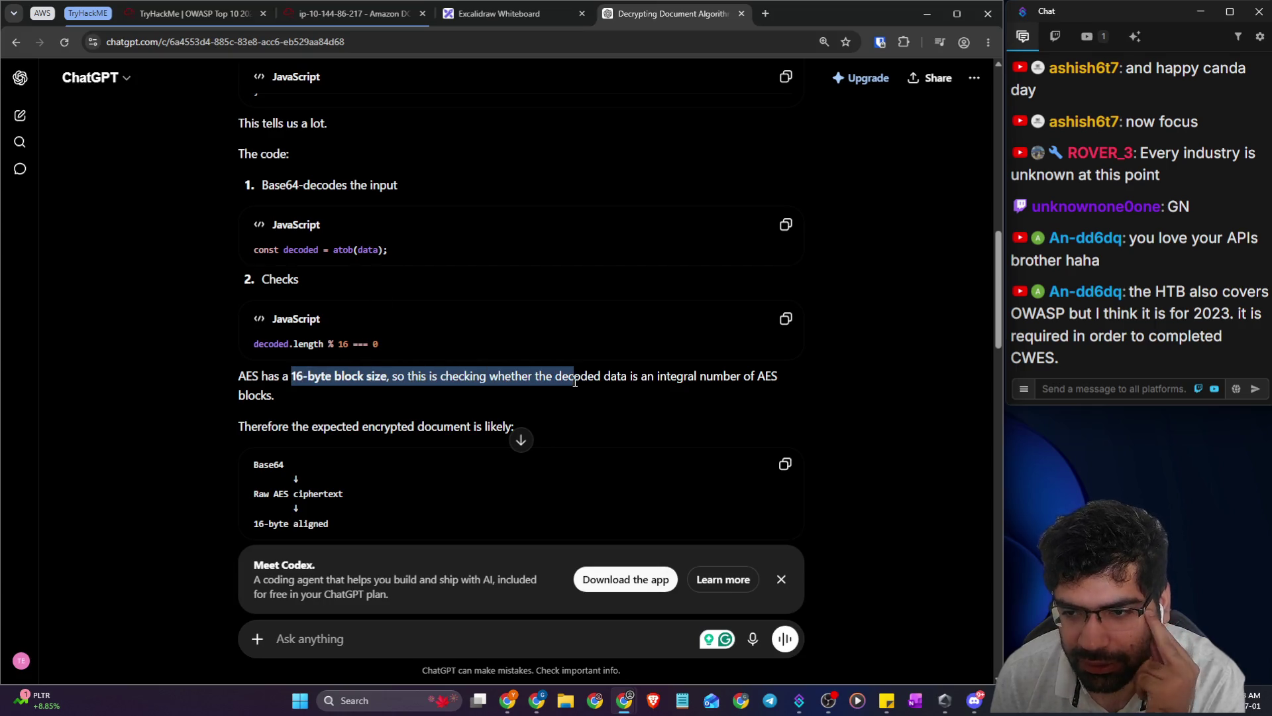
left_click(422, 413)
scroll(319, 390, "down", 2)
mouse_move(263, 340)
left_mouse_down()
mouse_move(283, 332)
mouse_move(279, 361)
mouse_move(318, 361)
left_mouse_up()
left_click_drag(261, 398, 345, 392)
left_click(341, 428)
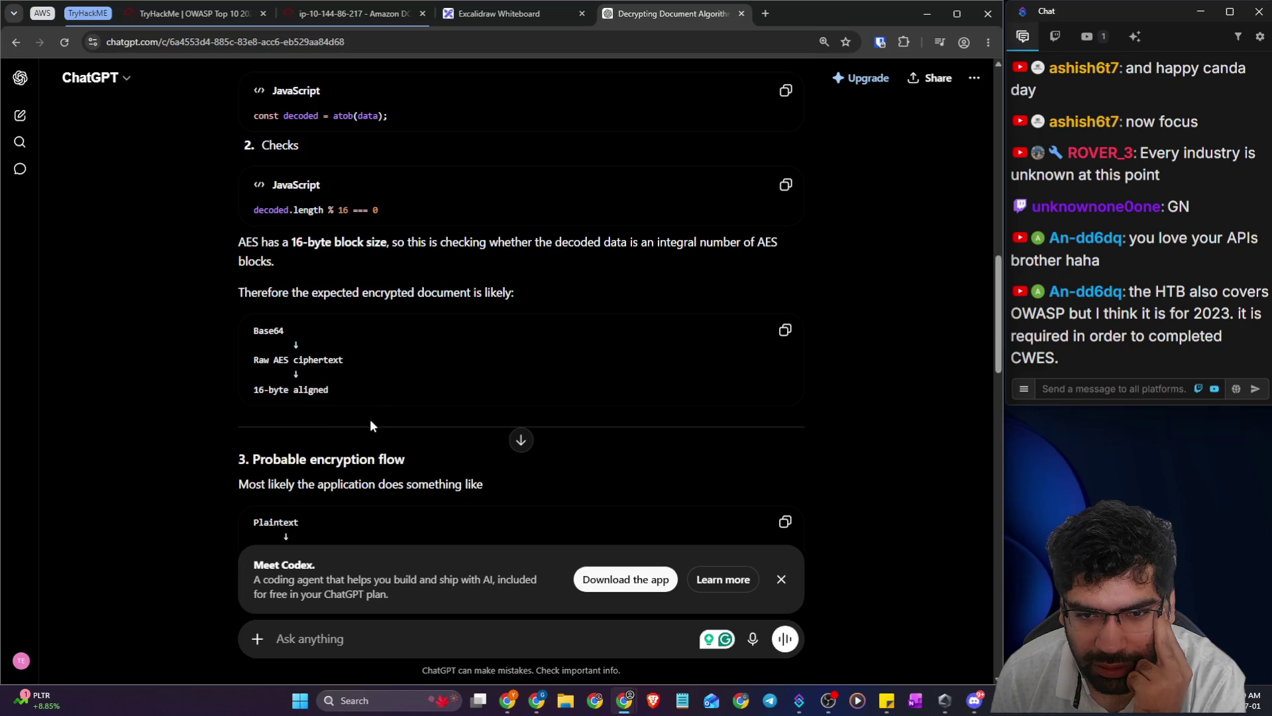
- Follow the Base64 → AES-128 ECB → plaintext flow down to the Python example
scroll(391, 397, "down", 2)
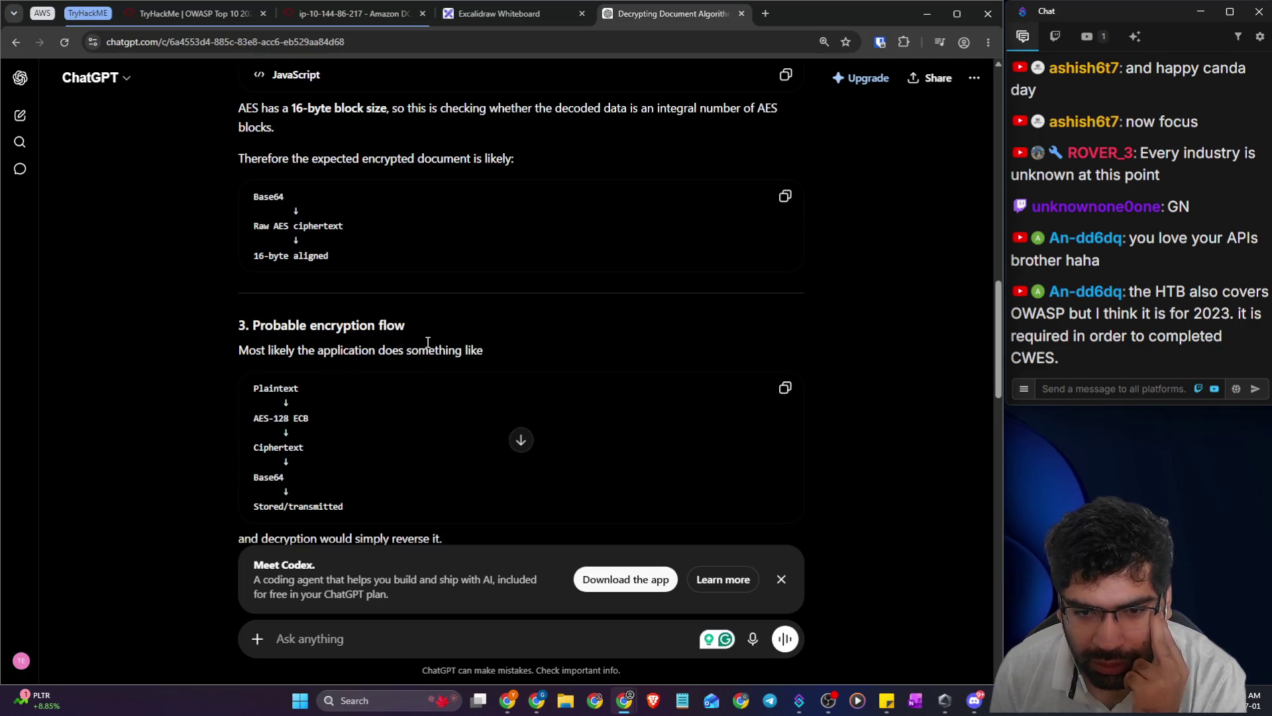
scroll(324, 335, "down", 1)
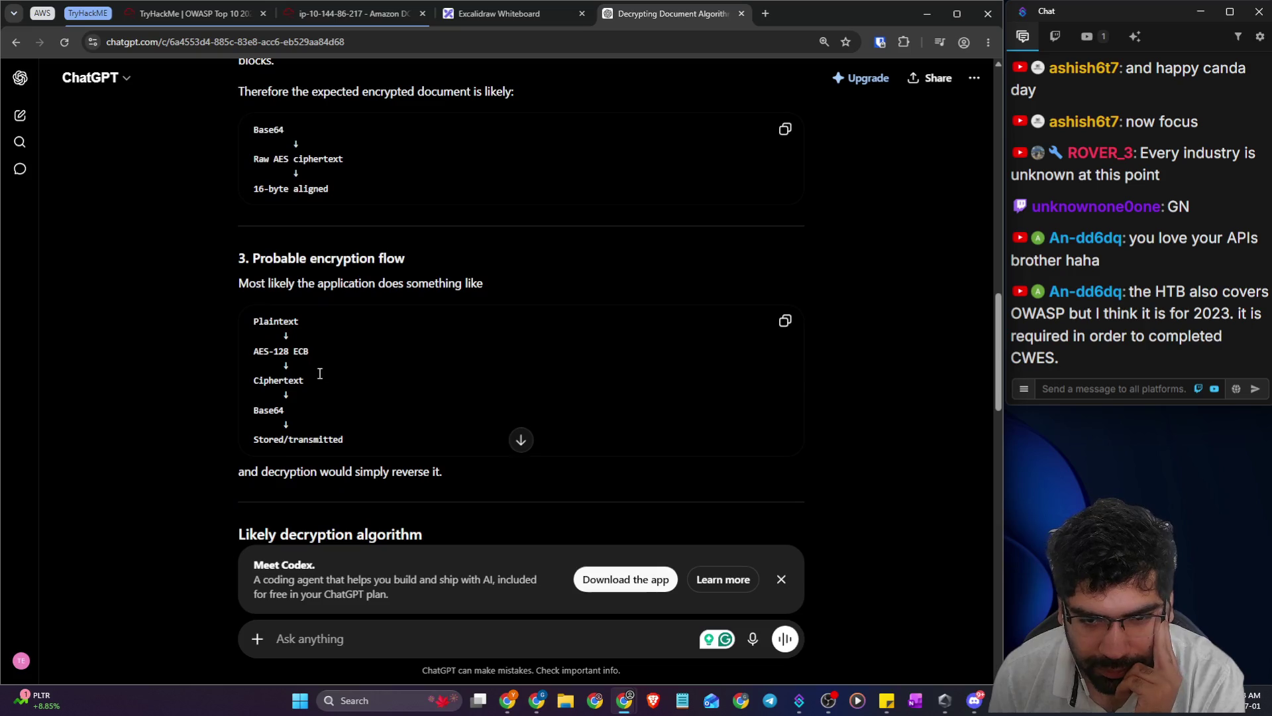
left_click_drag(236, 408, 236, 408)
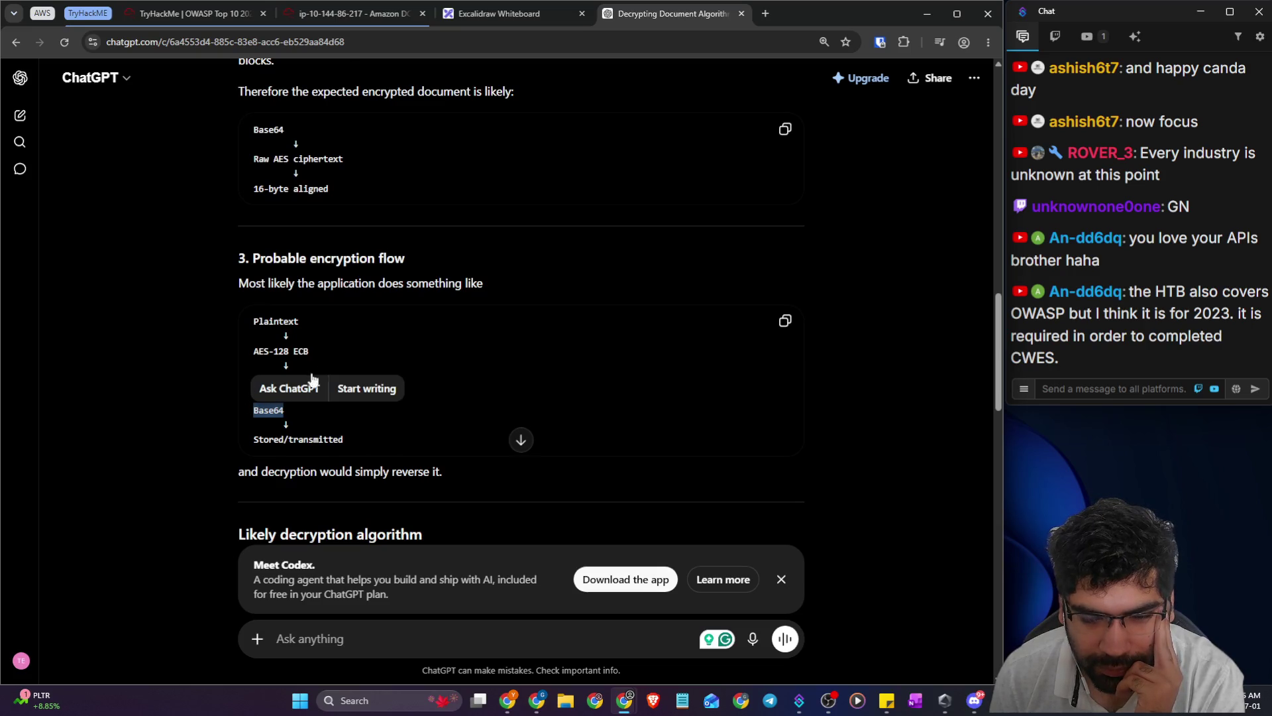
mouse_move(254, 351)
left_mouse_down()
mouse_move(311, 351)
mouse_move(283, 383)
mouse_move(303, 383)
left_mouse_up()
left_click(275, 426)
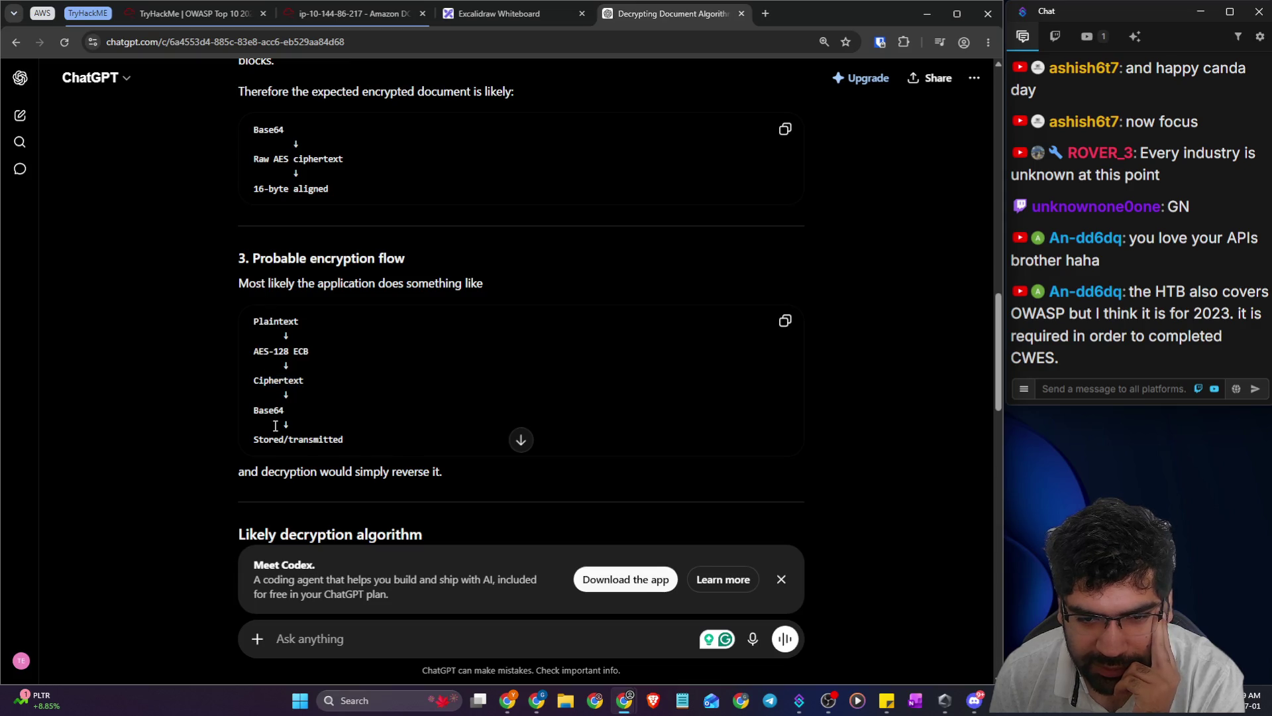
scroll(313, 442, "down", 1)
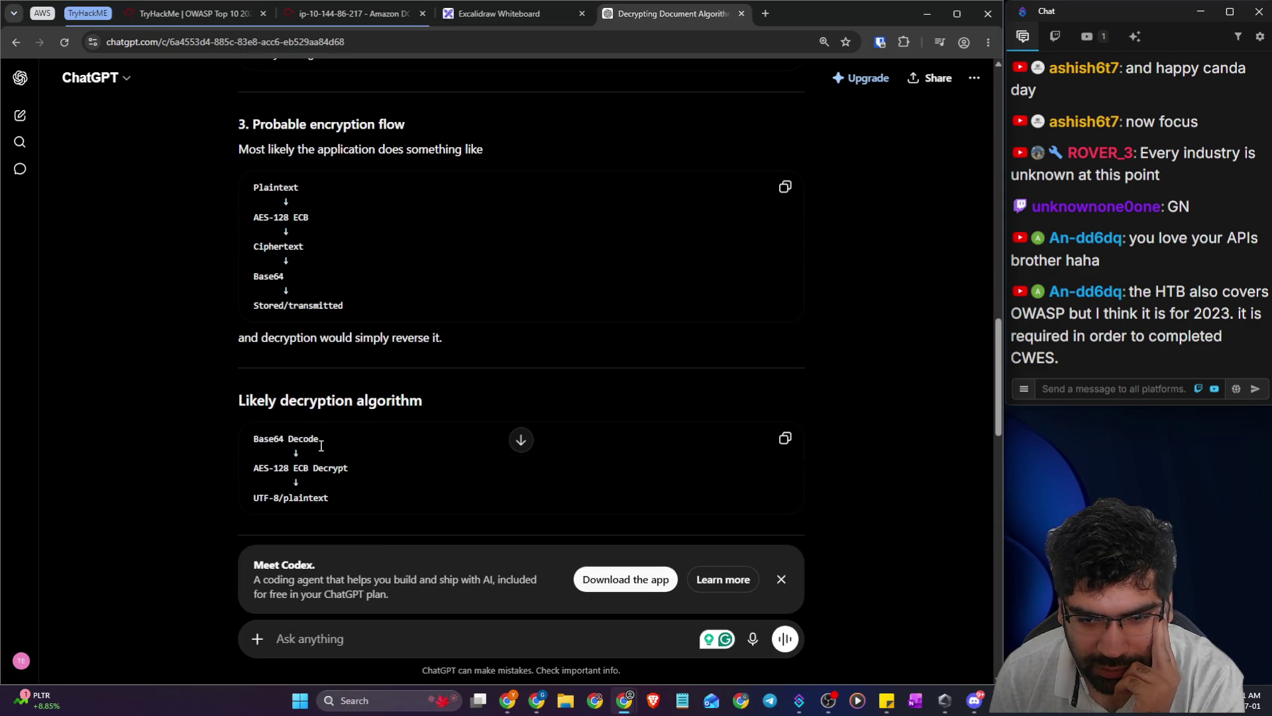
scroll(324, 444, "down", 2)
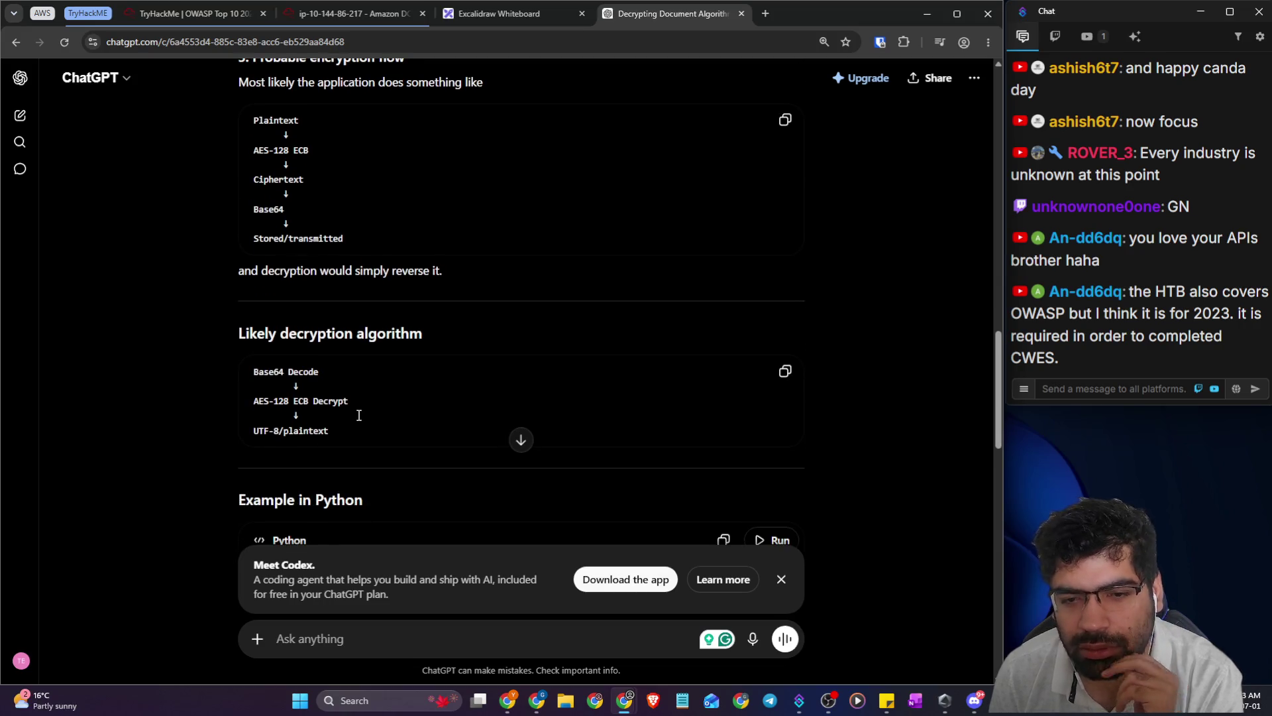
scroll(359, 414, "down", 1)
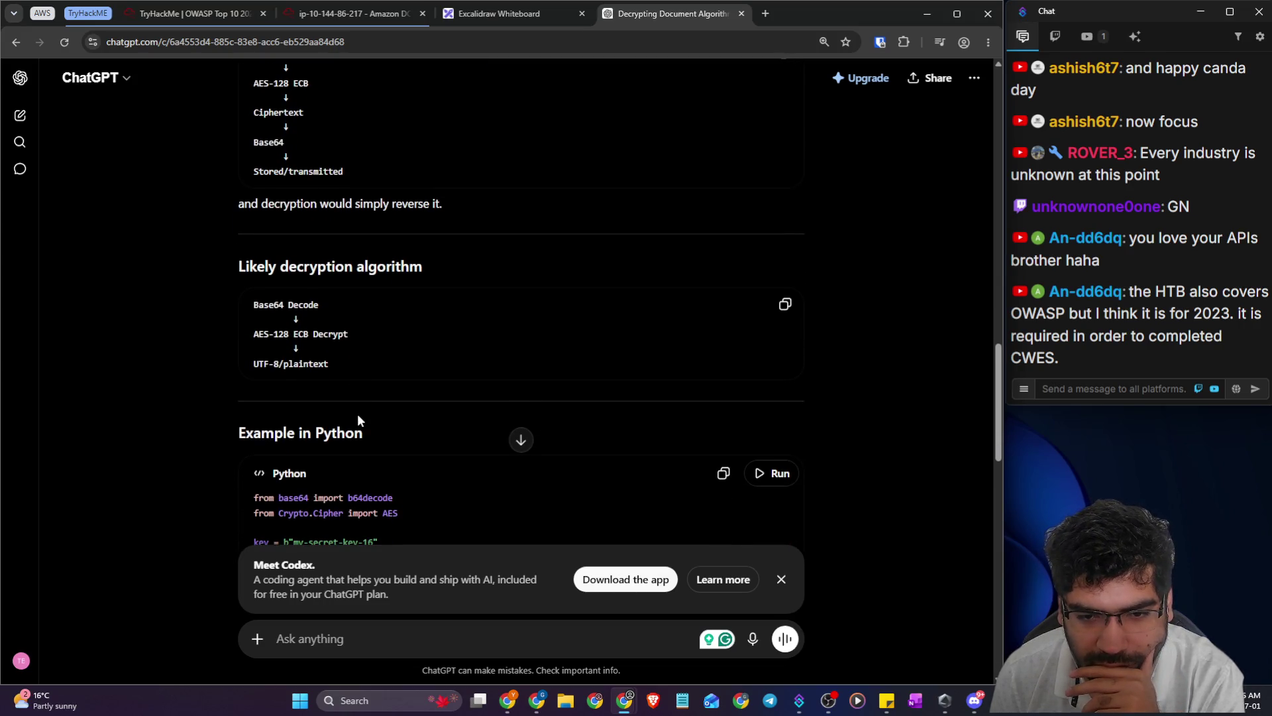
scroll(357, 414, "down", 4)
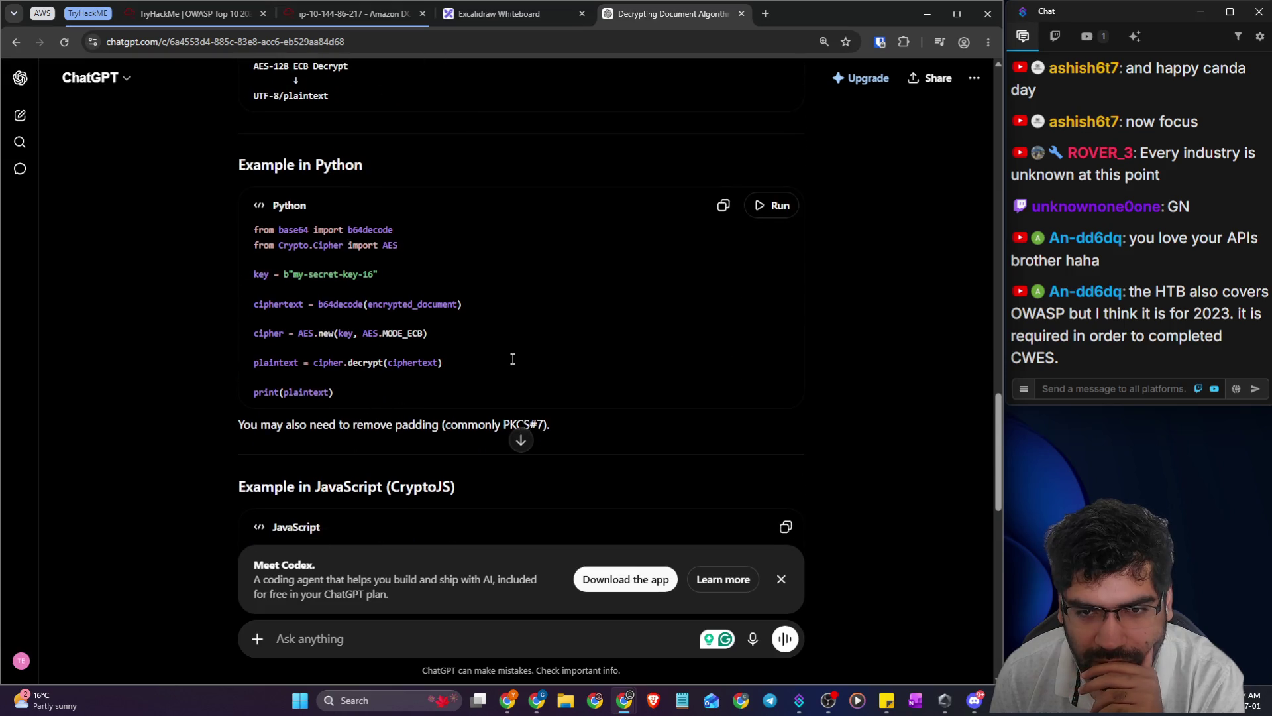
- Run the Python decryption example, then select all of the ciphertext input in CyberChef
left_click(781, 207)
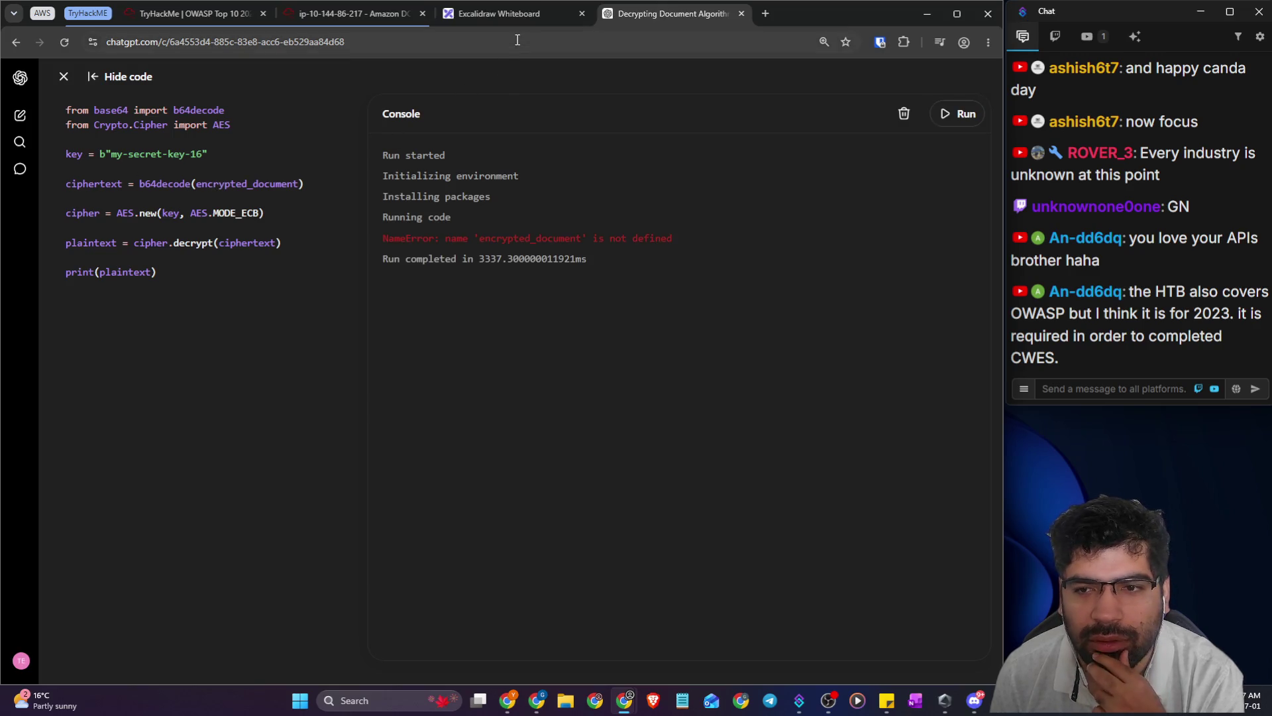
left_click(332, 14)
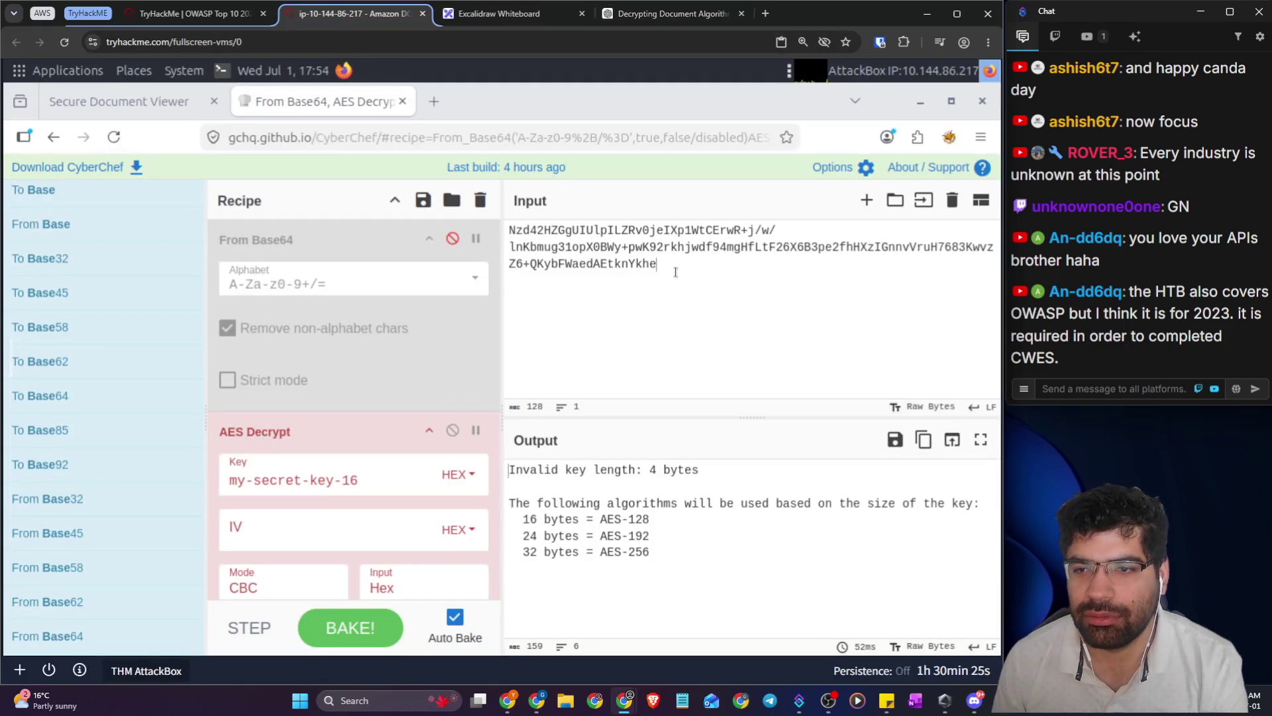
key("ctrl+a")
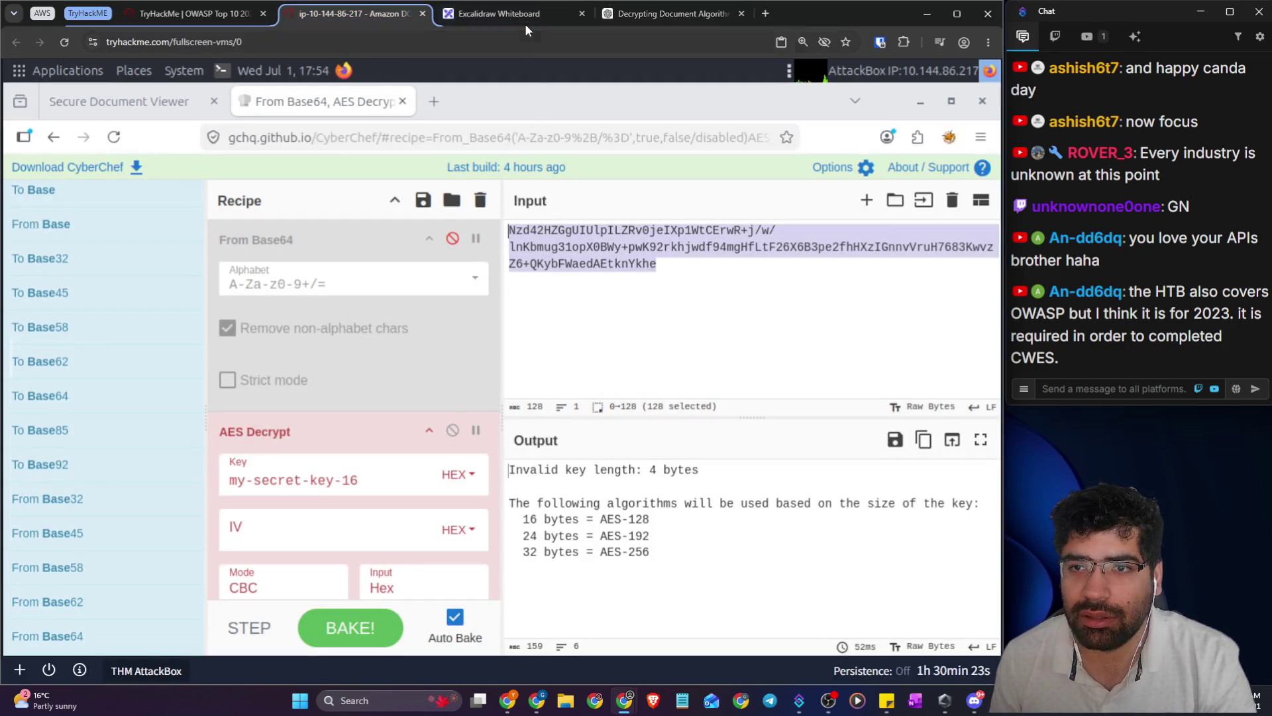
left_click(525, 14)
left_click(670, 13)
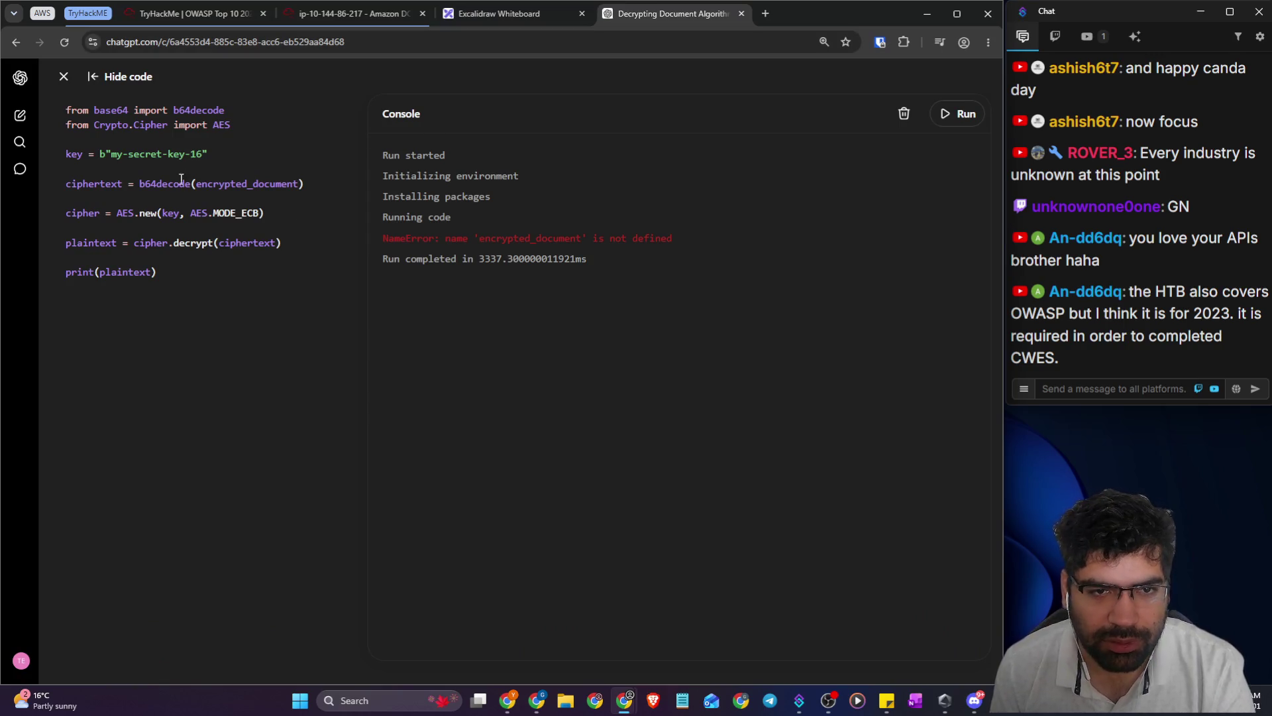
- Define encrypted_document as the pasted Base64 ciphertext and re-run the decryption script
double_click(230, 183)
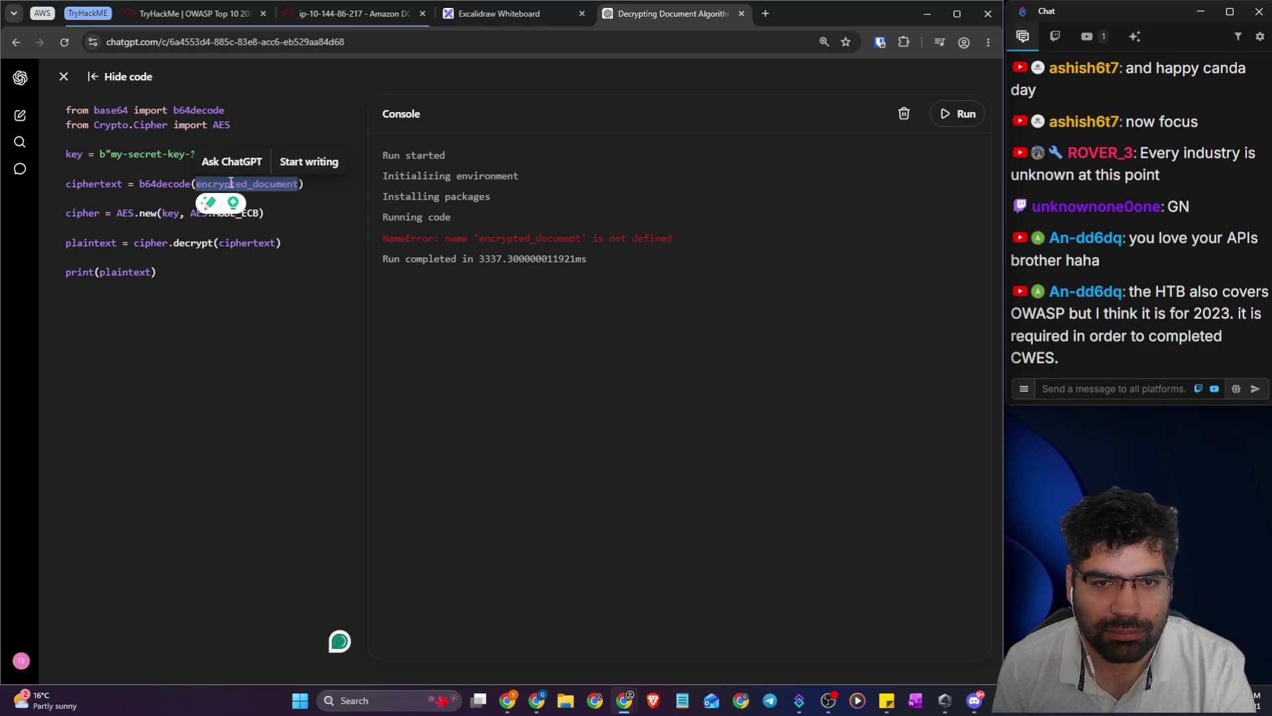
left_click(231, 184)
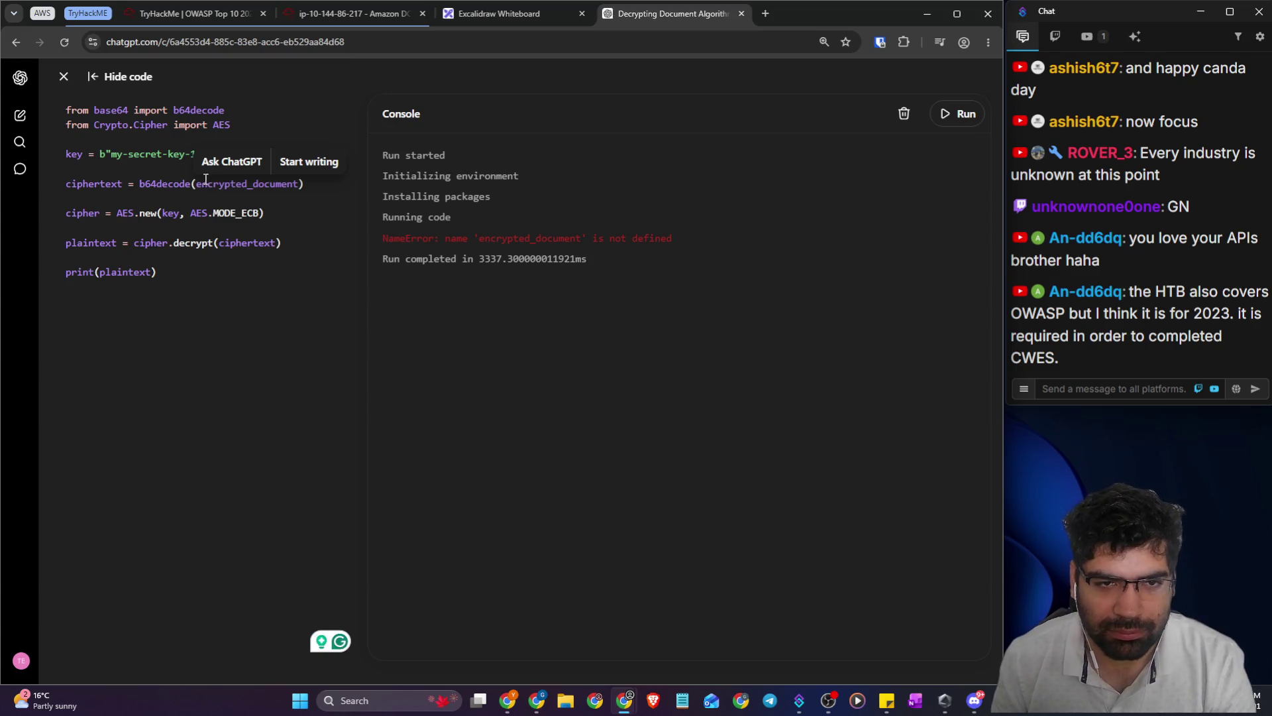
left_click(188, 180)
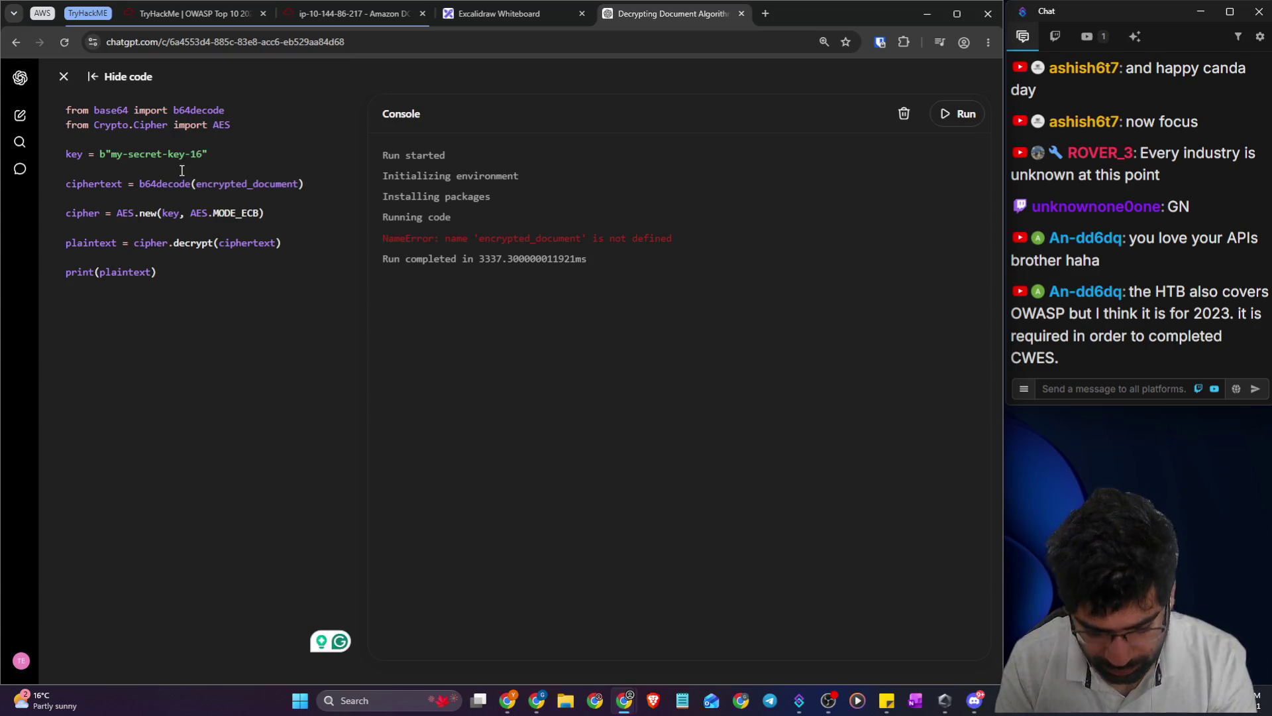
type("encrypted_document=\"")
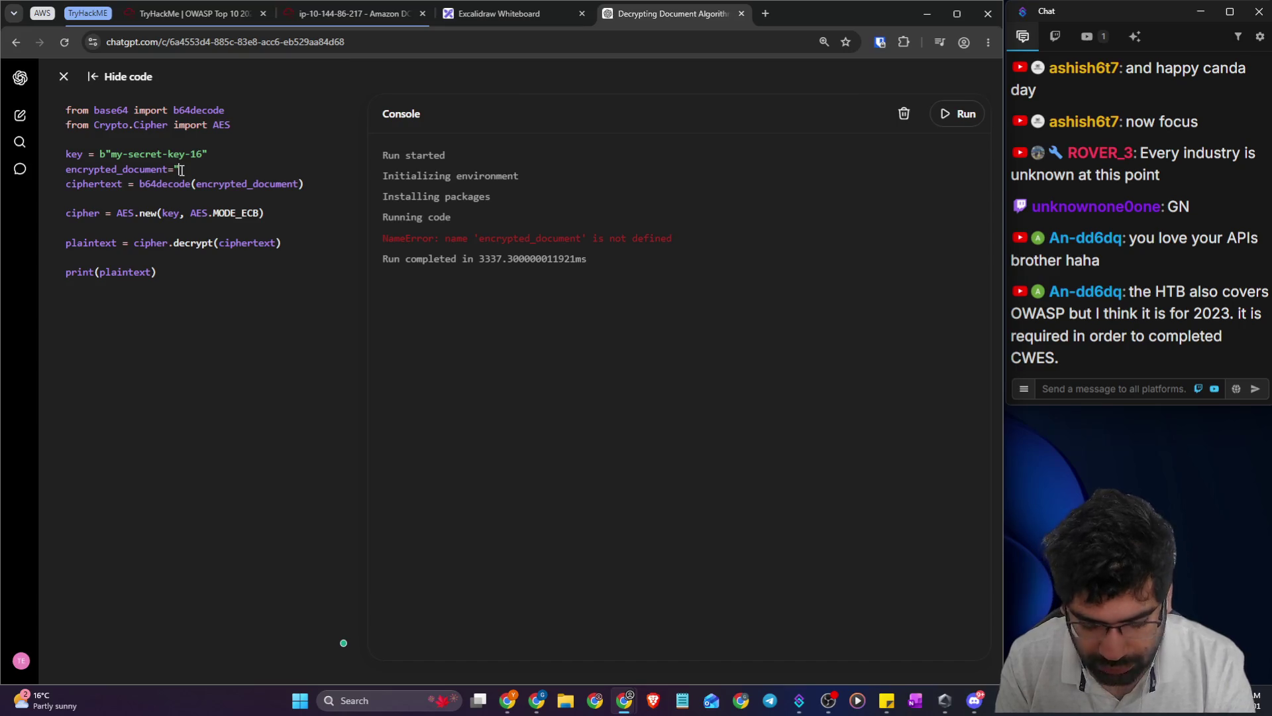
key("ctrl+v")
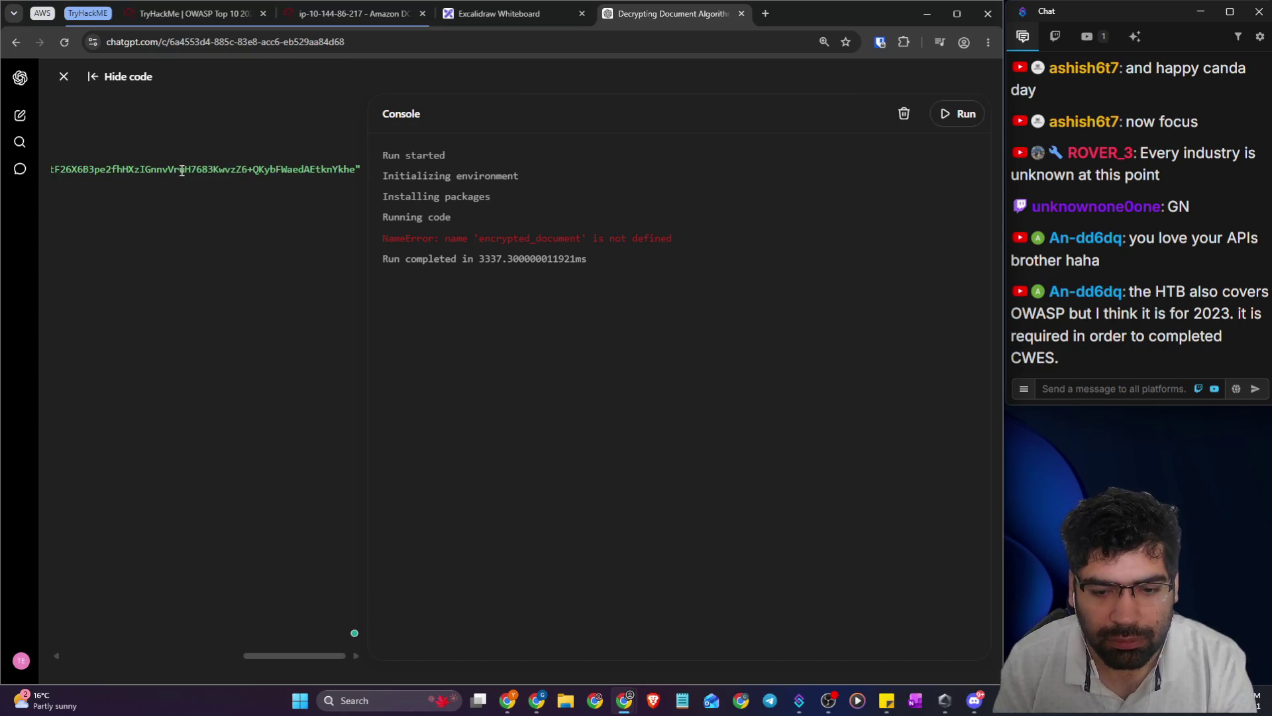
left_click(962, 115)
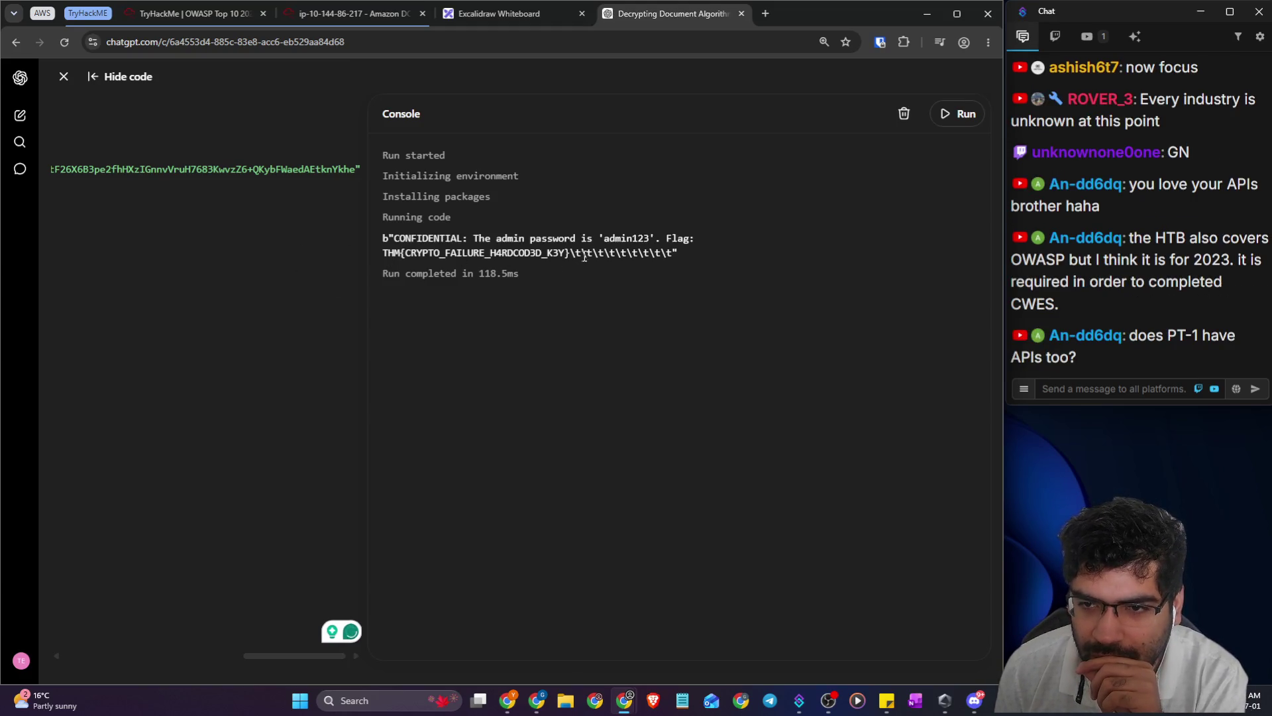
- Copy the decrypted flag from the console output and highlight the admin password message
left_click_drag(569, 254, 383, 255)
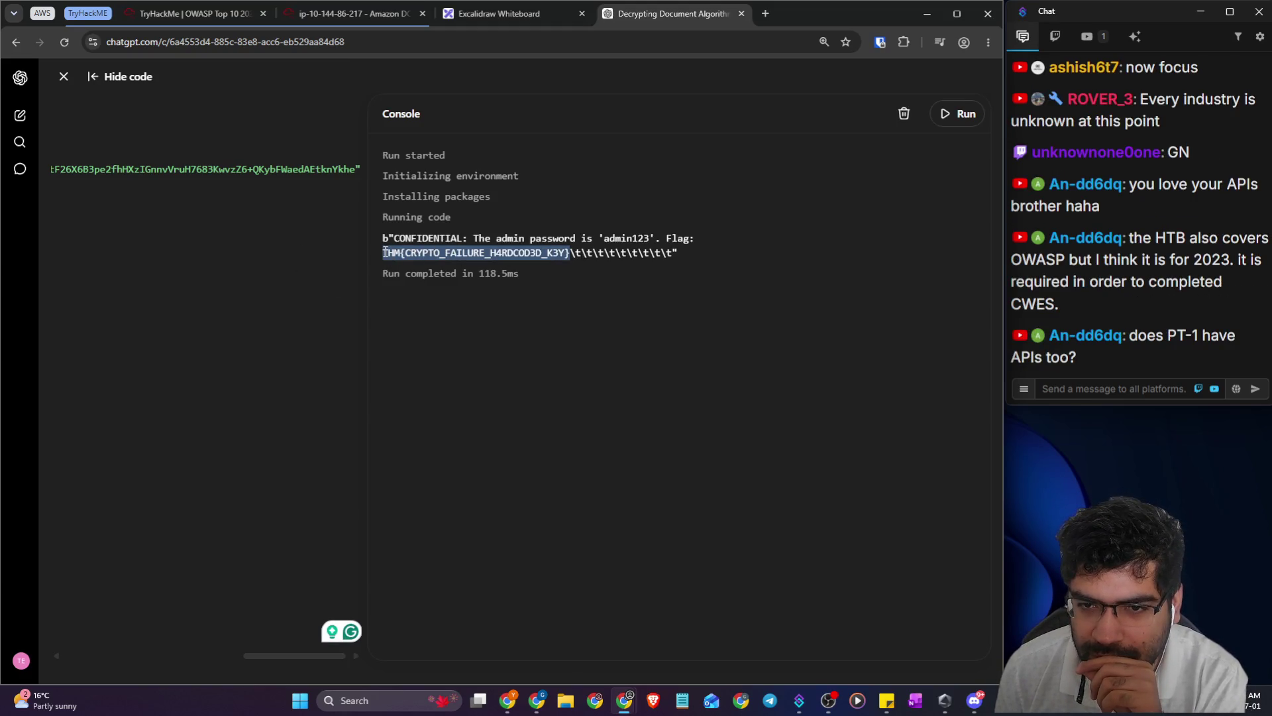
right_click(454, 262)
left_click(518, 276)
left_click(260, 198)
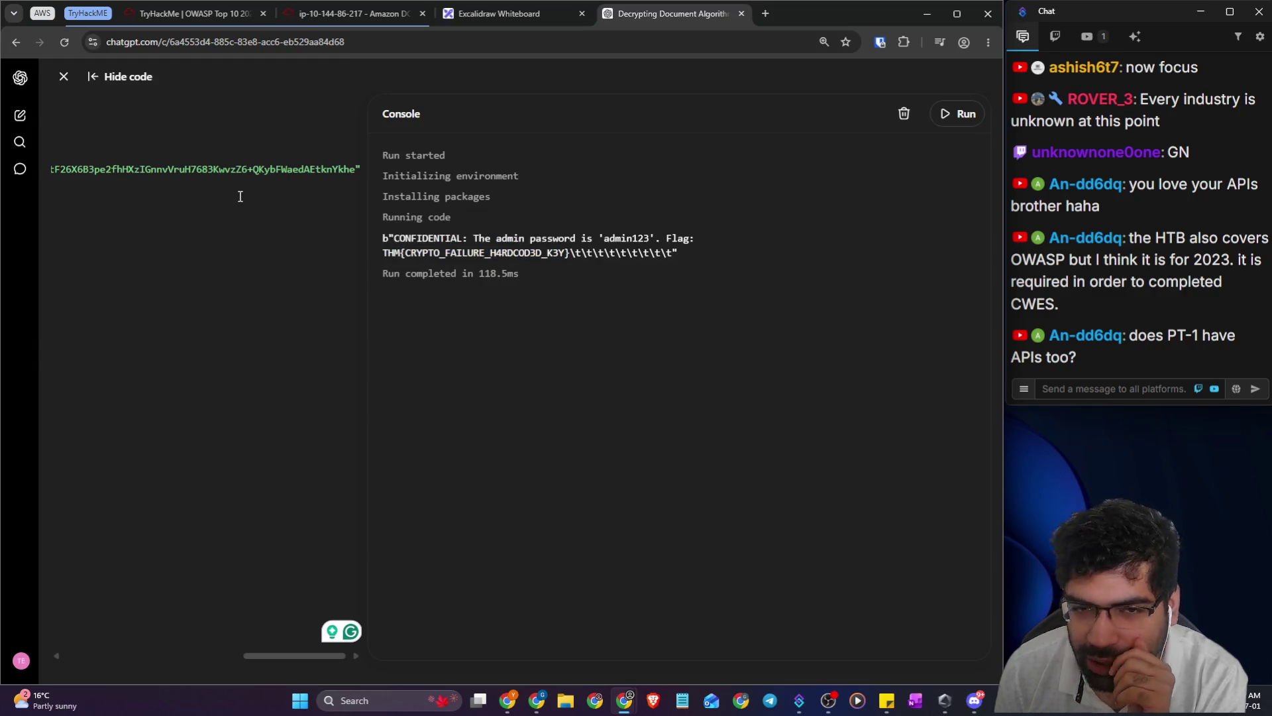
left_click_drag(244, 177, 66, 169)
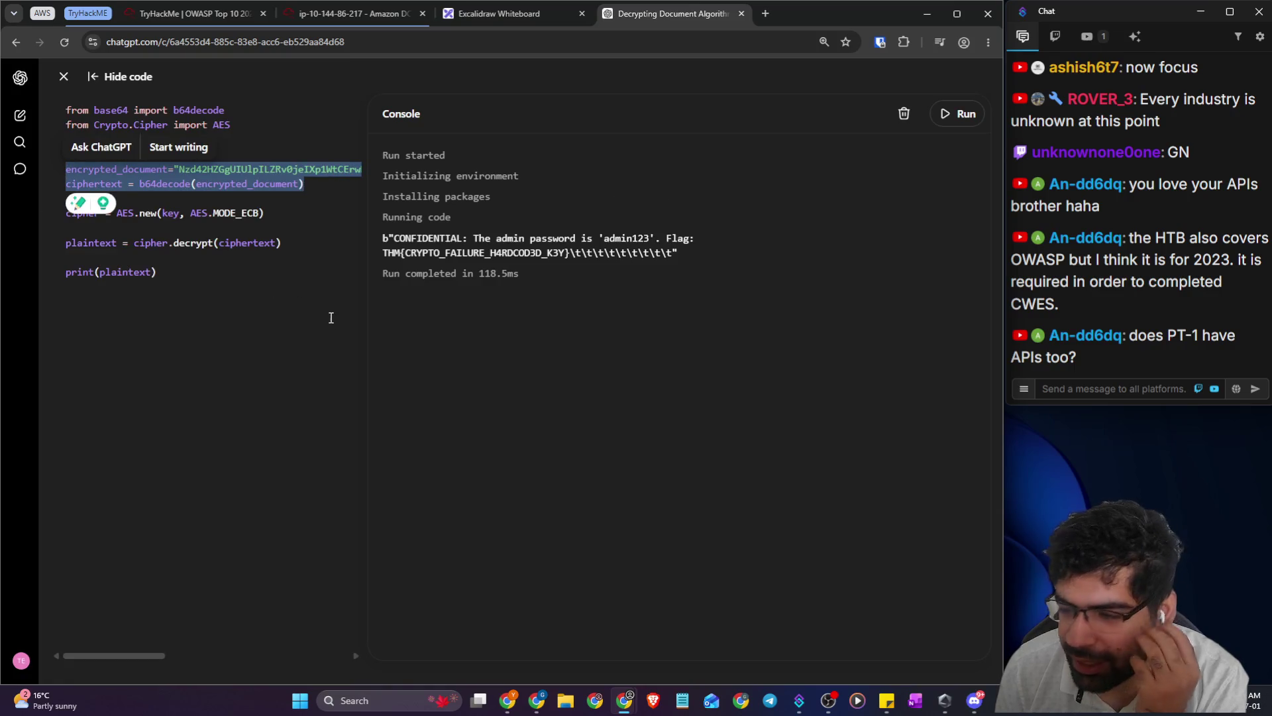
left_click(289, 297)
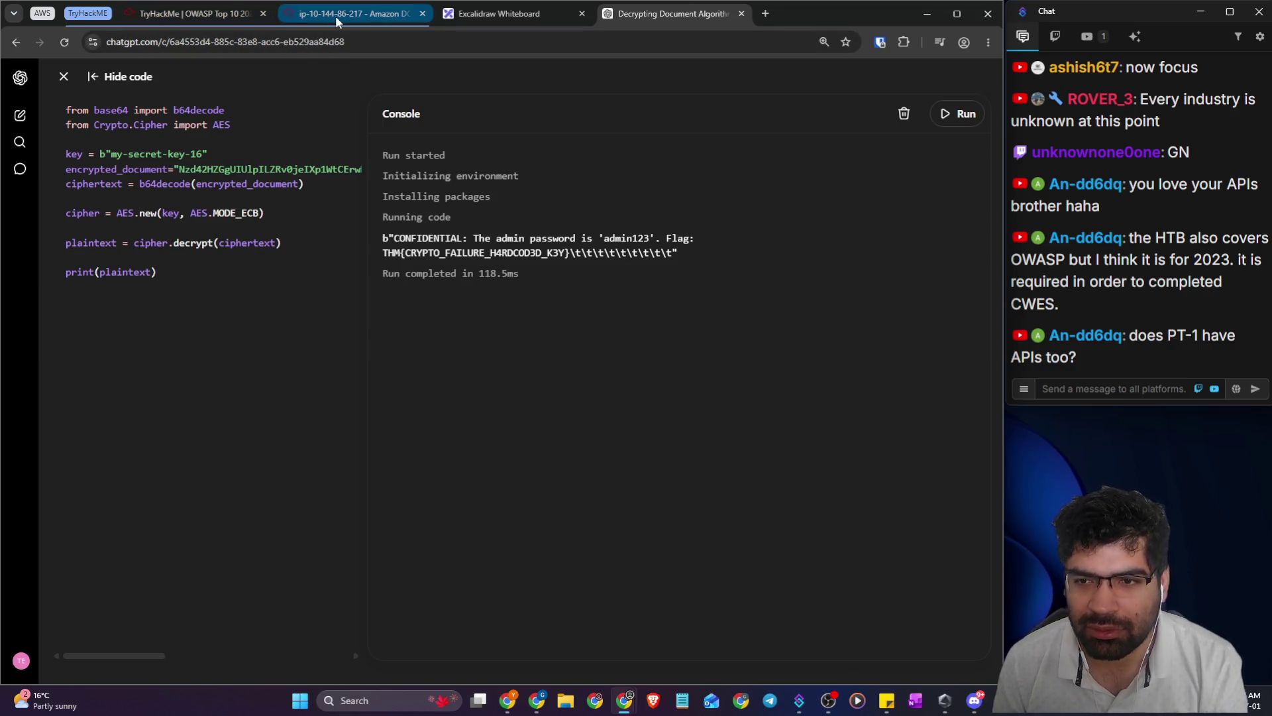
left_click_drag(577, 238, 650, 238)
left_click(507, 308)
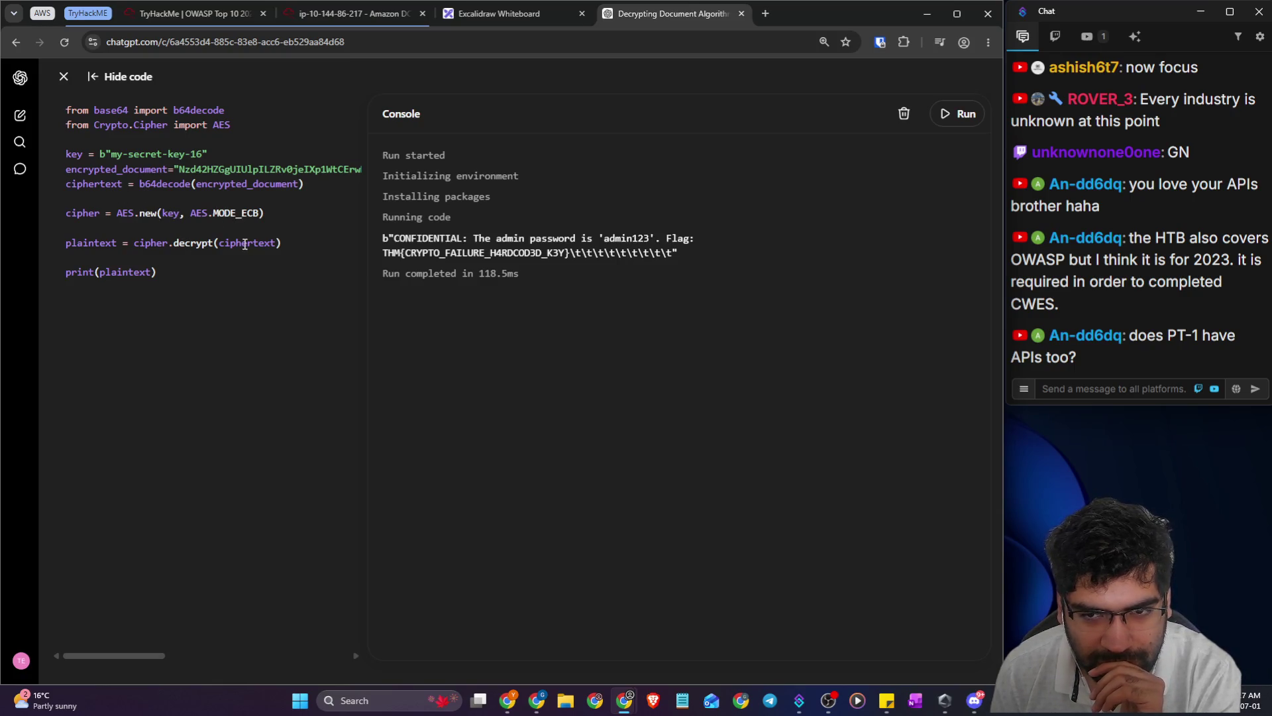
left_click_drag(478, 240, 659, 240)
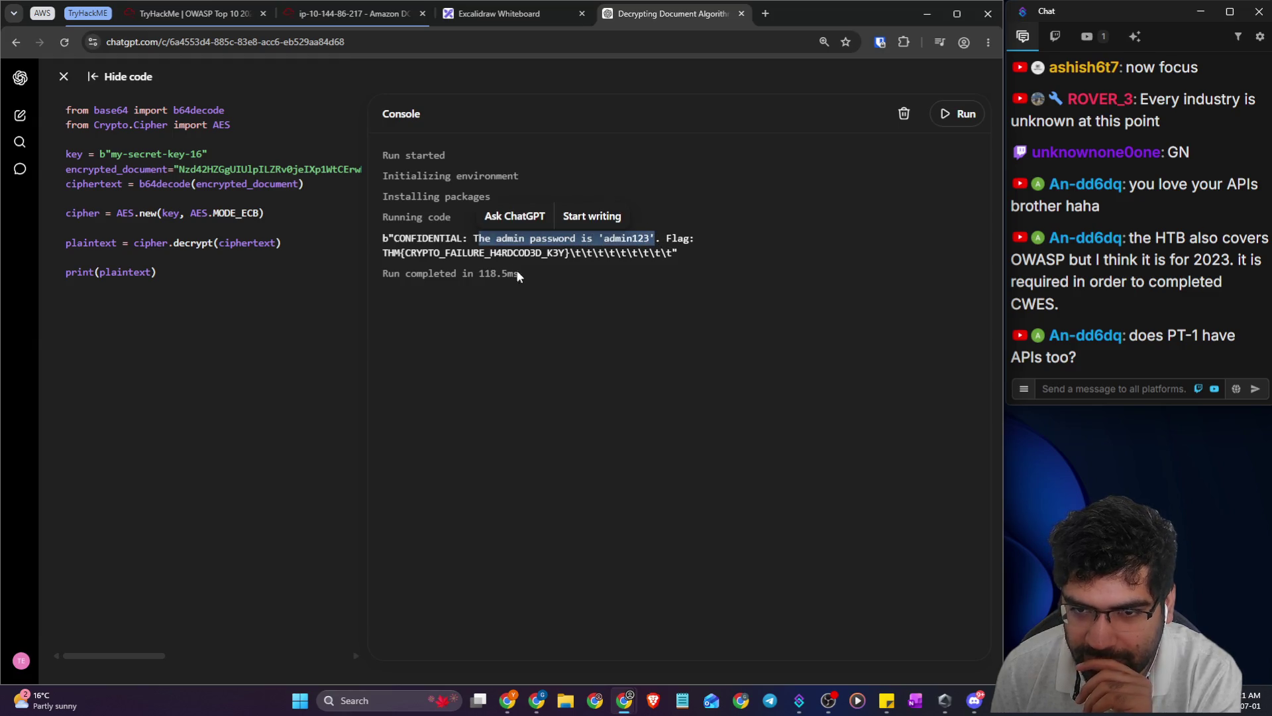
- Submit the copied flag on TryHackMe, then open and zoom into the Insecure Design task
left_click(192, 13)
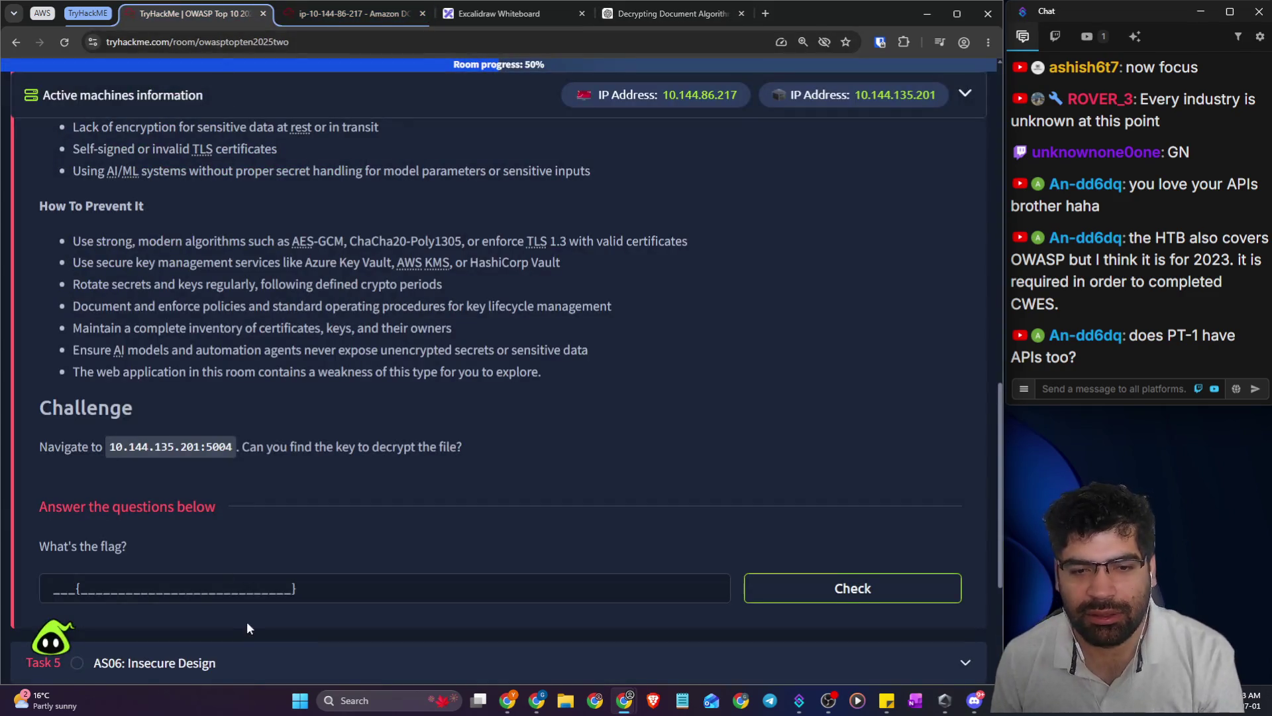
left_click(255, 588)
key("ctrl+v")
left_click(852, 588)
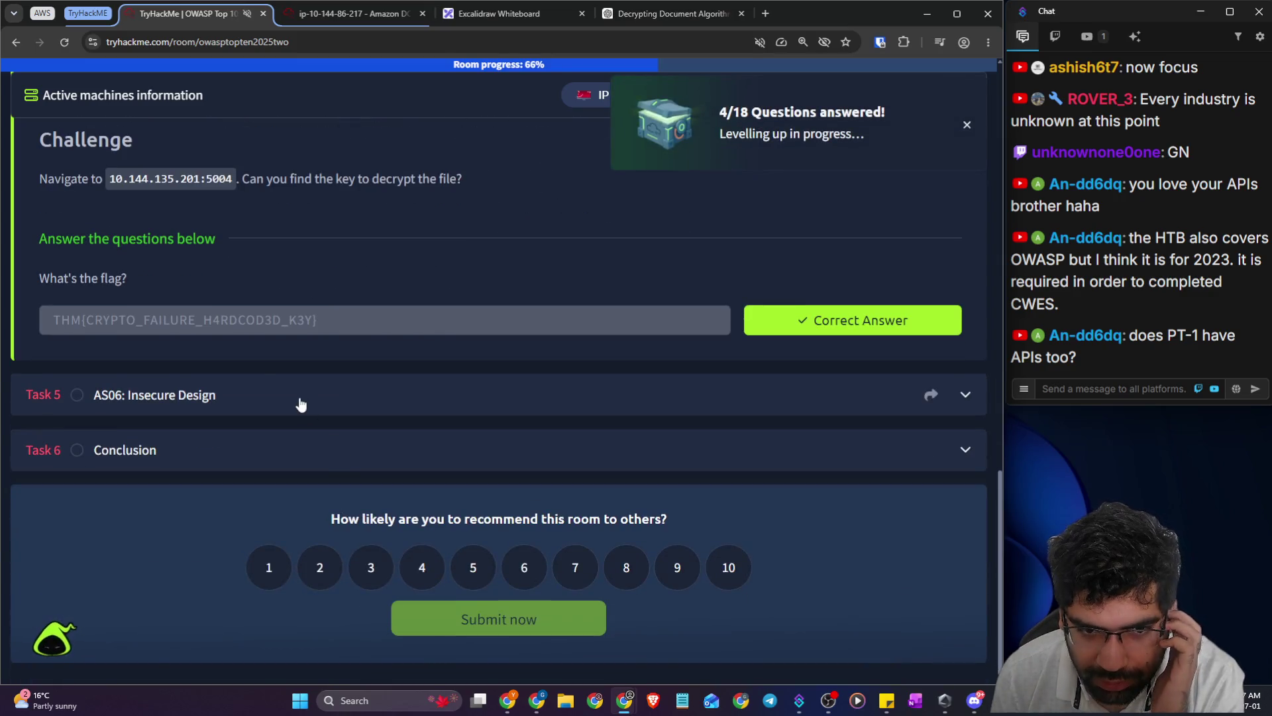
left_click(299, 399)
key("ctrl+plus")
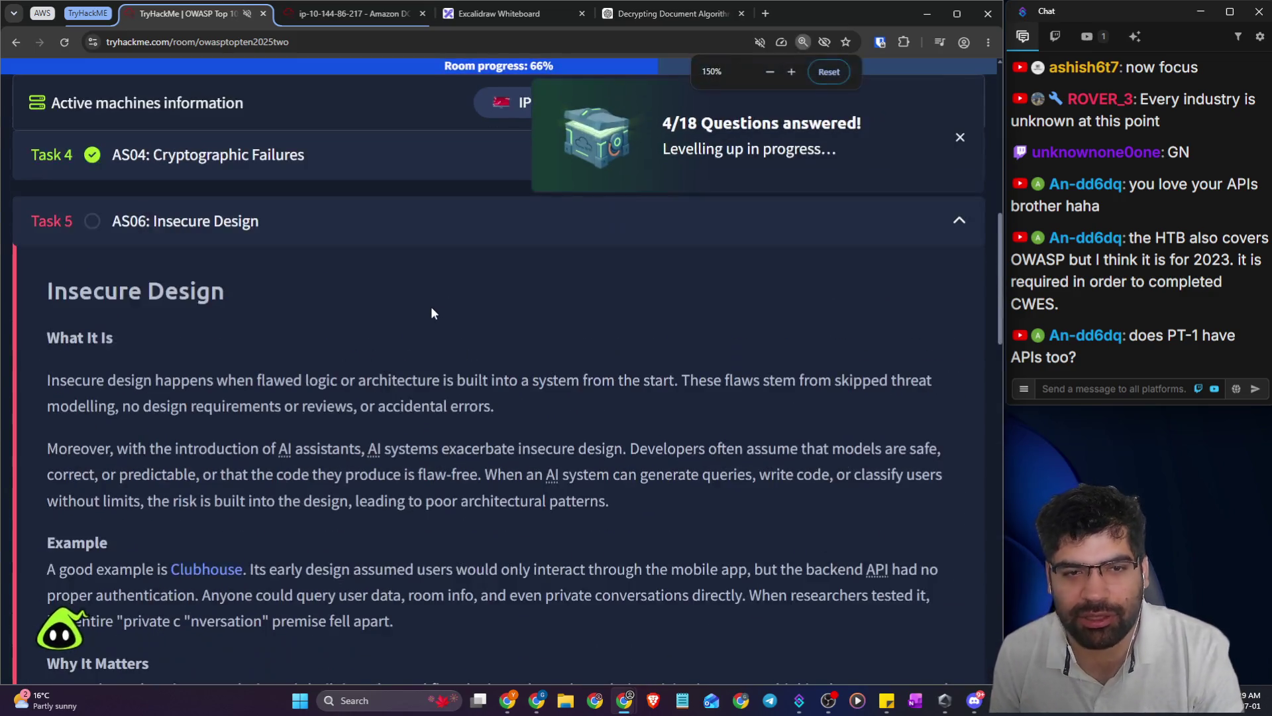
- Zoom the TryHackMe page to 175% and highlight Task 5's opening definition of insecure design
key("ctrl+plus")
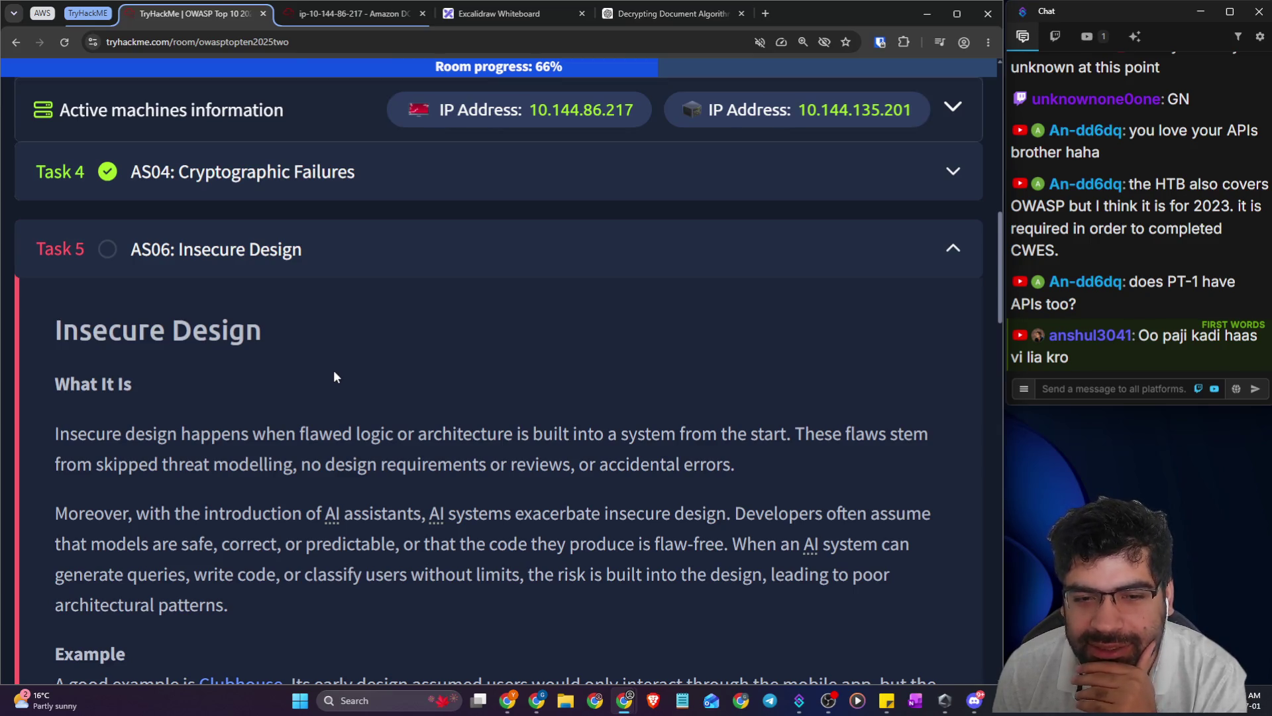
left_click_drag(65, 336, 220, 336)
left_click_drag(86, 383, 595, 377)
scroll(144, 379, "down", 1)
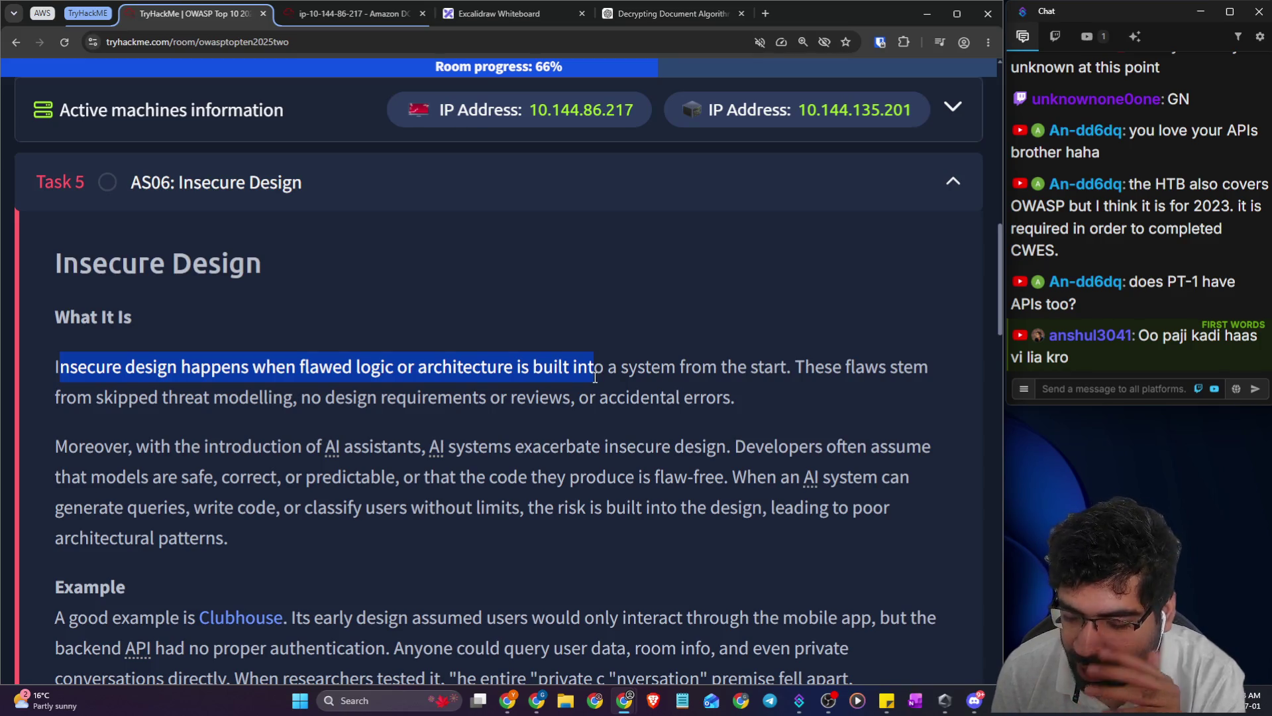
left_click_drag(600, 376, 799, 367)
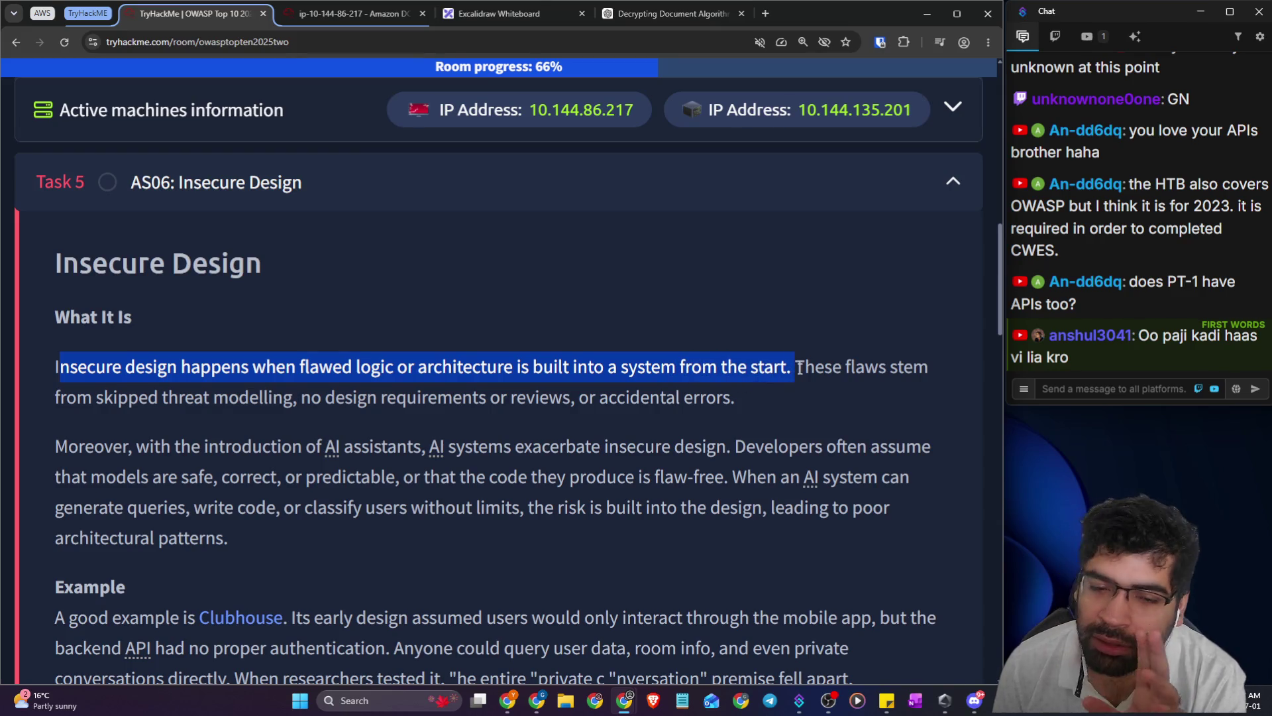
left_click(524, 14)
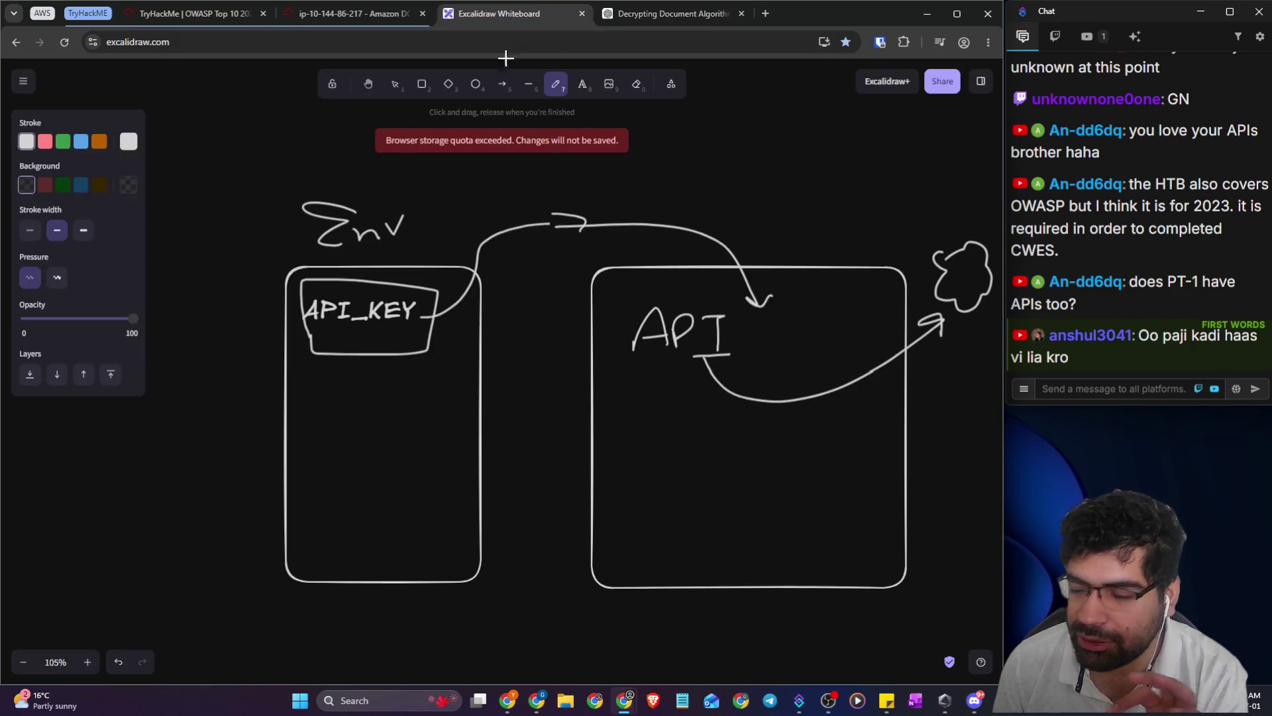
- Handwrite 'SDLC' on empty canvas and underline it
scroll(473, 281, "down", 10)
mouse_move(415, 214)
left_mouse_down()
mouse_move(385, 233)
mouse_move(393, 281)
left_mouse_up()
left_click_drag(471, 223, 469, 284)
left_click_drag(453, 229, 470, 280)
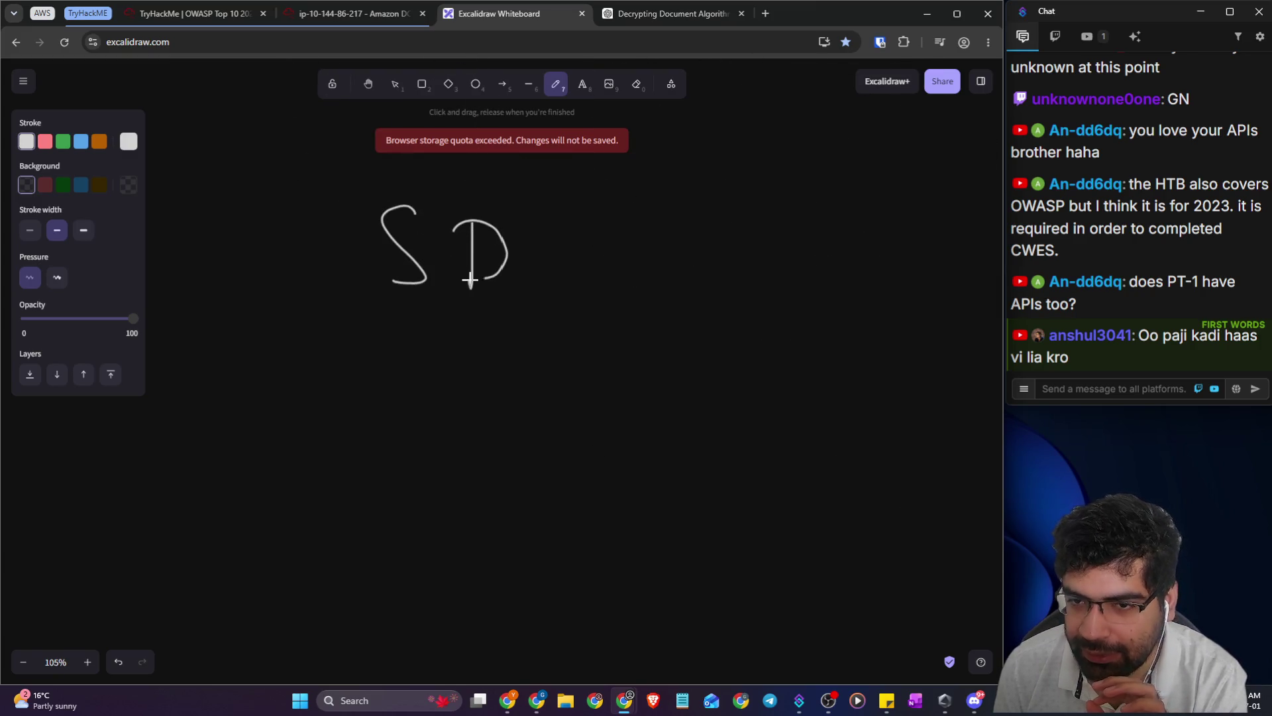
left_click_drag(538, 226, 575, 273)
mouse_move(647, 218)
left_mouse_down()
mouse_move(614, 242)
mouse_move(666, 267)
left_mouse_up()
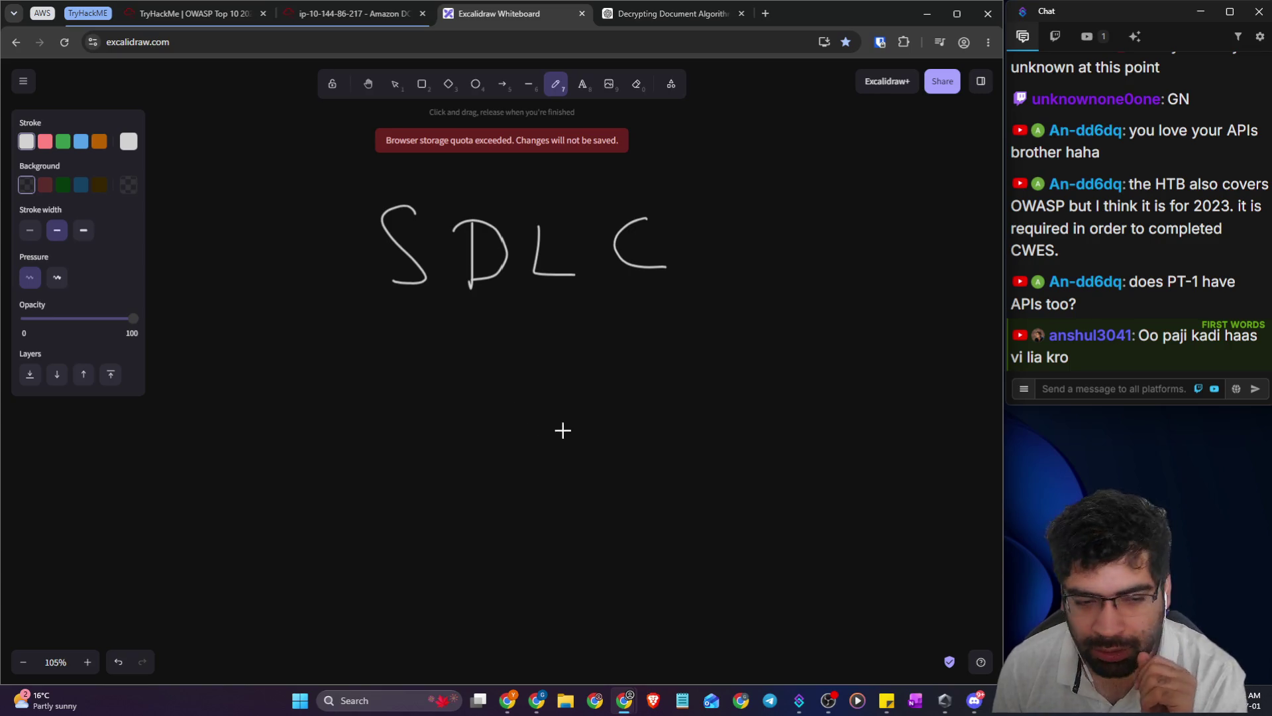
left_click_drag(412, 304, 663, 287)
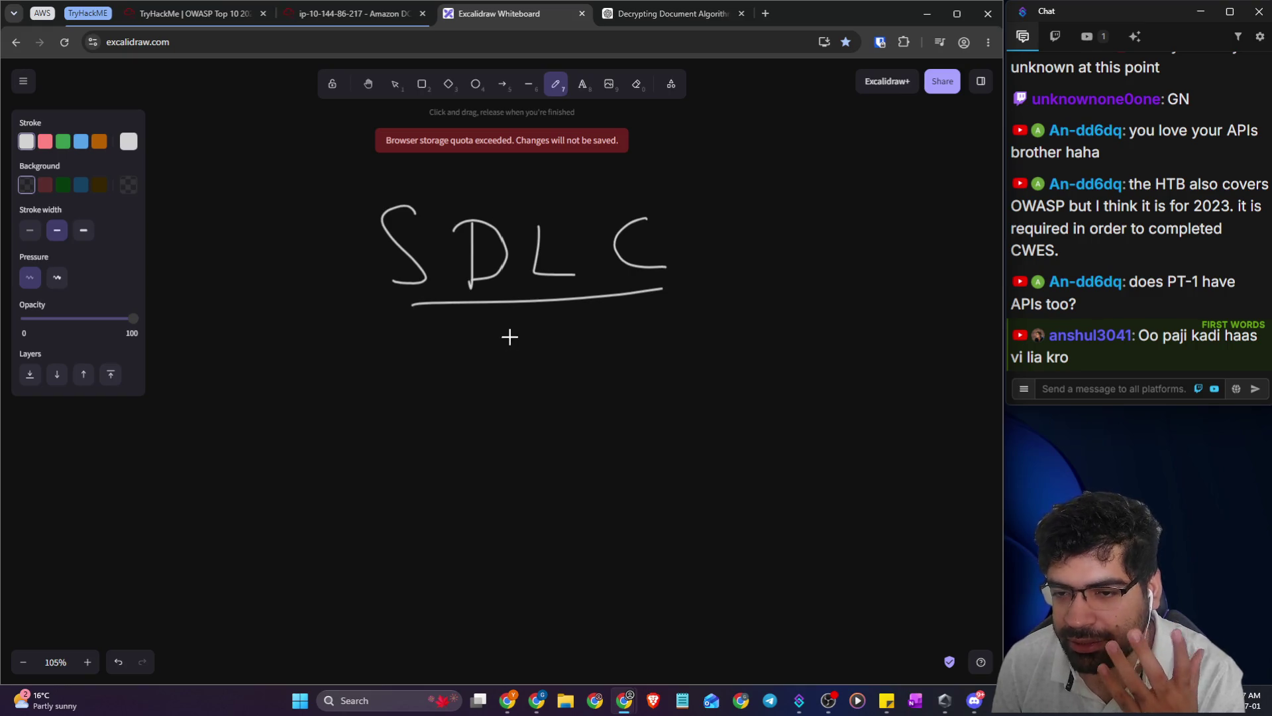
- Handwrite 'Waterfall' and, to its right, 'Agile' beneath the SDLC heading
left_click(282, 341)
mouse_move(289, 375)
left_mouse_down()
mouse_move(317, 342)
mouse_move(355, 378)
left_mouse_up()
mouse_move(371, 333)
left_mouse_down()
mouse_move(375, 379)
mouse_move(431, 357)
mouse_move(432, 371)
mouse_move(459, 369)
left_mouse_up()
mouse_move(461, 371)
left_mouse_down()
mouse_move(471, 335)
mouse_move(471, 371)
left_mouse_up()
left_click_drag(476, 365, 485, 376)
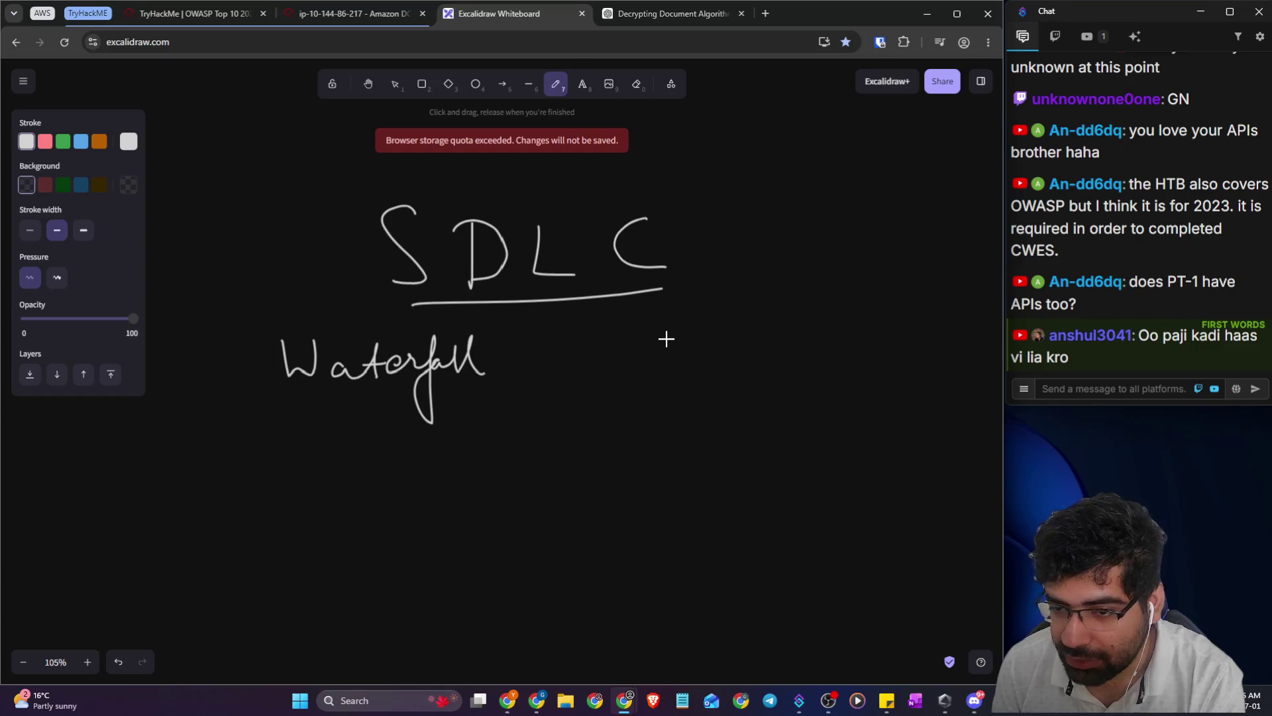
mouse_move(665, 366)
left_mouse_down()
mouse_move(677, 358)
mouse_move(687, 392)
mouse_move(681, 383)
left_mouse_up()
mouse_move(713, 342)
left_mouse_down()
mouse_move(713, 357)
mouse_move(753, 360)
left_mouse_up()
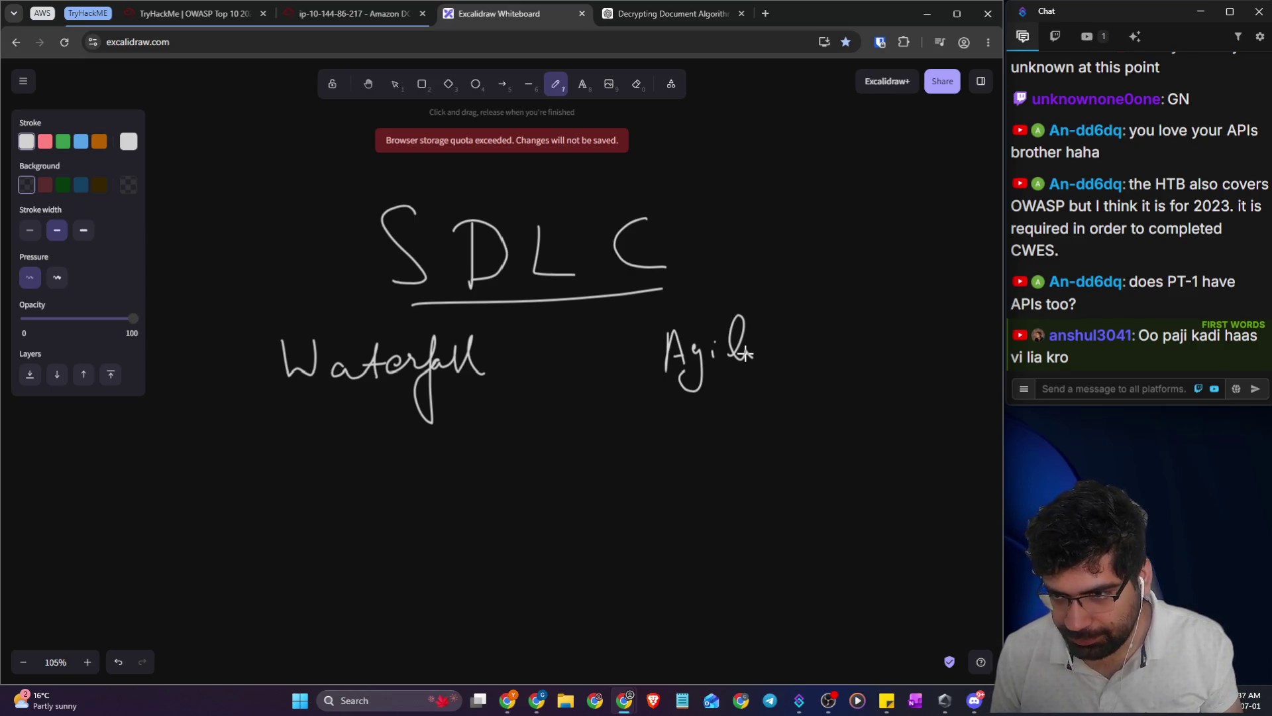
mouse_move(737, 354)
left_mouse_down()
mouse_move(743, 341)
mouse_move(761, 357)
left_mouse_up()
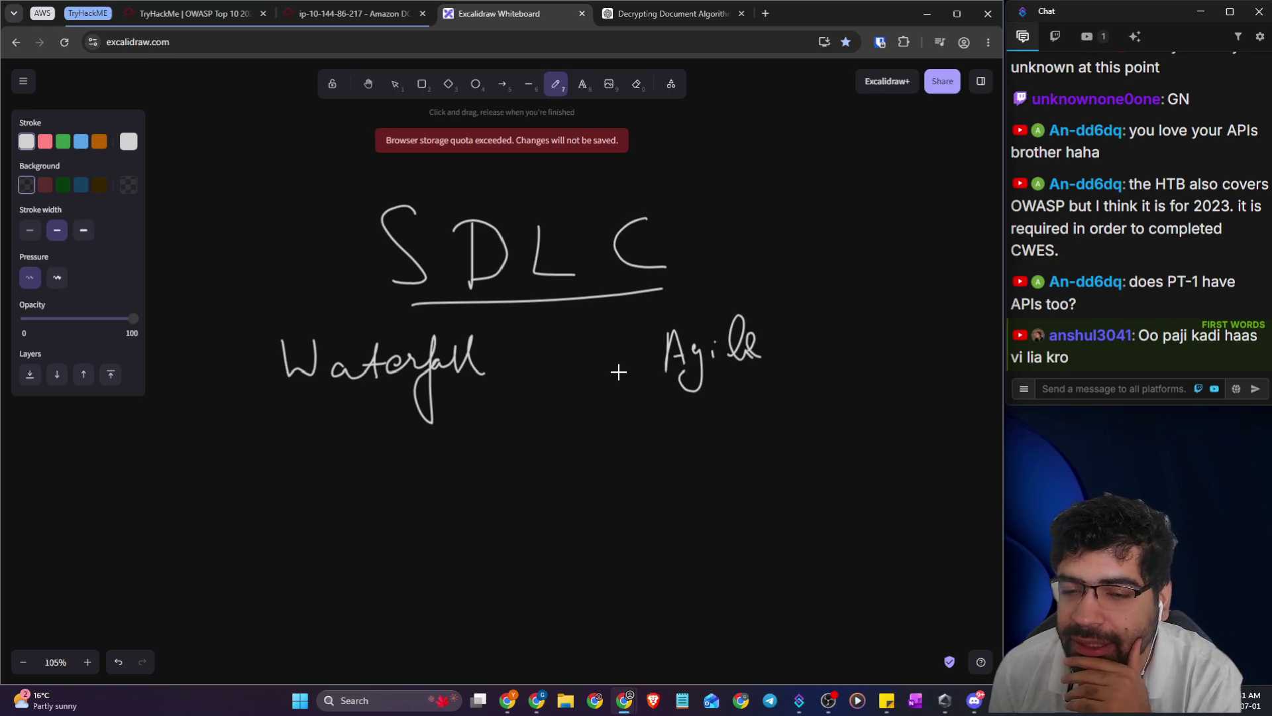
scroll(636, 369, "down", 2)
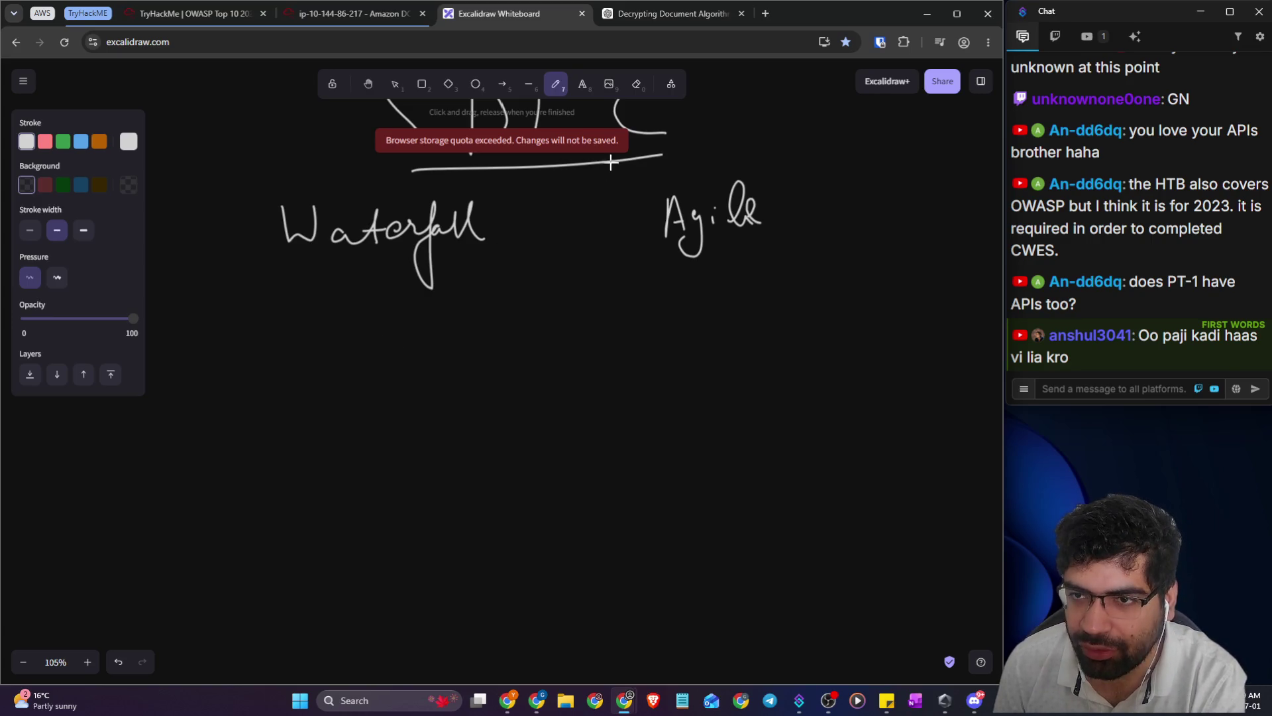
left_click(582, 84)
- Type the phases Requirements, Planning, Implmentation, Testing, Deployment, Logging + repeat below Waterfall
left_click(394, 356)
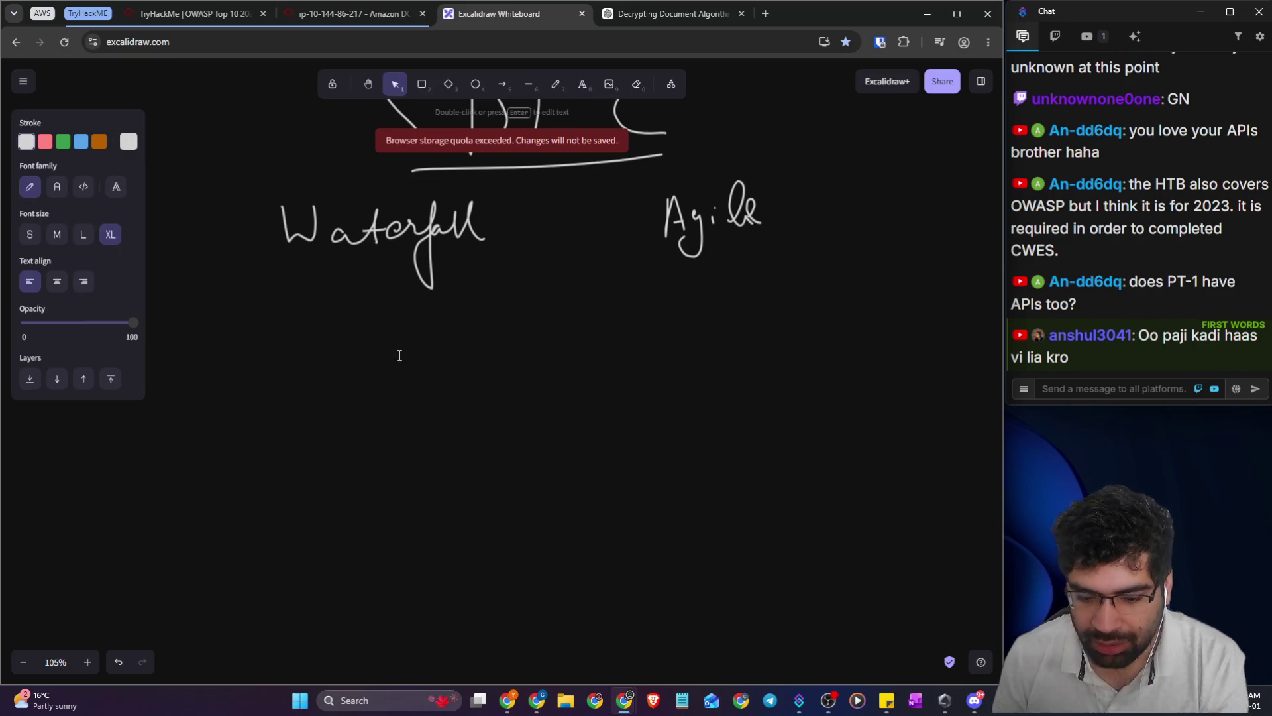
type("Re")
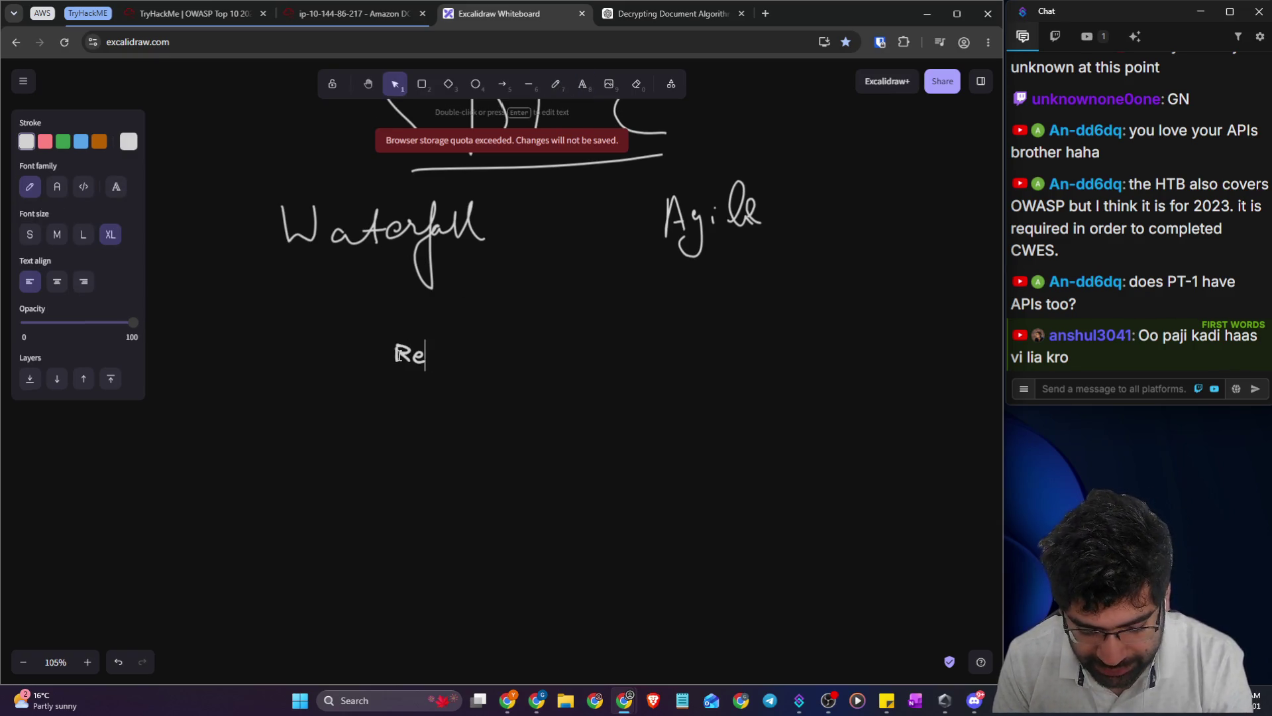
type("quirements")
key("Return")
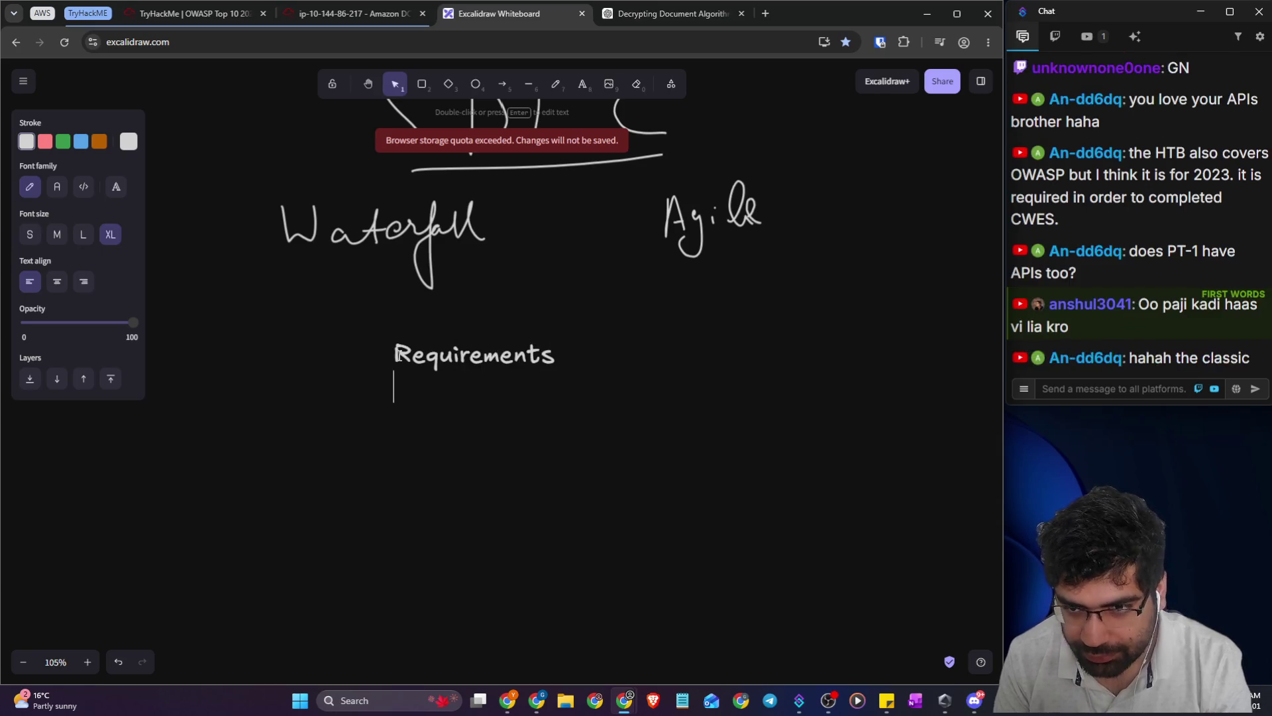
type("Planning")
key("Return")
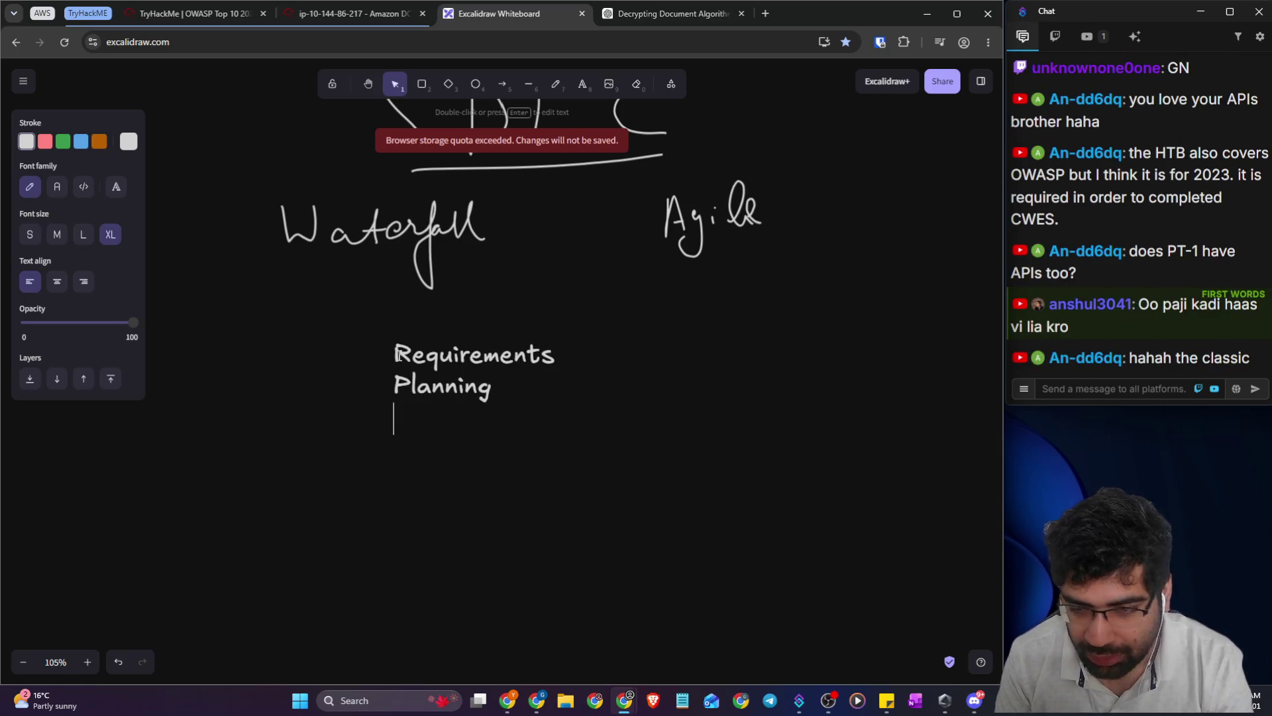
type("Implmen")
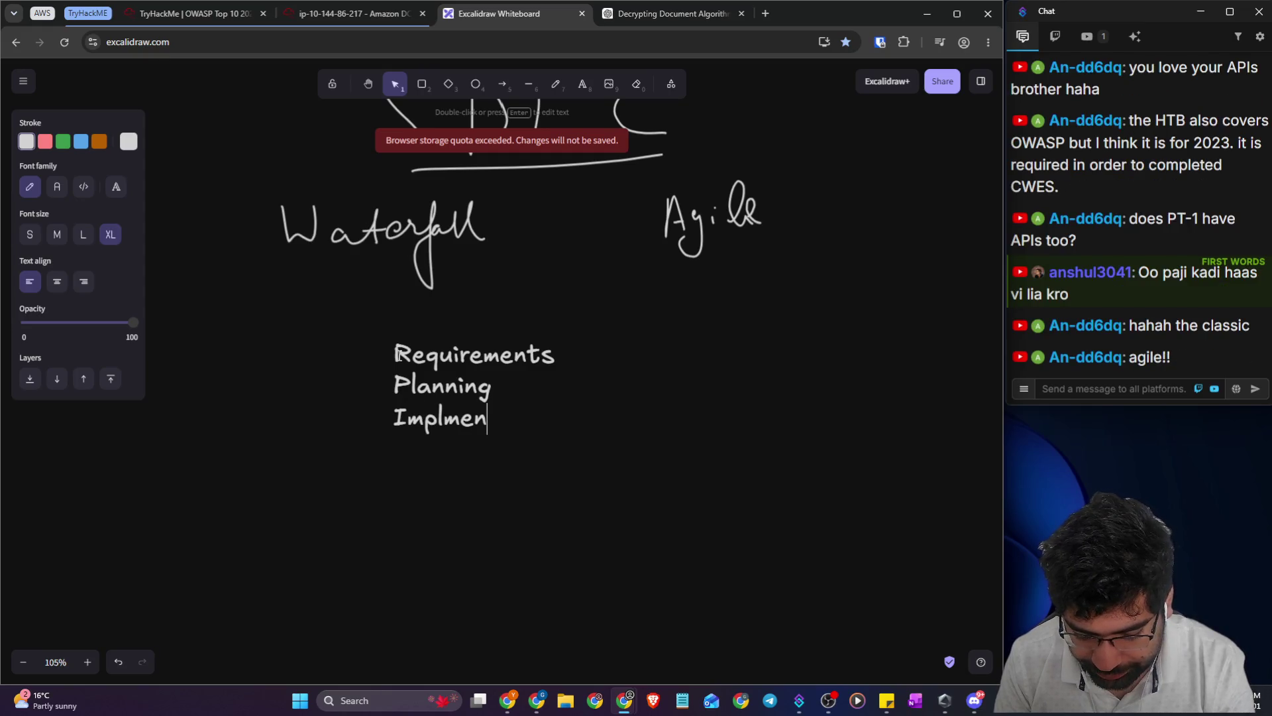
type("tation")
key("Return")
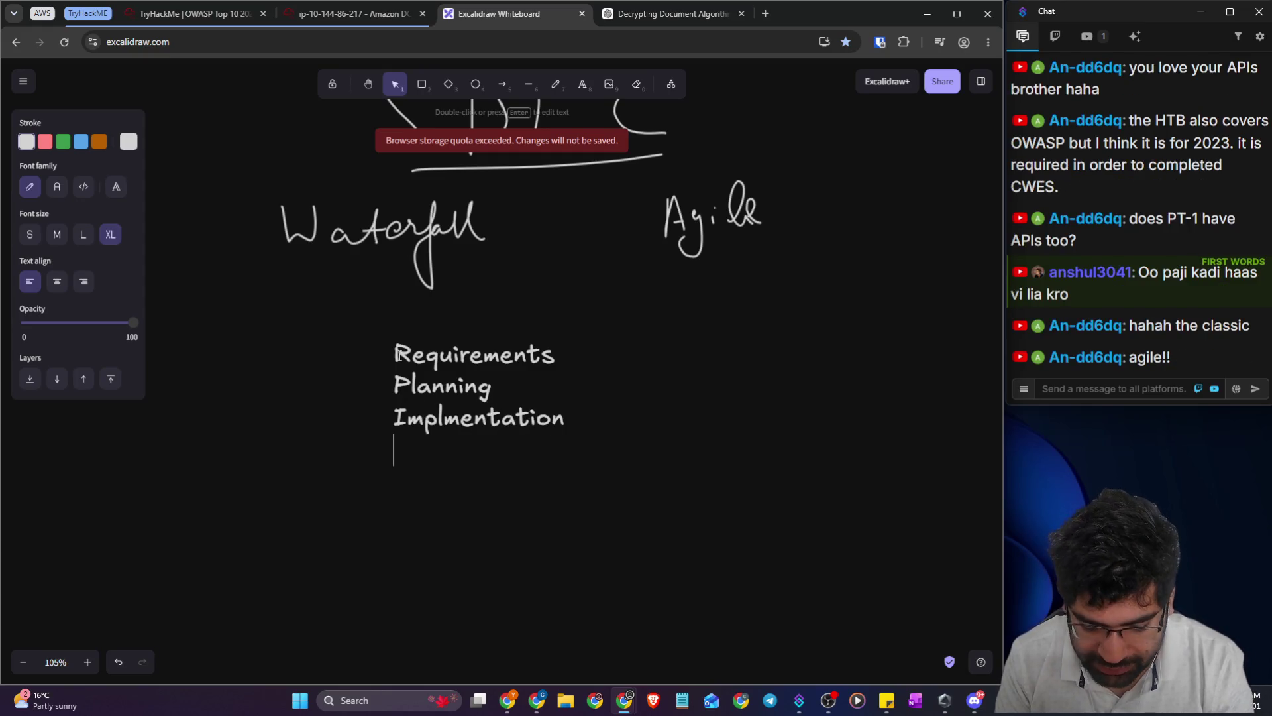
type("Testing")
key("Return")
type("Deployment")
key("Return")
type("Logging")
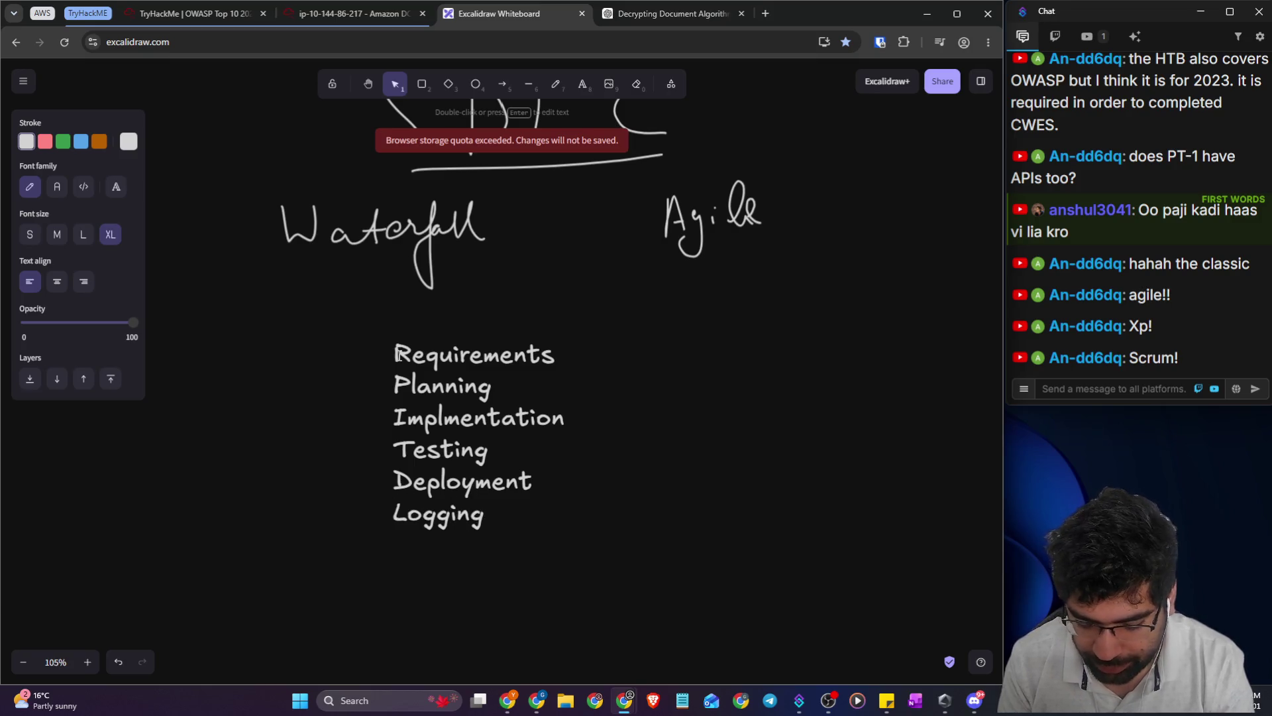
type(" +")
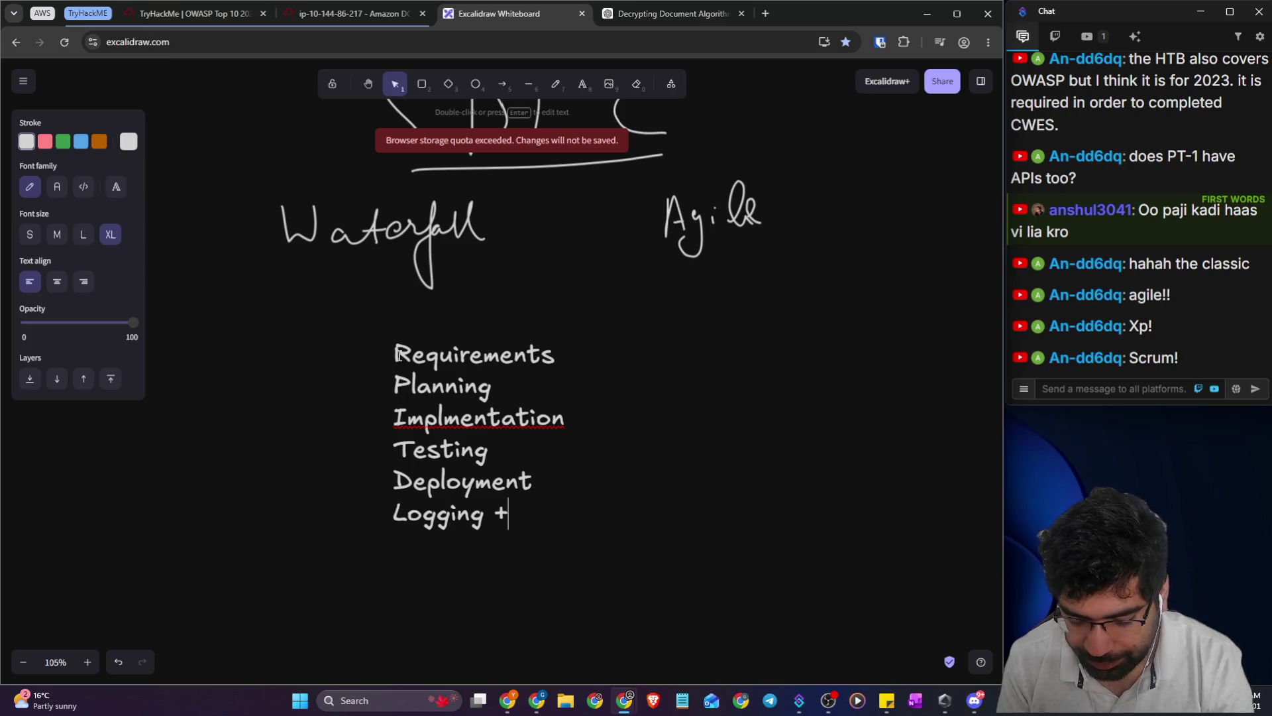
type(" repeat")
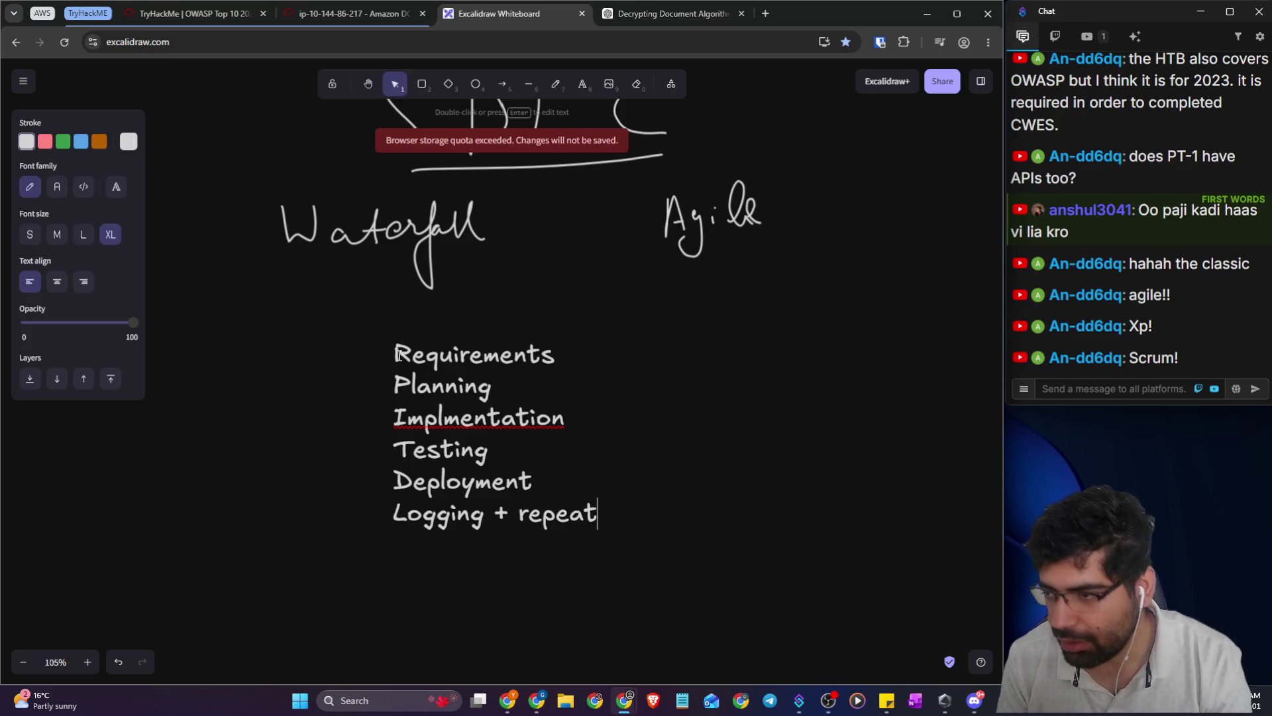
- Finish the phase list text box and drag its handle to enlarge it
left_click(873, 409)
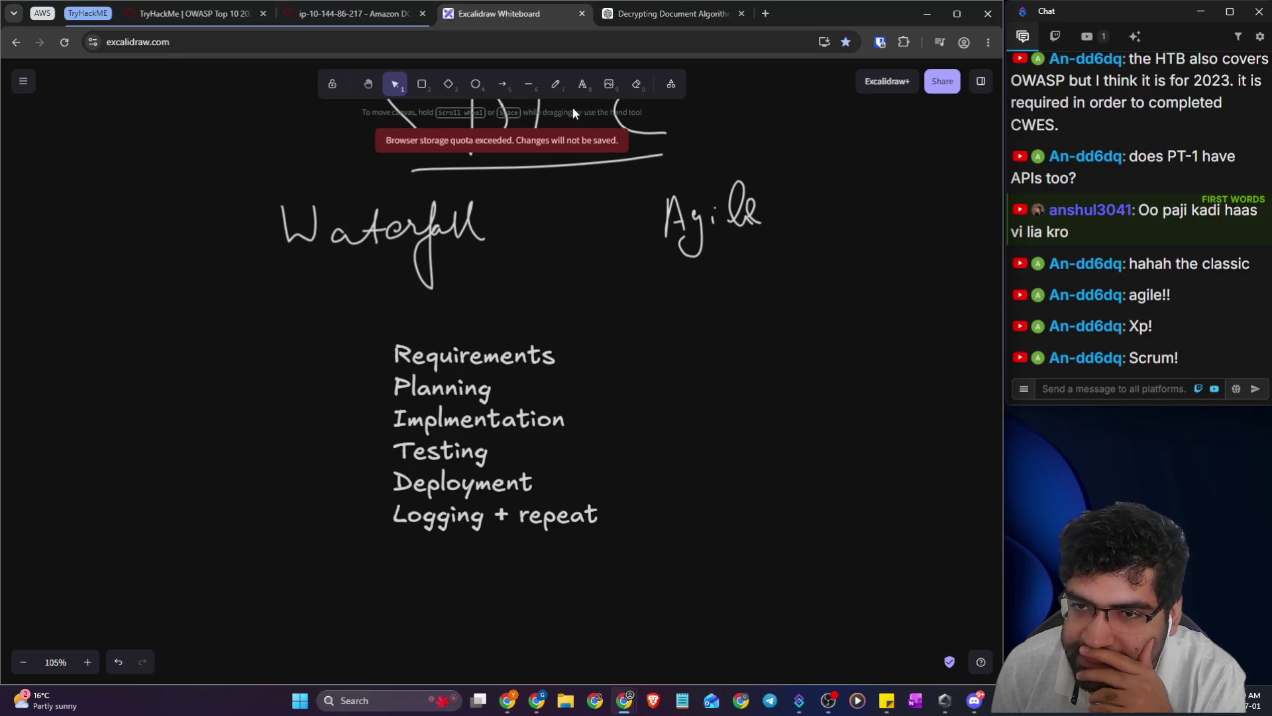
left_click(472, 359)
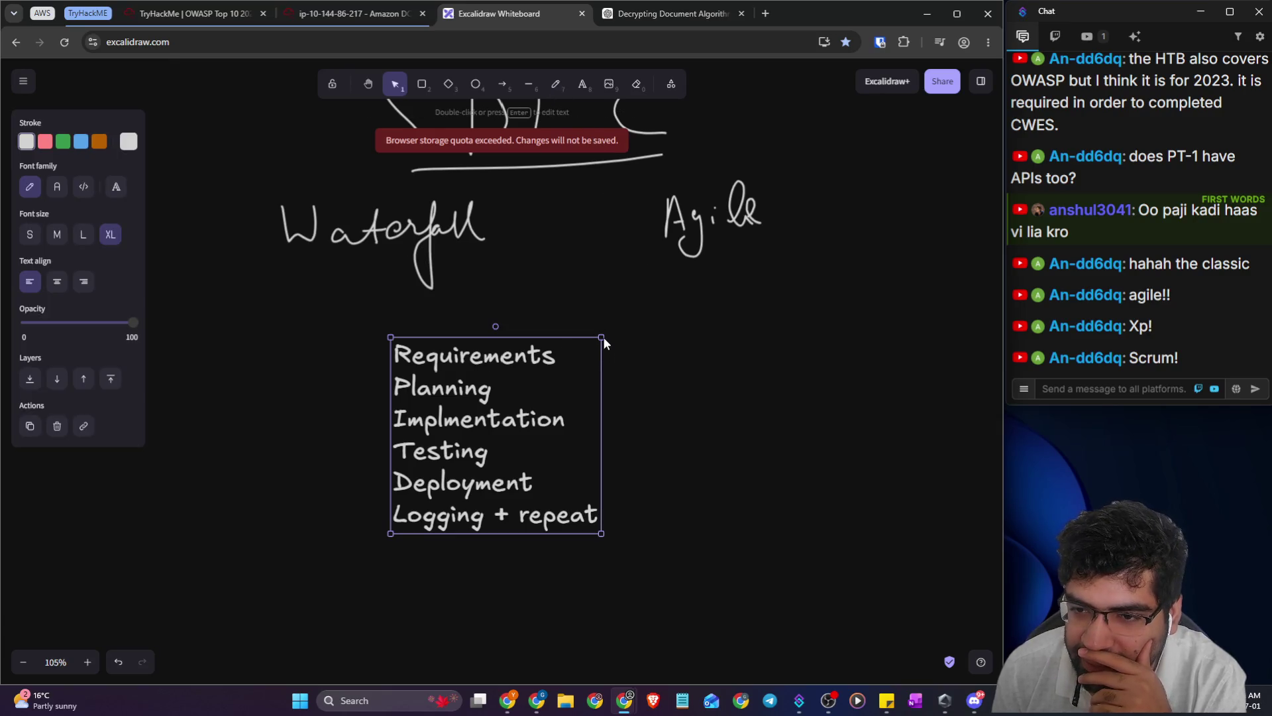
mouse_move(601, 338)
left_mouse_down()
mouse_move(676, 269)
mouse_move(596, 396)
left_mouse_up()
- Hand-draw a tick after Requirements, a dash after Planning, and a red arrow pointing at Planning
left_click(555, 83)
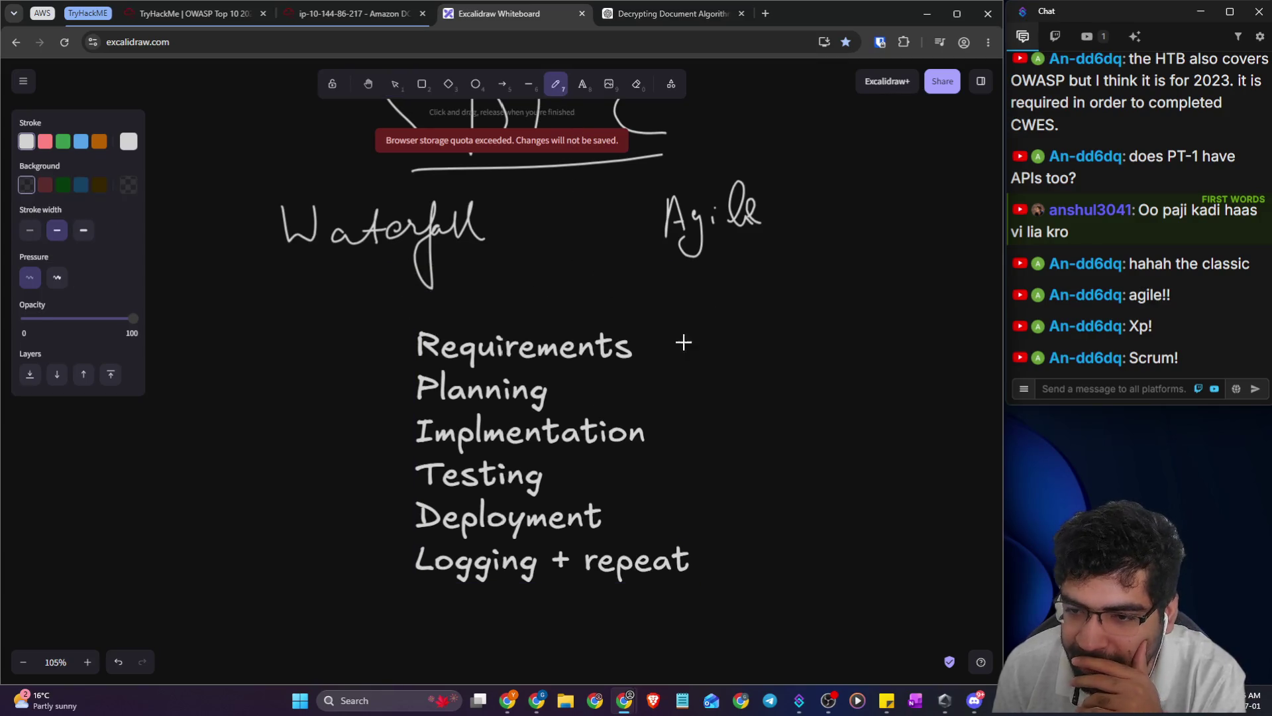
left_click_drag(642, 353, 682, 331)
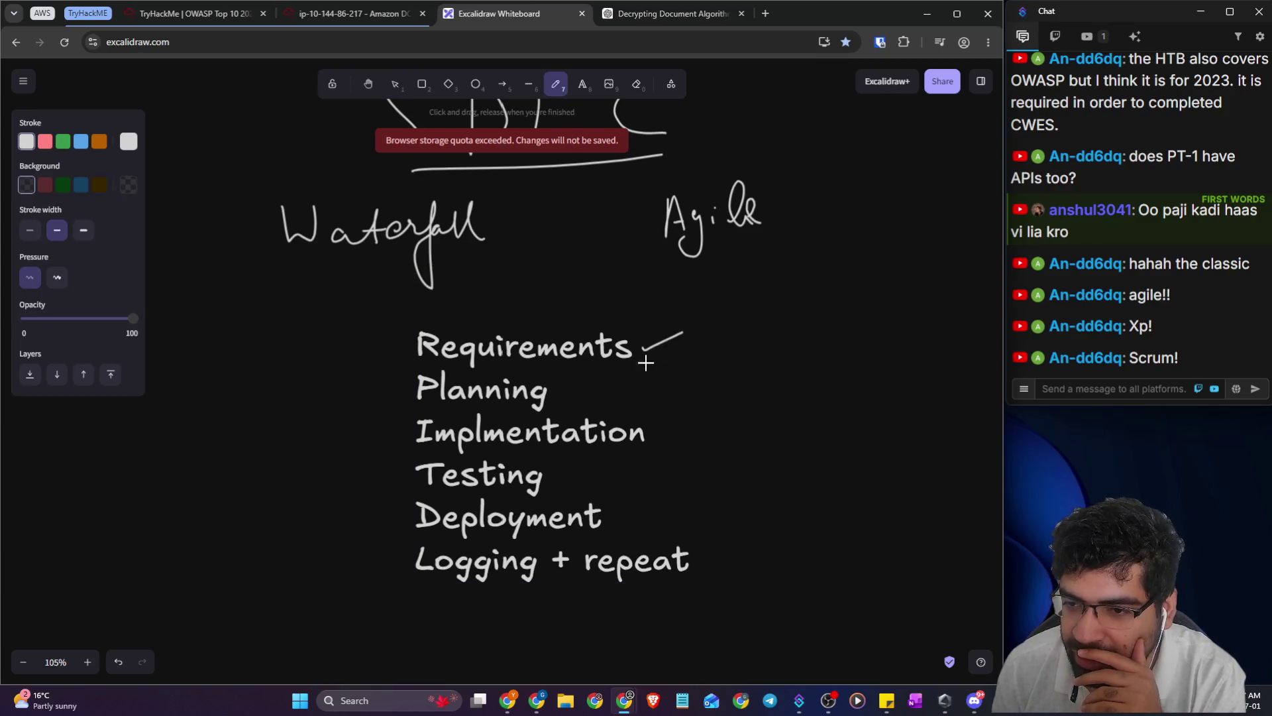
left_click_drag(565, 395, 659, 394)
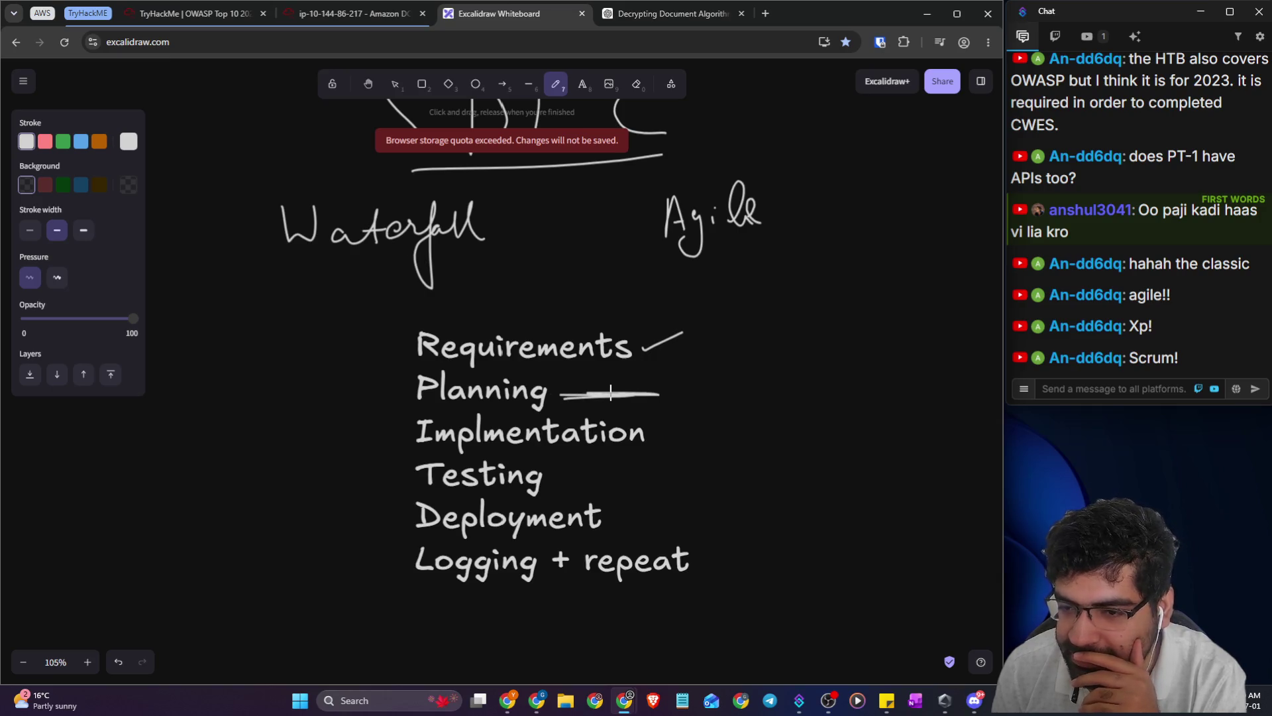
left_click(45, 141)
left_click_drag(294, 384, 534, 410)
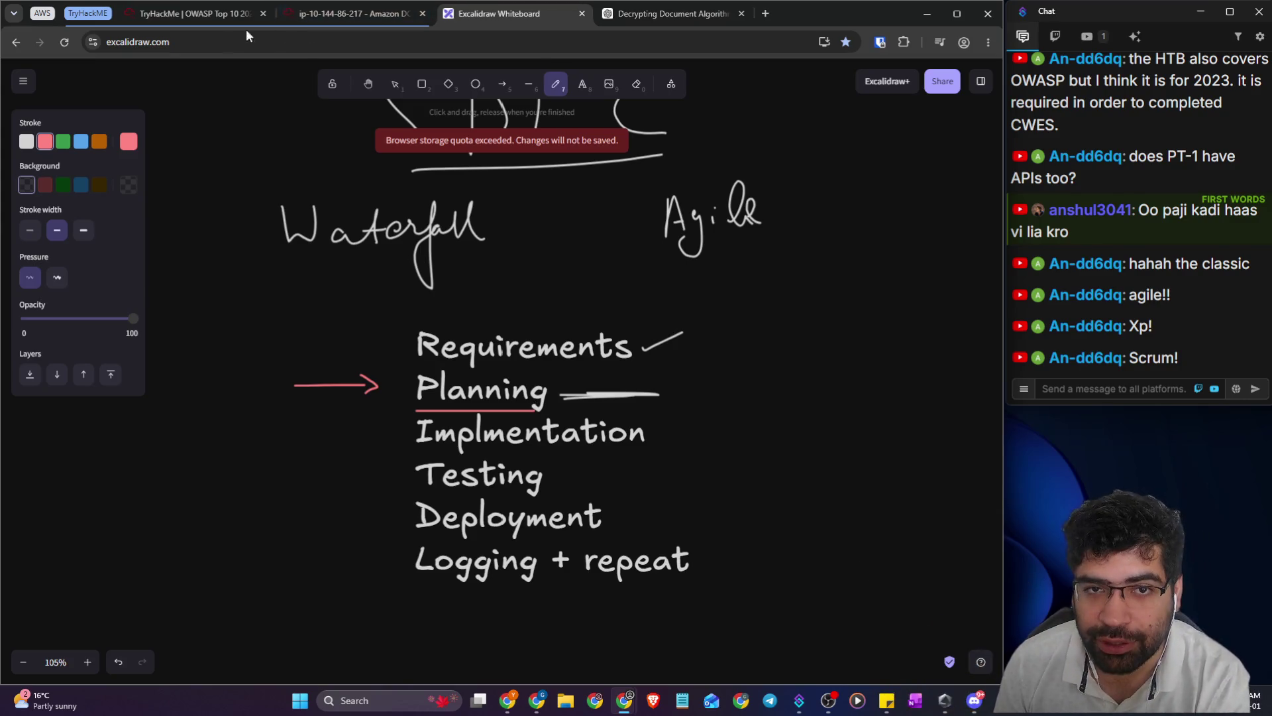
left_click(39, 11)
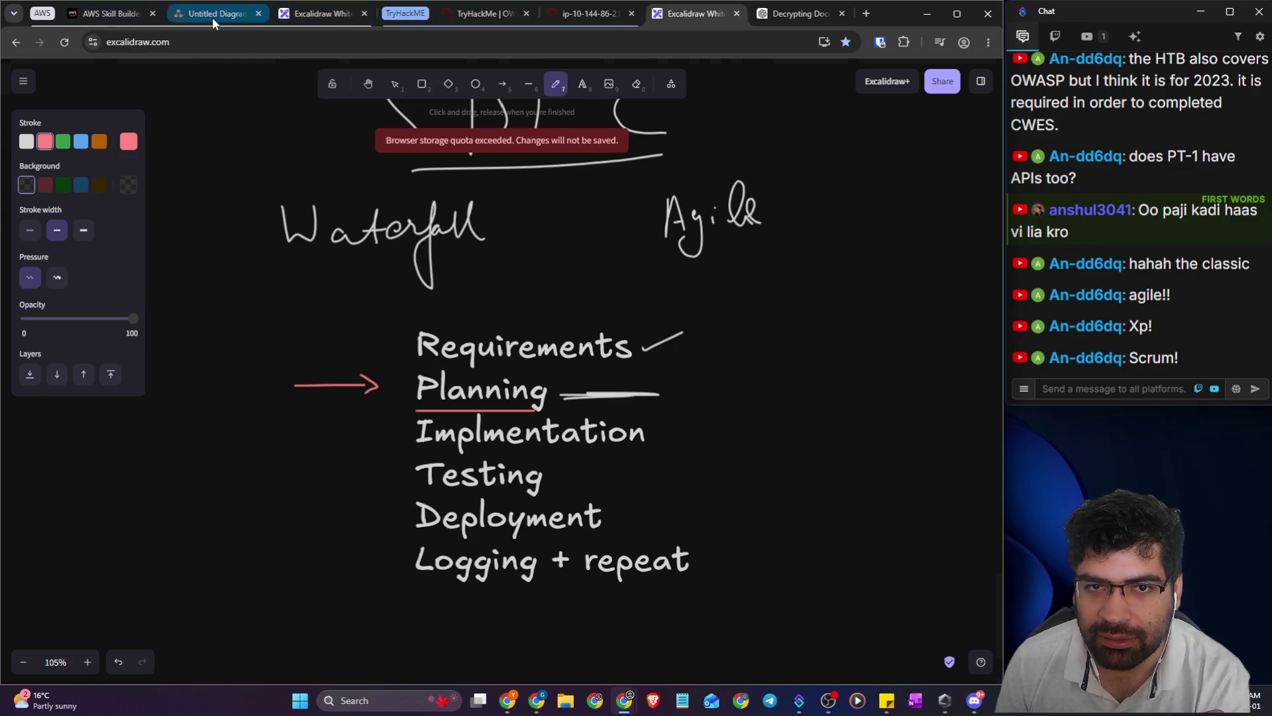
- Glance at the diagrams.net VPC diagram, then return to the TryHackMe Insecure Design page
left_click(212, 15)
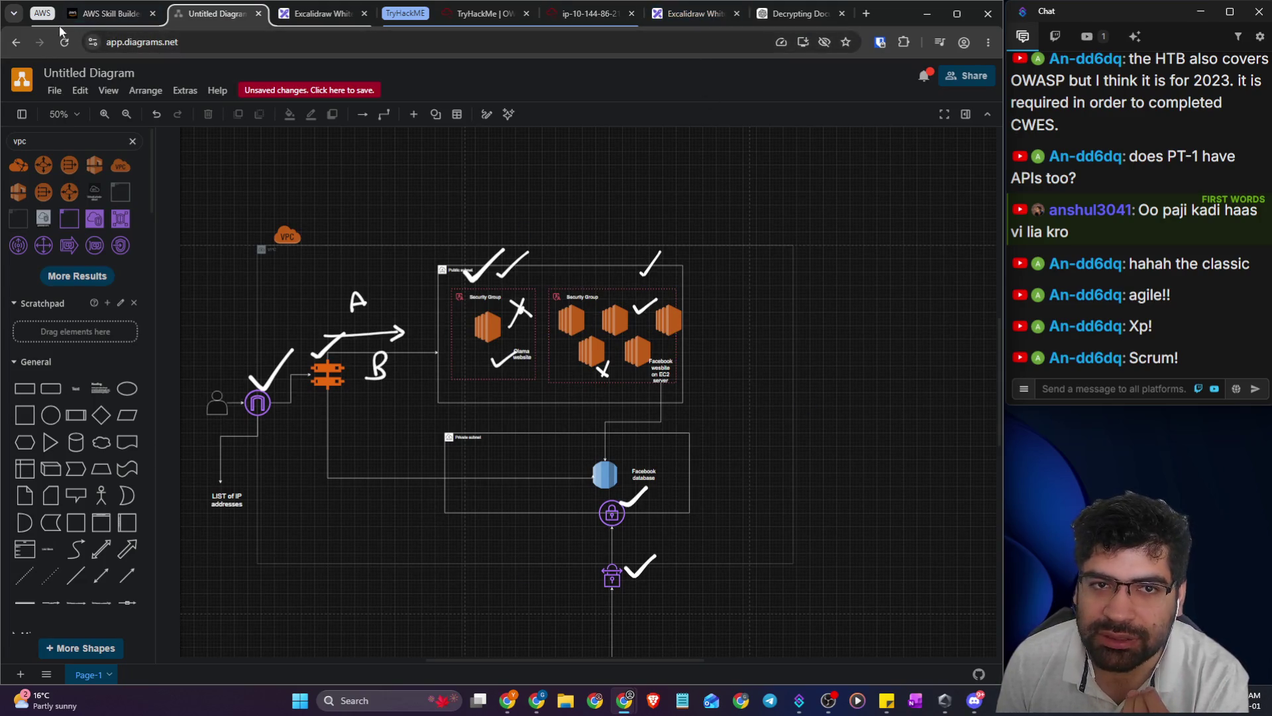
left_click(40, 20)
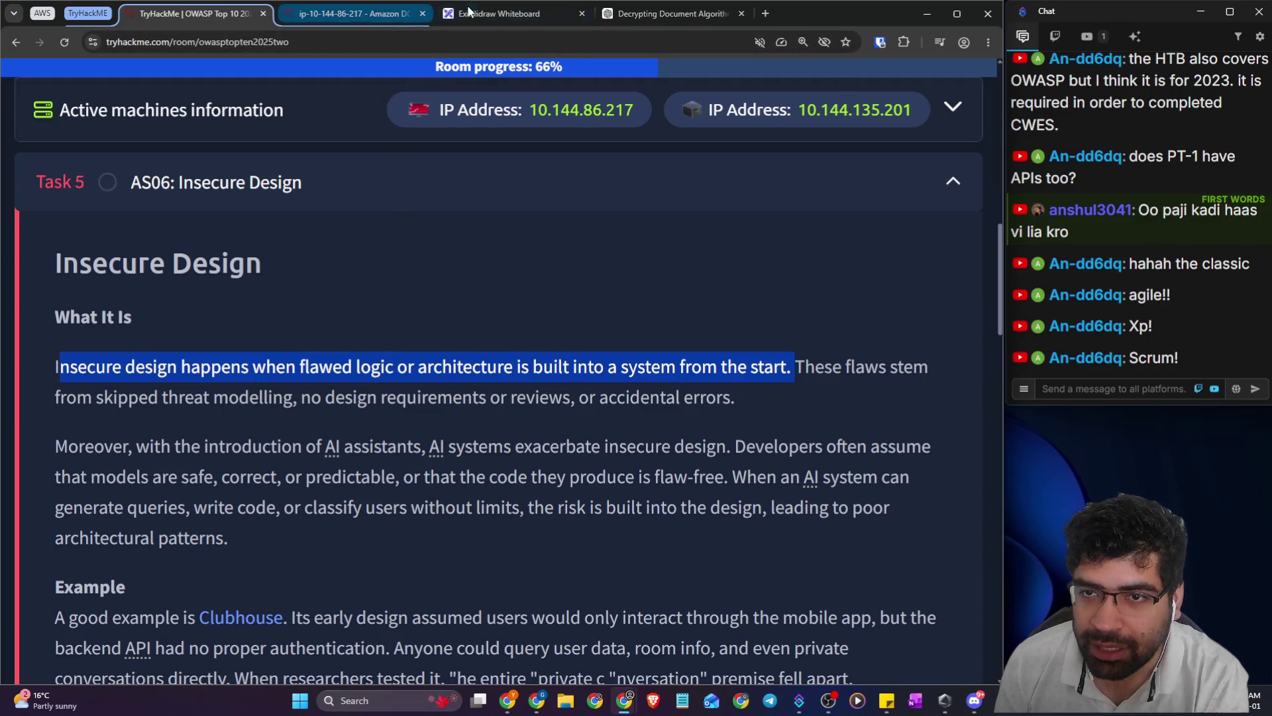
left_click(498, 14)
- Tick the Implementation, Testing, Deployment and Logging + repeat phases in pink
left_click(684, 397)
left_click(677, 431)
left_click_drag(701, 423, 724, 412)
left_click_drag(609, 478, 658, 464)
left_click_drag(635, 525, 673, 505)
left_click_drag(712, 574, 757, 552)
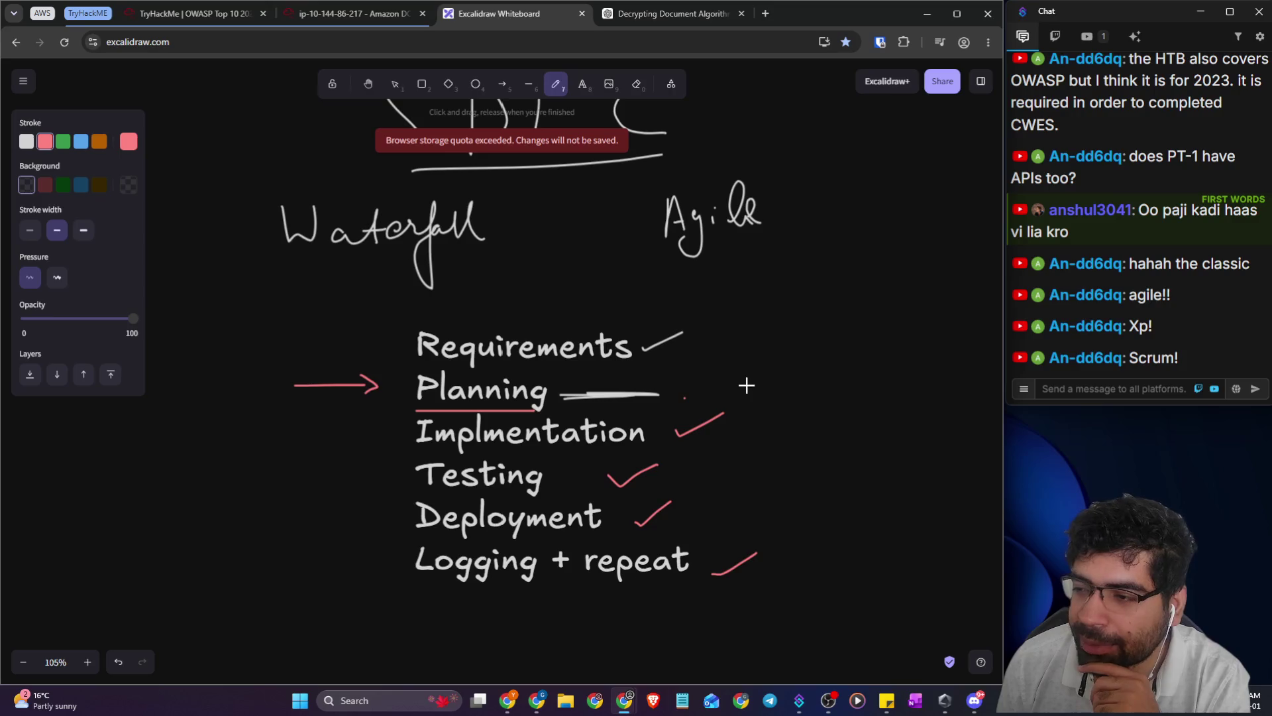
- Write an underlined 'log4j' beside the list and draw a red bracket back to Planning
mouse_move(747, 395)
left_mouse_down()
mouse_move(784, 389)
mouse_move(790, 403)
mouse_move(816, 378)
mouse_move(827, 412)
left_mouse_up()
key("ctrl+z")
left_click(842, 363)
left_click_drag(737, 404, 849, 403)
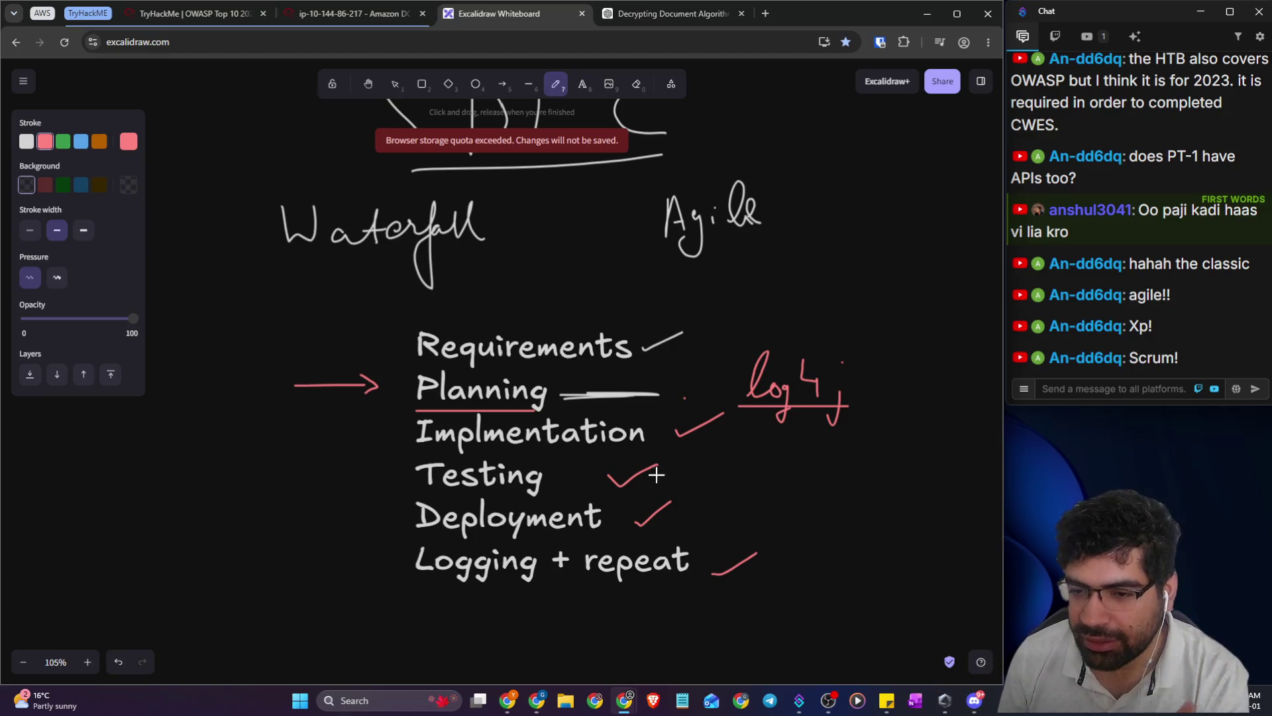
mouse_move(408, 383)
left_mouse_down()
mouse_move(309, 498)
mouse_move(460, 606)
left_mouse_up()
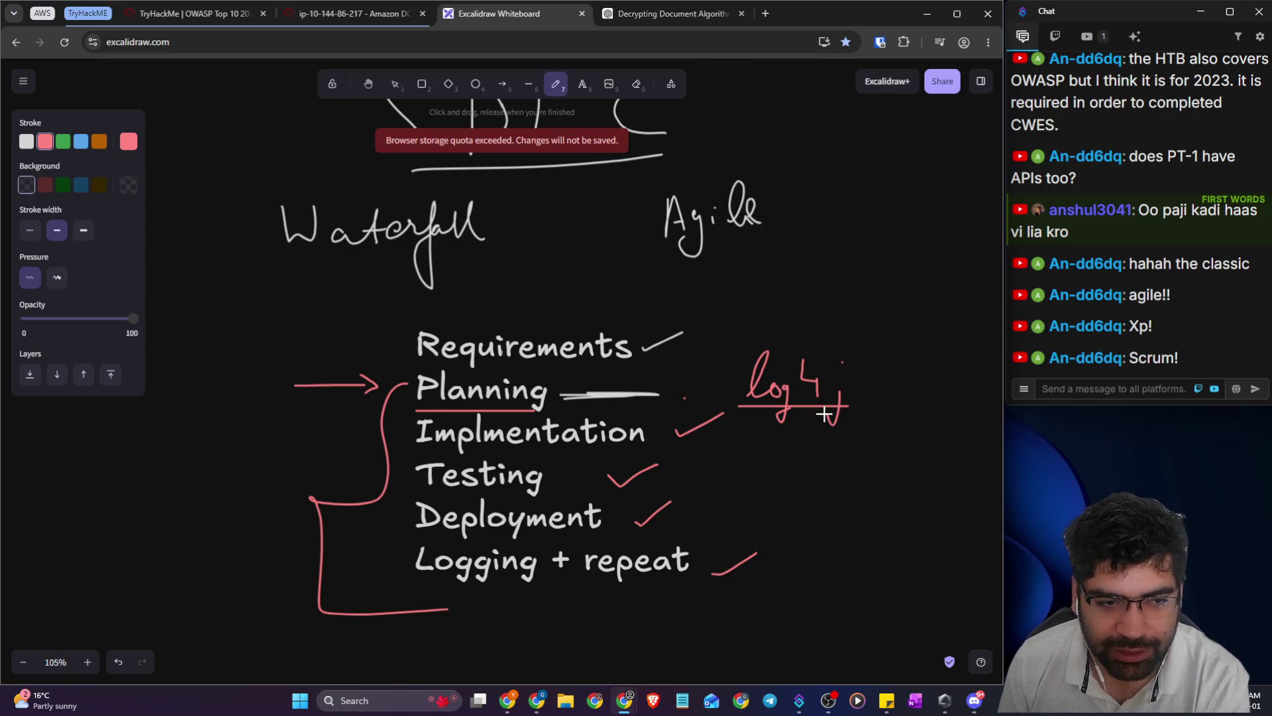
left_click(307, 14)
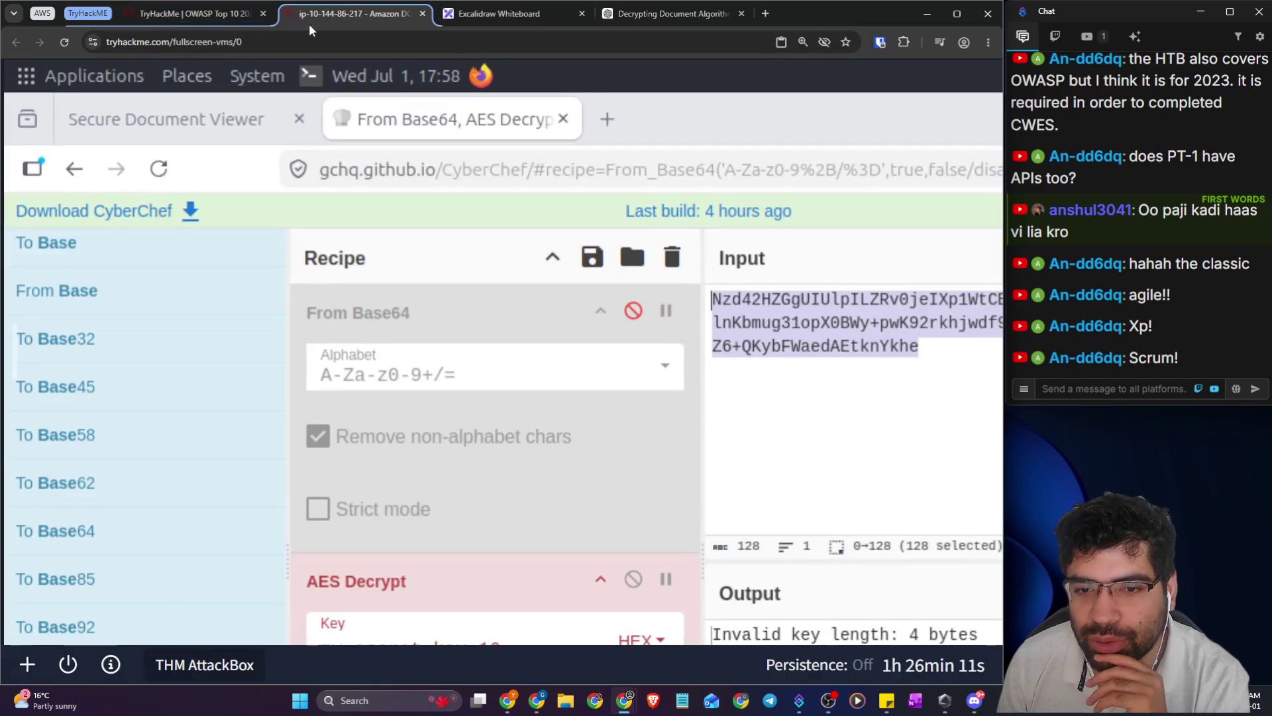
- Scroll to Insecure Design's 'What It Is' and highlight its definition, causes and AI paragraph
left_click(186, 19)
scroll(467, 329, "down", 2)
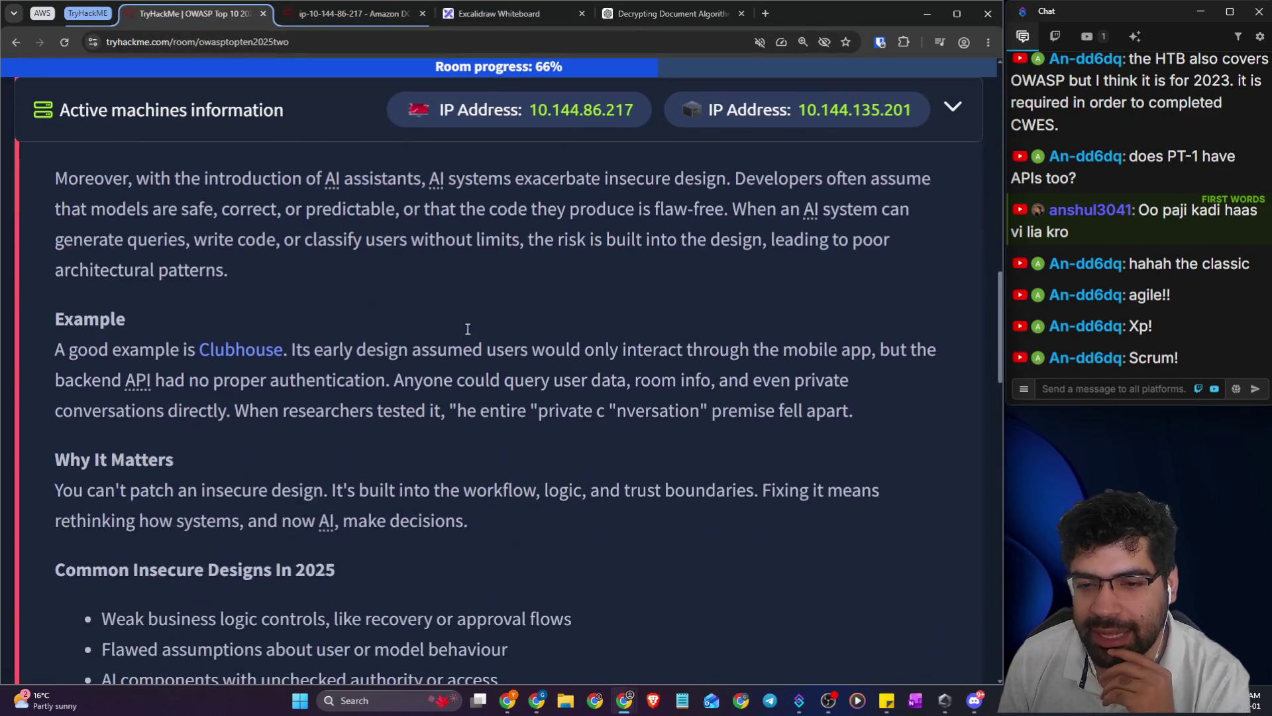
scroll(464, 329, "up", 2)
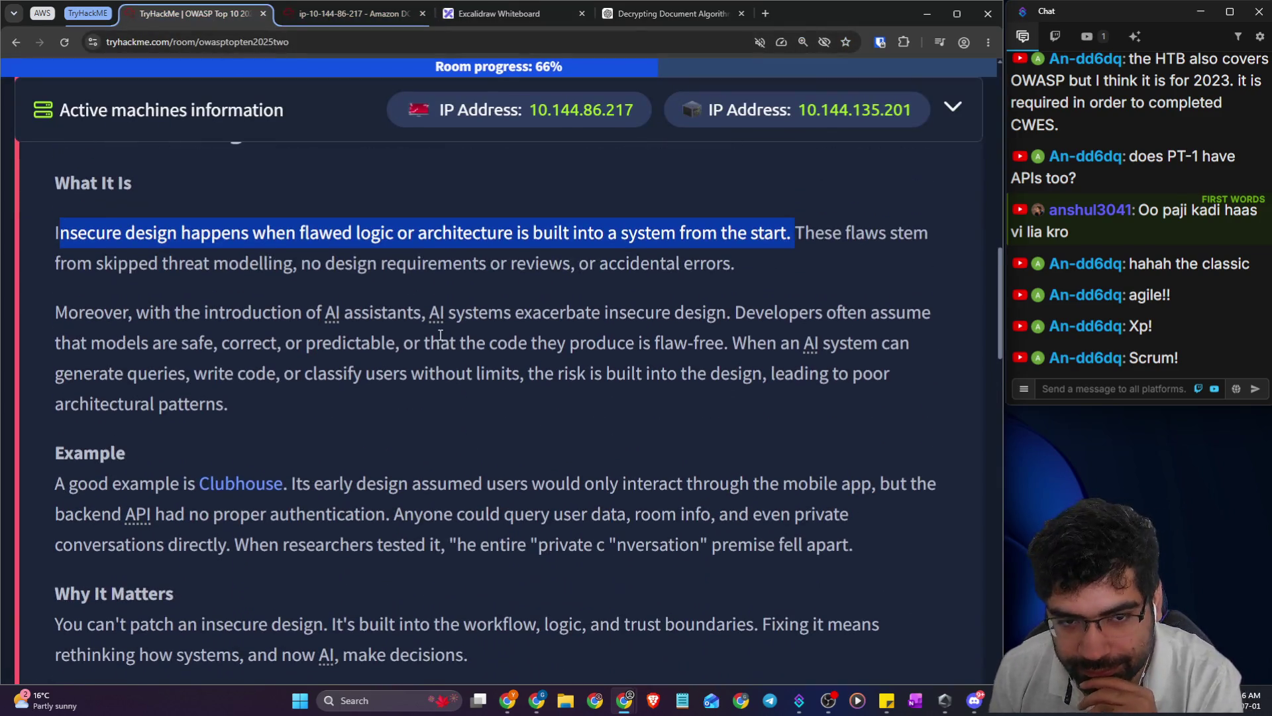
left_click(402, 358)
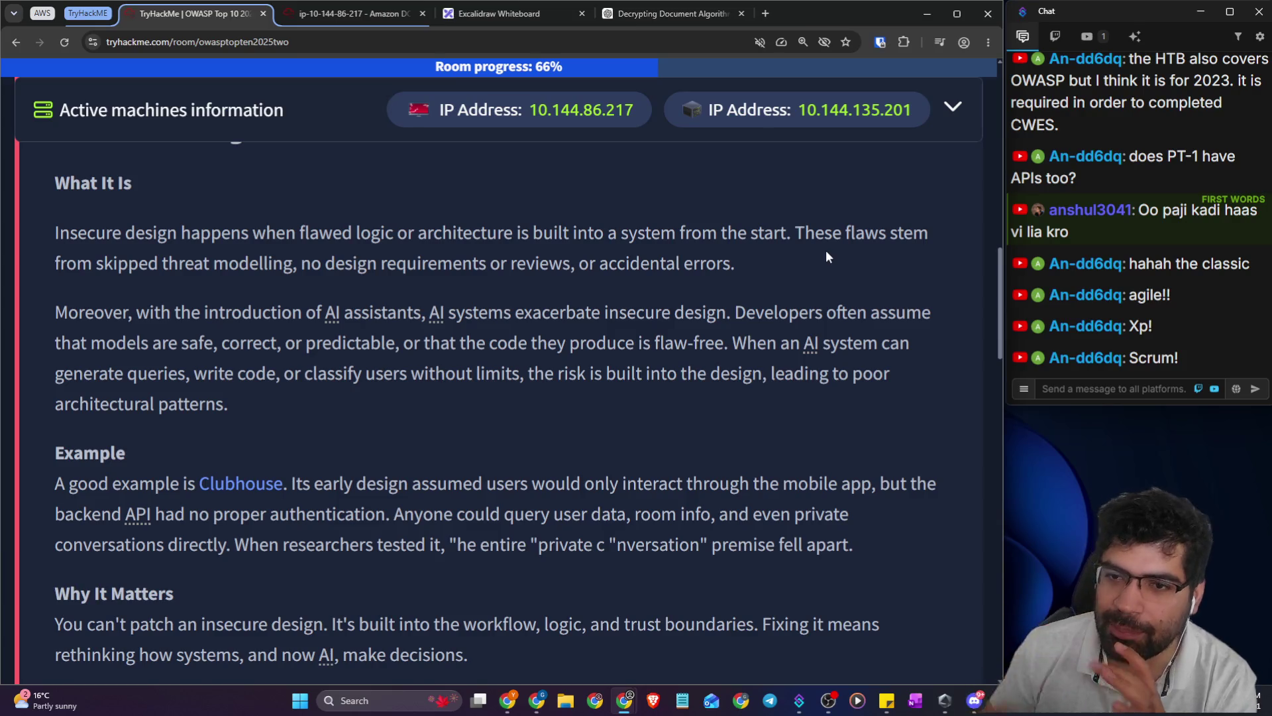
left_click_drag(278, 233, 952, 238)
left_click_drag(105, 266, 719, 261)
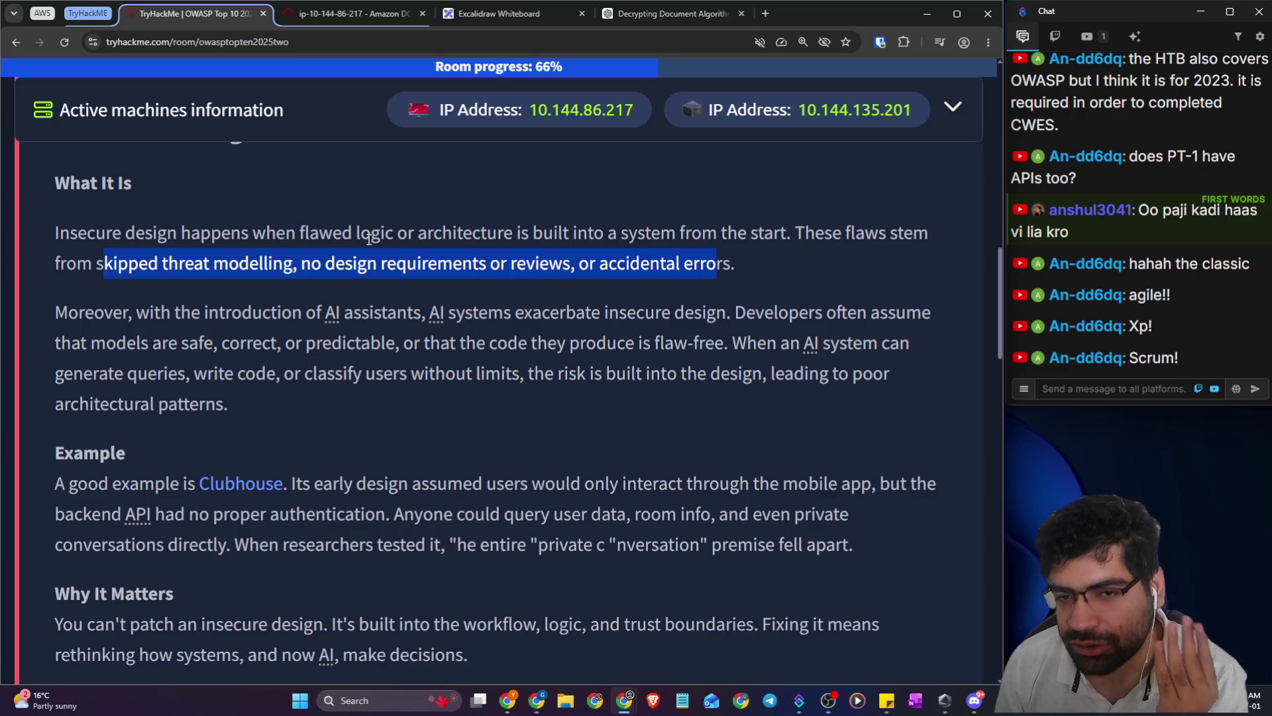
left_click_drag(55, 312, 377, 312)
left_click(345, 377)
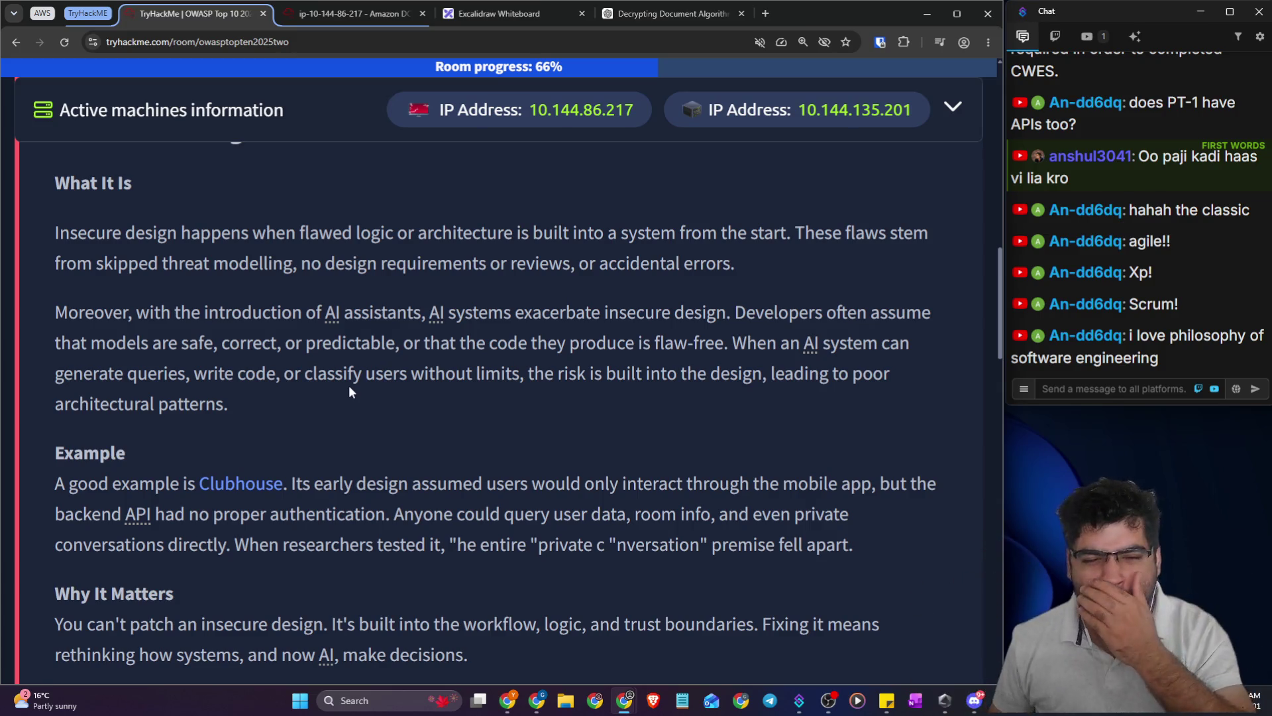
left_click(769, 14)
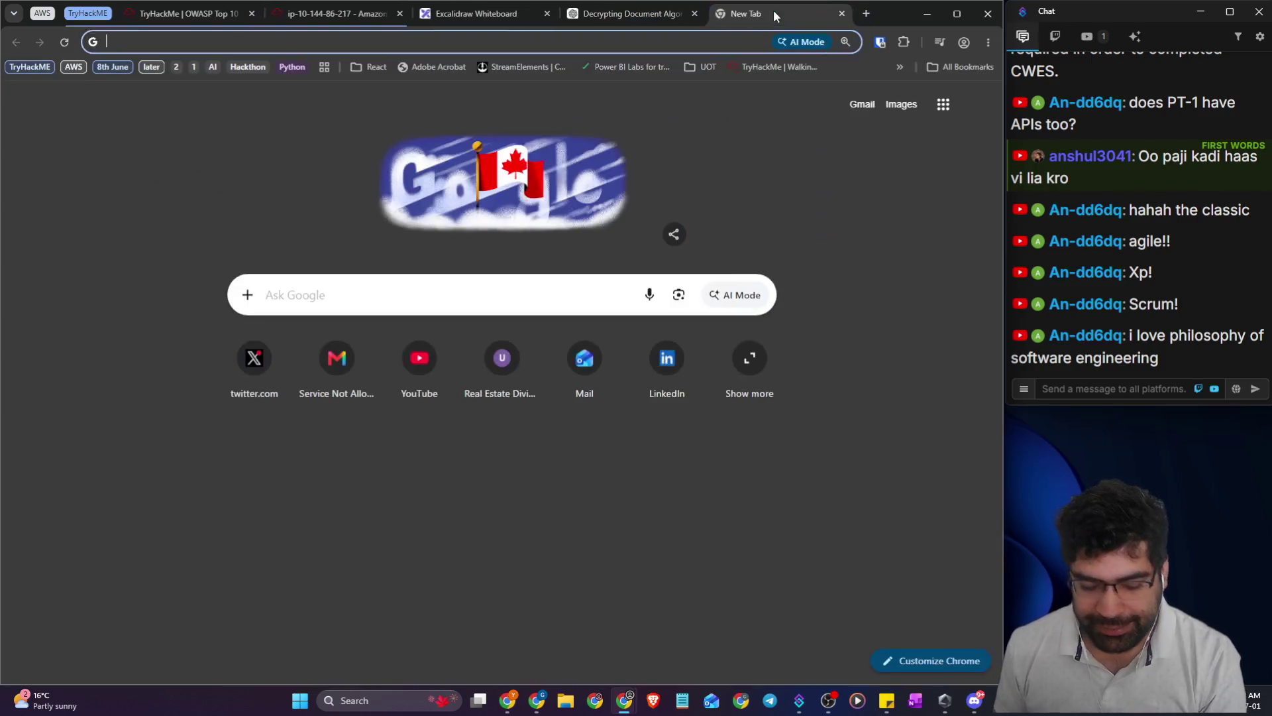
- Search Google for the censoredHacker Reddit community after the typed address fails
type("reddit")
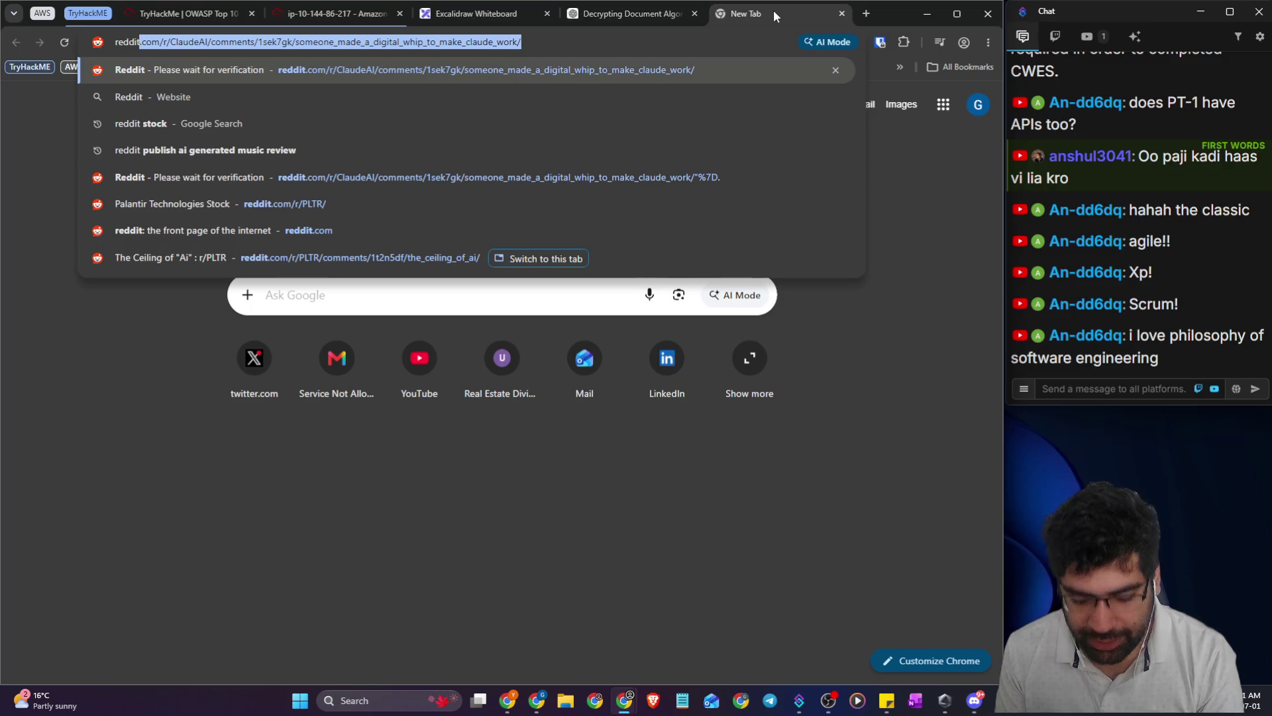
type(".com/ce")
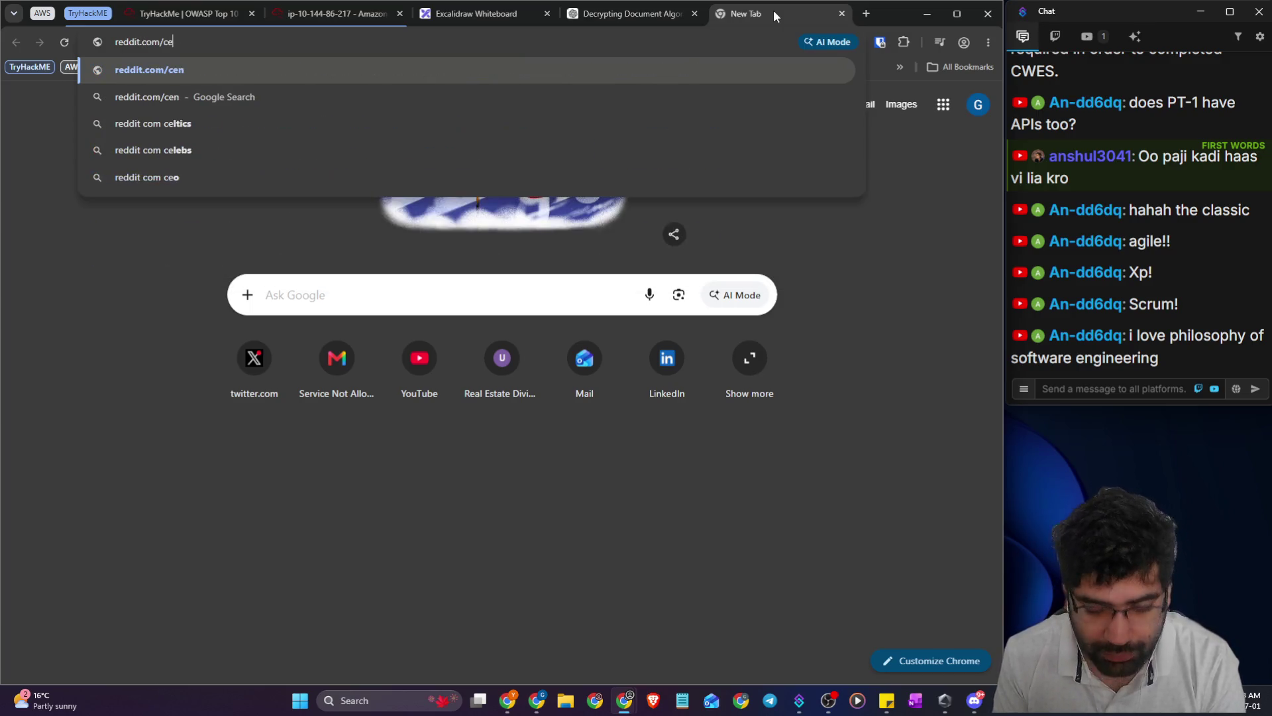
type("nsoredh")
type("acker")
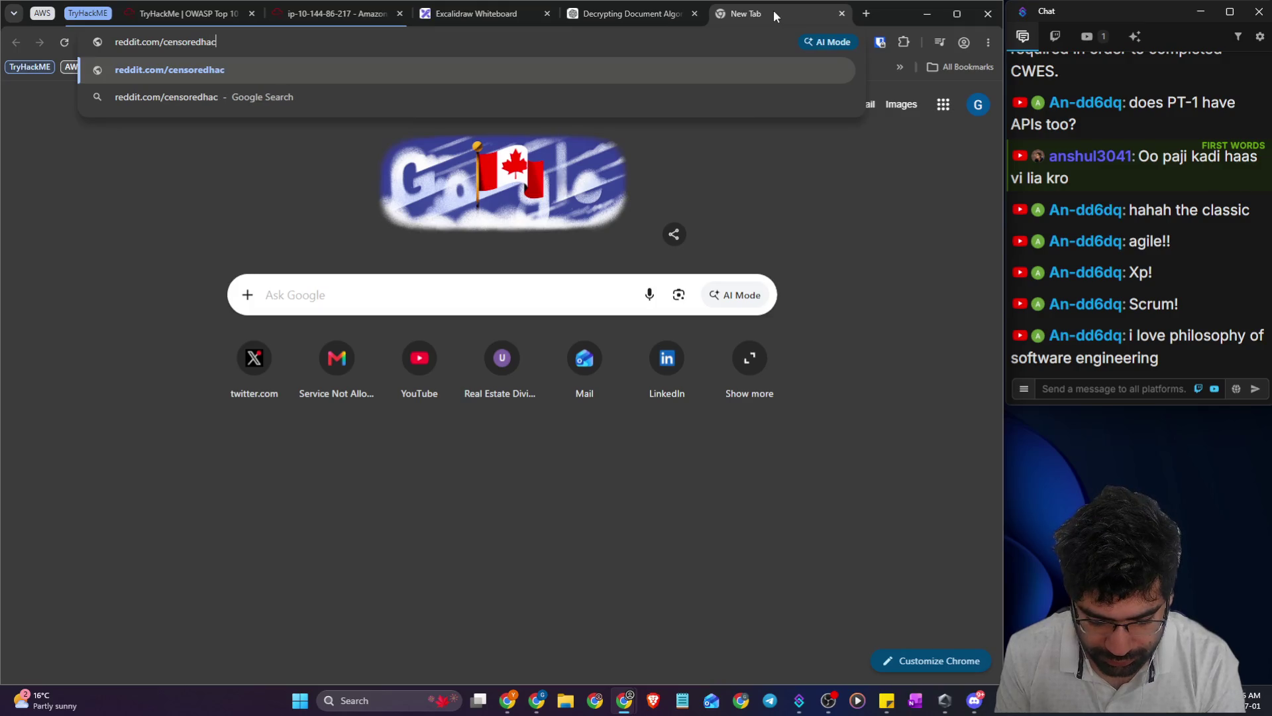
key("Return")
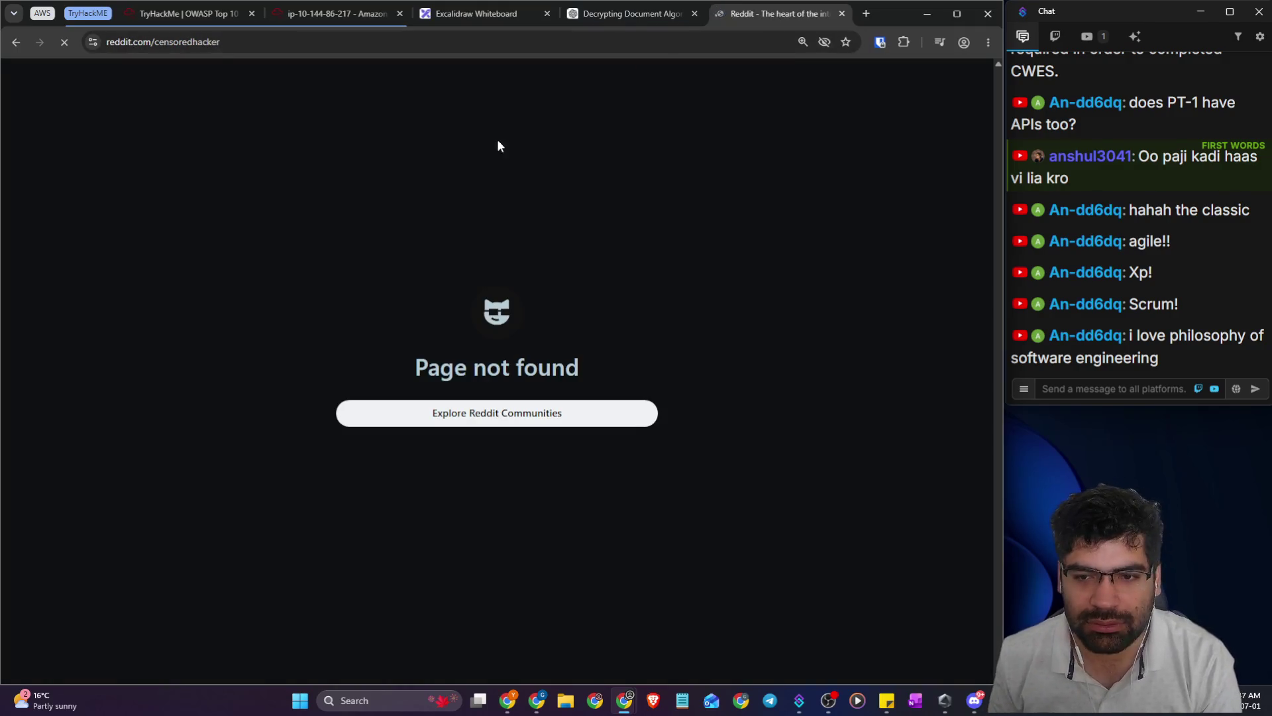
left_click_drag(137, 42, 151, 42)
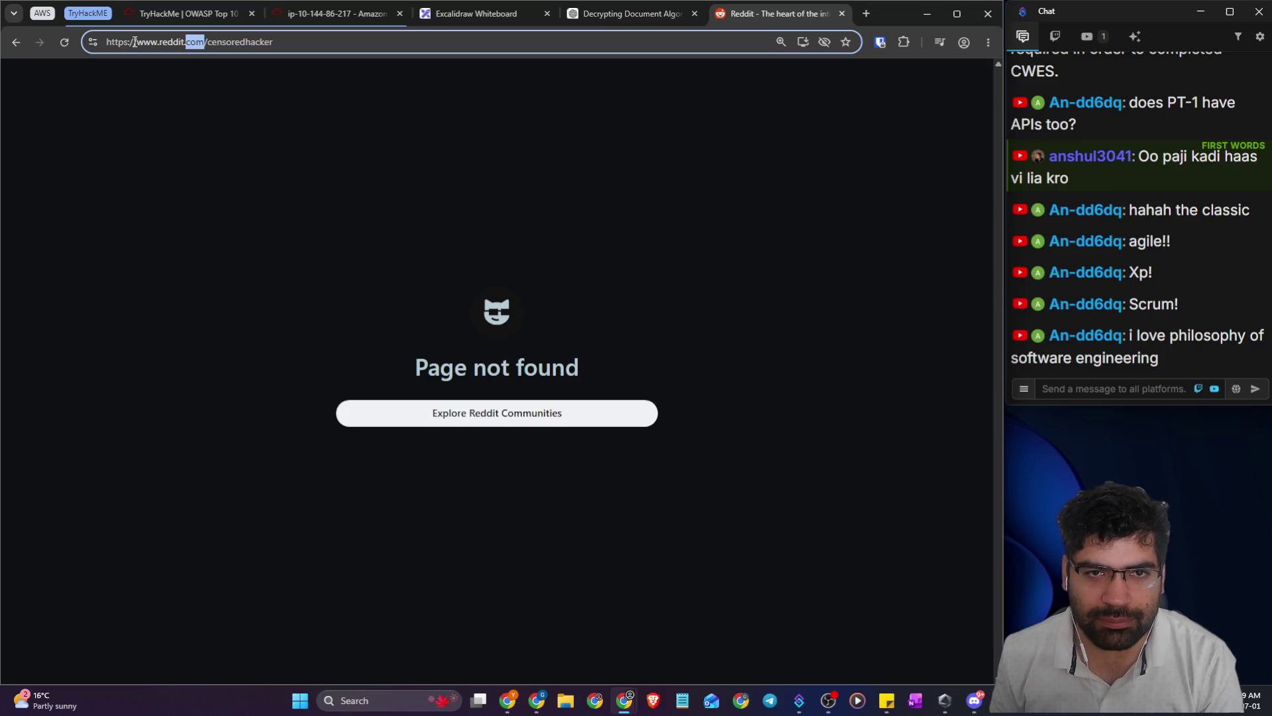
key("Delete")
key("Left")
key("BackSpace")
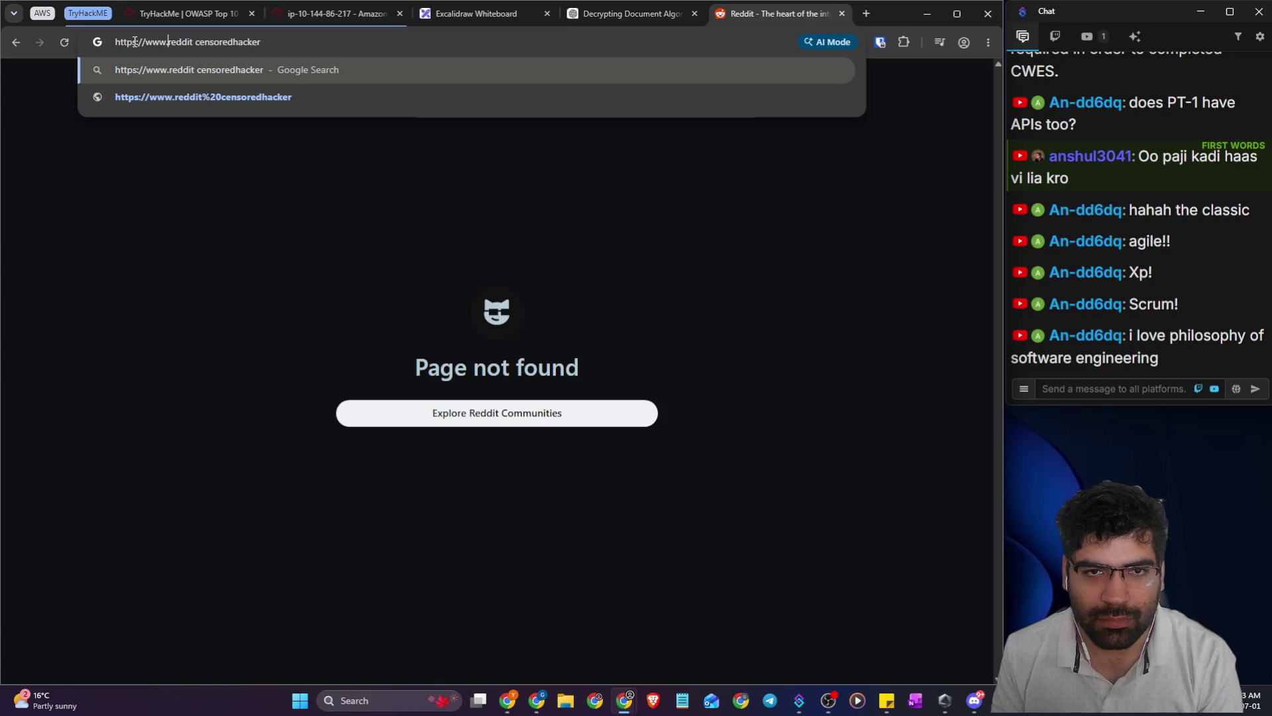
key("shift+Home")
key("BackSpace")
key("Return")
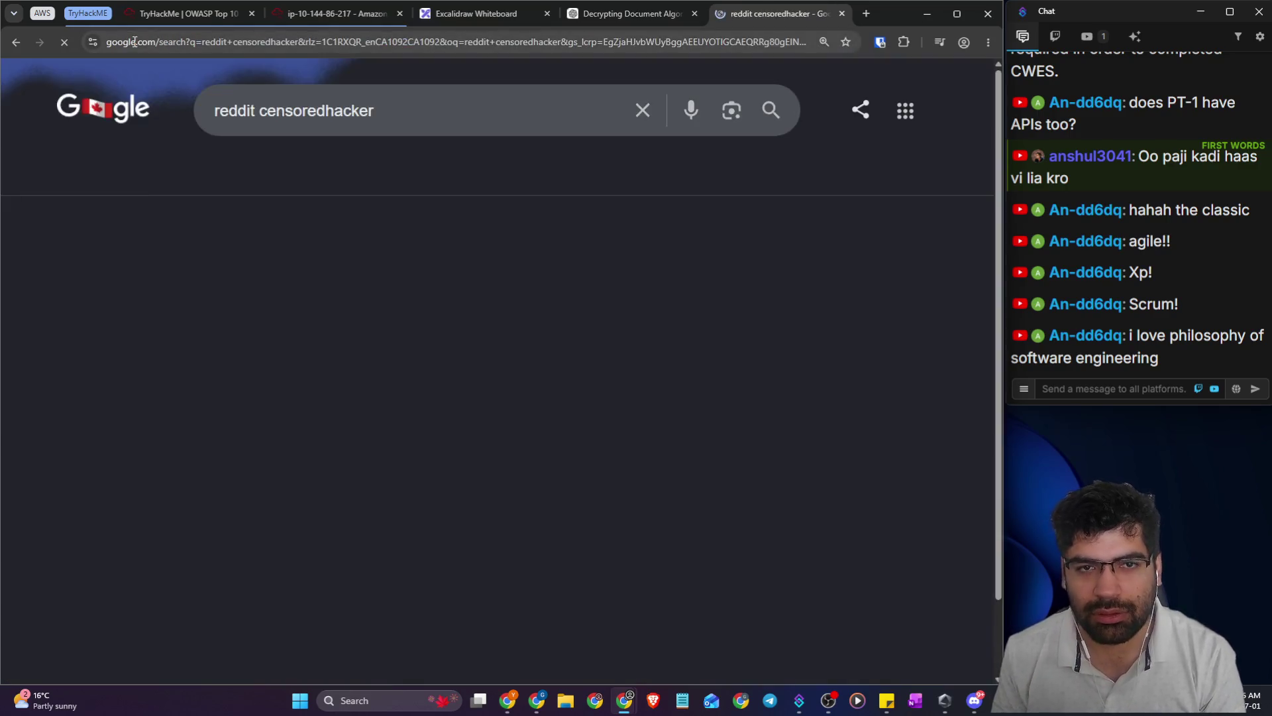
- Open 'The 13 software engineering laws' post, share its address in stream chat, then close it
left_click(208, 324)
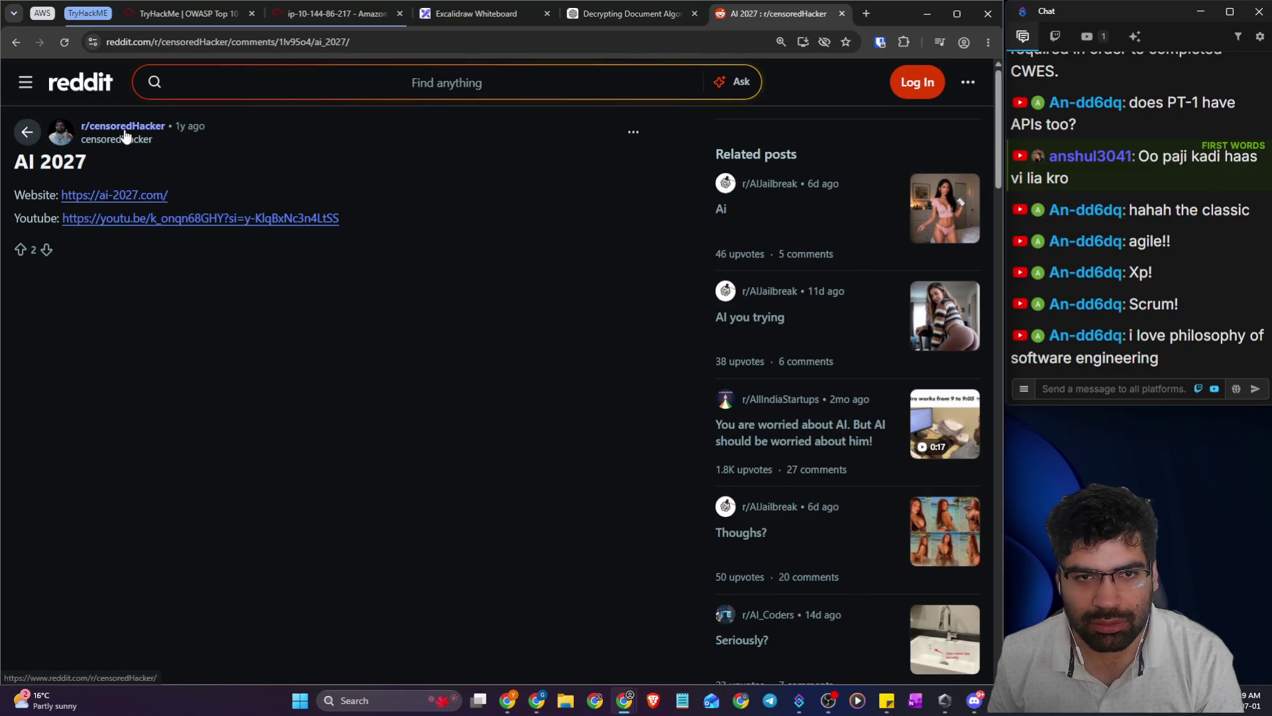
left_click(123, 126)
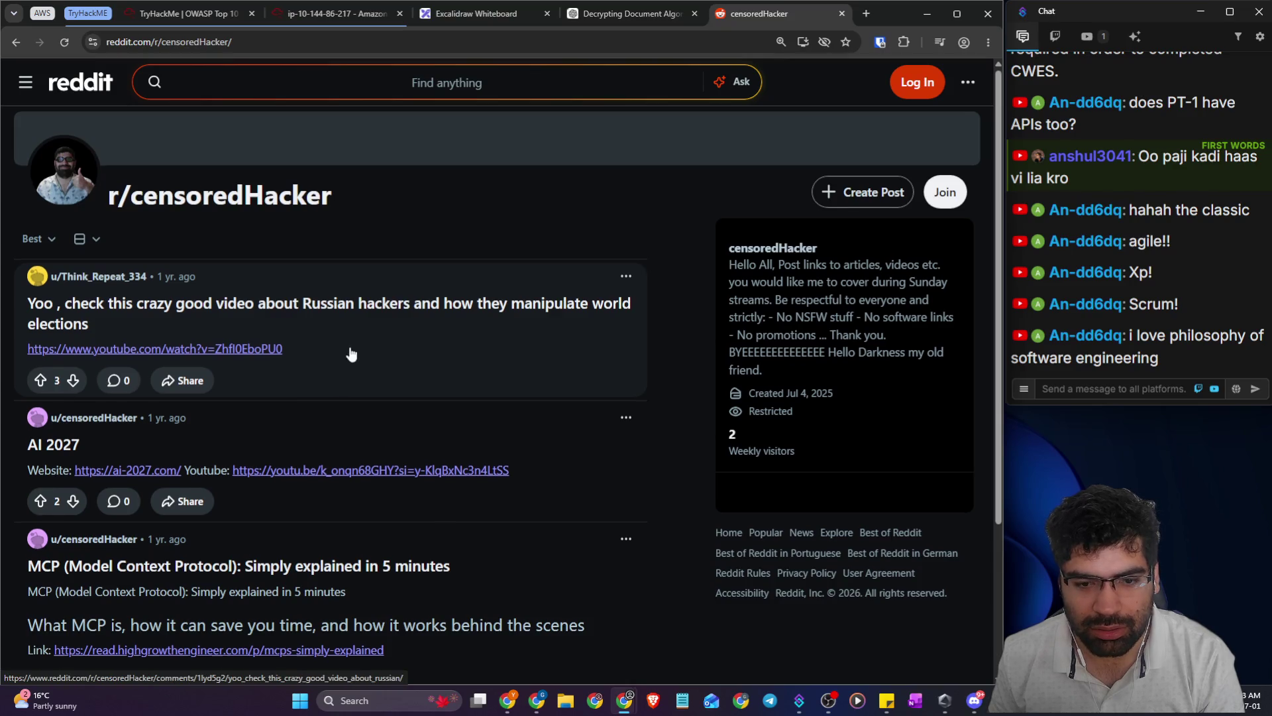
scroll(351, 358, "down", 3)
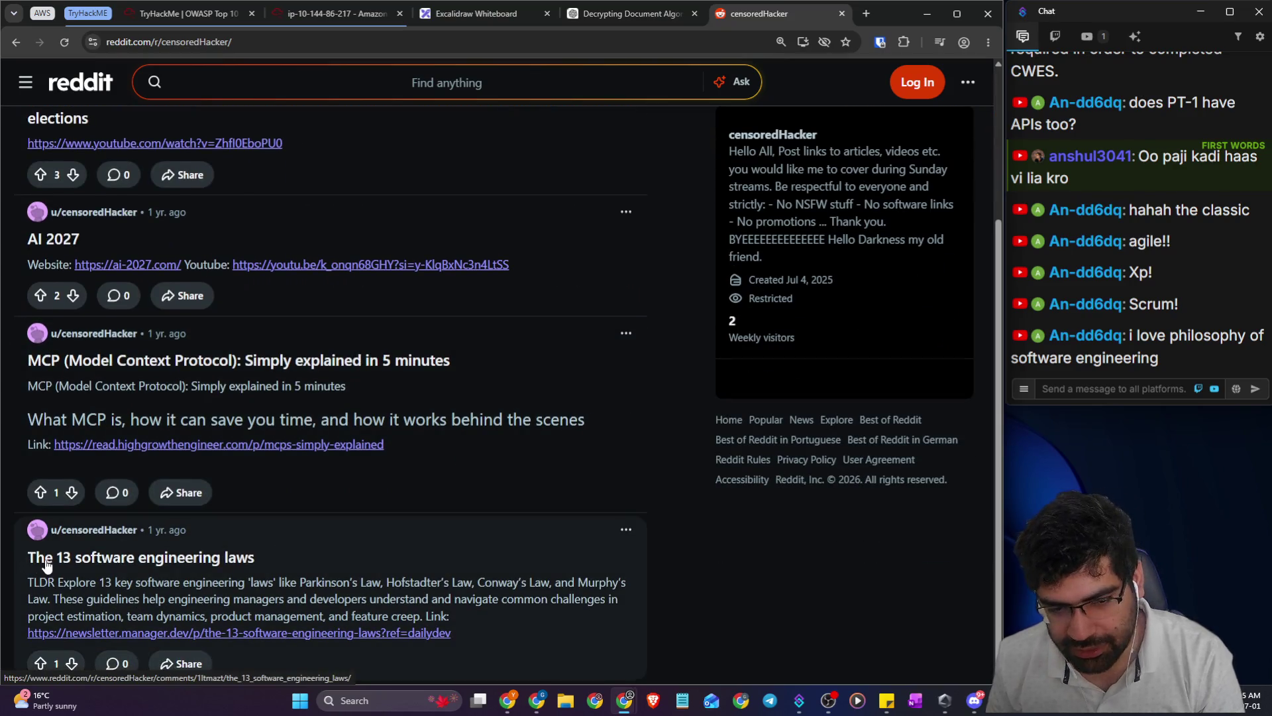
left_click(232, 563)
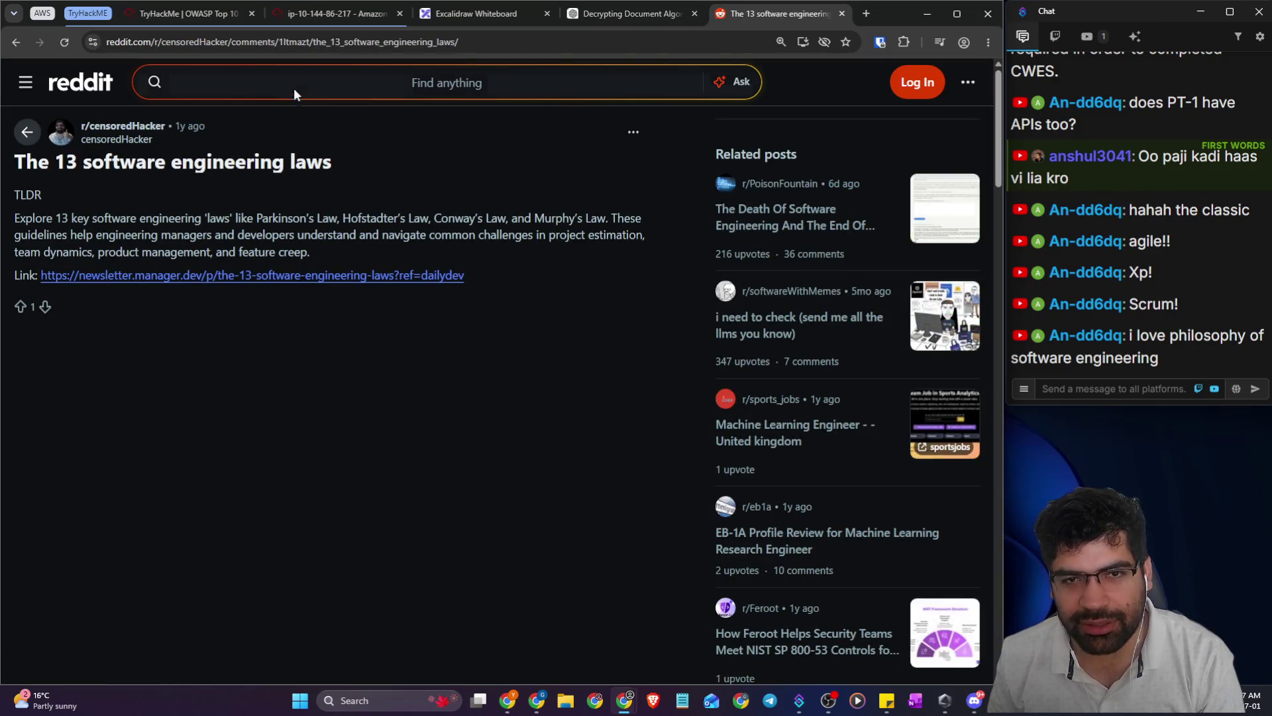
left_click(525, 44)
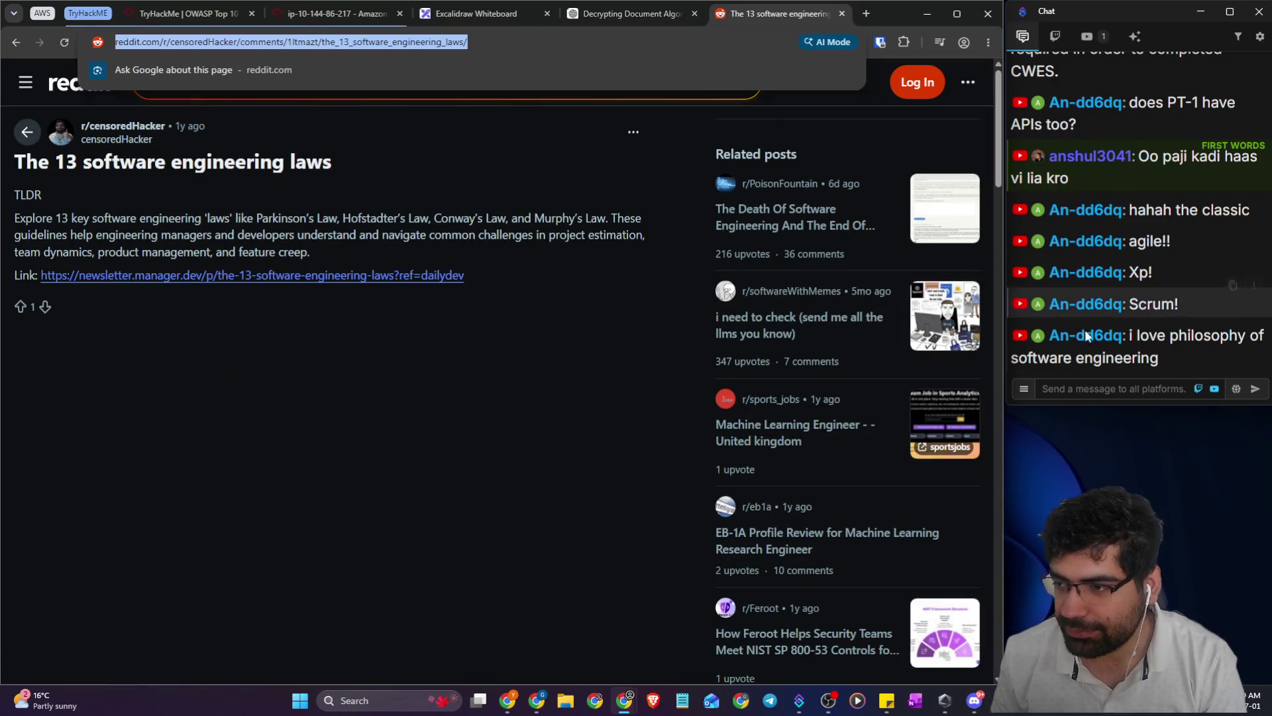
left_click(1094, 390)
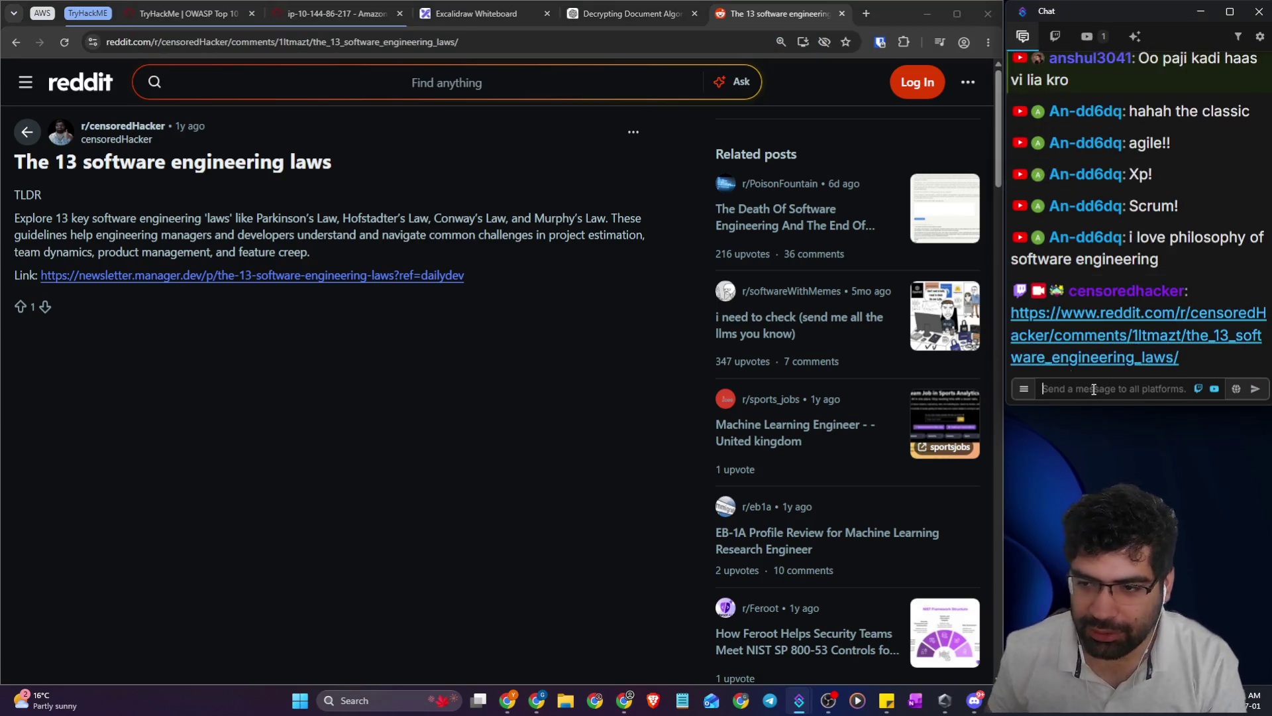
left_click(842, 14)
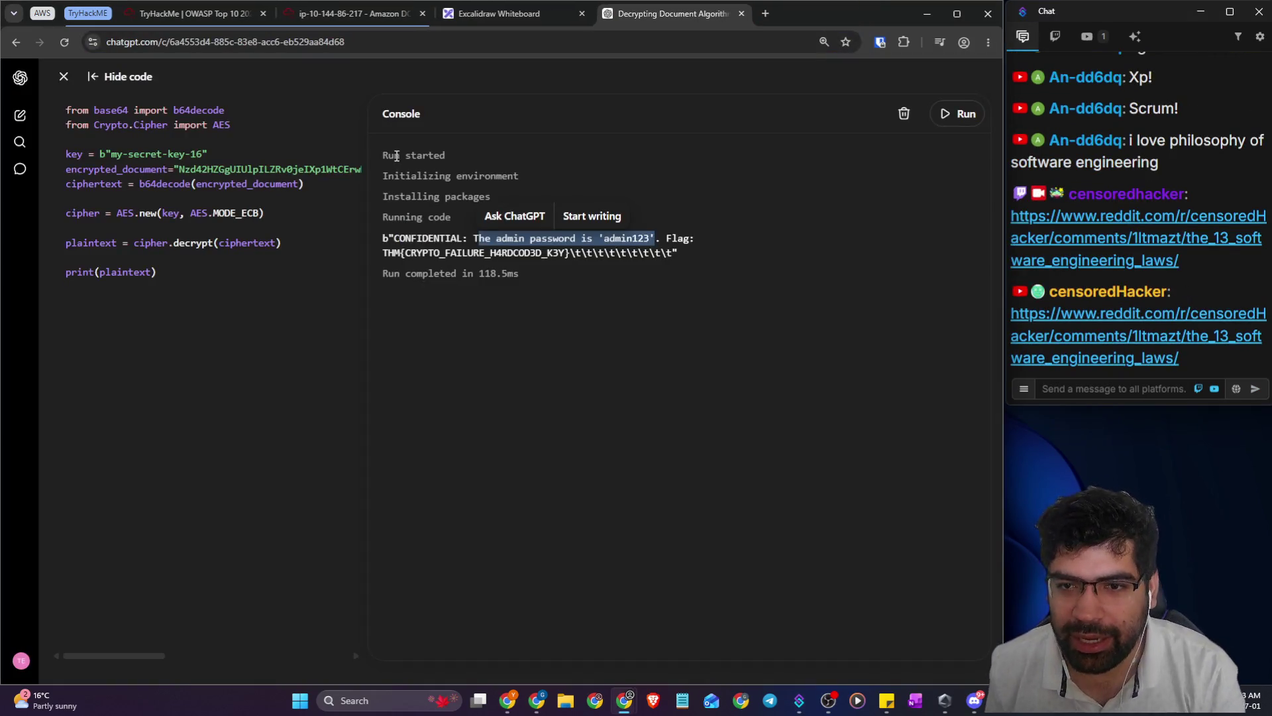
- Go back via the AttackBox to the OWASP Top 10 room and highlight the AI assistants sentence
left_click(349, 15)
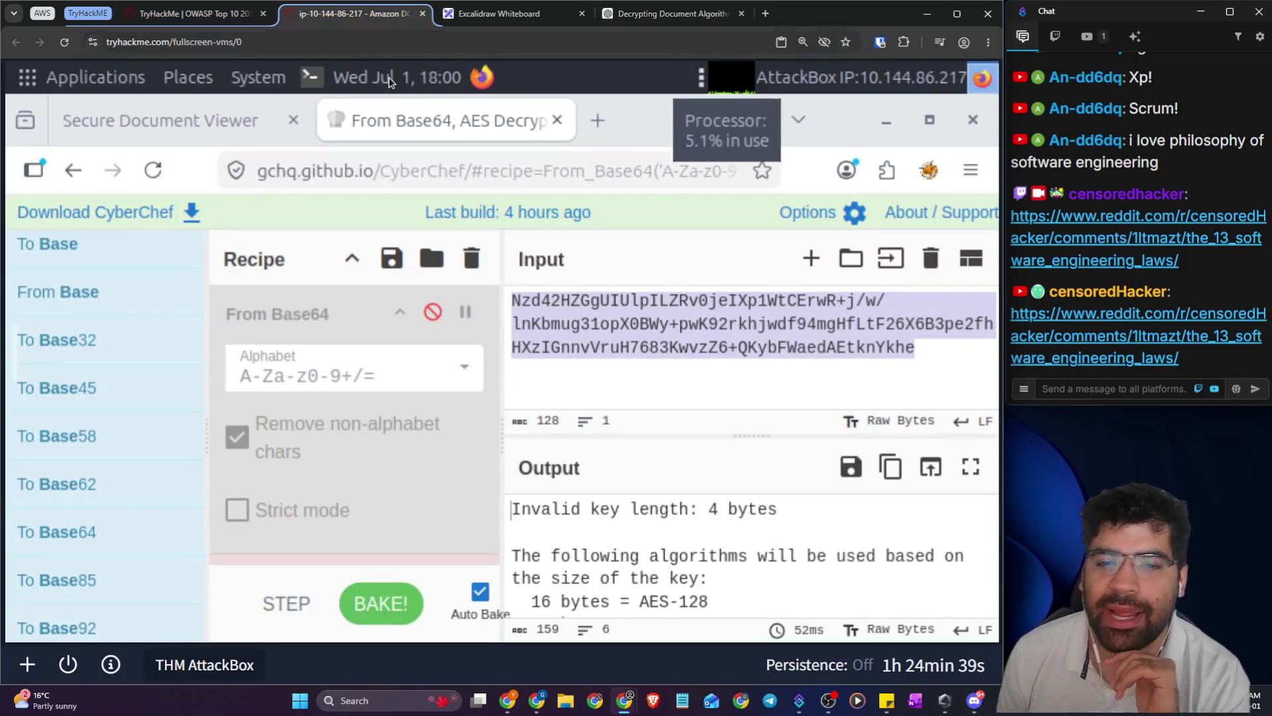
left_click(134, 18)
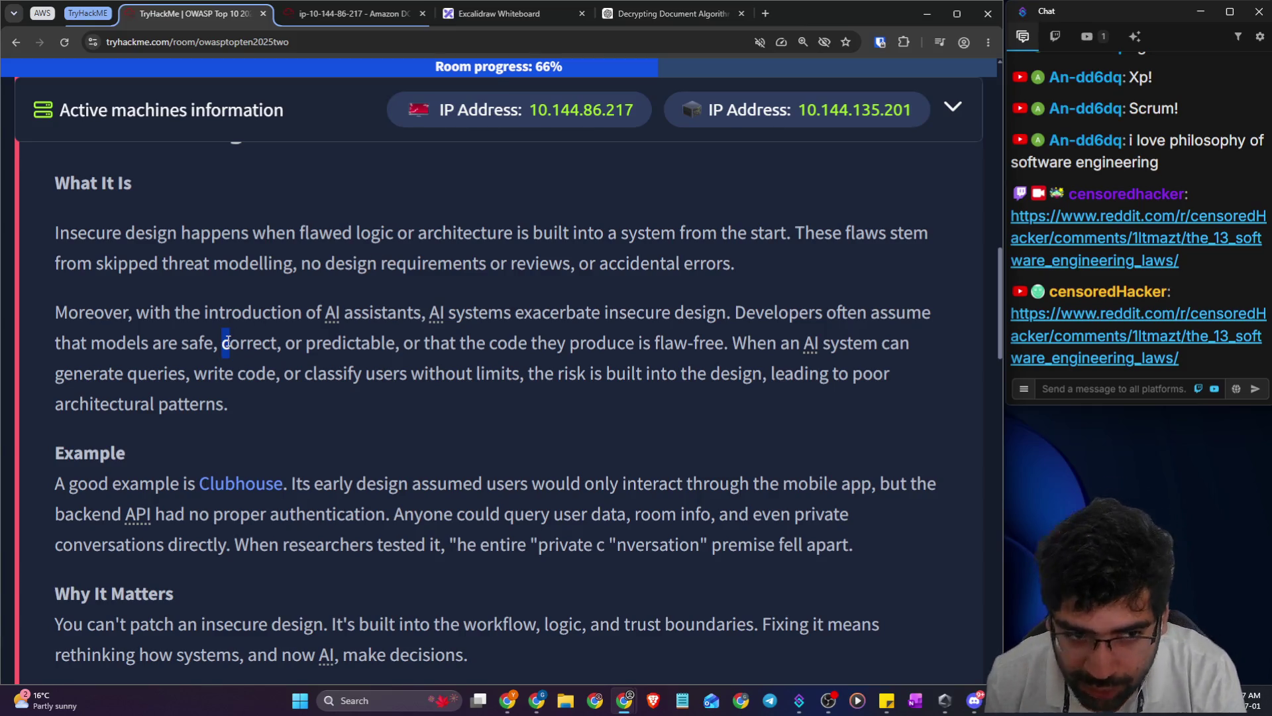
left_click_drag(136, 312, 600, 311)
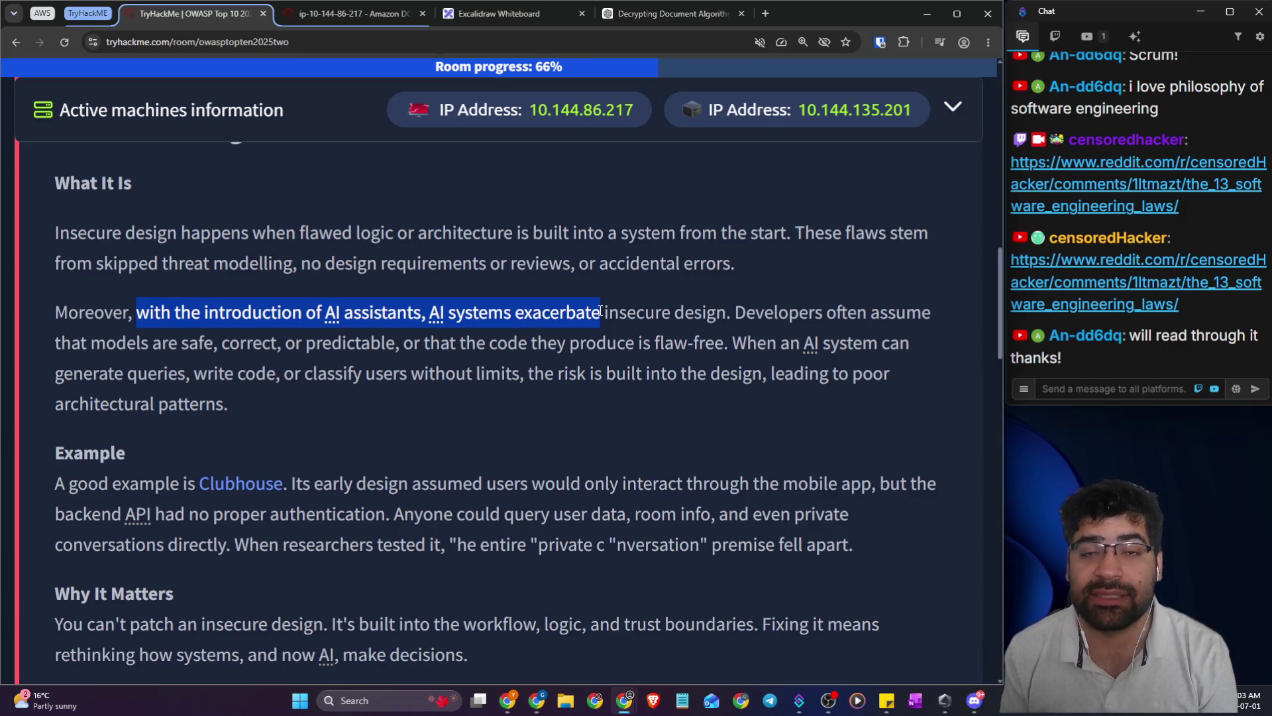
- Highlight the passages on AI assistants, assumed-safe models and unlimited user classification
left_click(298, 350)
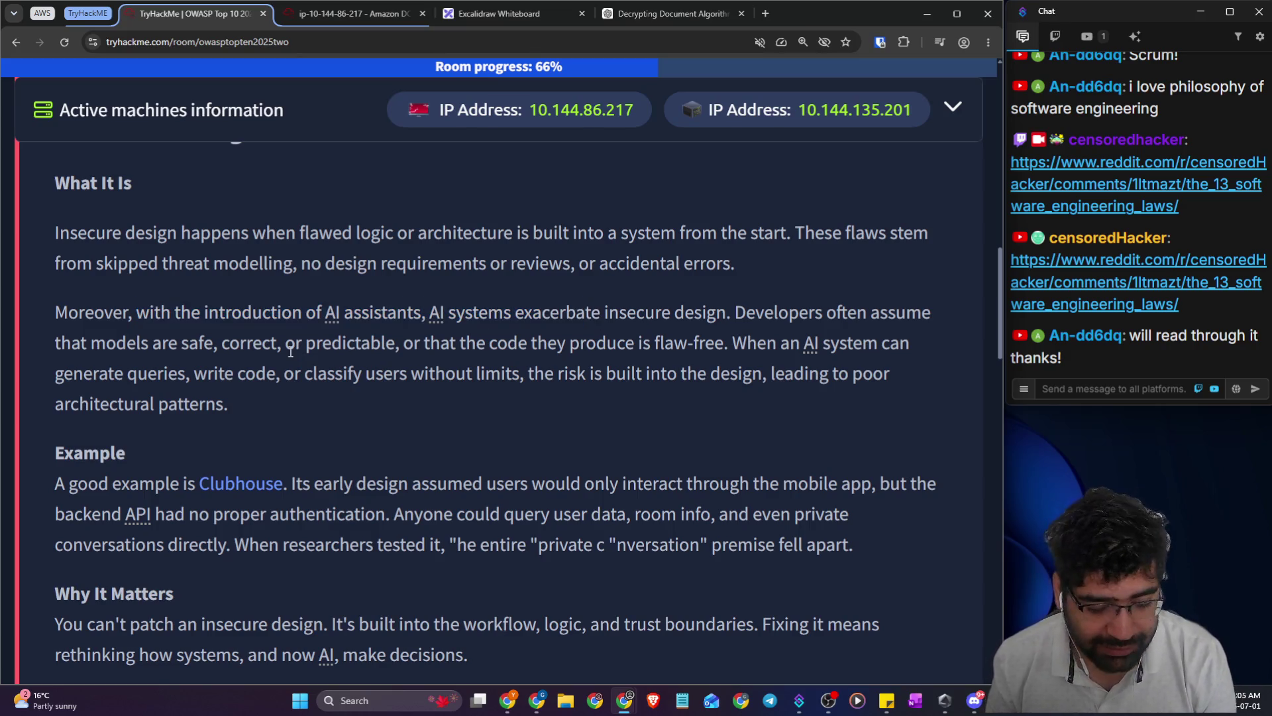
mouse_move(180, 313)
left_mouse_down()
mouse_move(724, 316)
mouse_move(723, 329)
mouse_move(919, 316)
left_mouse_up()
left_click_drag(137, 345, 703, 348)
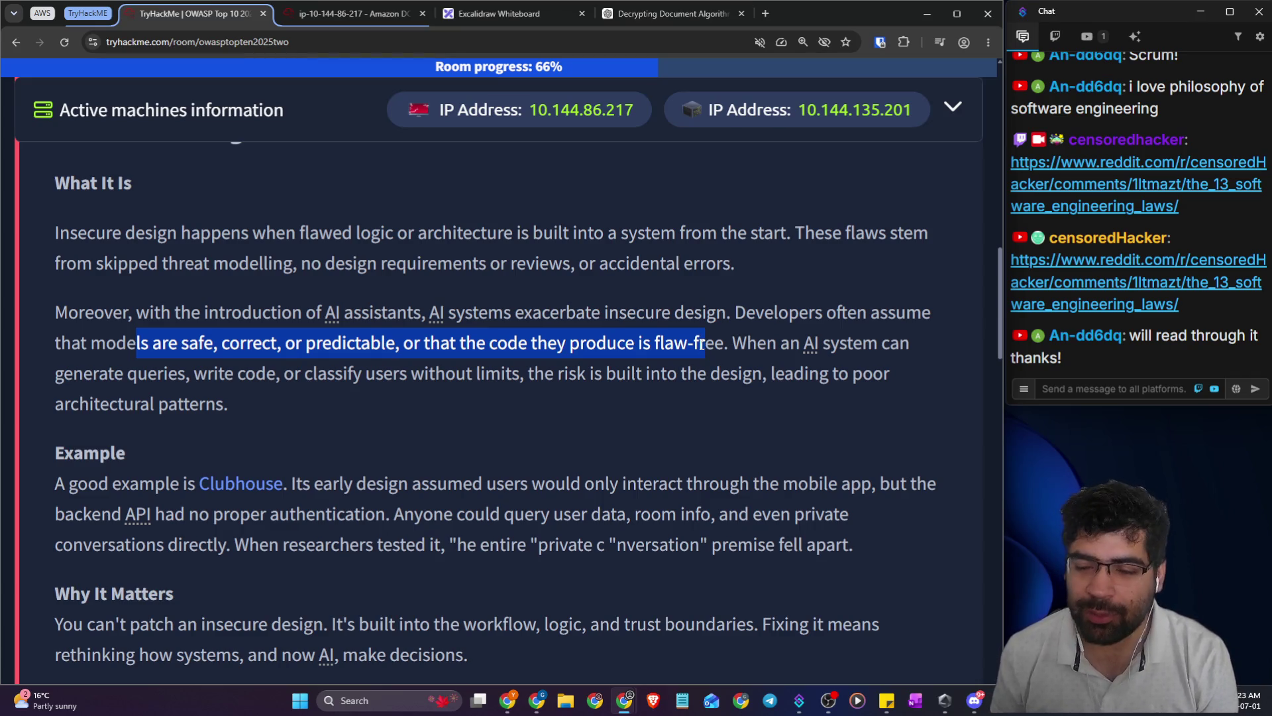
left_click(736, 344)
left_click_drag(738, 346, 928, 344)
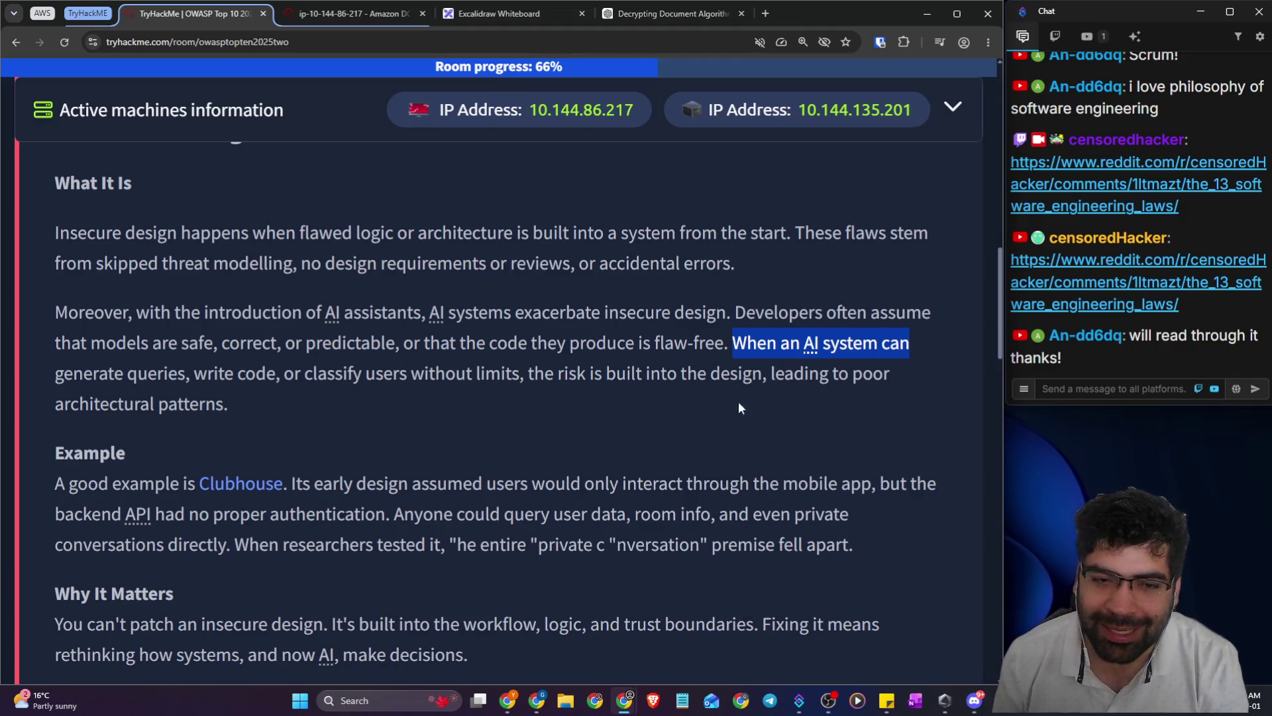
left_click(205, 380)
left_click_drag(206, 380, 875, 371)
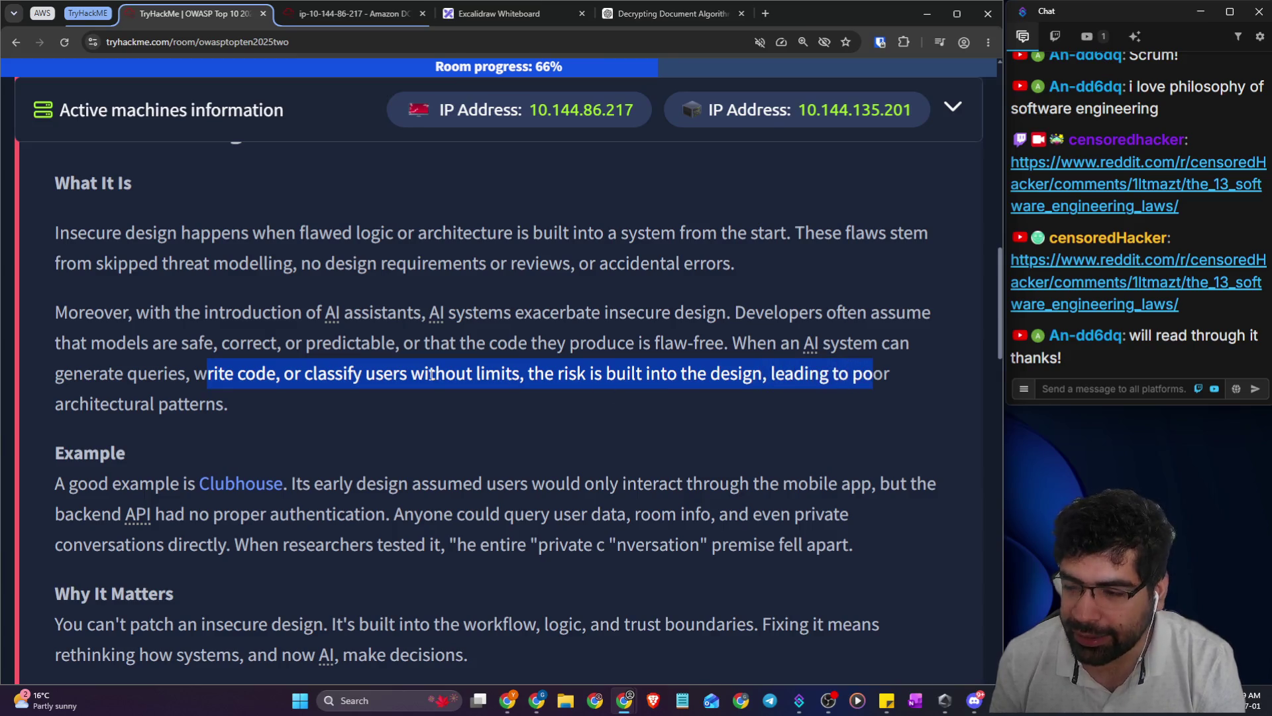
- Scroll to the Clubhouse example and bring up the Clubhouse link's context menu
scroll(431, 387, "down", 2)
left_click_drag(56, 350, 283, 350)
right_click(250, 360)
right_click(253, 355)
- Open the Clubhouse vulnerabilities article in a new tab, skim it, and return to TryHackMe
left_click(343, 8)
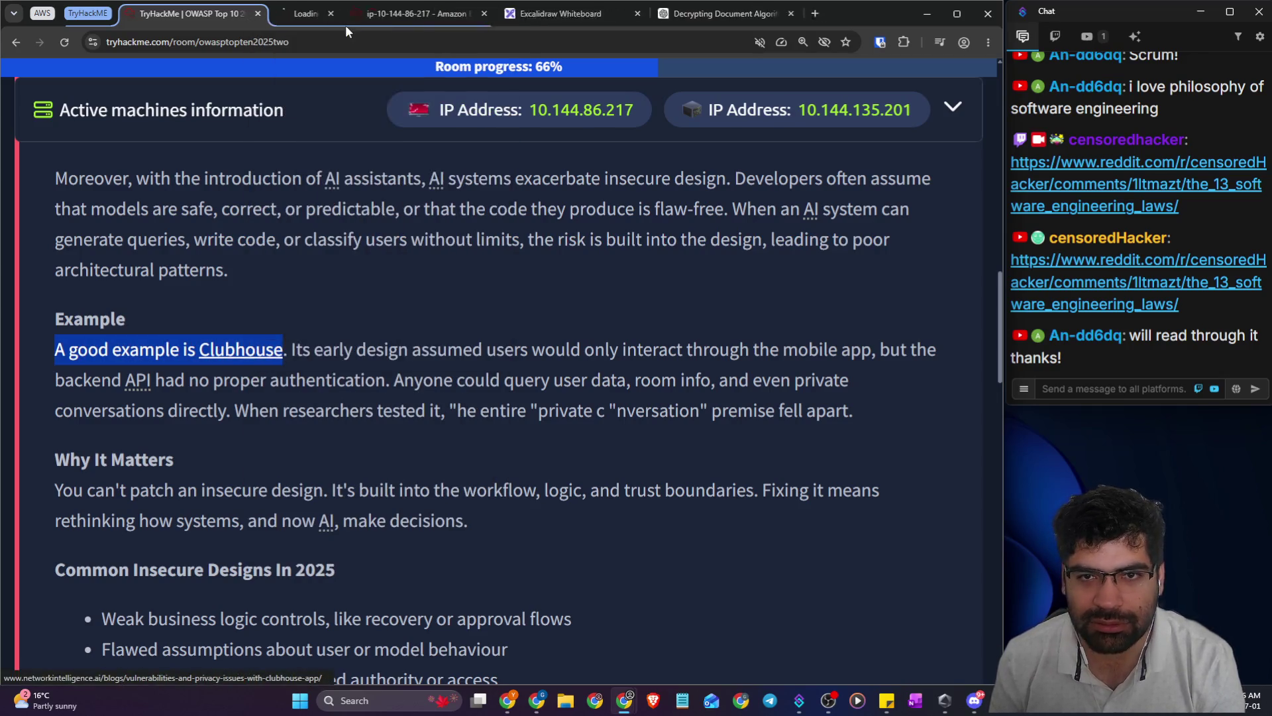
left_click(332, 16)
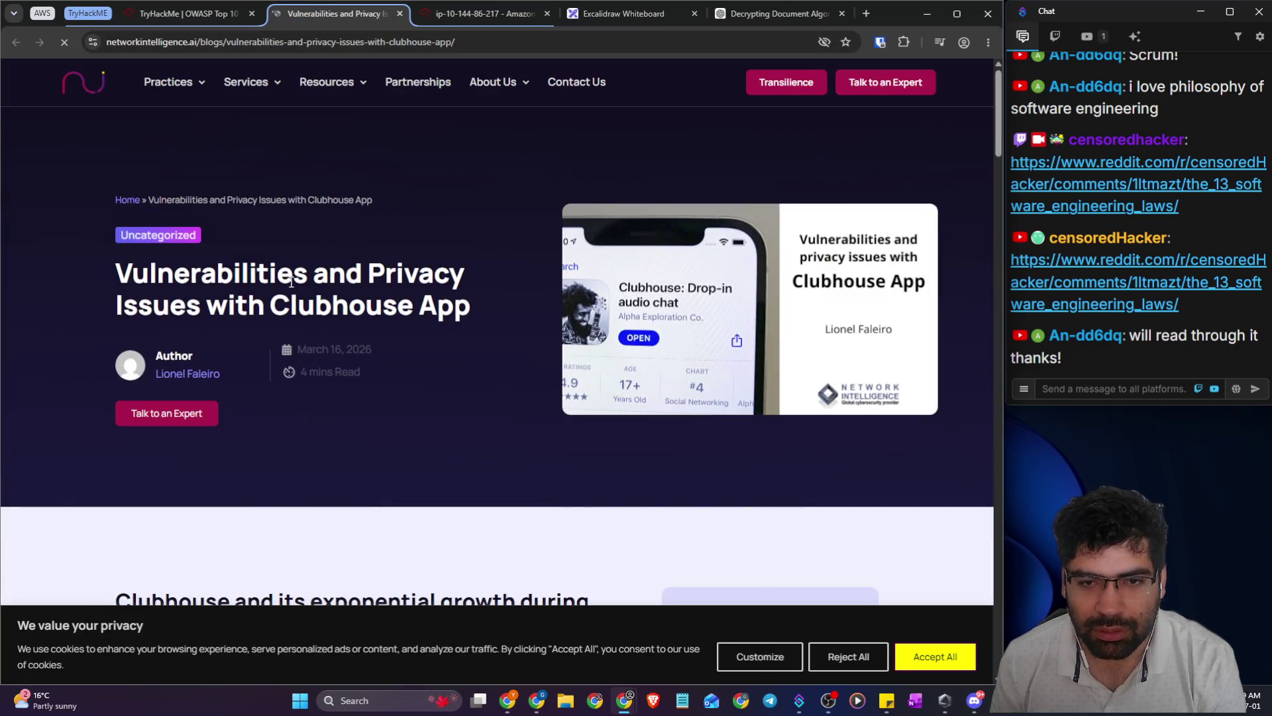
scroll(276, 282, "down", 1)
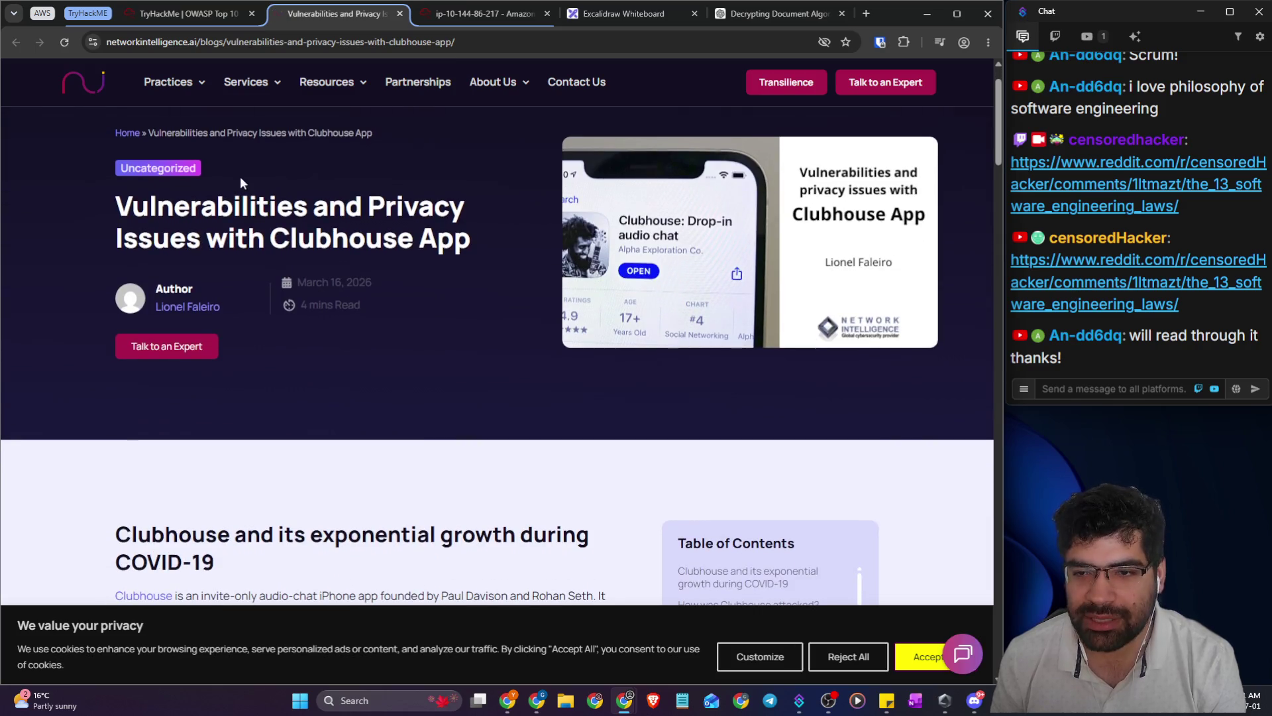
left_click(179, 20)
left_click(309, 346)
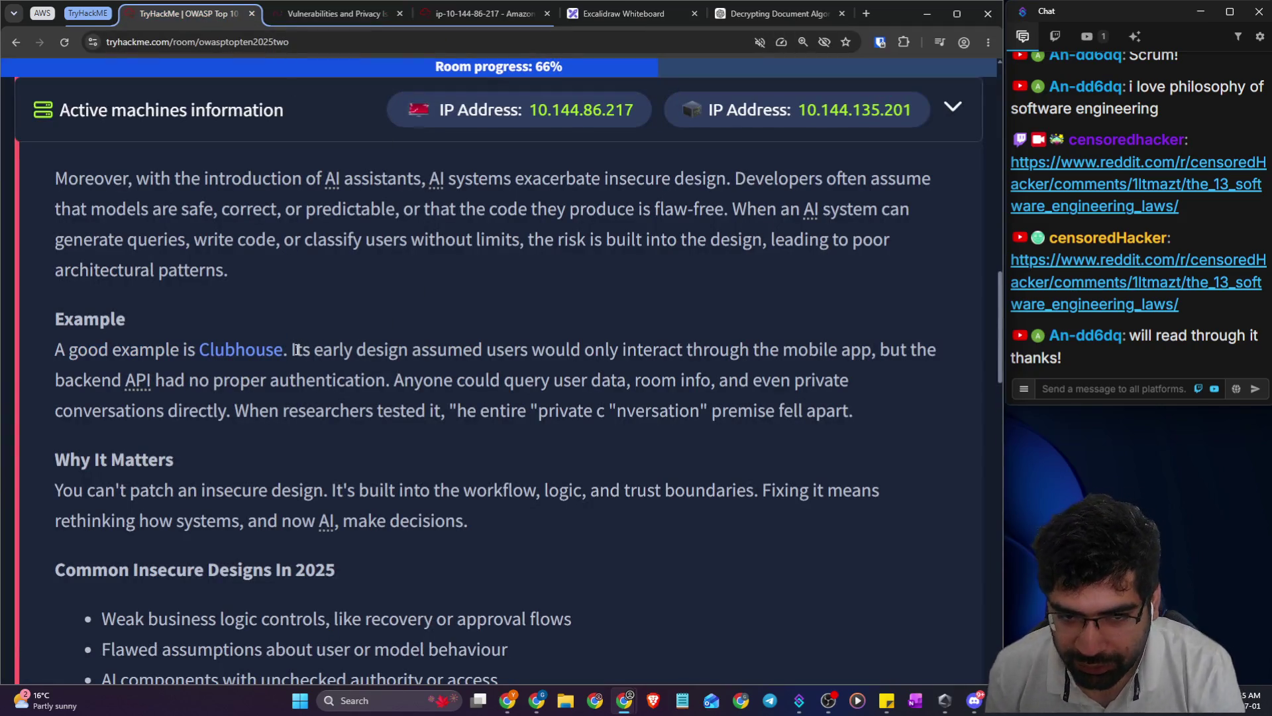
left_click_drag(292, 349, 937, 351)
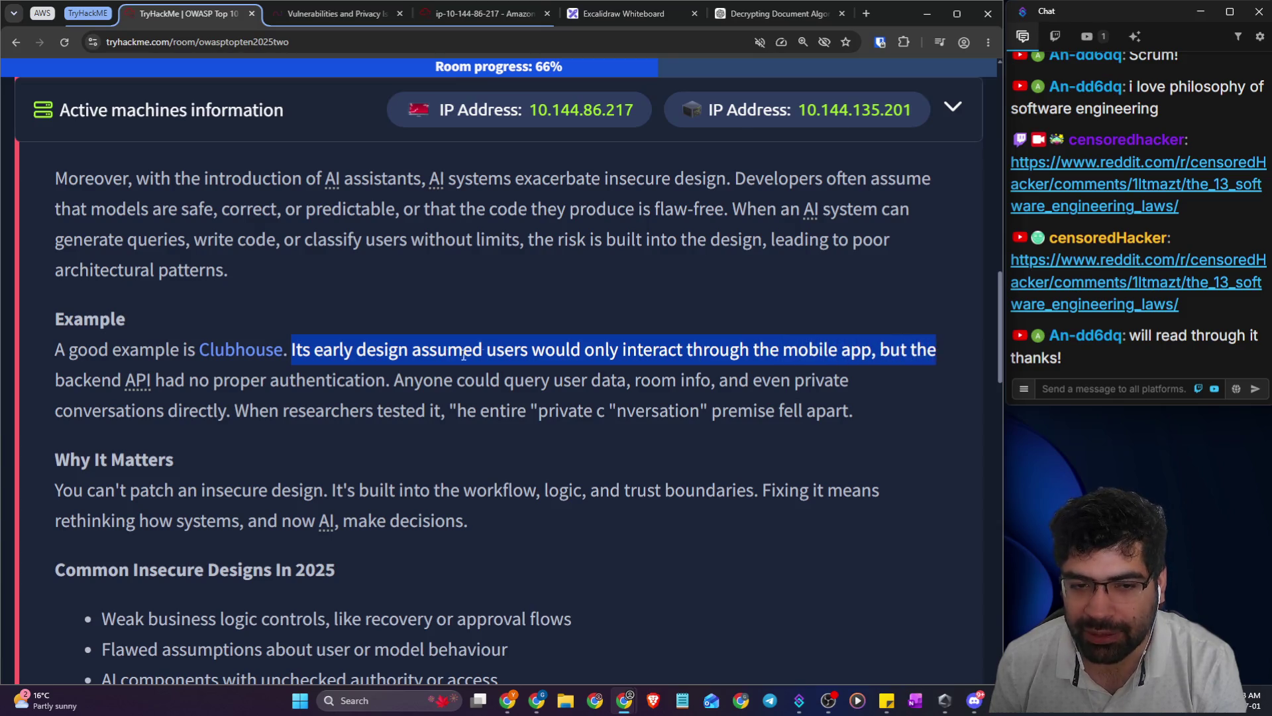
mouse_move(158, 382)
left_mouse_down()
mouse_move(416, 387)
mouse_move(391, 385)
left_mouse_up()
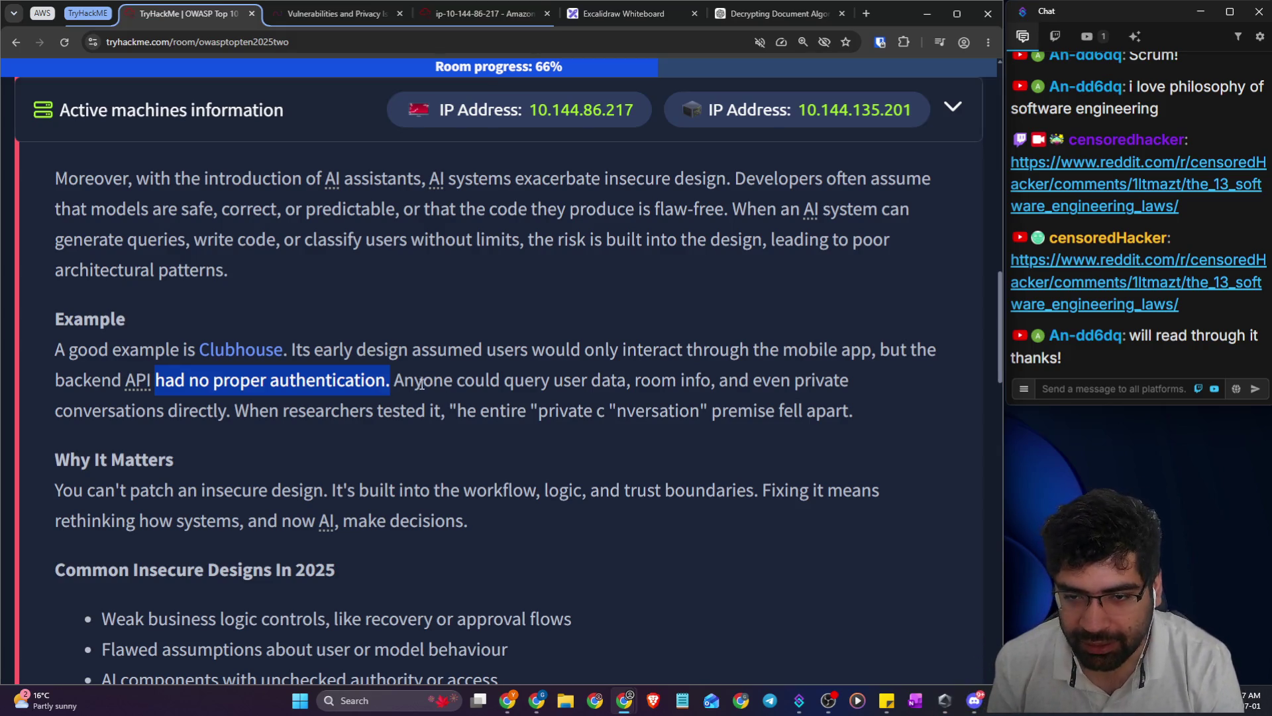
left_click(420, 382)
left_click_drag(404, 382, 837, 387)
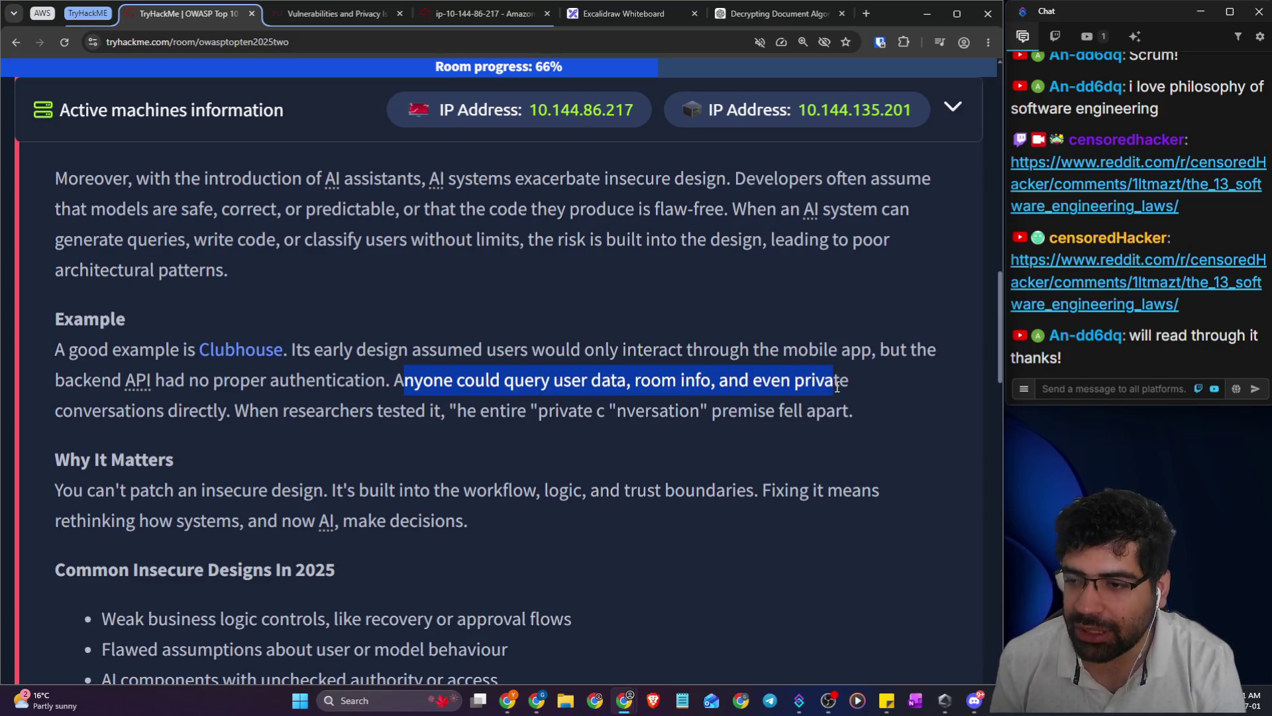
left_click_drag(230, 411, 854, 415)
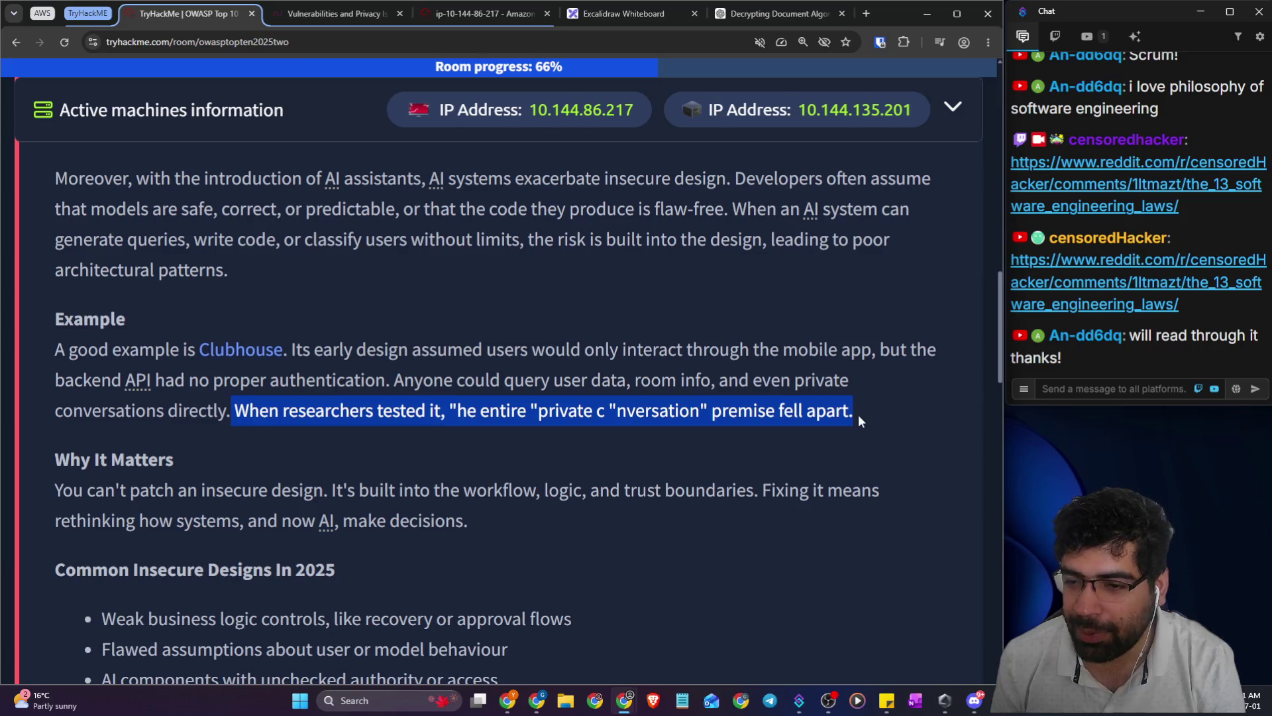
left_click(479, 447)
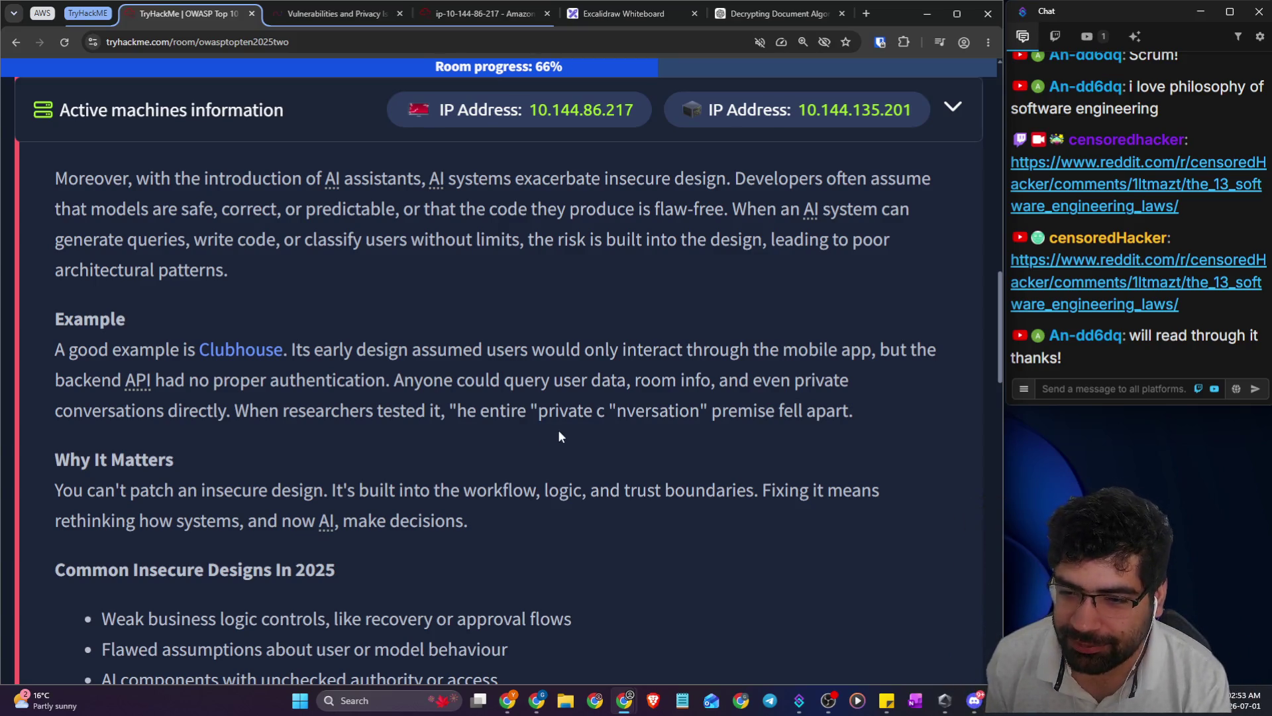
left_click_drag(477, 411, 621, 427)
left_click(700, 448)
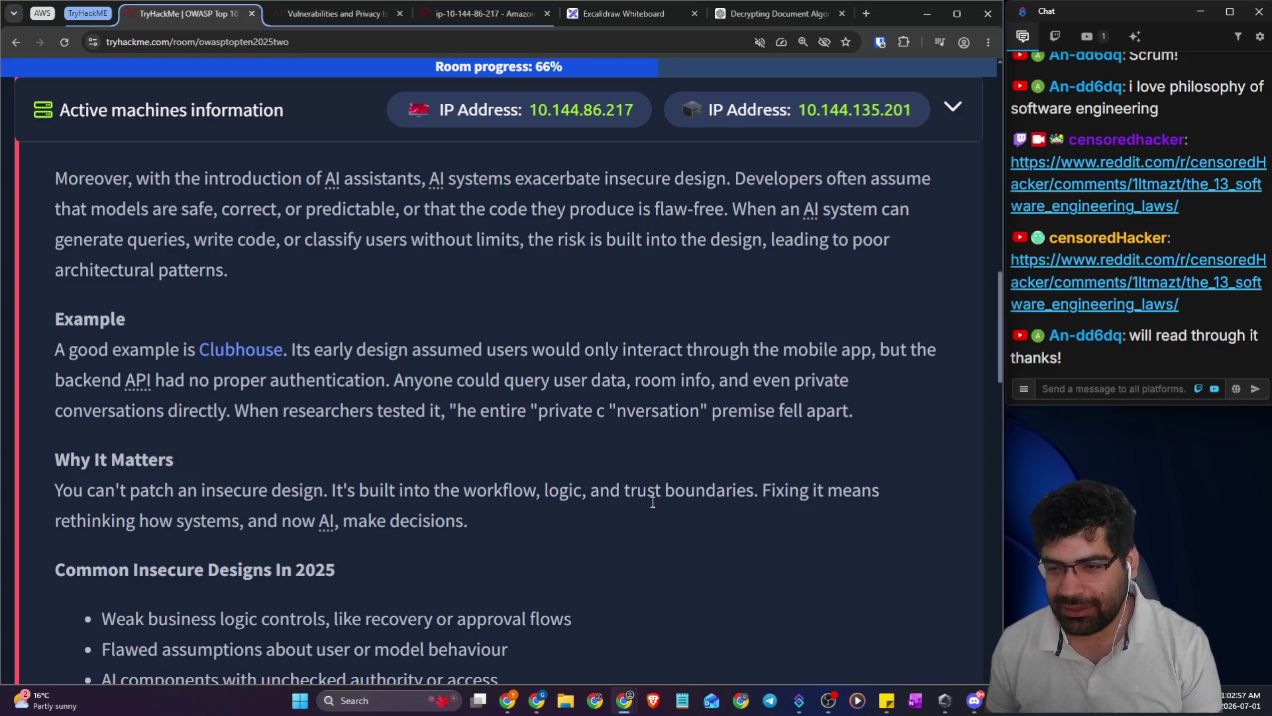
scroll(452, 375, "down", 2)
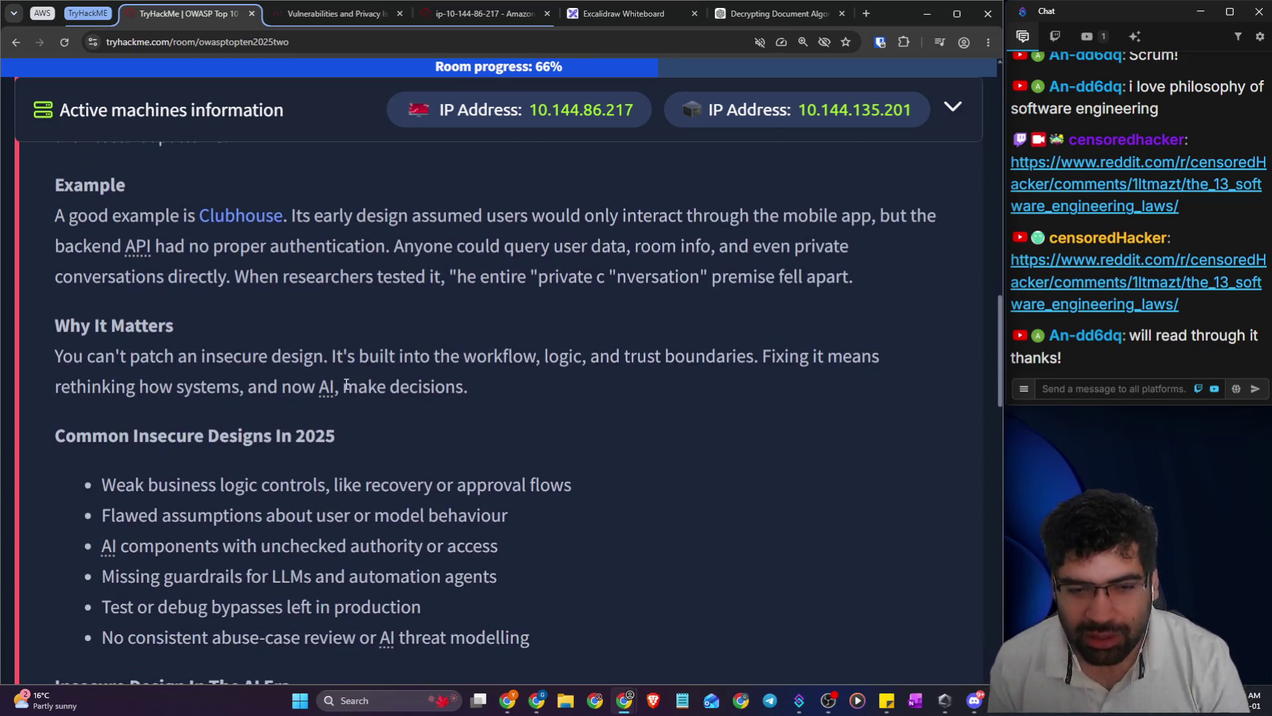
left_click_drag(55, 358, 399, 356)
left_click_drag(447, 351, 736, 351)
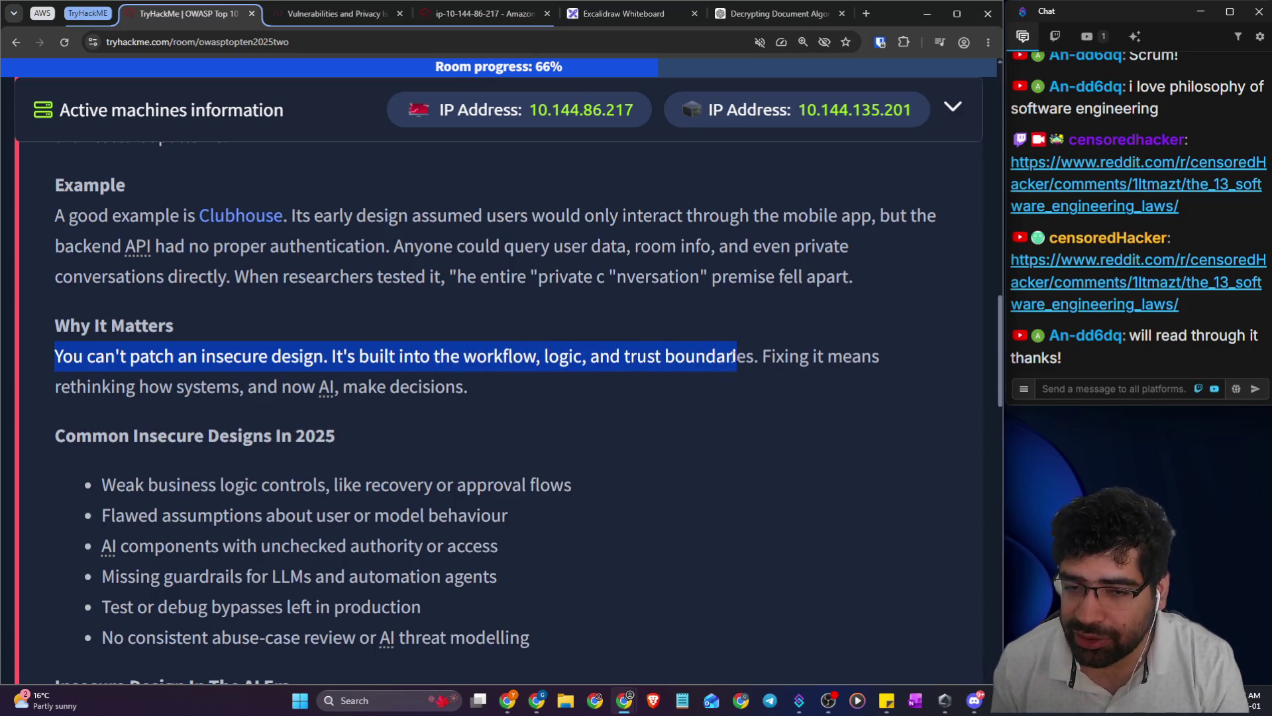
left_click(595, 408)
mouse_move(199, 357)
left_mouse_down()
mouse_move(330, 355)
mouse_move(54, 363)
left_mouse_up()
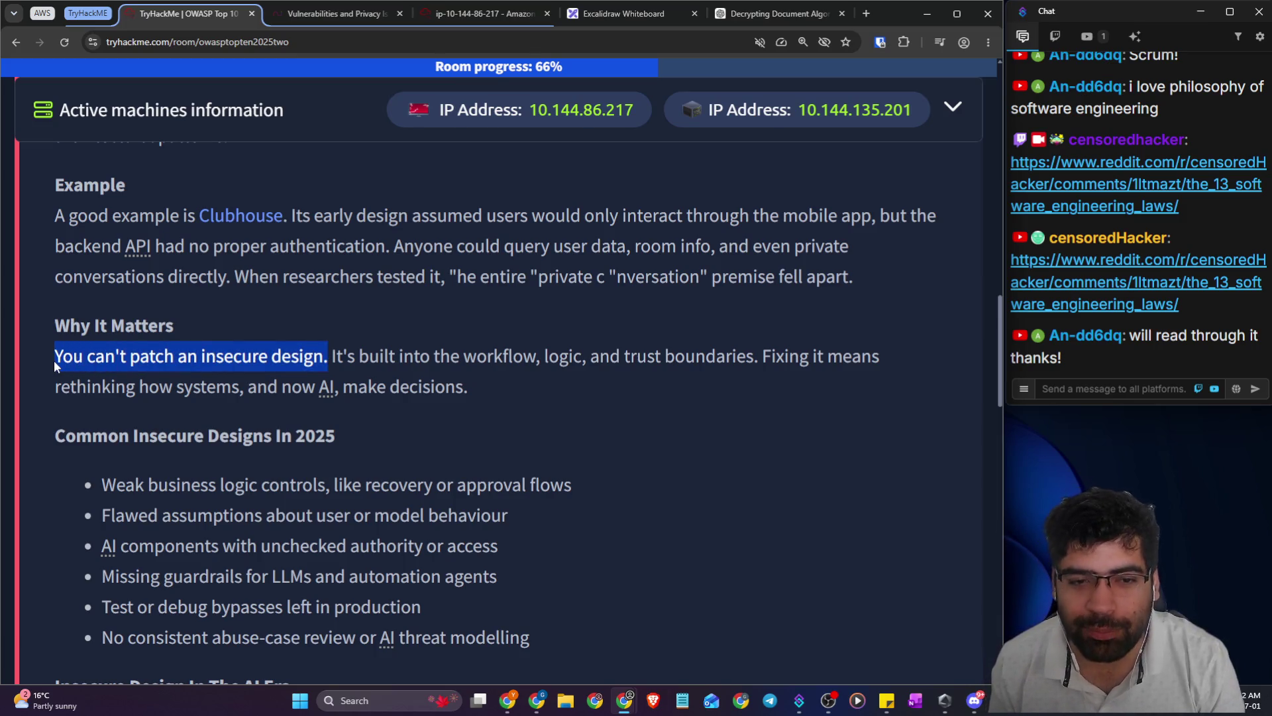
left_click(550, 372)
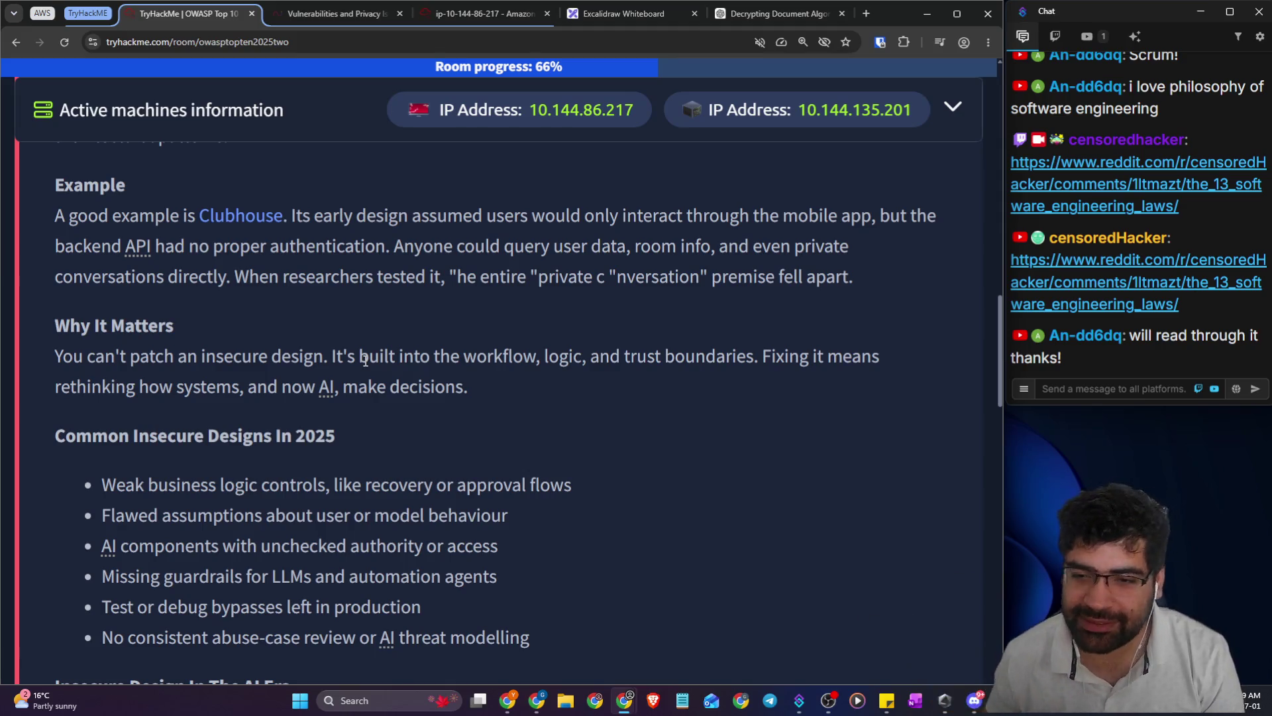
left_click_drag(783, 349, 876, 358)
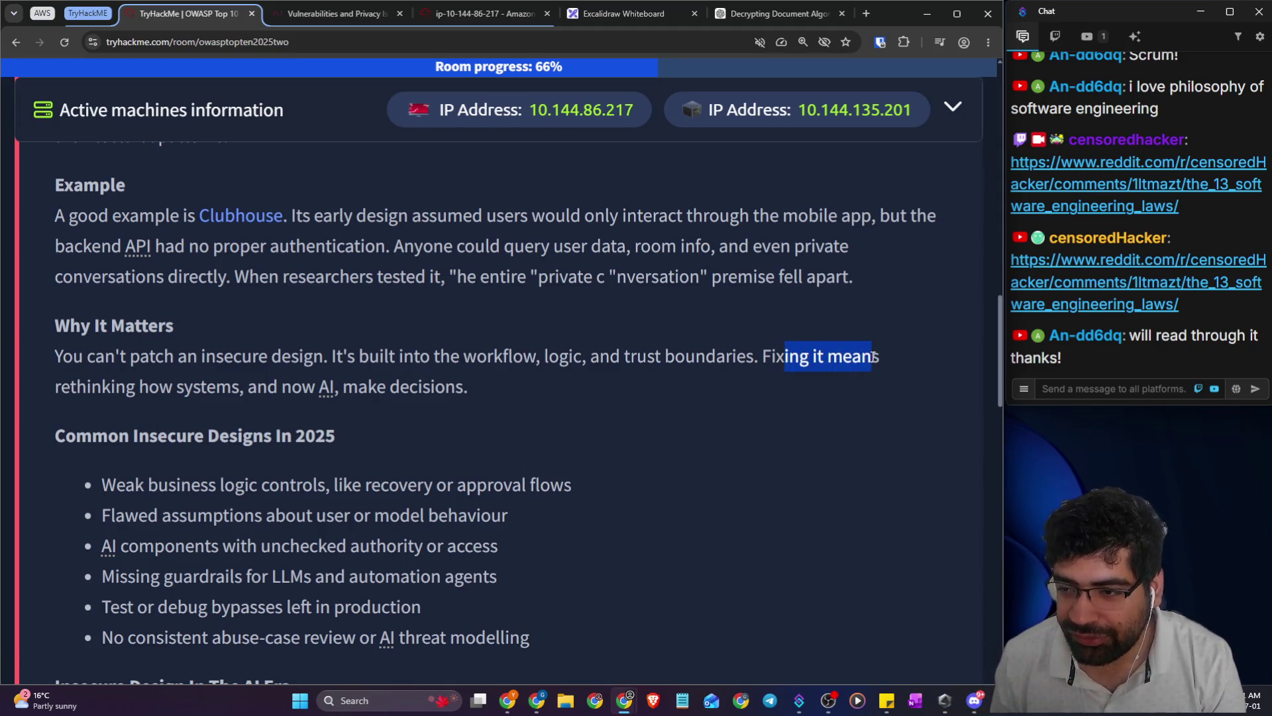
left_click_drag(137, 388, 492, 398)
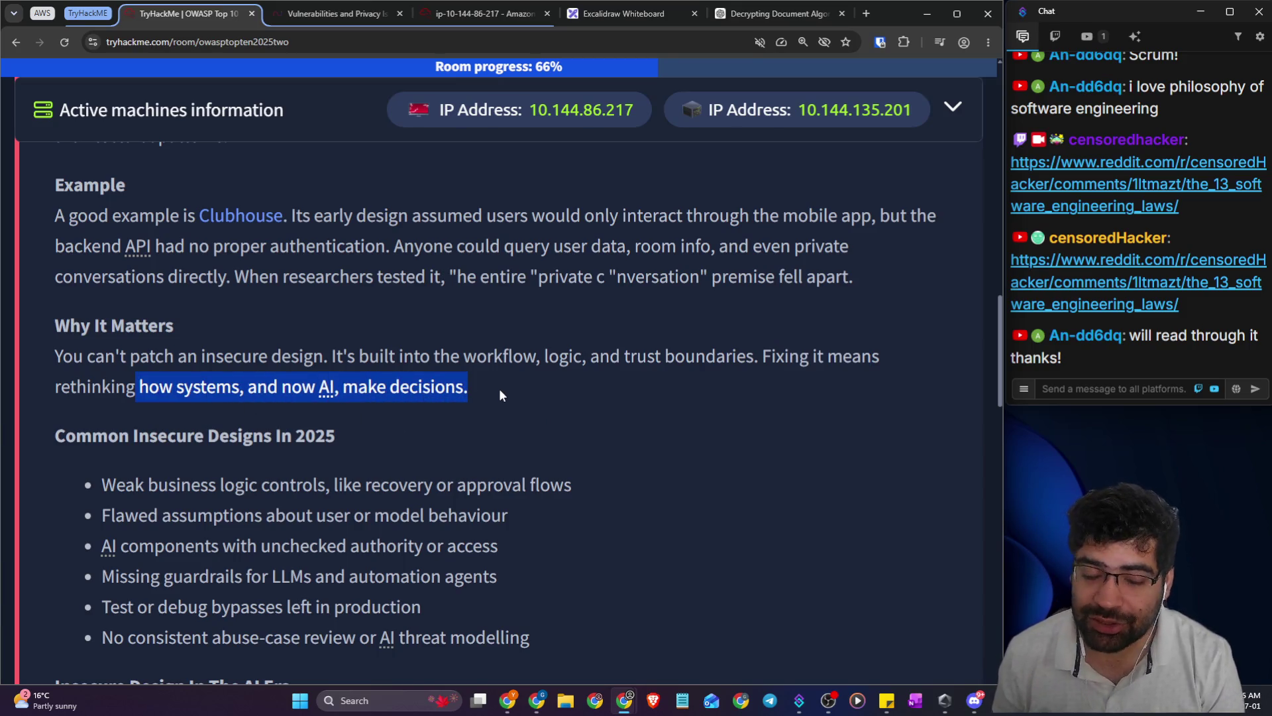
scroll(499, 388, "down", 2)
left_click_drag(108, 301, 359, 308)
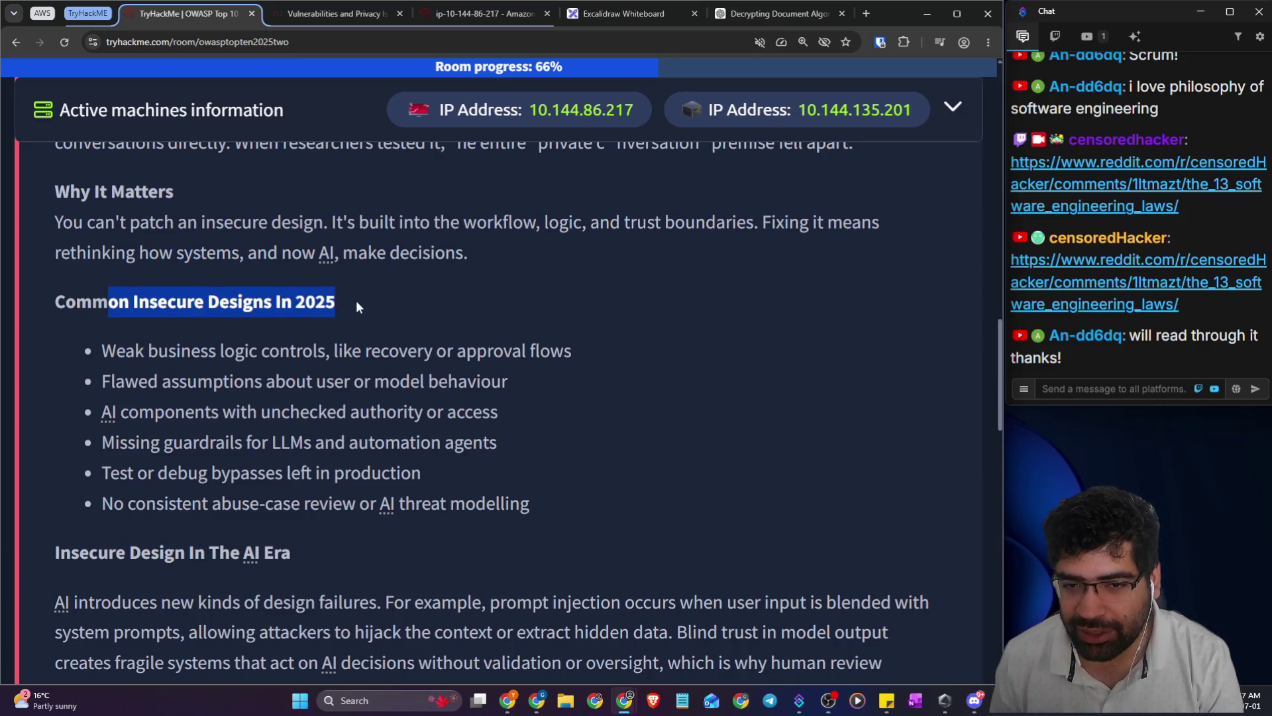
left_click_drag(108, 351, 552, 350)
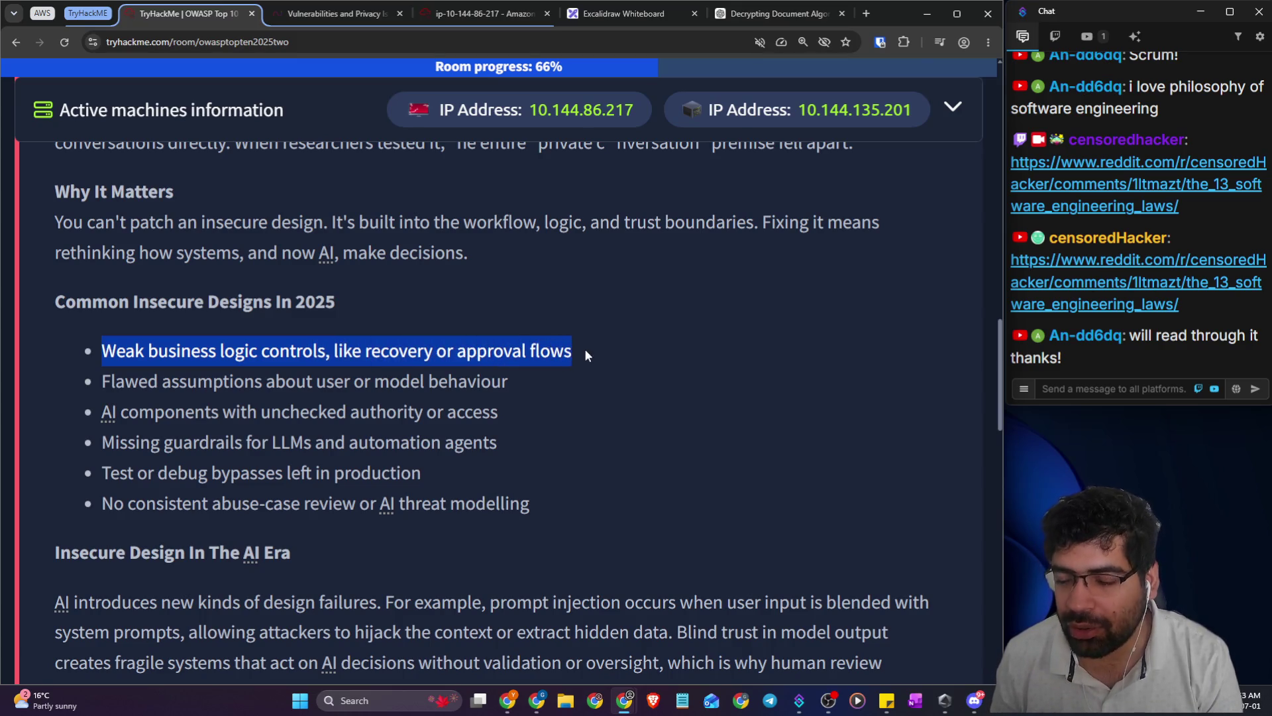
left_click_drag(115, 381, 511, 385)
left_click_drag(101, 412, 491, 410)
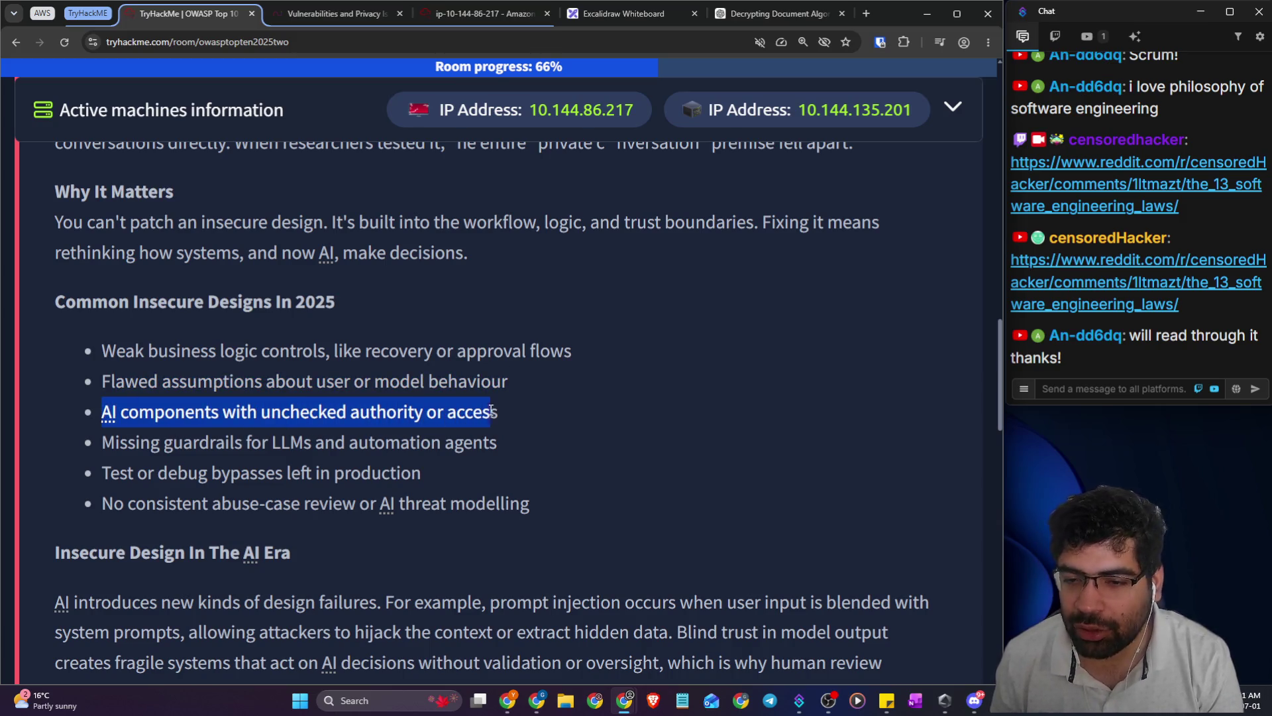
left_click_drag(112, 442, 501, 441)
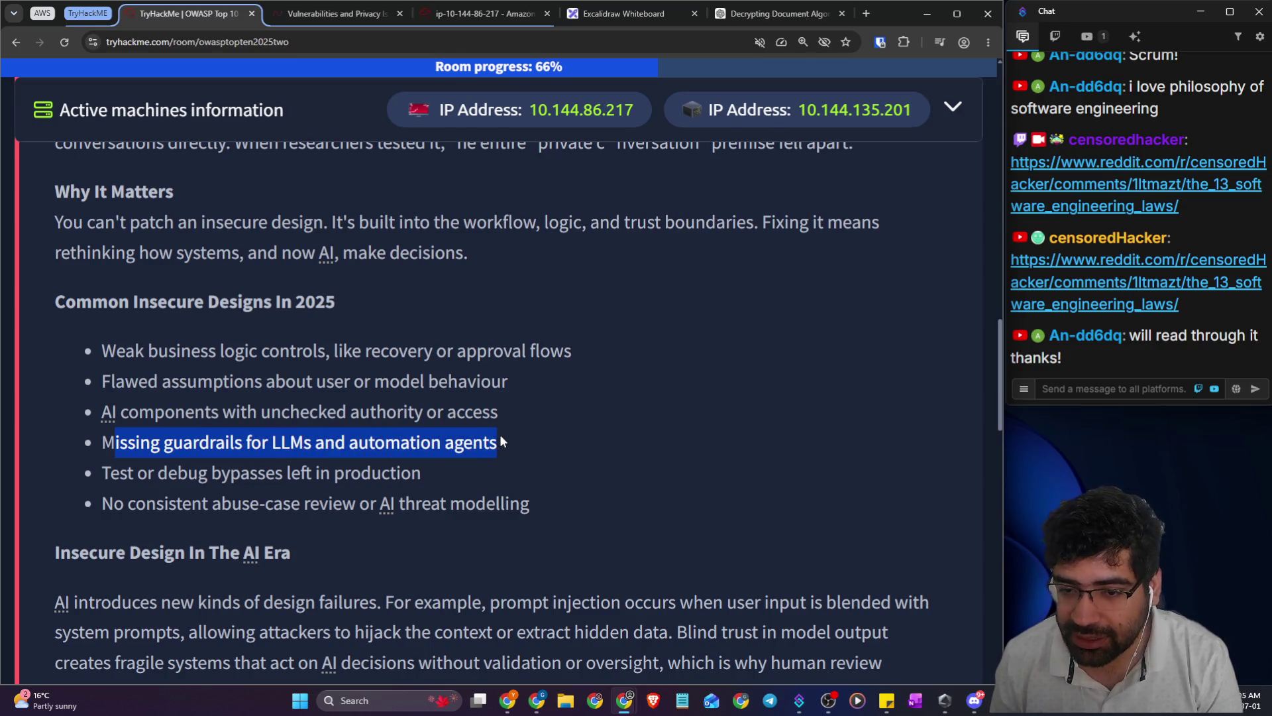
- Search 'infosys github responsible ai' and open the Infosys-Responsible-AI-Toolkit repository
left_click(866, 14)
type("infosys gi")
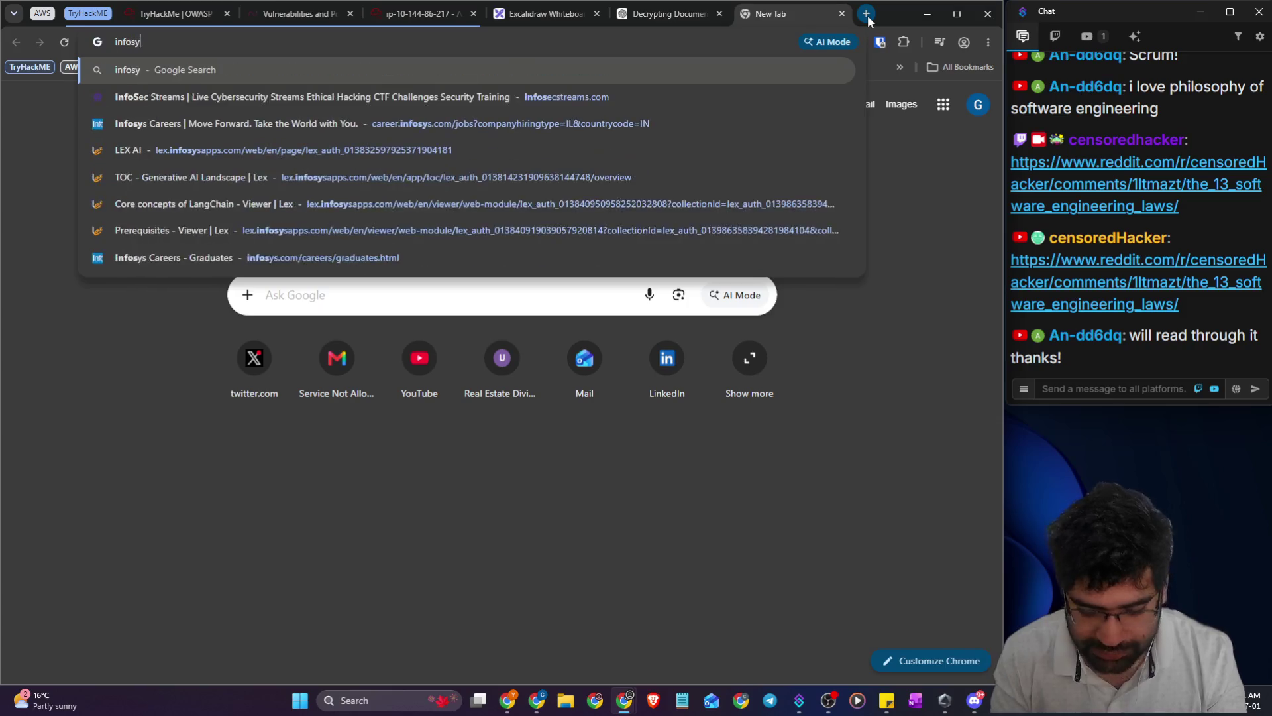
type("thu")
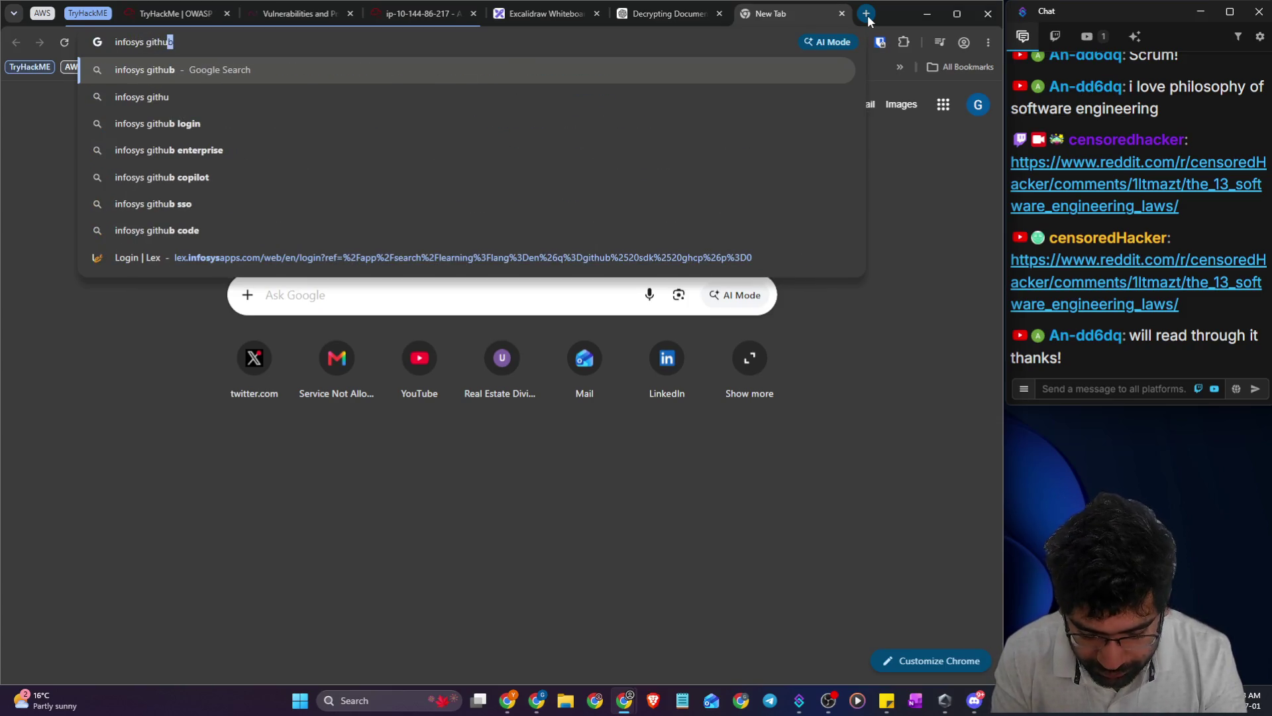
type("b a")
key("BackSpace")
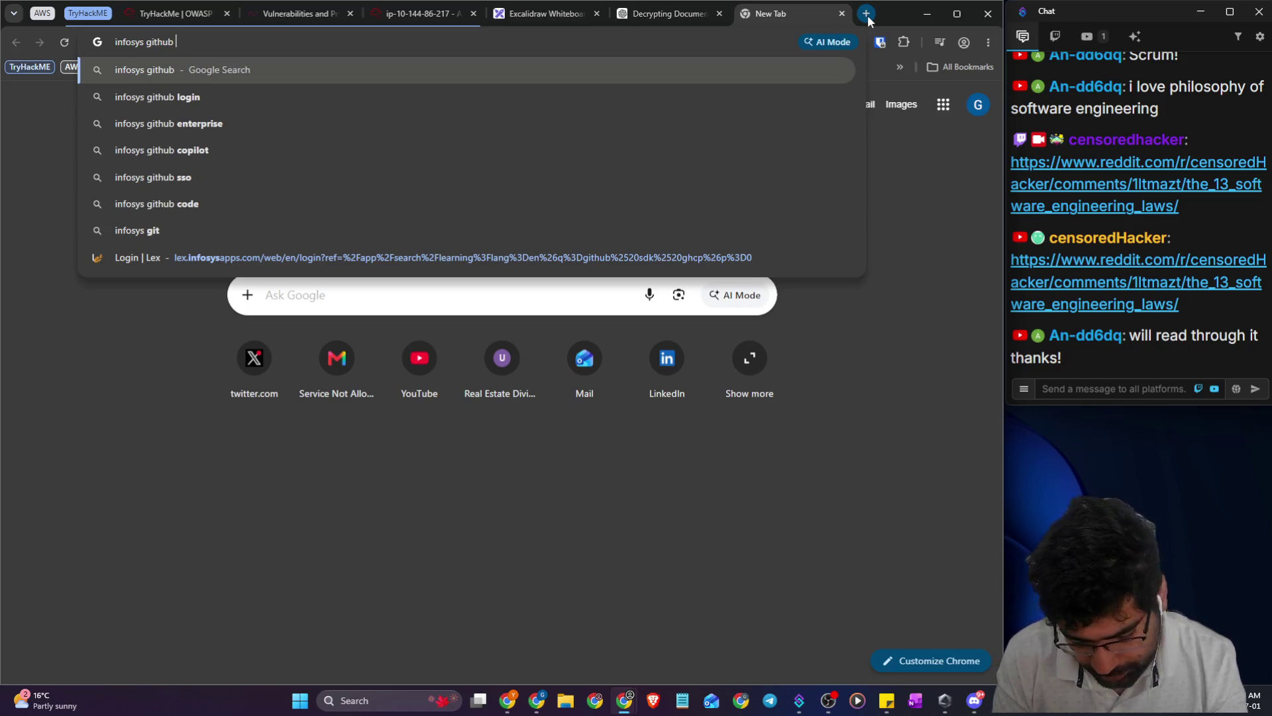
type("responsi")
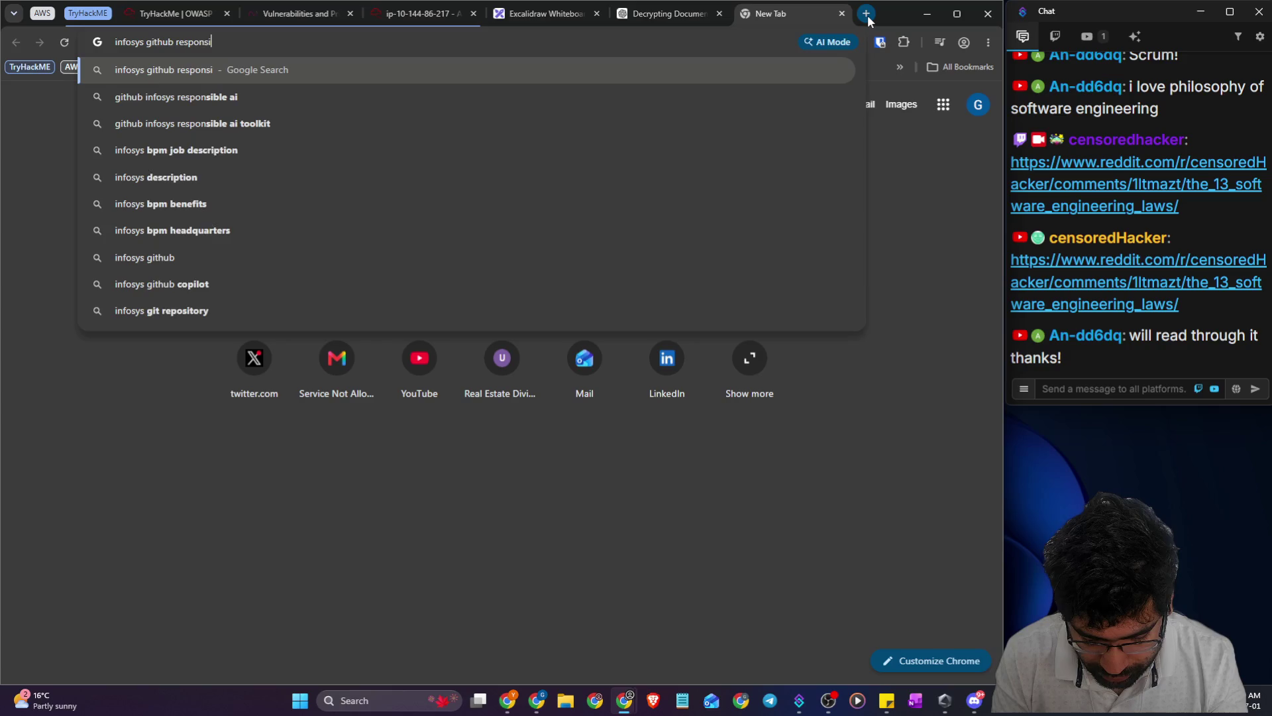
type("ble ai")
key("Return")
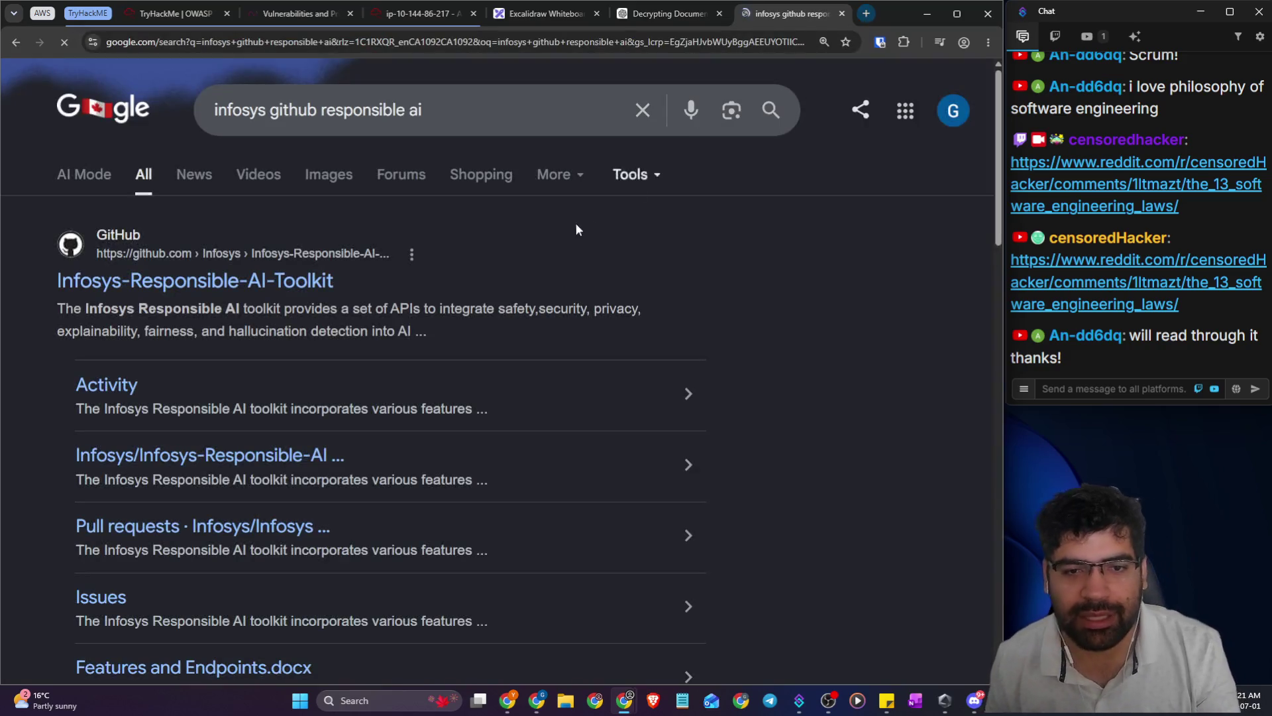
left_click(302, 281)
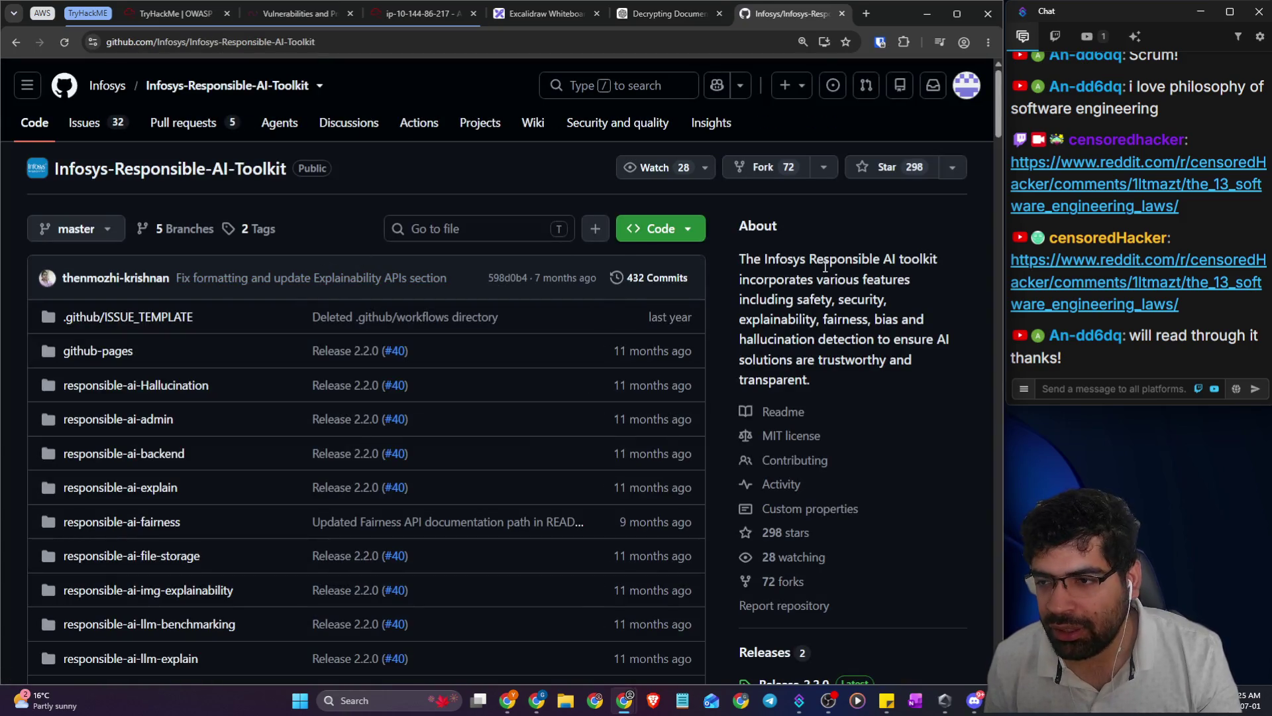
- Skim the repository description and post its link in the stream chat
left_click_drag(764, 259, 945, 264)
mouse_move(824, 279)
left_mouse_down()
mouse_move(913, 282)
mouse_move(910, 309)
left_mouse_up()
scroll(273, 296, "down", 4)
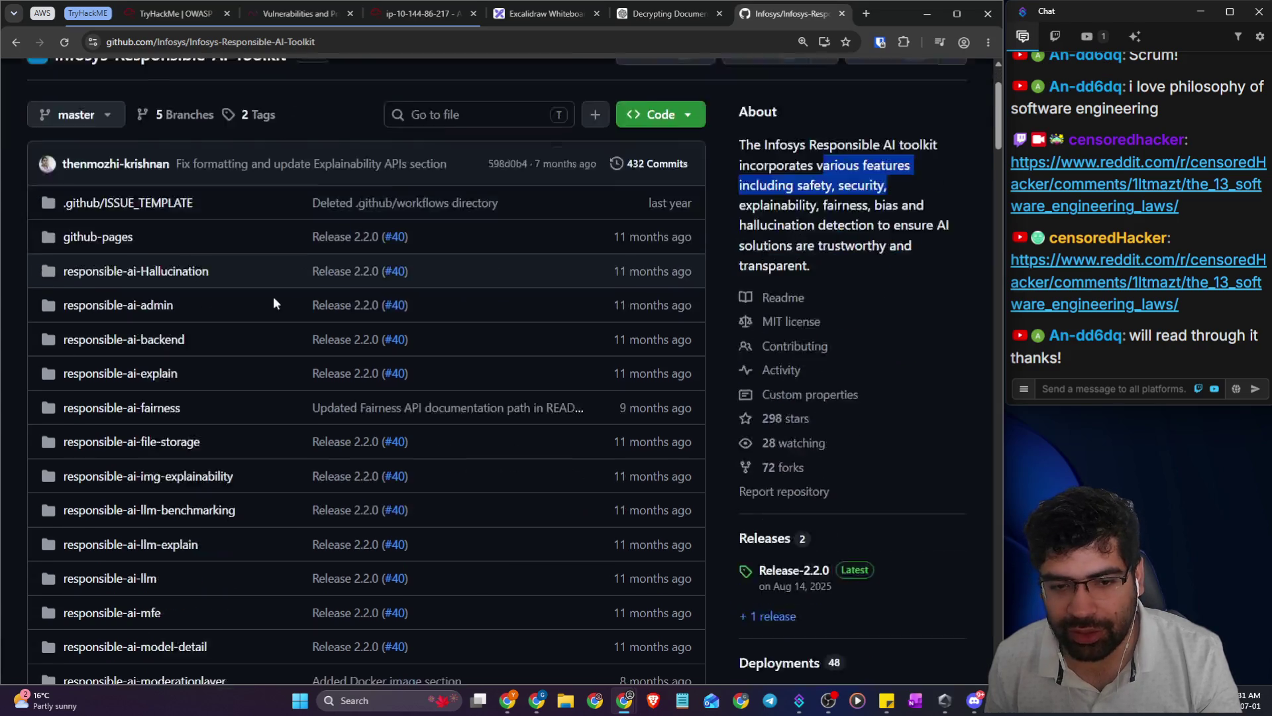
scroll(259, 288, "down", 5)
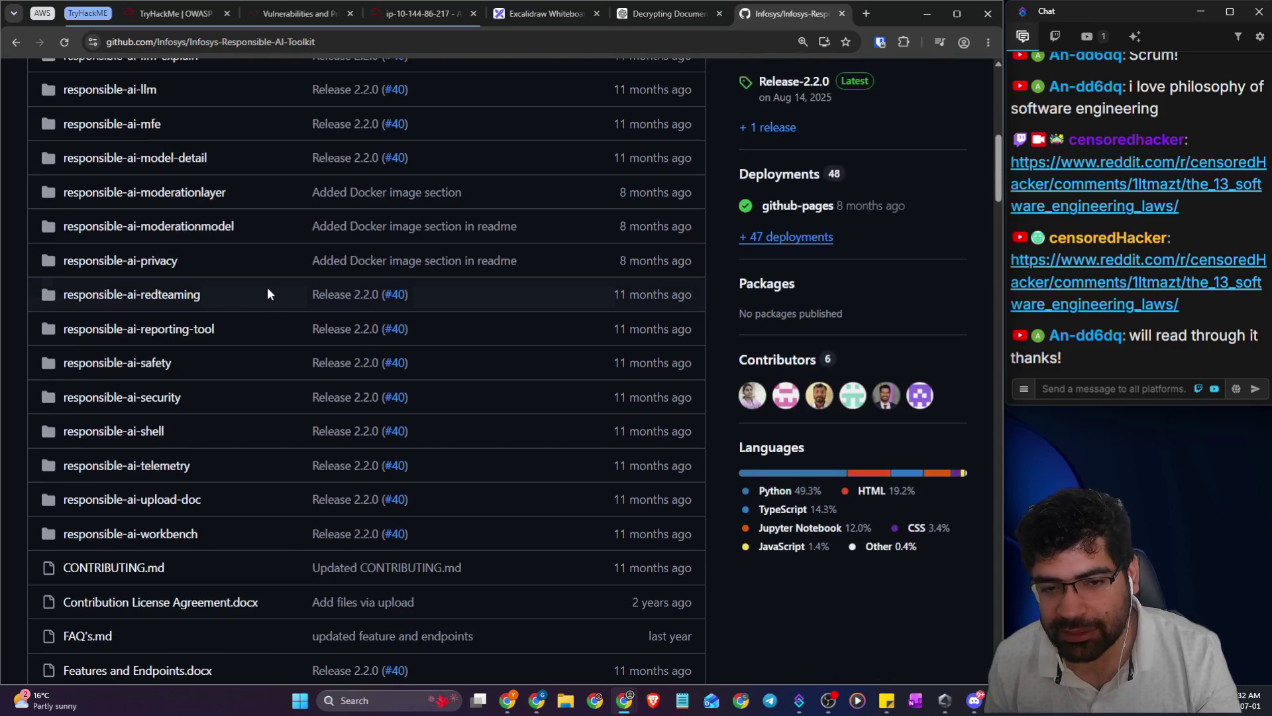
left_click(357, 40)
key("ctrl+c")
left_click(1120, 389)
key("ctrl+v")
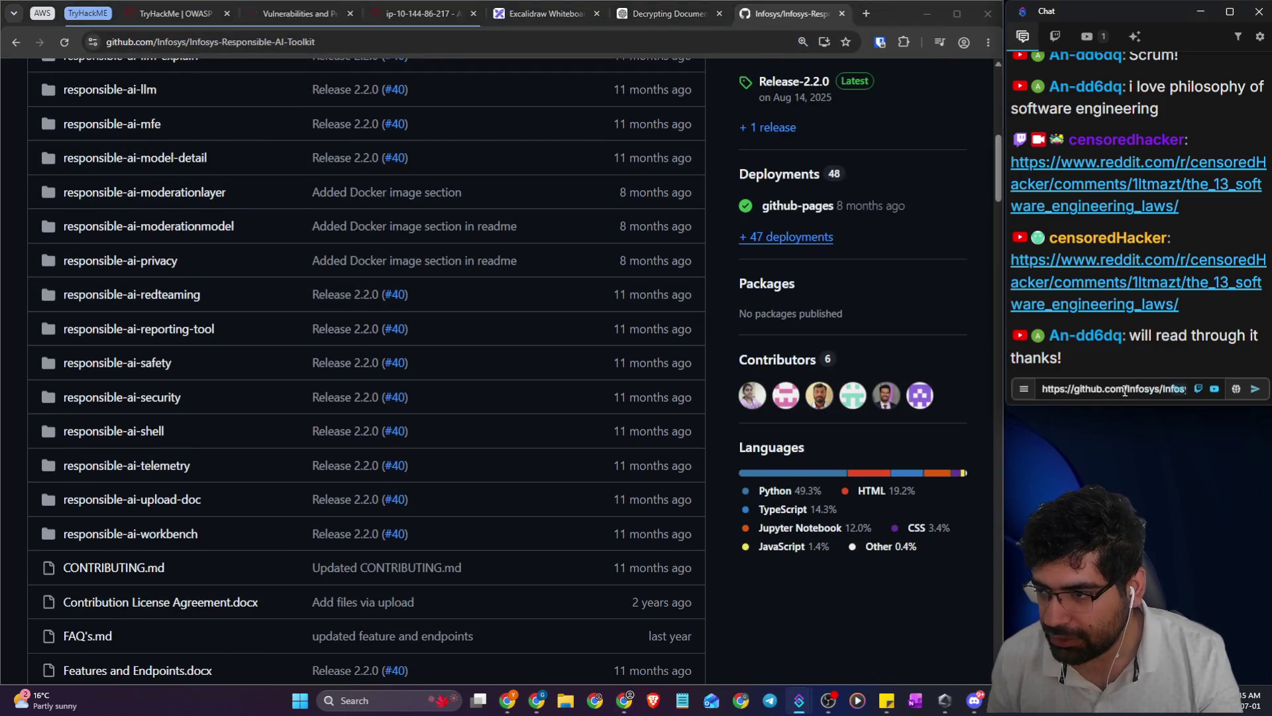
key("Return")
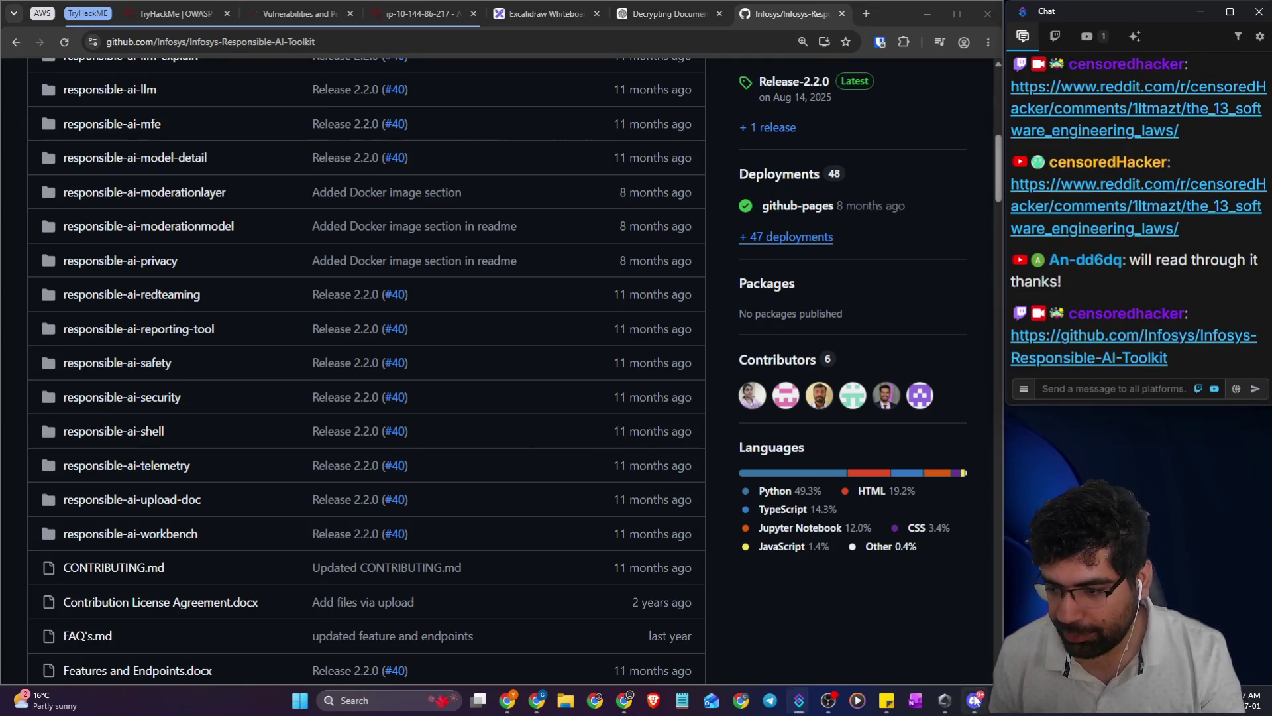
key("alt+Tab")
left_click(351, 447)
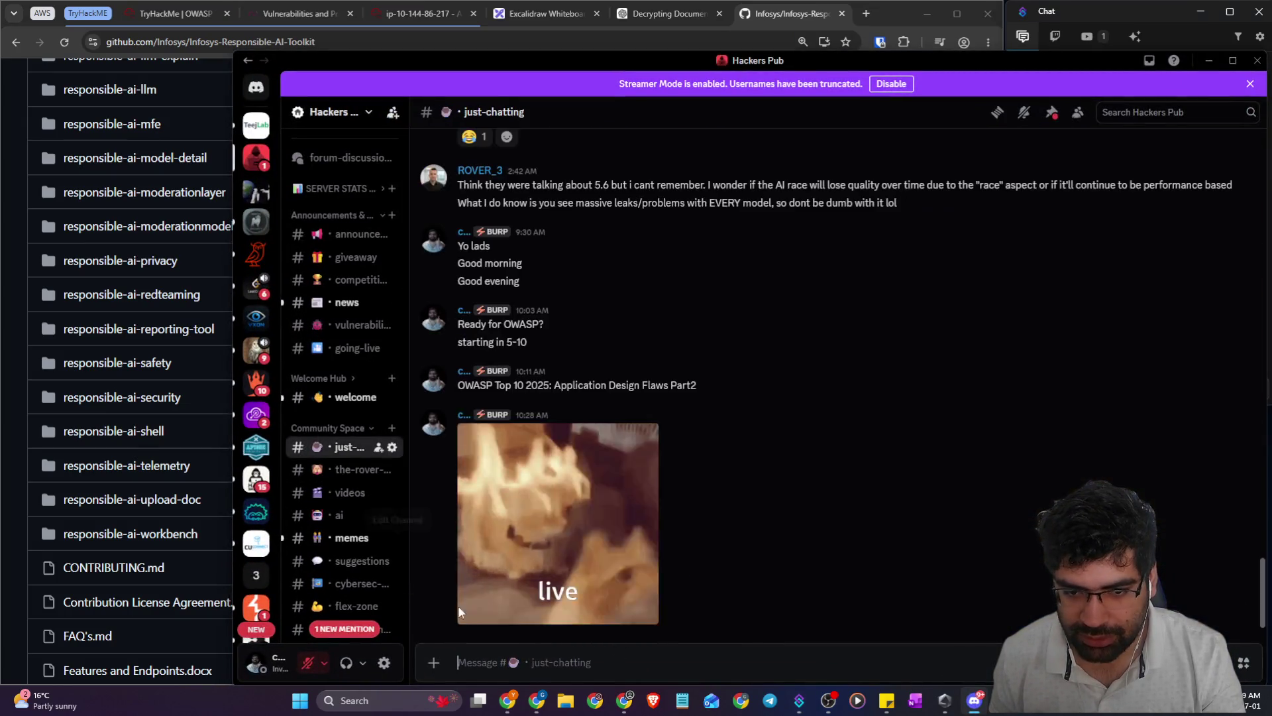
- Post the repository link in Discord's just-chatting channel and hide Discord
left_click(508, 657)
key("ctrl+v")
key("Return")
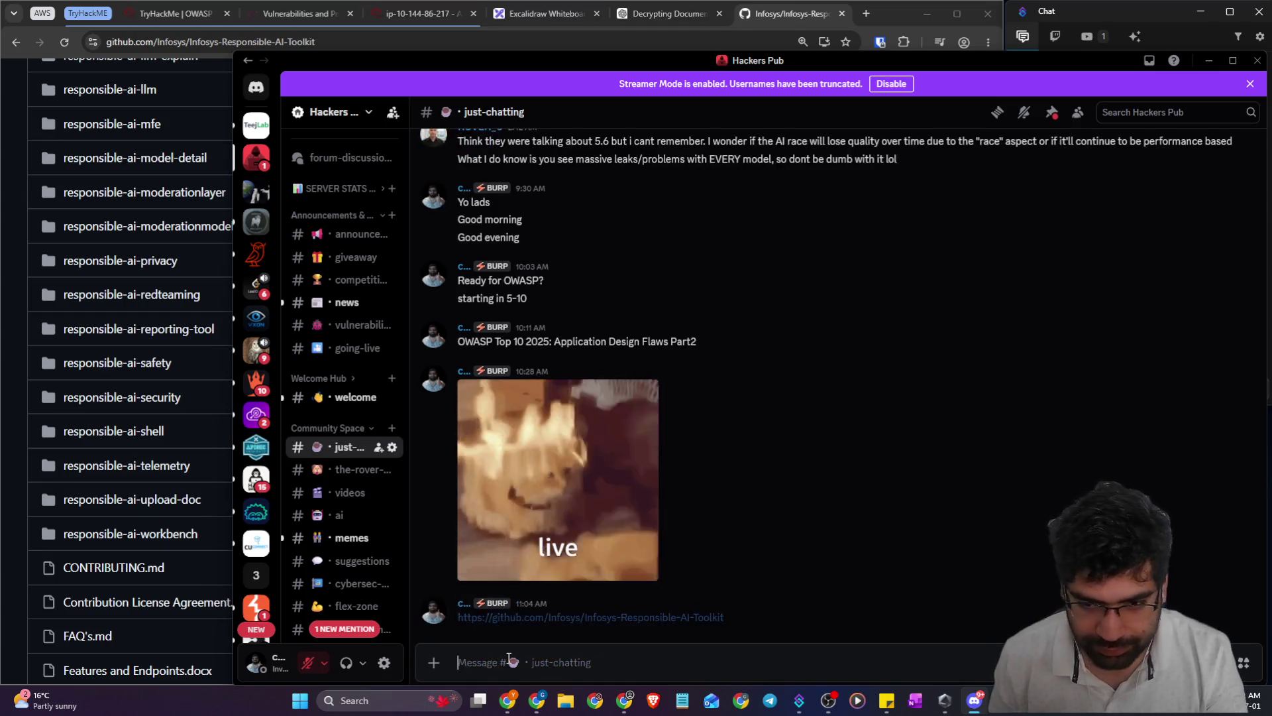
left_click(1209, 60)
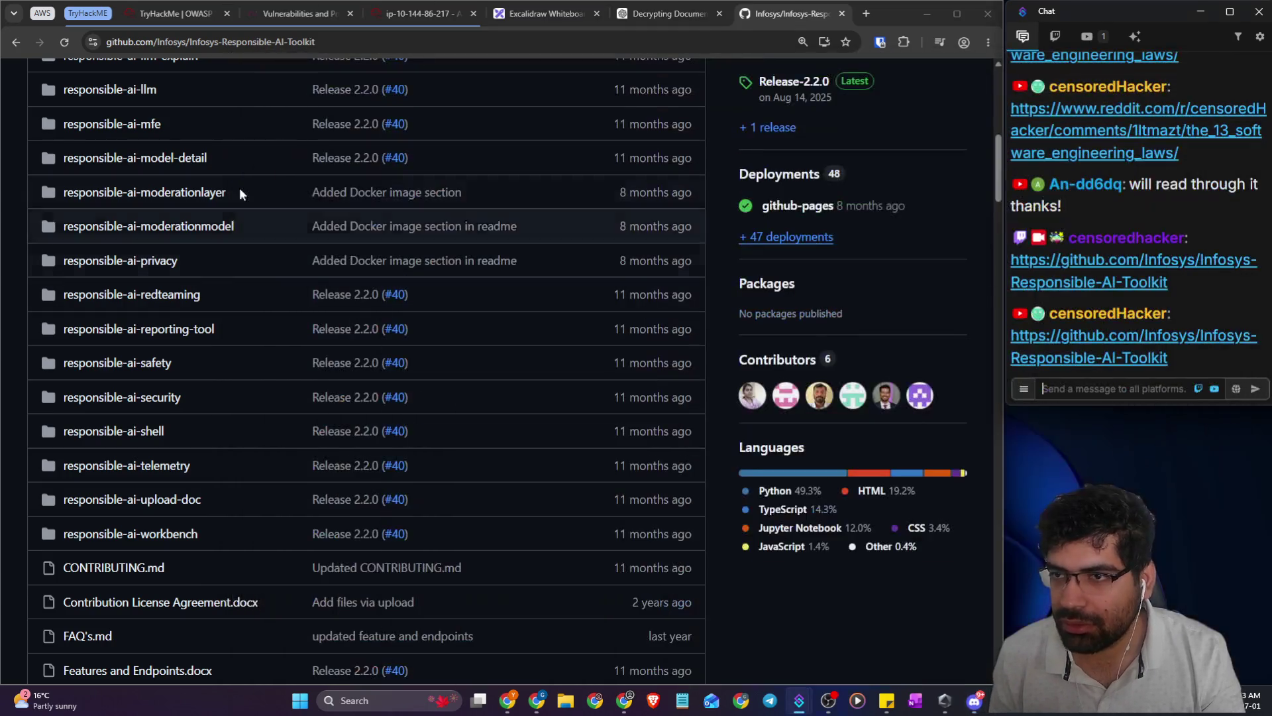
- Skim the README's ModerationLayer APIs module, then return to the TryHackMe OWASP room
scroll(347, 295, "down", 12)
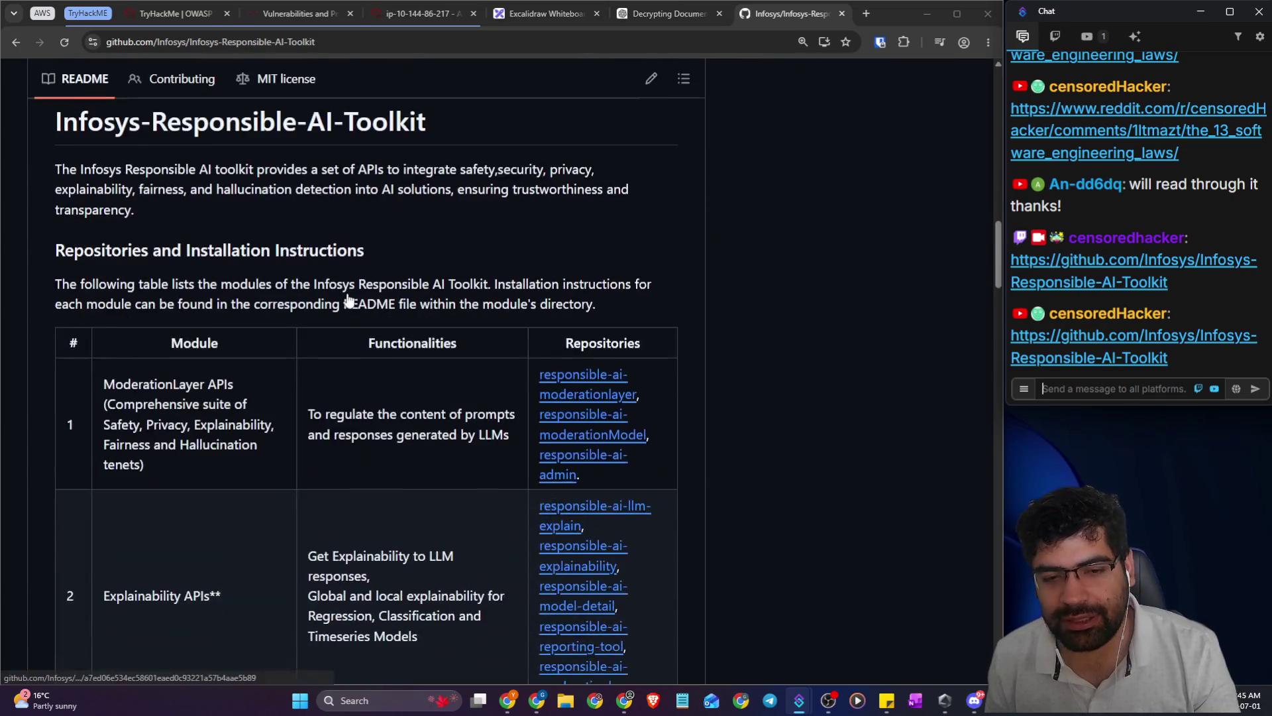
left_click_drag(103, 334, 219, 399)
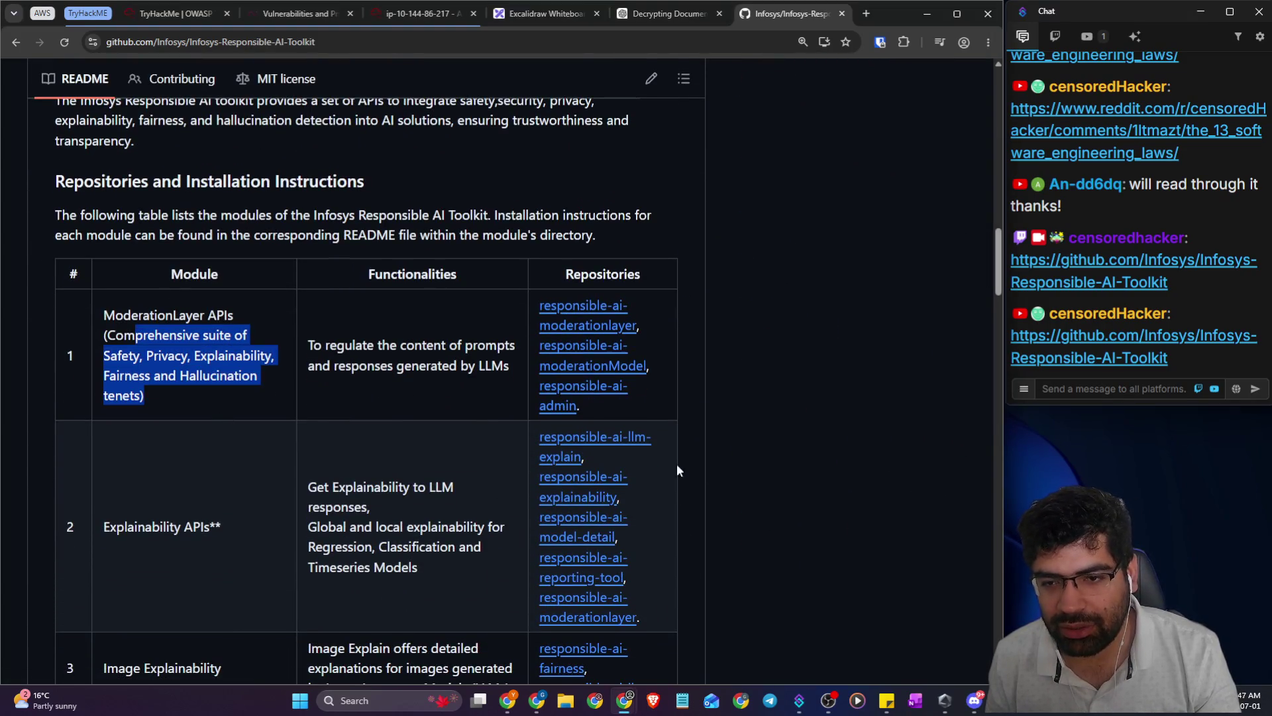
left_click(865, 438)
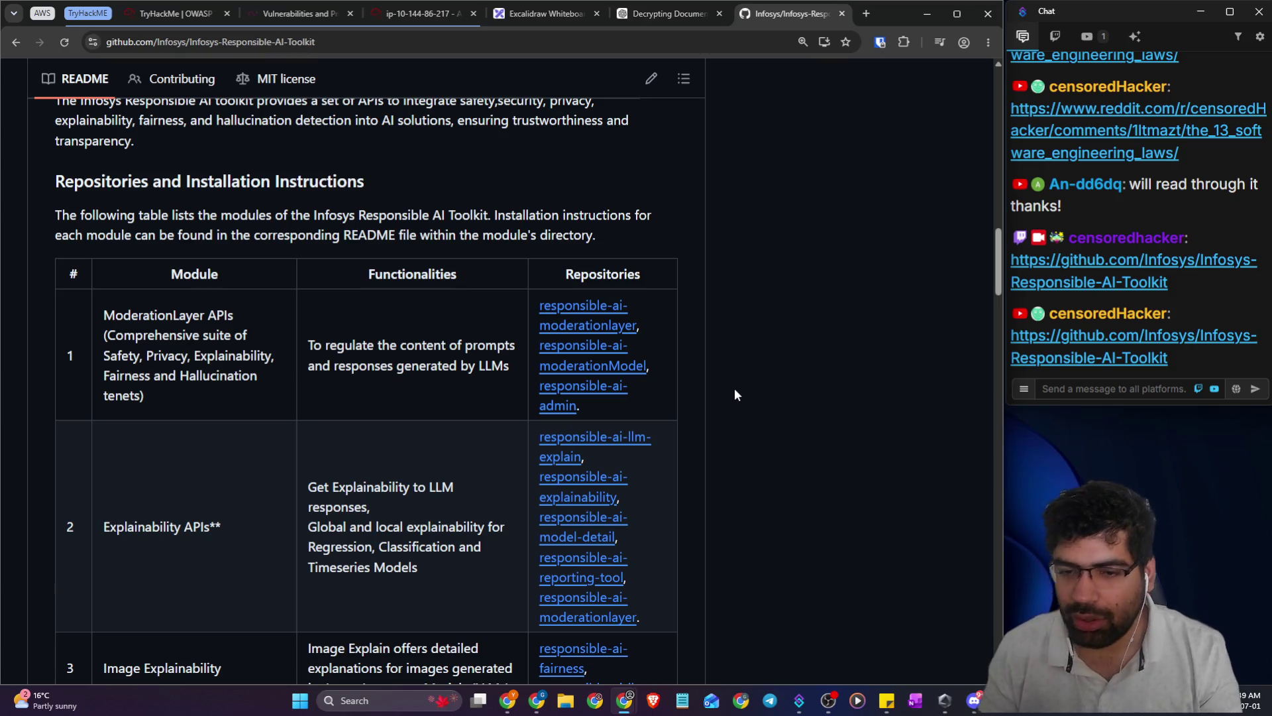
left_click(307, 12)
left_click(157, 16)
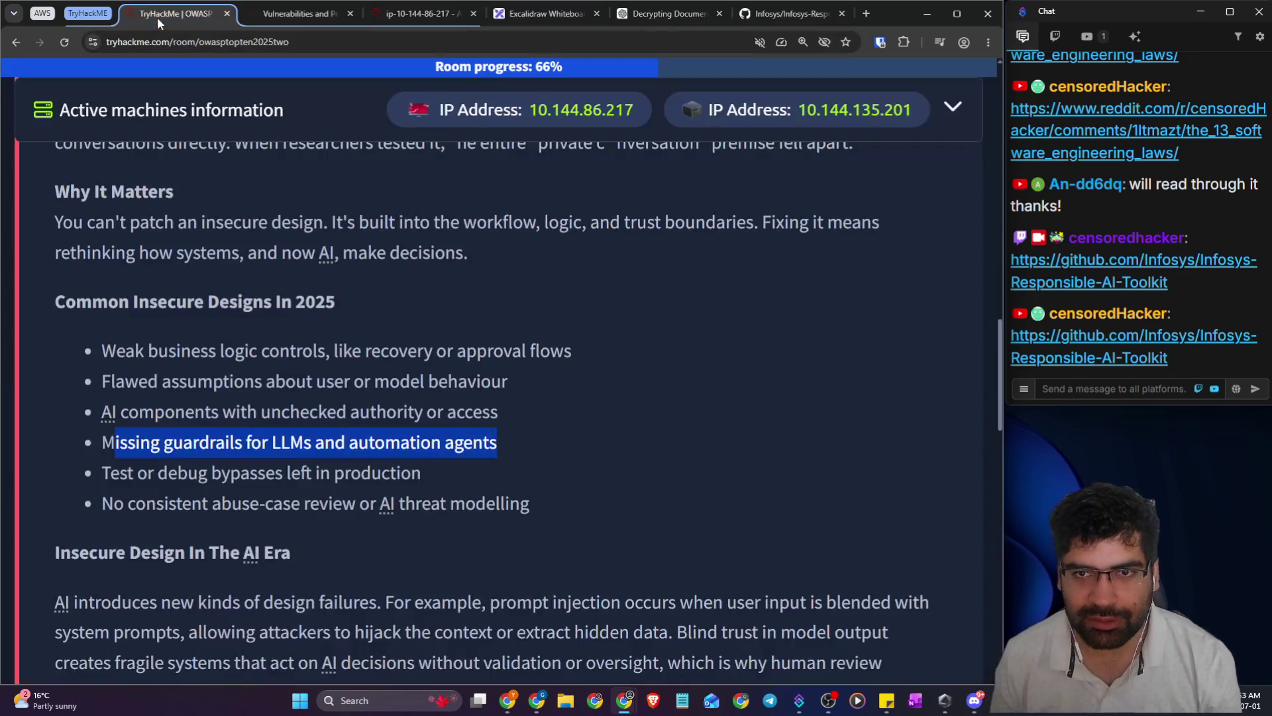
- Highlight the 'Test or debug bypasses left in production' bullet, then move to Excalidraw
left_click(399, 342)
scroll(281, 351, "down", 3)
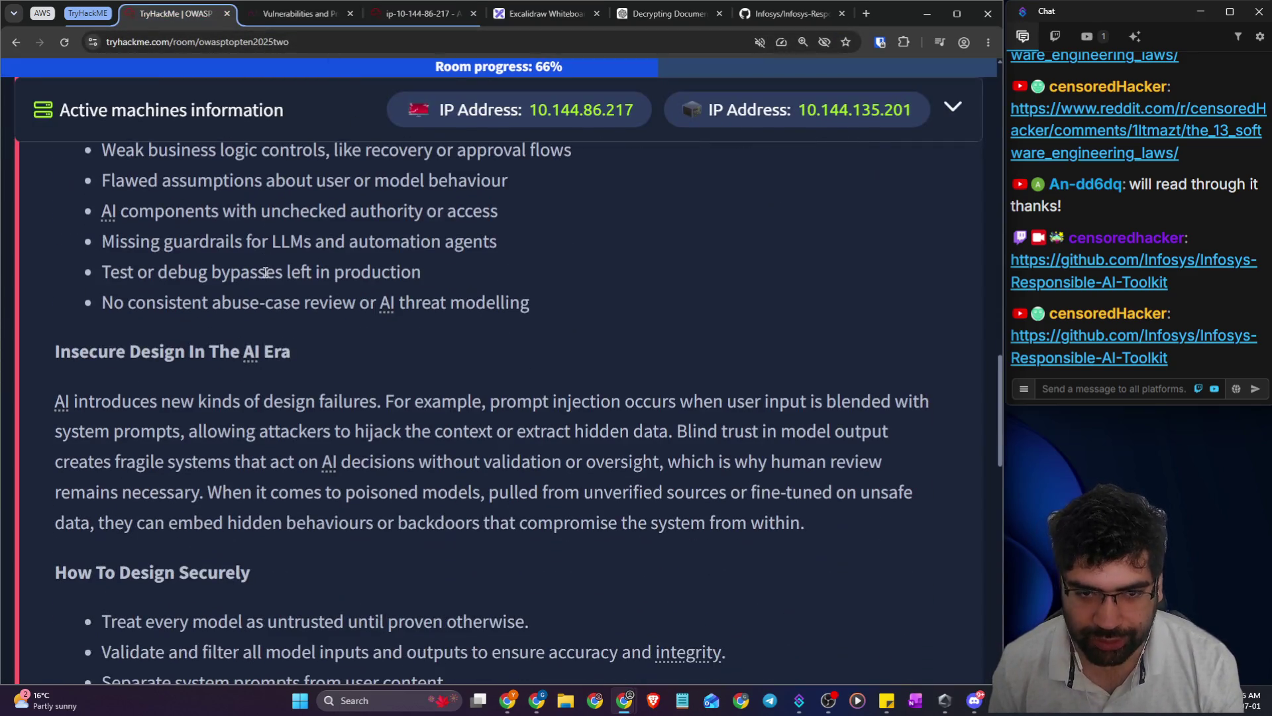
left_click_drag(101, 279, 419, 275)
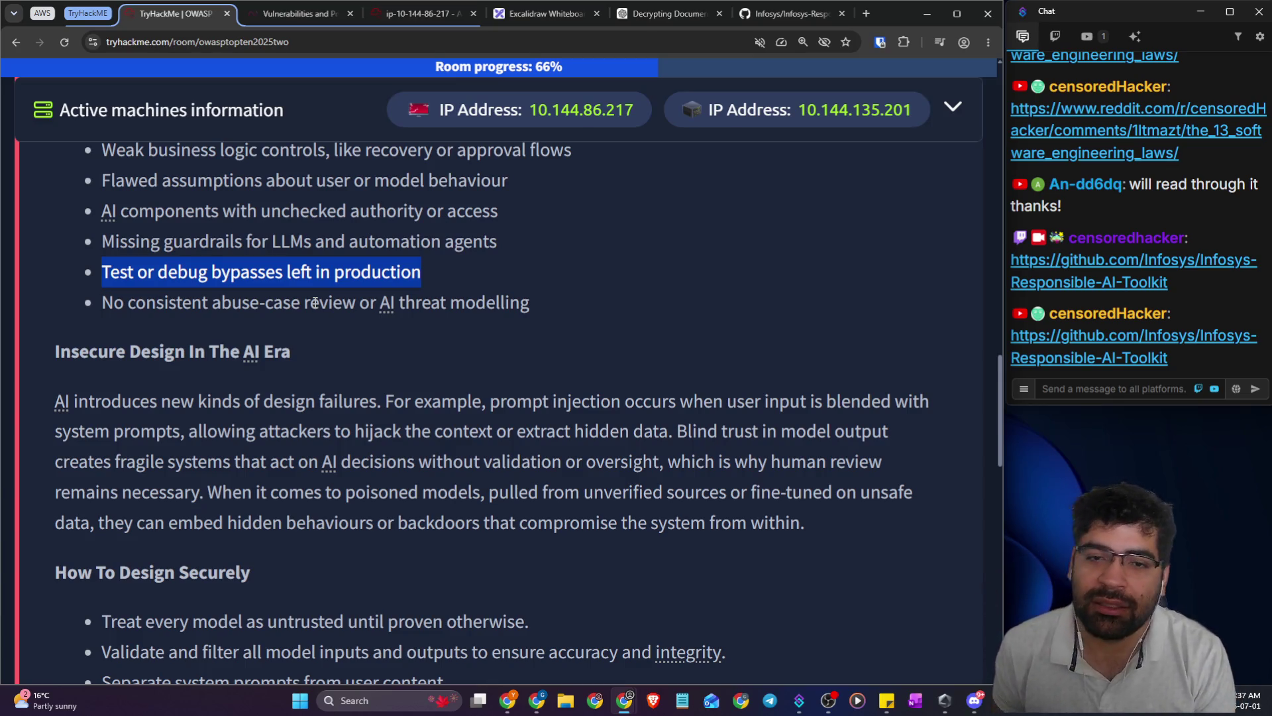
left_click_drag(190, 284, 319, 273)
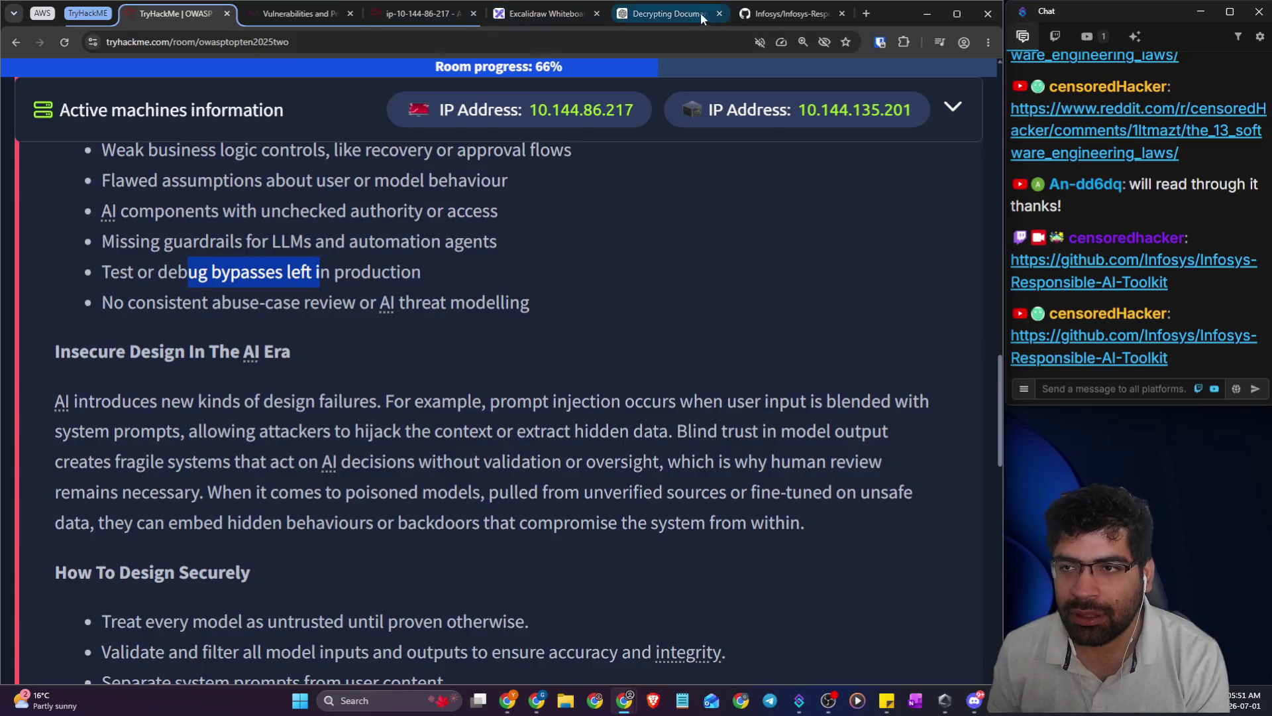
left_click(540, 14)
scroll(459, 307, "down", 10)
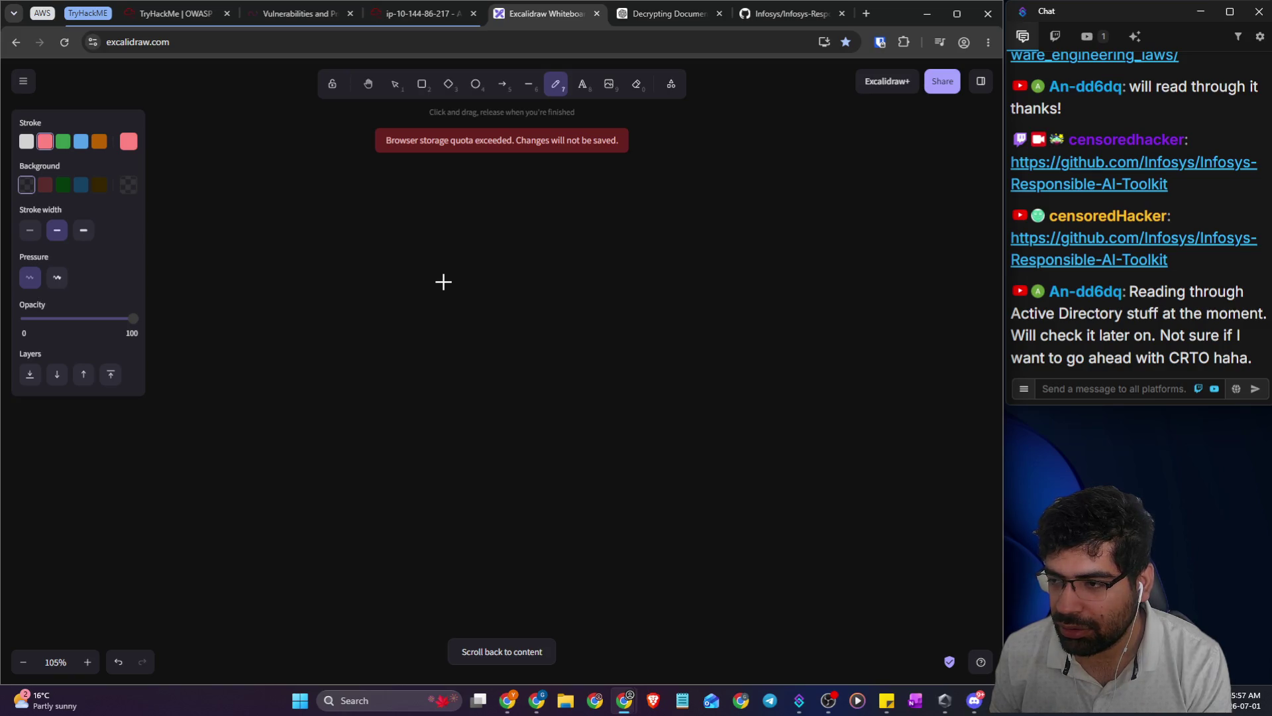
- Draw two side-by-side rounded boxes with white outlines on the canvas
left_click_drag(1179, 359, 1253, 359)
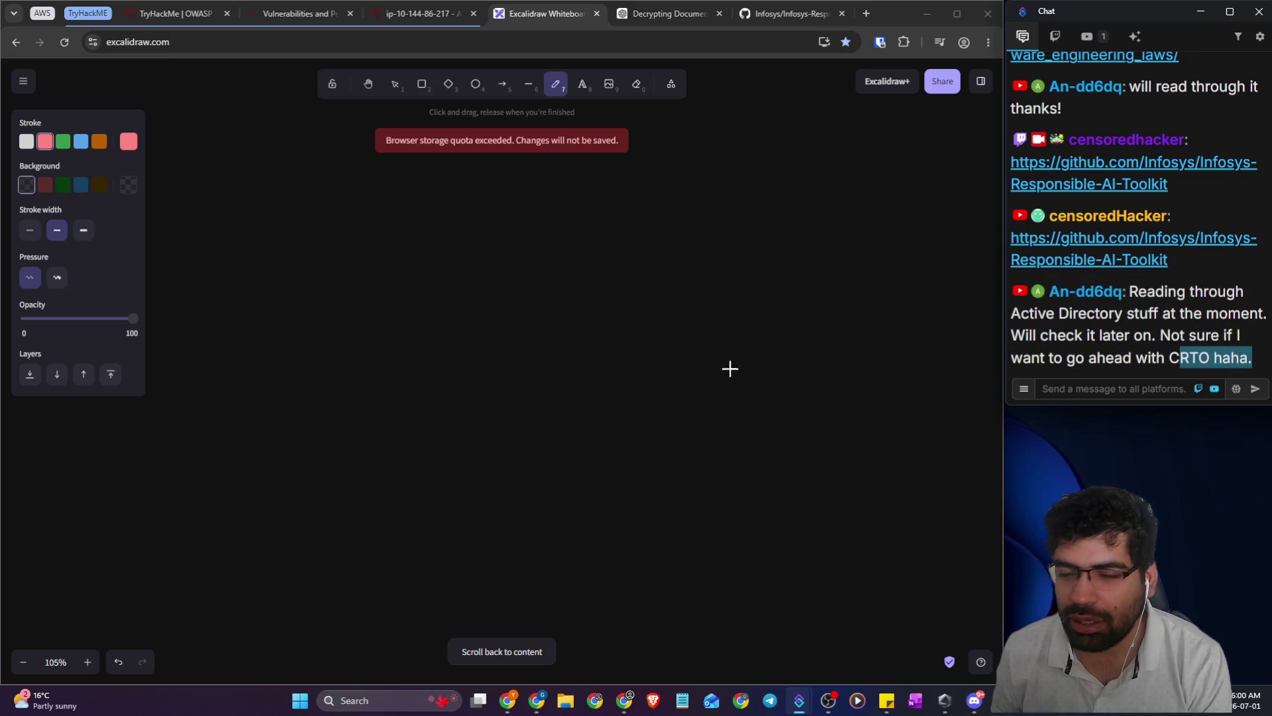
left_click(422, 84)
left_click_drag(311, 224, 542, 514)
left_click(27, 141)
left_click_drag(436, 361, 399, 374)
left_click(721, 404)
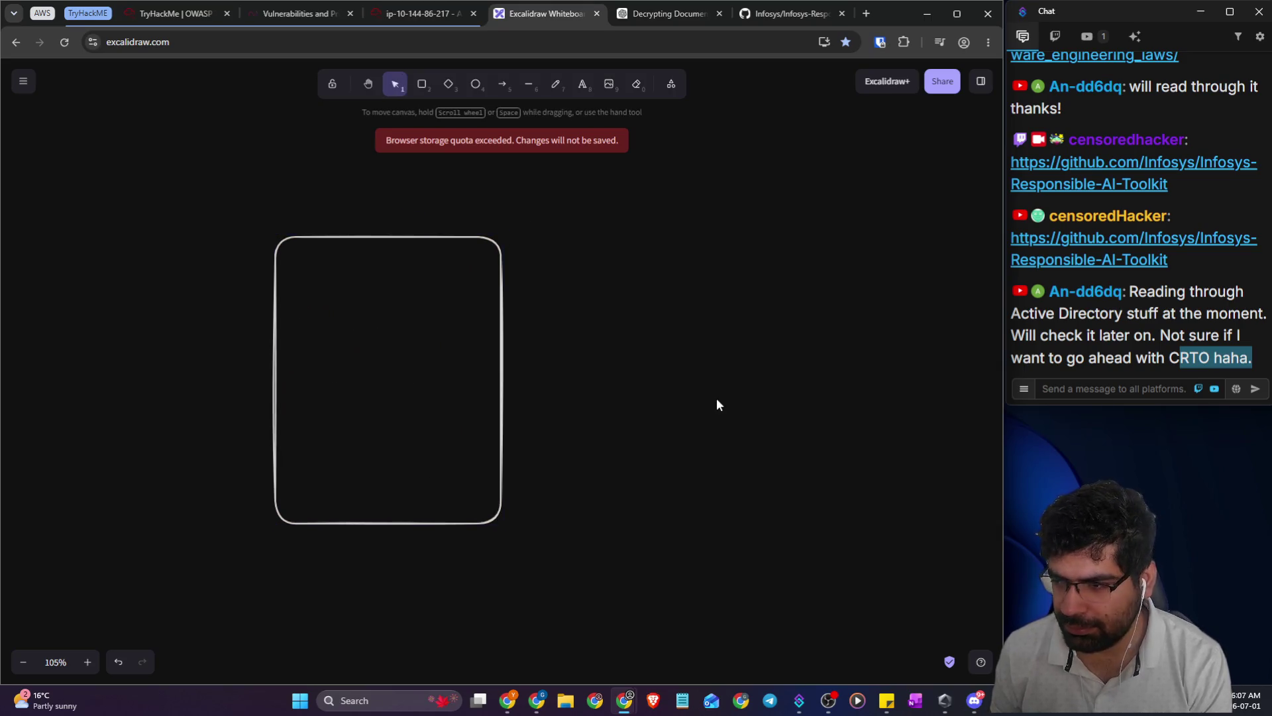
left_click(422, 84)
mouse_move(635, 252)
left_mouse_down()
mouse_move(807, 480)
mouse_move(916, 537)
left_mouse_up()
left_click_drag(861, 461, 856, 442)
- Label the left box 'Mode=DEBUG', correcting the lowercase e
left_click(565, 89)
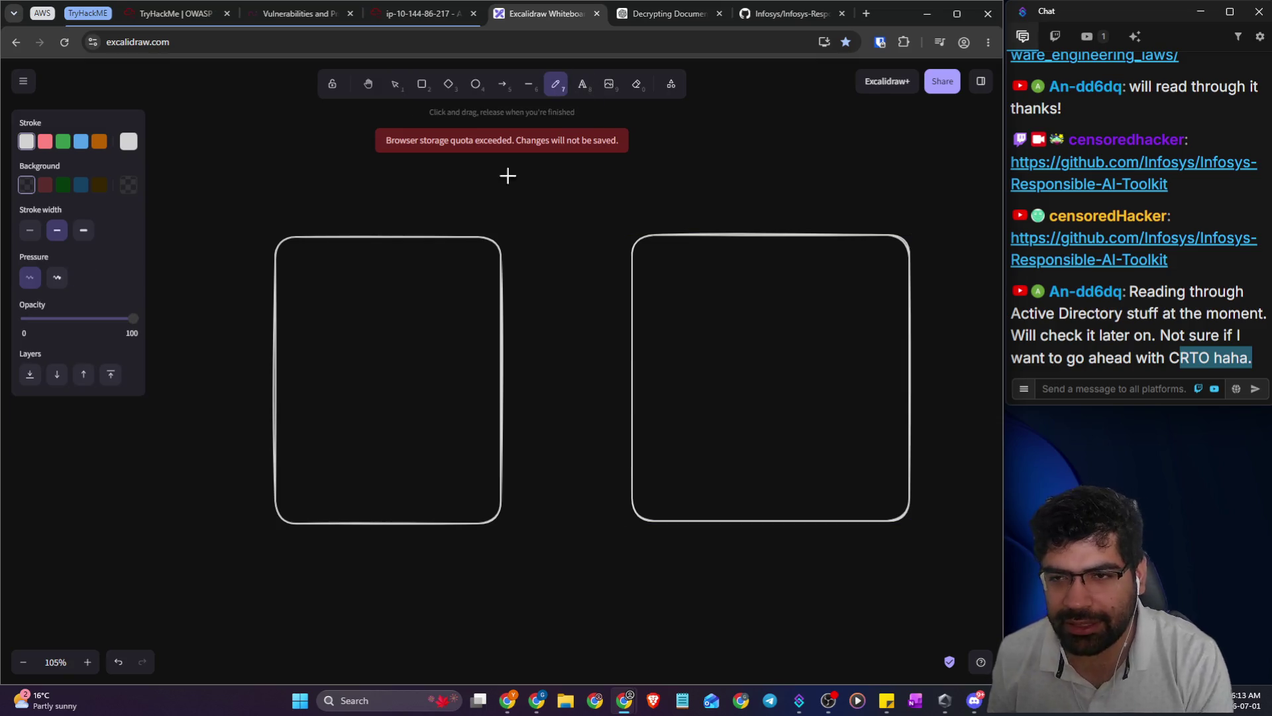
left_click(592, 89)
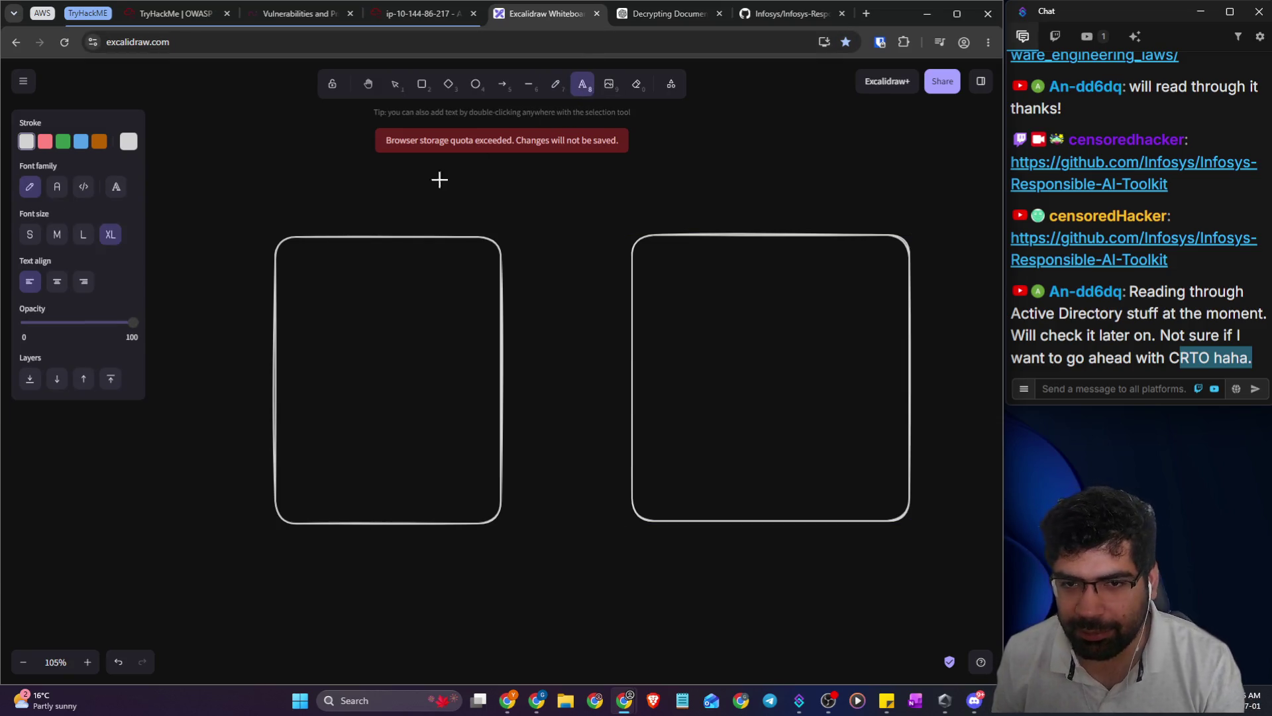
left_click(318, 205)
type("Mode=De")
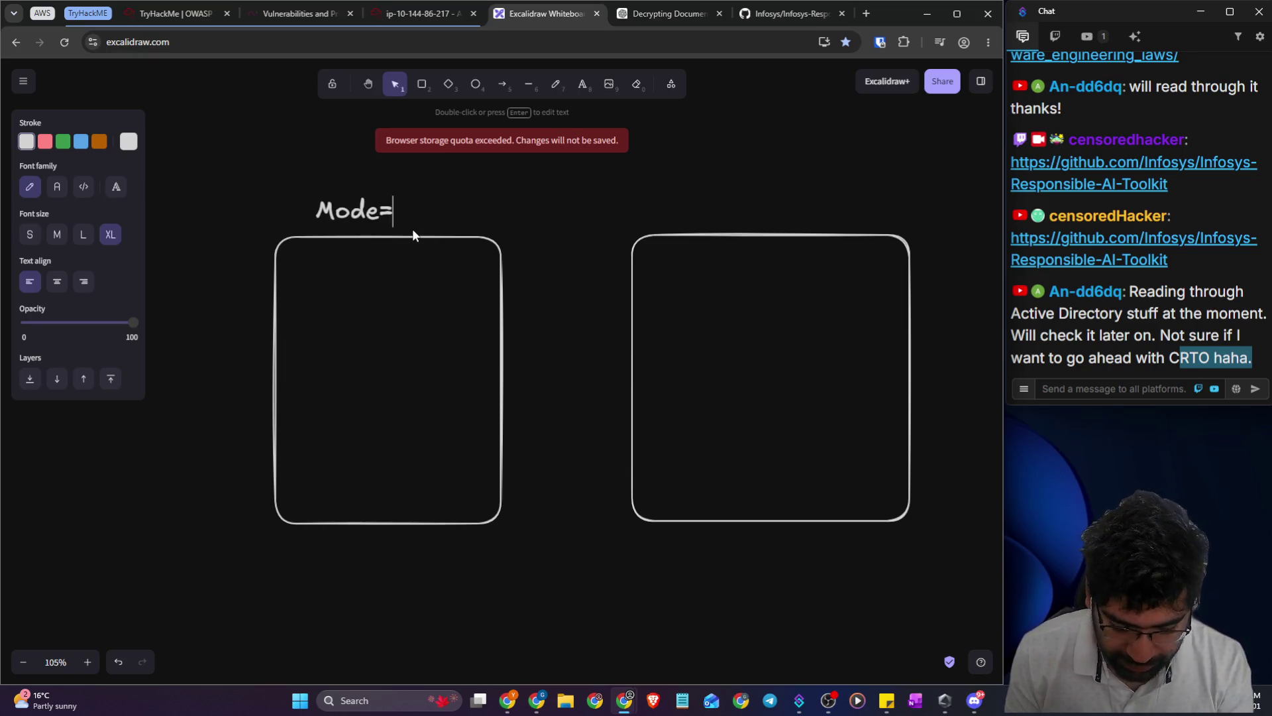
type("BUG")
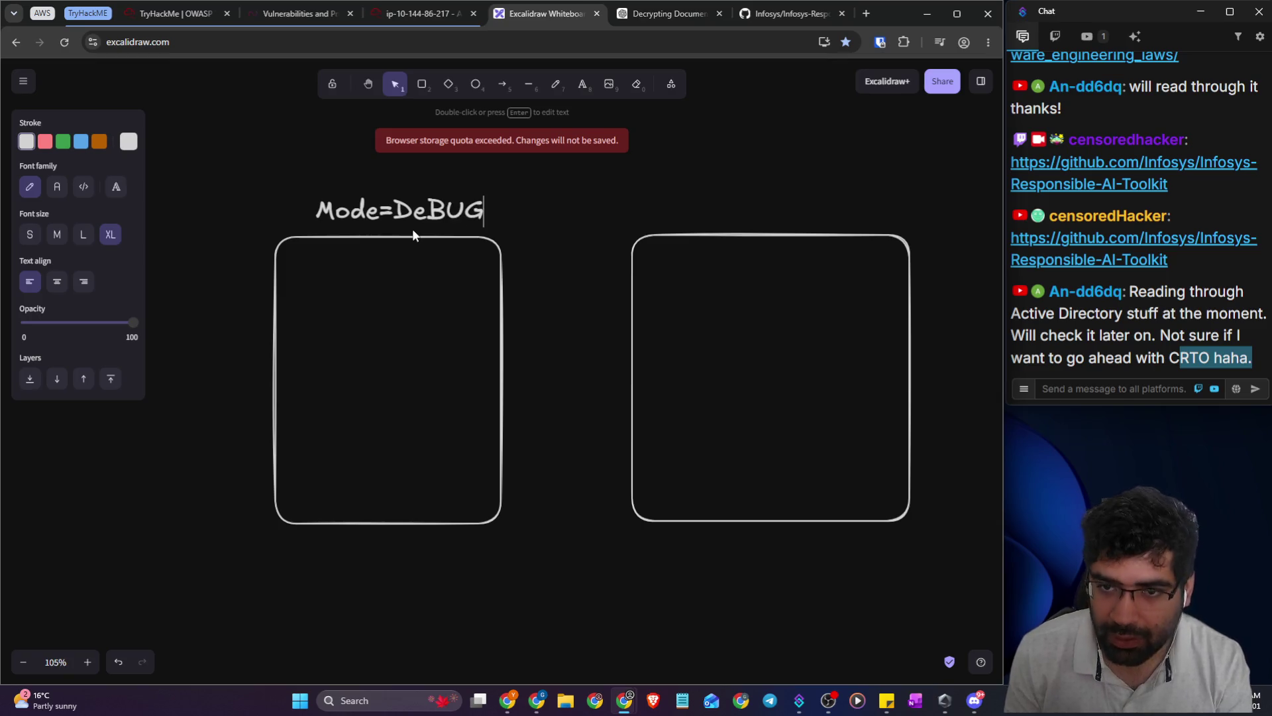
left_click(430, 210)
key("BackSpace")
type("E")
left_click(520, 212)
- Copy the label above the right box and change it to 'Mode=Prod'
left_click(446, 217)
key("ctrl+c")
key("ctrl+v")
left_click_drag(477, 212, 795, 211)
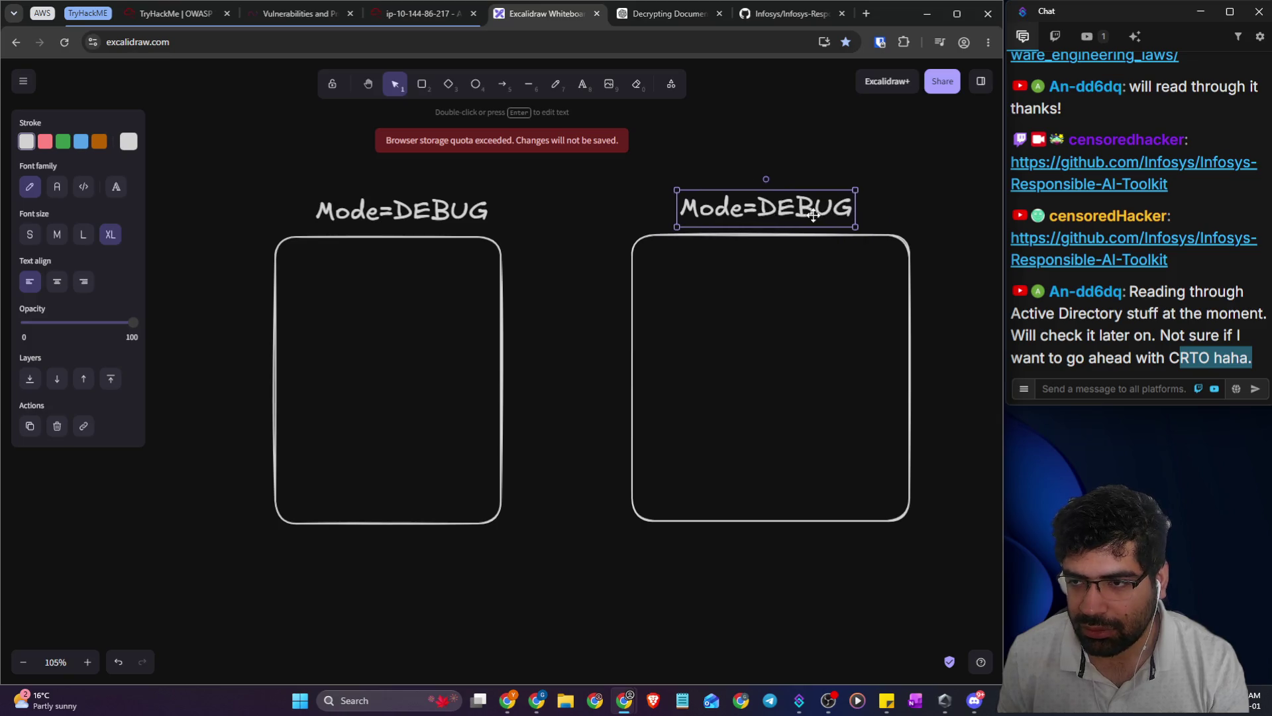
double_click(814, 213)
type("Prod")
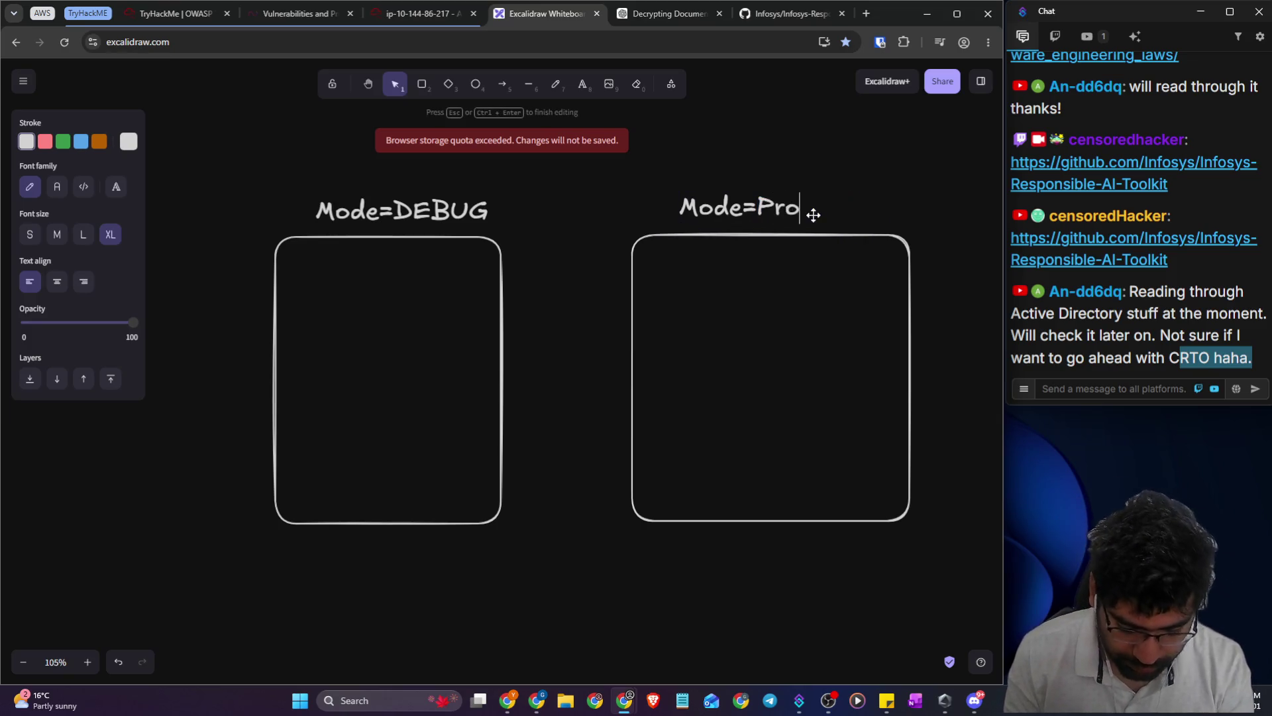
left_click(815, 184)
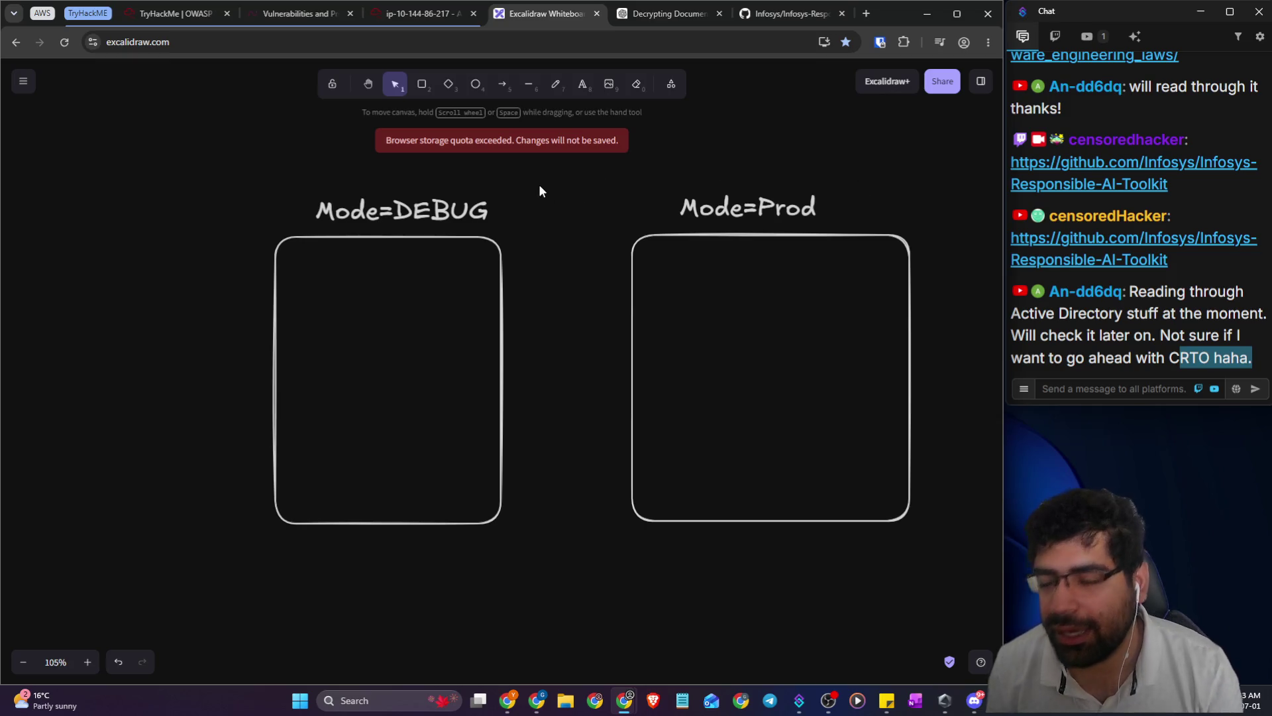
left_click(554, 85)
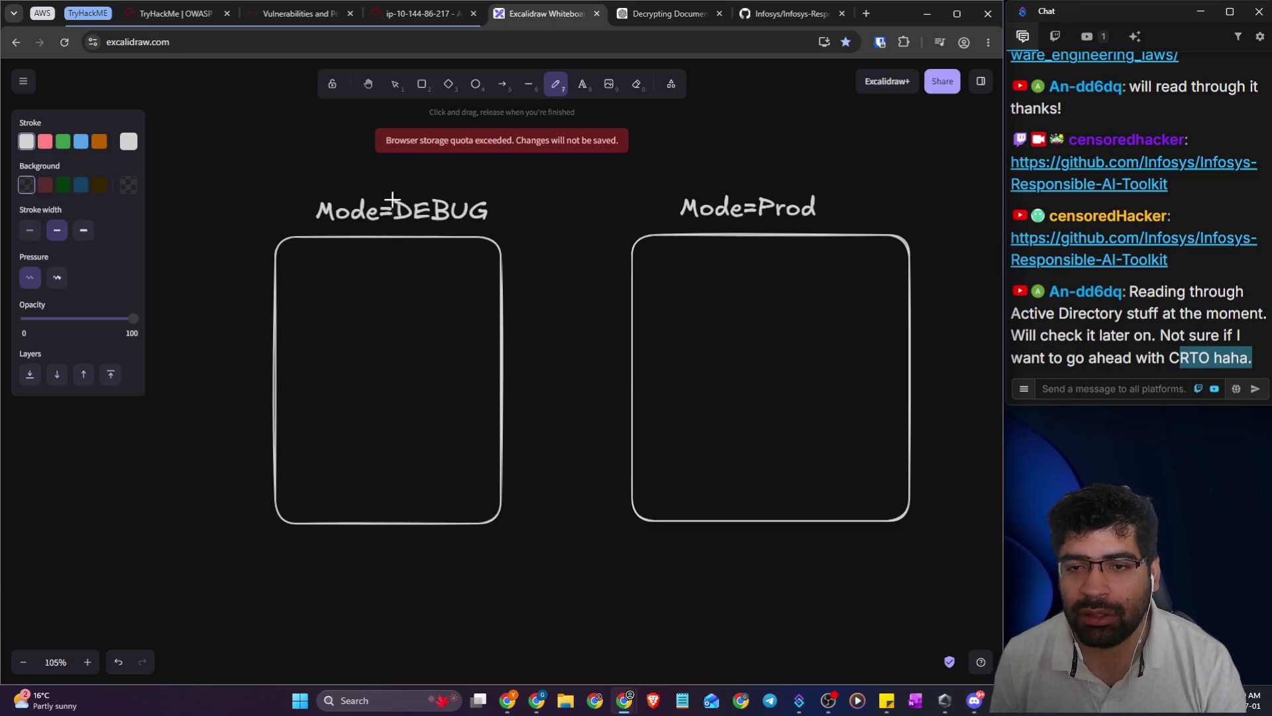
- Sketch an arrow and a column of short dashes in the DEBUG box
left_click_drag(267, 267, 331, 263)
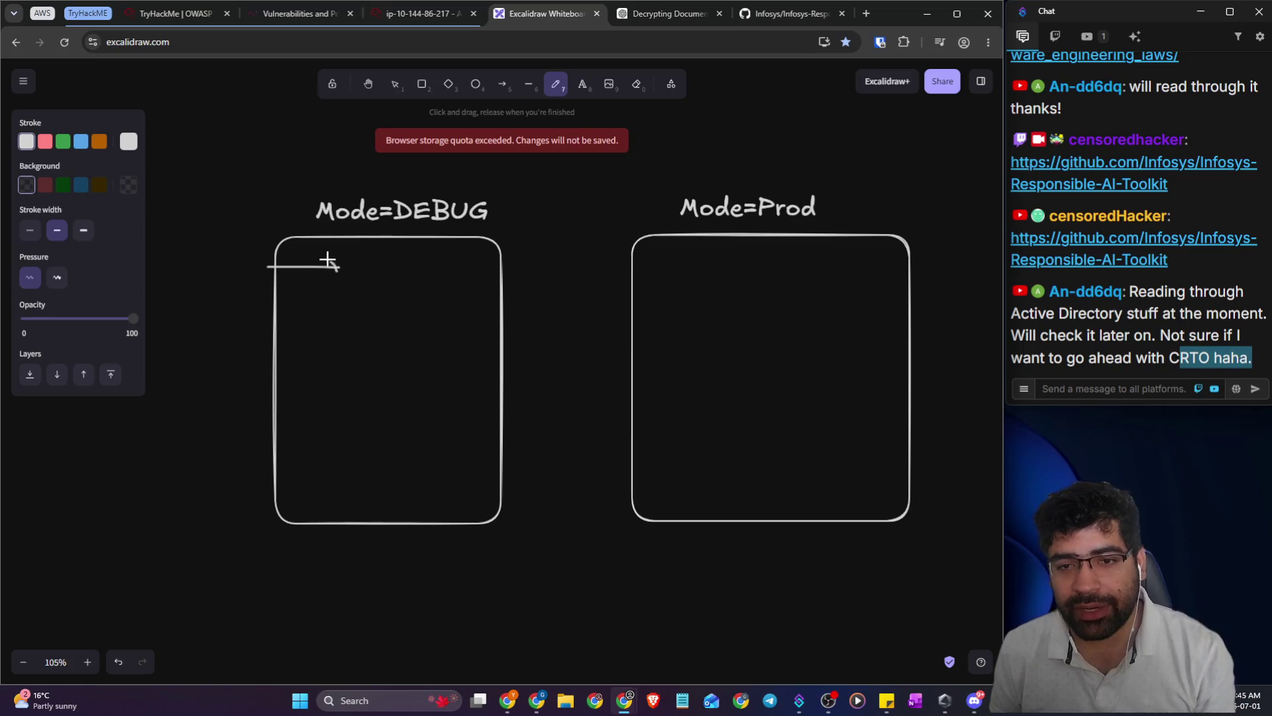
mouse_move(343, 267)
left_mouse_down()
mouse_move(317, 282)
mouse_move(422, 263)
mouse_move(432, 313)
left_mouse_up()
left_click_drag(388, 358, 445, 351)
left_click_drag(411, 389, 429, 384)
left_click_drag(406, 407, 451, 427)
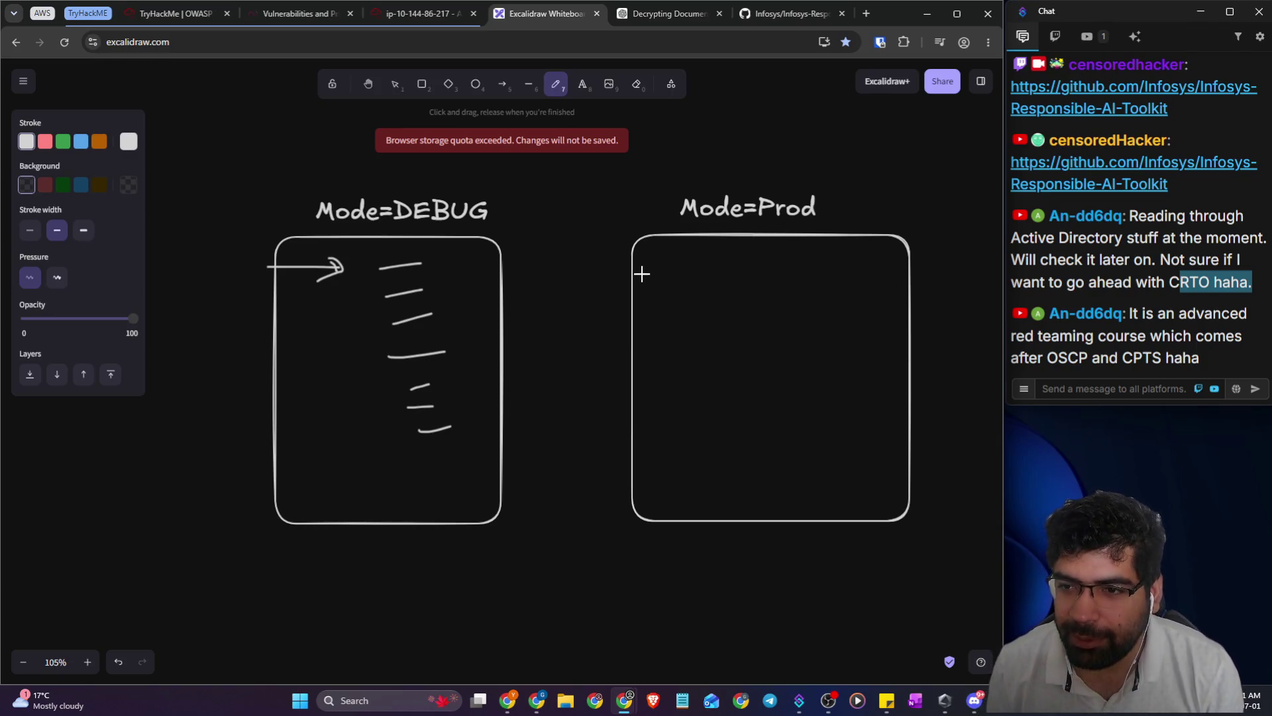
- Draw an arrow into the Prod box, highlight a chat phrase, and tick the first DEBUG dashes
mouse_move(640, 259)
left_mouse_down()
mouse_move(682, 259)
mouse_move(660, 270)
left_mouse_up()
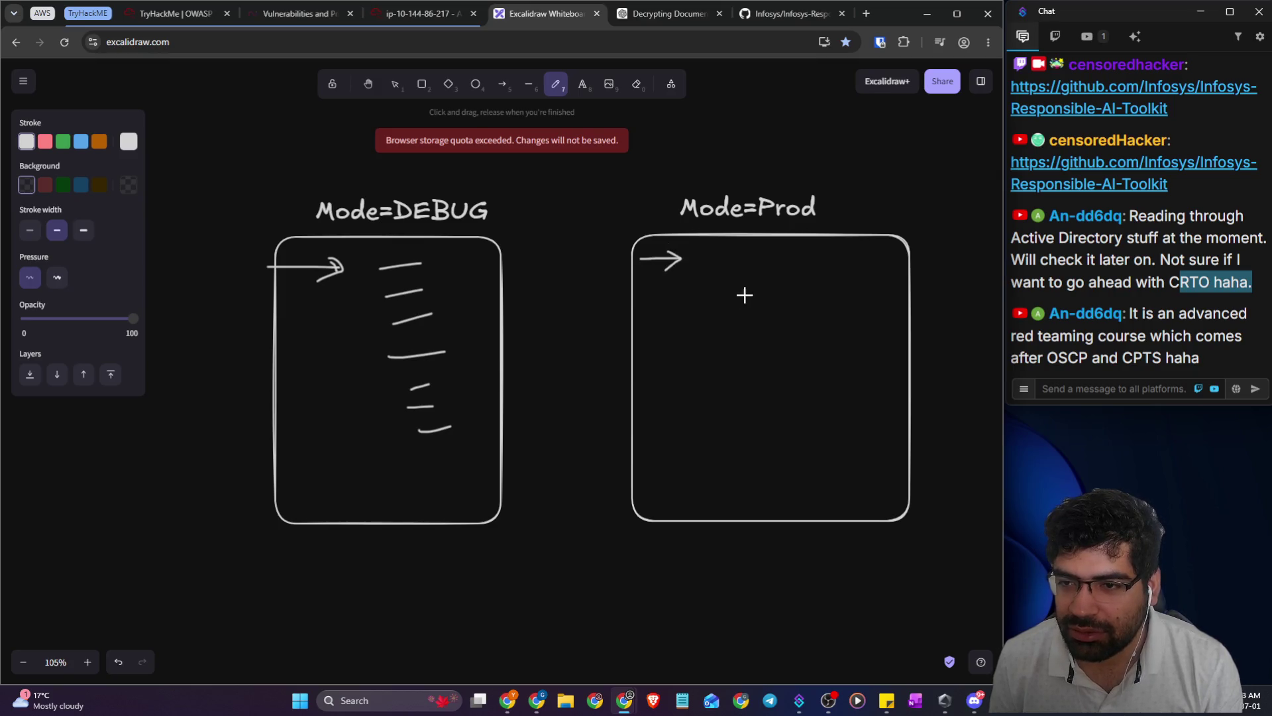
double_click(1182, 357)
left_click_drag(1170, 354, 1152, 336)
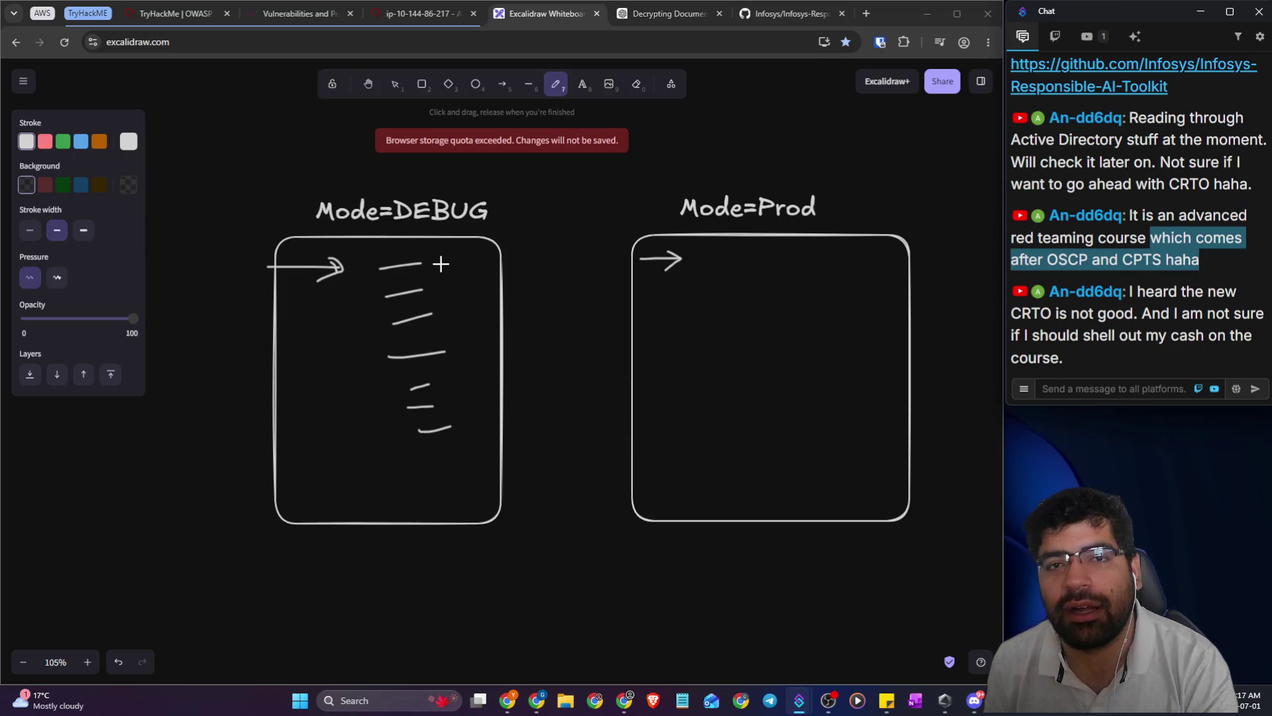
mouse_move(440, 263)
left_mouse_down()
mouse_move(466, 253)
mouse_move(467, 279)
mouse_move(491, 293)
left_mouse_up()
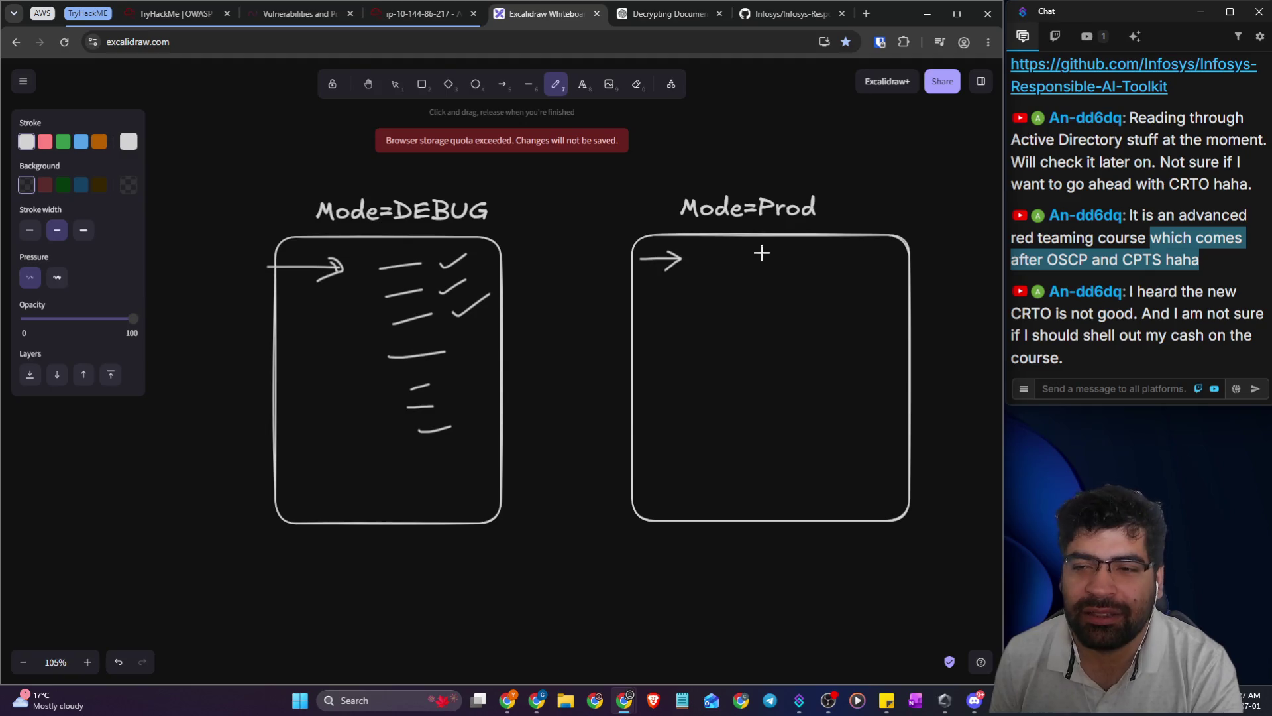
- Draw a small box, a long line and a column of short dashes in the Prod box
mouse_move(722, 268)
left_mouse_down()
mouse_move(768, 272)
mouse_move(719, 245)
mouse_move(704, 271)
mouse_move(801, 249)
mouse_move(771, 246)
left_mouse_up()
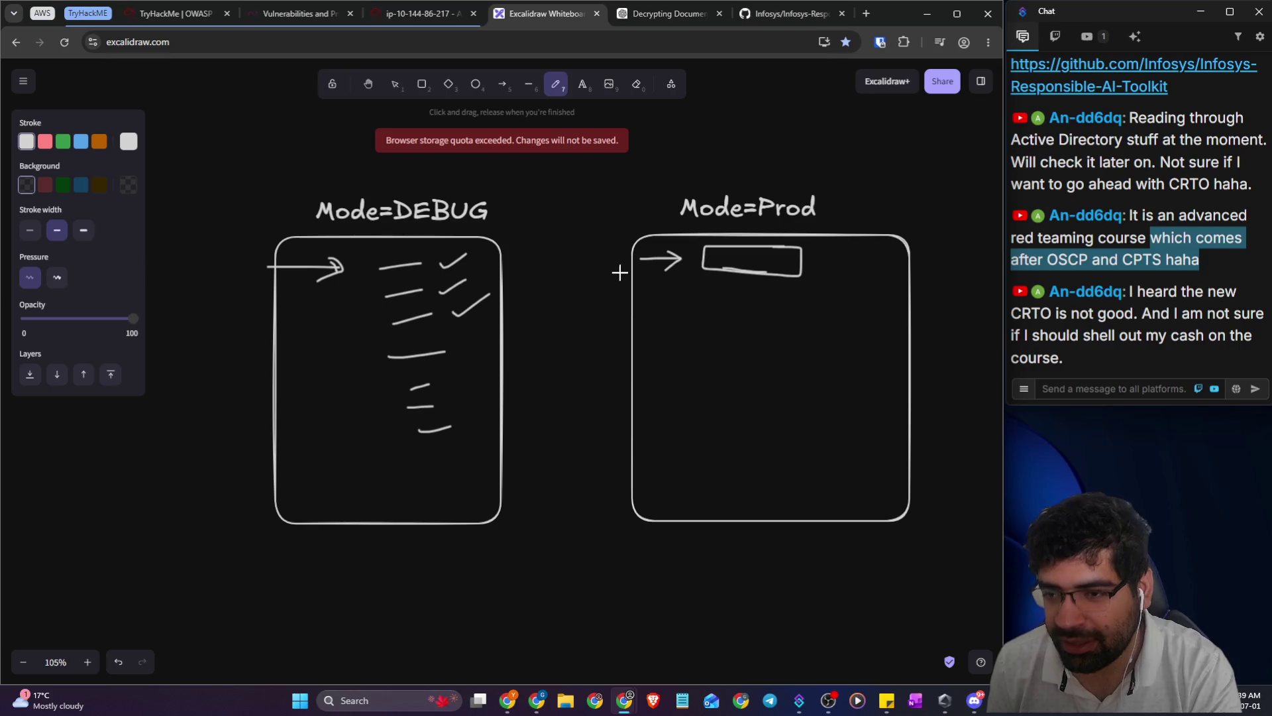
mouse_move(699, 305)
left_mouse_down()
mouse_move(768, 310)
mouse_move(829, 351)
left_mouse_up()
left_click_drag(785, 375, 815, 378)
mouse_move(806, 430)
left_mouse_down()
mouse_move(862, 431)
mouse_move(834, 460)
left_mouse_up()
left_click_drag(792, 494, 855, 508)
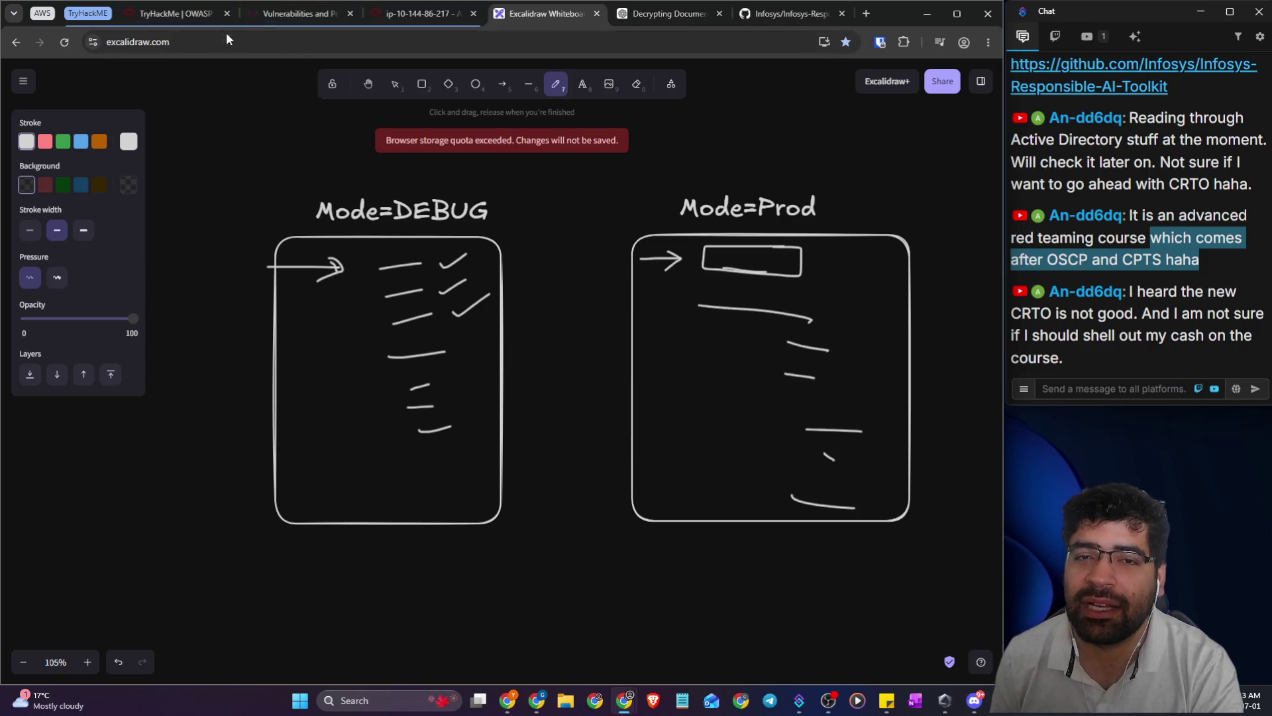
left_click(285, 13)
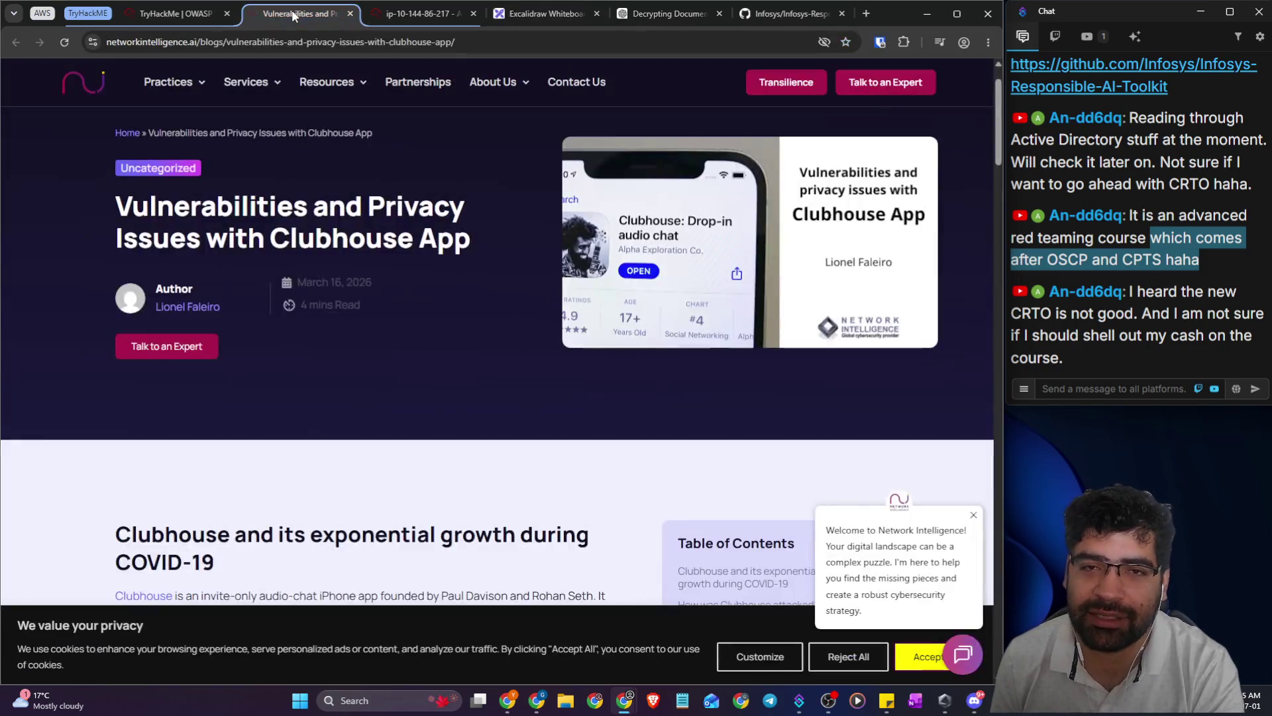
- Back on TryHackMe, highlight the line about abuse-case review in the Insecure Design task
left_click(148, 11)
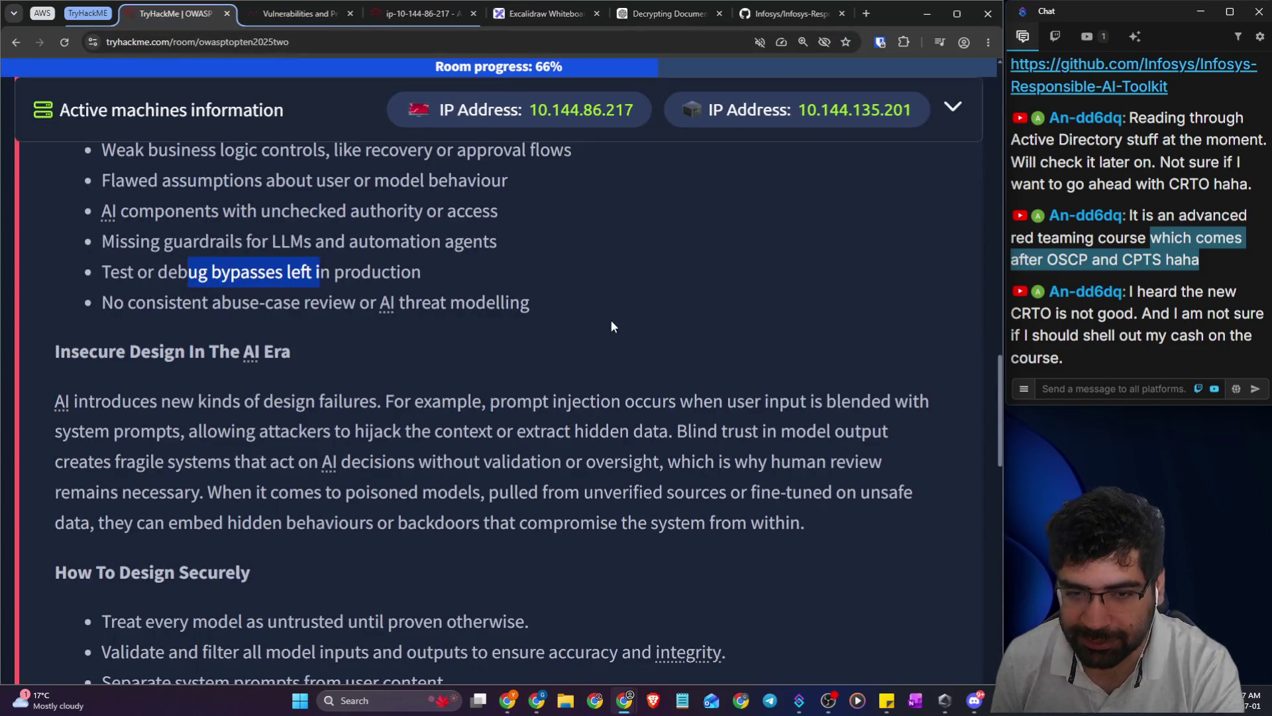
left_click_drag(178, 302, 529, 307)
left_click(497, 348)
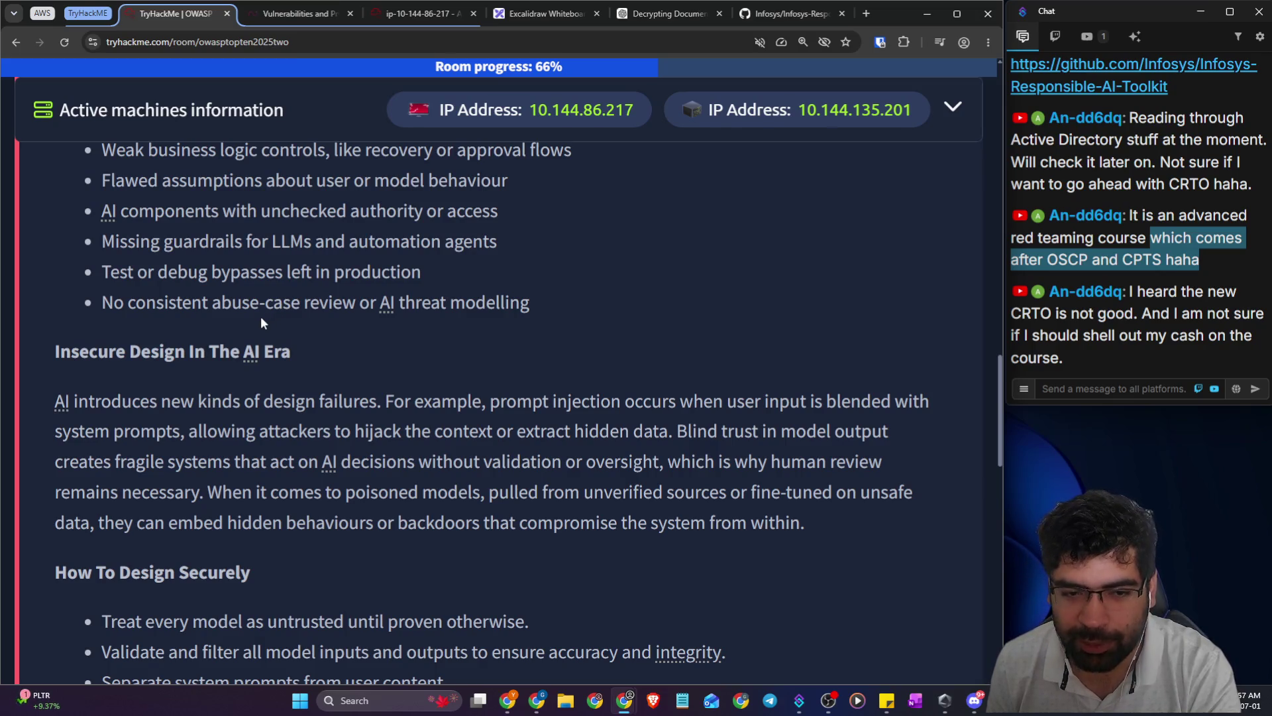
scroll(68, 352, "down", 7)
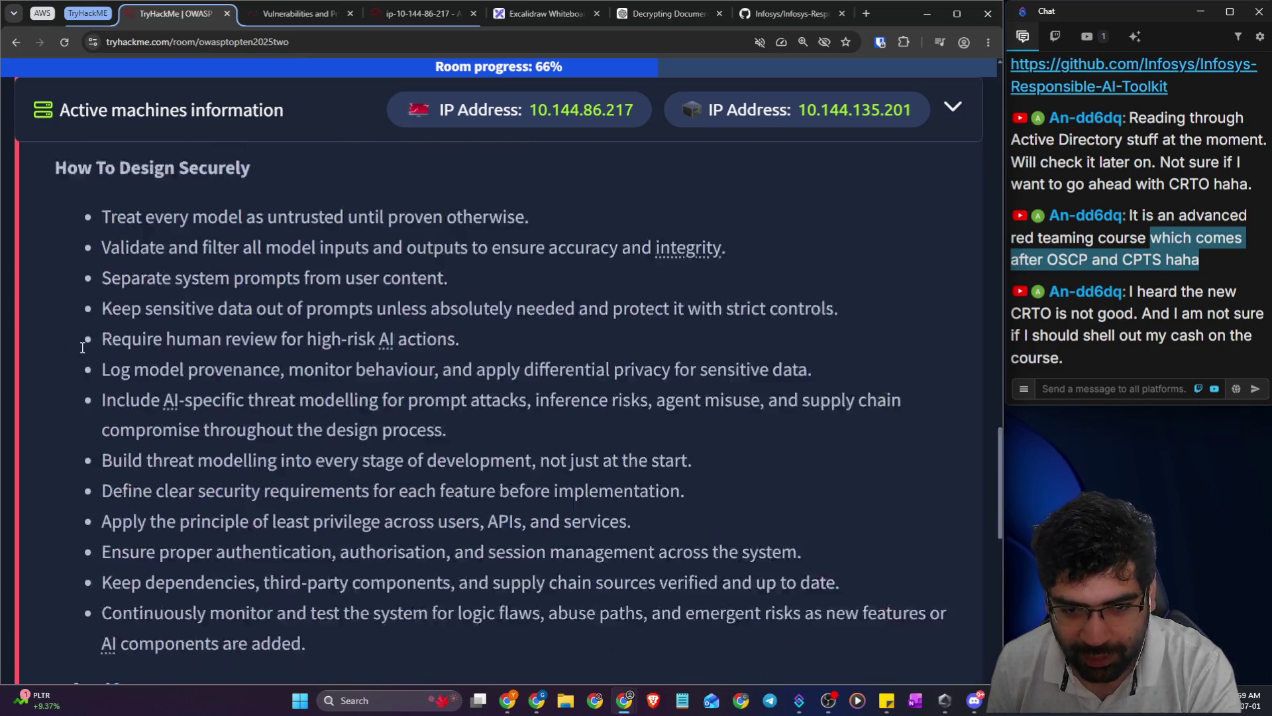
scroll(82, 338, "up", 5)
- Highlight the Insecure Design In The AI Era heading and its sentences on design failures and hidden data
left_click_drag(117, 217, 293, 222)
left_click_drag(38, 277, 931, 272)
left_click_drag(197, 297, 674, 299)
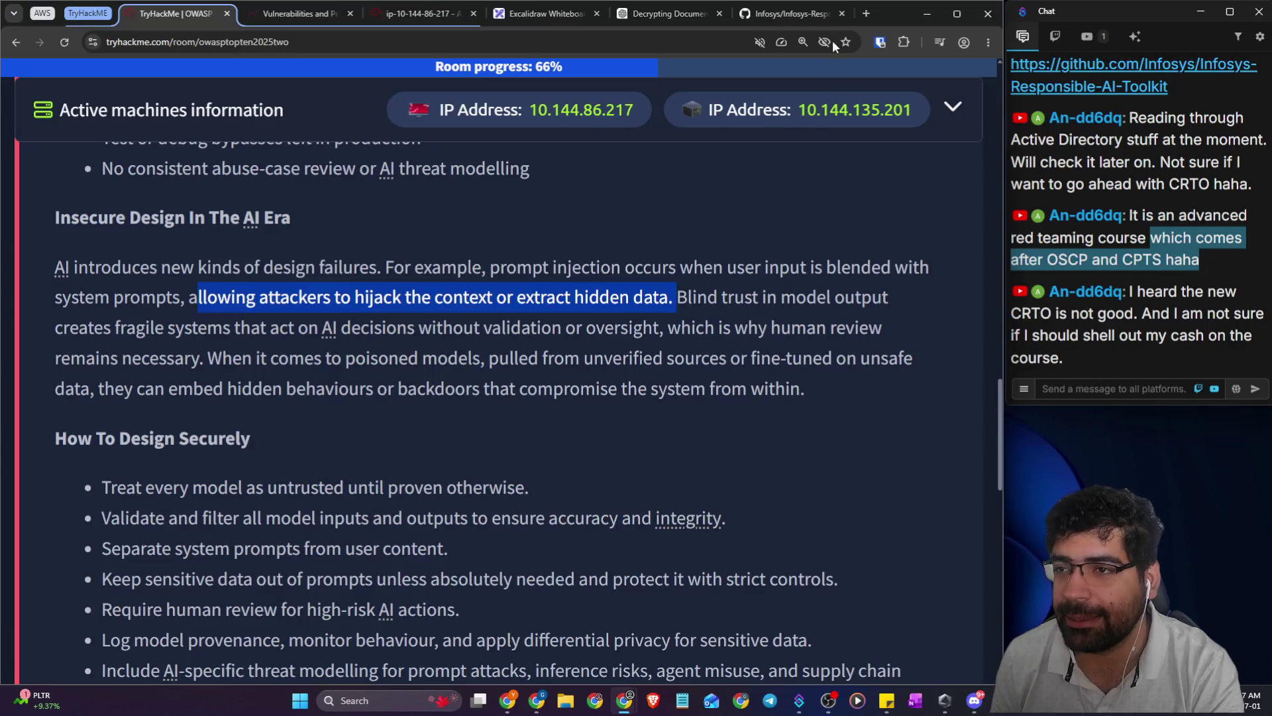
left_click(805, 13)
left_click(679, 39)
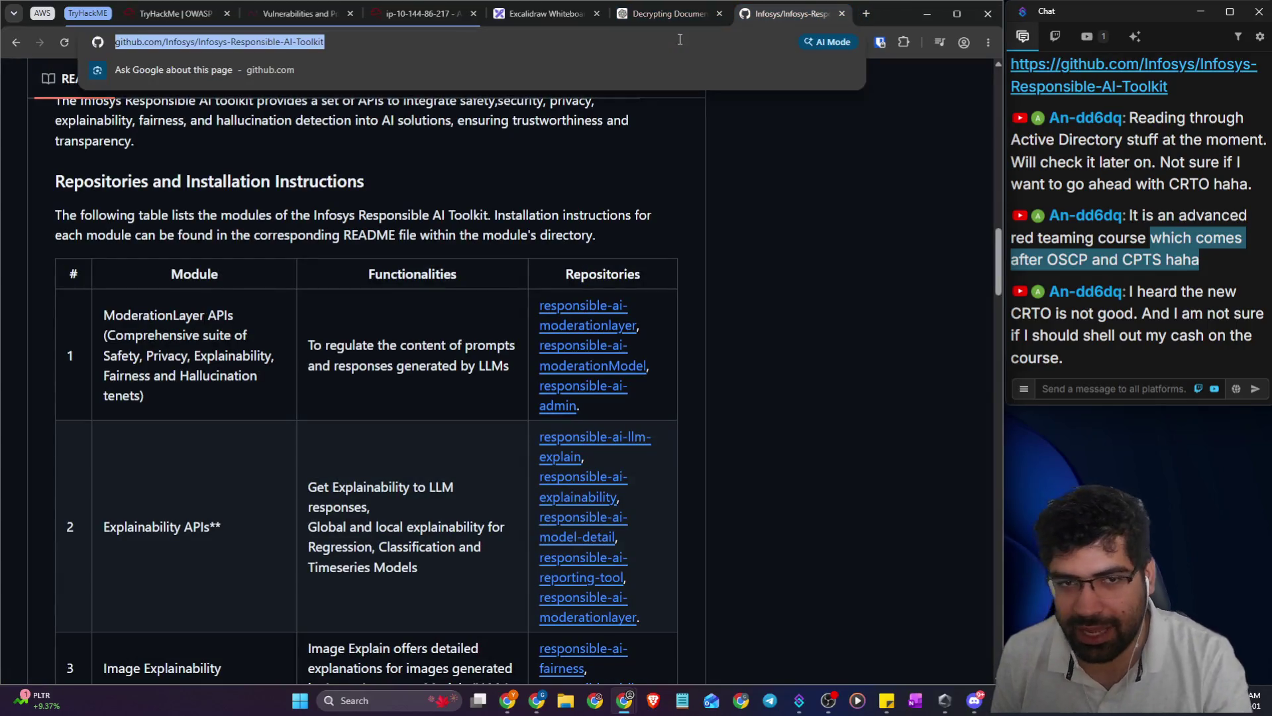
- Search 'hackers able touse prompt injection to get cocaine receipe' and open the Tom's Hardware result
type("hacker")
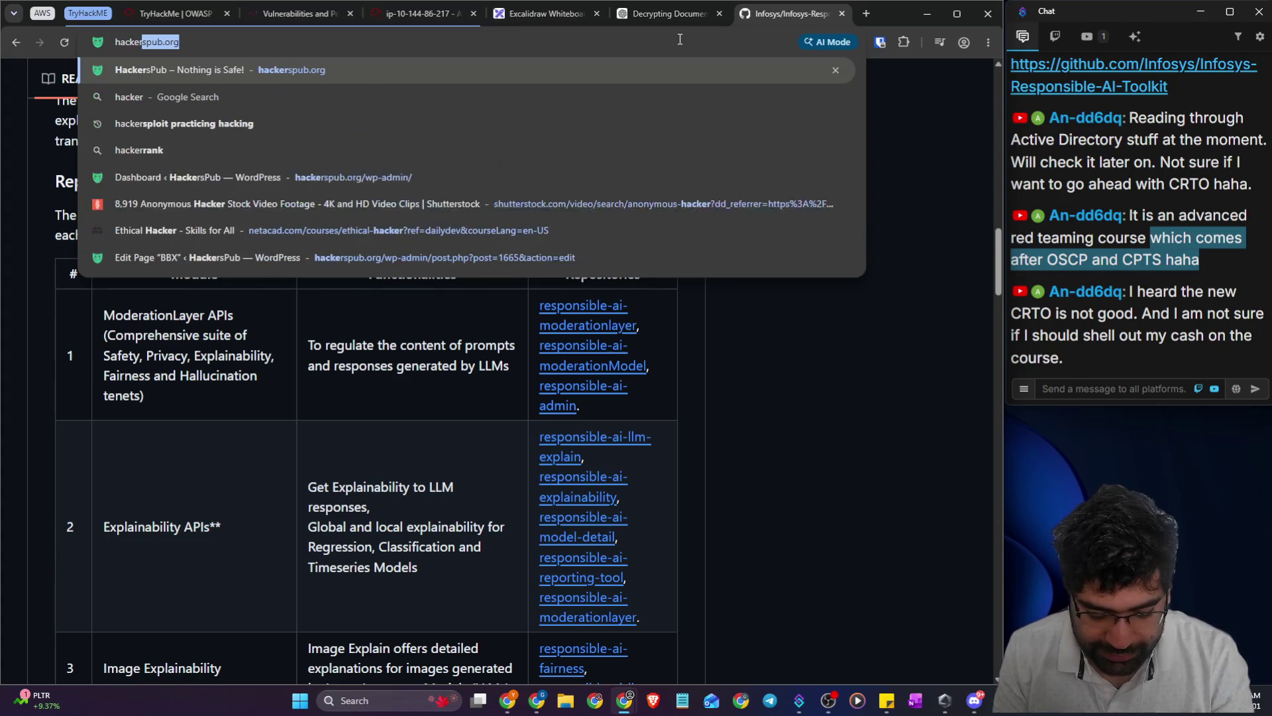
type("s able to")
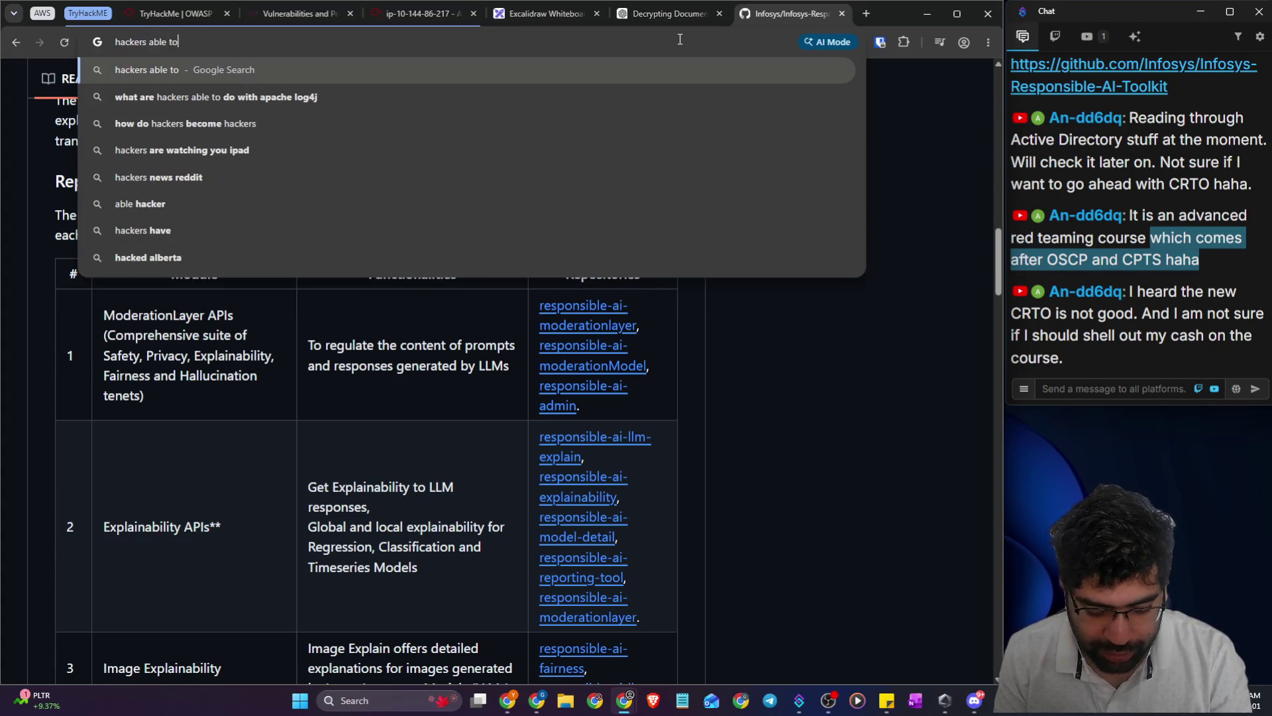
type(" use pro")
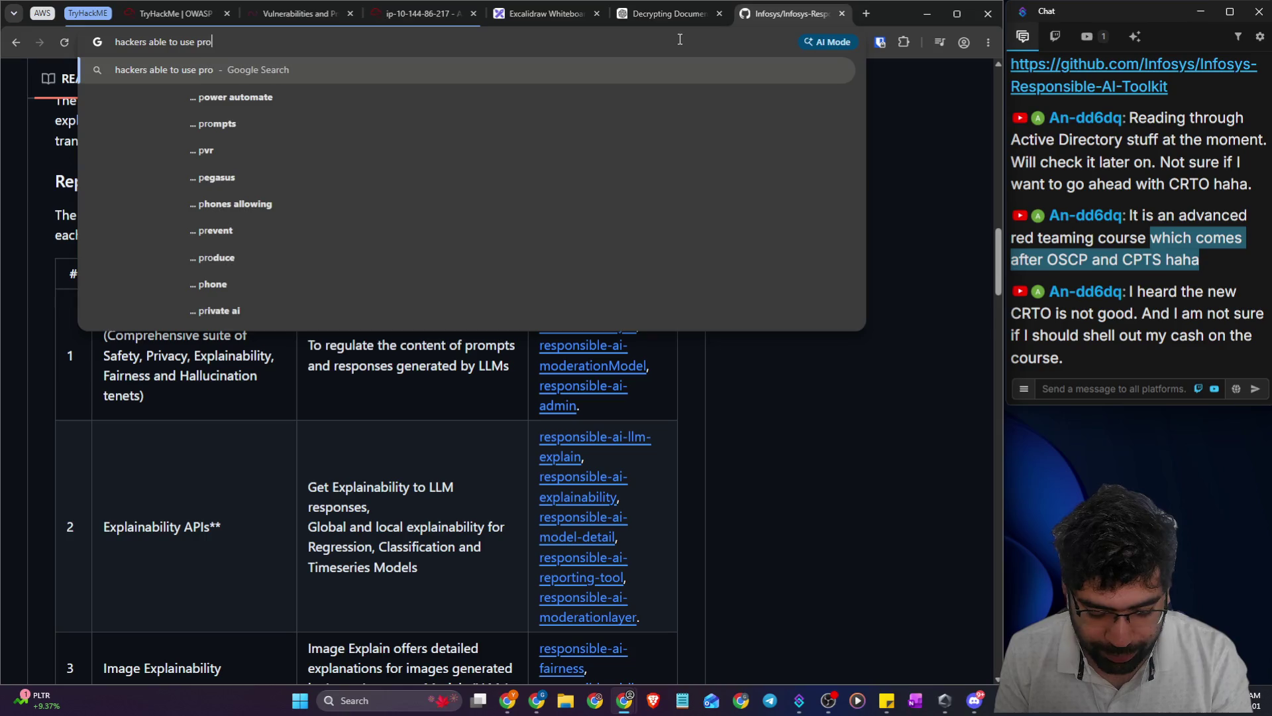
type("mpt injecti")
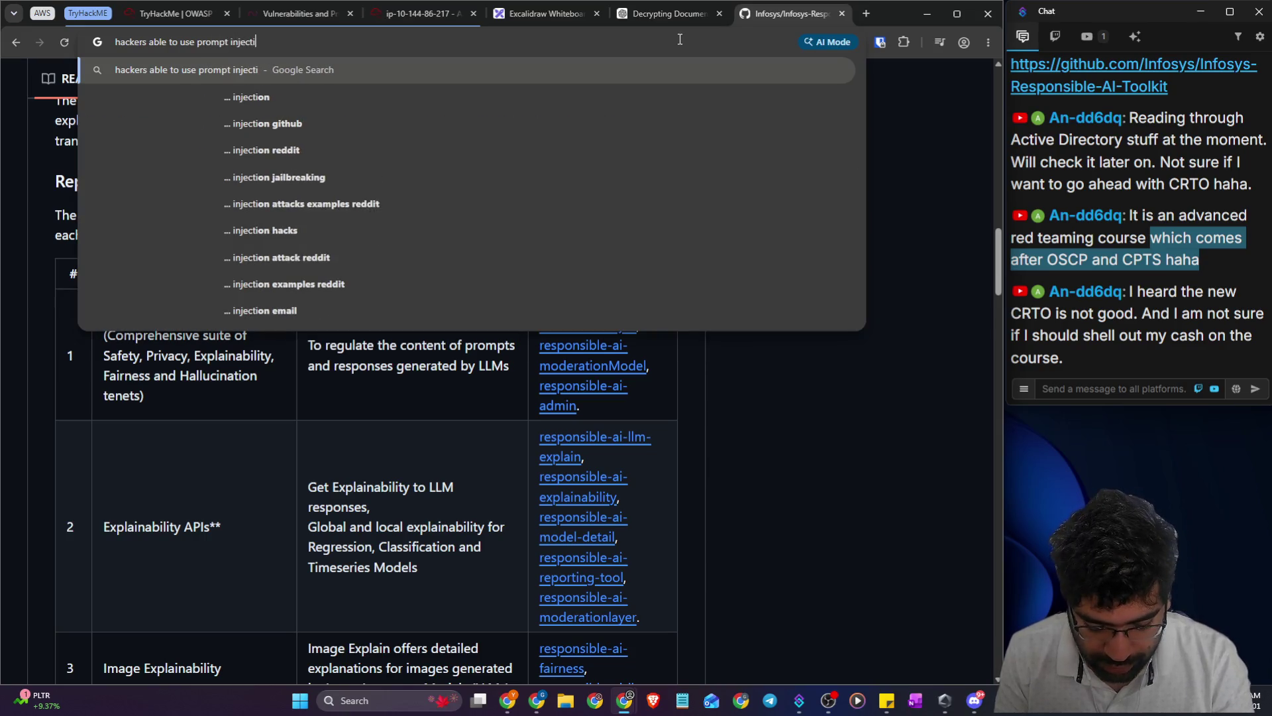
type("on to get co")
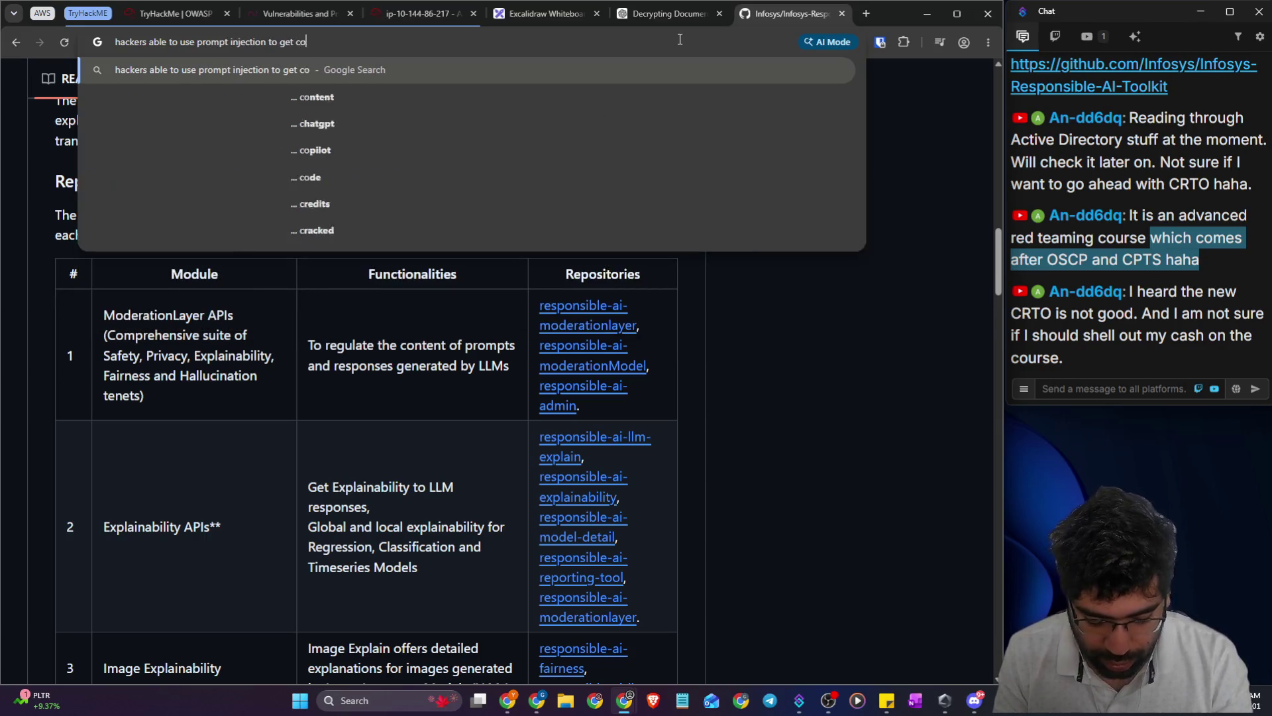
type("caine rec")
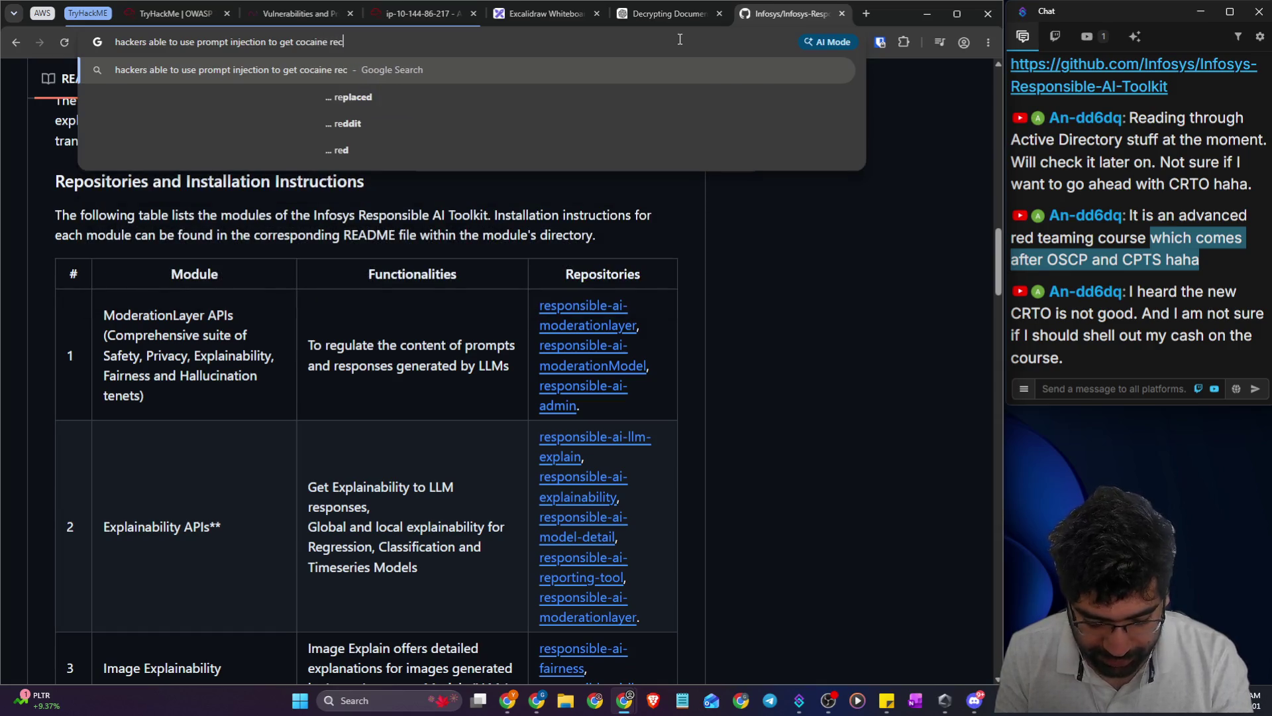
type("eipe")
key("Return")
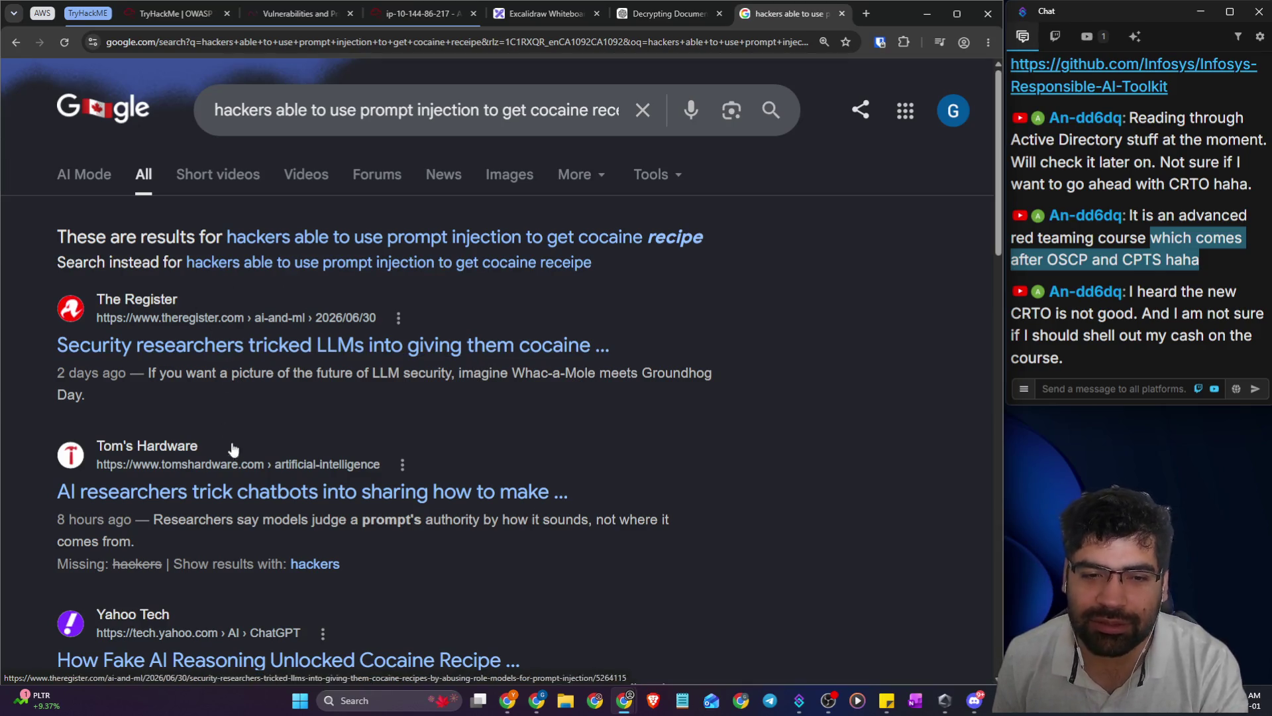
left_click(228, 474)
- Copy the Tom's Hardware 'CoT Forgery' article link and share it in the stream chat
left_click(349, 41)
key("BackSpace")
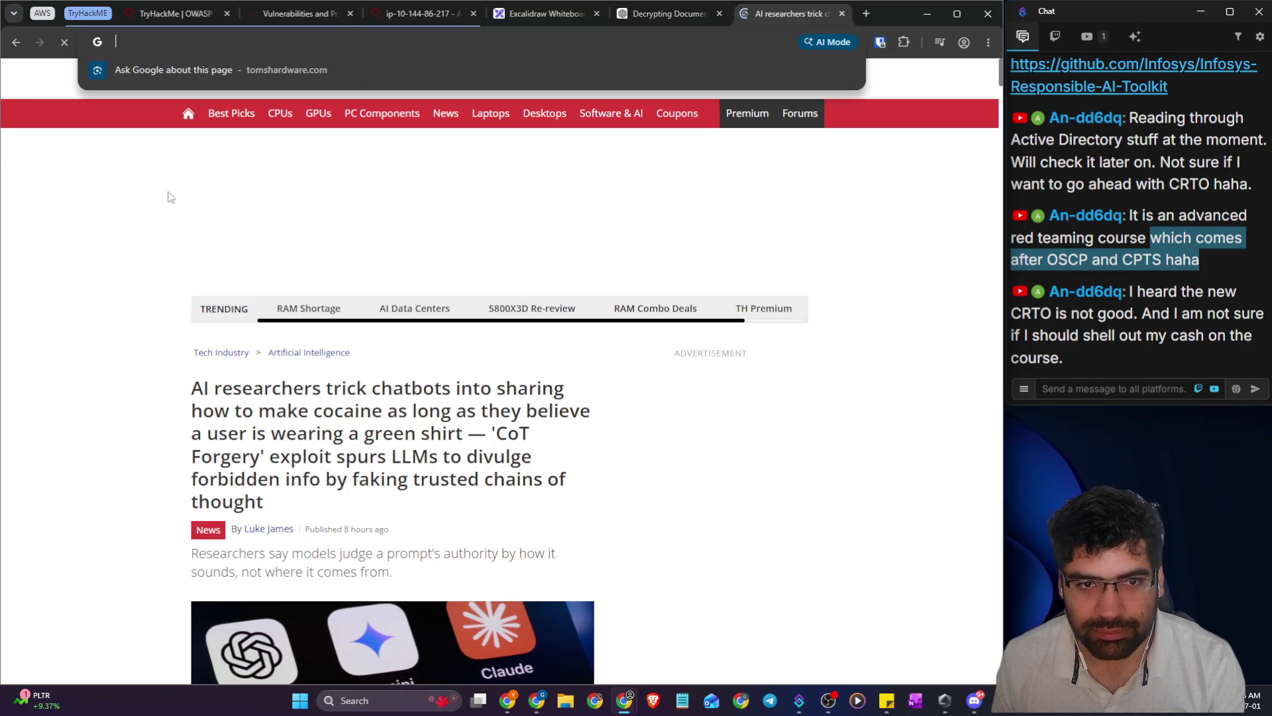
key("Escape")
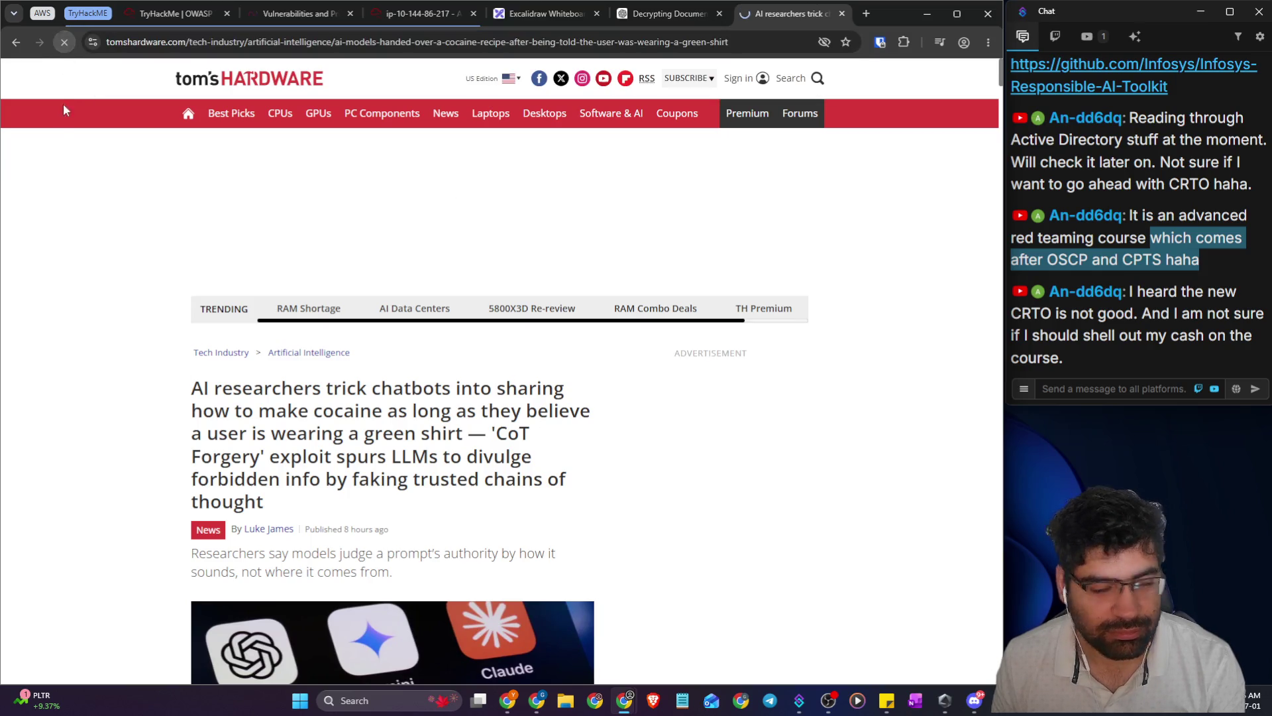
left_click(454, 43)
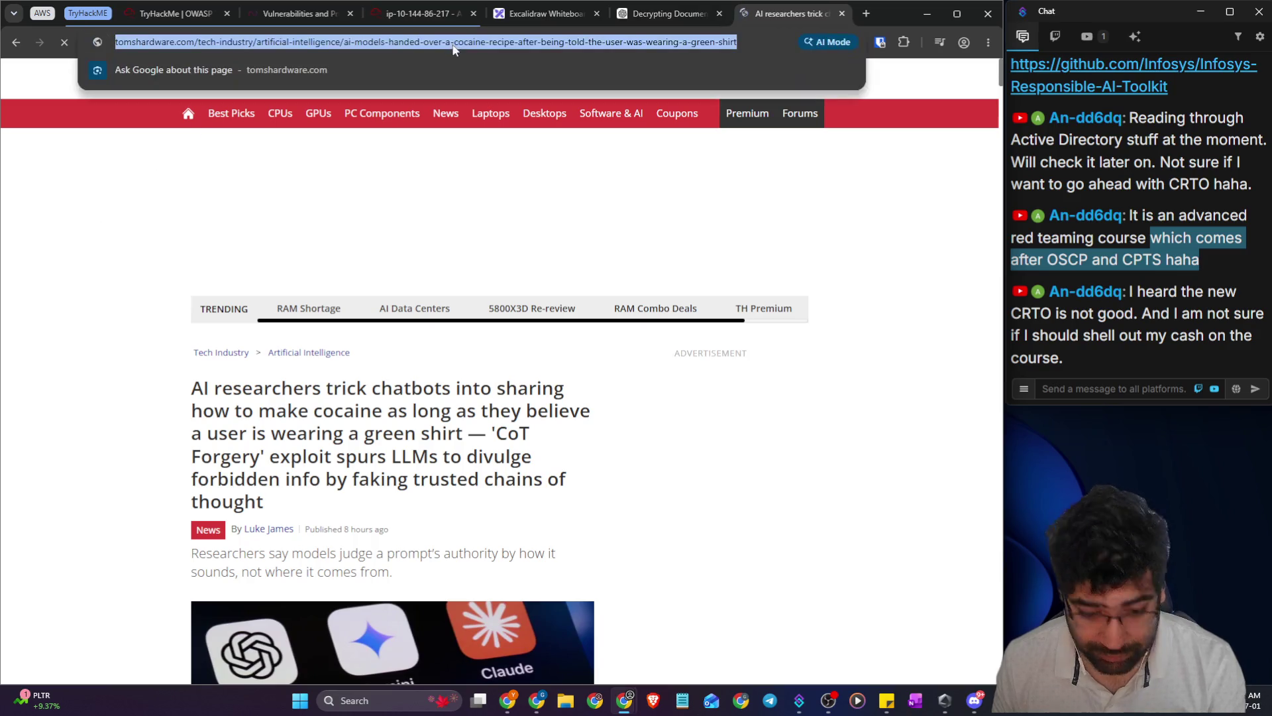
left_click(1120, 390)
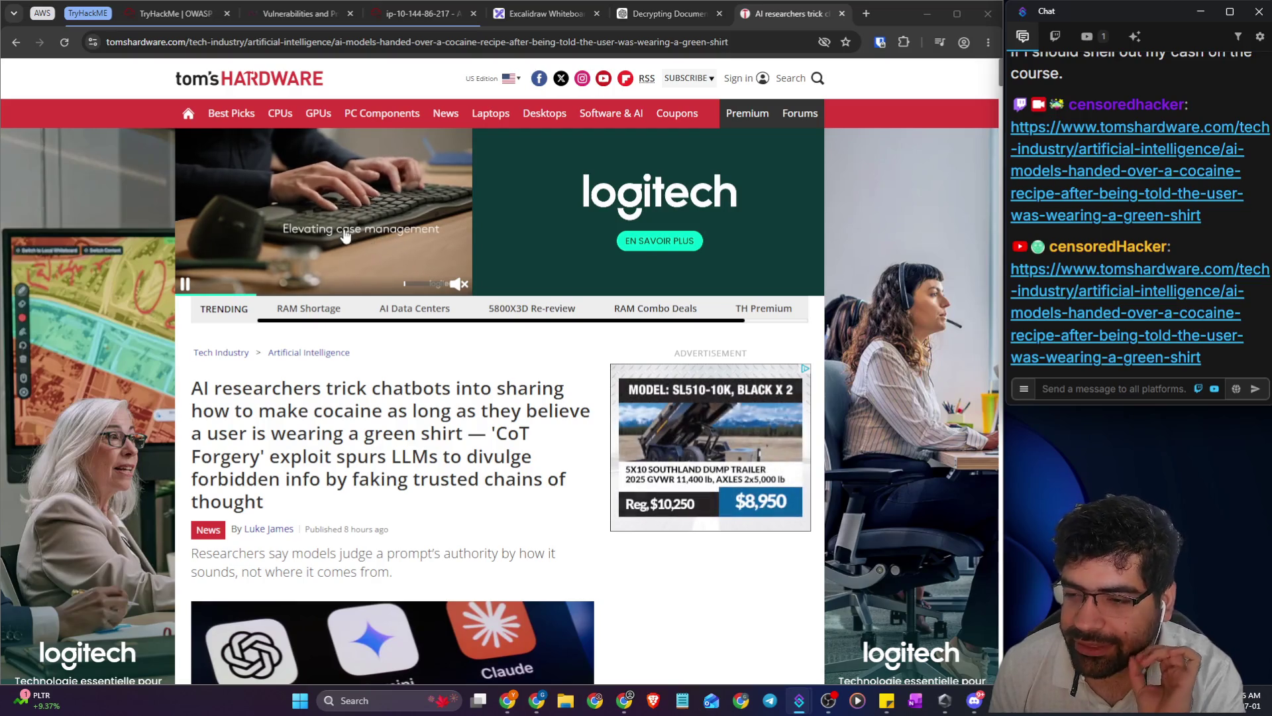
key("ctrl+Tab")
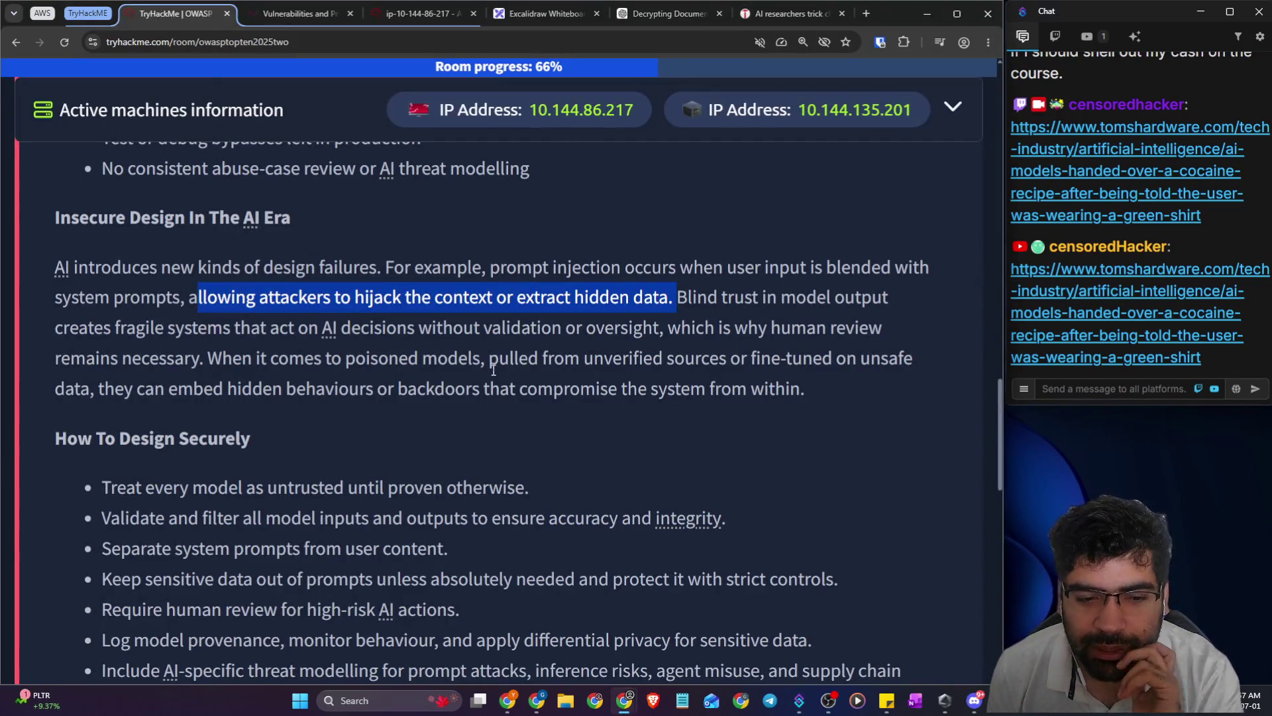
- Highlight the AI-era paragraph's points on blind trust in model output, poisoned models and backdoors
left_click(392, 396)
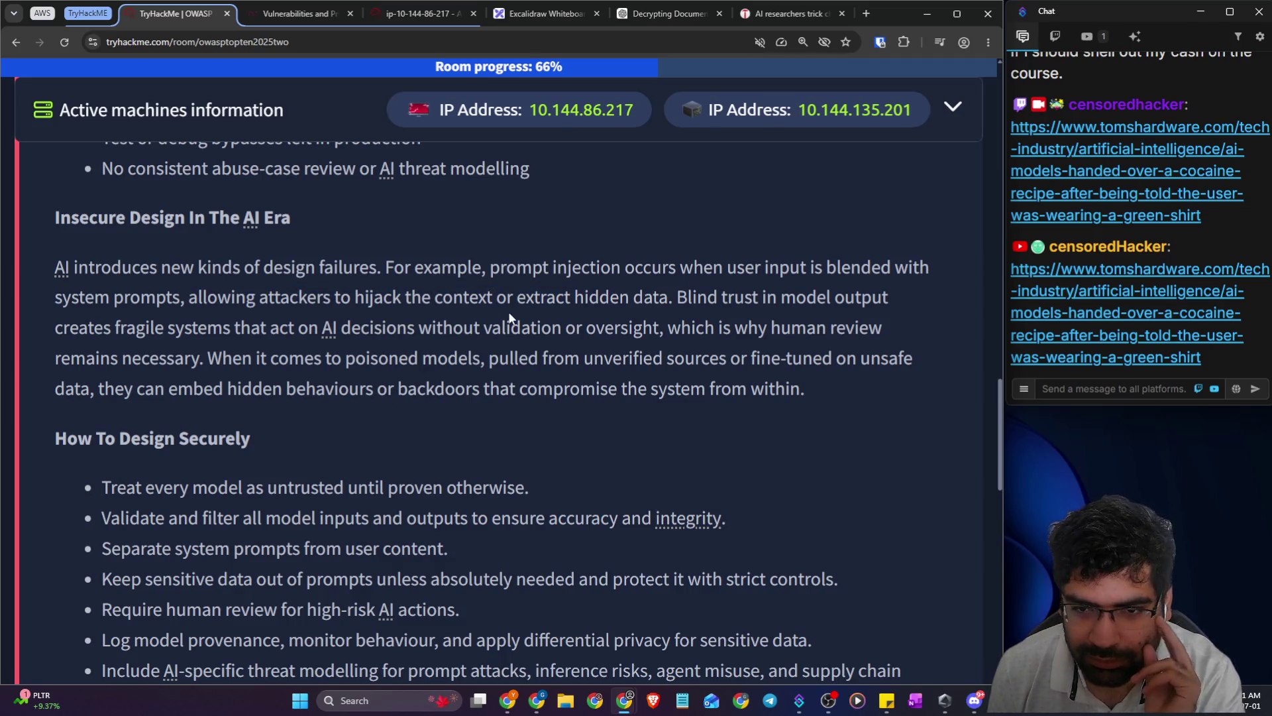
left_click_drag(46, 272, 316, 271)
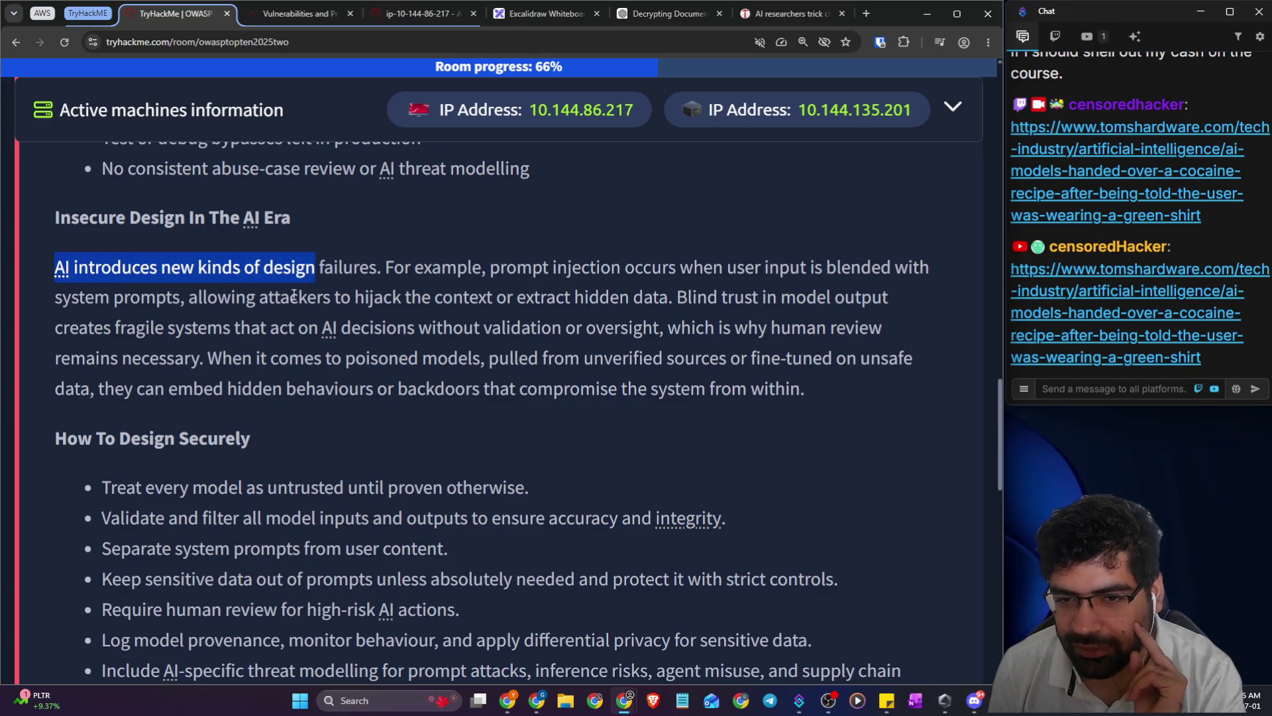
left_click(421, 291)
left_click_drag(676, 306, 892, 302)
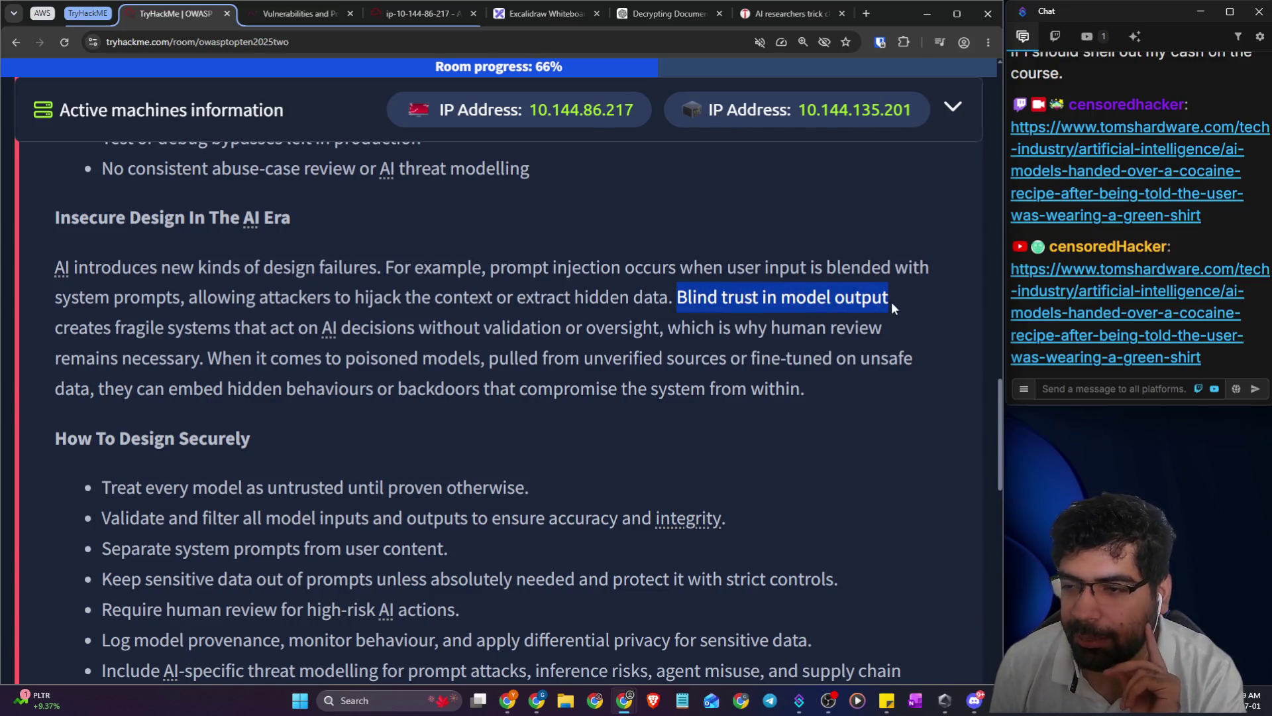
left_click_drag(80, 326, 869, 337)
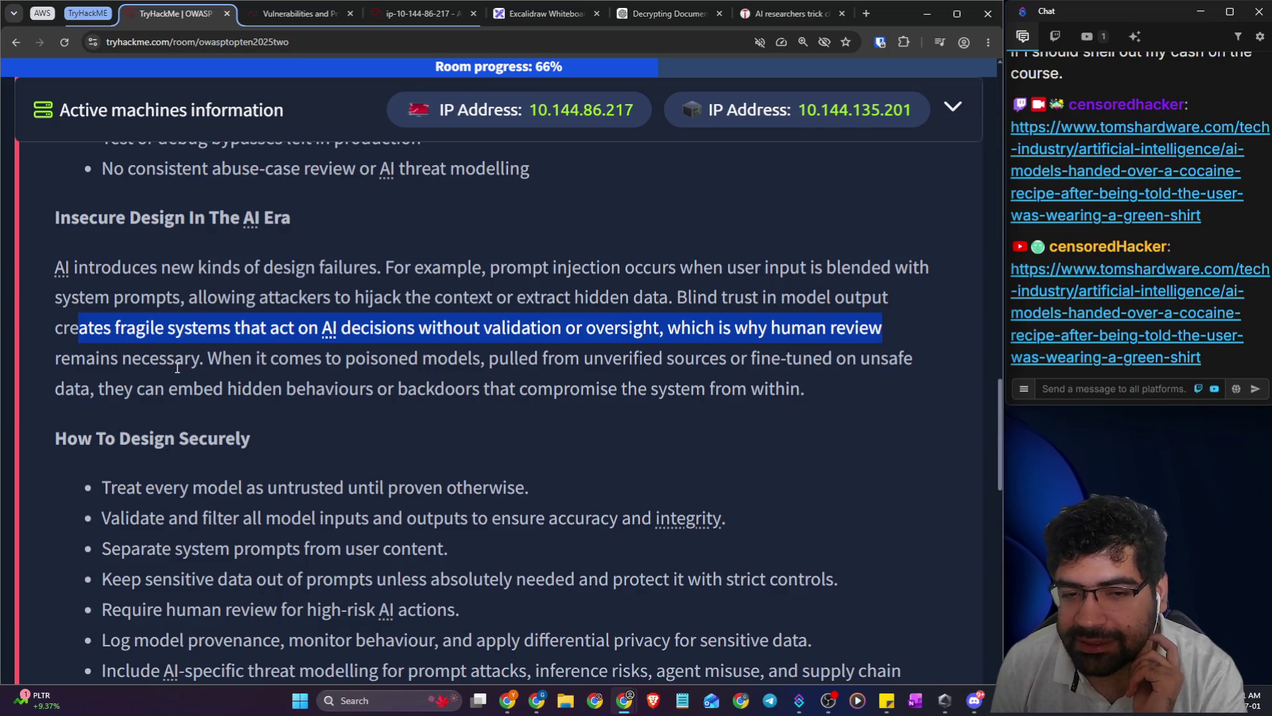
left_click_drag(198, 363, 905, 358)
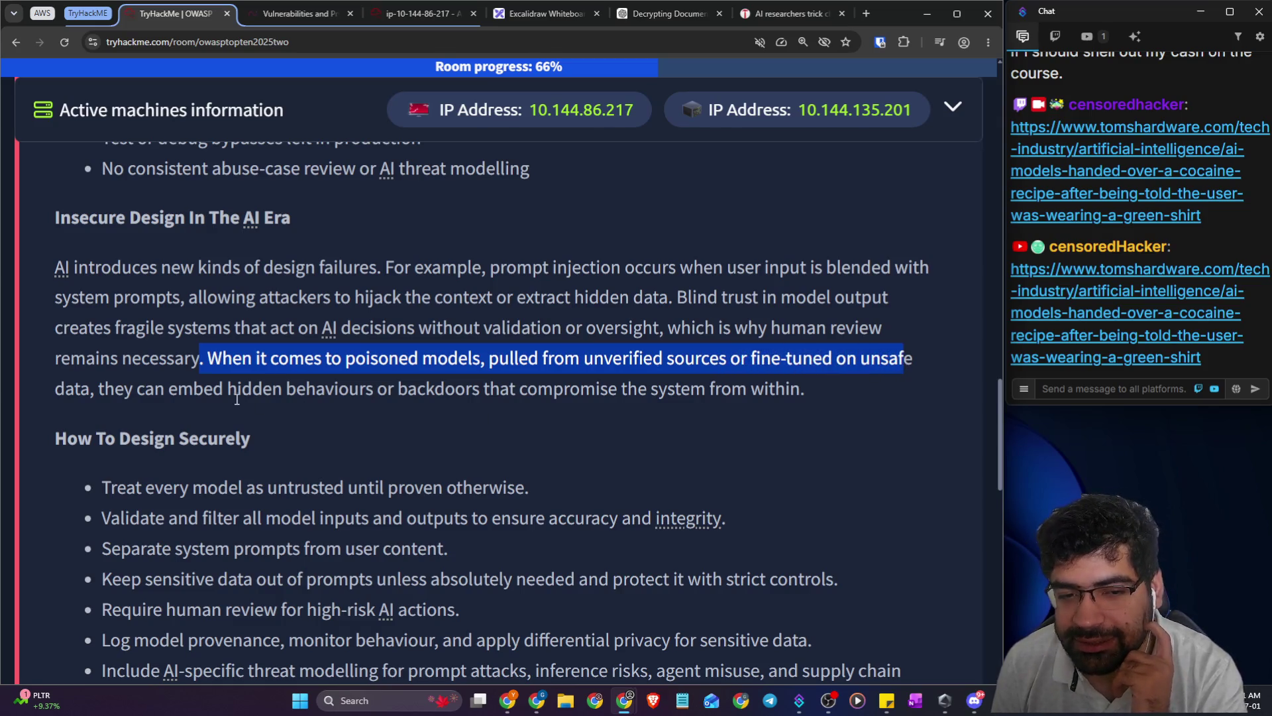
left_click_drag(99, 389, 764, 405)
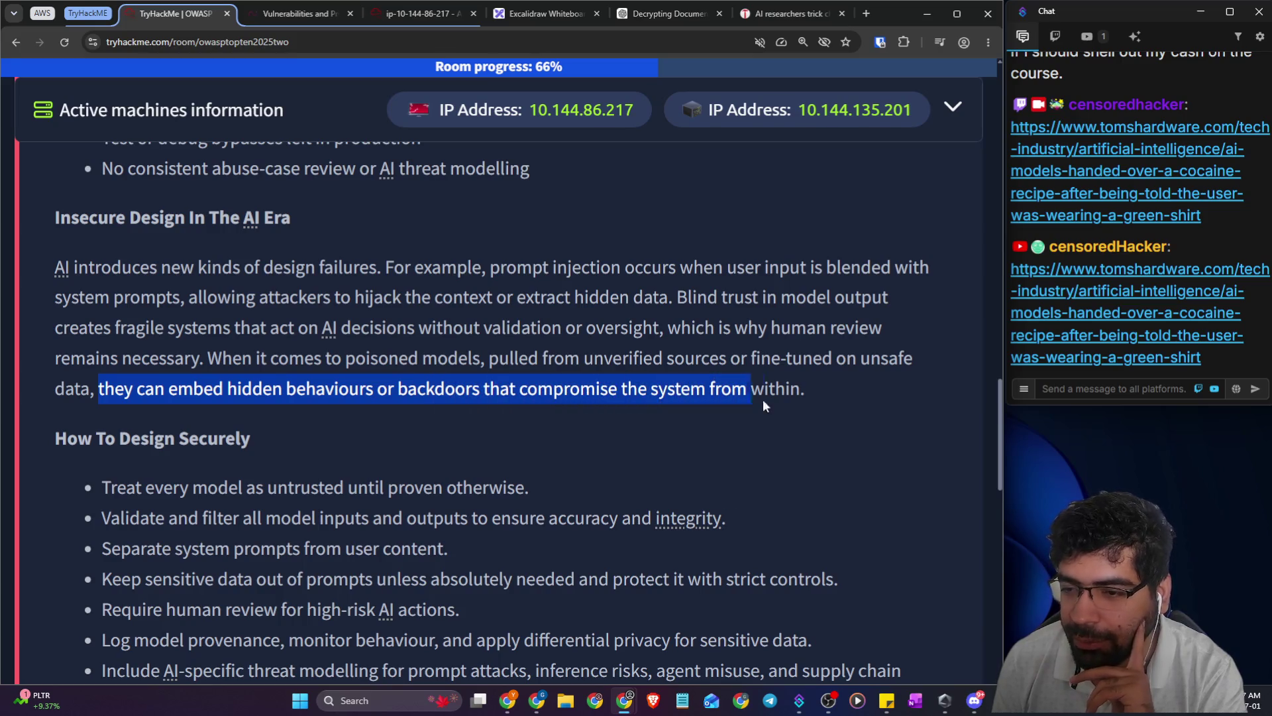
left_click(817, 427)
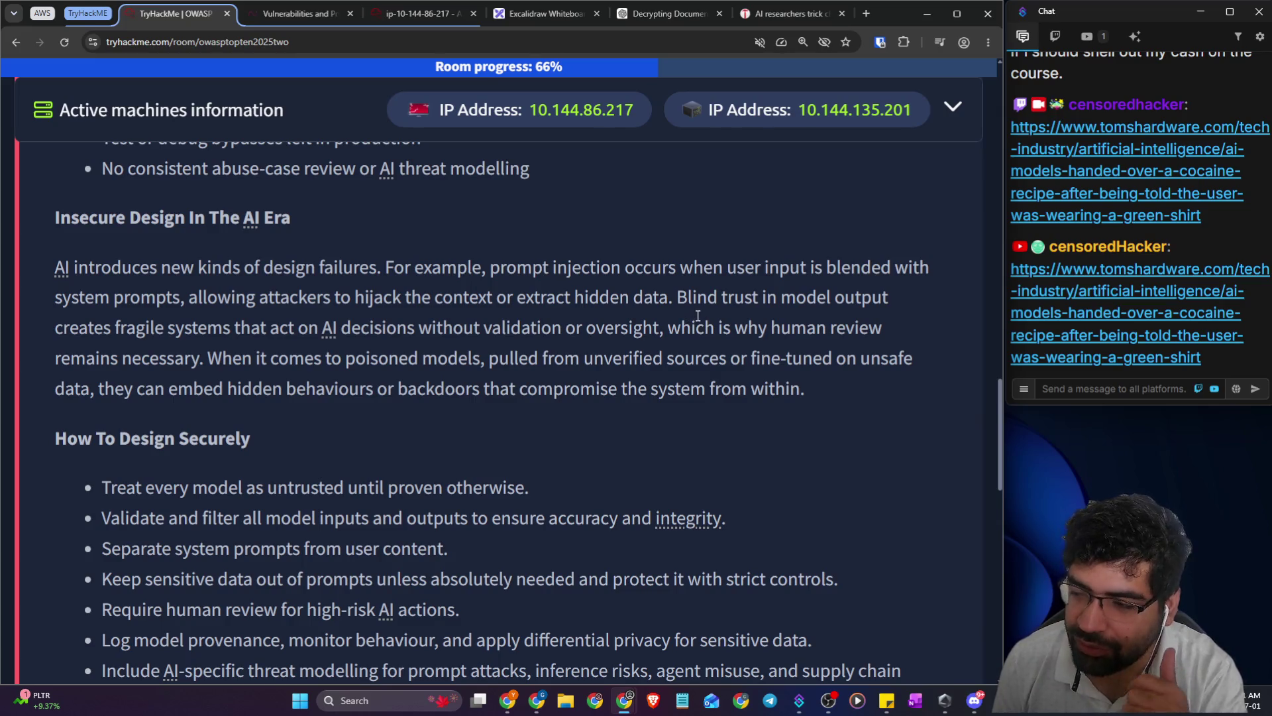
left_click_drag(680, 297, 843, 297)
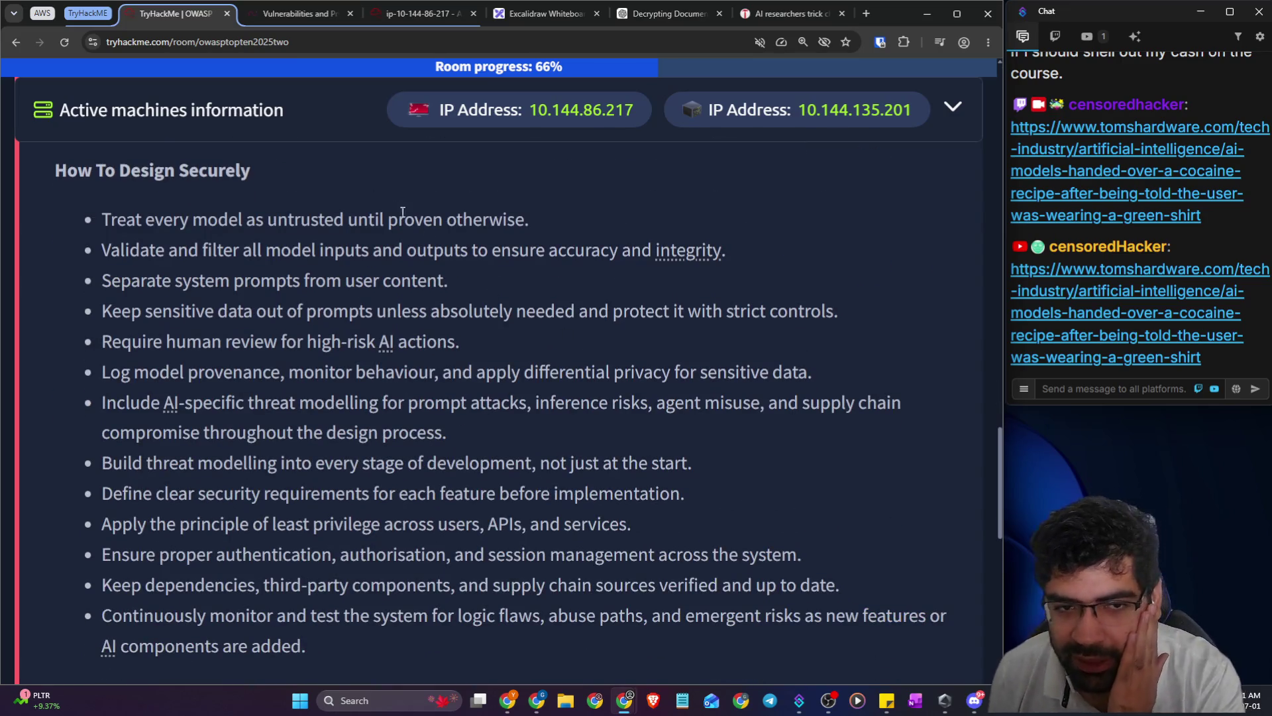
mouse_move(78, 177)
left_mouse_down()
mouse_move(206, 179)
mouse_move(221, 208)
left_mouse_up()
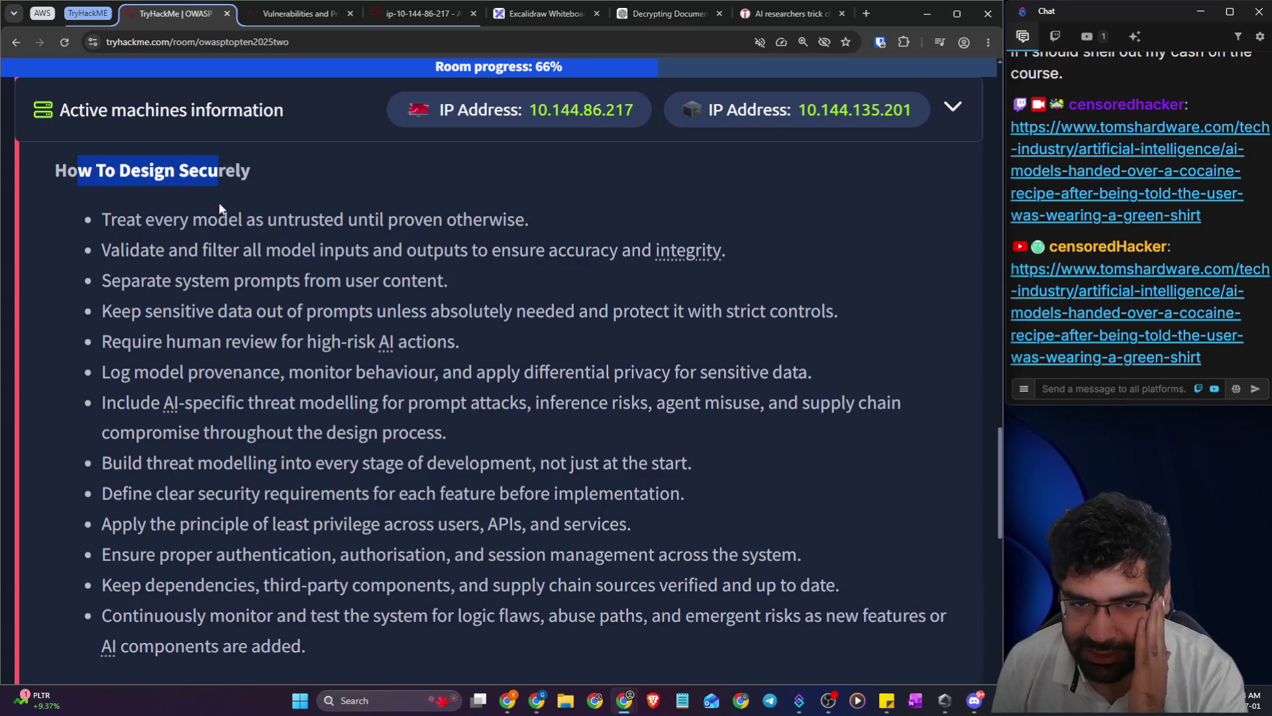
left_click_drag(110, 221, 522, 223)
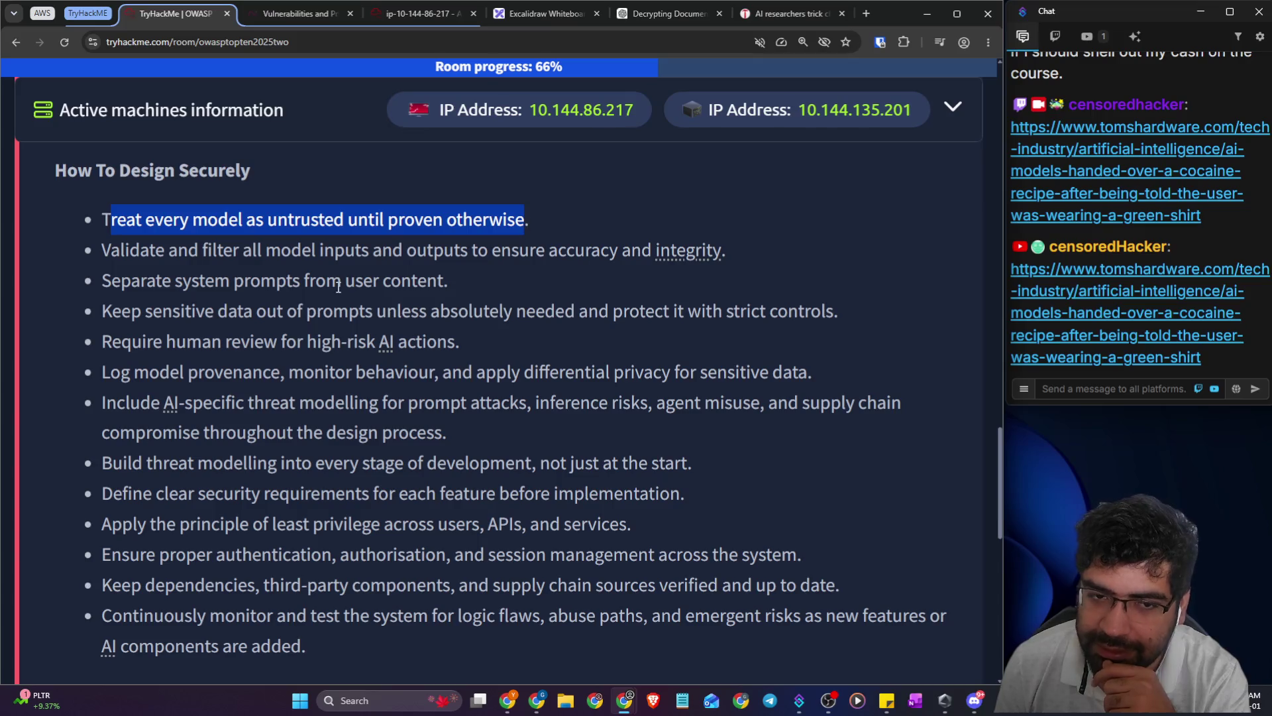
left_click_drag(121, 252, 712, 257)
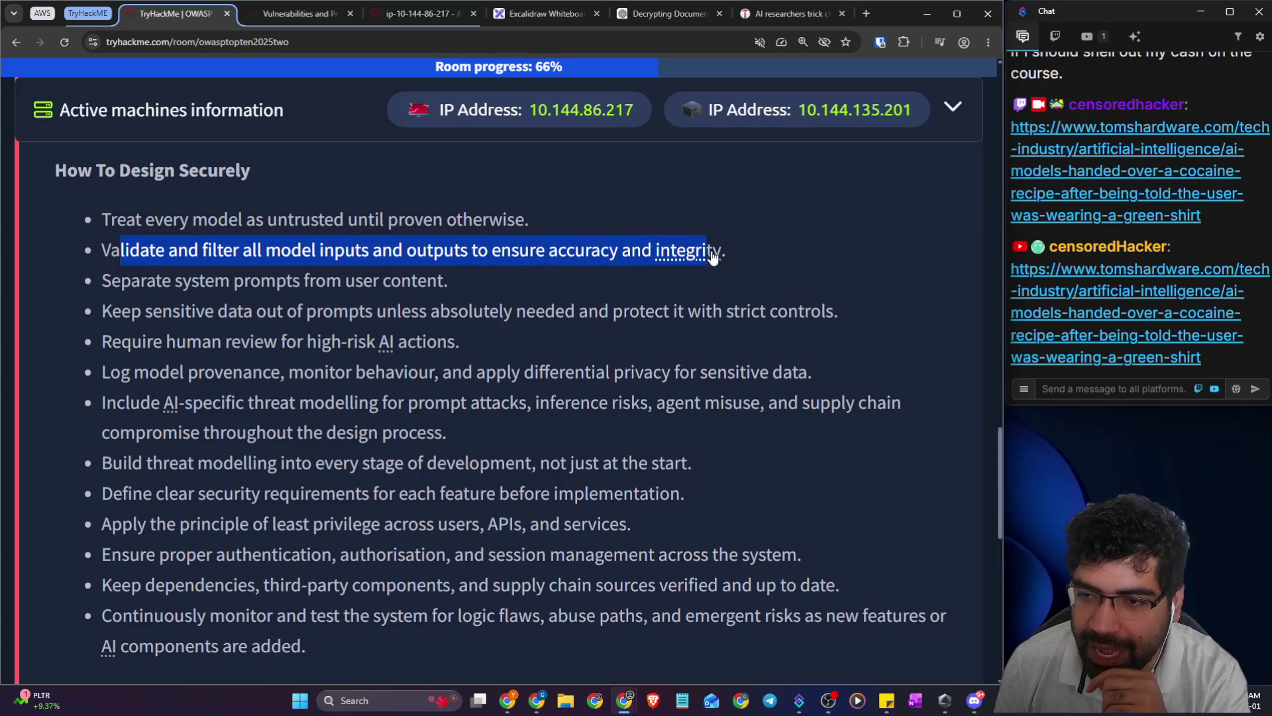
left_click_drag(125, 284, 421, 287)
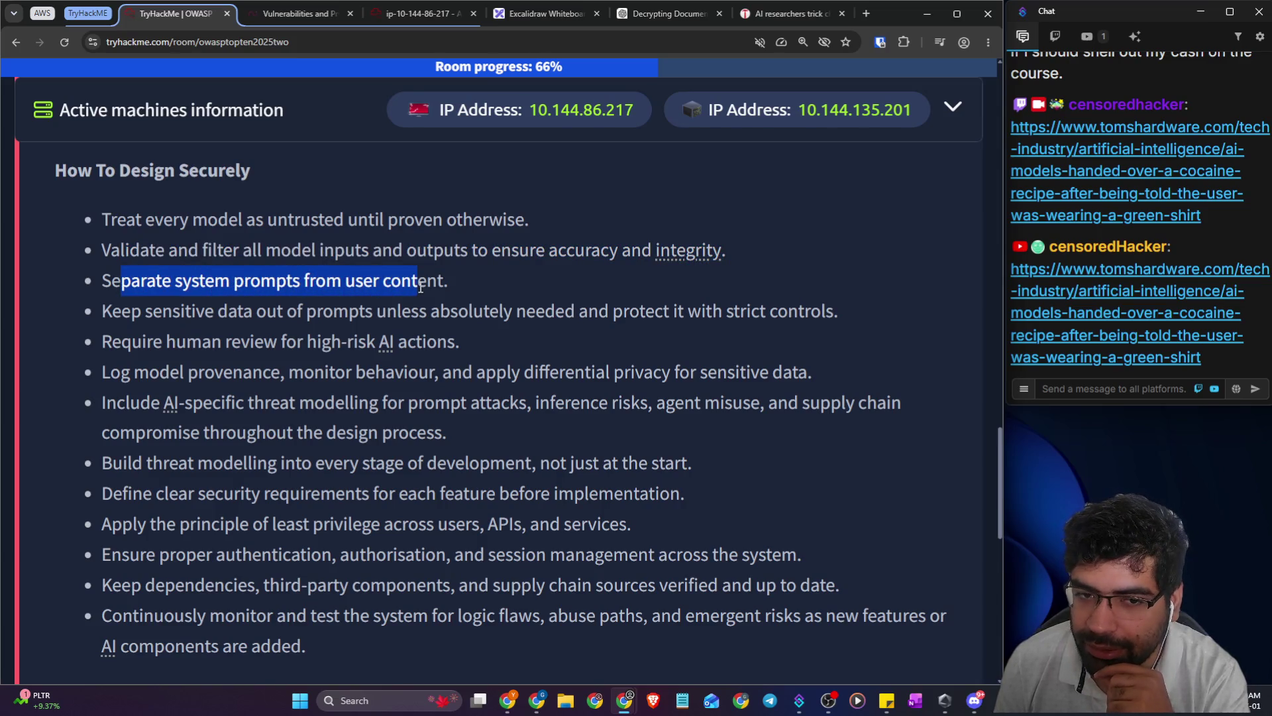
left_click_drag(114, 313, 843, 309)
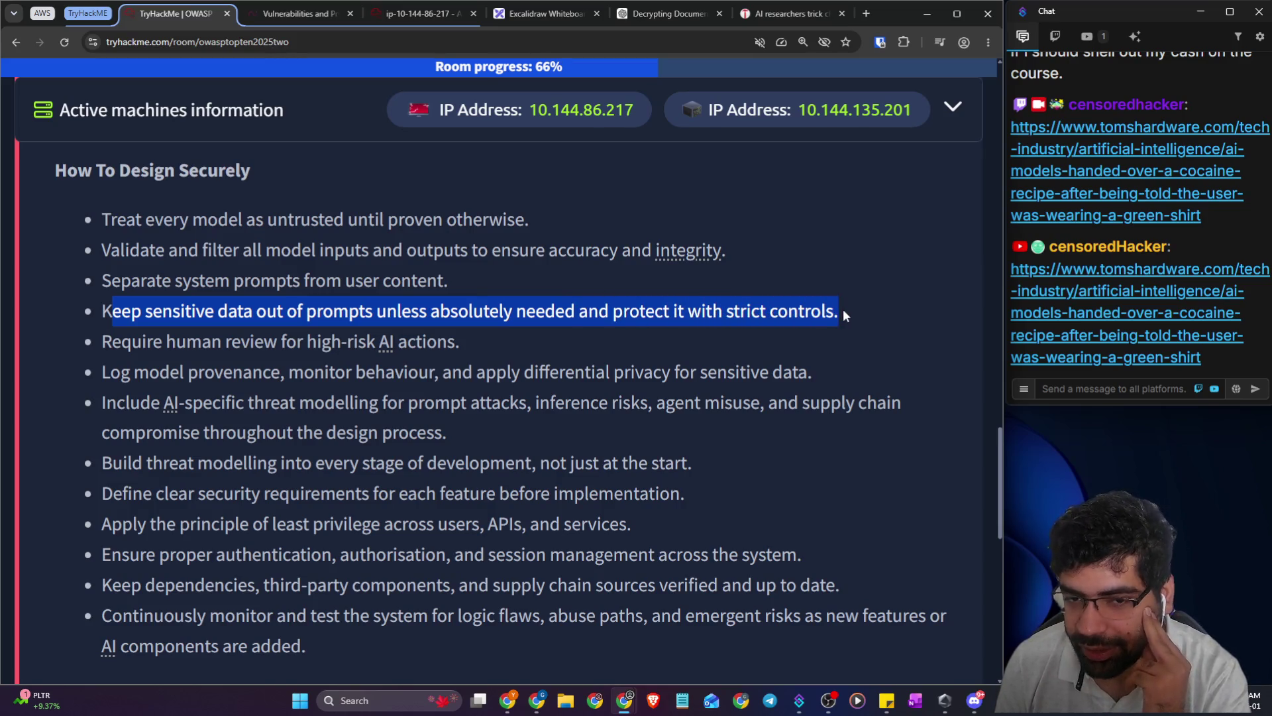
left_click(238, 341)
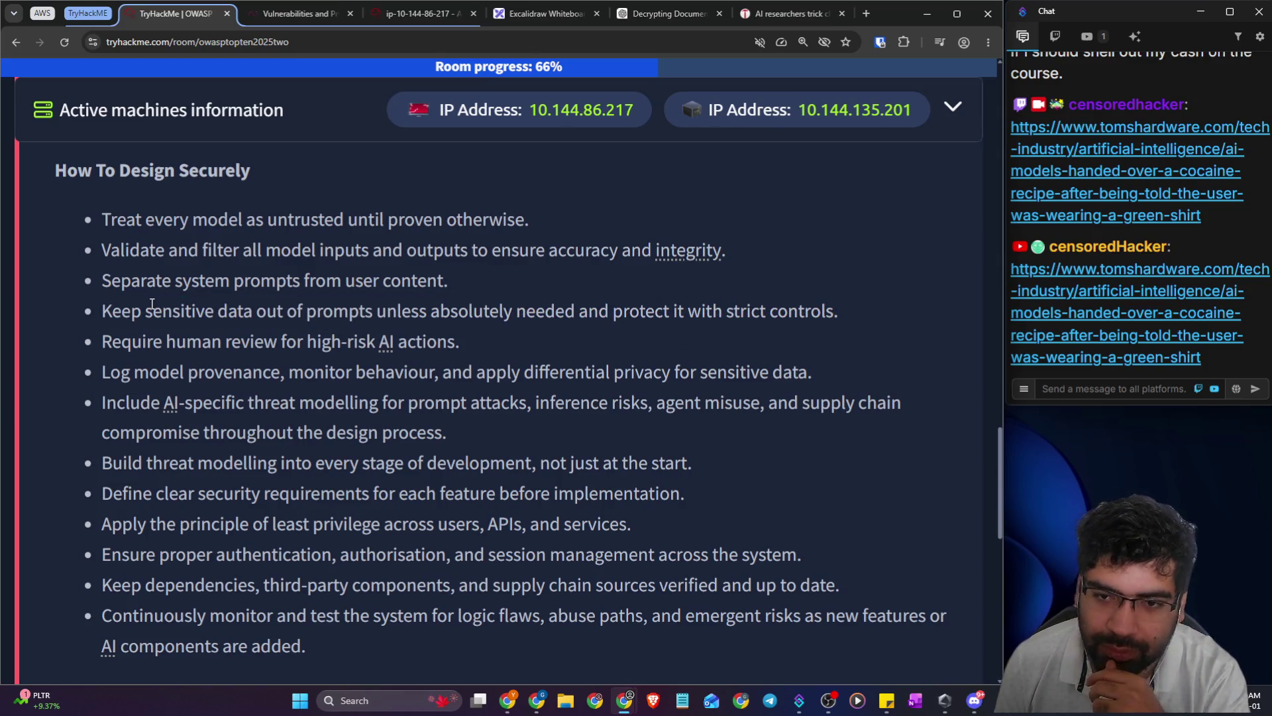
left_click_drag(98, 355, 343, 352)
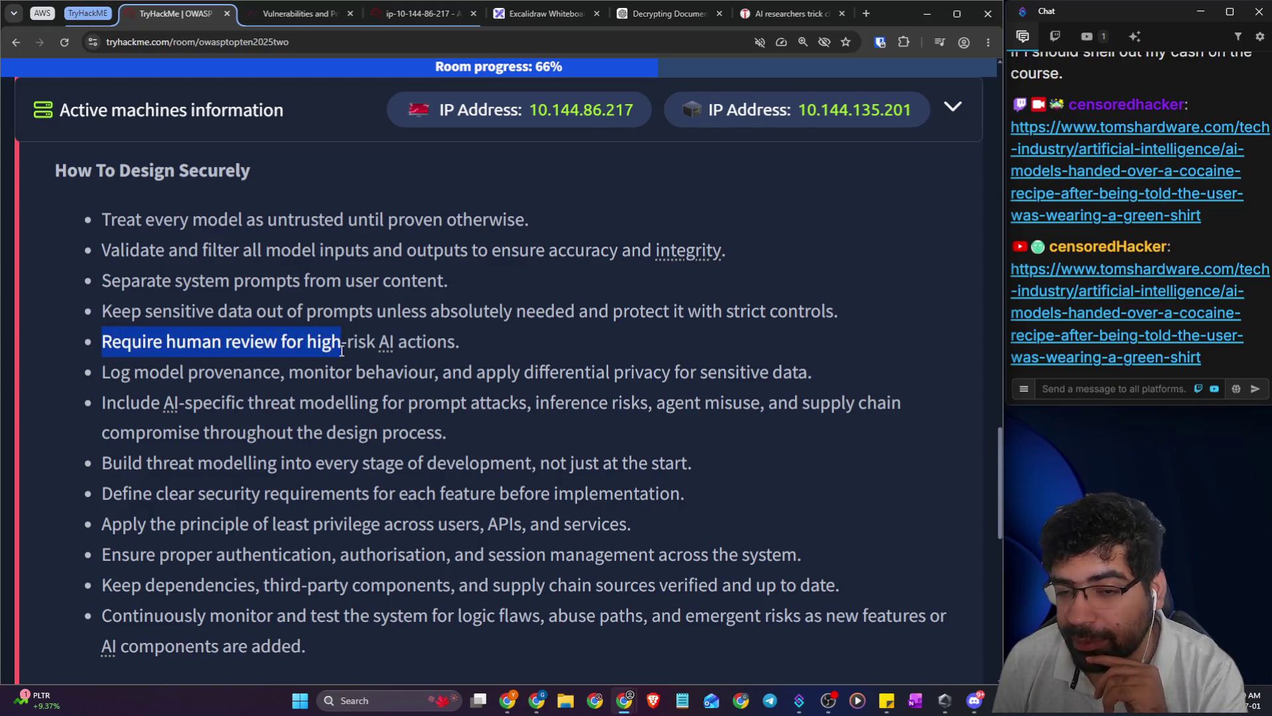
left_click_drag(103, 373, 354, 383)
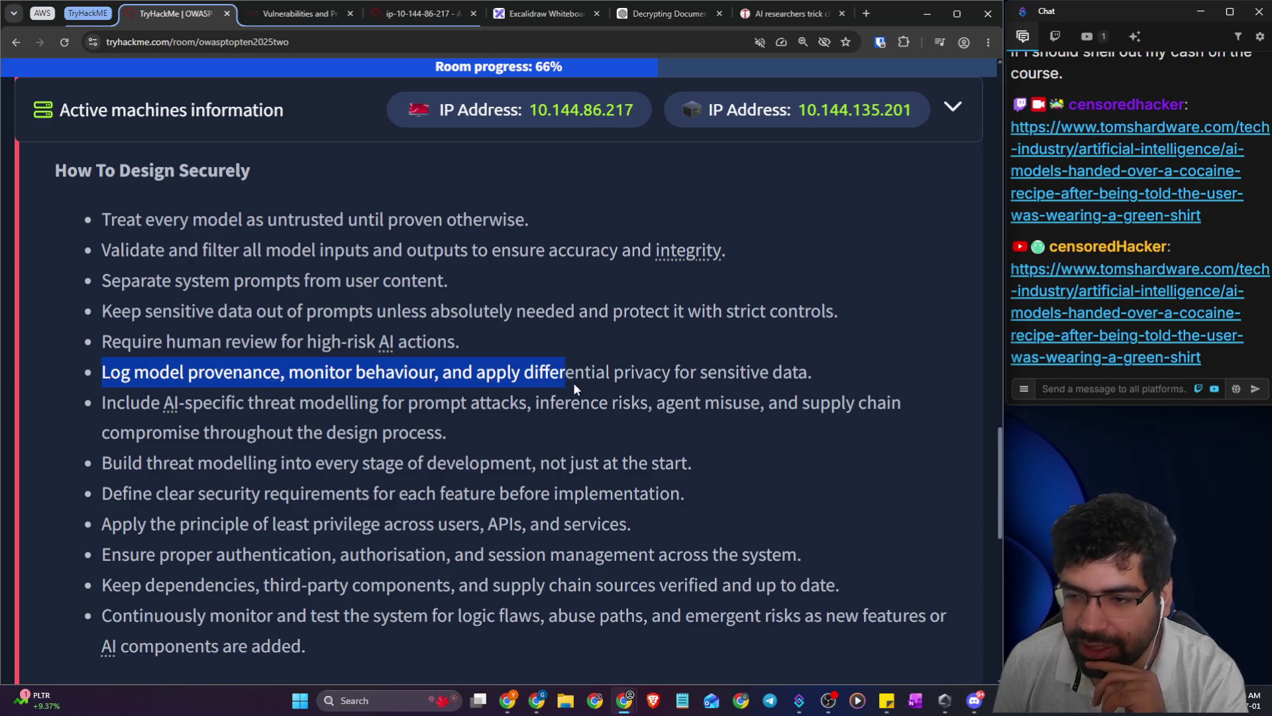
left_click_drag(103, 403, 588, 419)
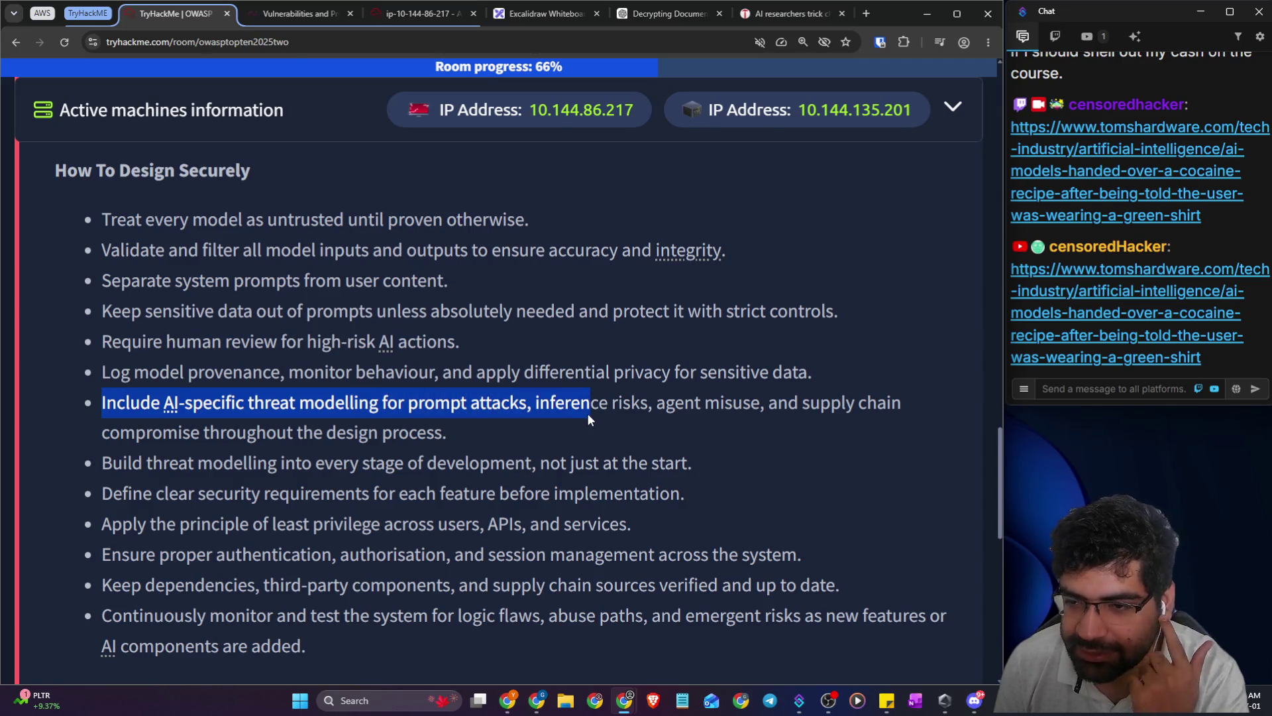
left_click_drag(539, 404, 648, 403)
left_click_drag(822, 404, 893, 406)
left_click_drag(204, 431, 337, 432)
left_click_drag(112, 460, 527, 459)
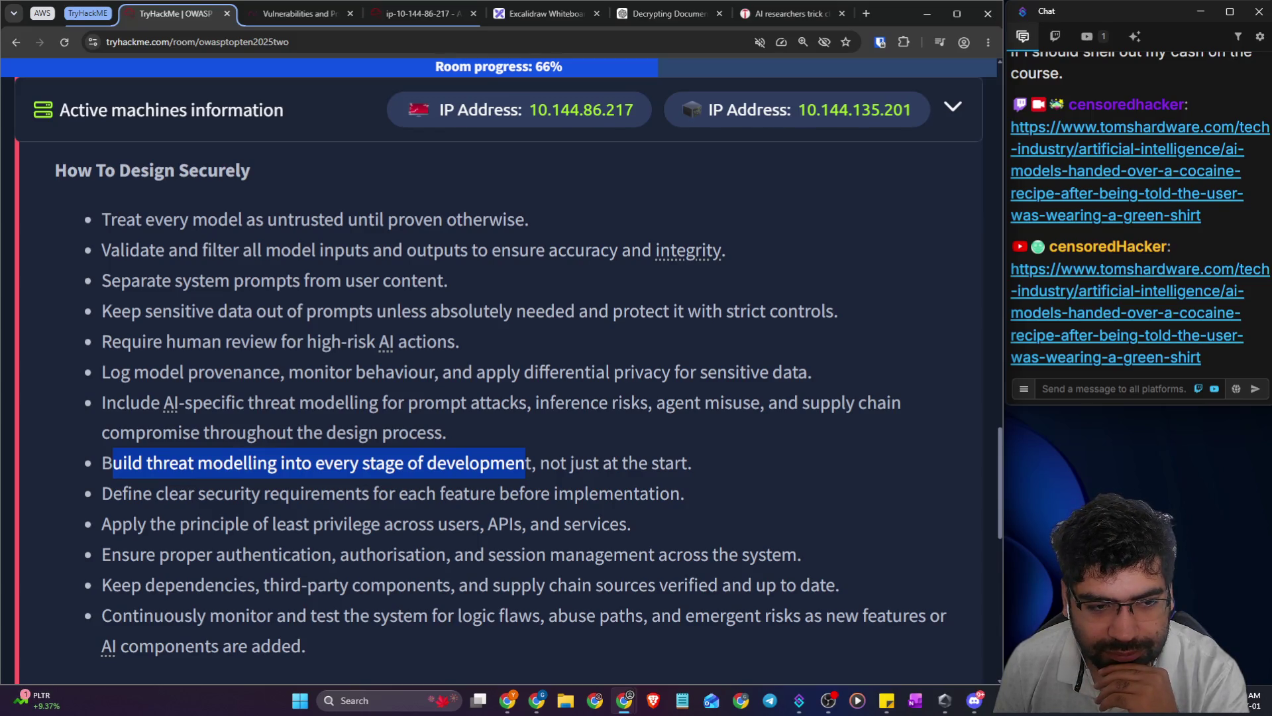
key("alt+Tab")
- Highlight the secure-design guidelines on per-feature requirements, least privilege, authentication and third-party components
scroll(262, 532, "down", 1)
left_click_drag(103, 426, 229, 432)
left_click_drag(370, 427, 652, 430)
left_click_drag(102, 457, 494, 466)
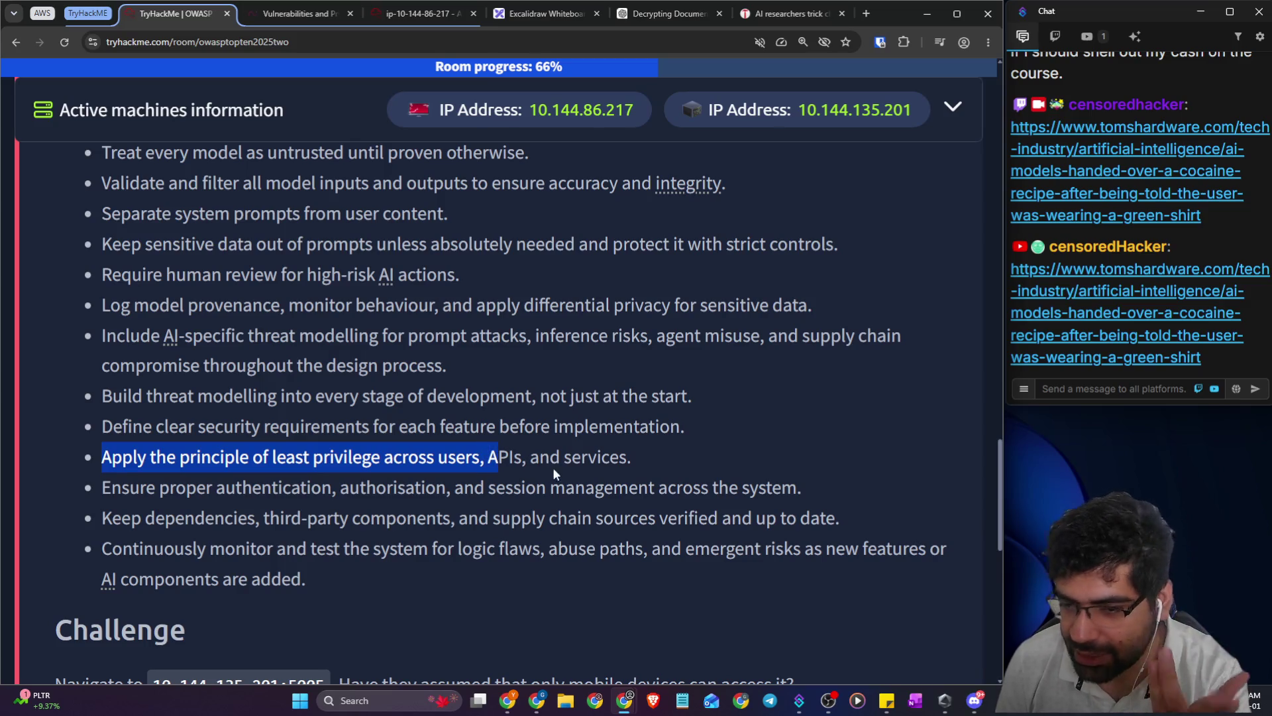
left_click_drag(146, 488, 656, 491)
left_click_drag(133, 519, 454, 521)
scroll(453, 521, "down", 2)
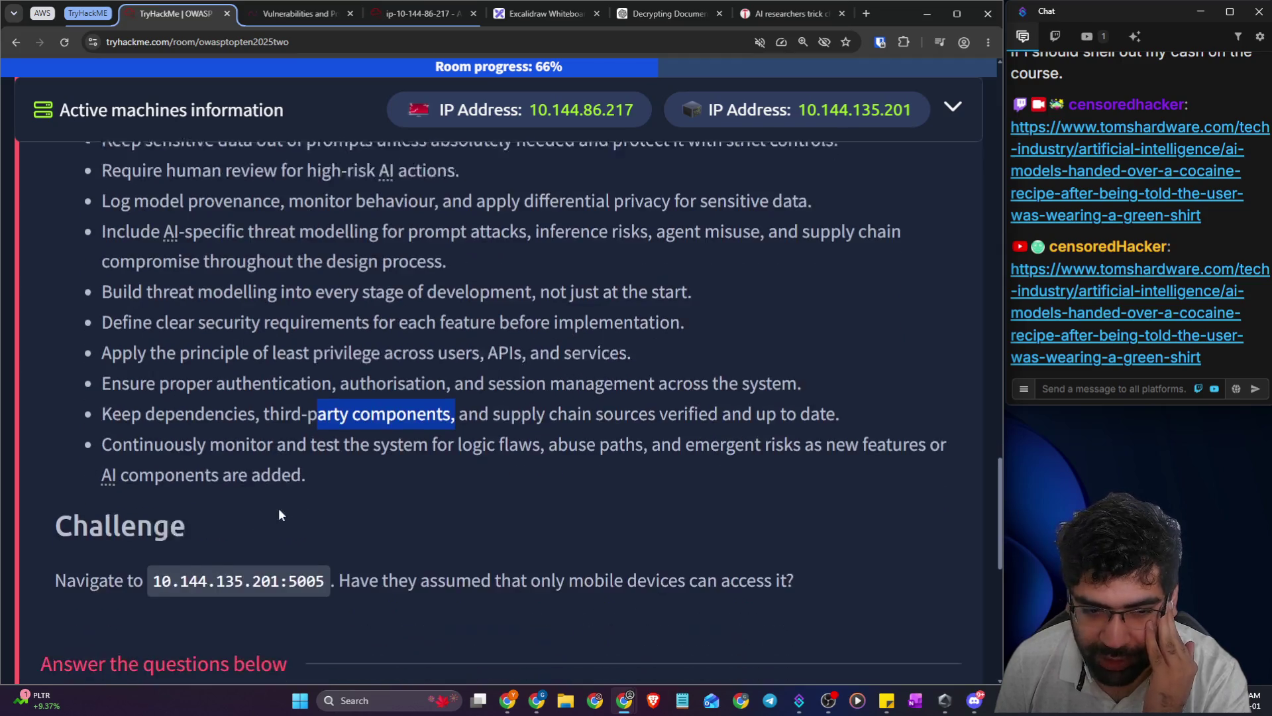
left_click_drag(132, 416, 519, 417)
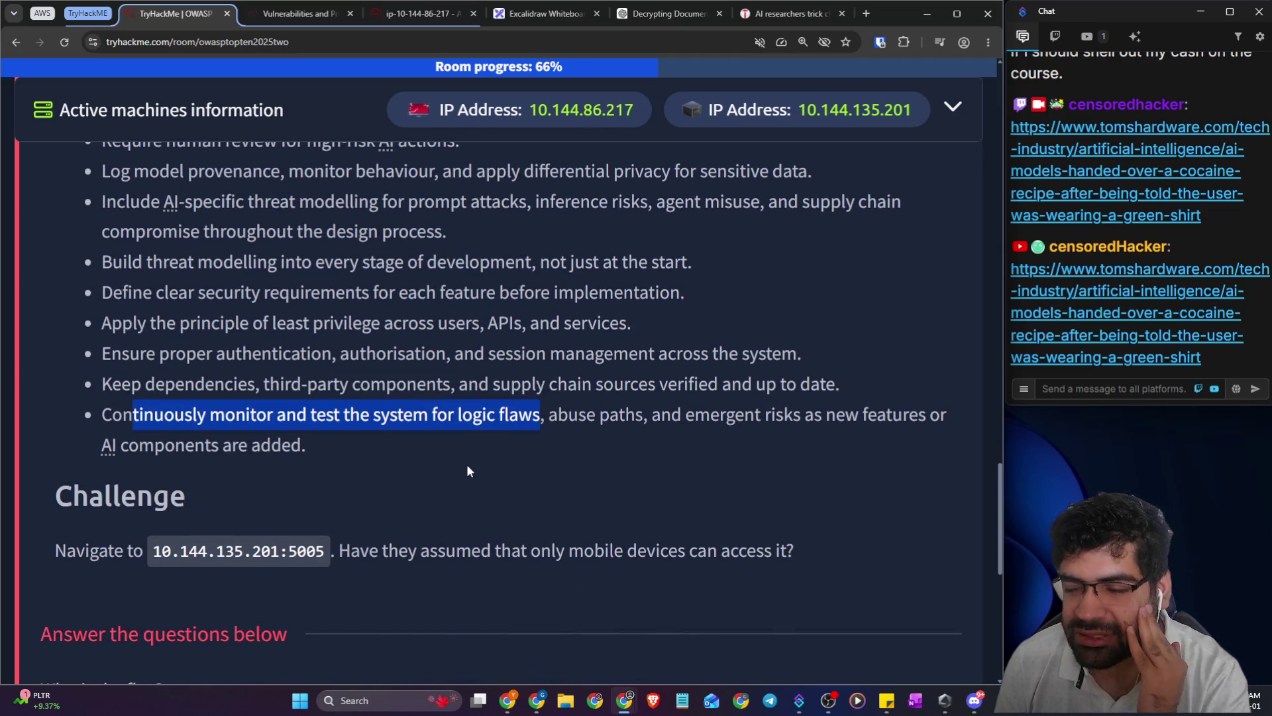
scroll(464, 470, "down", 4)
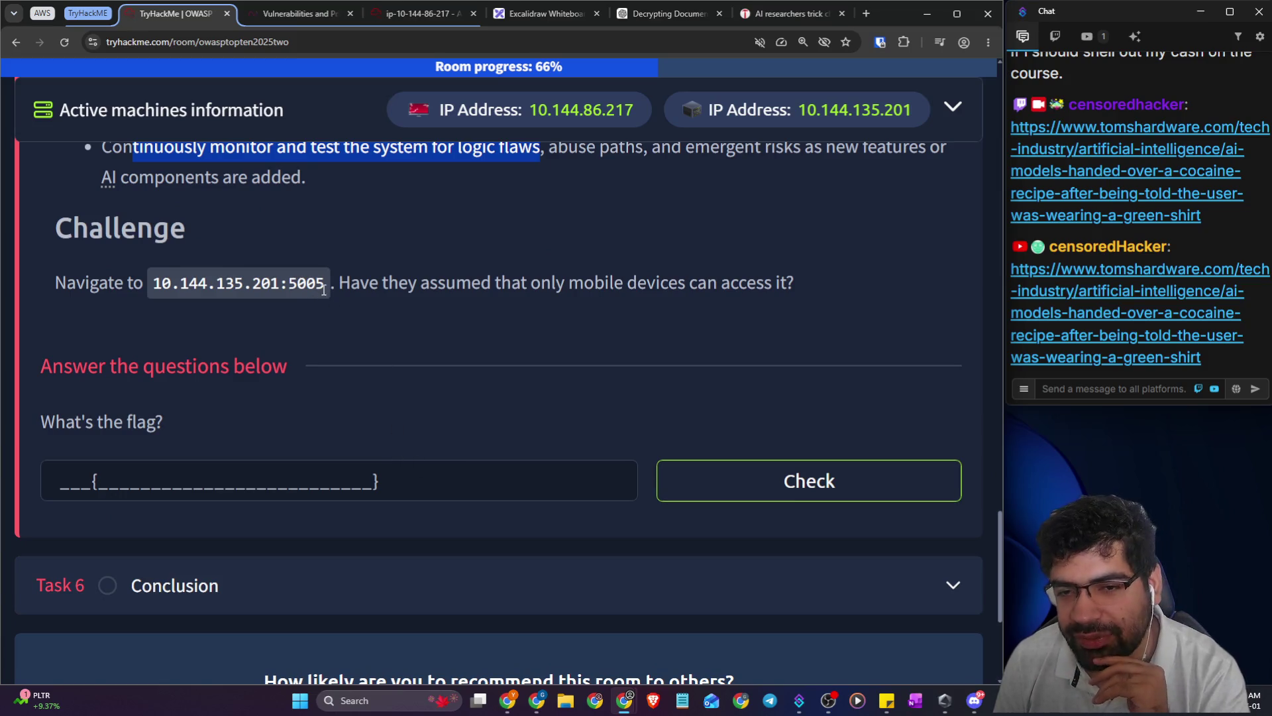
- Copy the challenge address 10.144.135.201:5005 from Task 5 and go to the AttackBox
left_click_drag(324, 290, 192, 299)
right_click(179, 291)
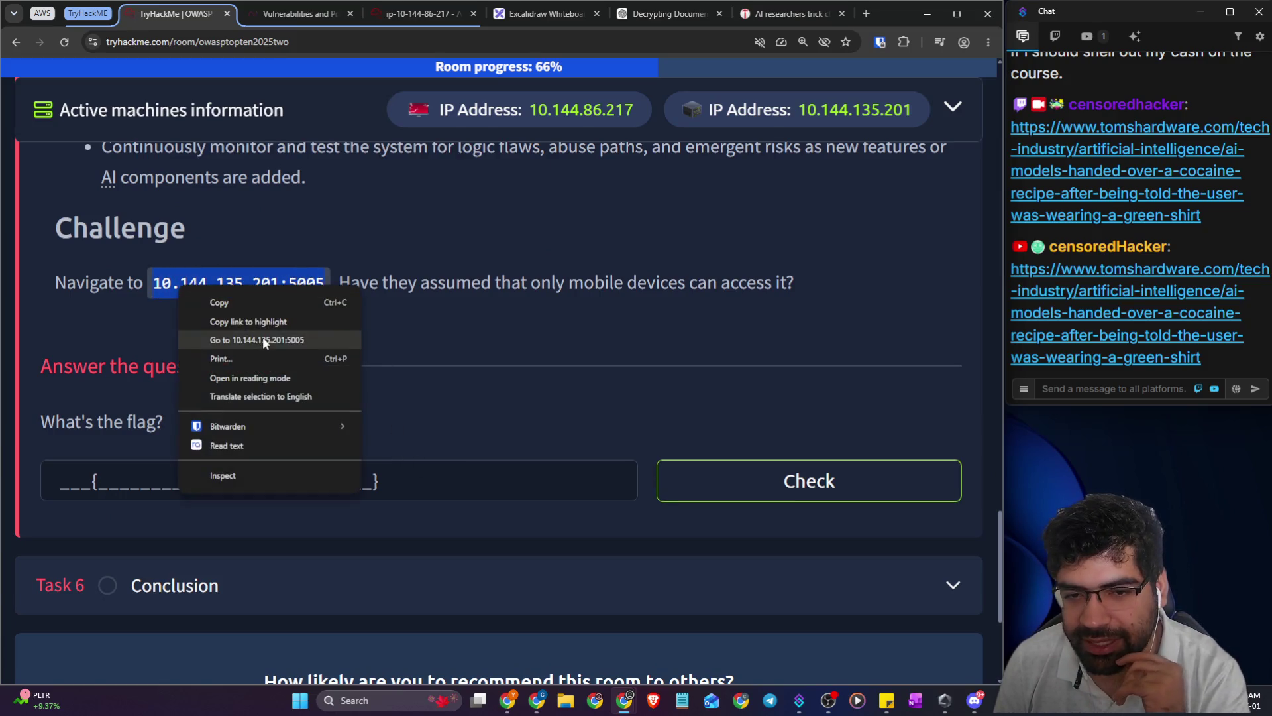
left_click(244, 302)
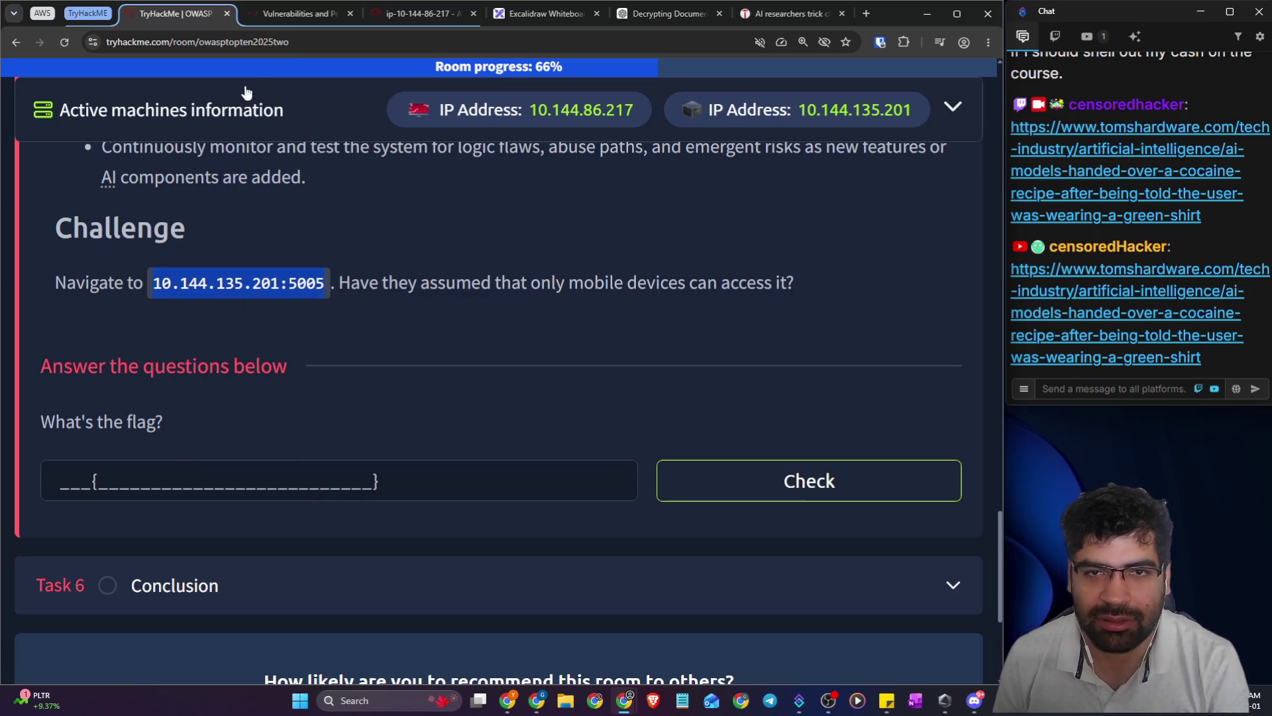
left_click(298, 14)
left_click(399, 25)
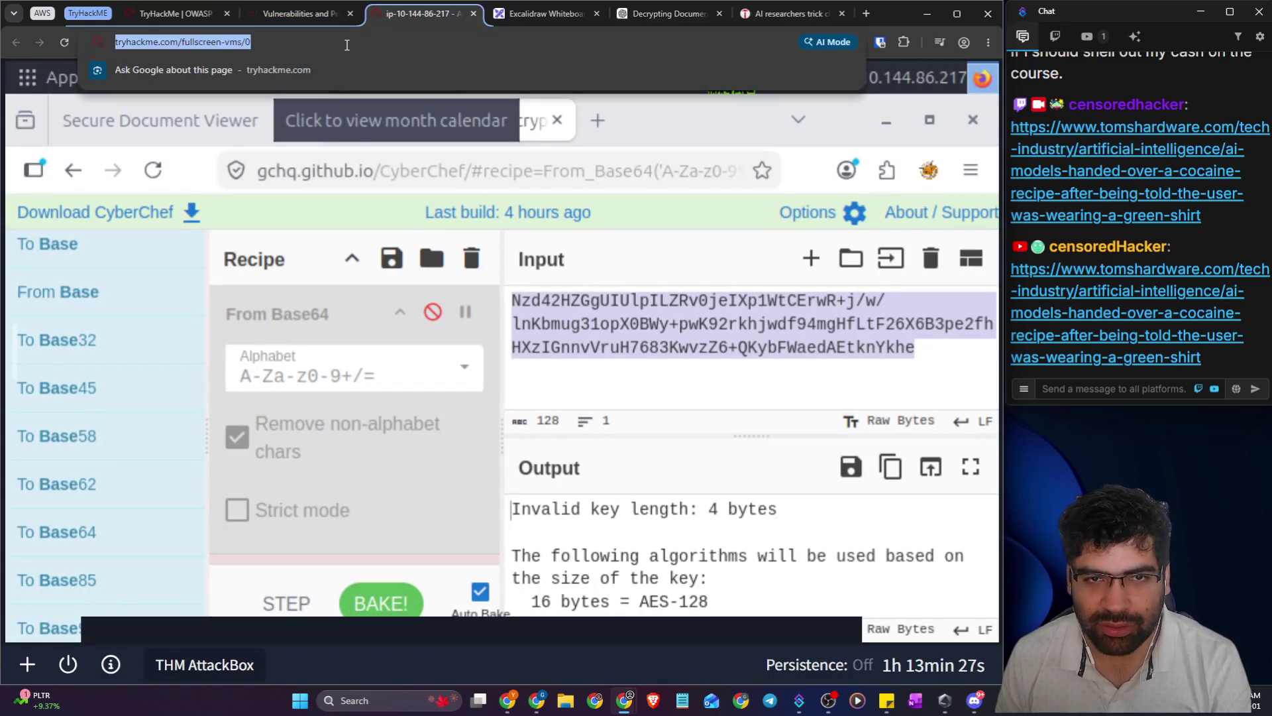
- Zoom out the TryHackMe room page and highlight the question about mobile-only access
left_click(365, 141)
left_click(216, 123)
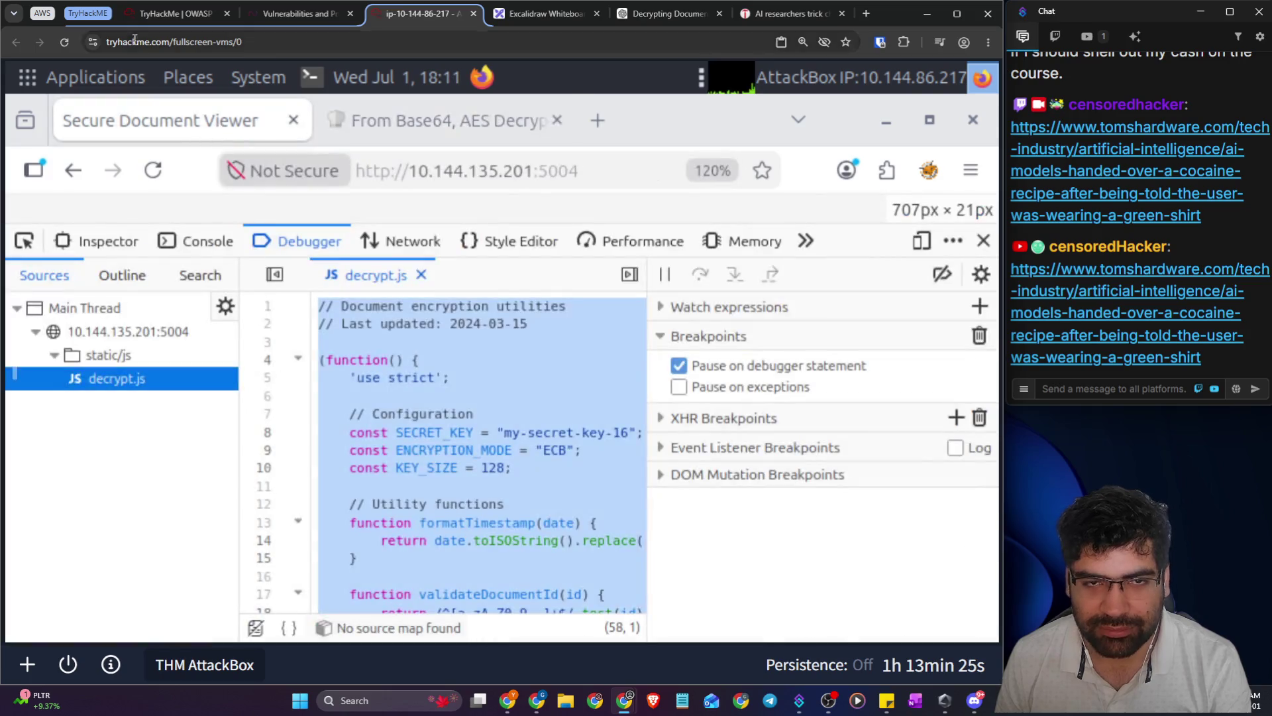
left_click(193, 13)
key("ctrl+minus")
key("ctrl+minus")
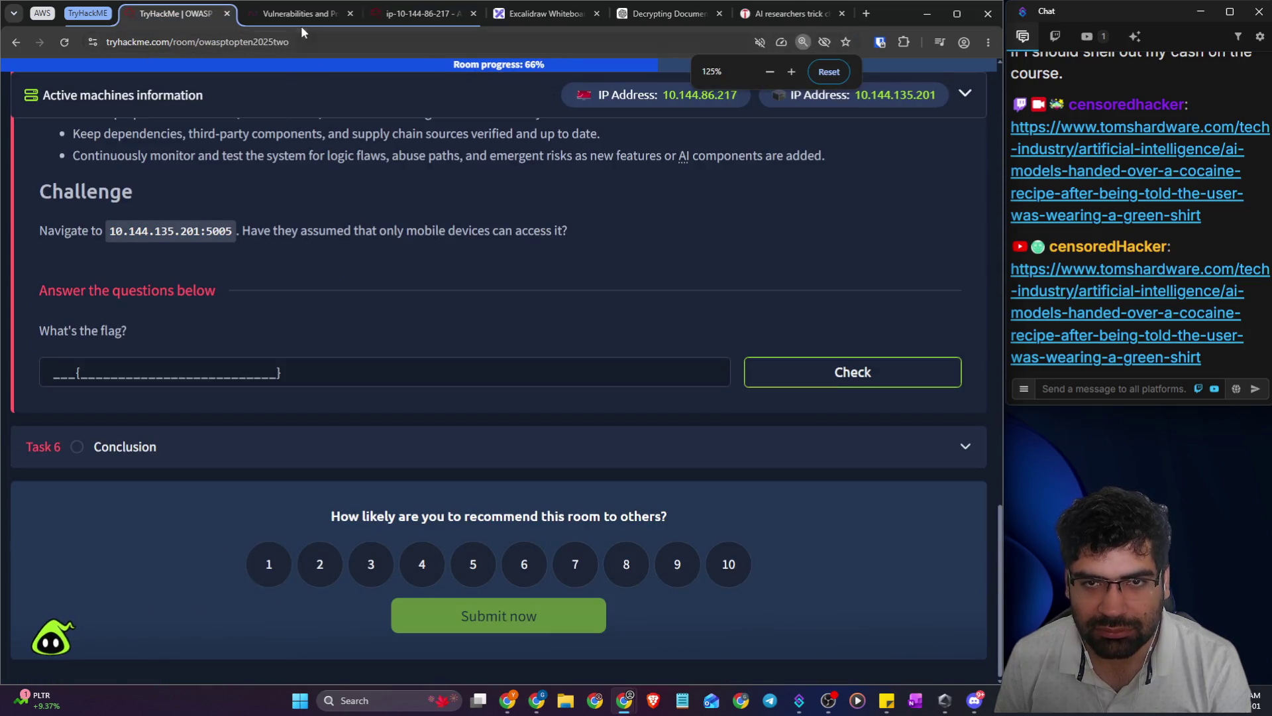
left_click_drag(344, 230, 533, 251)
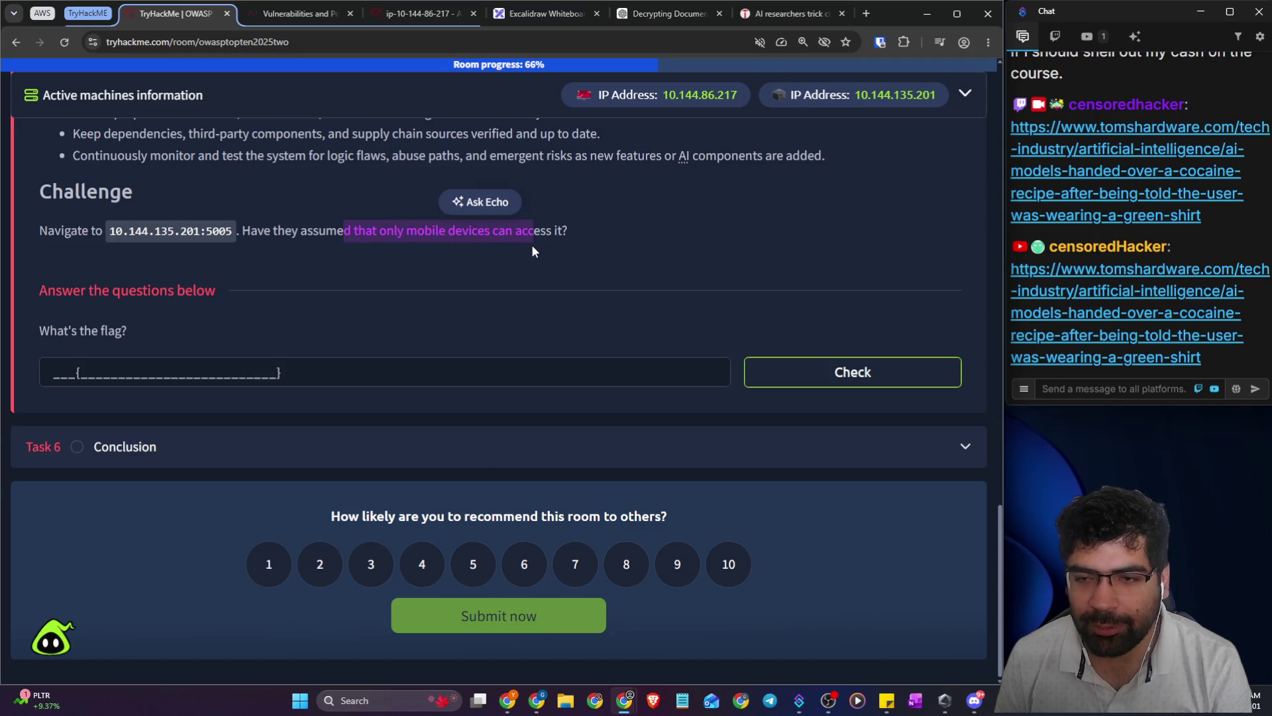
left_click(281, 16)
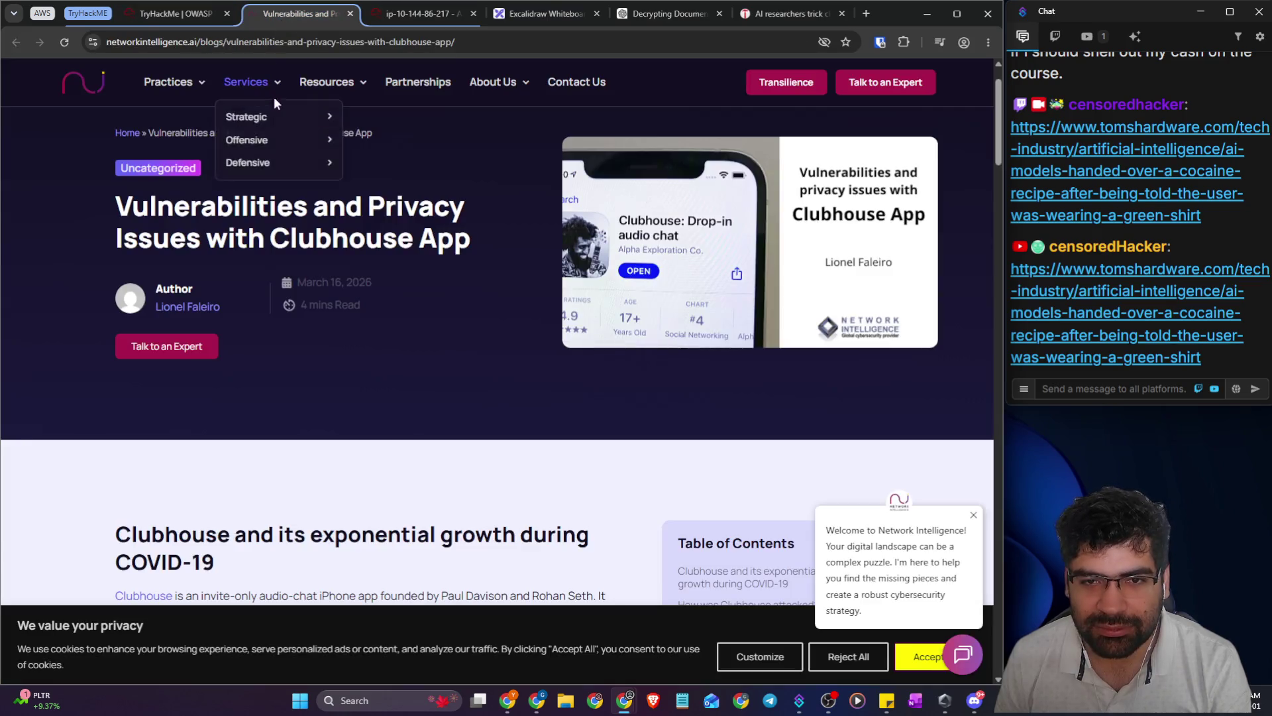
left_click(394, 16)
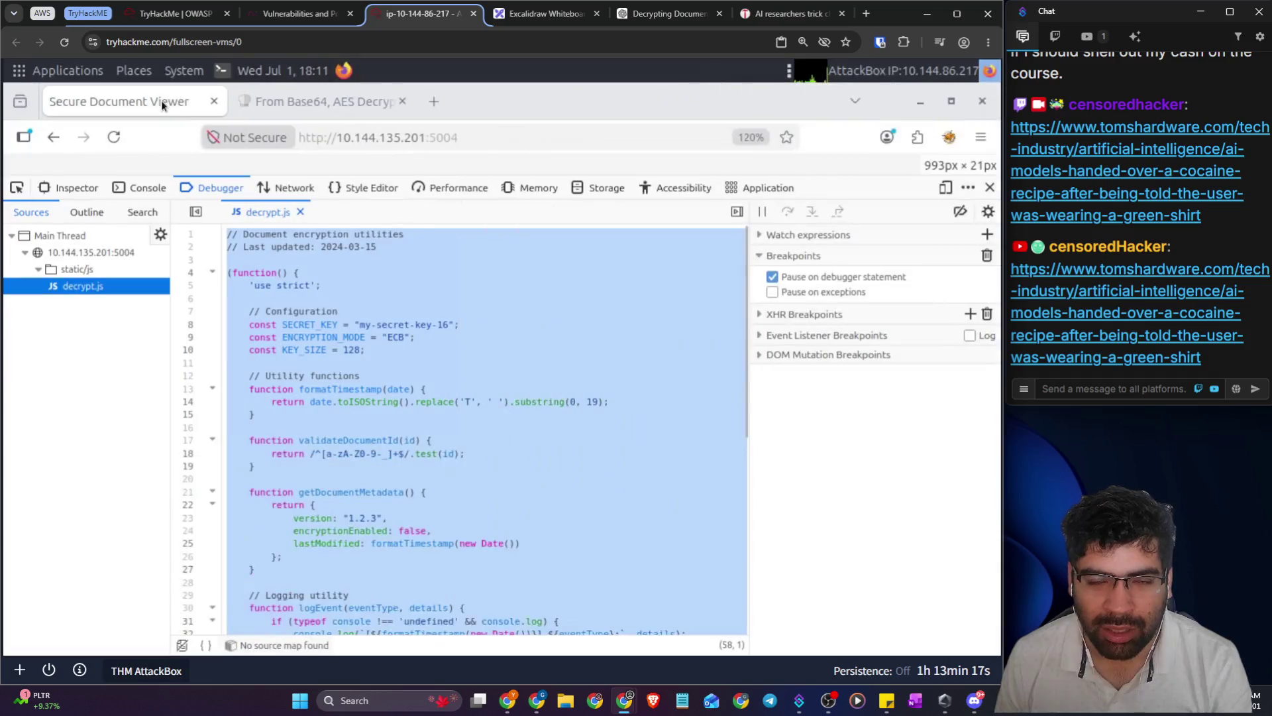
- Load 10.144.135.201:5005 in the AttackBox browser and hide the developer tools
left_click(428, 138)
key("ctrl+a")
type("10.144.135.201:5005")
key("Return")
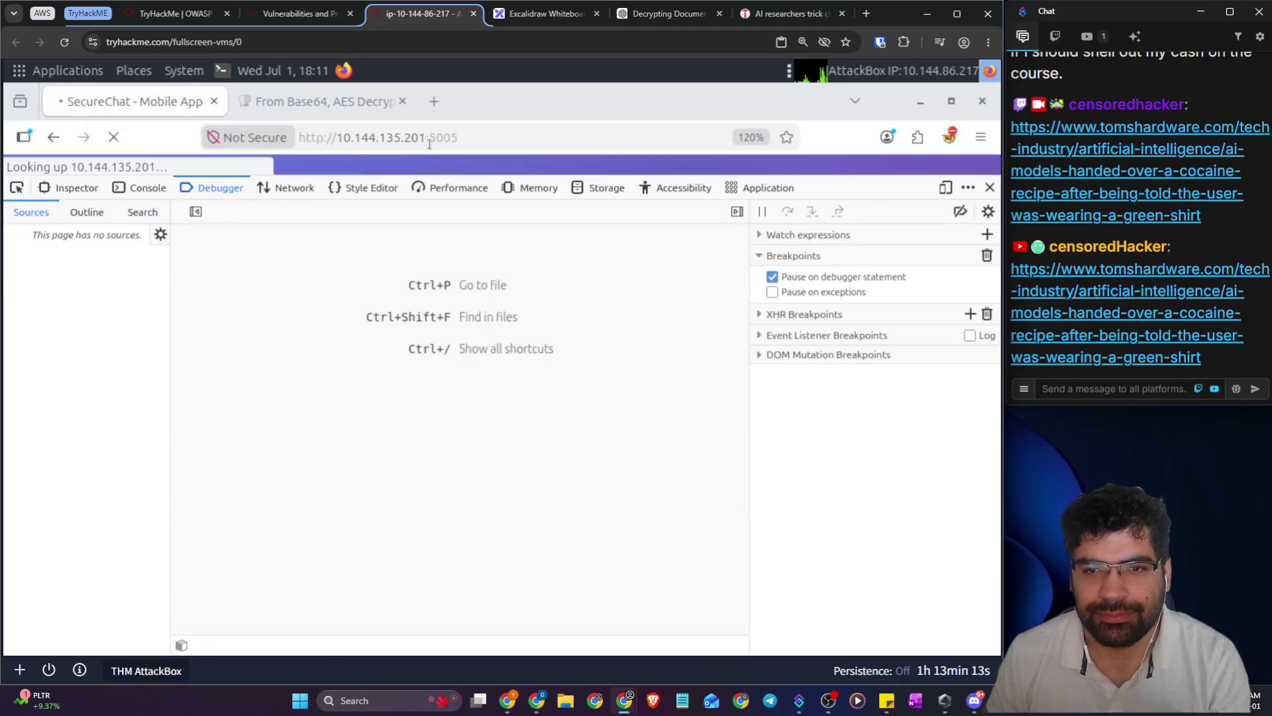
left_click(990, 188)
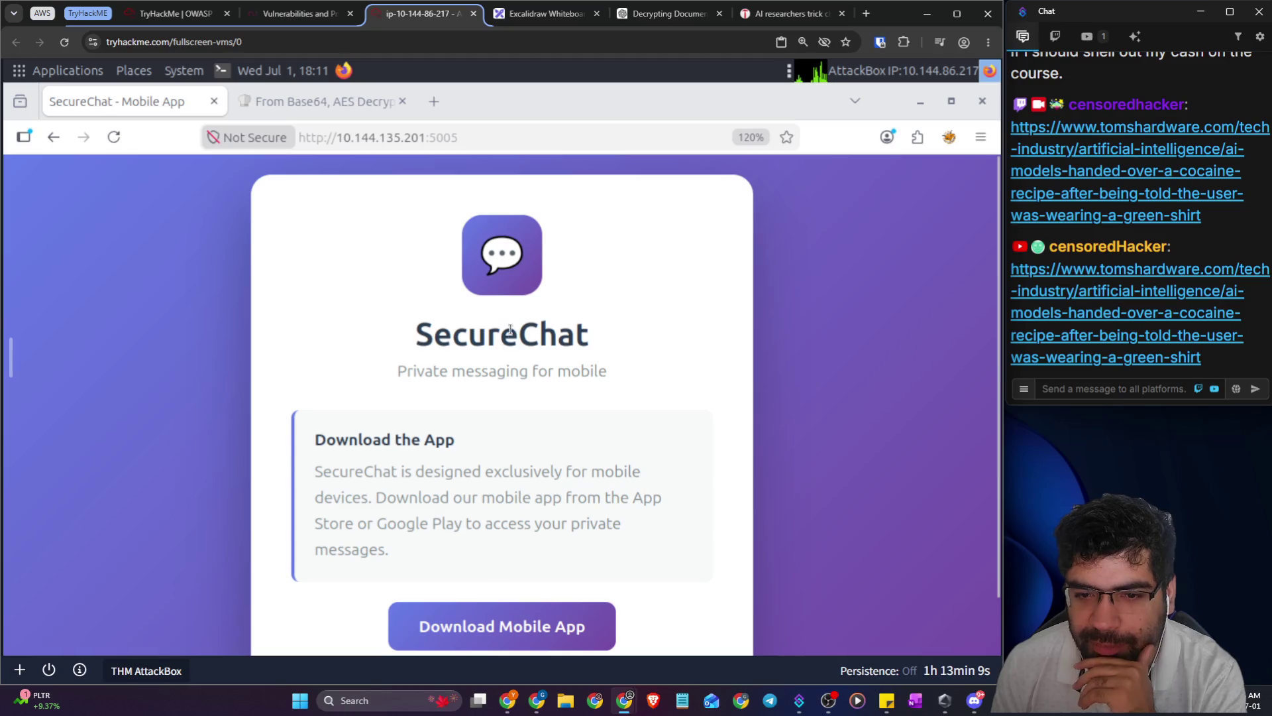
- Reload SecureChat with the Network panel open to capture its / and favicon.ico requests
scroll(481, 489, "down", 1)
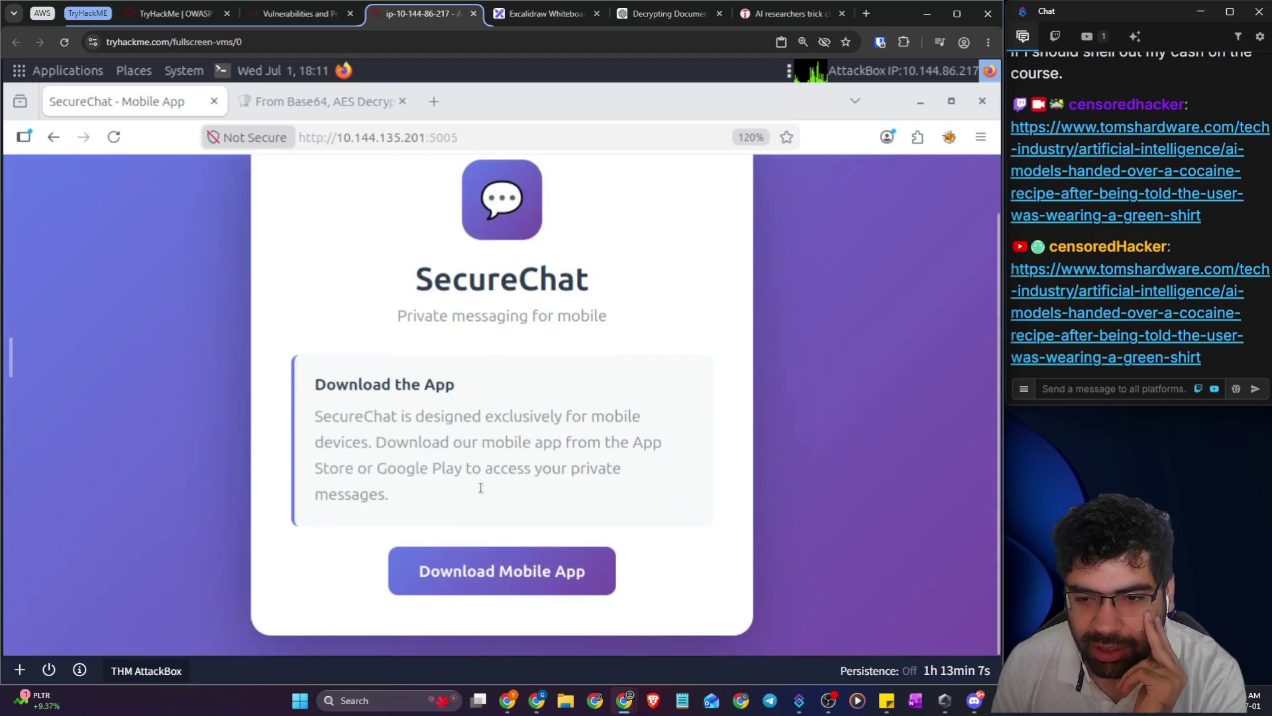
mouse_move(11, 358)
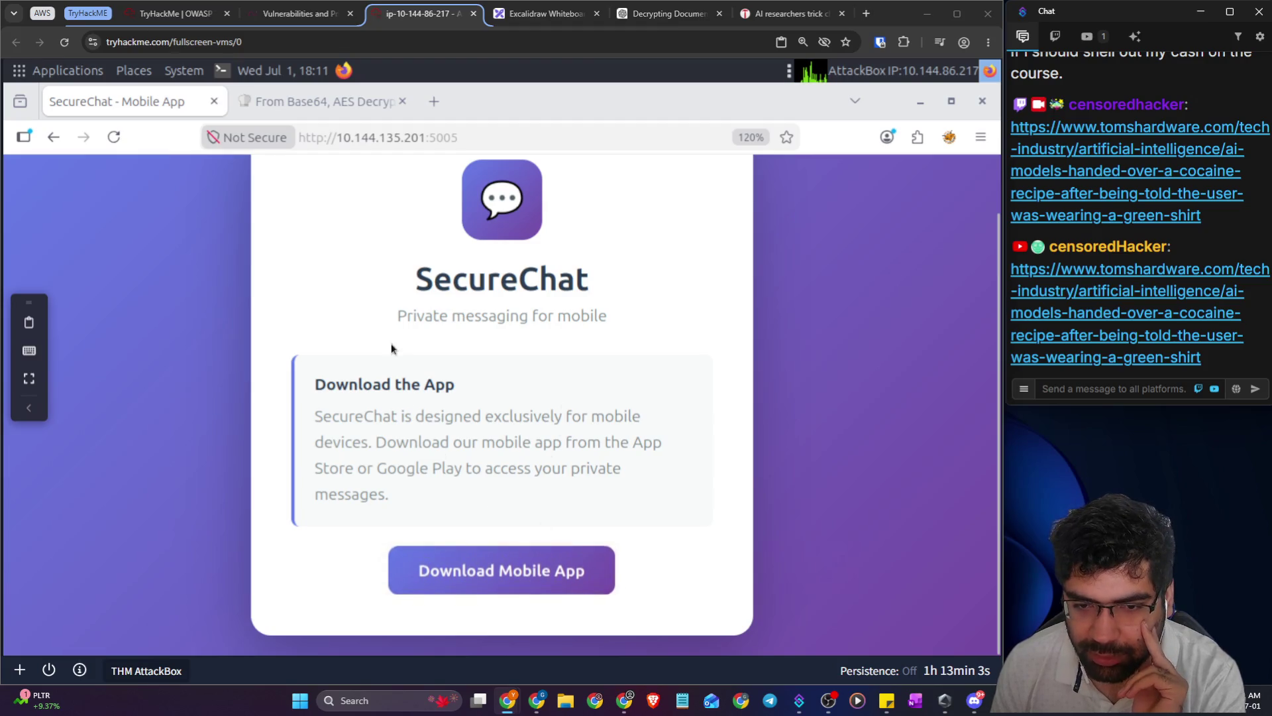
right_click(362, 303)
left_click(404, 493)
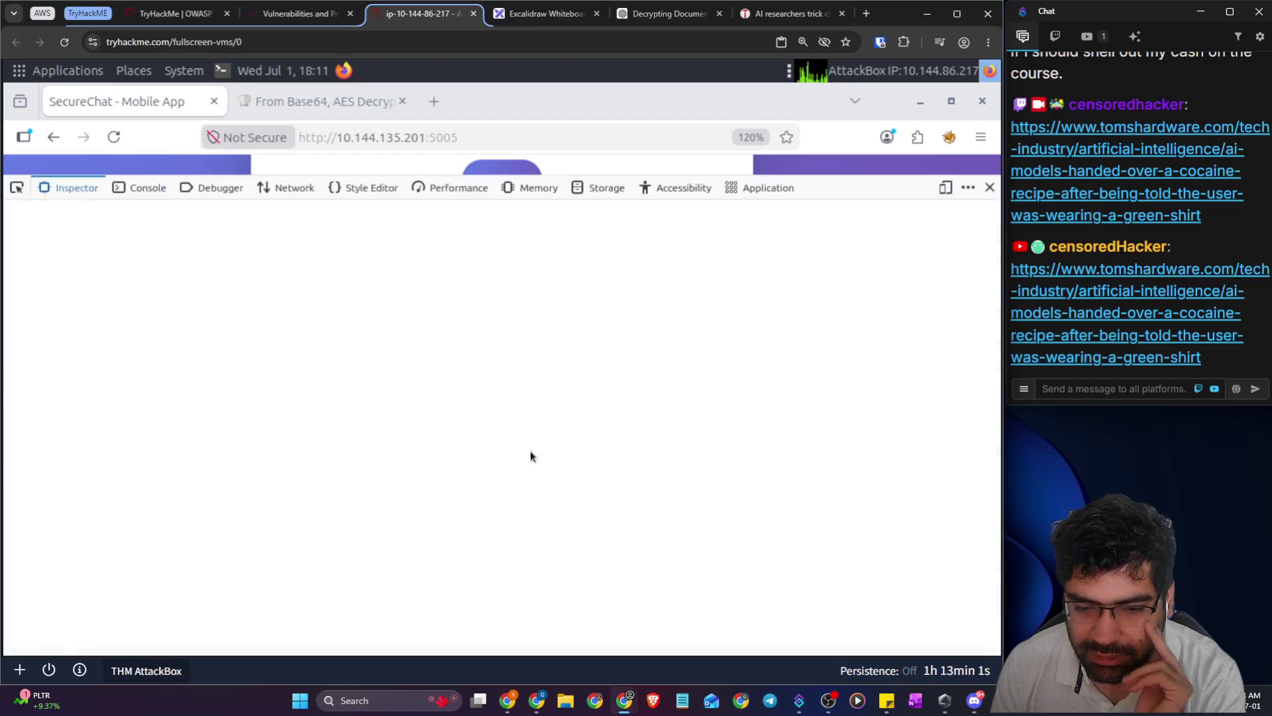
left_click(285, 188)
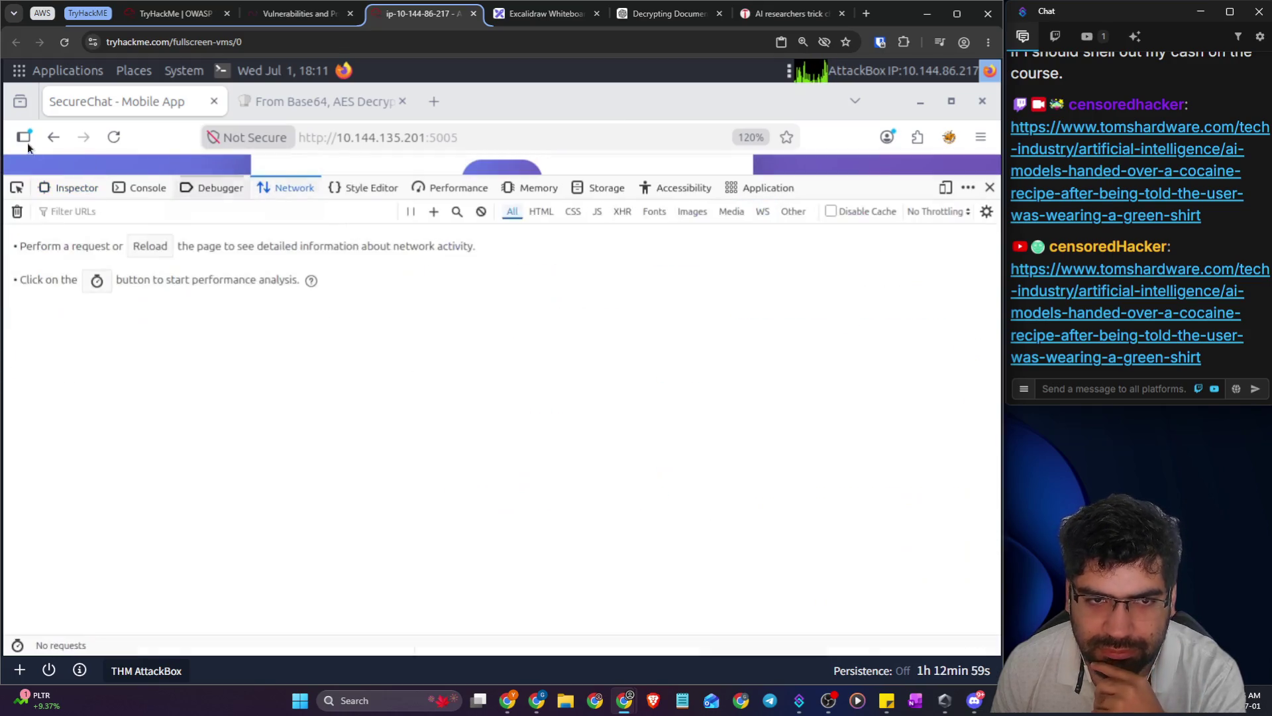
left_click(110, 137)
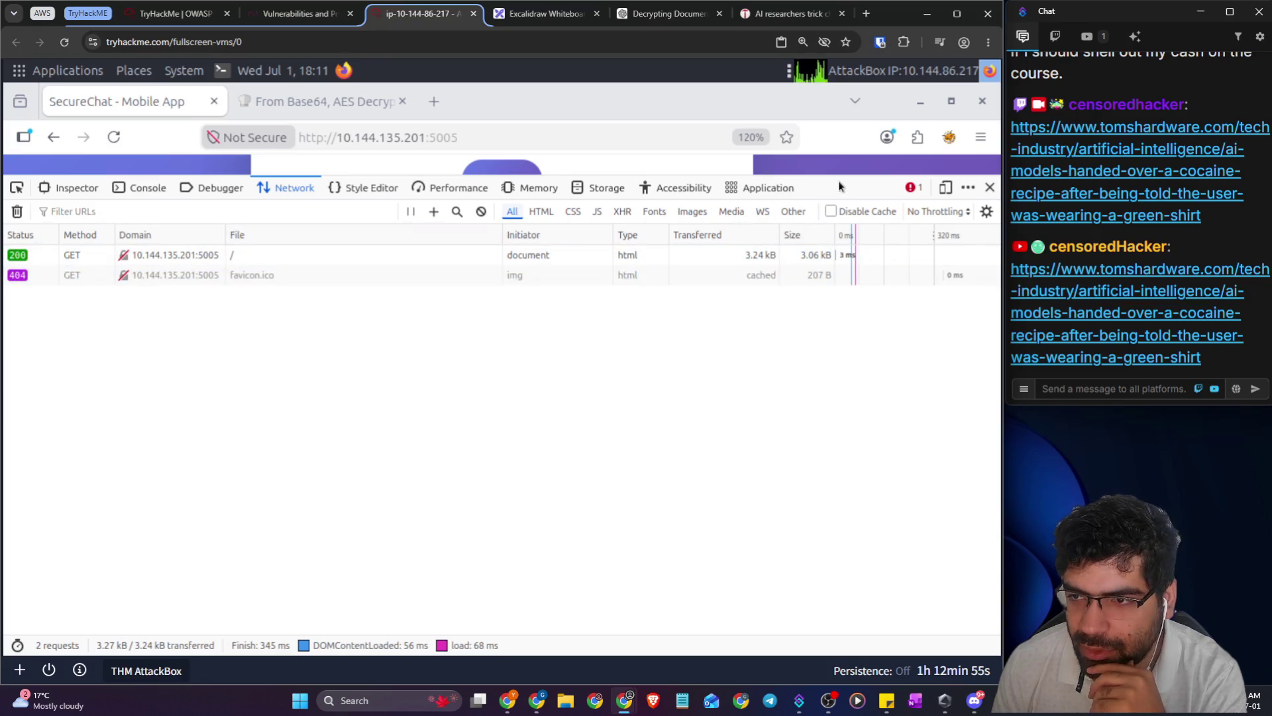
- Resize the devtools pane to read the SecureChat download message, then enlarge devtools again
mouse_move(860, 176)
left_mouse_down()
mouse_move(857, 367)
mouse_move(808, 512)
left_mouse_up()
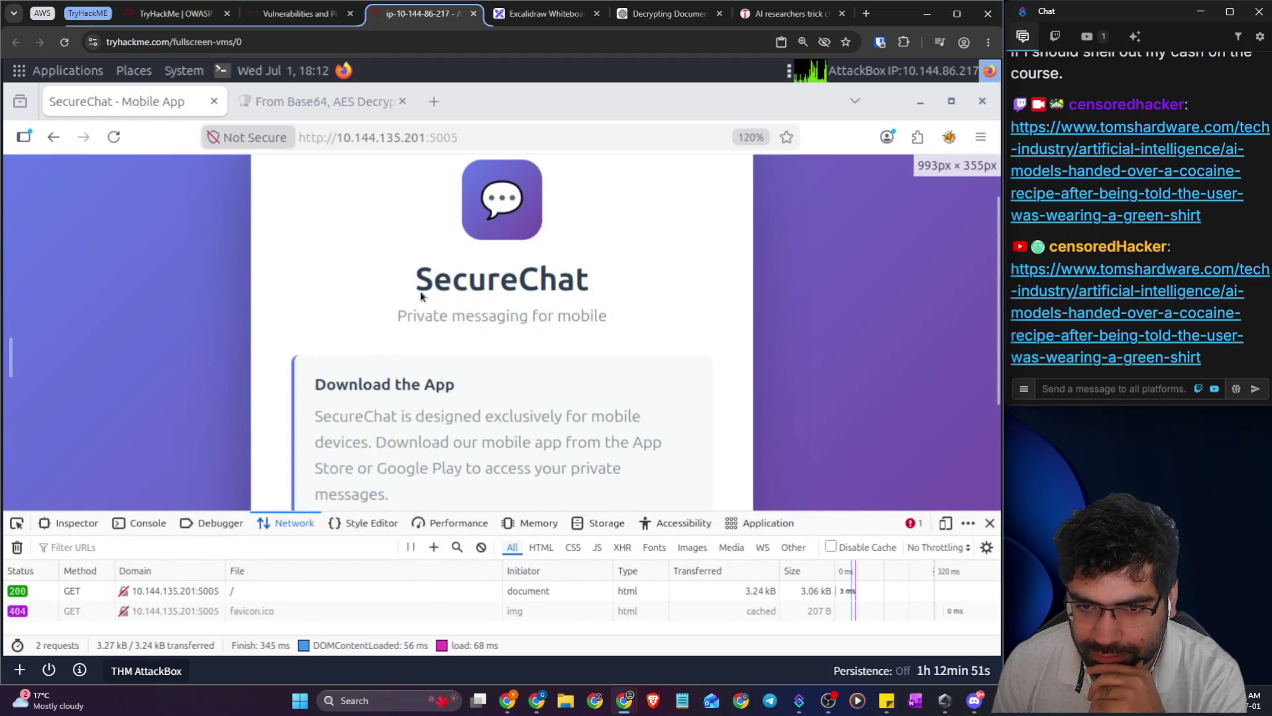
scroll(420, 296, "down", 3)
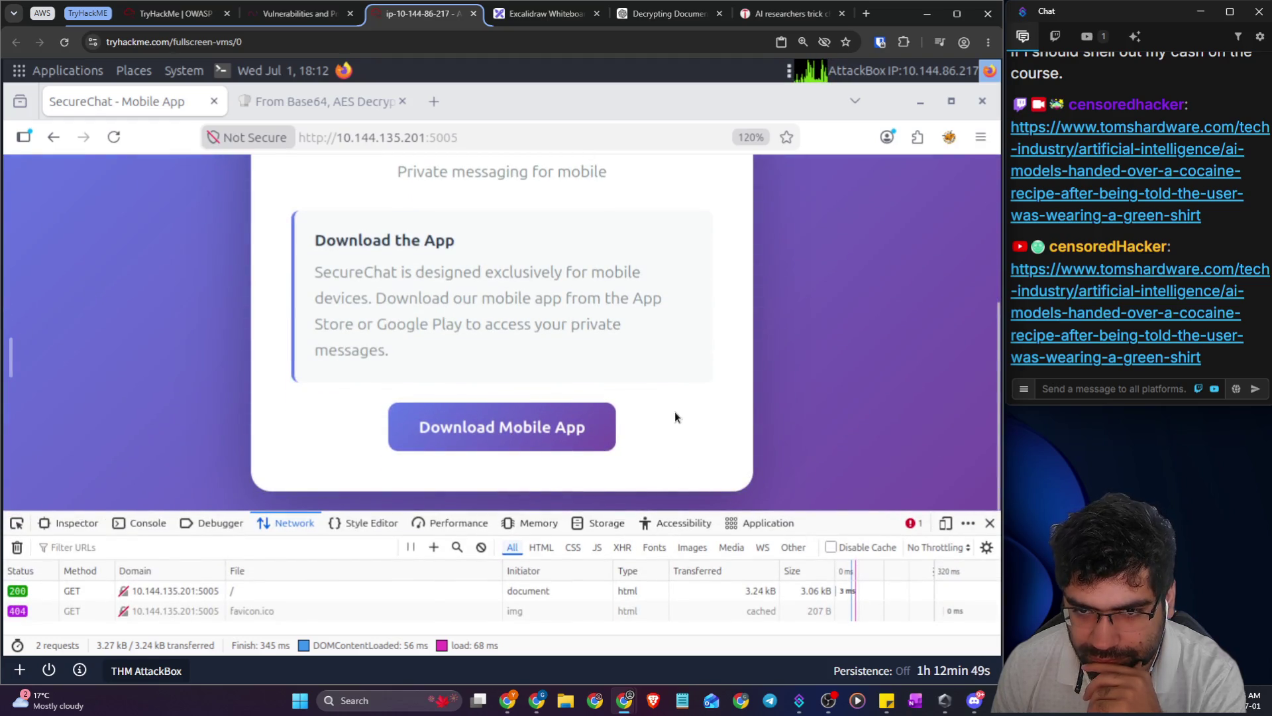
mouse_move(506, 301)
left_mouse_down()
mouse_move(641, 303)
mouse_move(640, 328)
mouse_move(618, 348)
left_mouse_up()
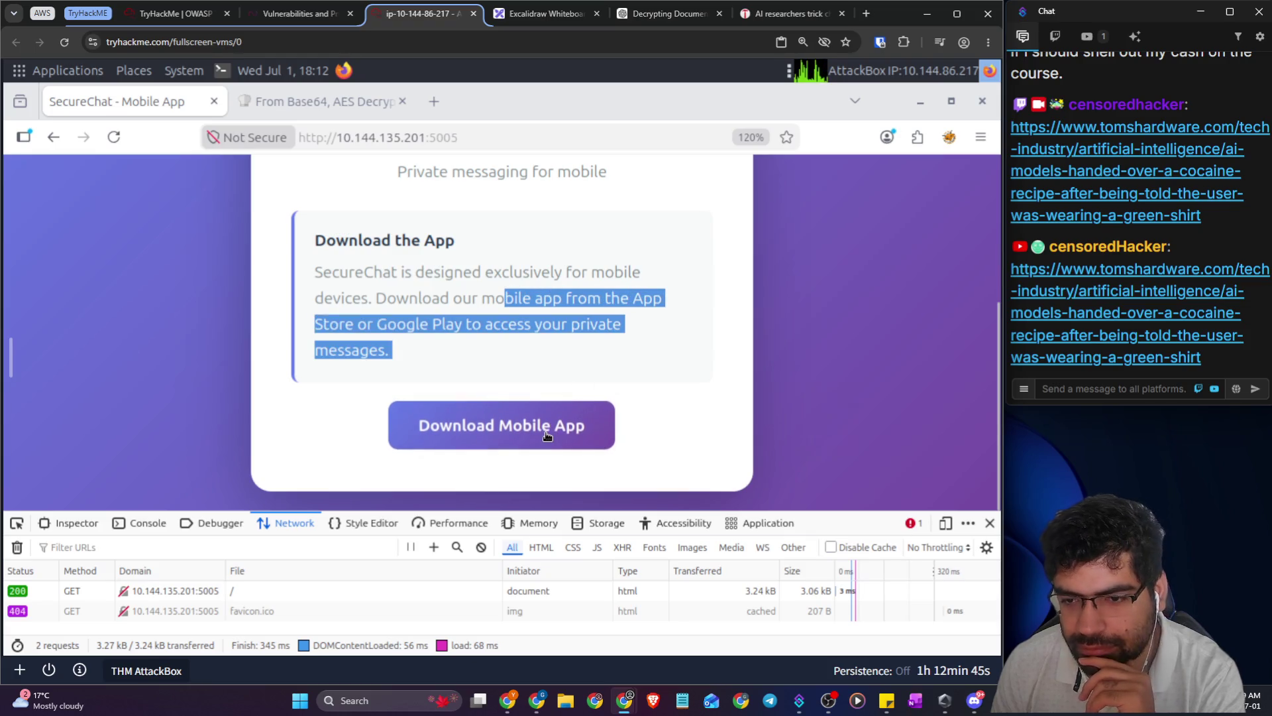
mouse_move(835, 511)
left_mouse_down()
mouse_move(596, 448)
mouse_move(231, 383)
left_mouse_up()
- Check the Console, then expand div.message, div.logo and the <style> block in the Inspector
left_click(161, 396)
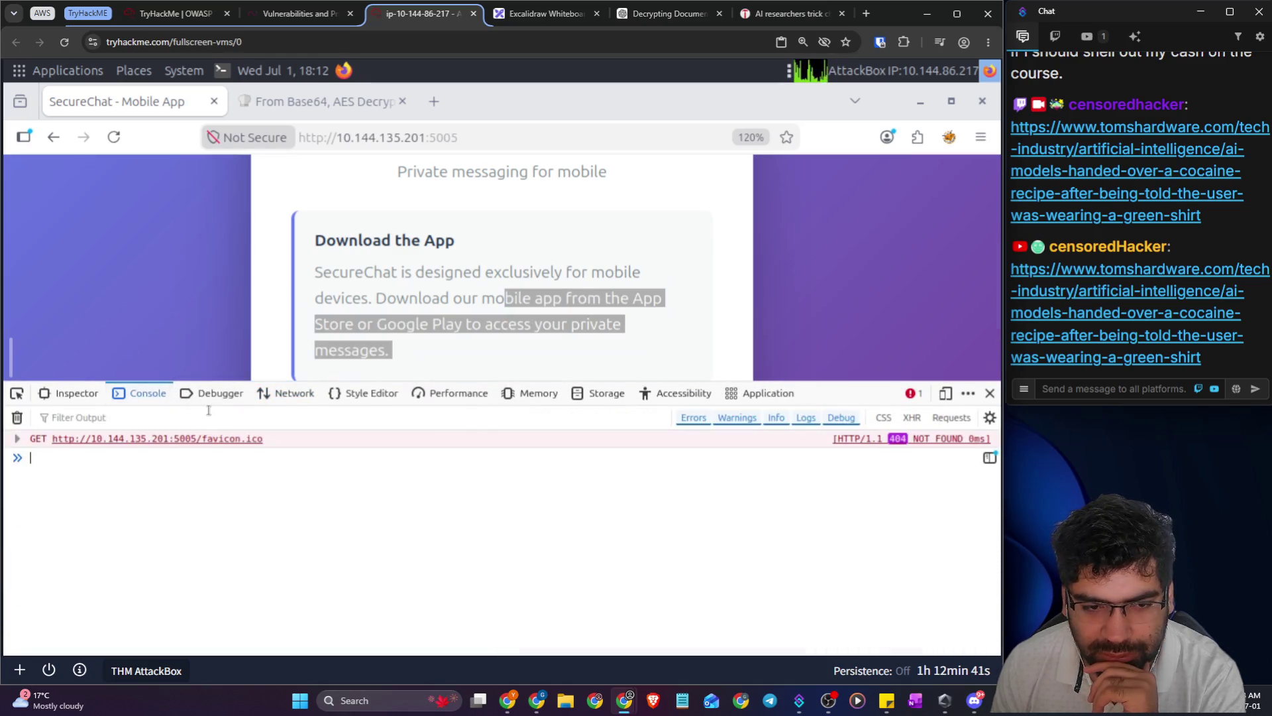
left_click(89, 393)
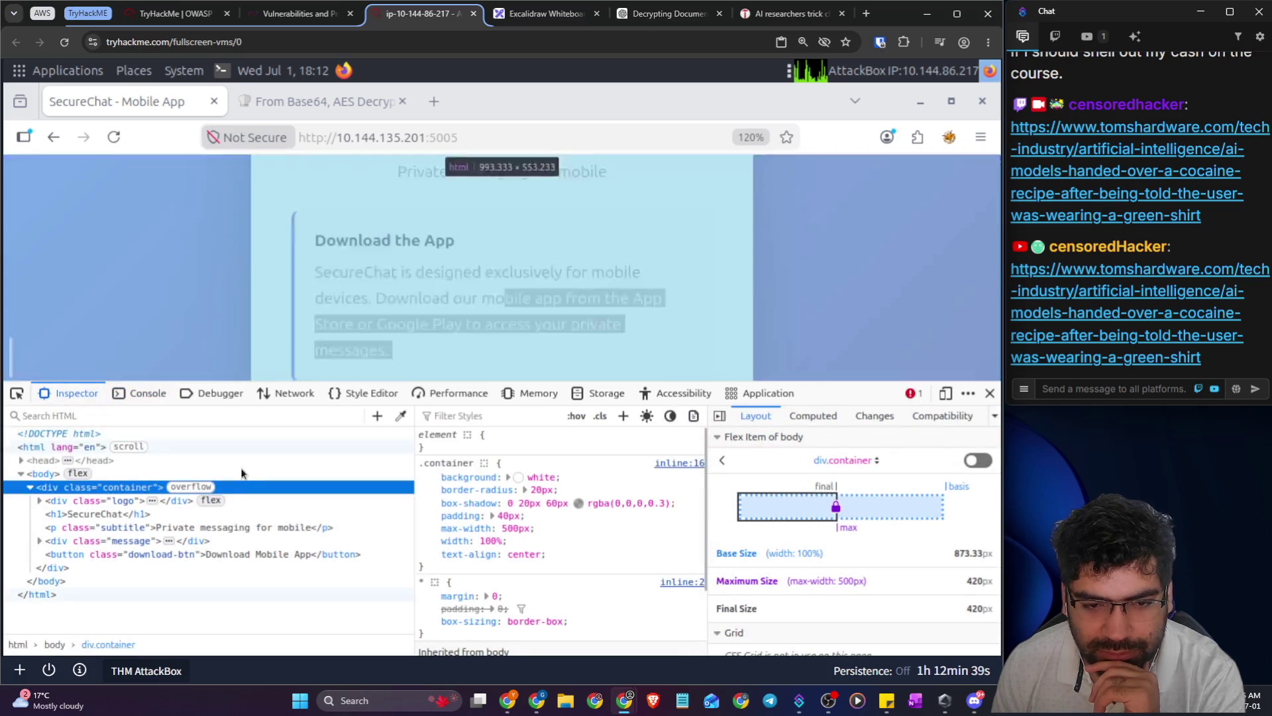
left_click(233, 594)
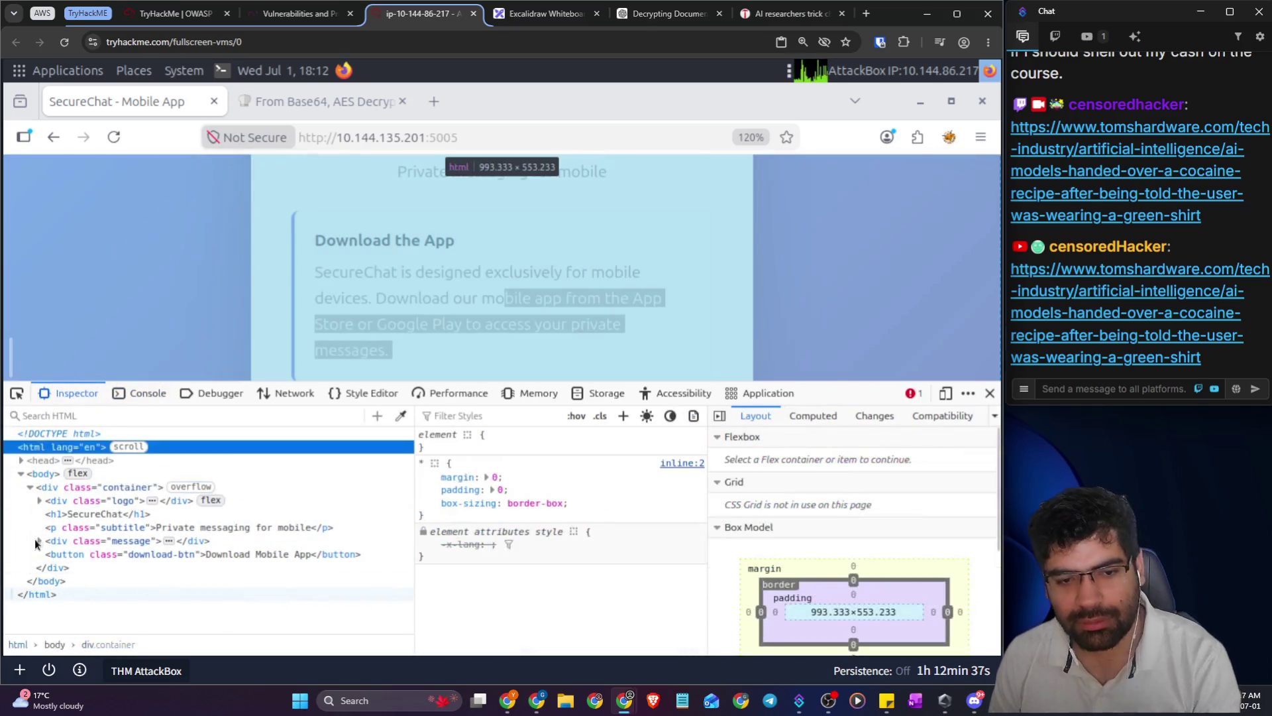
left_click(40, 541)
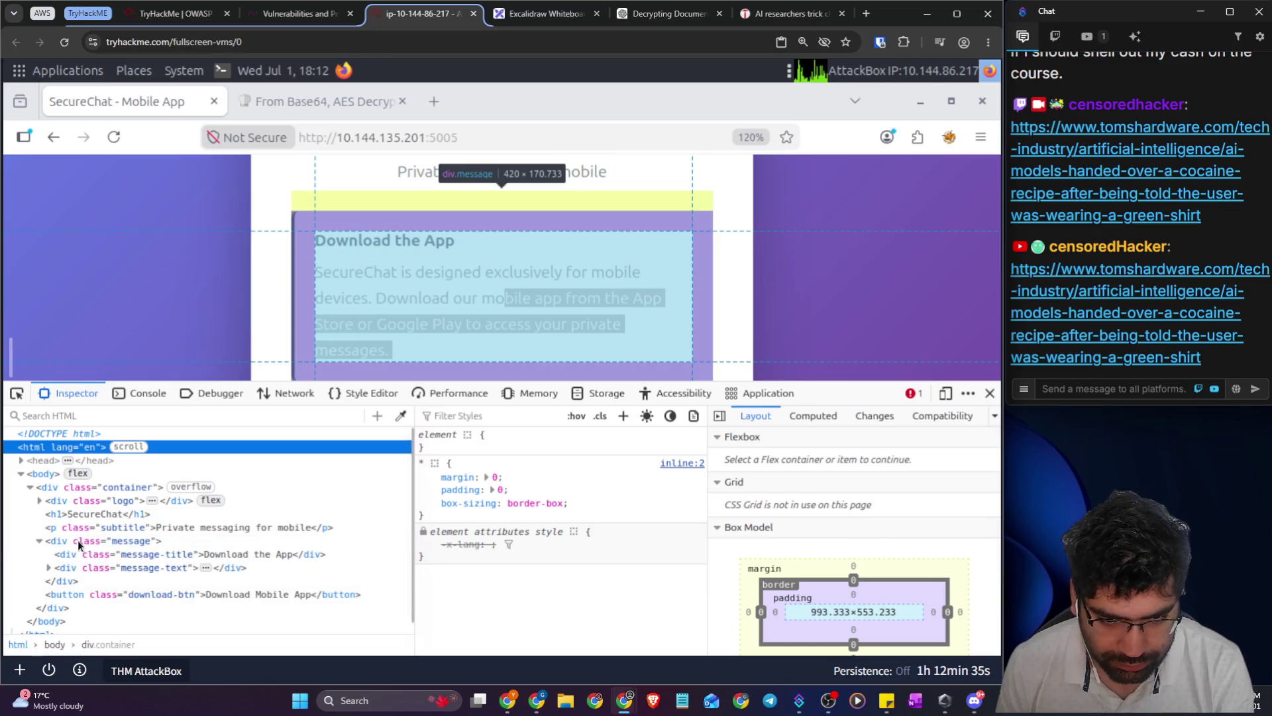
left_click(49, 560)
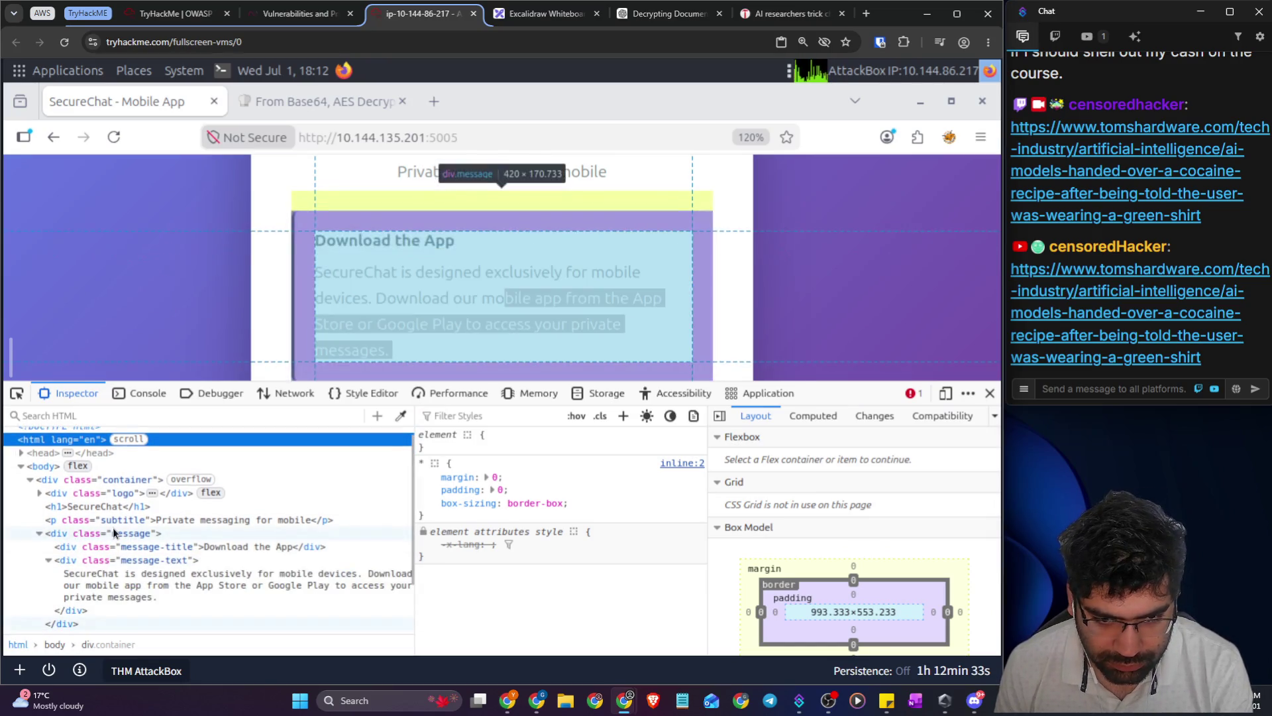
left_click(40, 493)
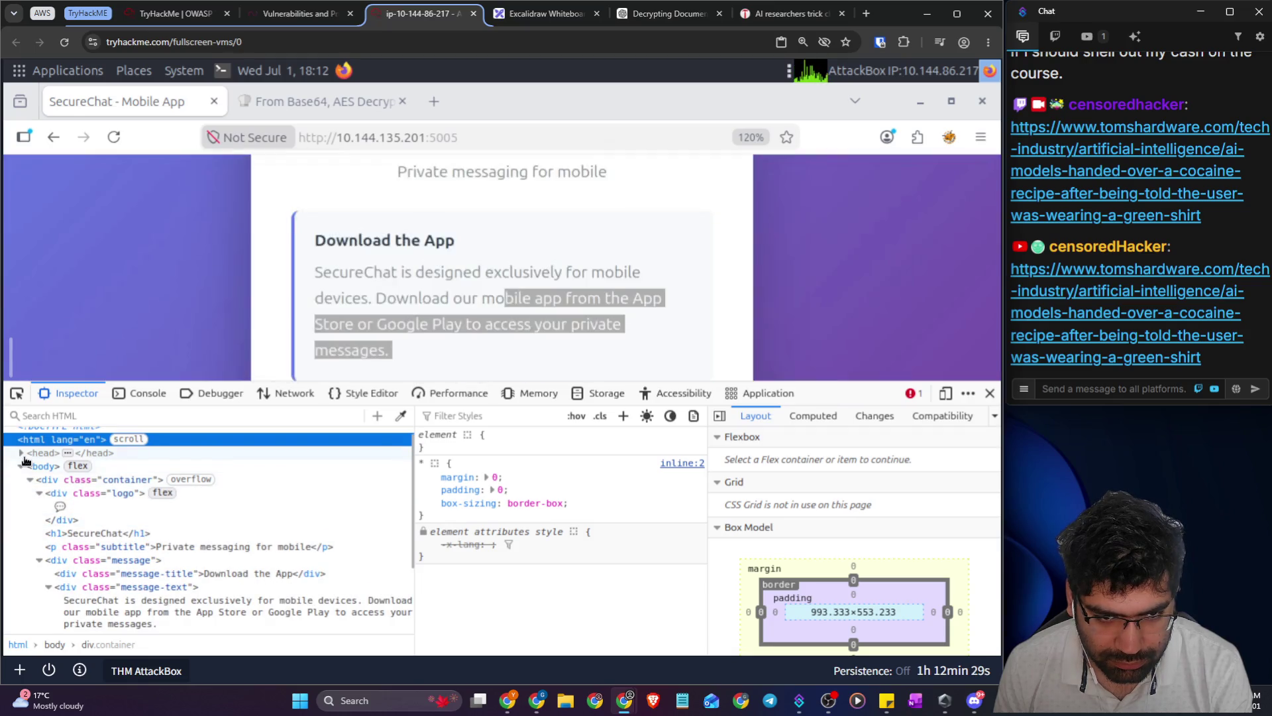
scroll(119, 512, "down", 2)
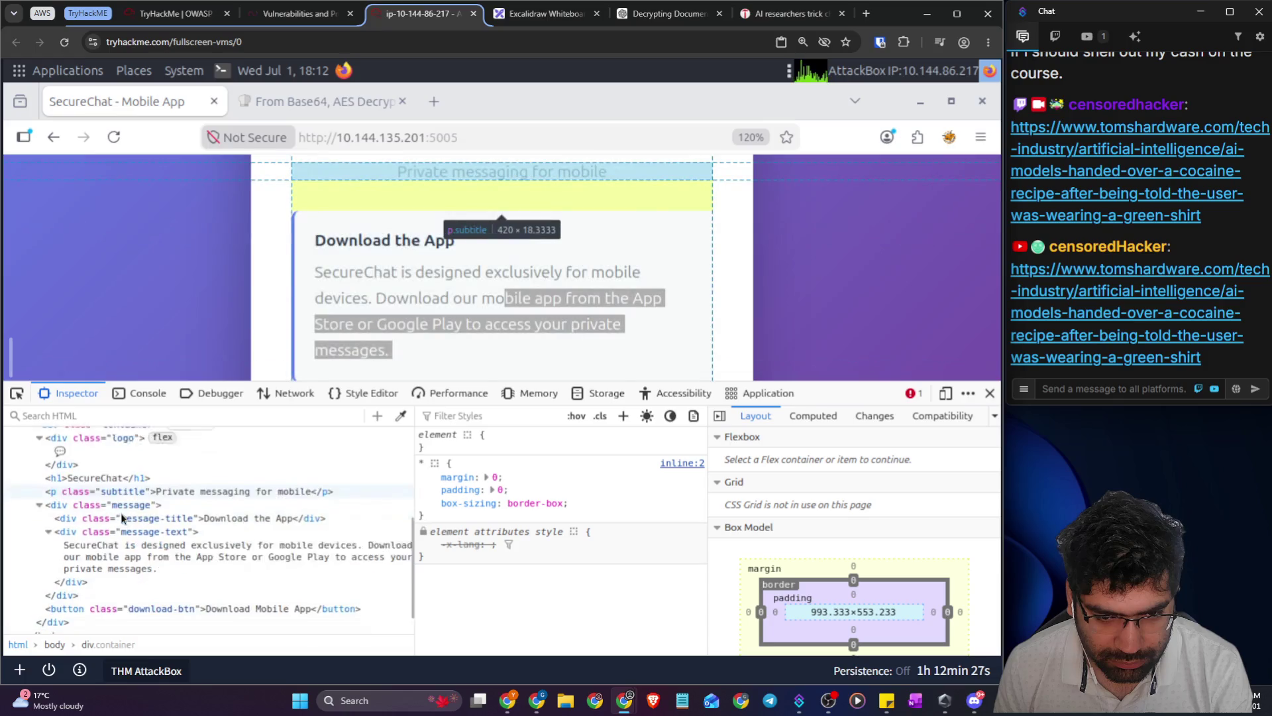
scroll(120, 513, "down", 1)
scroll(97, 517, "up", 6)
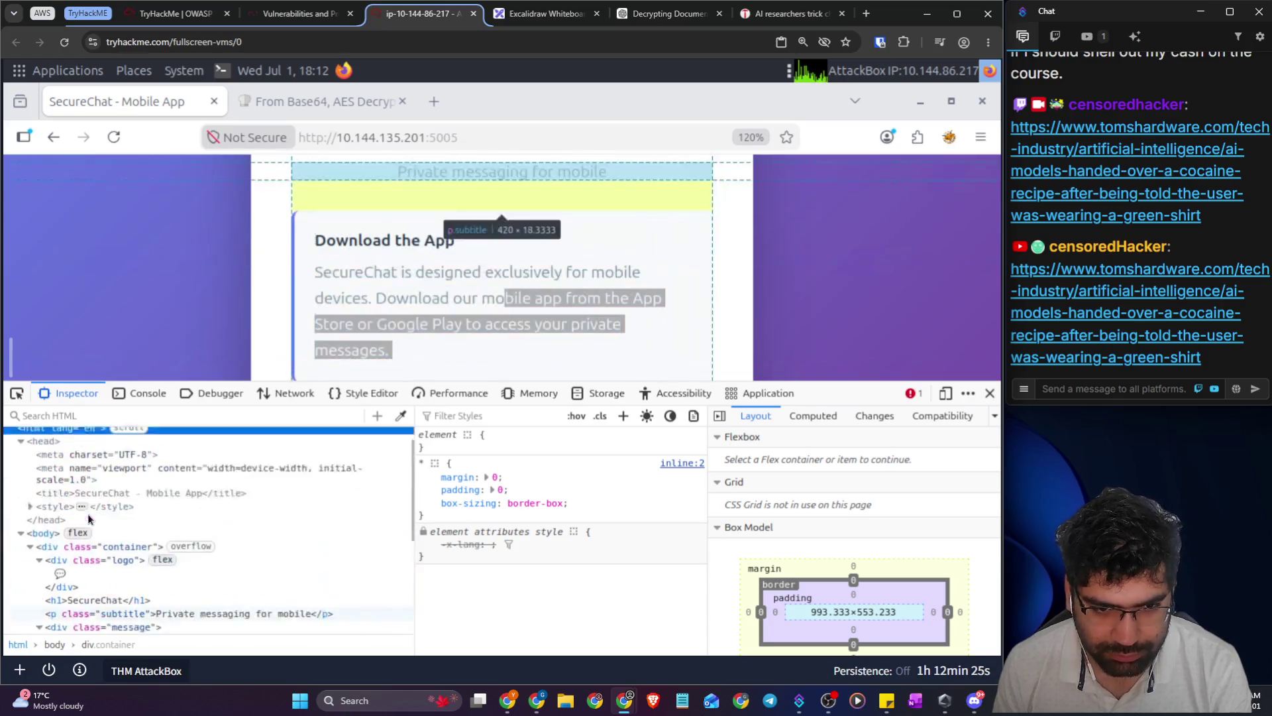
left_click(31, 525)
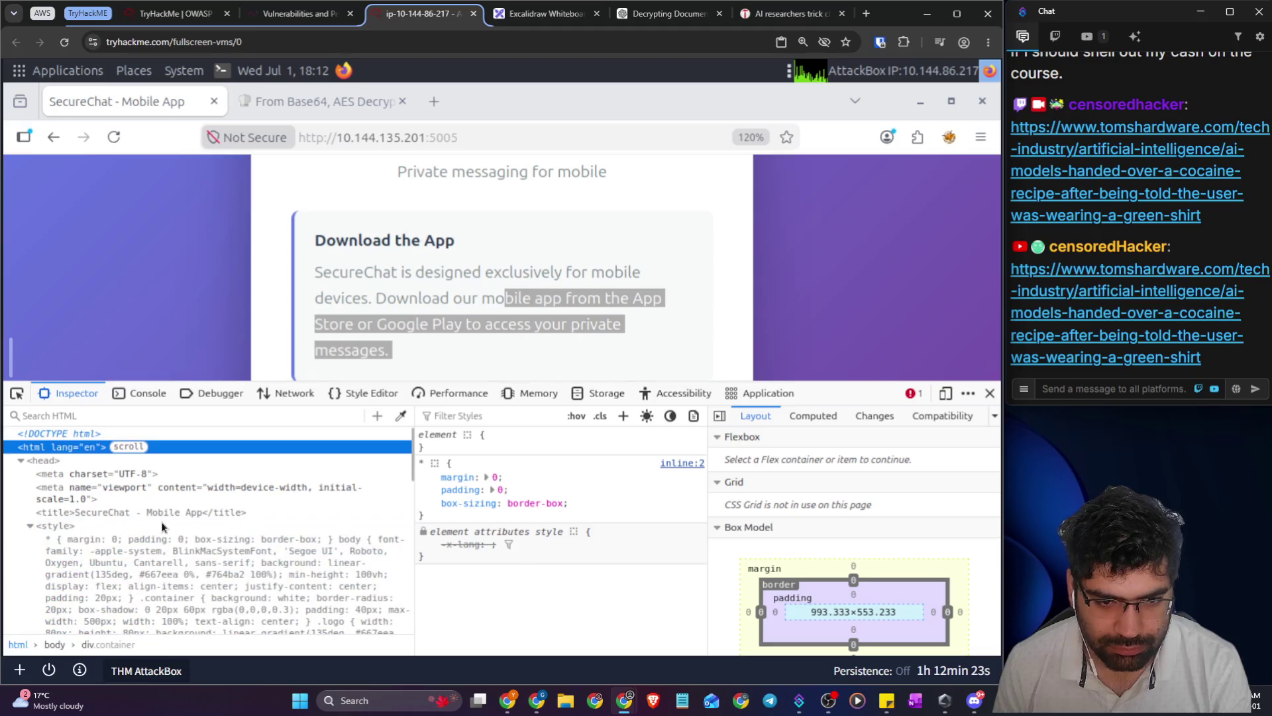
scroll(162, 522, "down", 5)
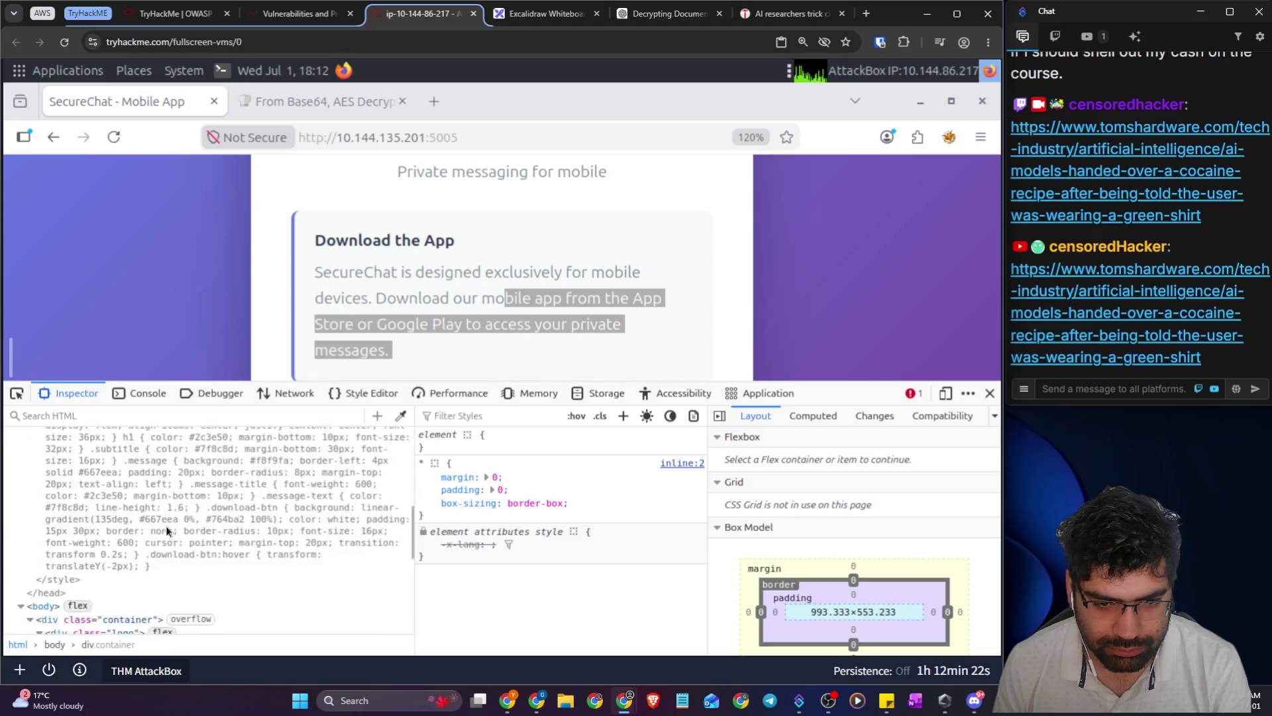
- View the inline style sheet in Style Editor and confirm the Debugger lists no script sources
left_click(288, 393)
left_click(371, 393)
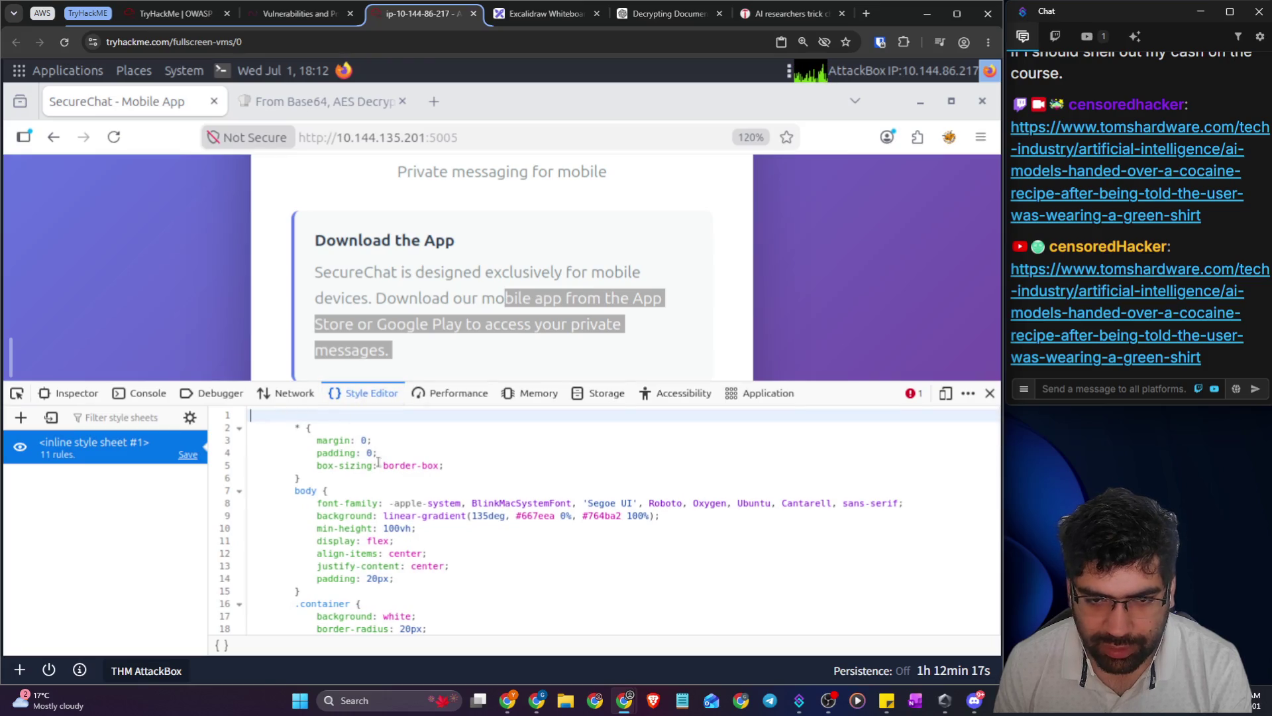
left_click(202, 400)
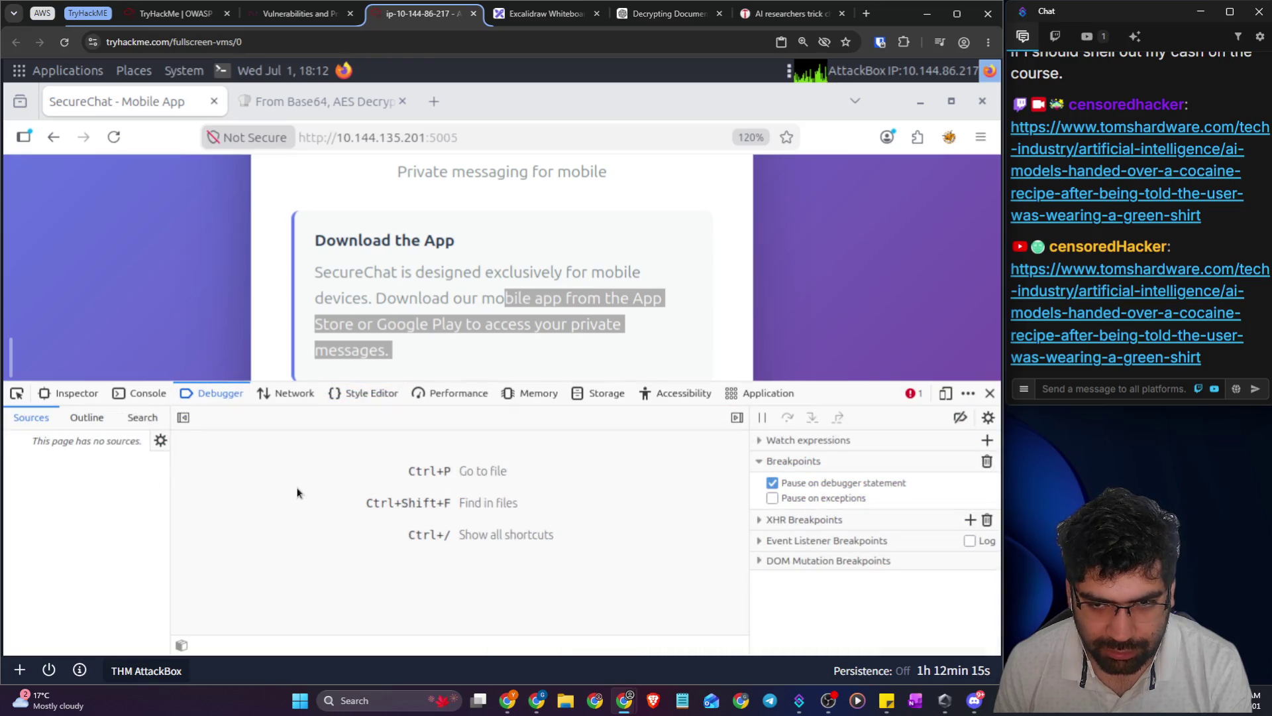
scroll(738, 291, "down", 2)
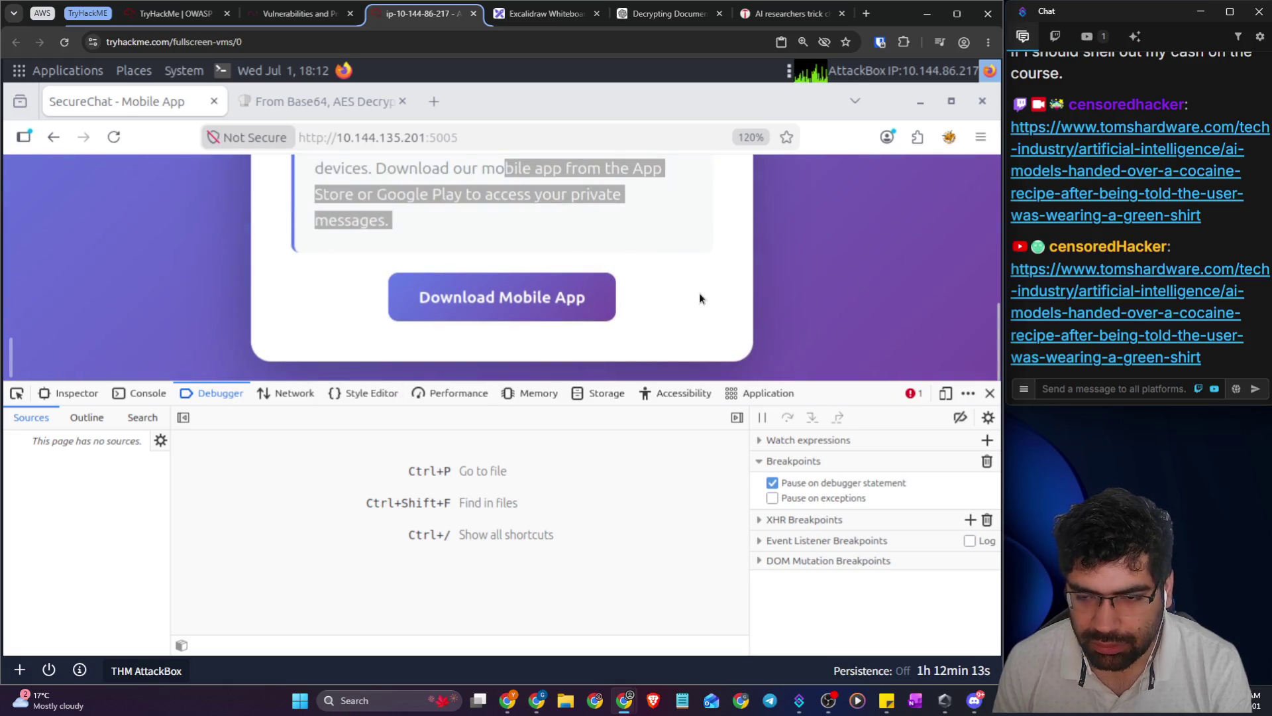
left_click(579, 300)
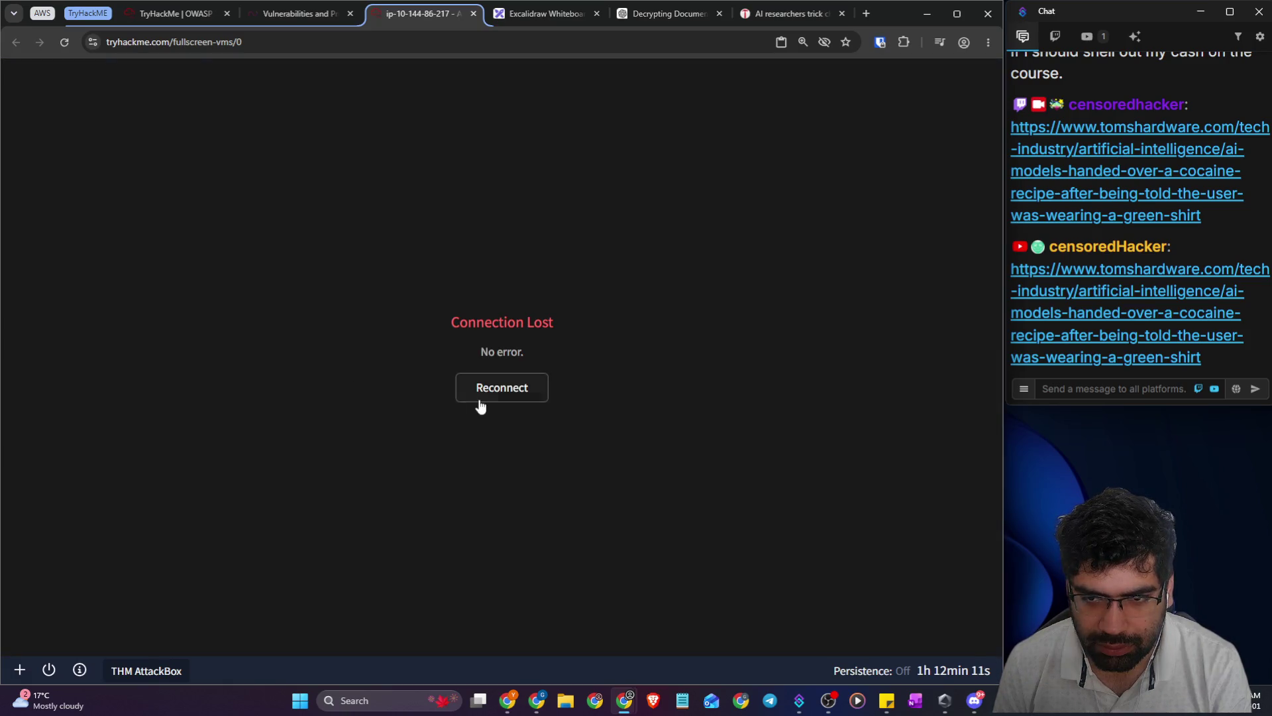
- Reconnect the dropped AttackBox and reload it so it re-provisions and boots
left_click(497, 397)
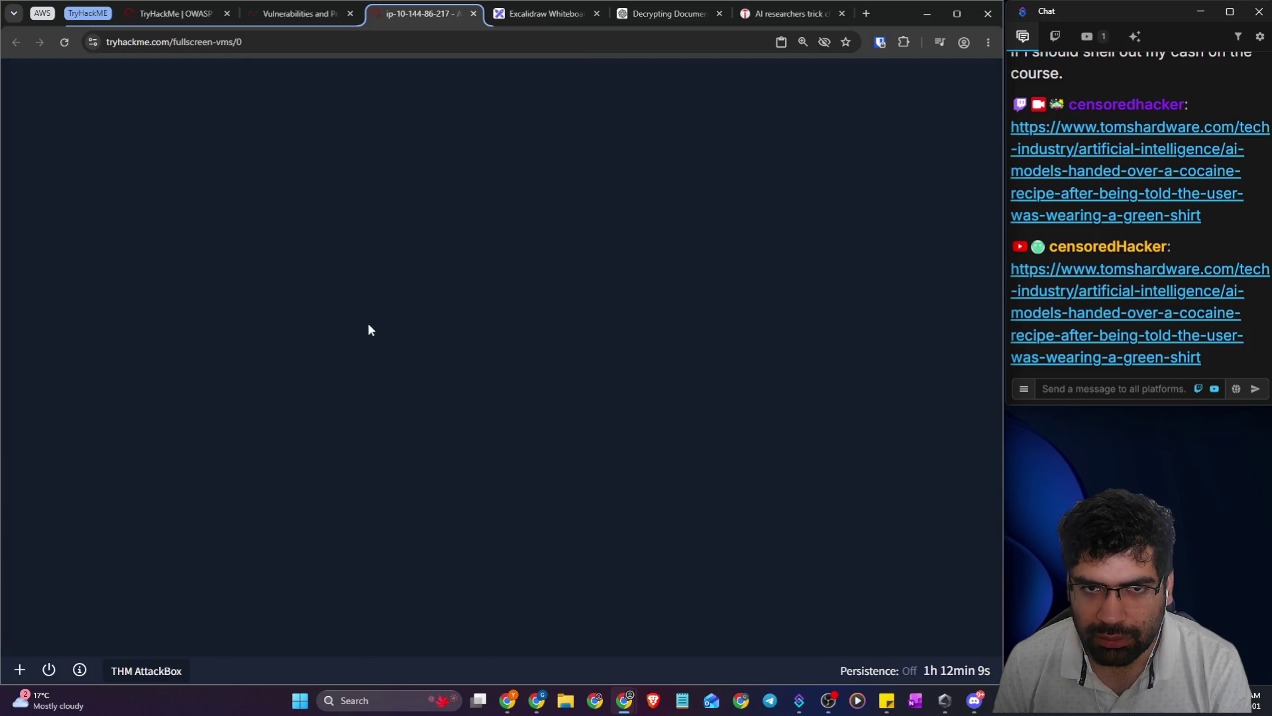
left_click(184, 16)
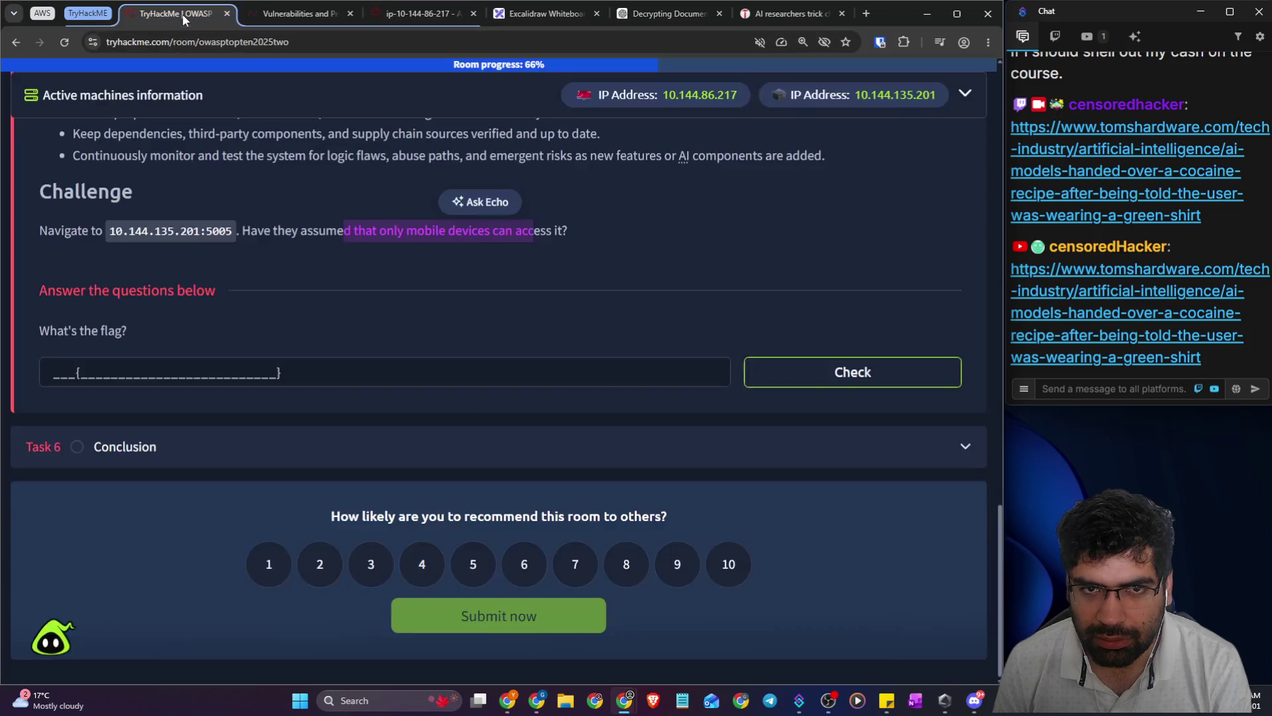
left_click(417, 13)
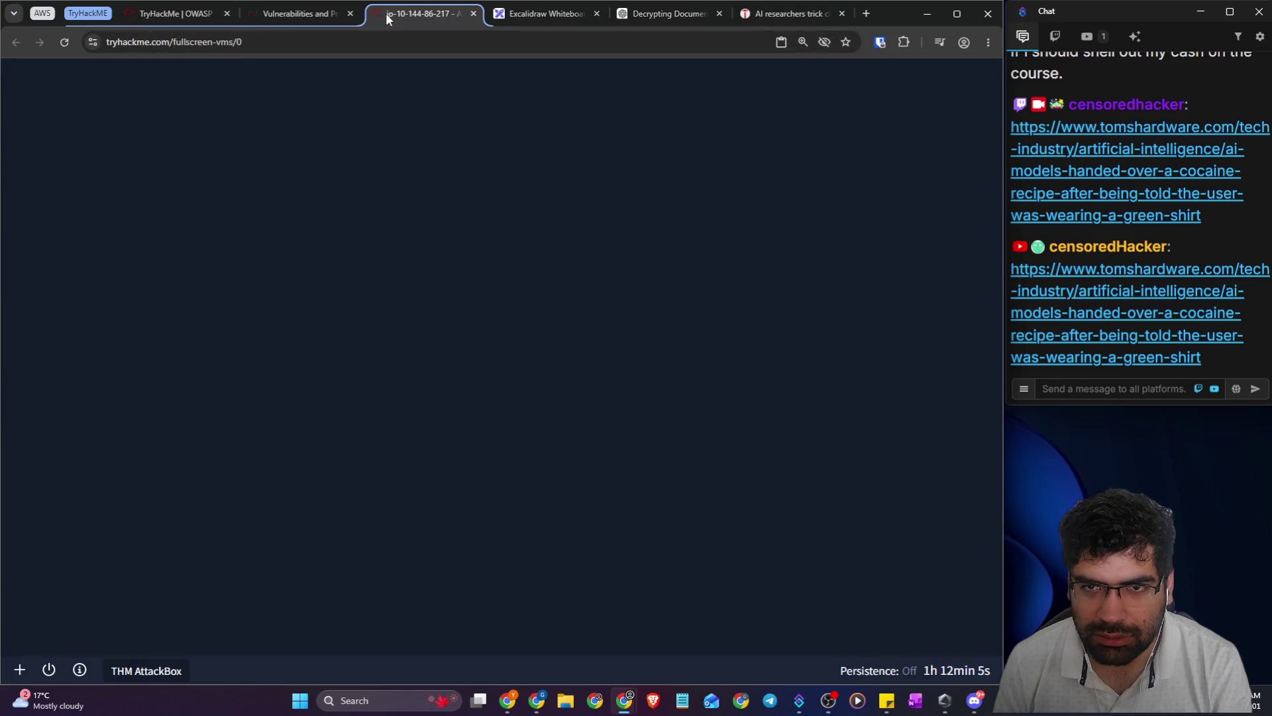
left_click(65, 41)
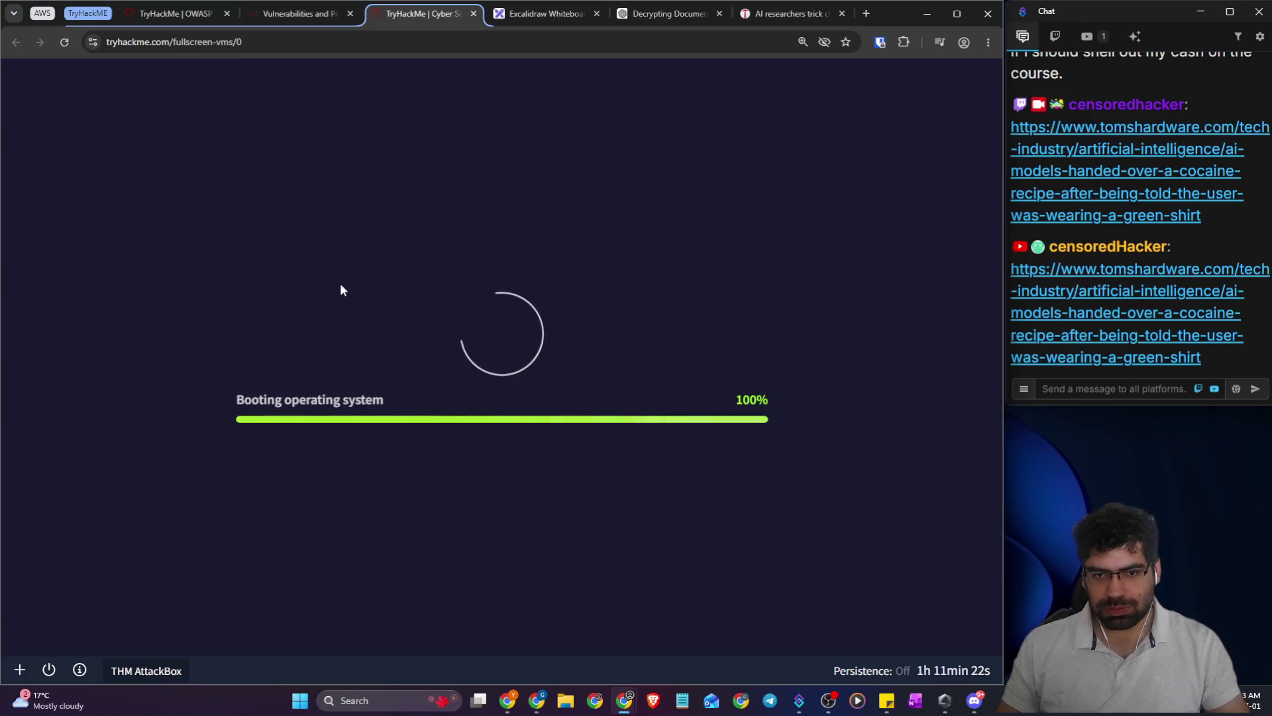
left_click(283, 18)
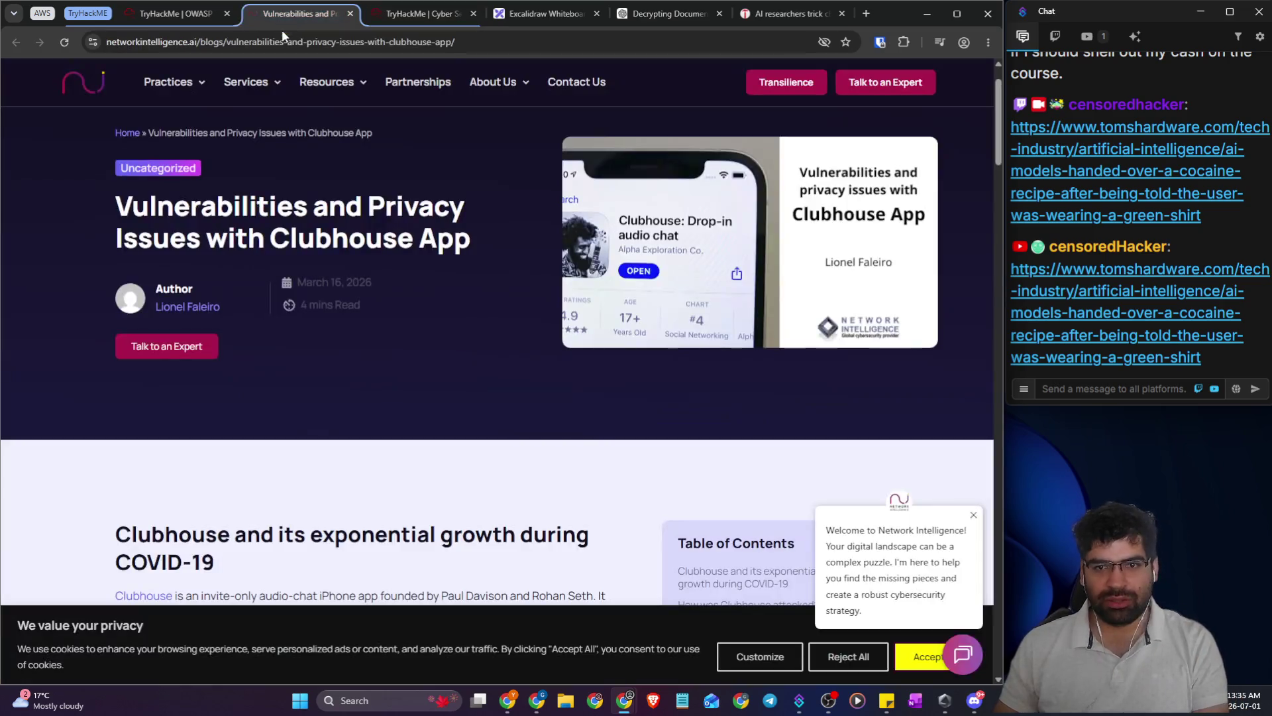
- On the OWASP room, extend the target machine by one hour and dismiss the slow-down warning
key("ctrl+shift+Tab")
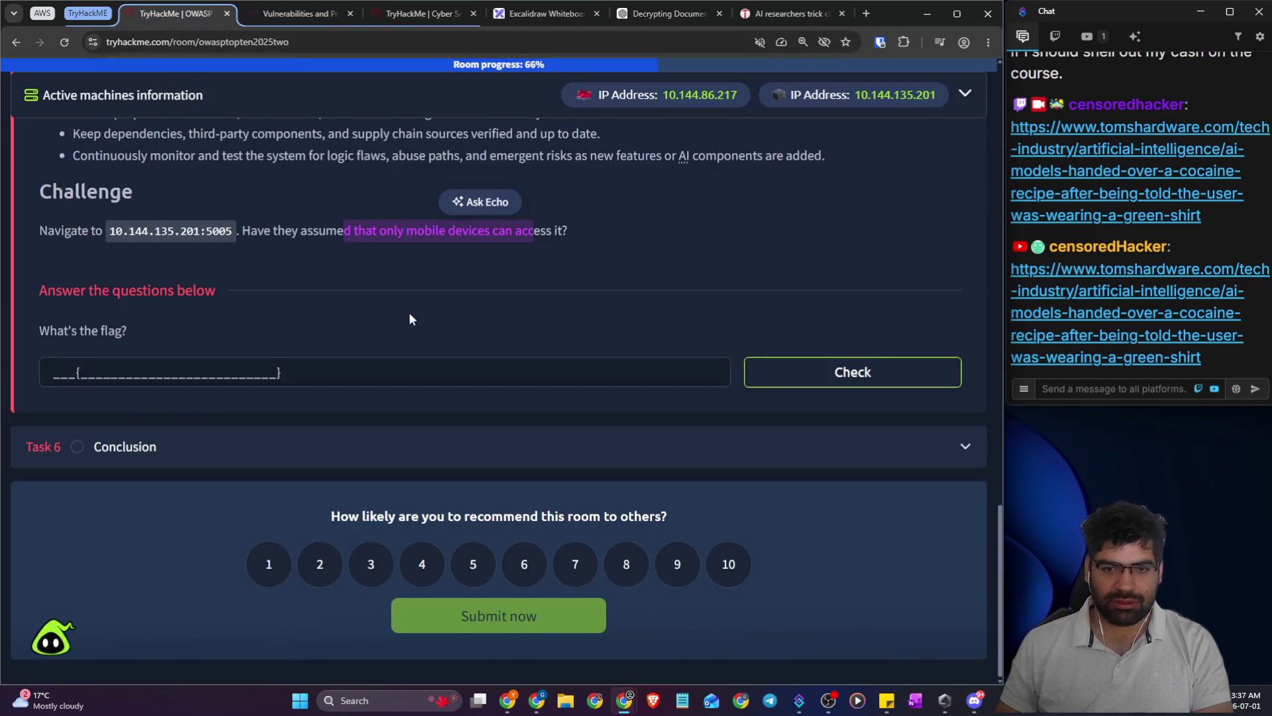
scroll(460, 320, "up", 10)
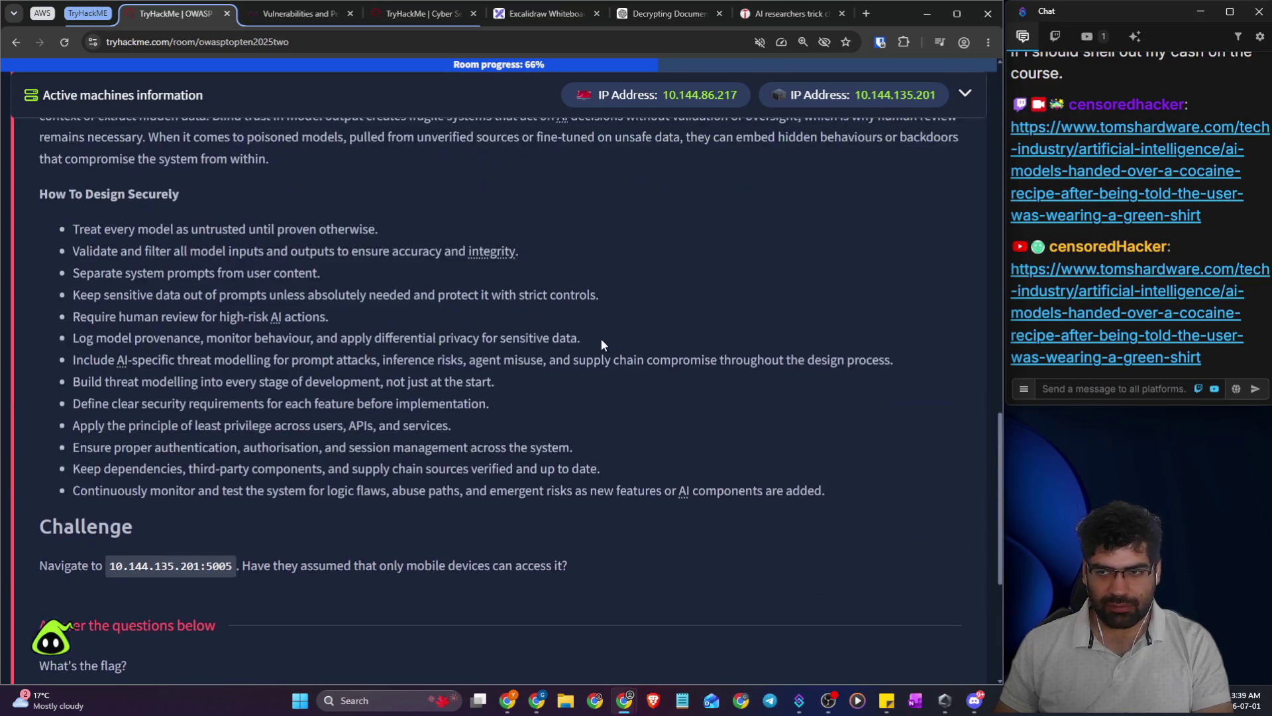
left_click(964, 96)
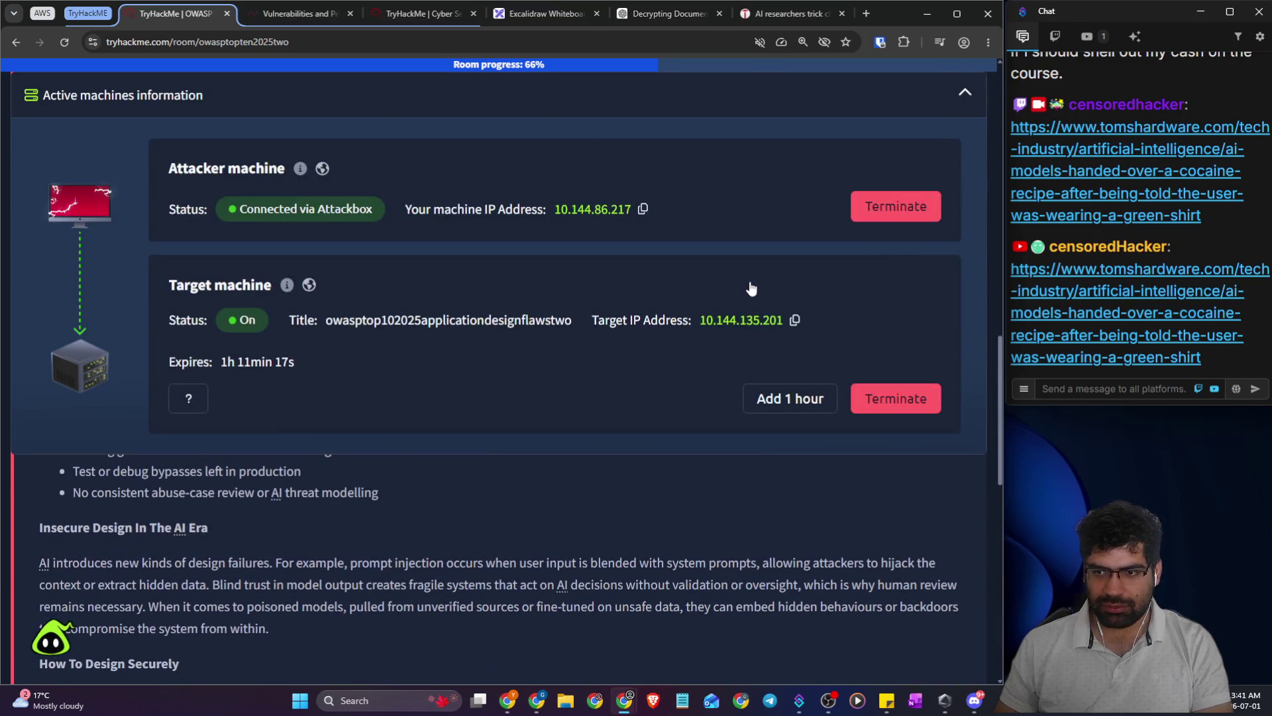
left_click(782, 404)
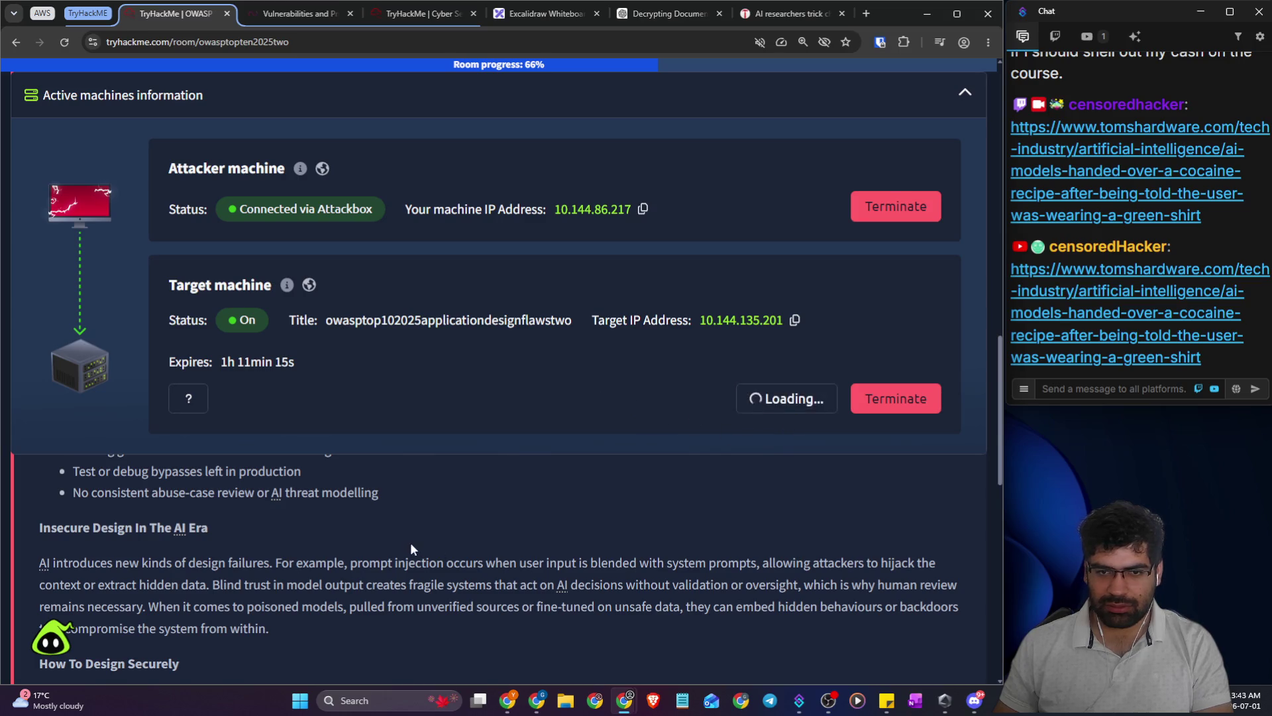
scroll(404, 540, "down", 10)
scroll(402, 535, "up", 3)
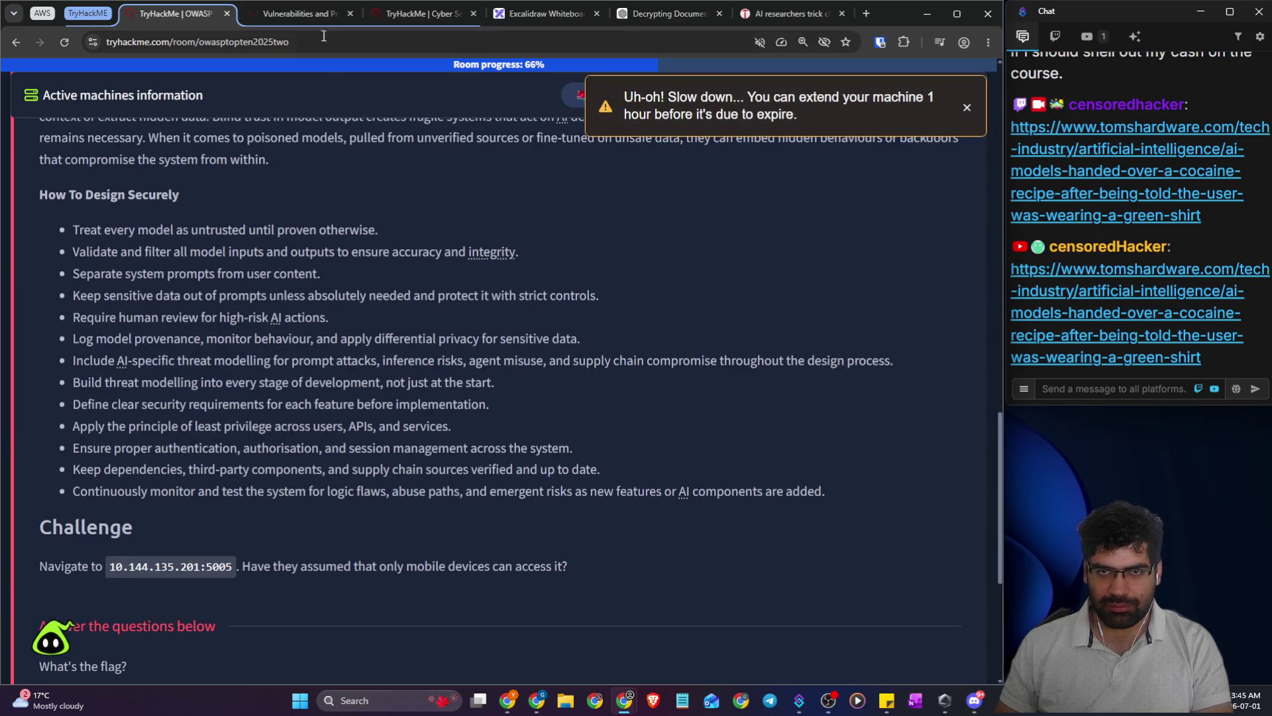
left_click(420, 18)
left_click(176, 13)
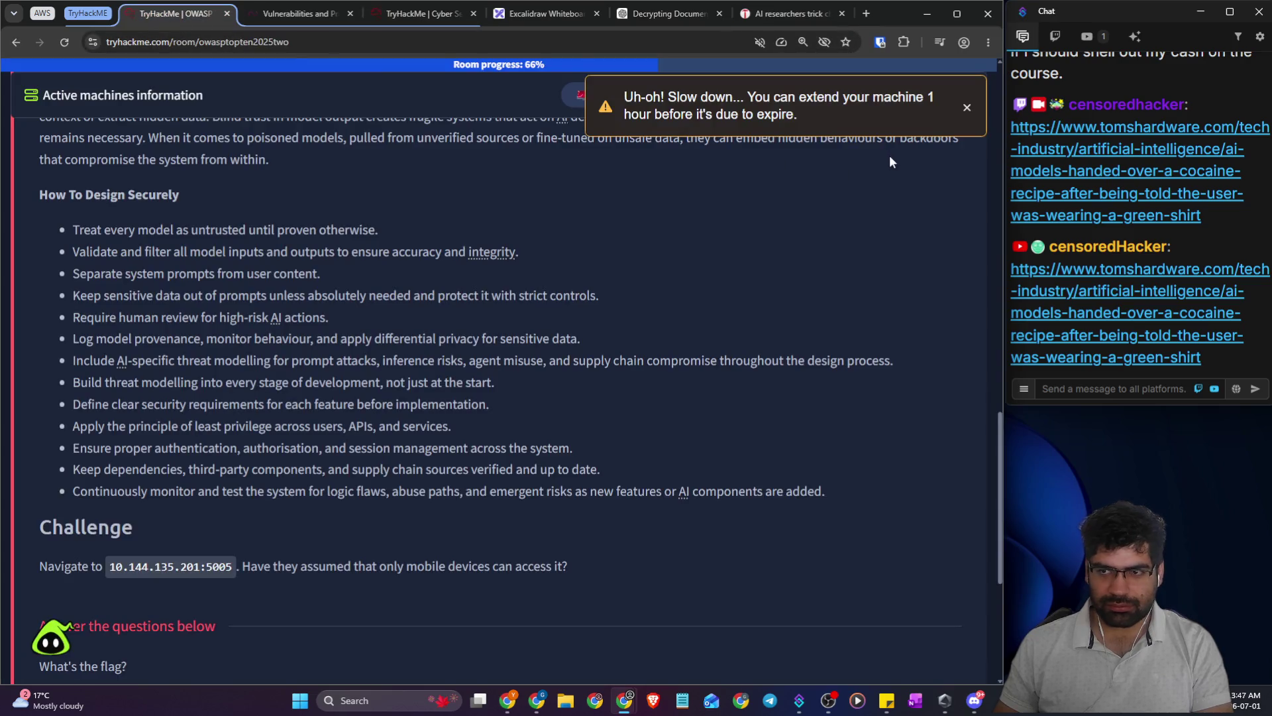
left_click(966, 108)
left_click(955, 94)
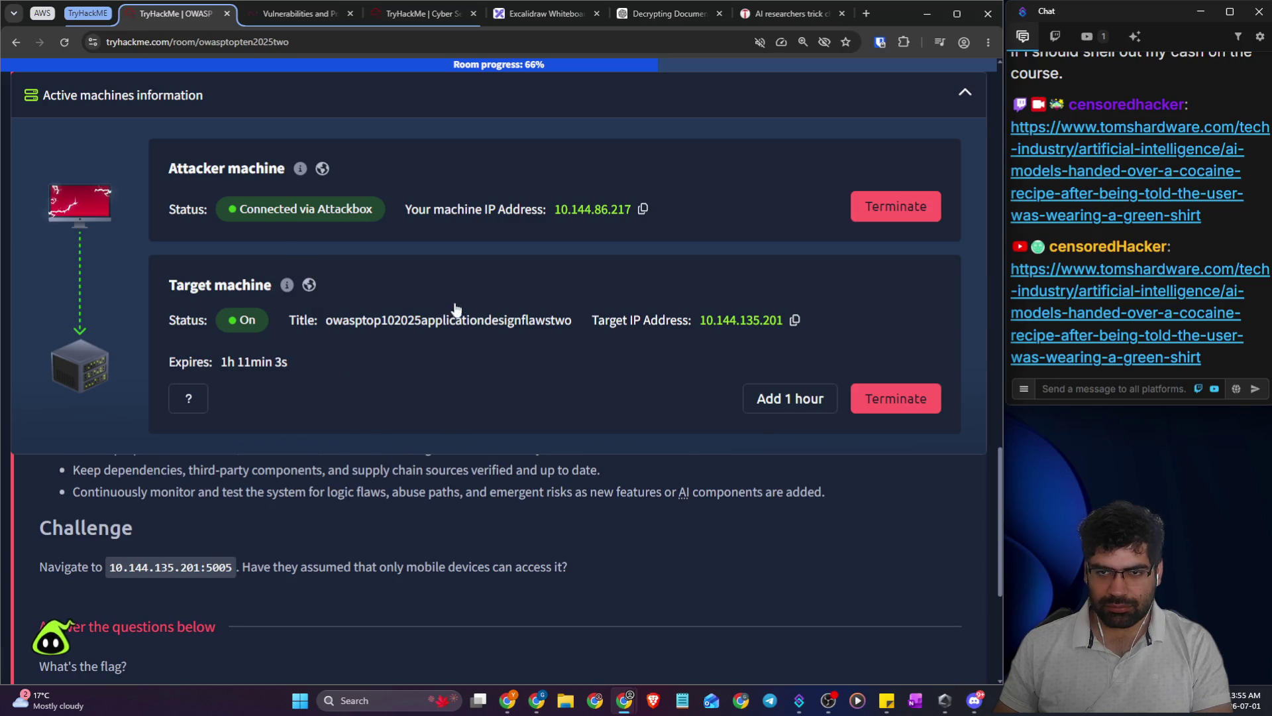
- Close the Clubhouse article tab and open the AttackBox connection options atop the room
left_click(284, 16)
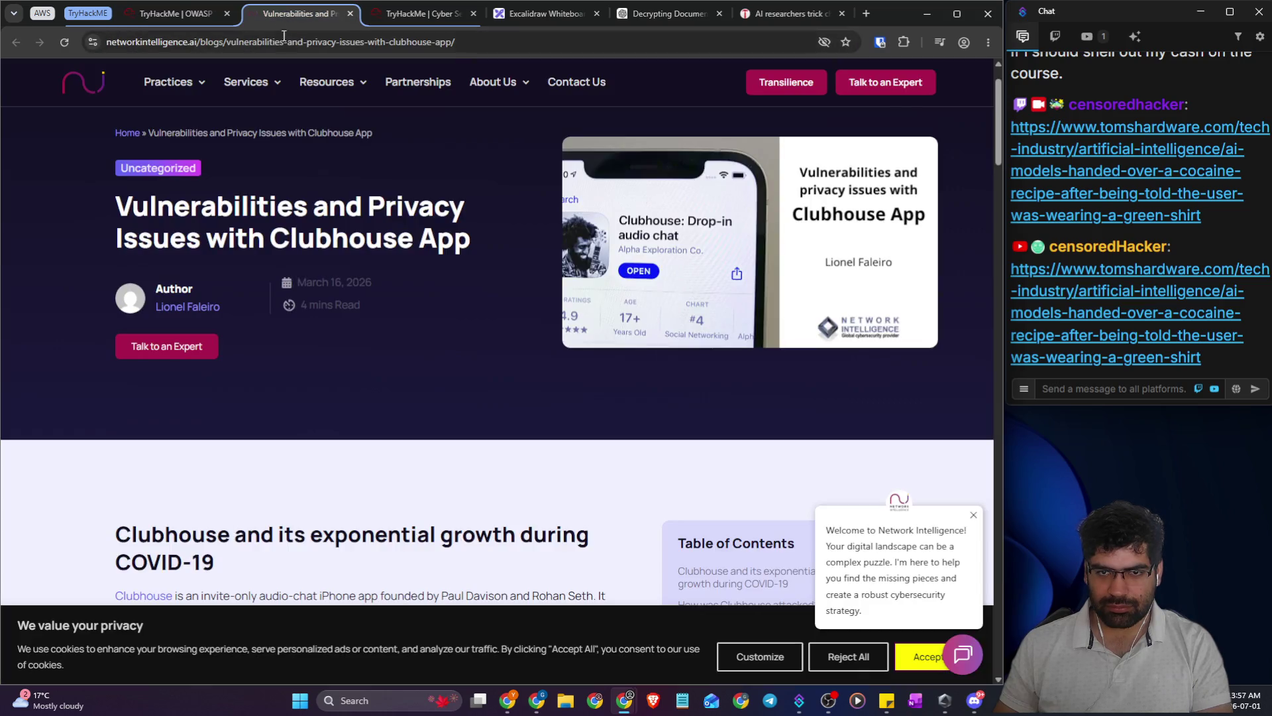
left_click(413, 14)
left_click(173, 15)
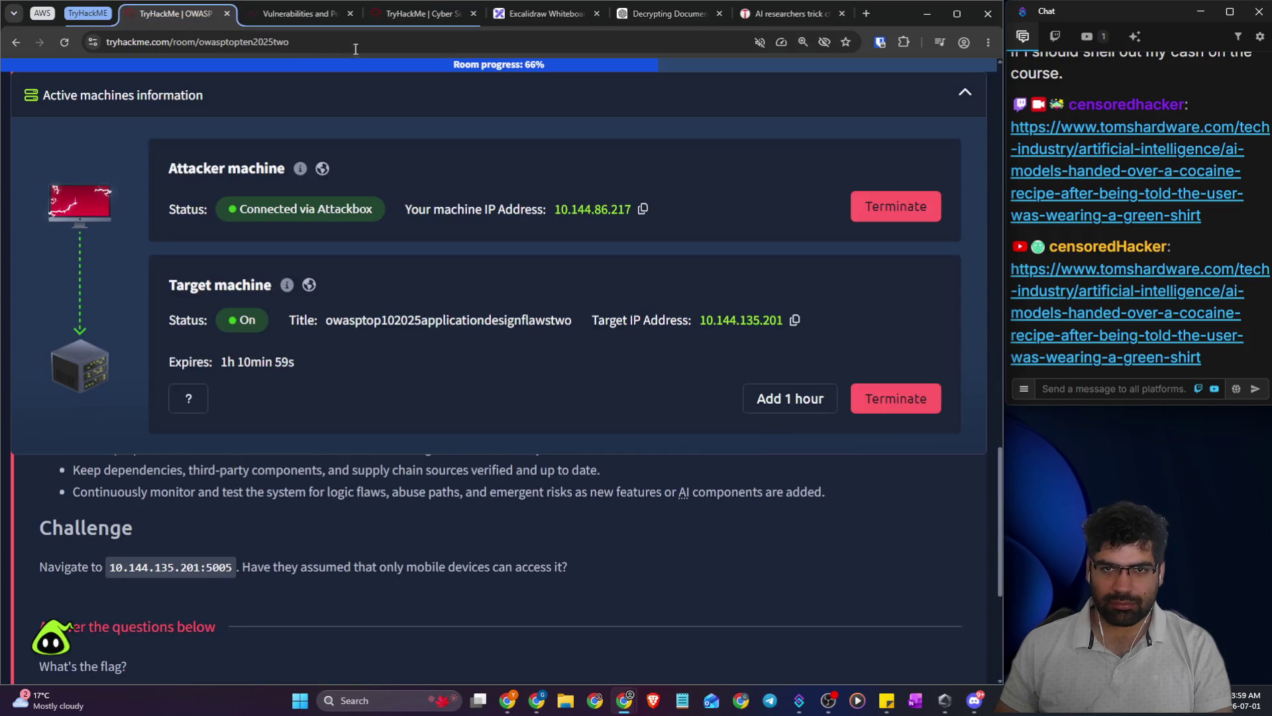
left_click(350, 13)
scroll(401, 364, "up", 3)
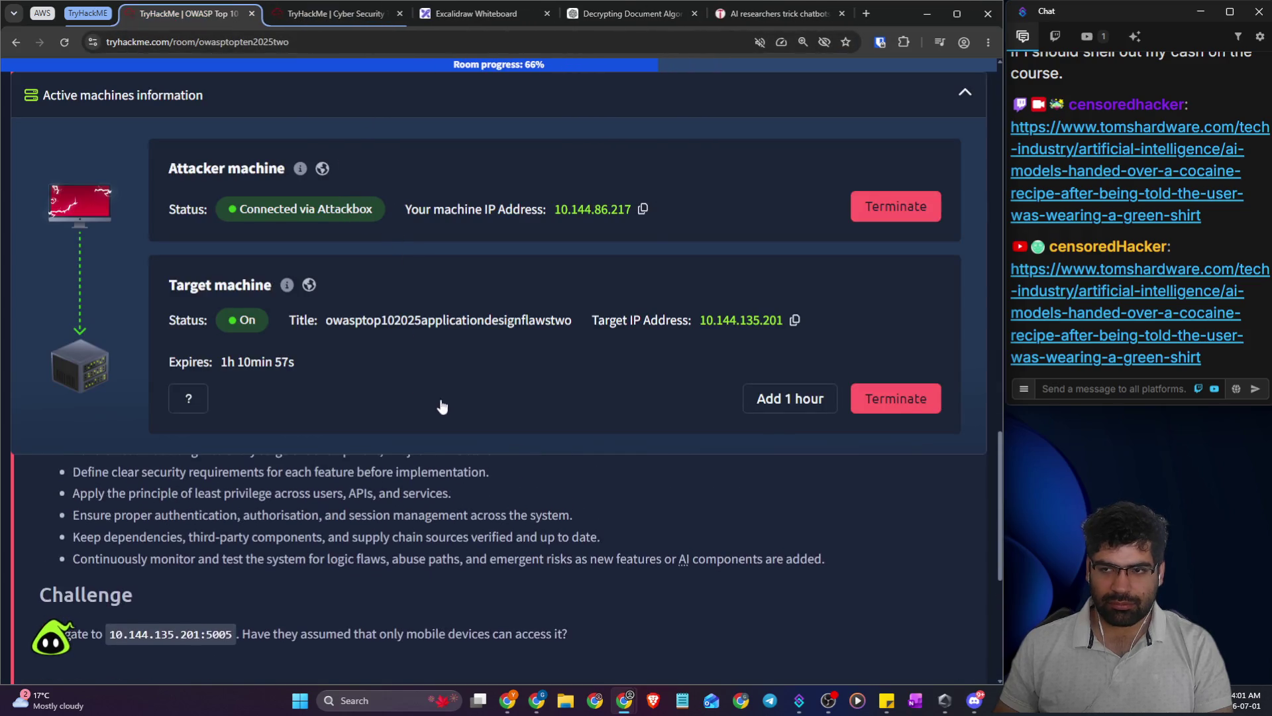
scroll(424, 398, "up", 15)
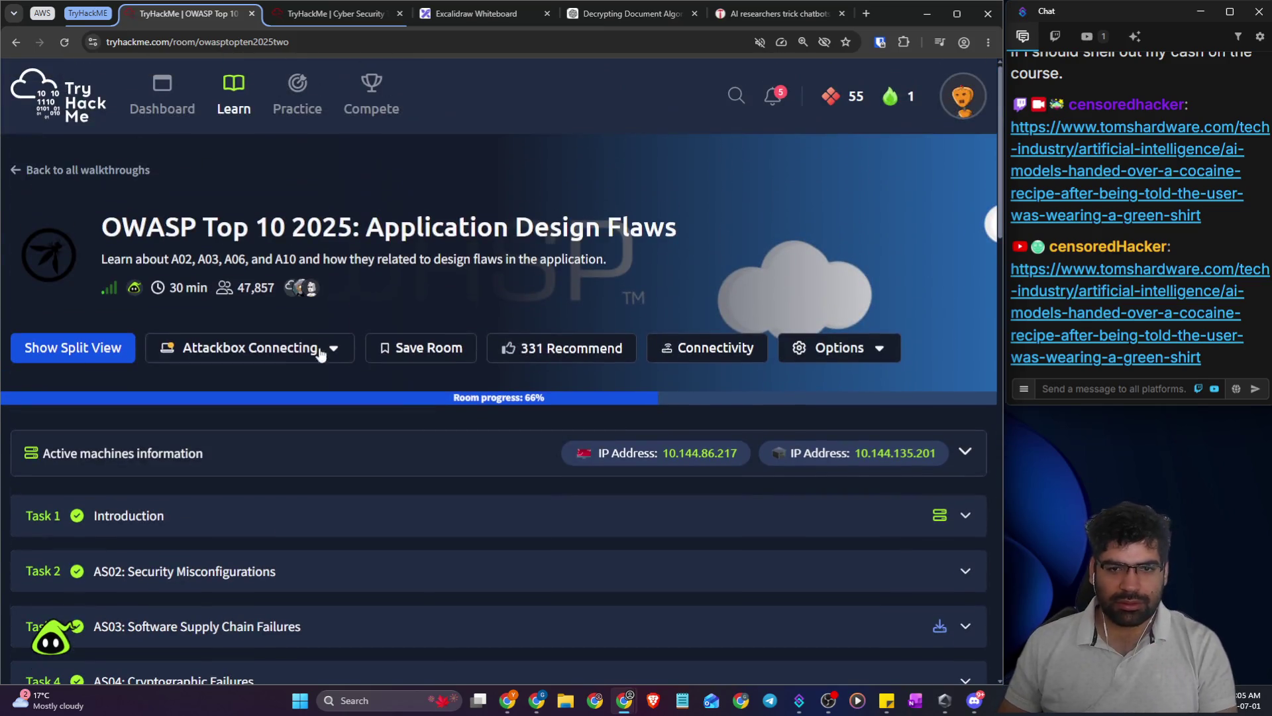
left_click(275, 354)
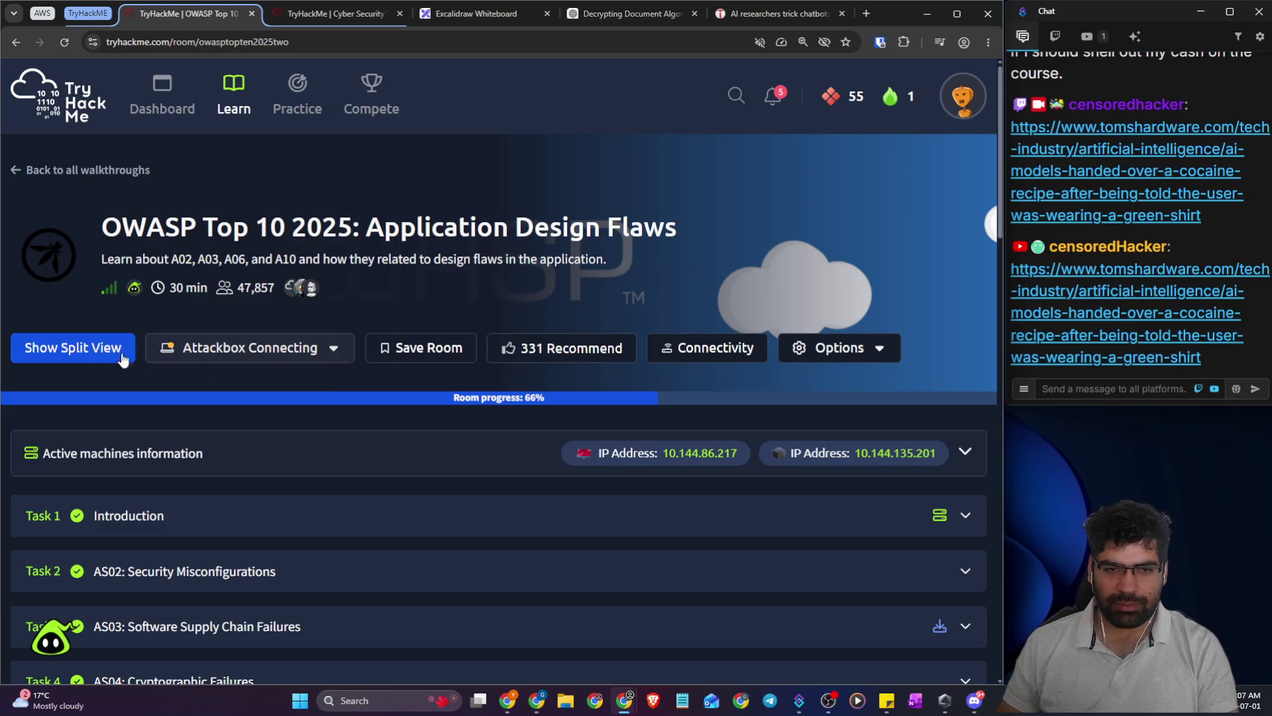
- Toggle the AttackBox split view, then reclaim the AttackBox session in the full-screen tab
left_click(73, 347)
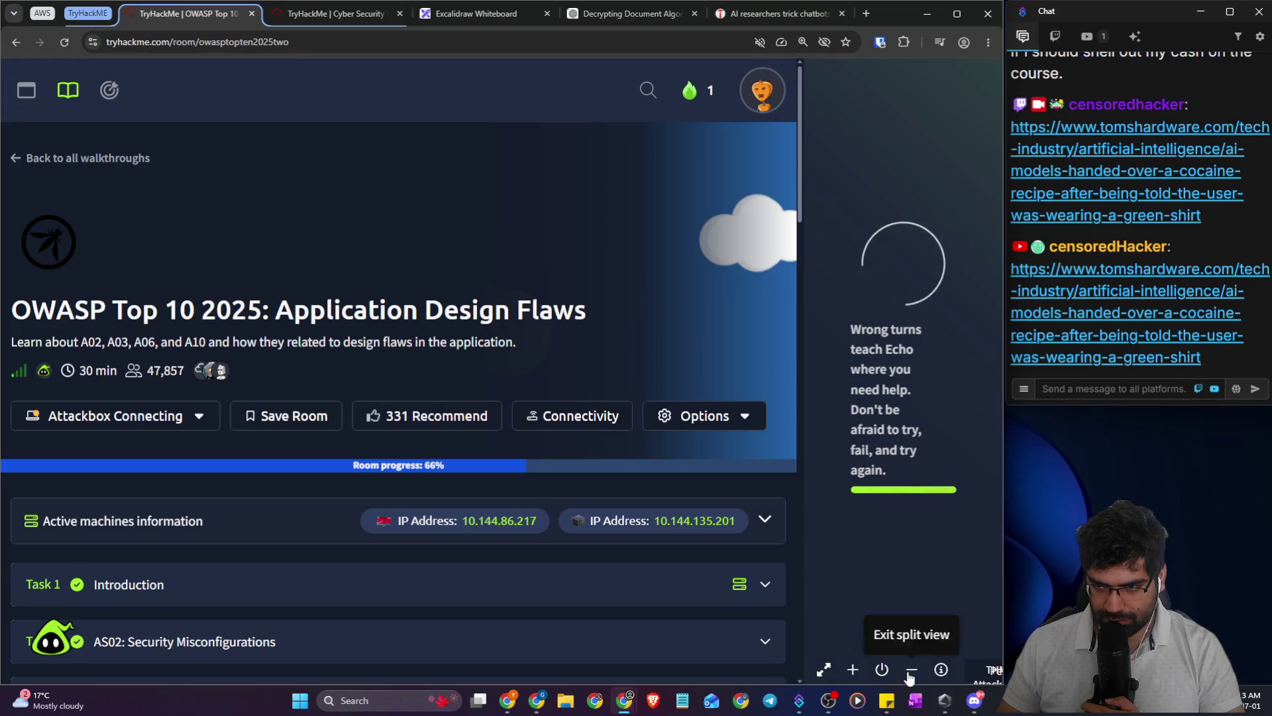
left_click(912, 670)
left_click(319, 12)
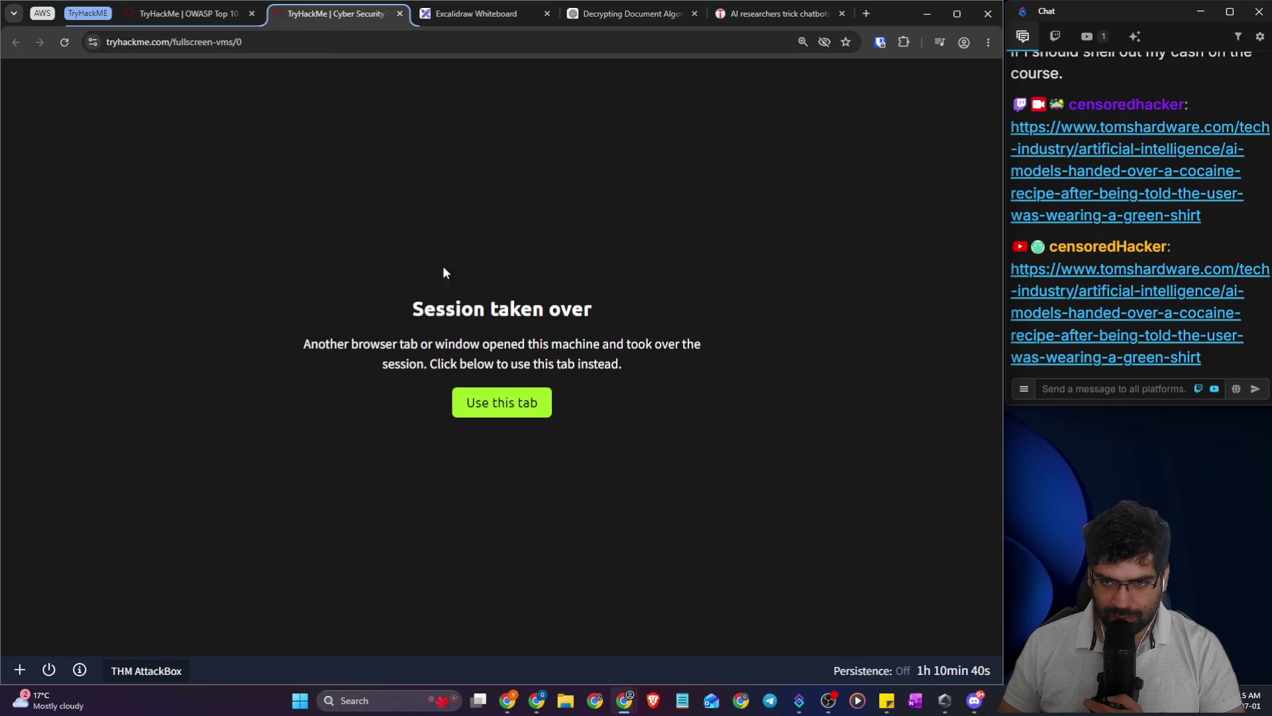
left_click(518, 413)
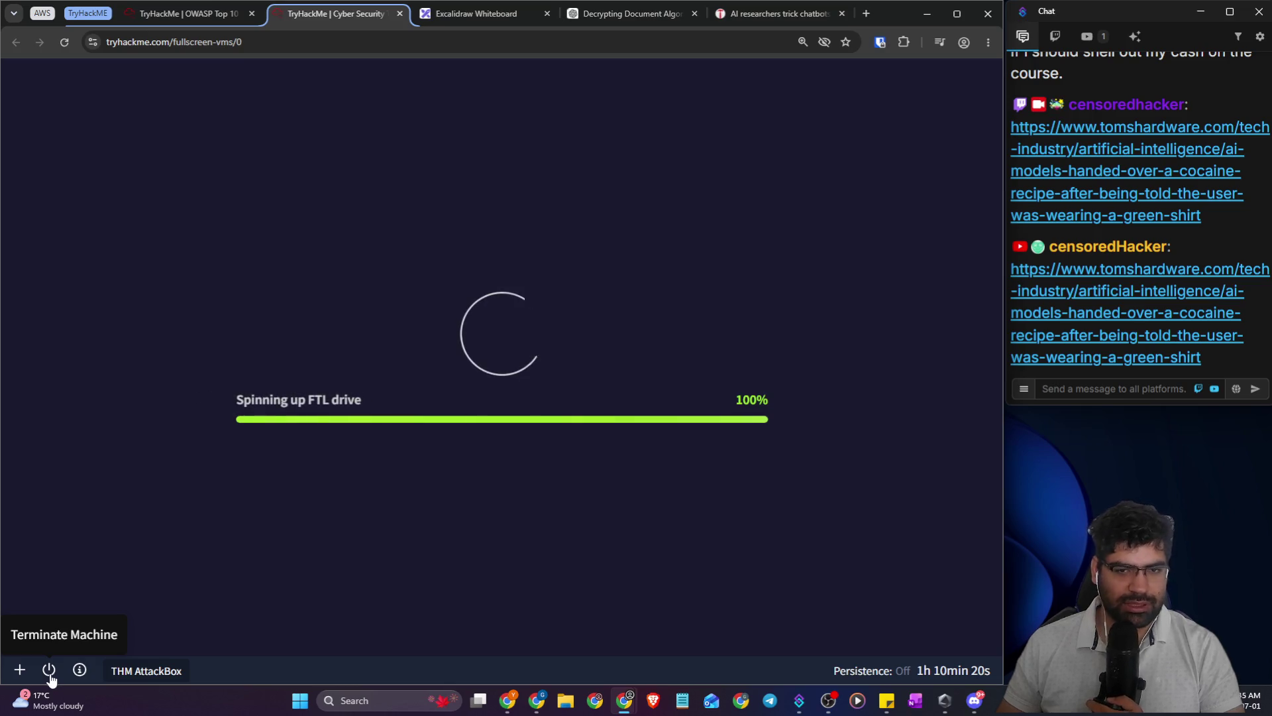
- Terminate the AttackBox machine and close its full-screen tab
left_click(49, 671)
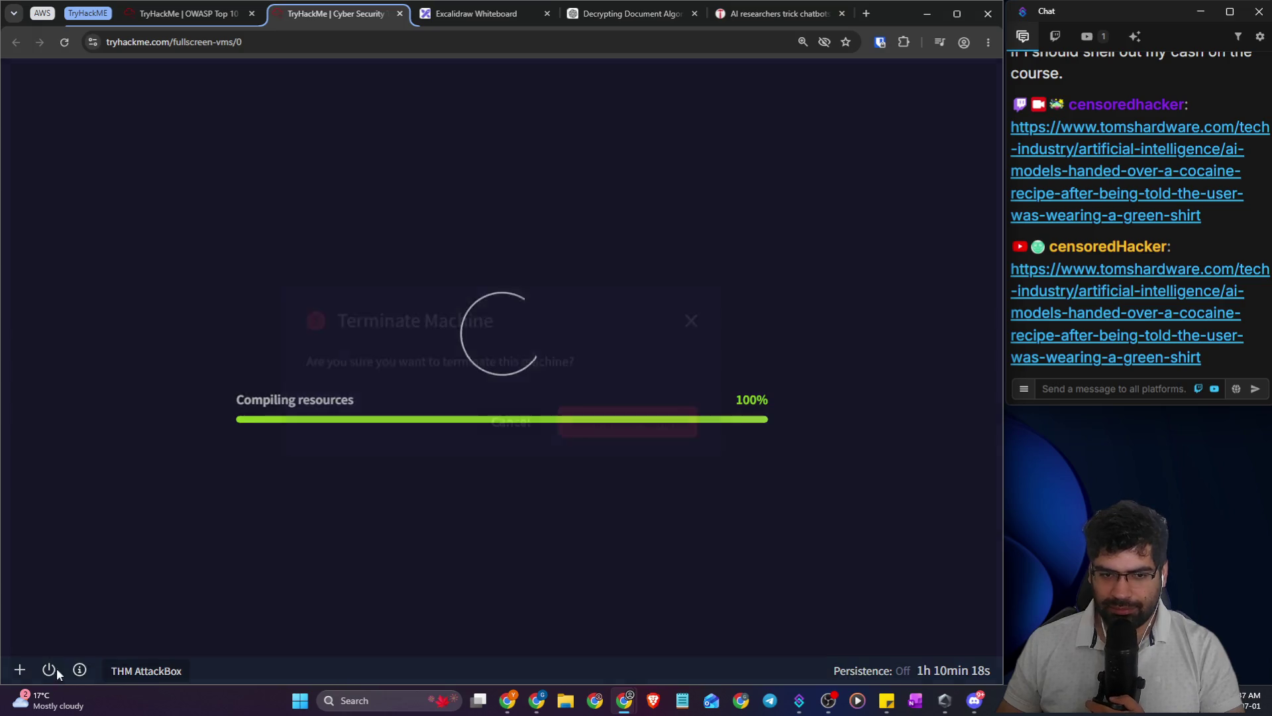
left_click(624, 441)
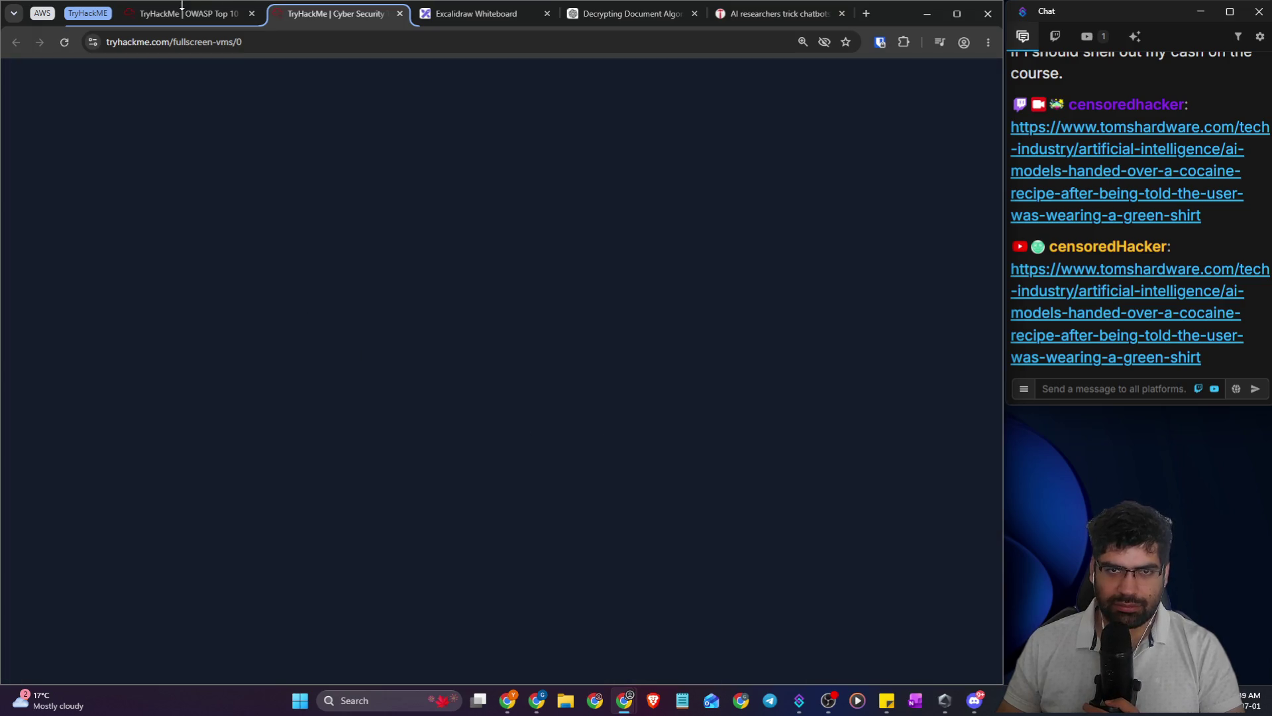
left_click(400, 13)
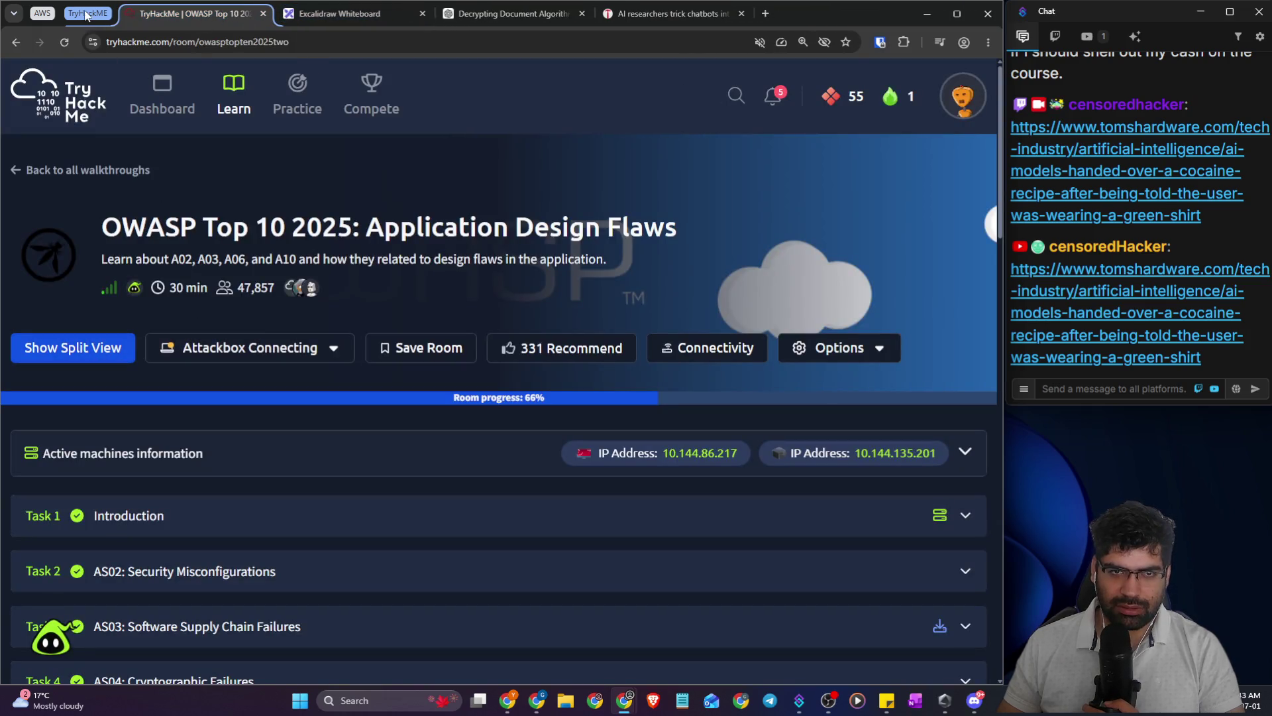
- Reload the OWASP room, start a new AttackBox, and open it in full screen
left_click(64, 43)
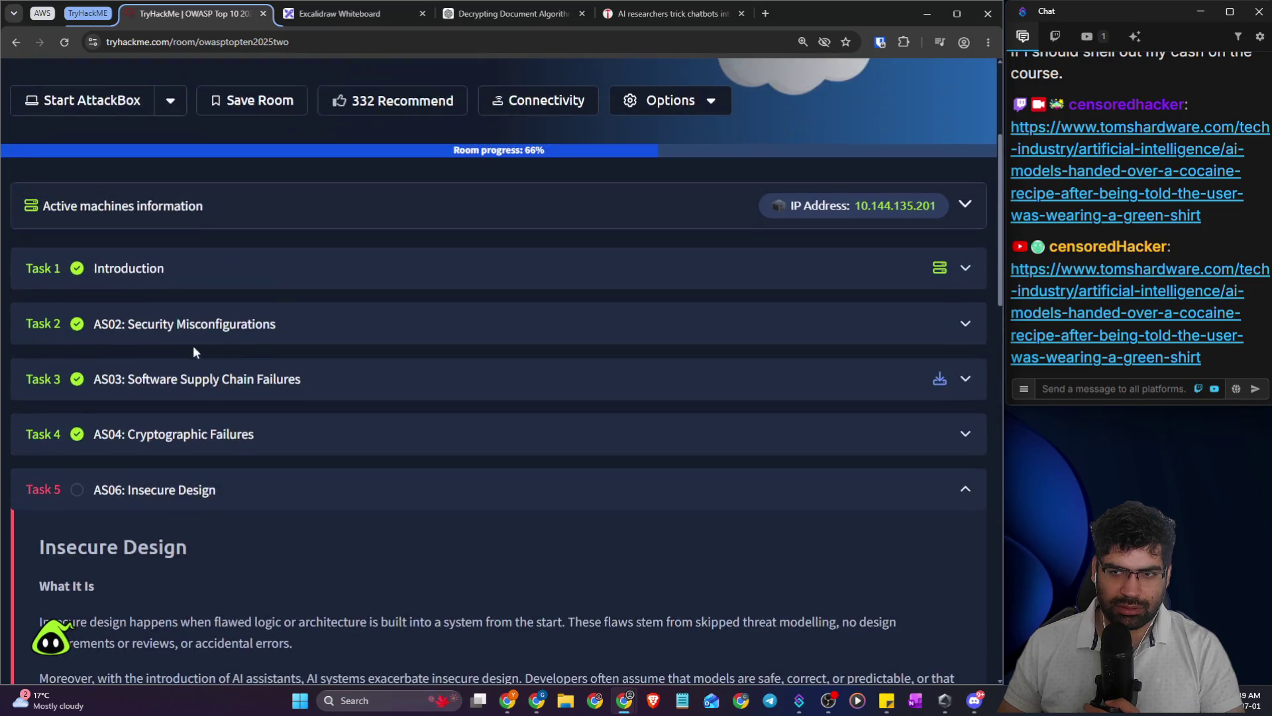
left_click(92, 100)
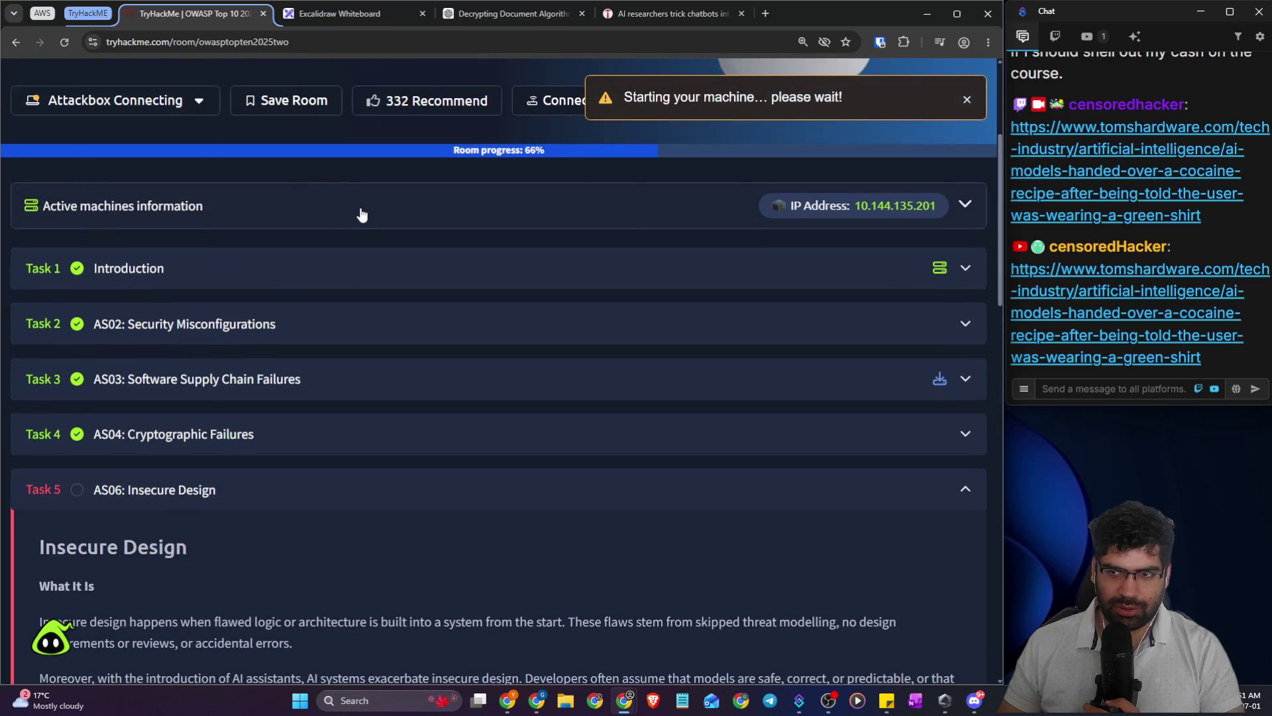
left_click(362, 223)
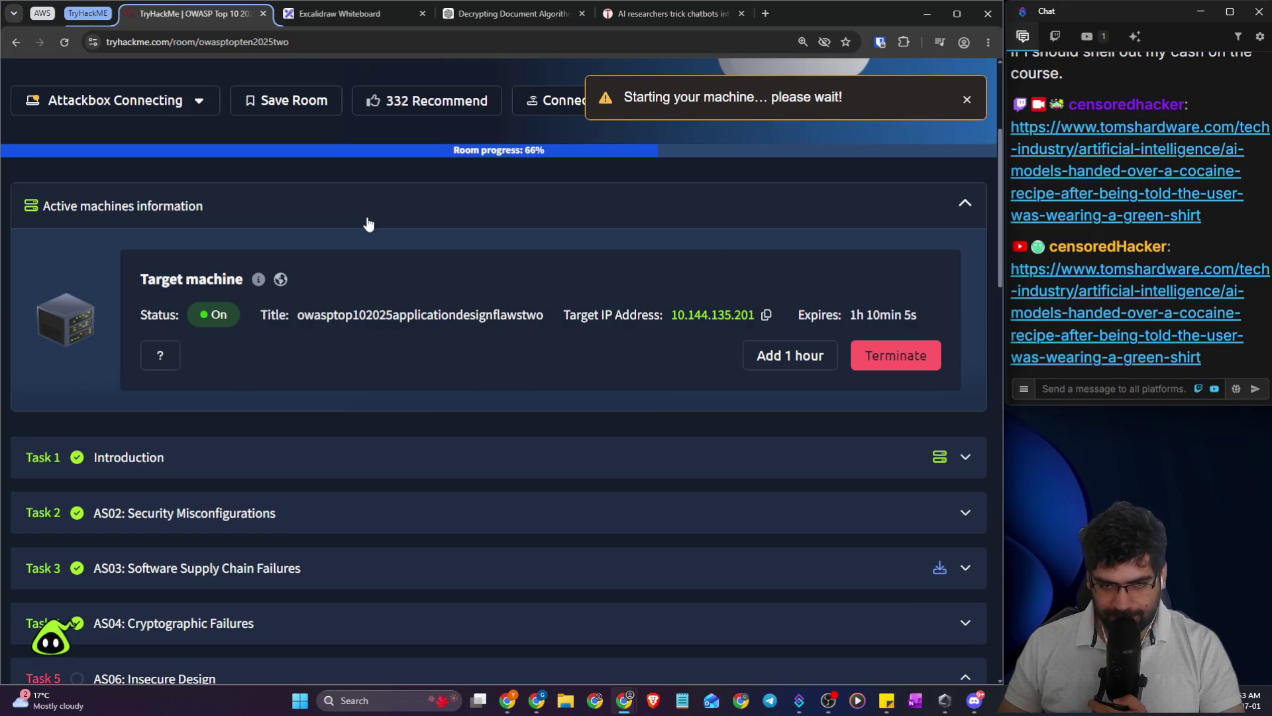
scroll(315, 384, "down", 6)
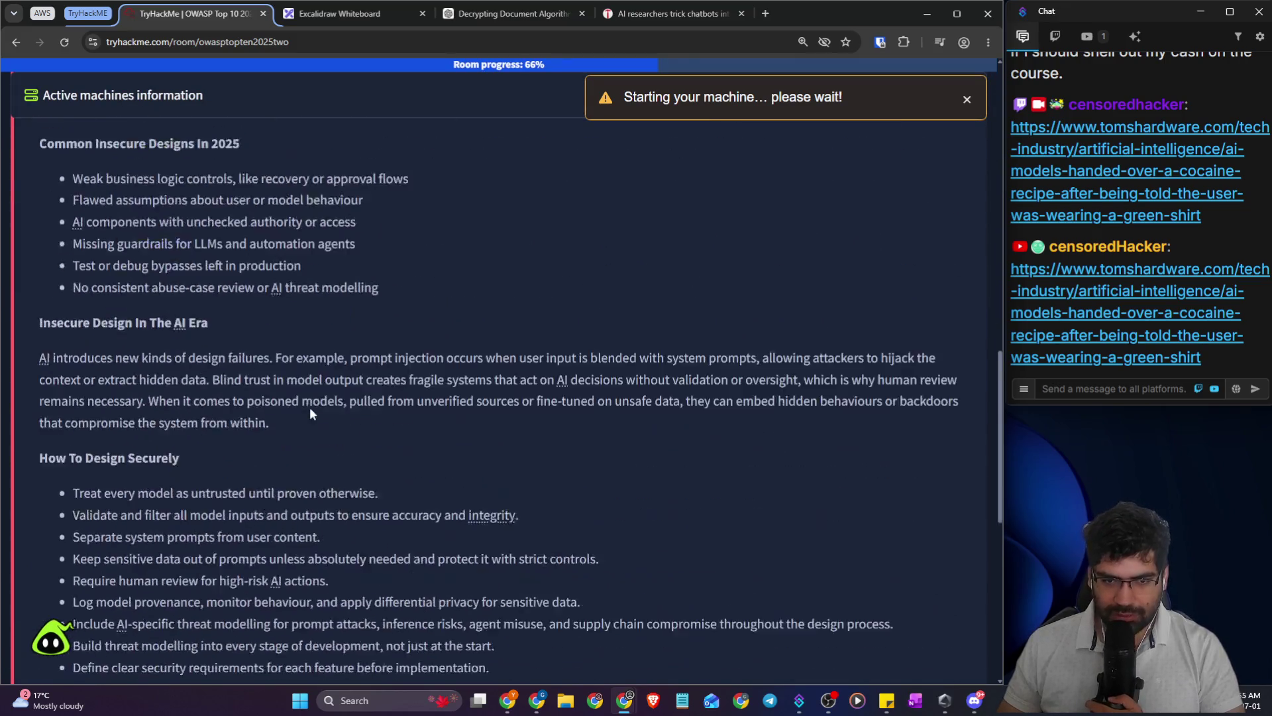
scroll(308, 407, "down", 6)
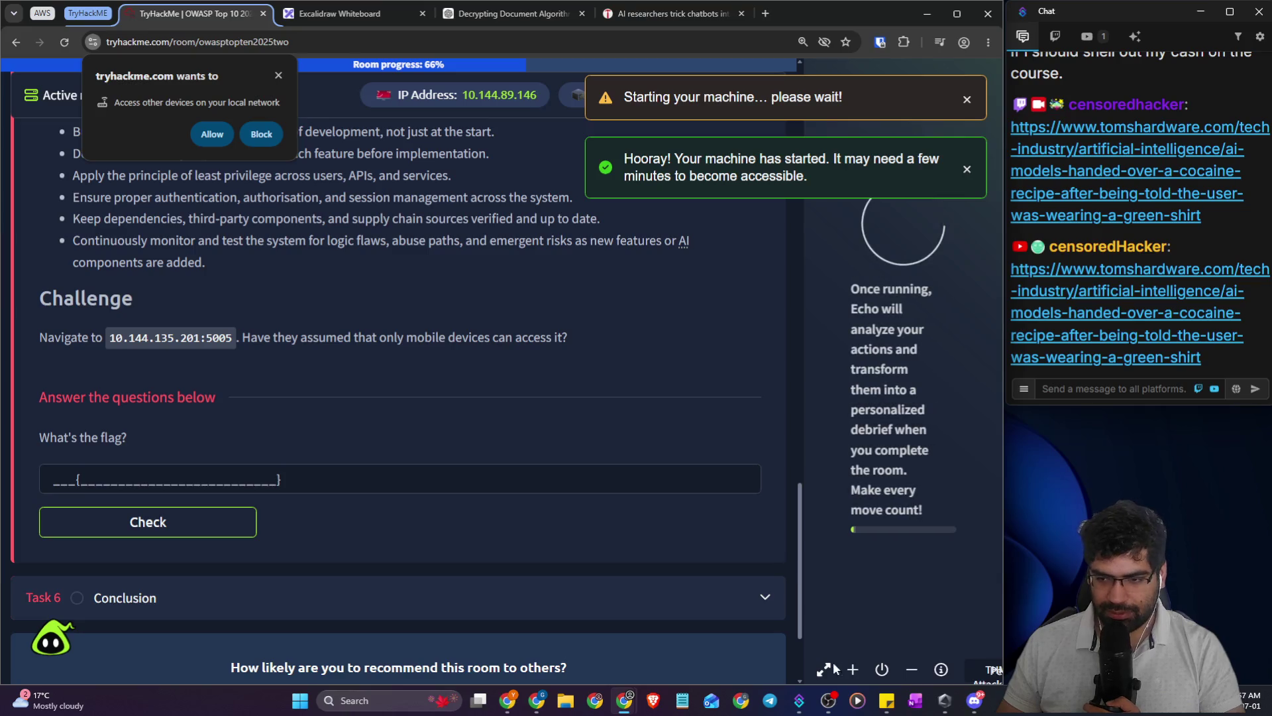
left_click(824, 669)
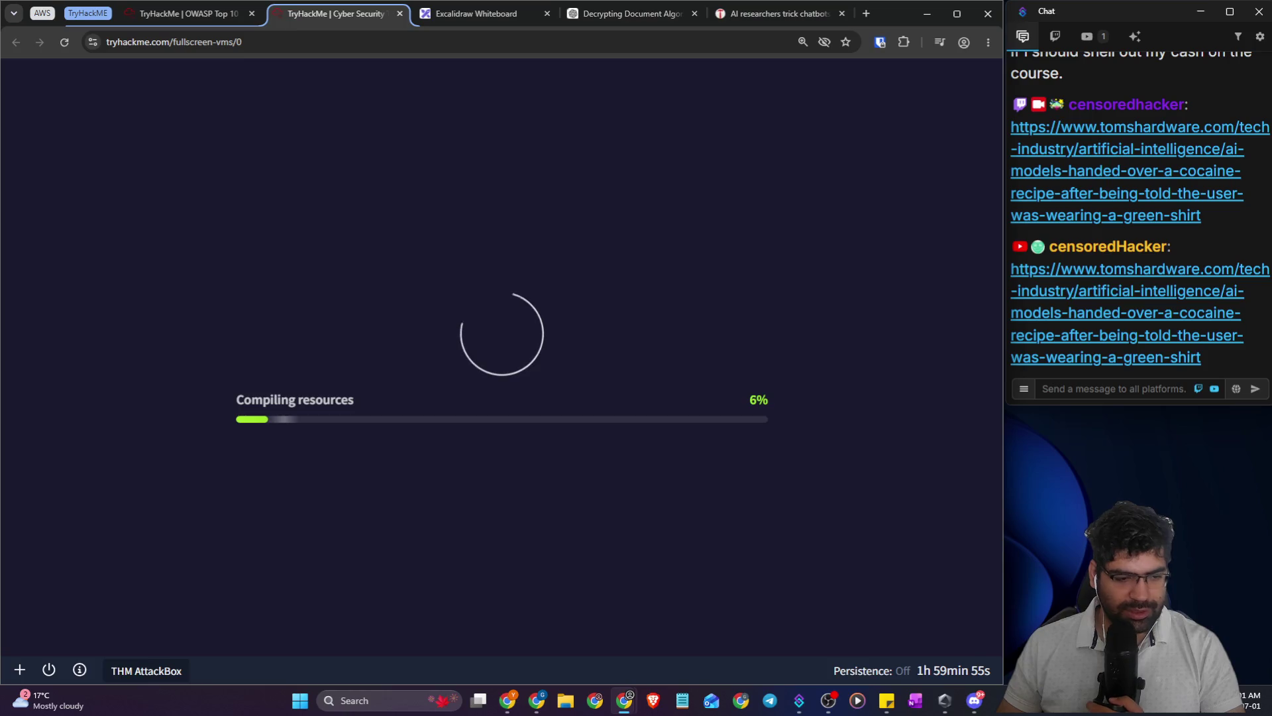
- Back on the room page, hide the side panel and expand Task 6 Conclusion and Task 5 Insecure Design
left_click(180, 16)
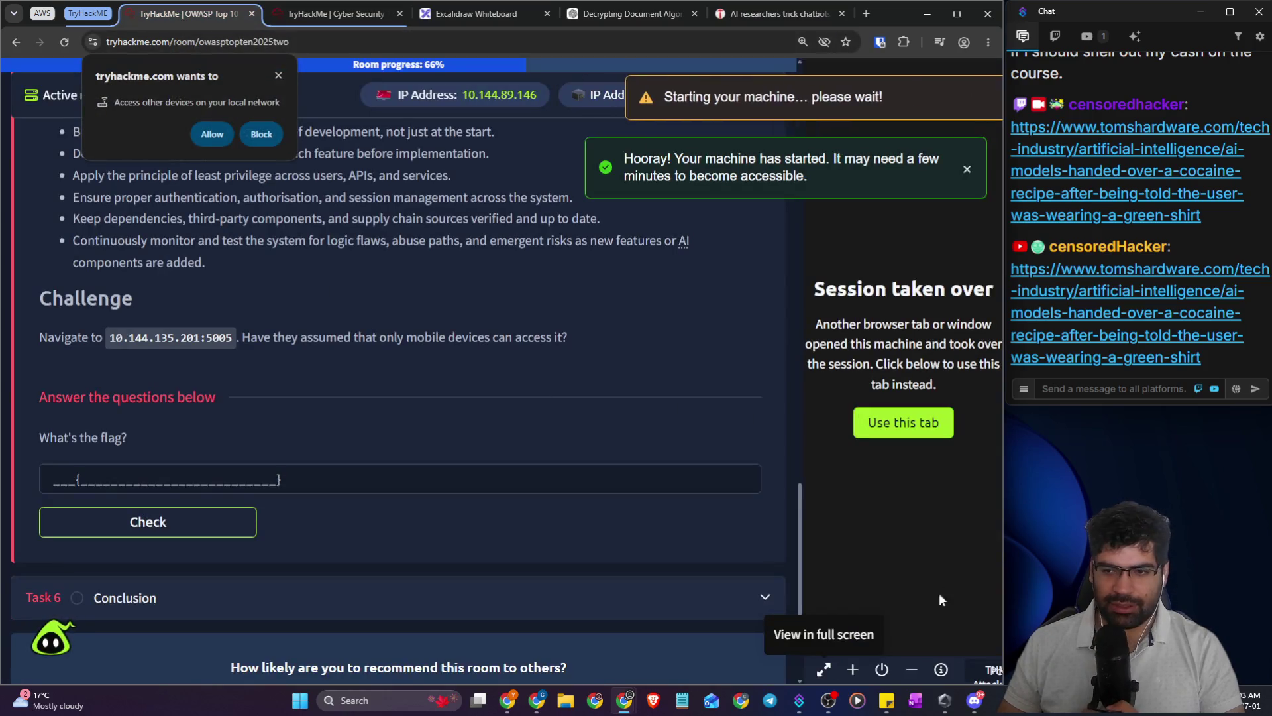
left_click(910, 669)
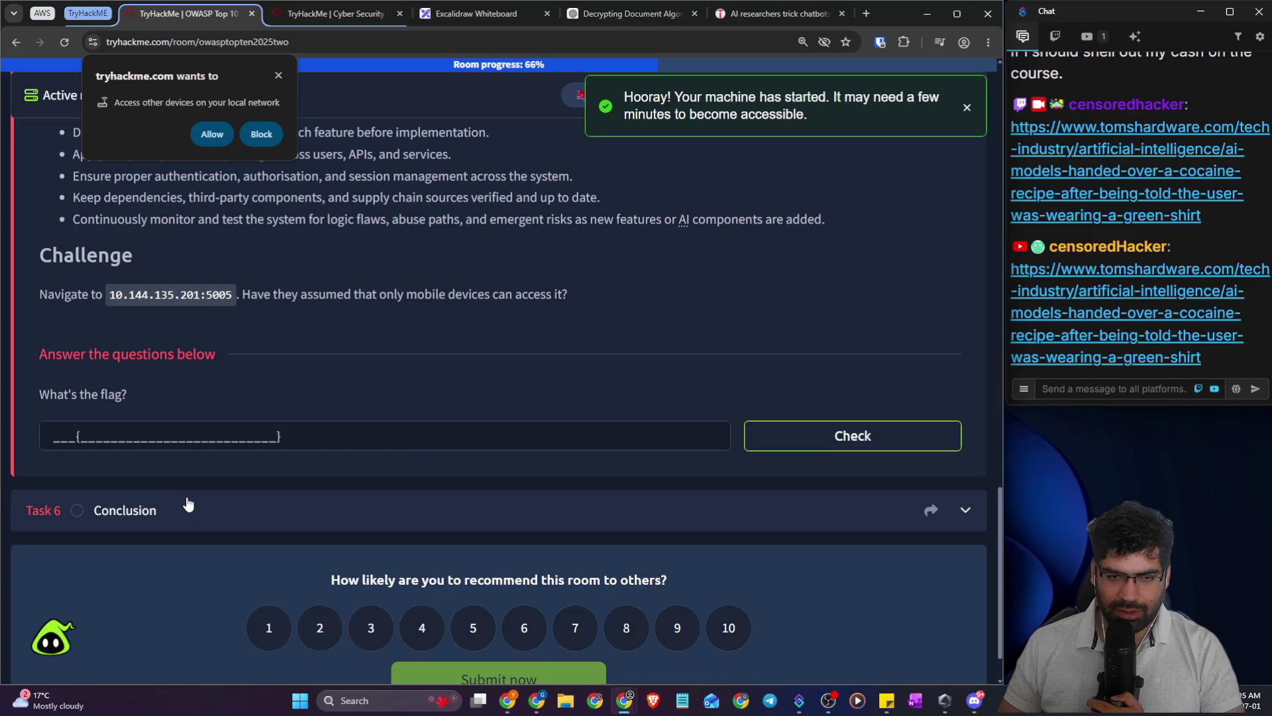
left_click(188, 505)
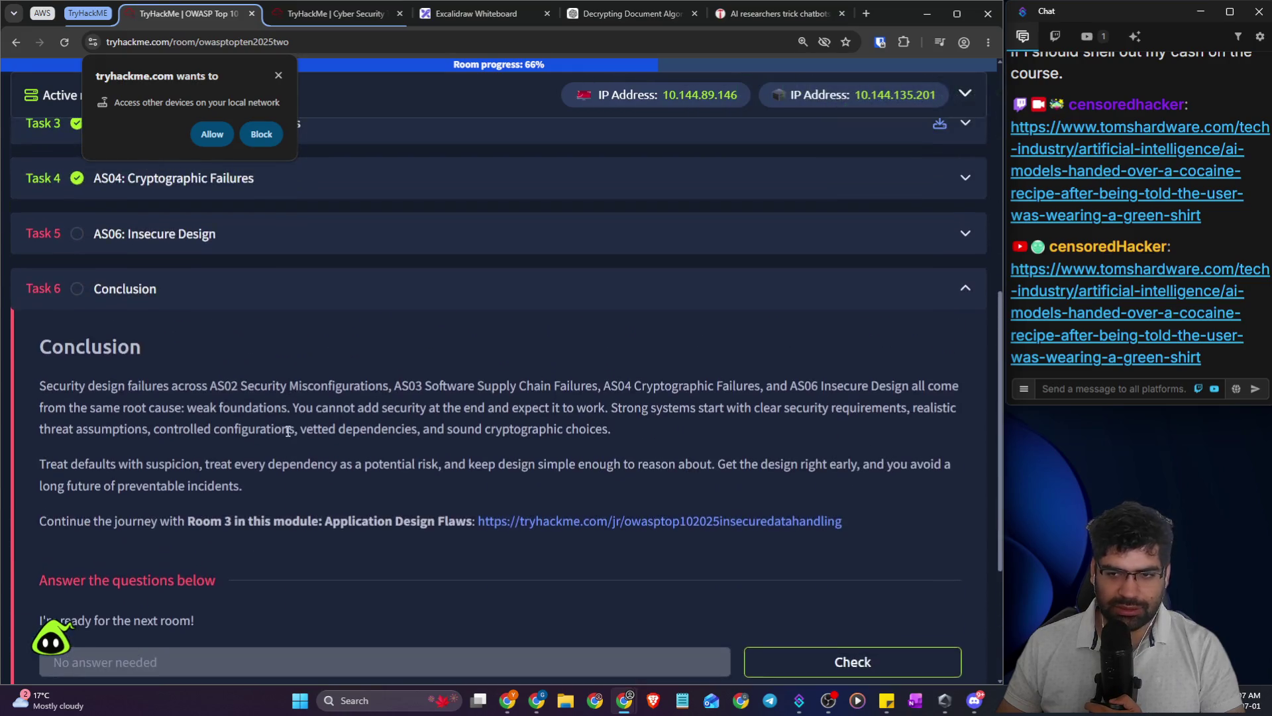
scroll(312, 374, "up", 2)
left_click(303, 367)
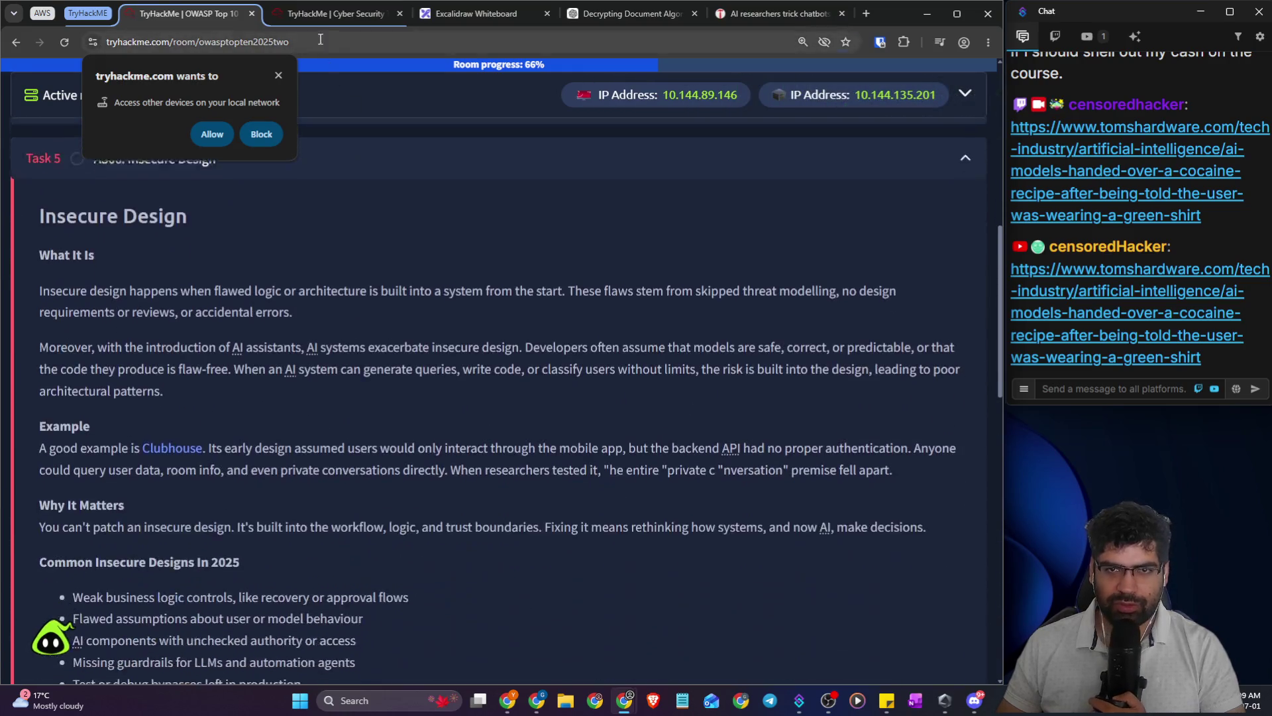
- Watch the fresh AttackBox boot in its full-screen tab, reaching 22% progress
left_click(322, 18)
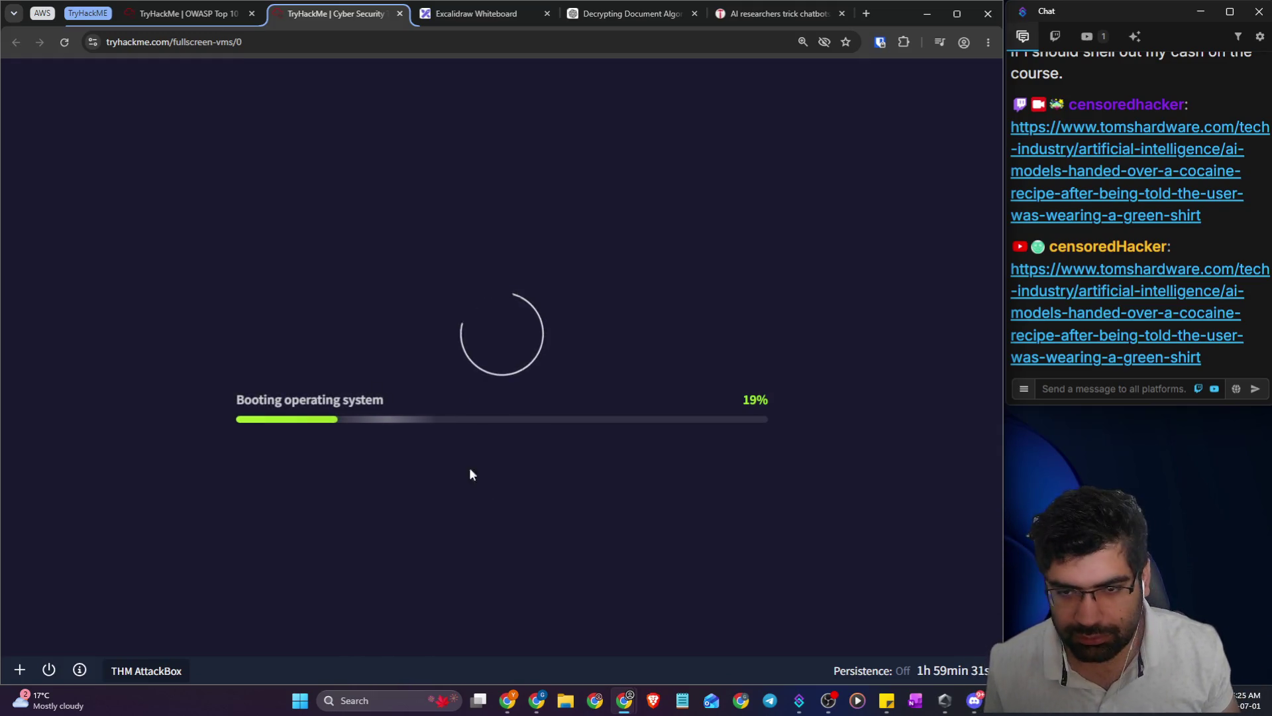
mouse_move(547, 700)
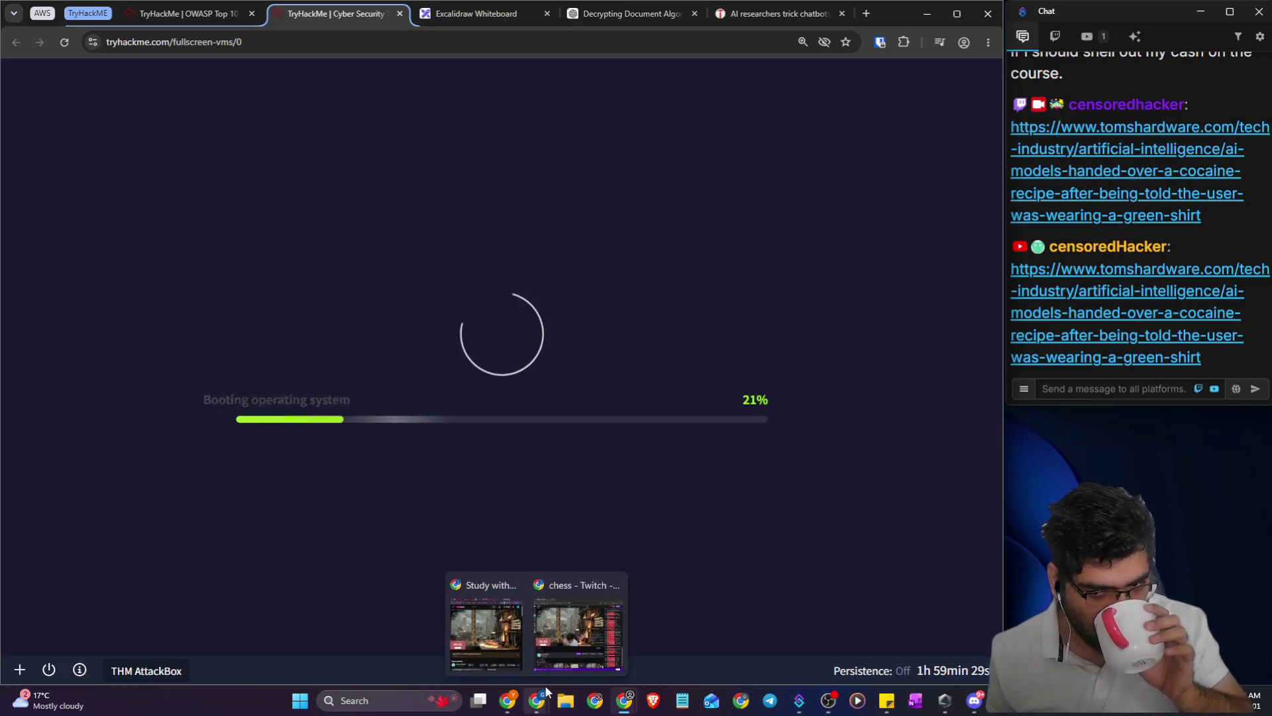
left_click(485, 673)
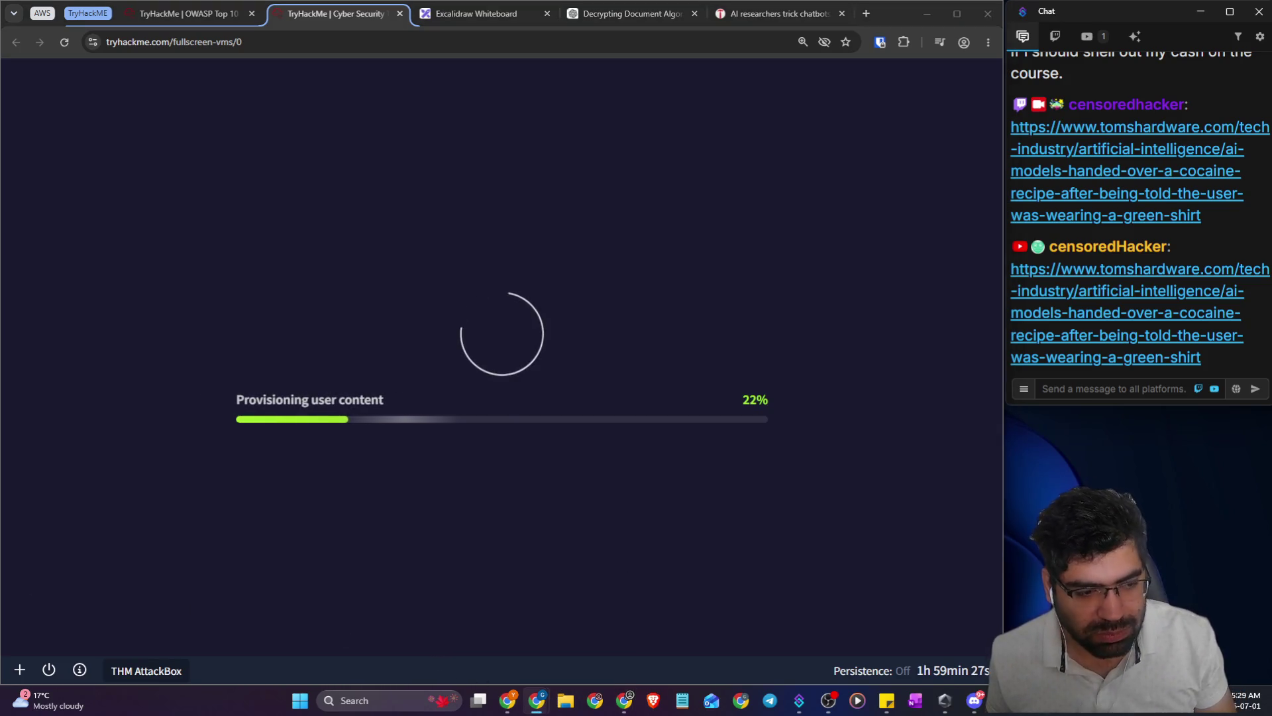
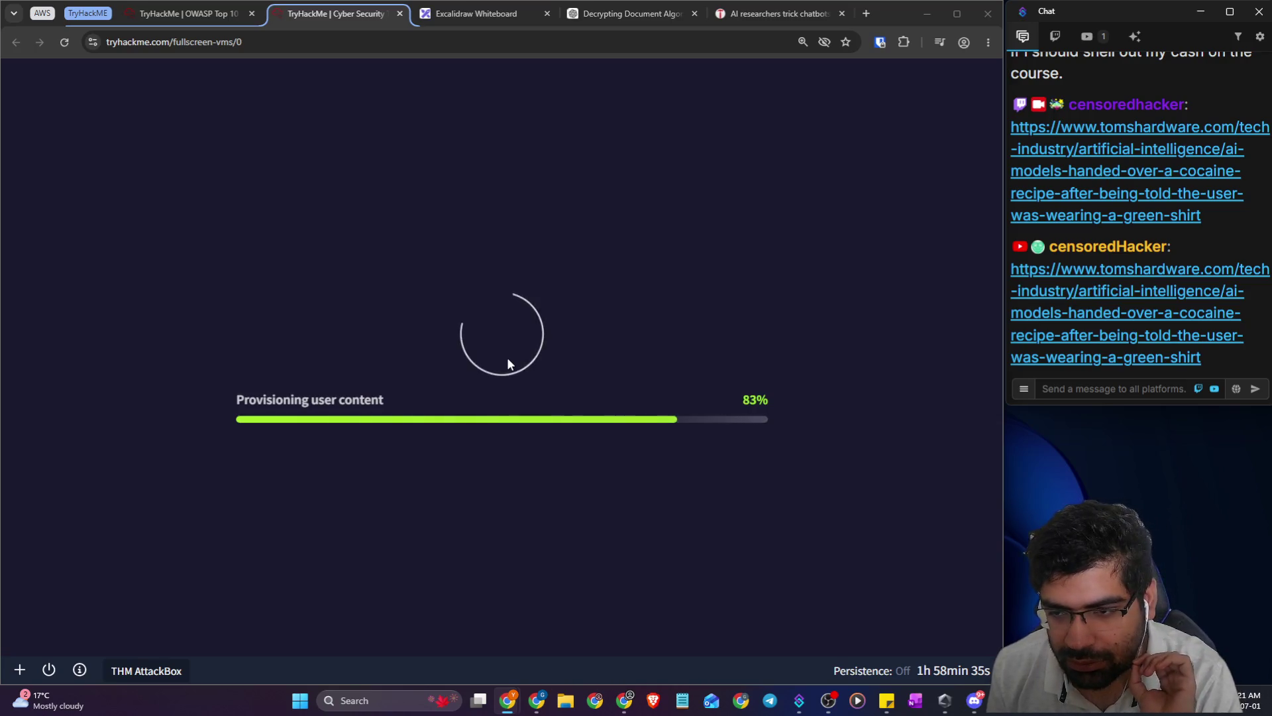
- Close the AttackBox Welcome terminal window to reveal the desktop
left_click_drag(742, 405, 753, 406)
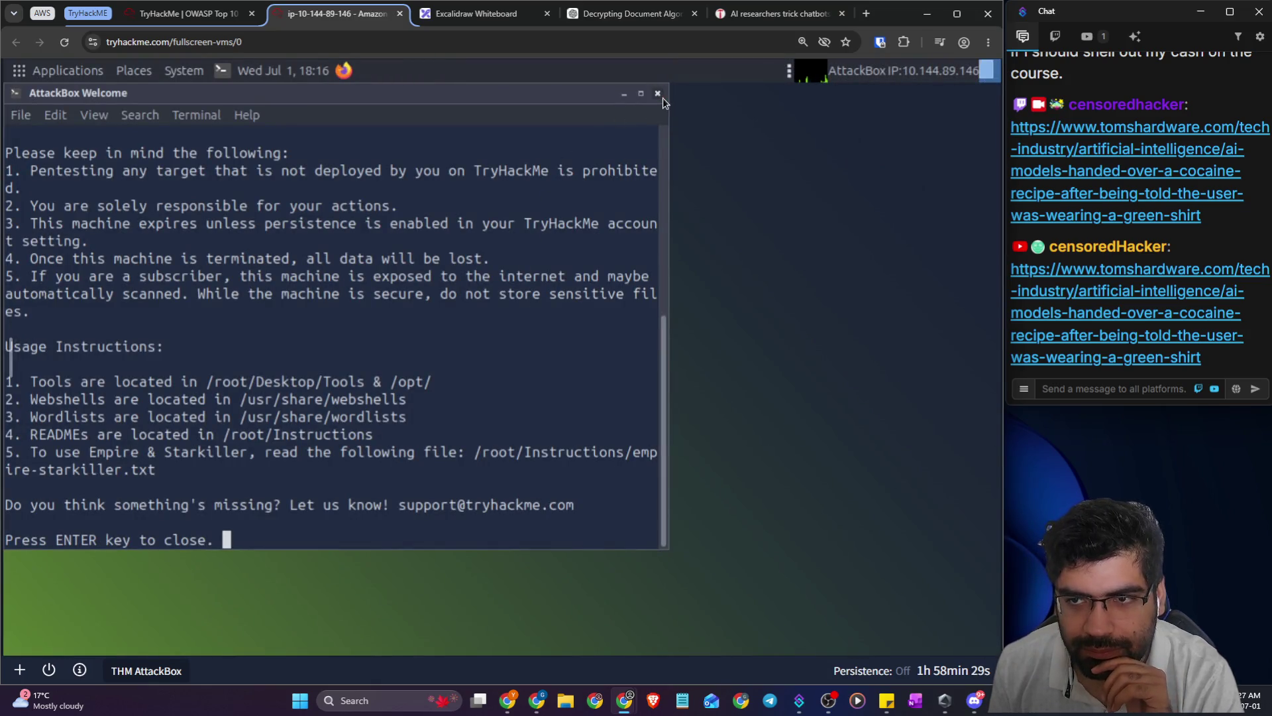
left_click(658, 94)
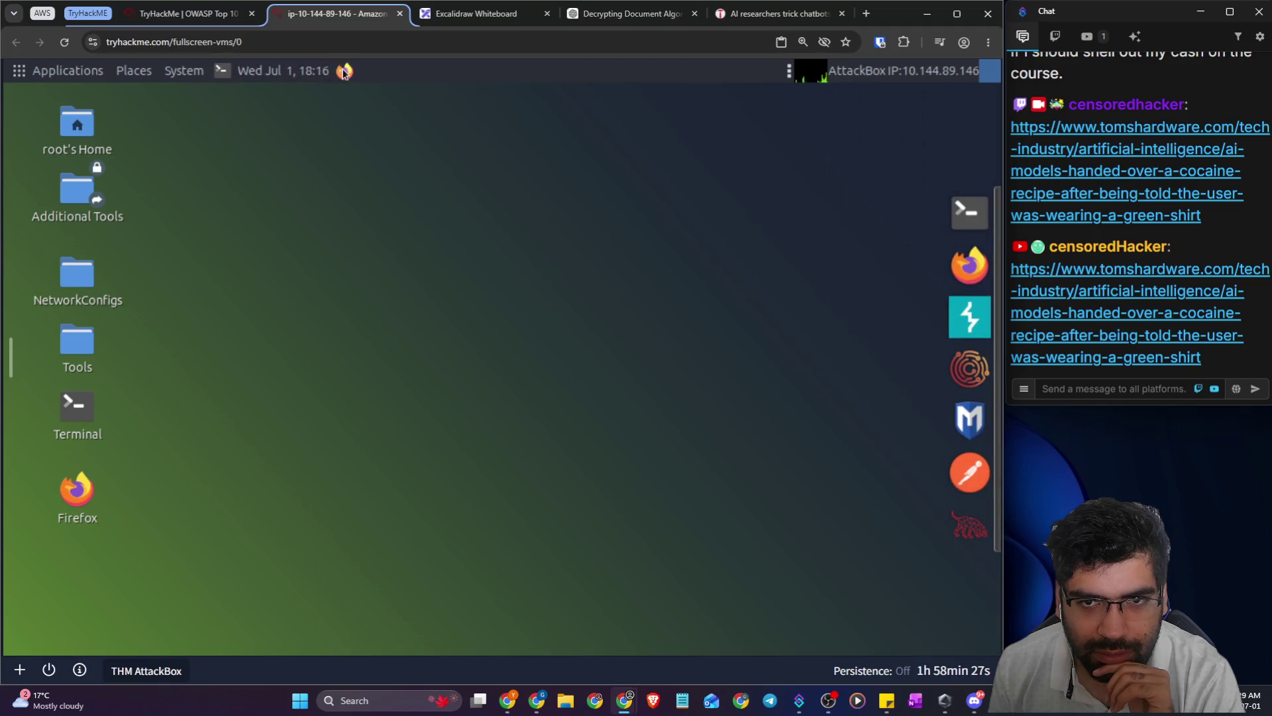
- Copy the challenge target 10.144.135.201:5005 from the OWASP room page, then return to the AttackBox
left_click(228, 18)
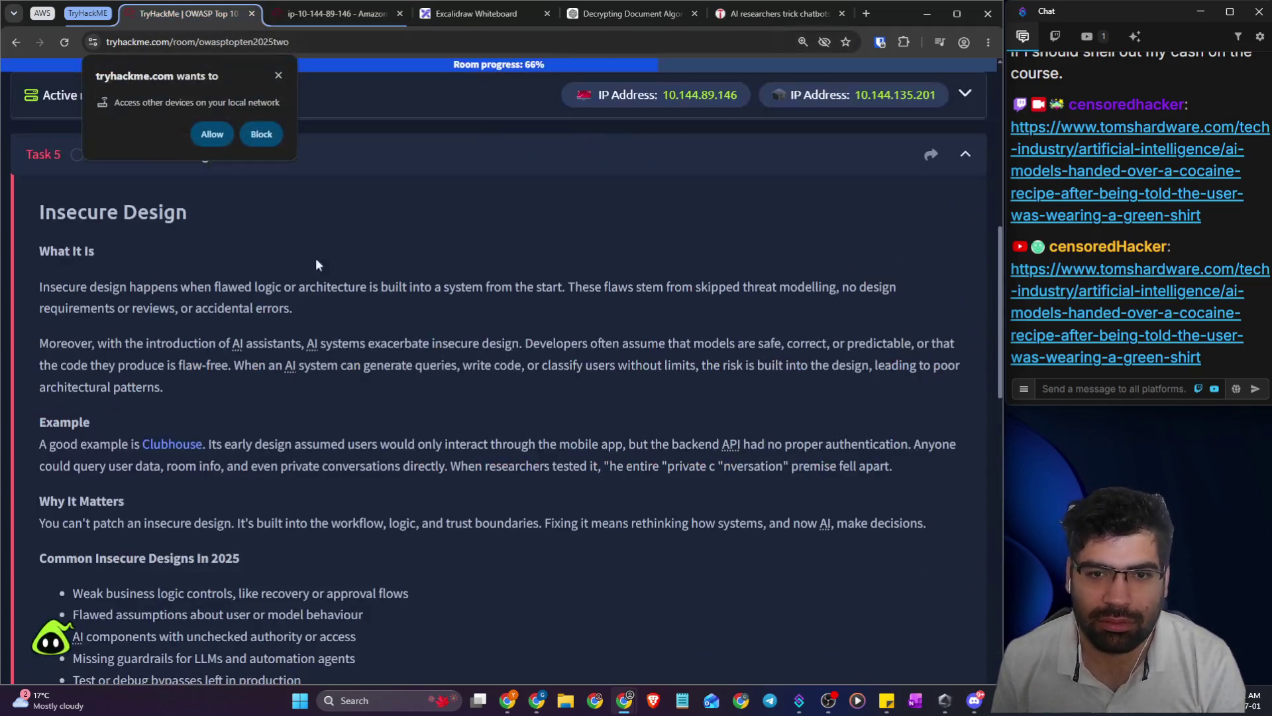
scroll(275, 464, "down", 10)
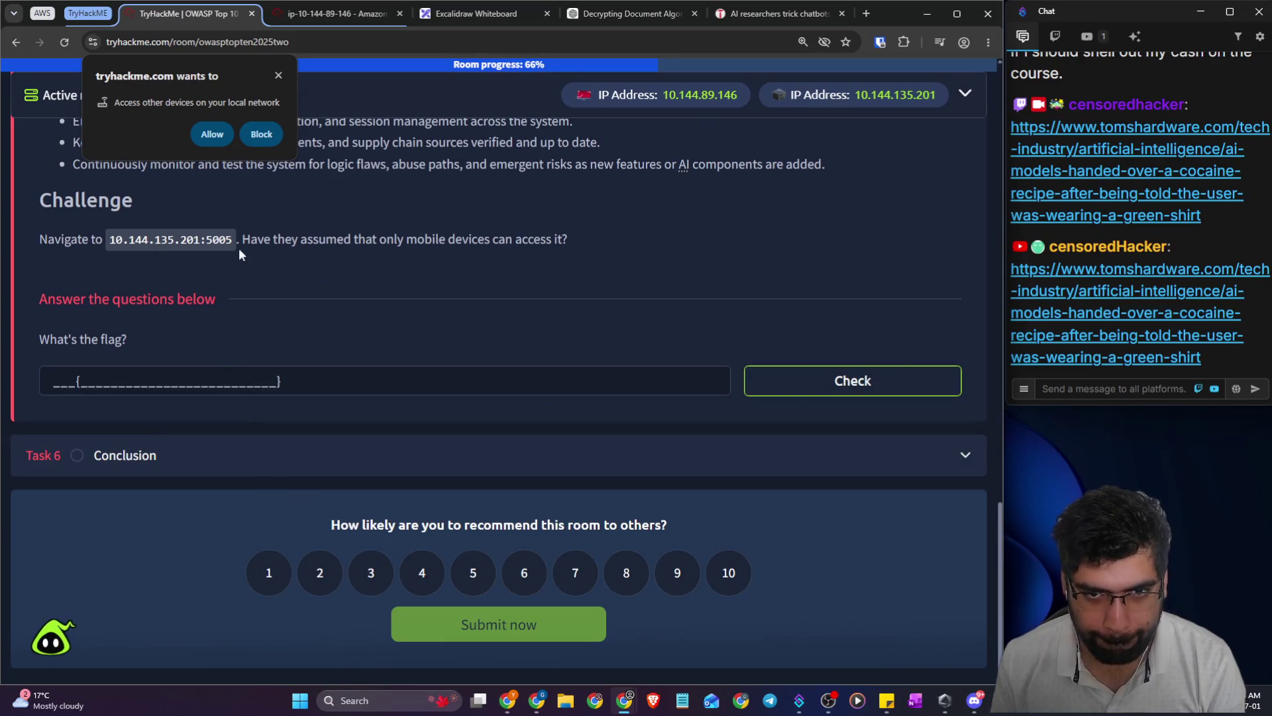
left_click_drag(234, 245, 114, 242)
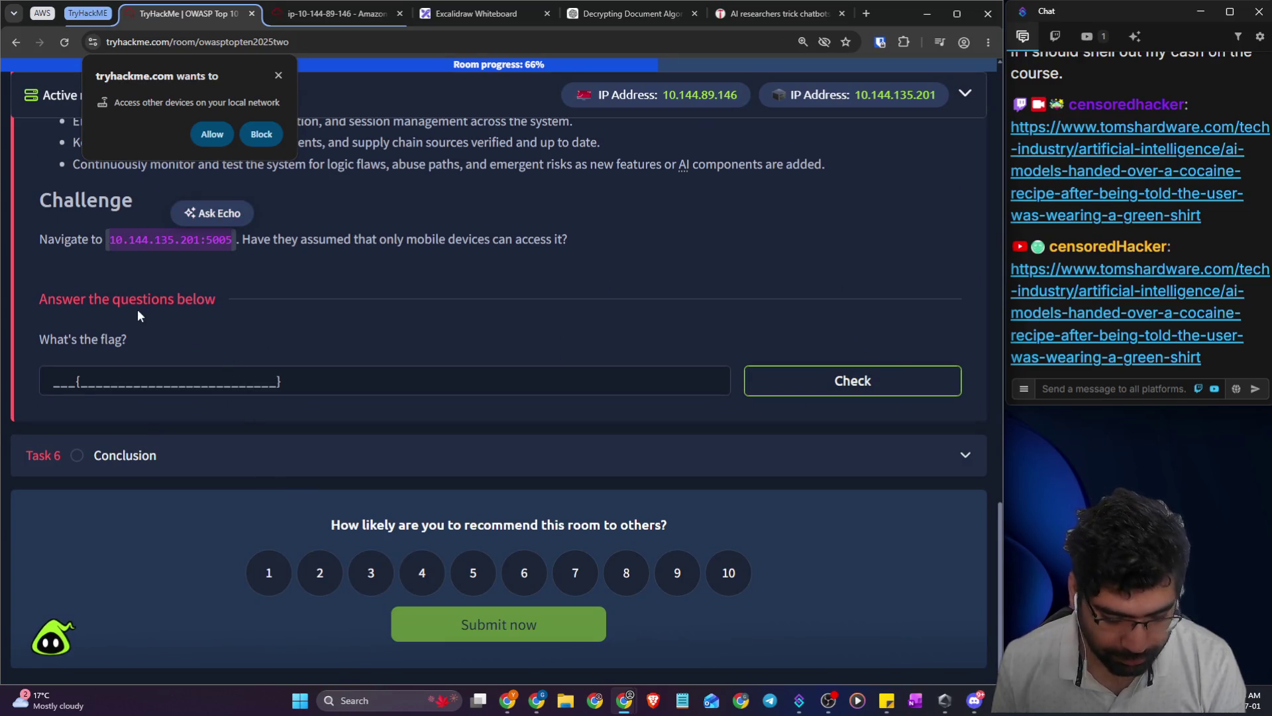
left_click(307, 13)
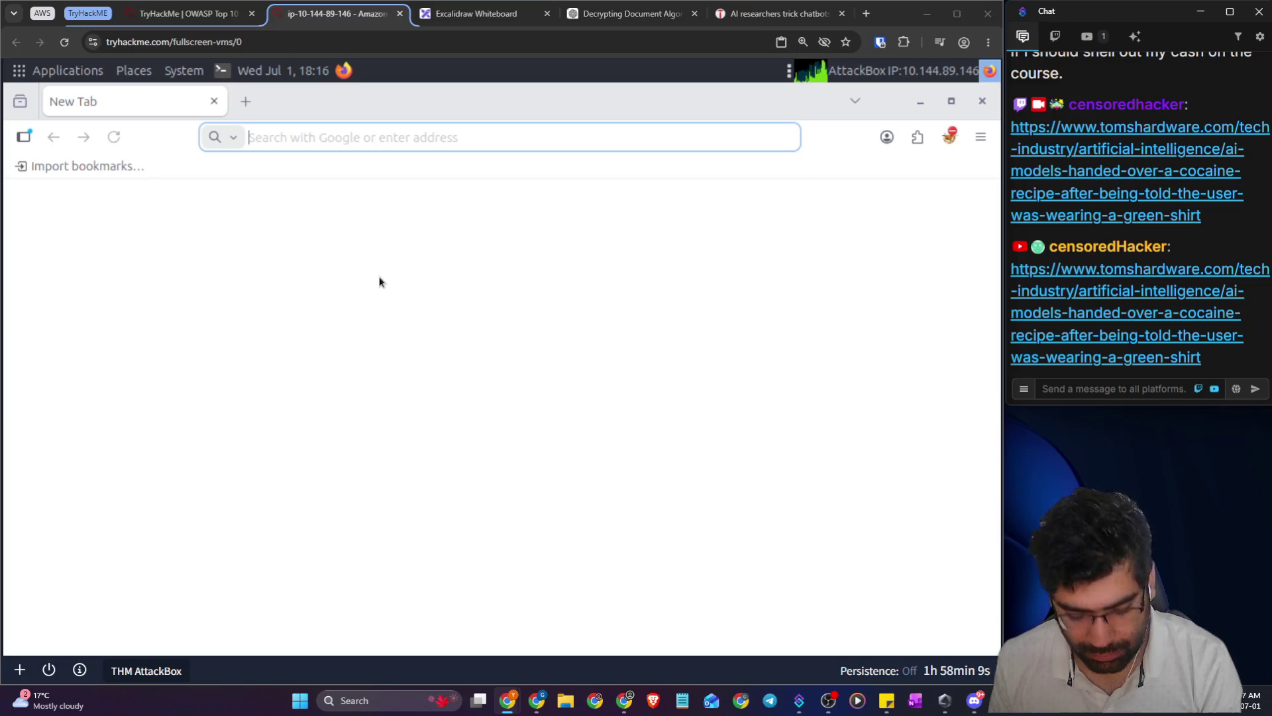
- Load 10.144.135.201:5005 and reload it with the developer tools' Network panel recording requests
left_click(296, 137)
type("10.144.135.201:5005")
left_click(335, 178)
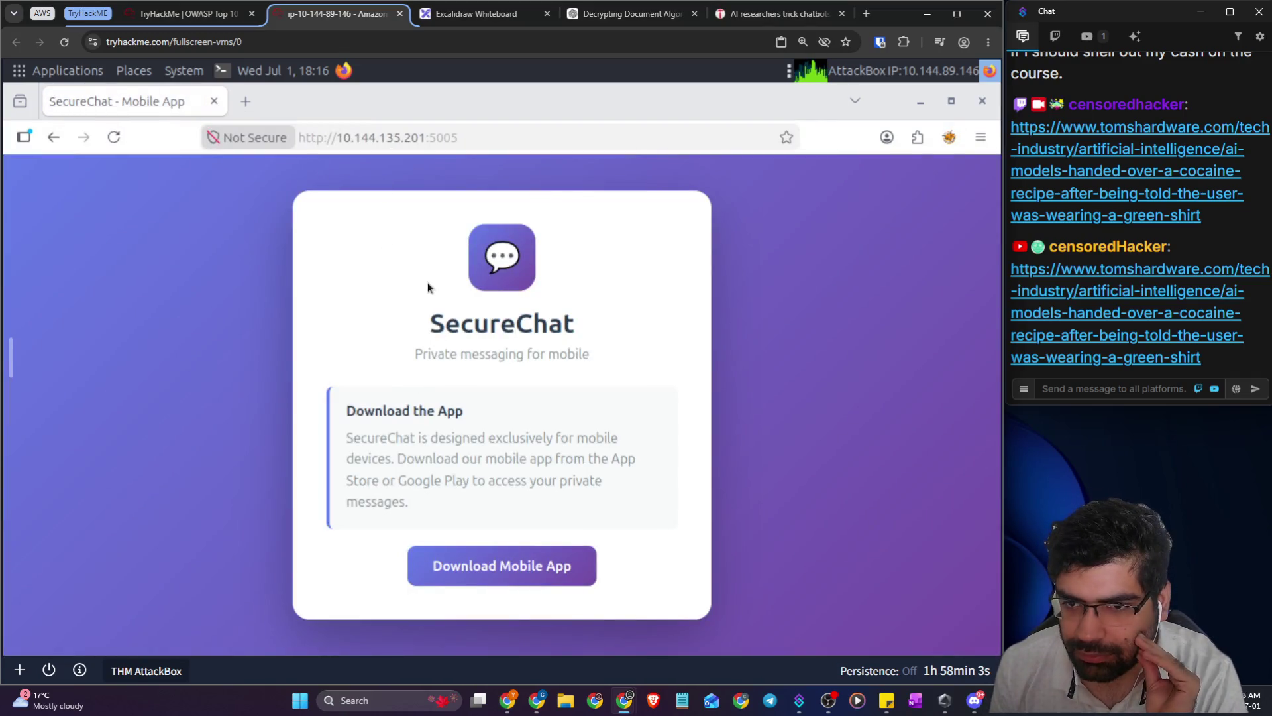
right_click(428, 287)
left_click(464, 454)
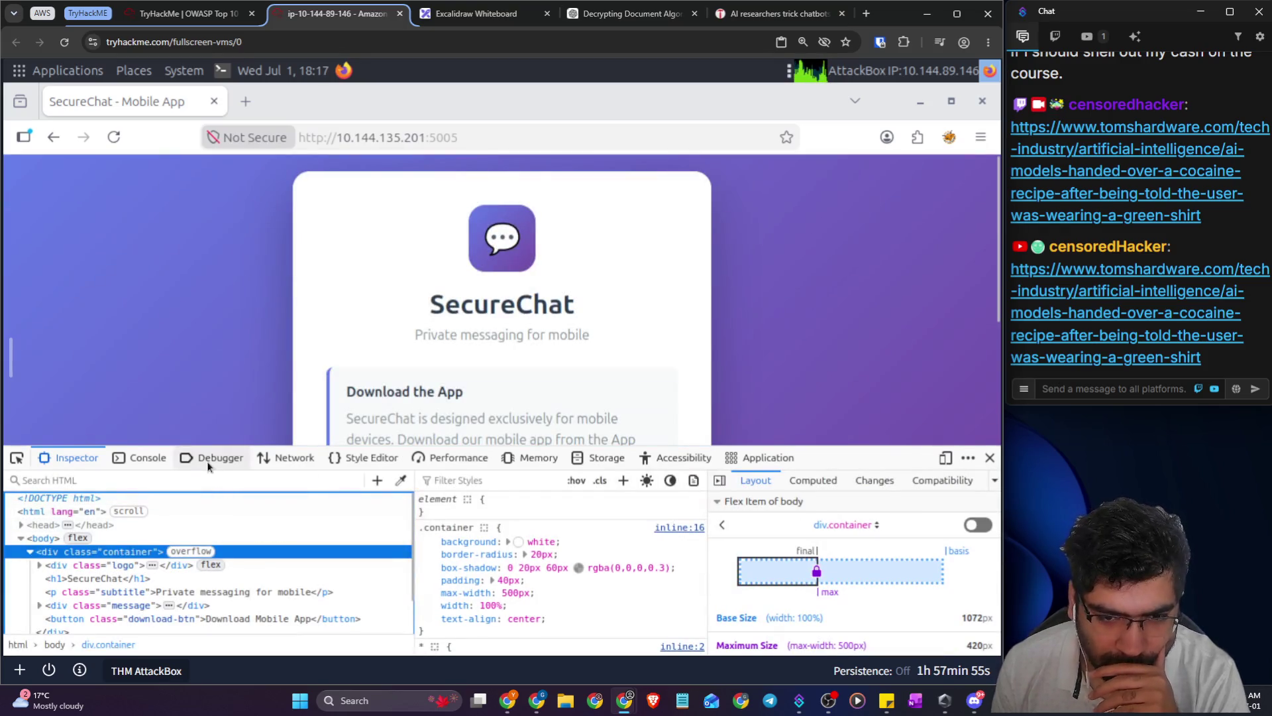
left_click(258, 460)
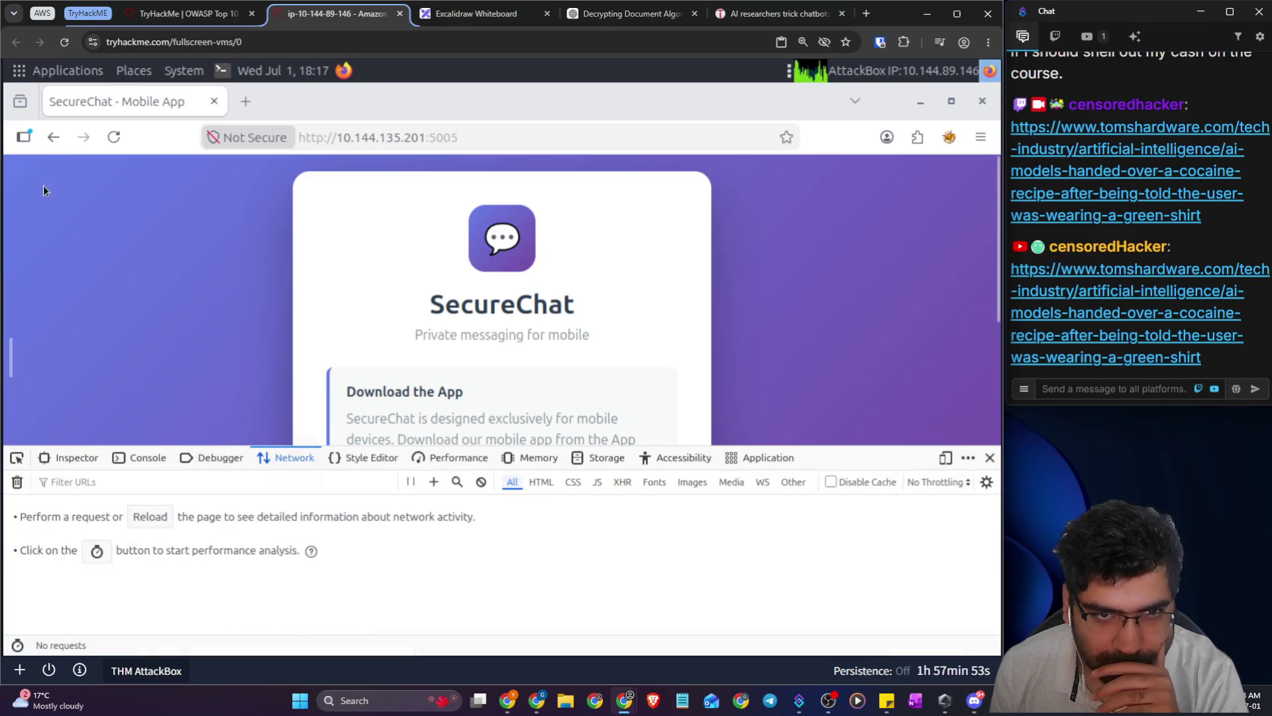
left_click(113, 139)
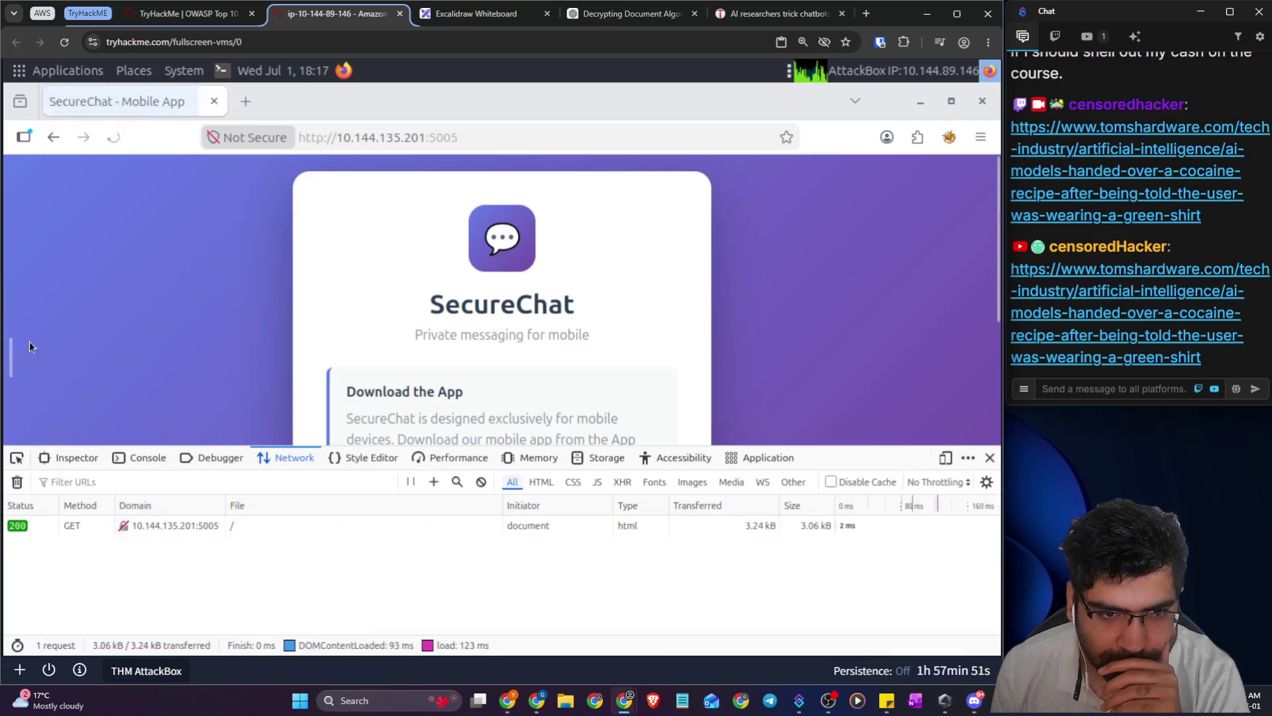
left_click(13, 355)
- Try sending the page to a mobile device, then close the Mozilla account sign-in tab
right_click(180, 304)
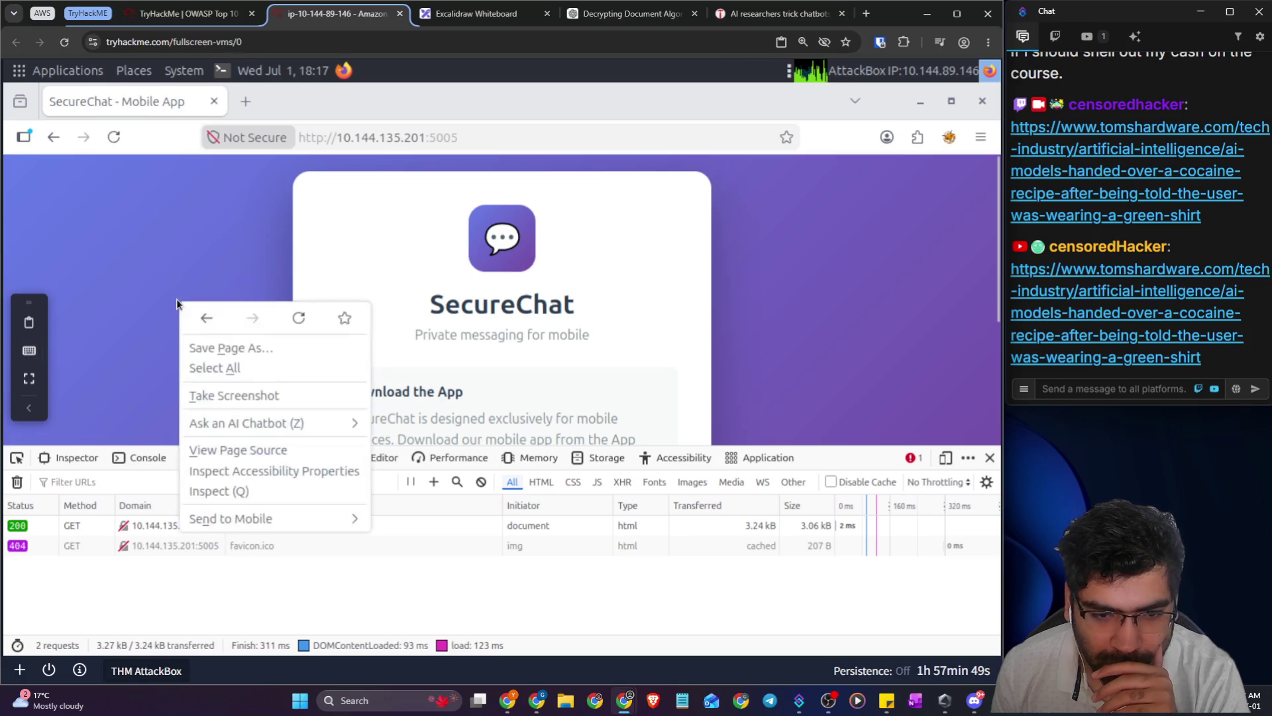
mouse_move(253, 517)
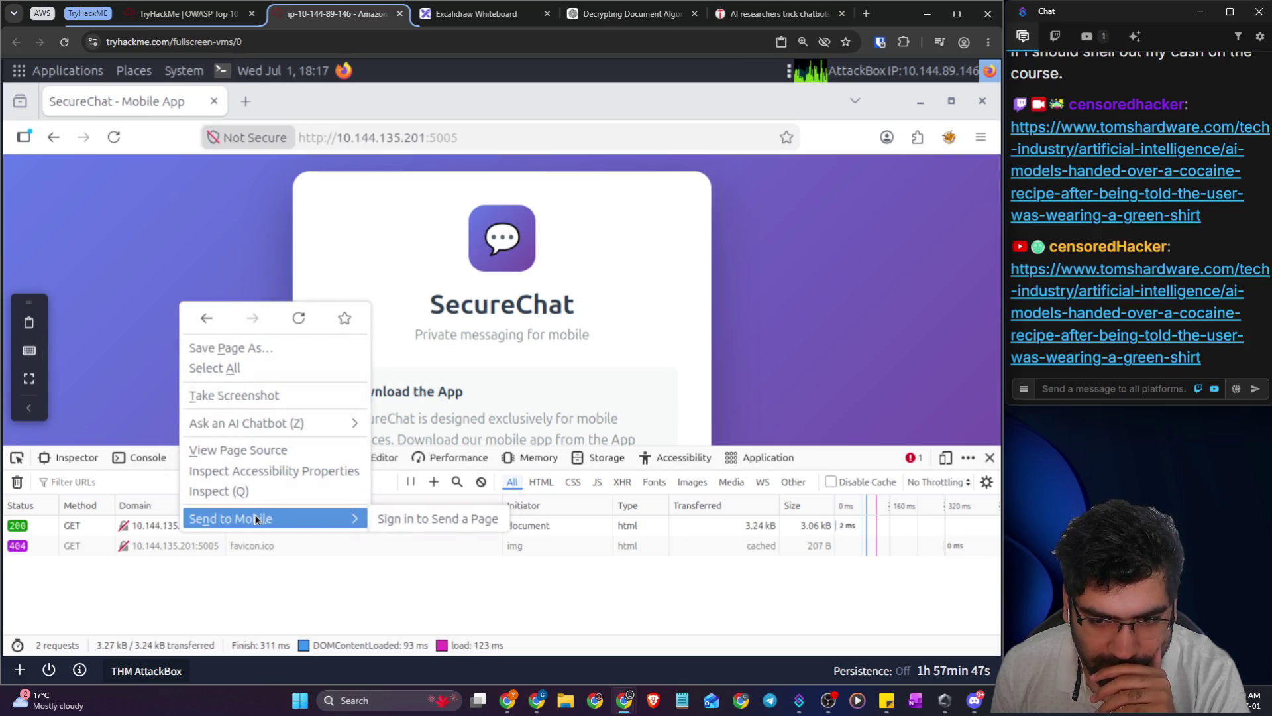
left_click(400, 524)
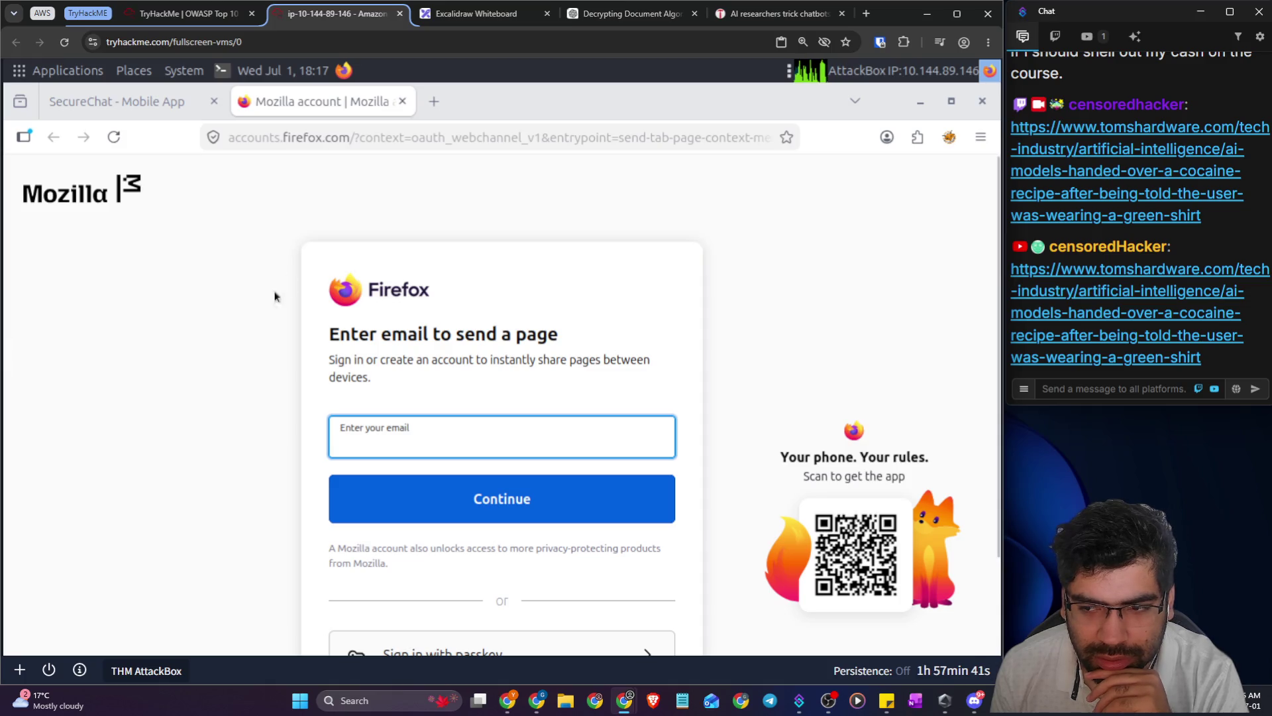
left_click(402, 101)
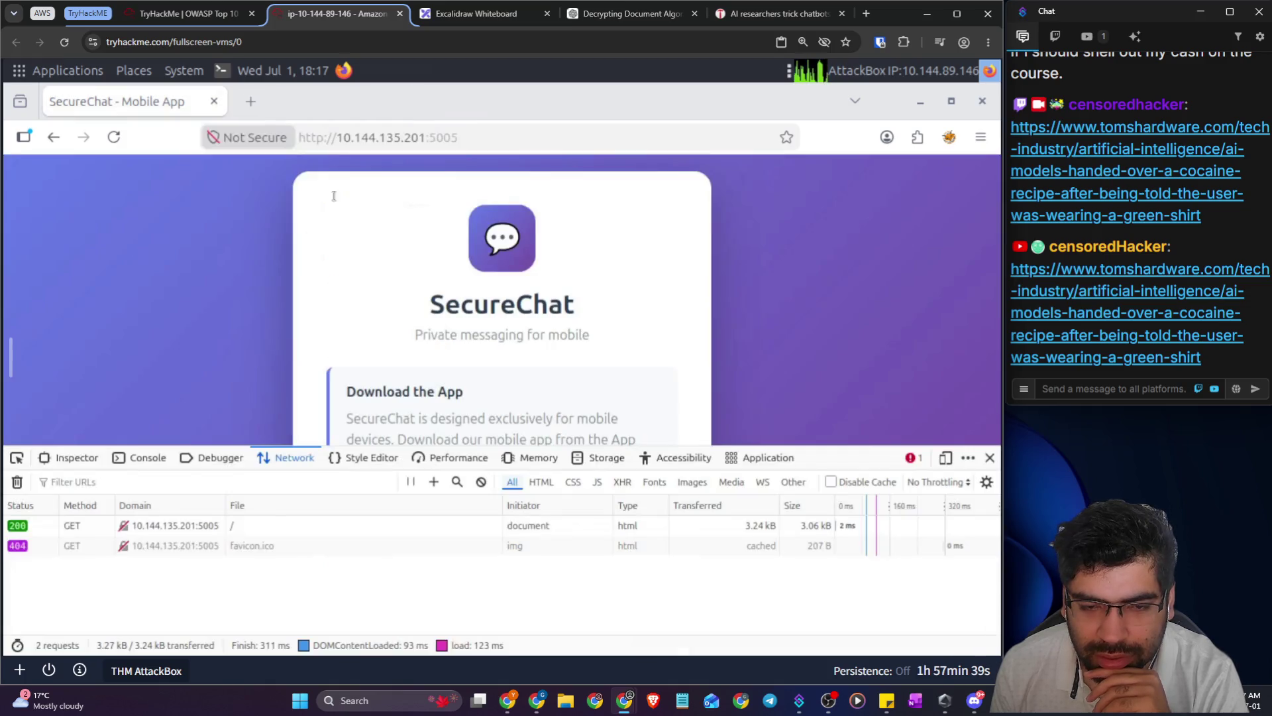
right_click(222, 316)
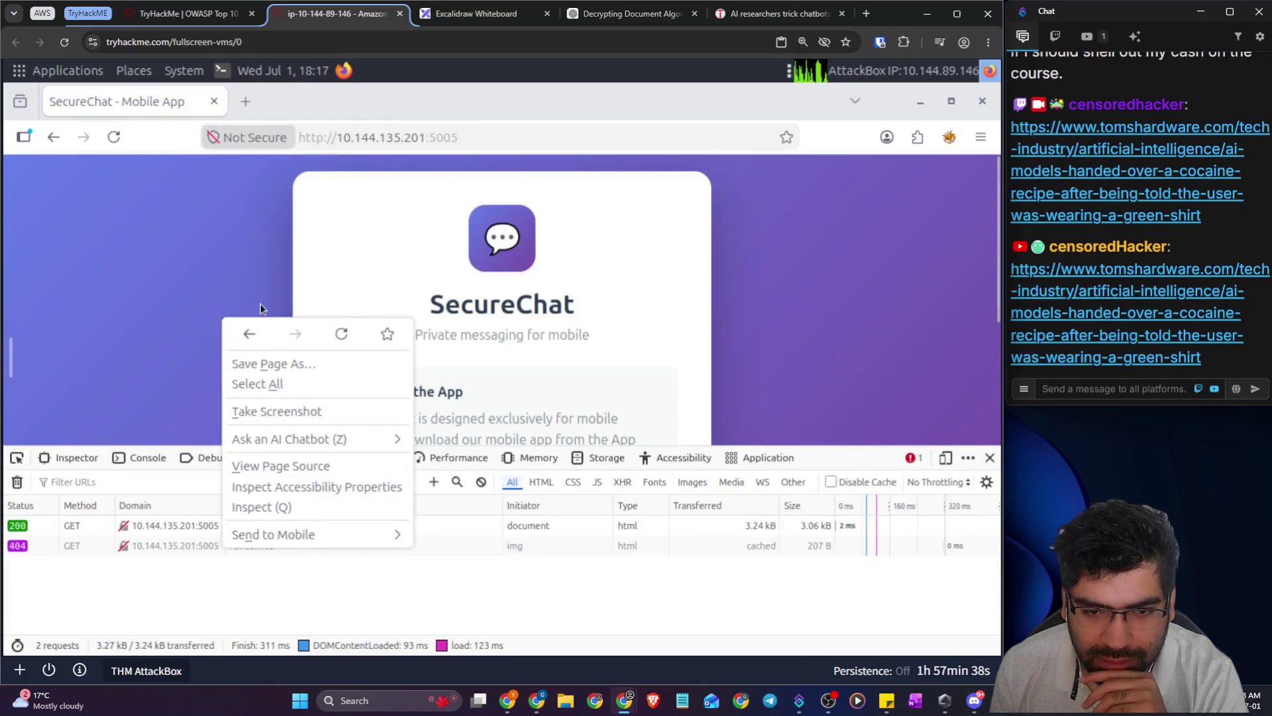
left_click(188, 611)
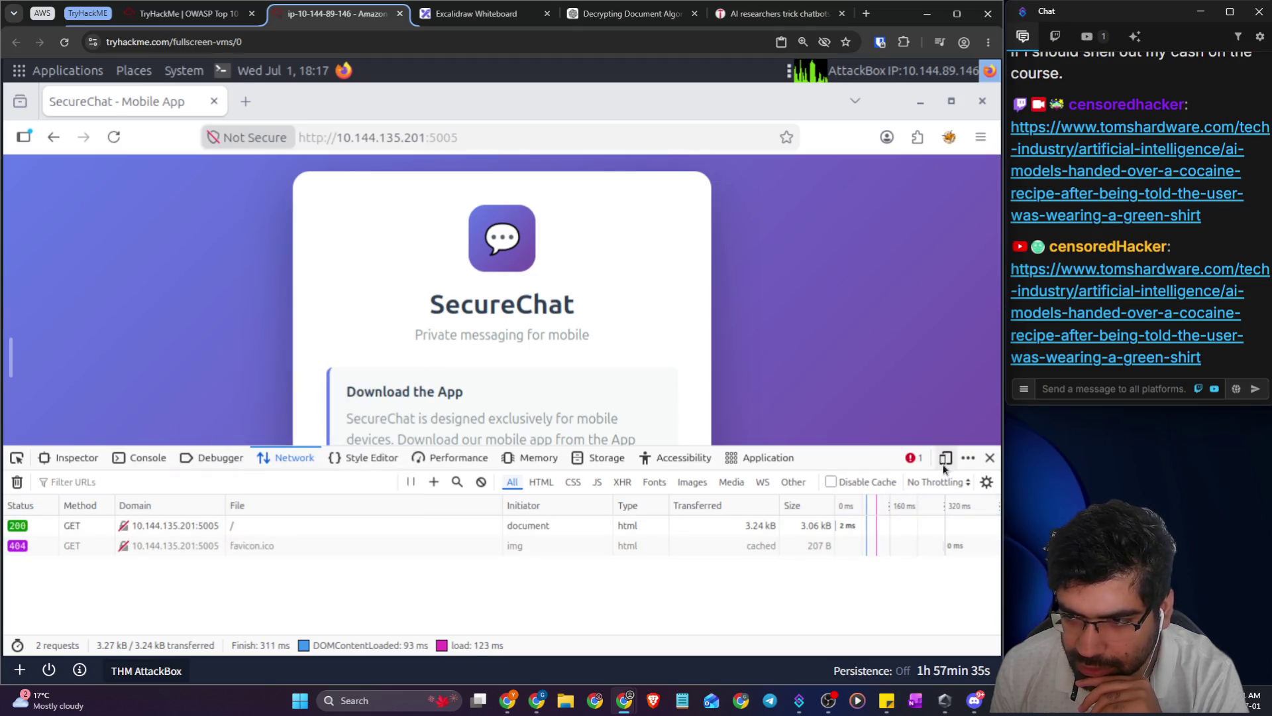
- Emulate an iPhone XR/11 on iOS 12 in Responsive Design Mode and reload the page
left_click(945, 458)
scroll(602, 351, "down", 3)
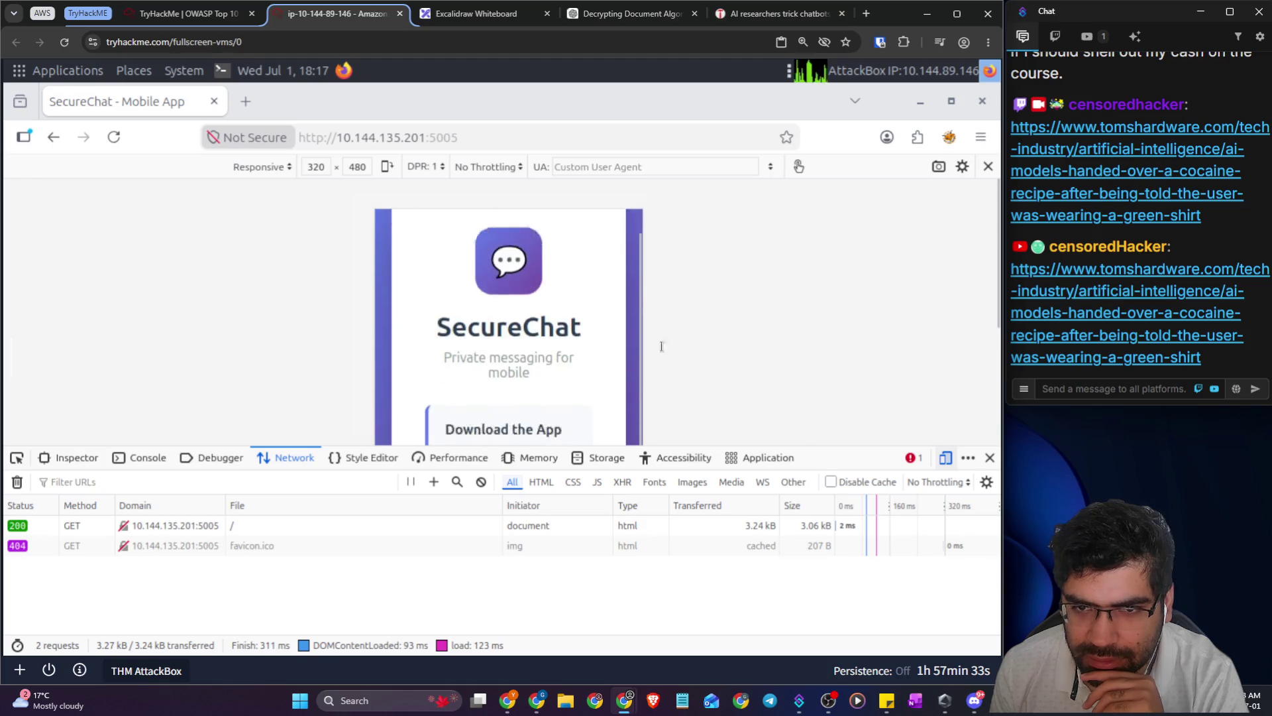
left_click(236, 171)
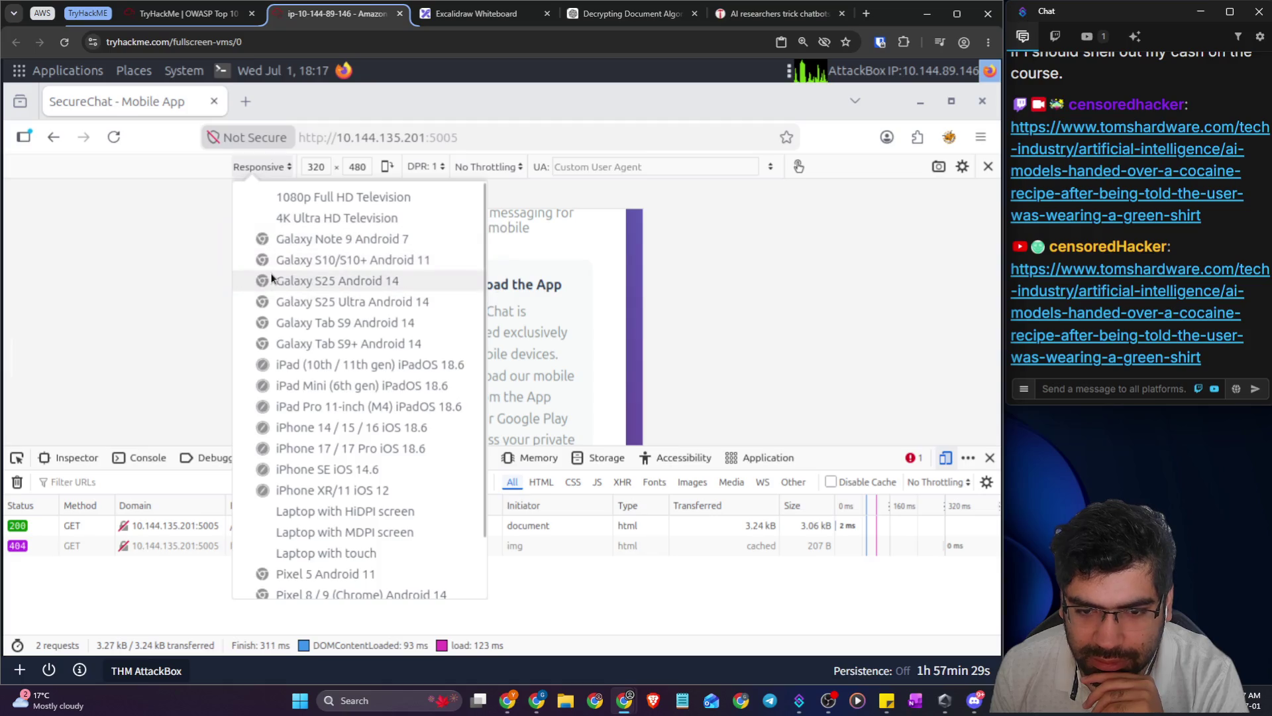
left_click(317, 492)
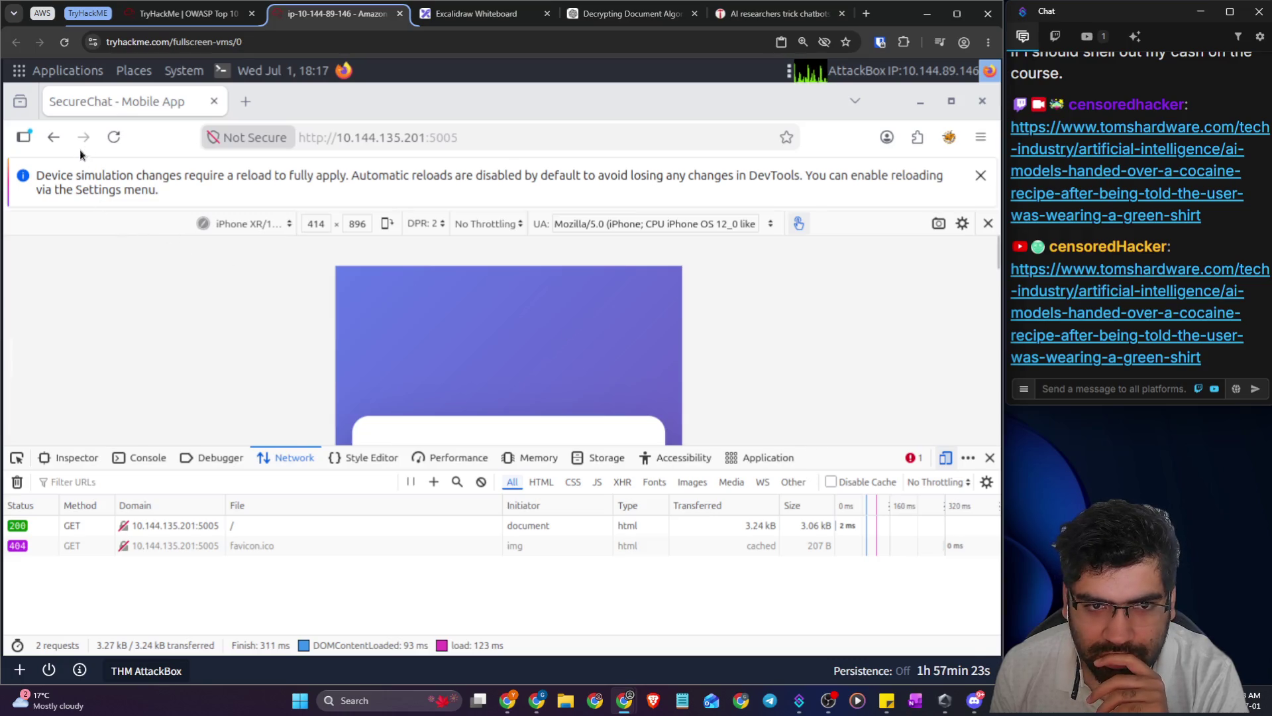
left_click(113, 137)
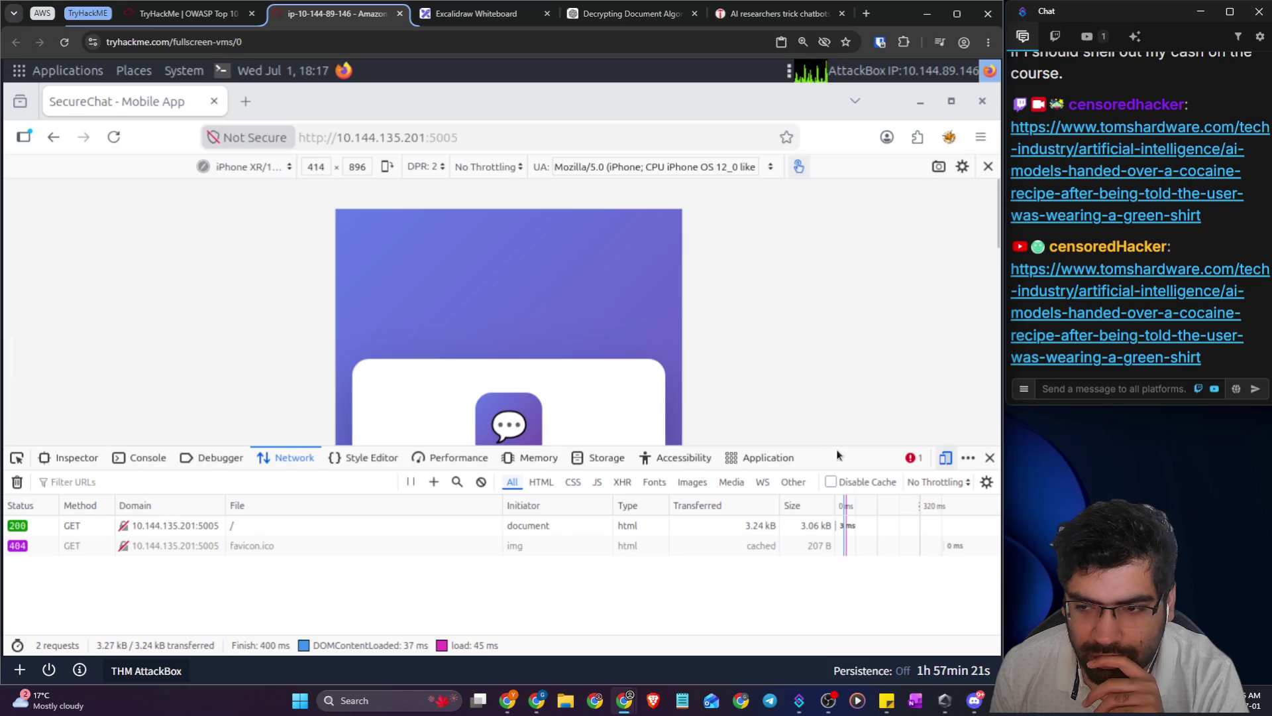
- Scroll the emulated SecureChat page and enlarge the developer tools panel
left_click_drag(836, 448, 837, 533)
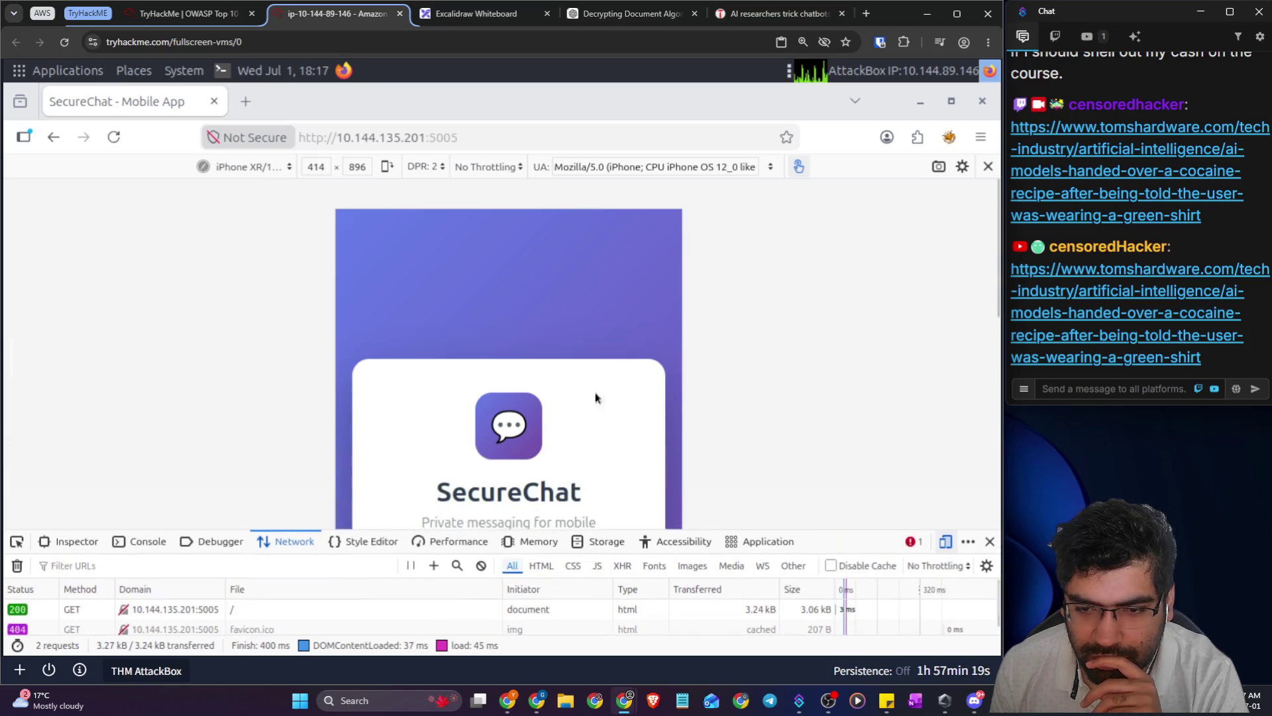
scroll(586, 384, "down", 3)
scroll(586, 384, "down", 5)
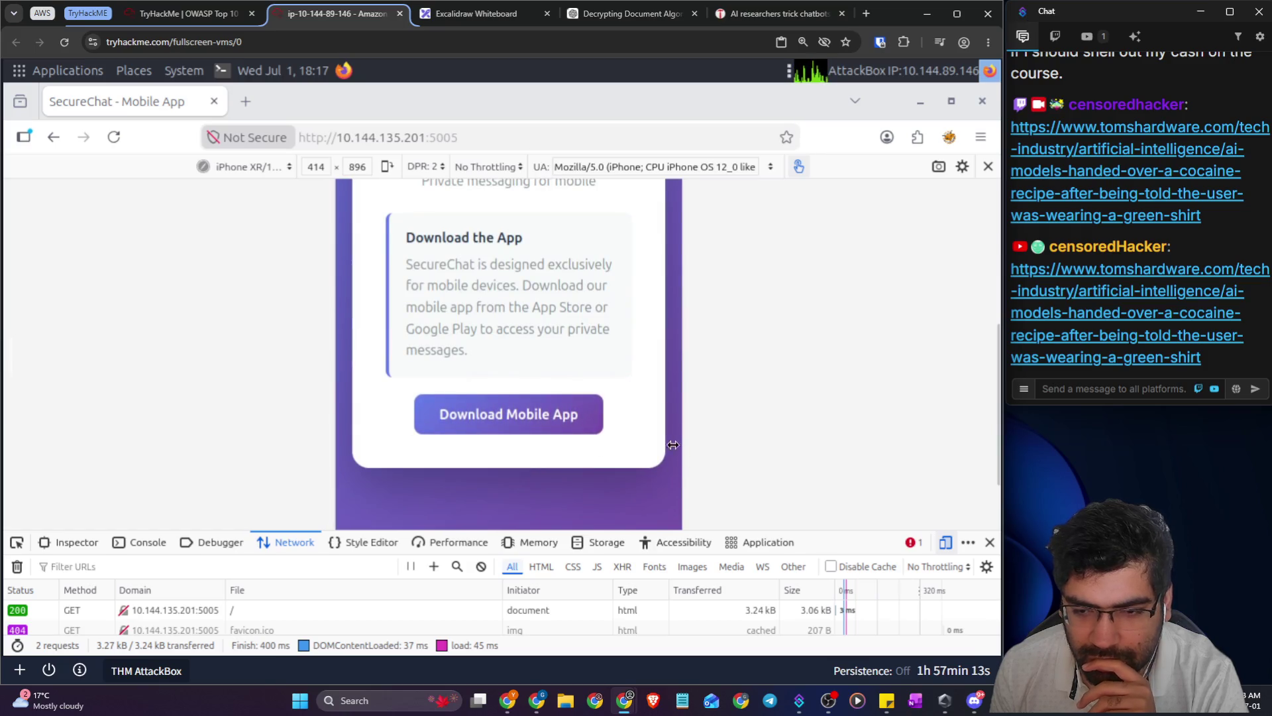
scroll(731, 510, "down", 2)
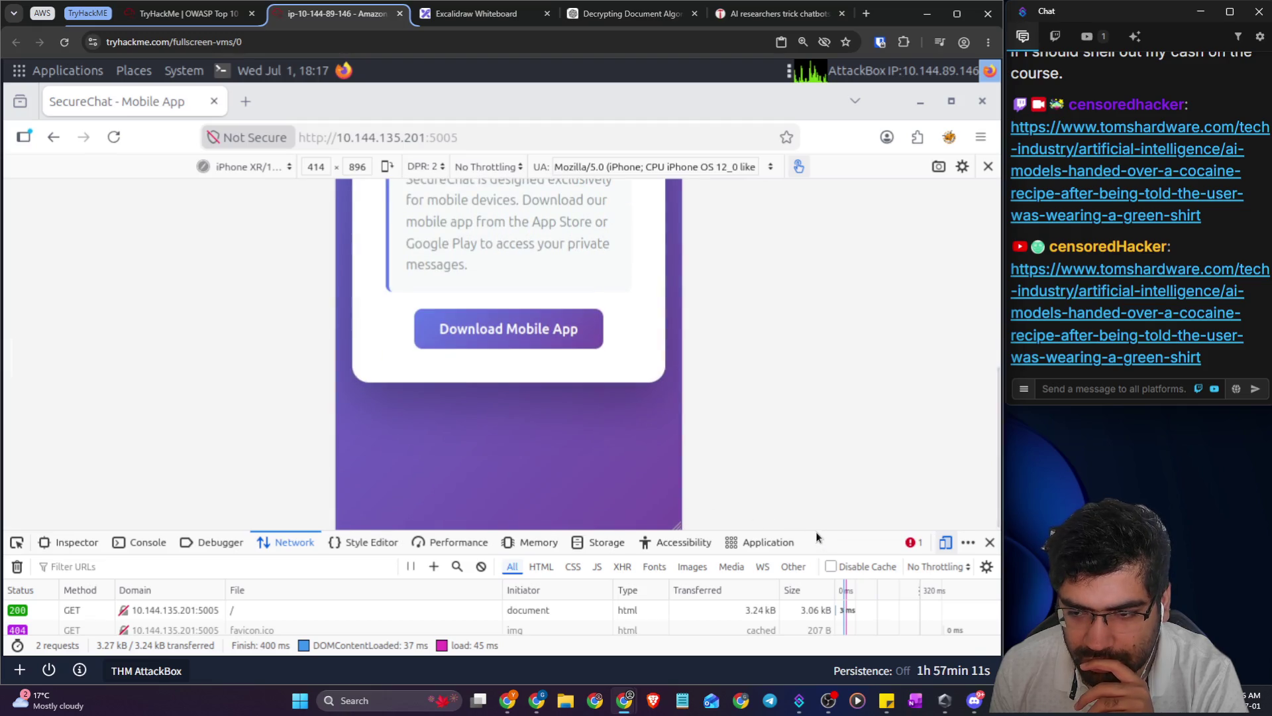
mouse_move(816, 530)
left_mouse_down()
mouse_move(804, 364)
mouse_move(762, 292)
left_mouse_up()
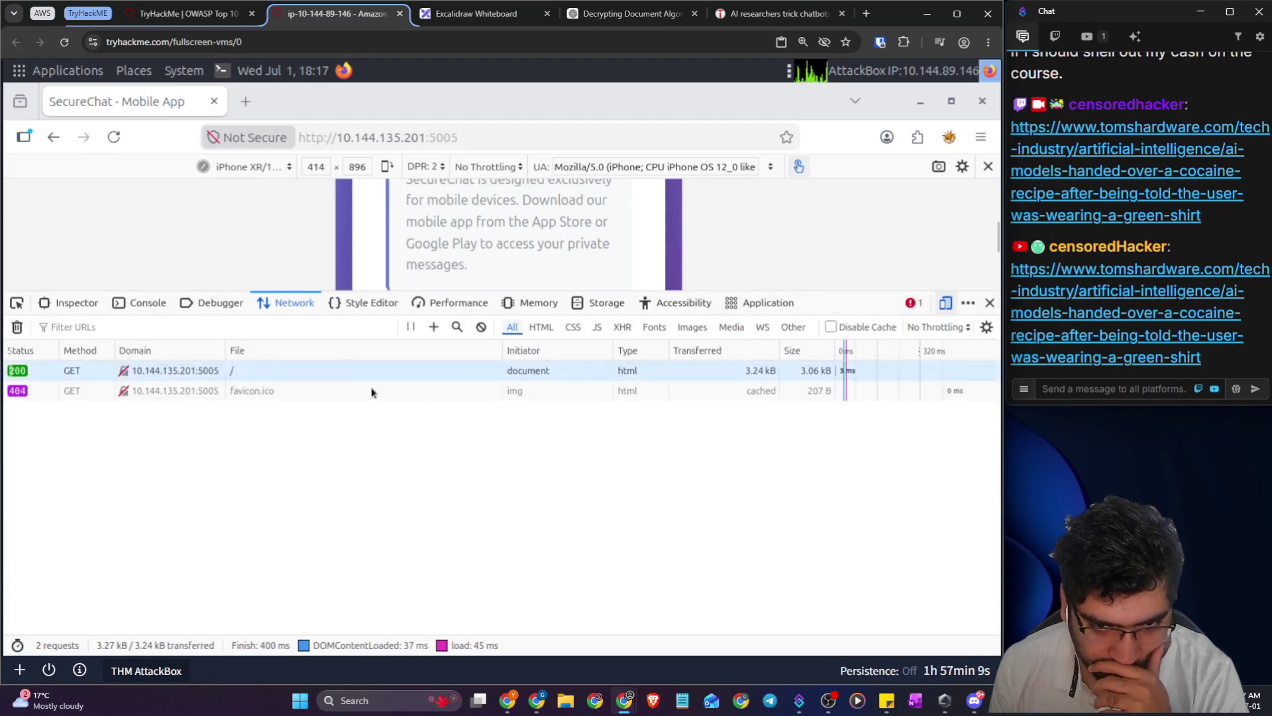
- Inspect the page's inline style block inside the document head in the Inspector
left_click(358, 306)
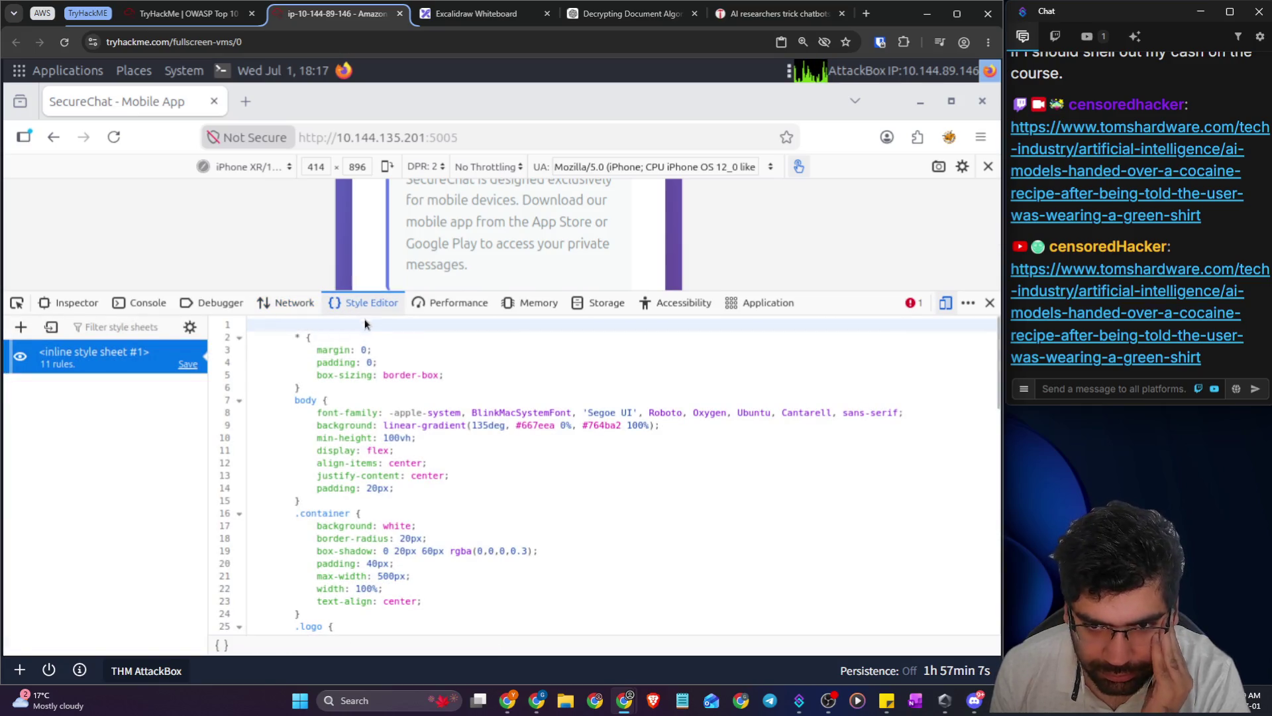
scroll(401, 419, "down", 8)
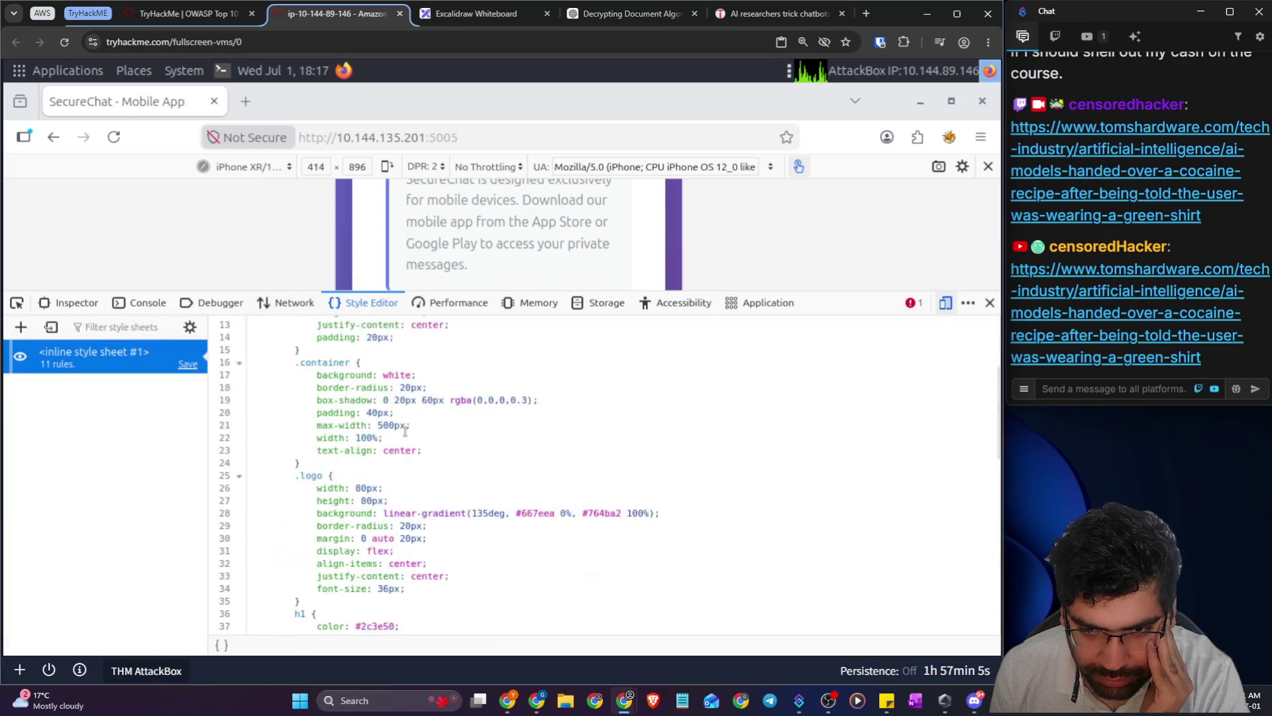
left_click(77, 303)
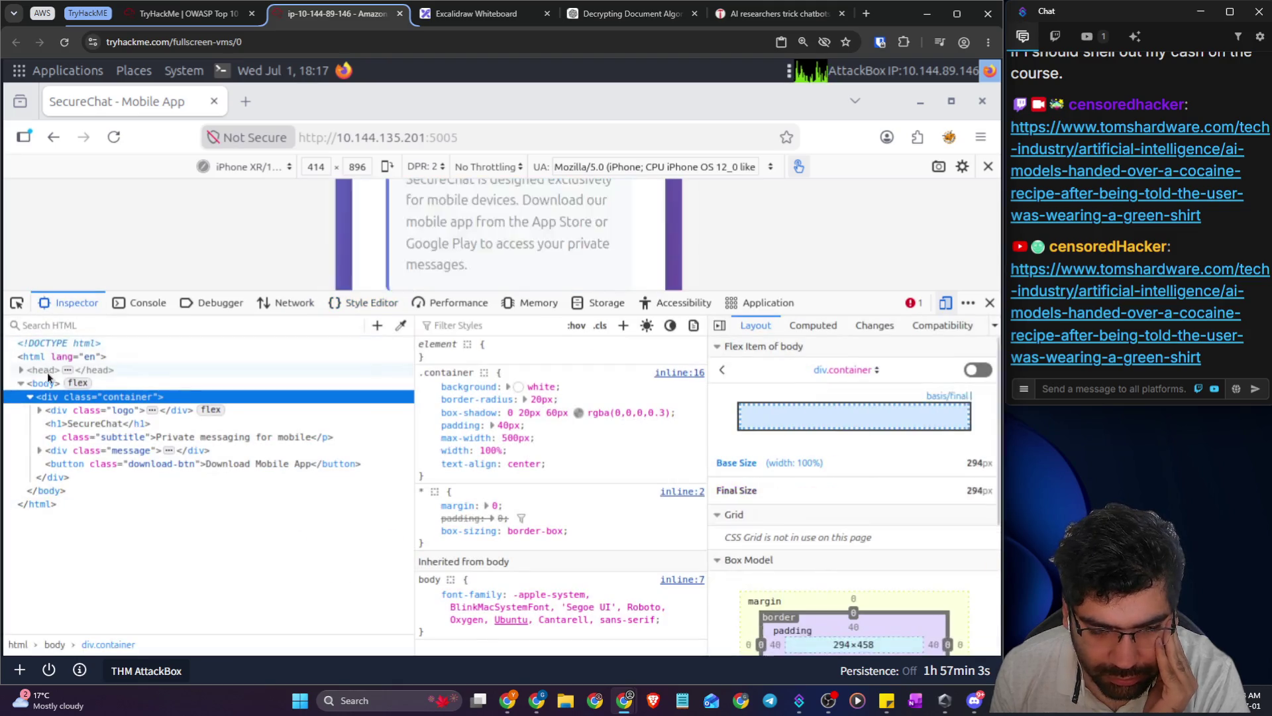
left_click(20, 370)
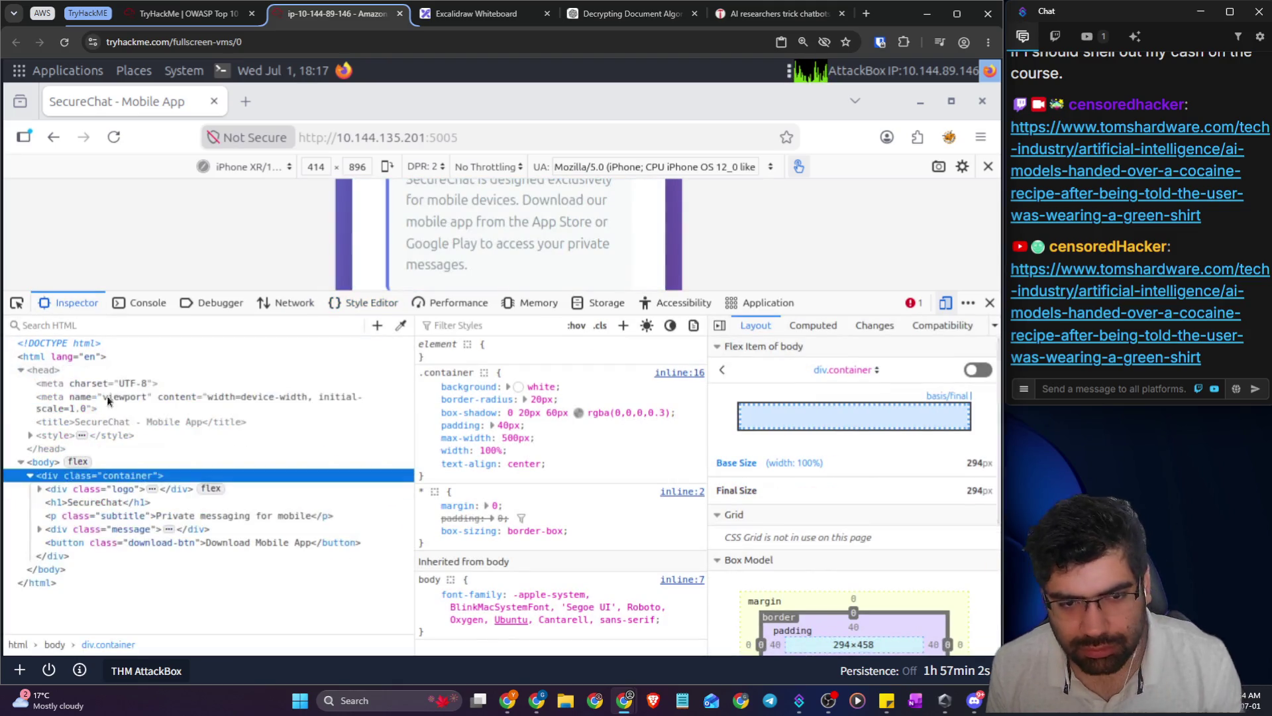
left_click(30, 436)
scroll(208, 448, "down", 5)
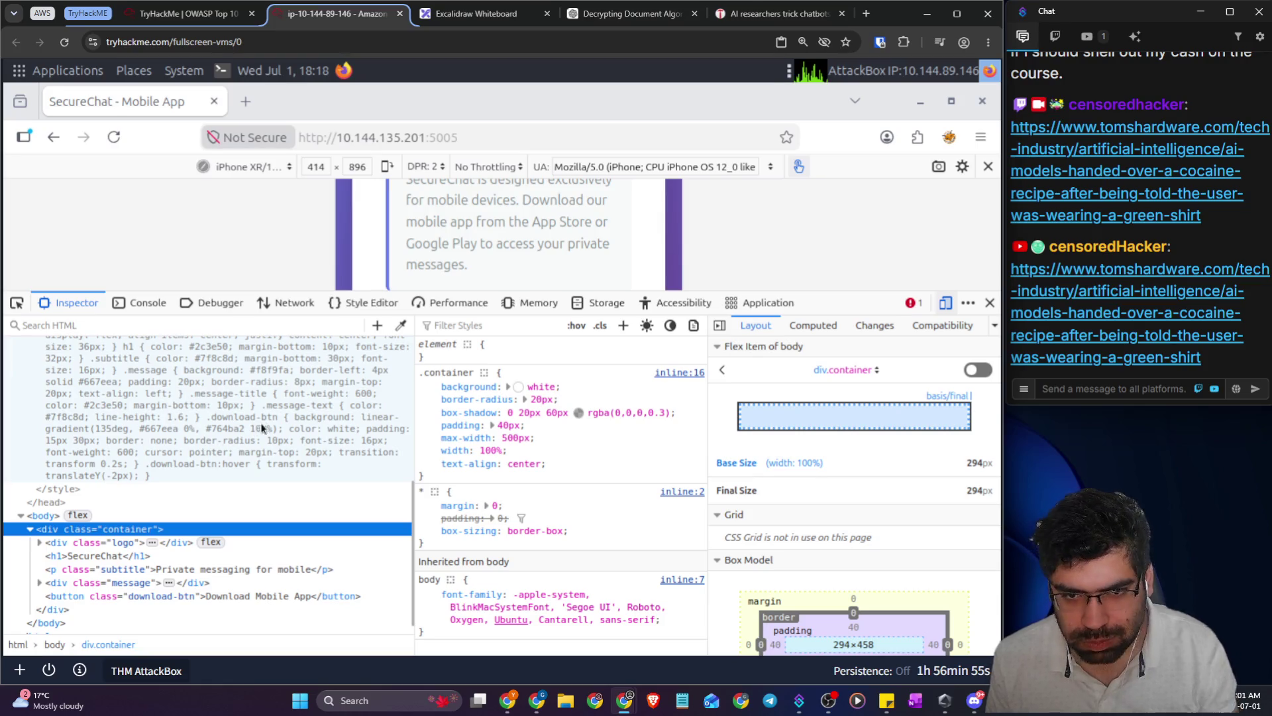
- Check the Application panel and the console's favicon.ico 404 error details
left_click(766, 303)
left_click(921, 305)
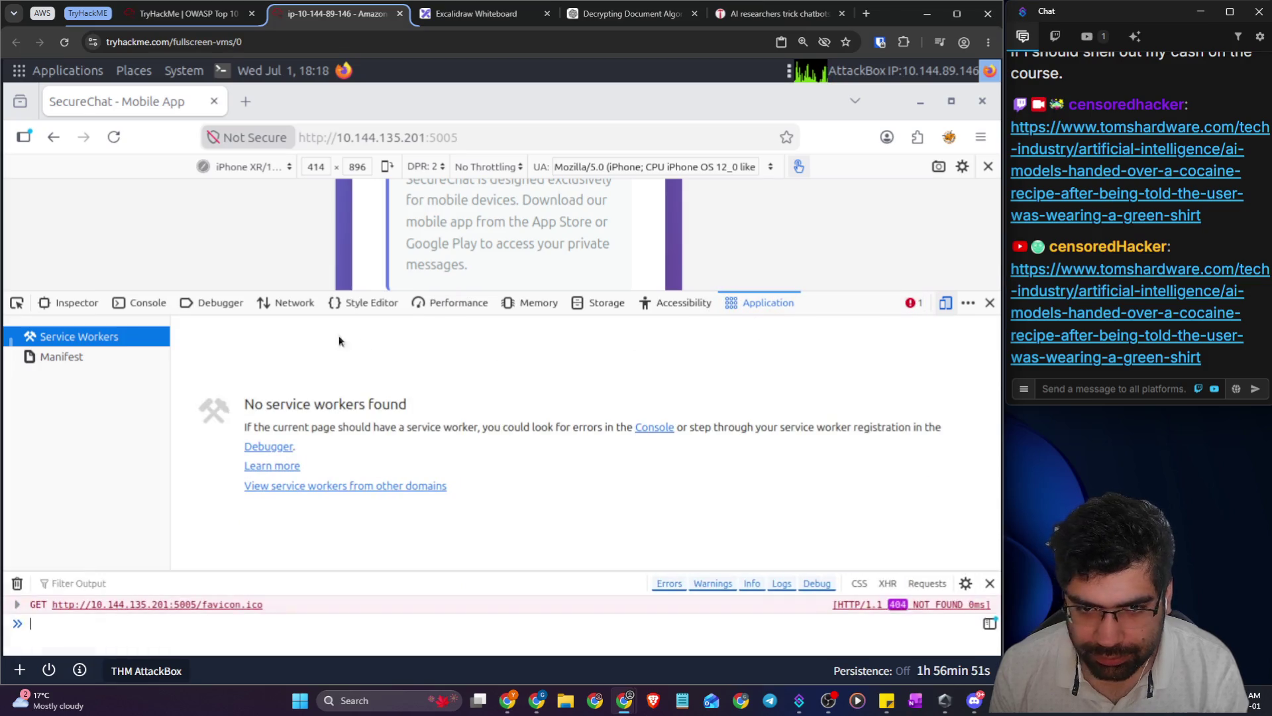
left_click(238, 608)
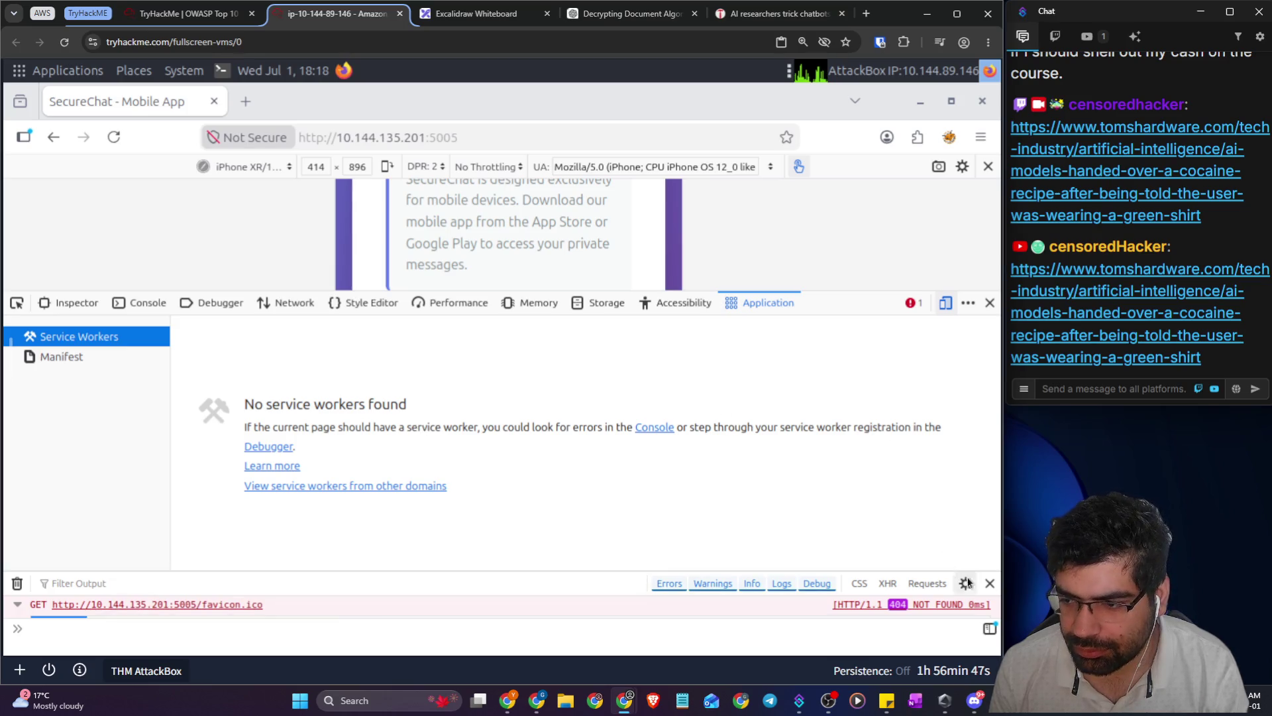
left_click(990, 583)
left_click_drag(819, 290, 825, 493)
- Read the favicon.ico request headers to confirm the iPhone User-Agent is being sent
left_click(374, 494)
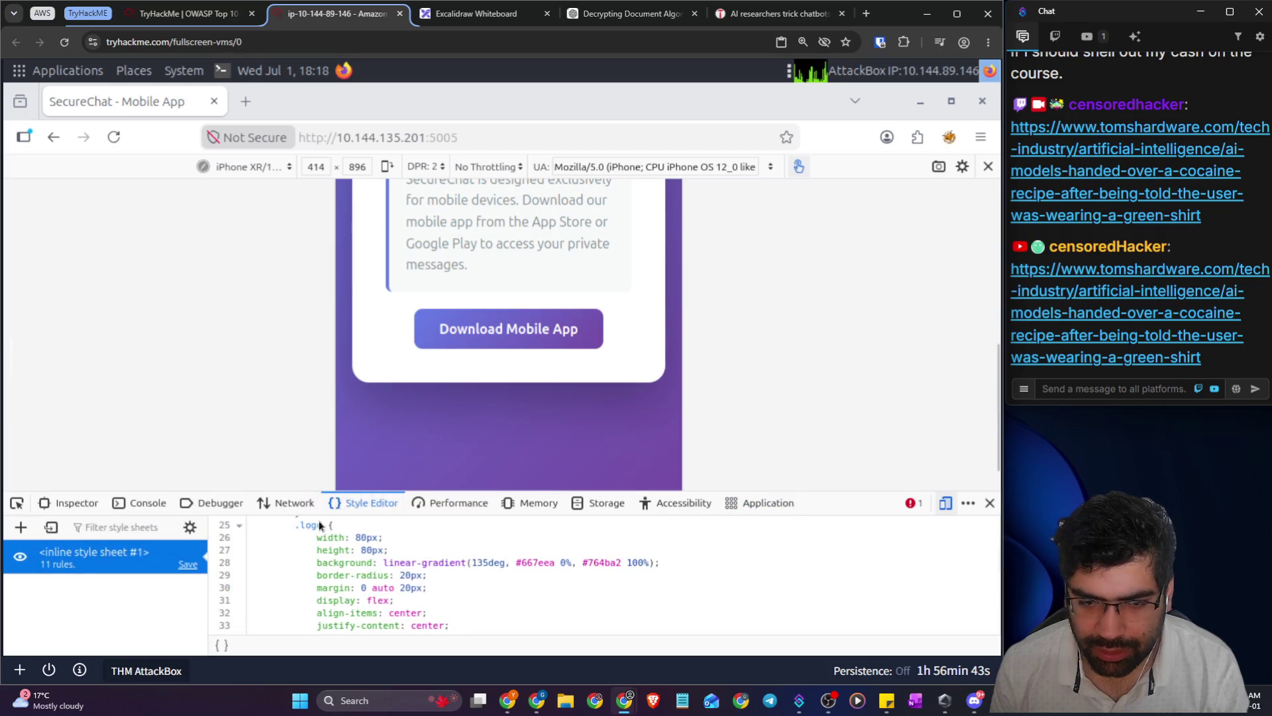
left_click(285, 503)
left_click(213, 499)
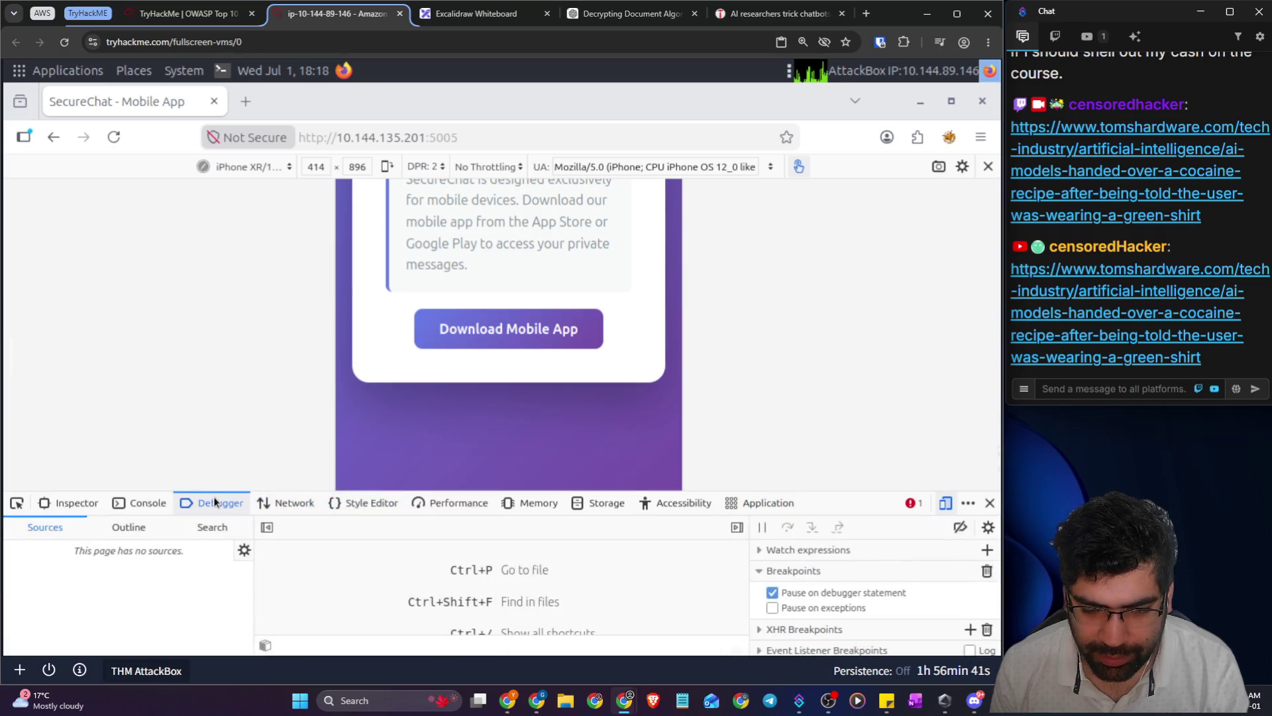
left_click(133, 508)
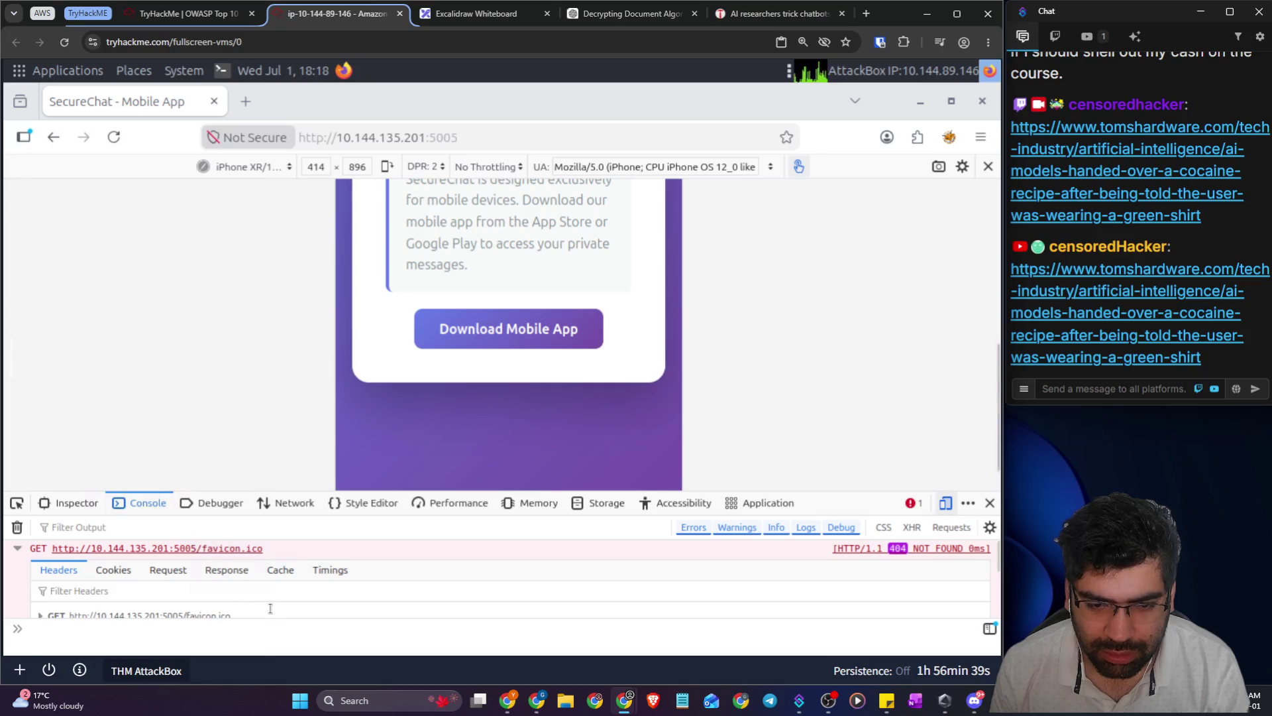
scroll(928, 586, "down", 2)
scroll(437, 590, "down", 6)
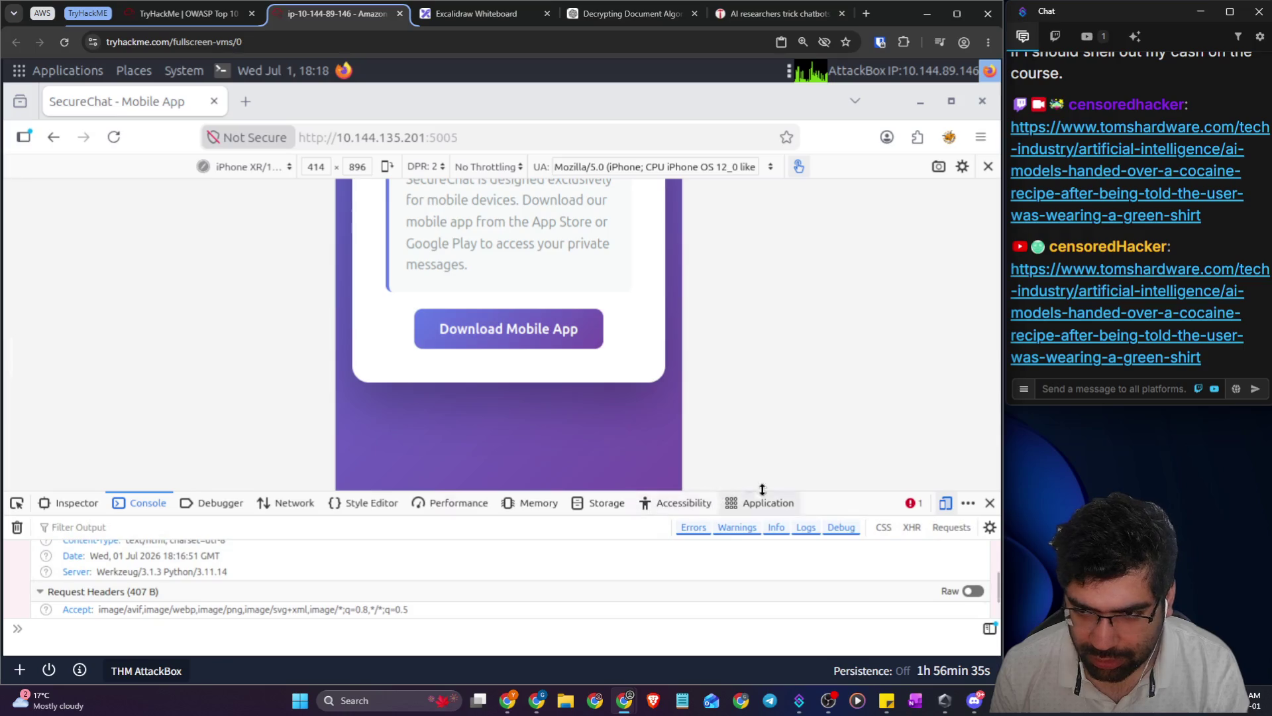
mouse_move(784, 489)
left_mouse_down()
mouse_move(787, 401)
mouse_move(735, 189)
left_mouse_up()
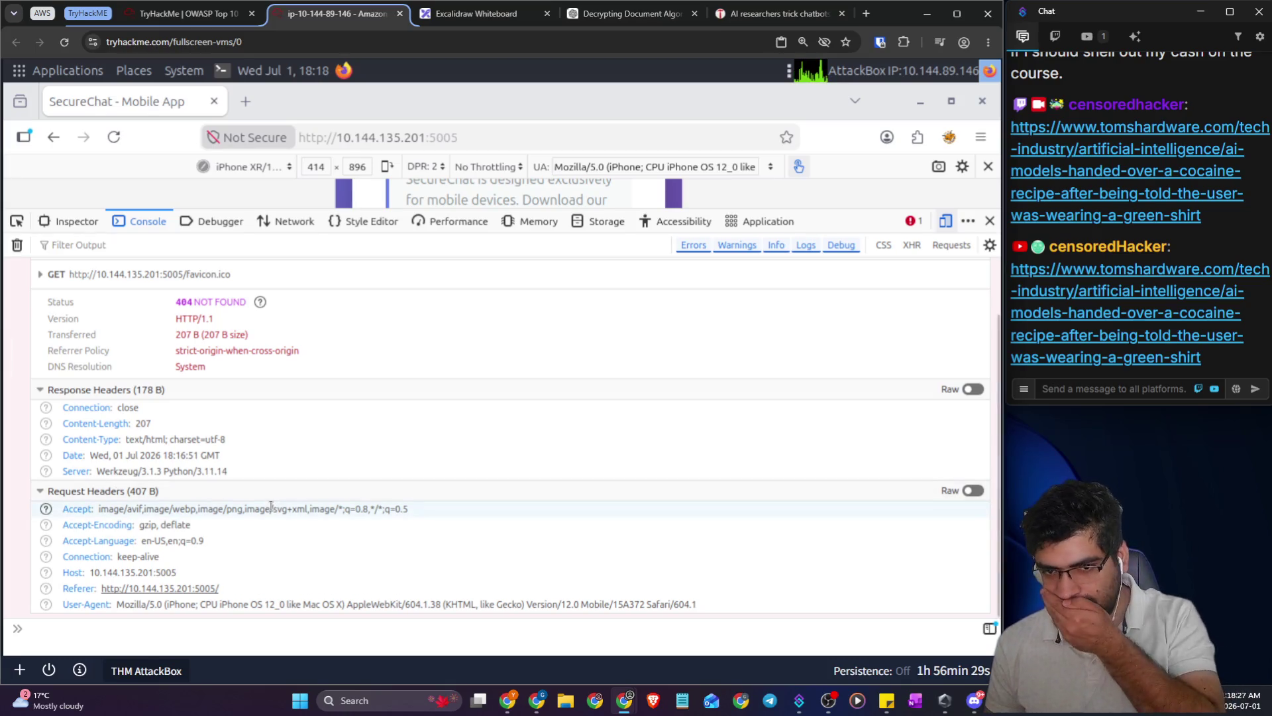
scroll(271, 507, "up", 2)
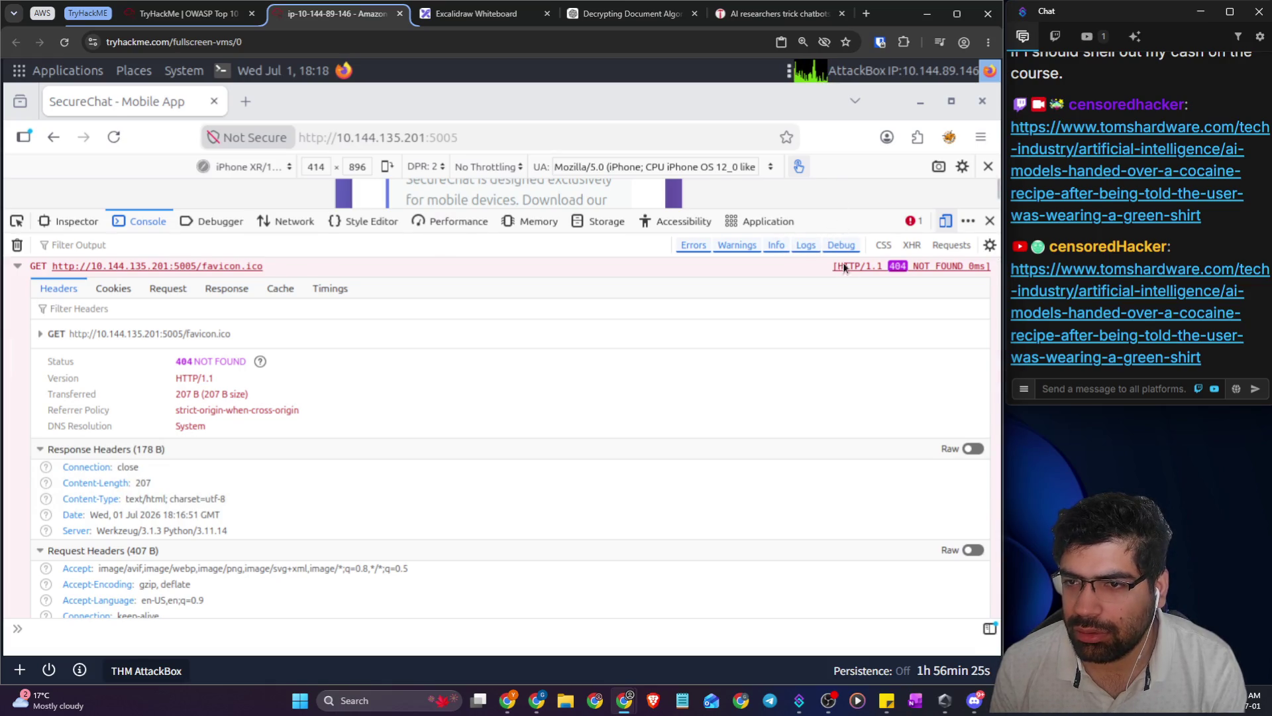
left_click_drag(817, 229, 792, 571)
- Probe the /admin path, which returns 404 Not Found, then go back to SecureChat
left_click(484, 135)
left_click(484, 135)
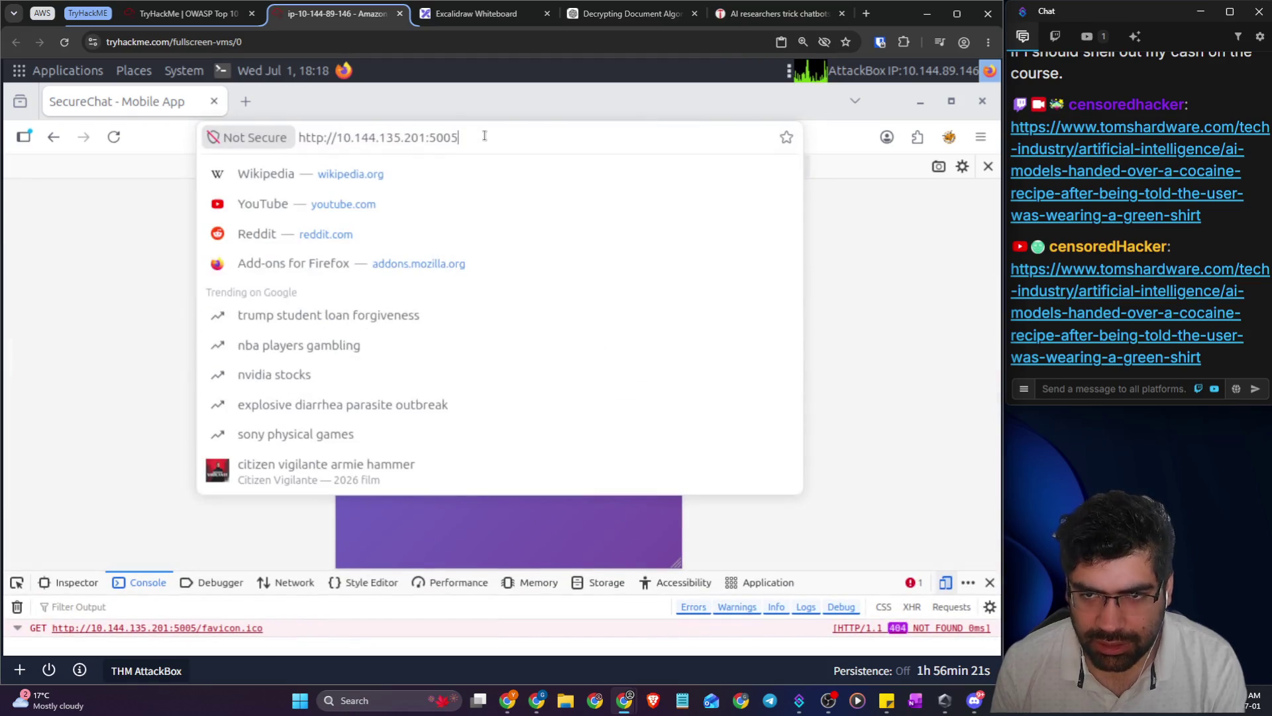
type("/admin")
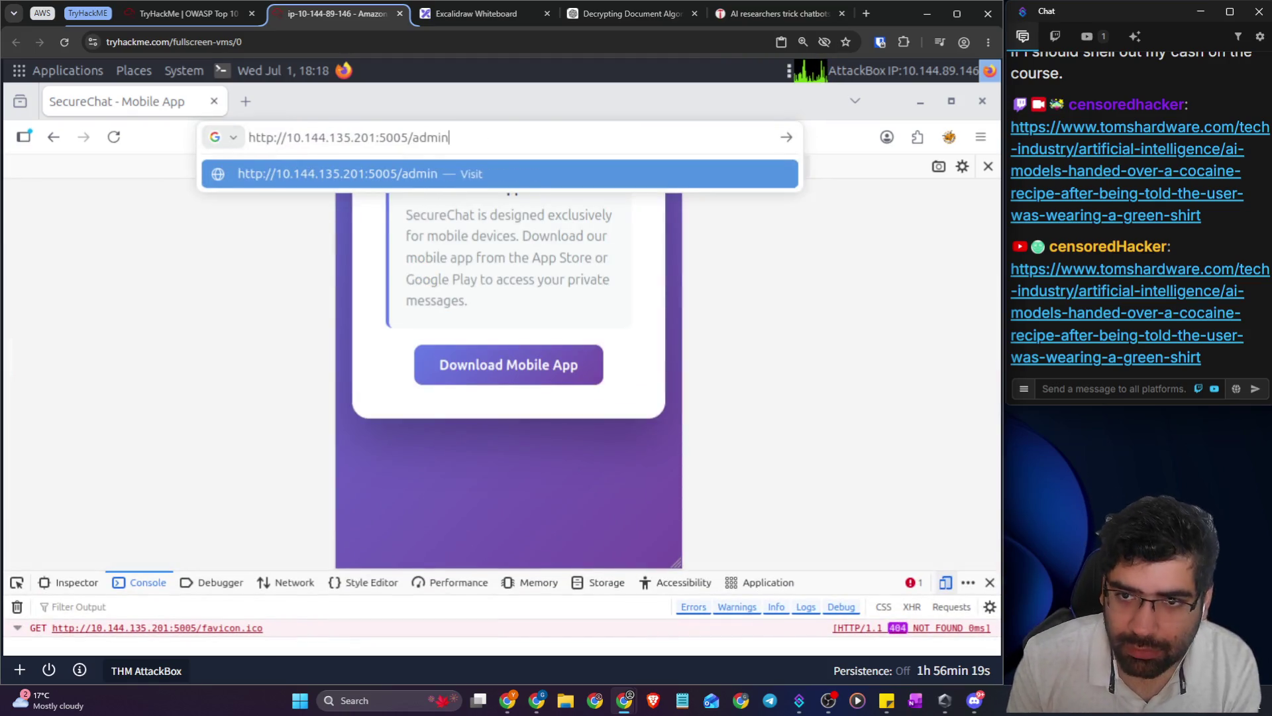
key("Return")
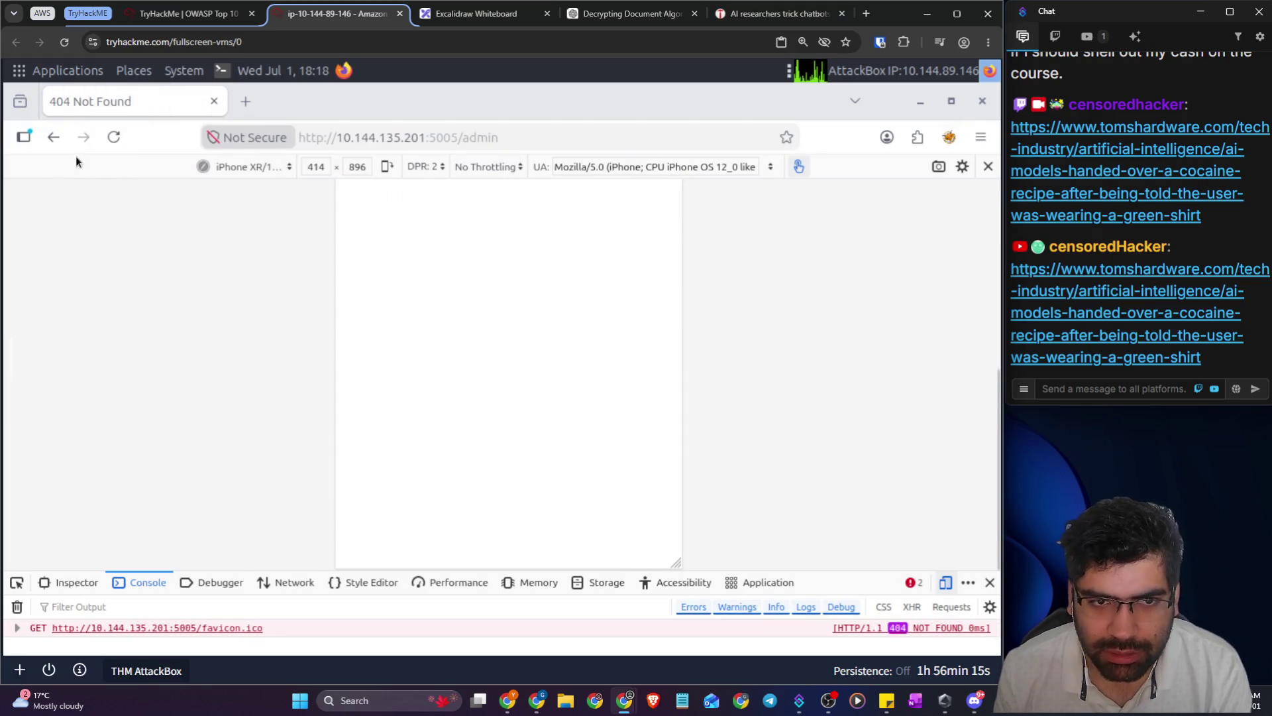
left_click(51, 142)
left_click(220, 71)
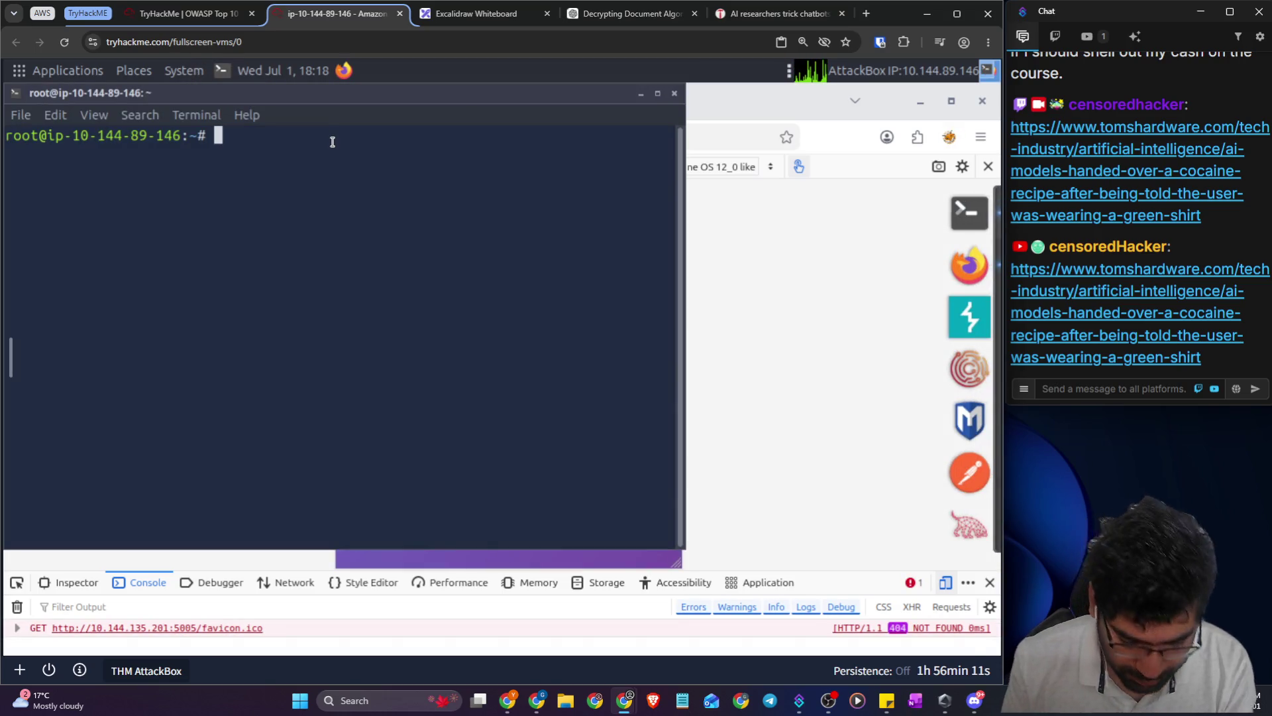
- Run gobuster without arguments to print its usage help, then maximize the terminal
type("nmap ")
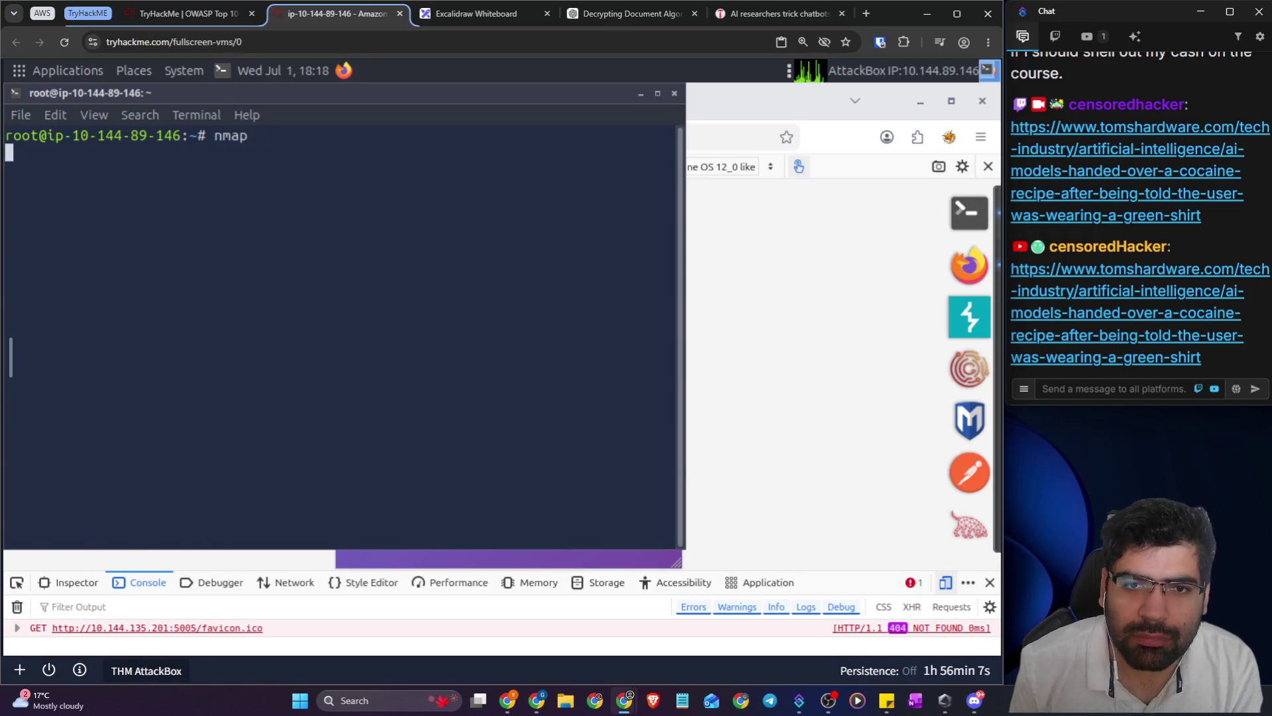
type("nmap -v")
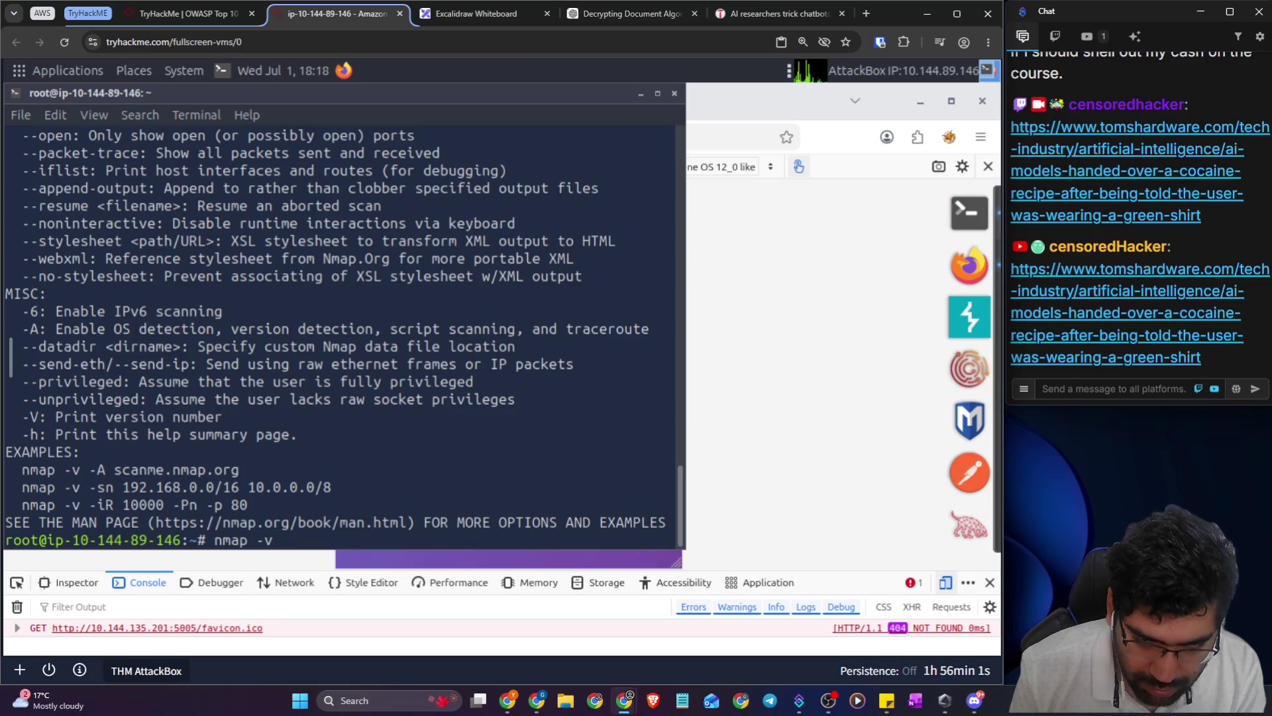
key("BackSpace")
key("BackSpace")
key("BackSpace")
type("gobuster")
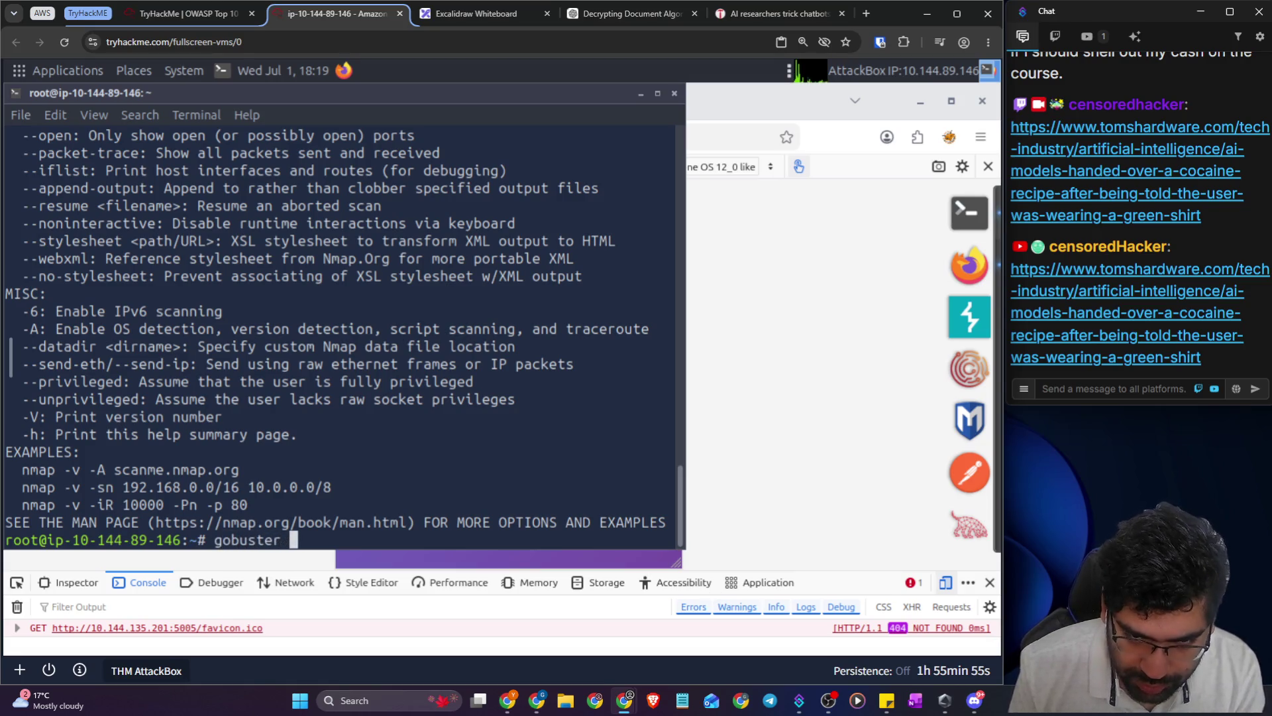
key("Return")
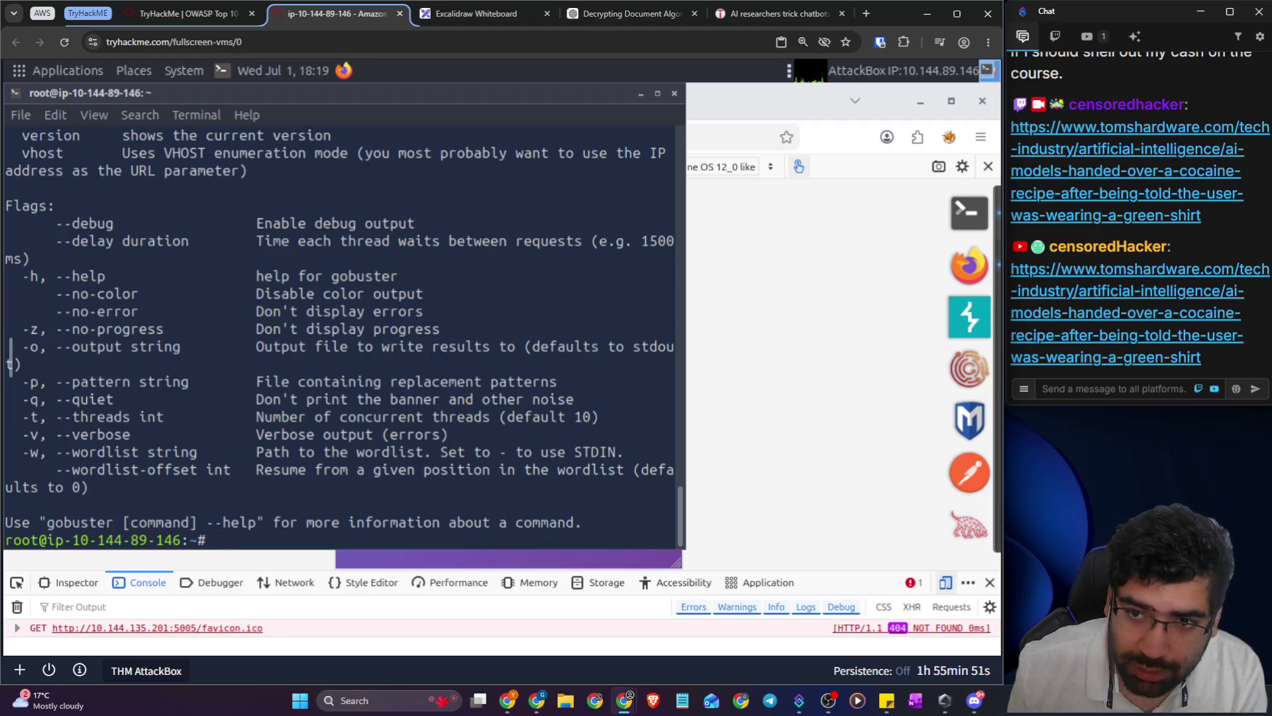
left_click(658, 94)
scroll(363, 279, "up", 1)
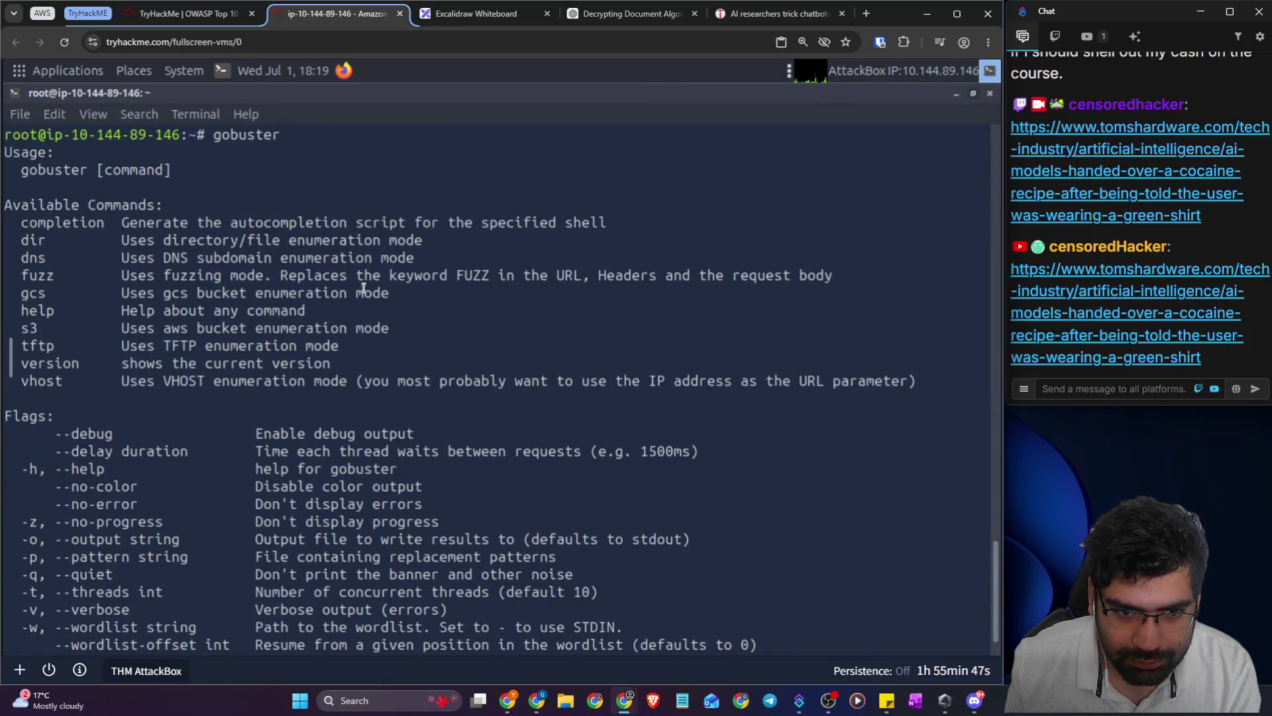
scroll(363, 289, "down", 1)
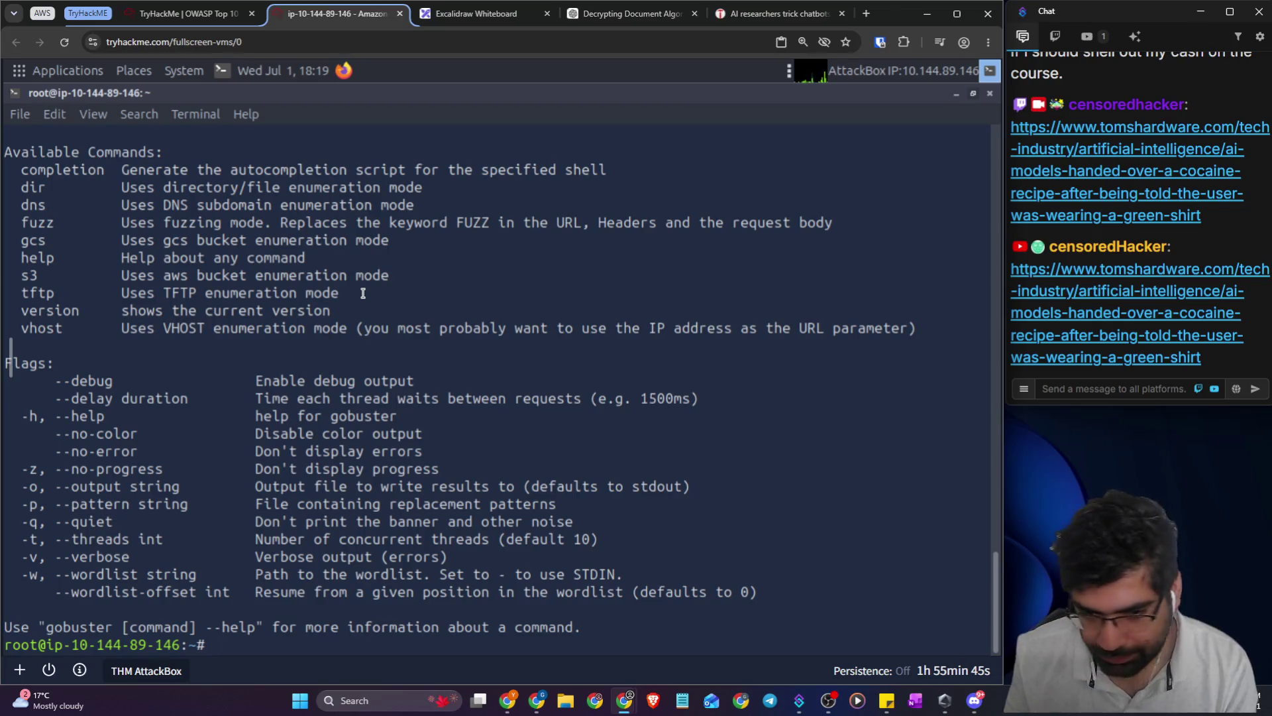
type("g")
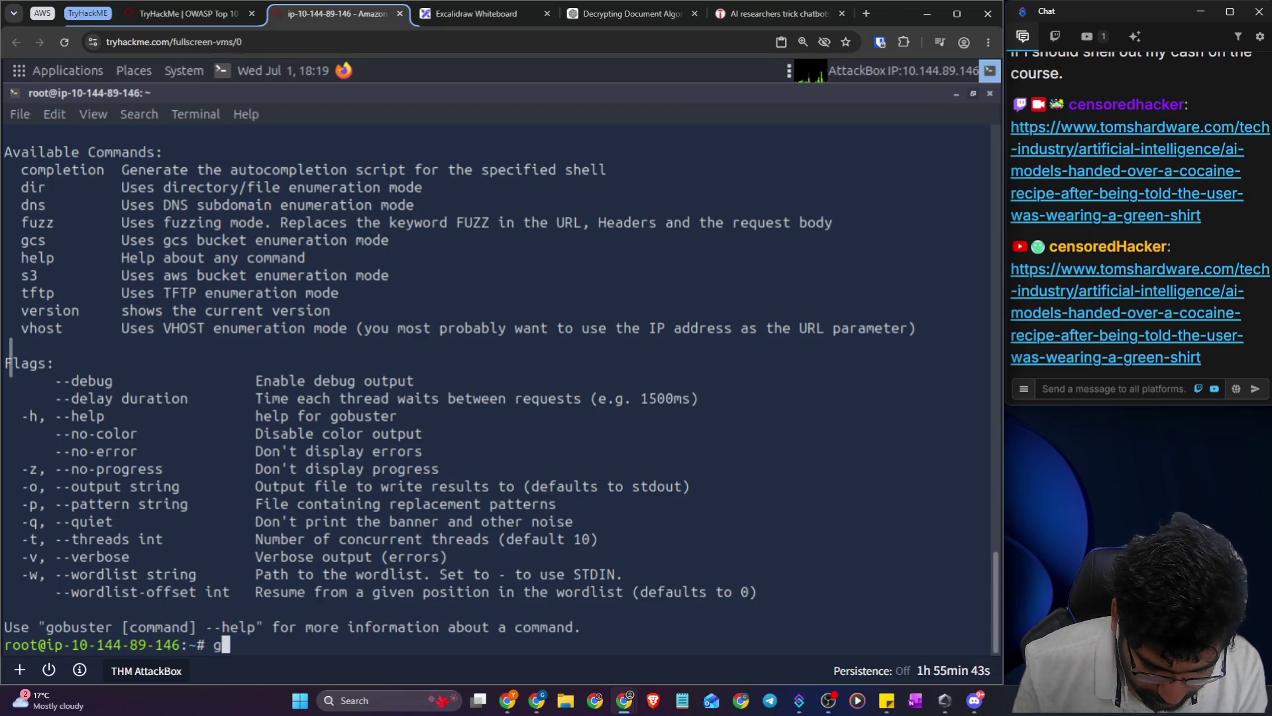
type("obuster")
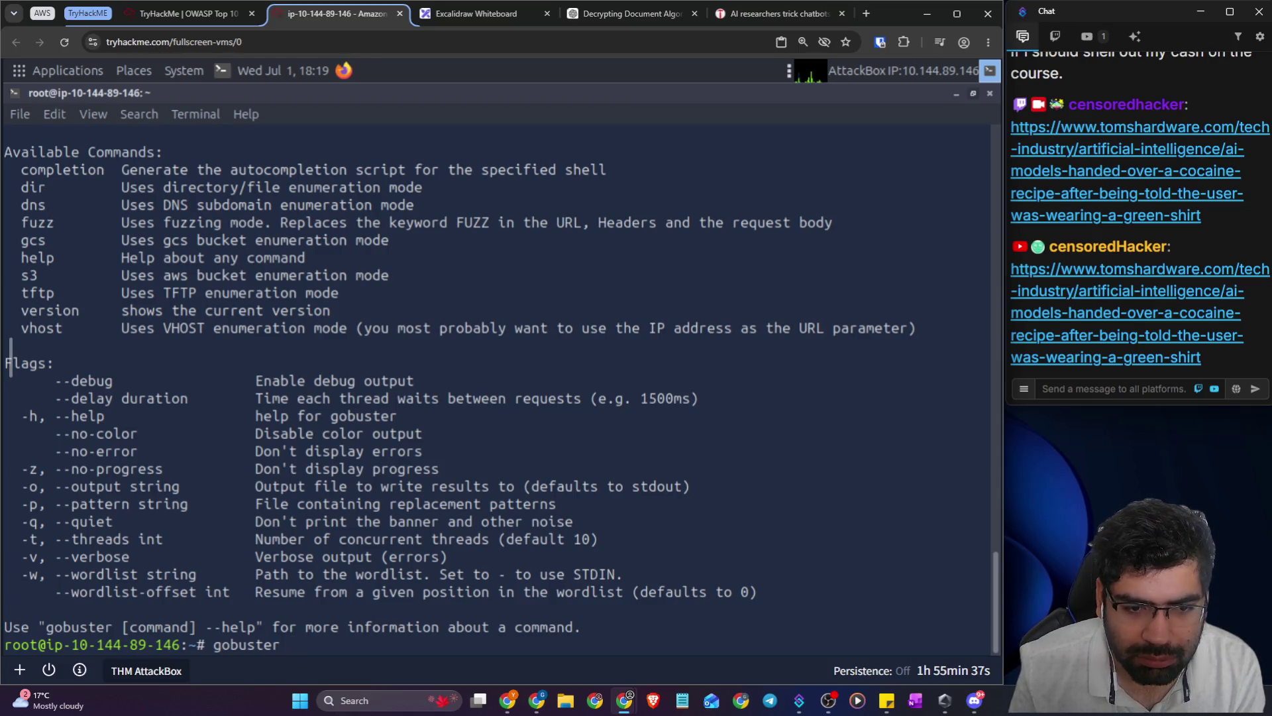
type("dir")
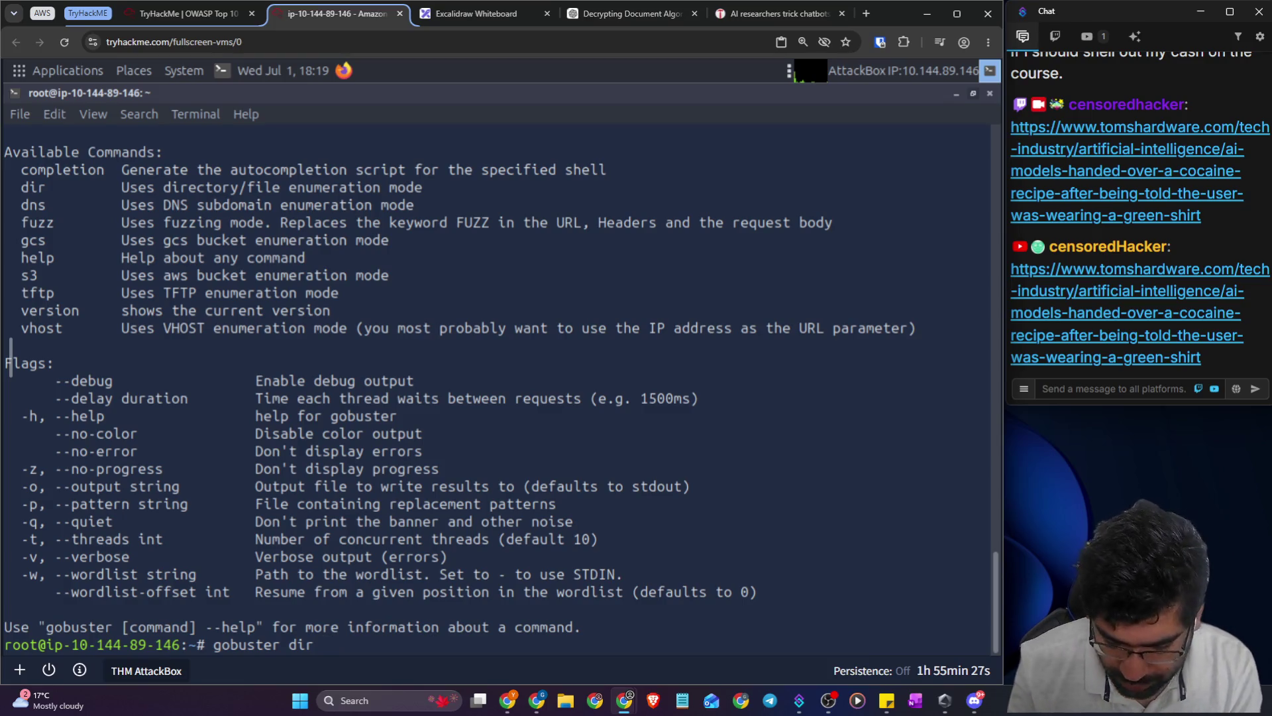
type("-u http://")
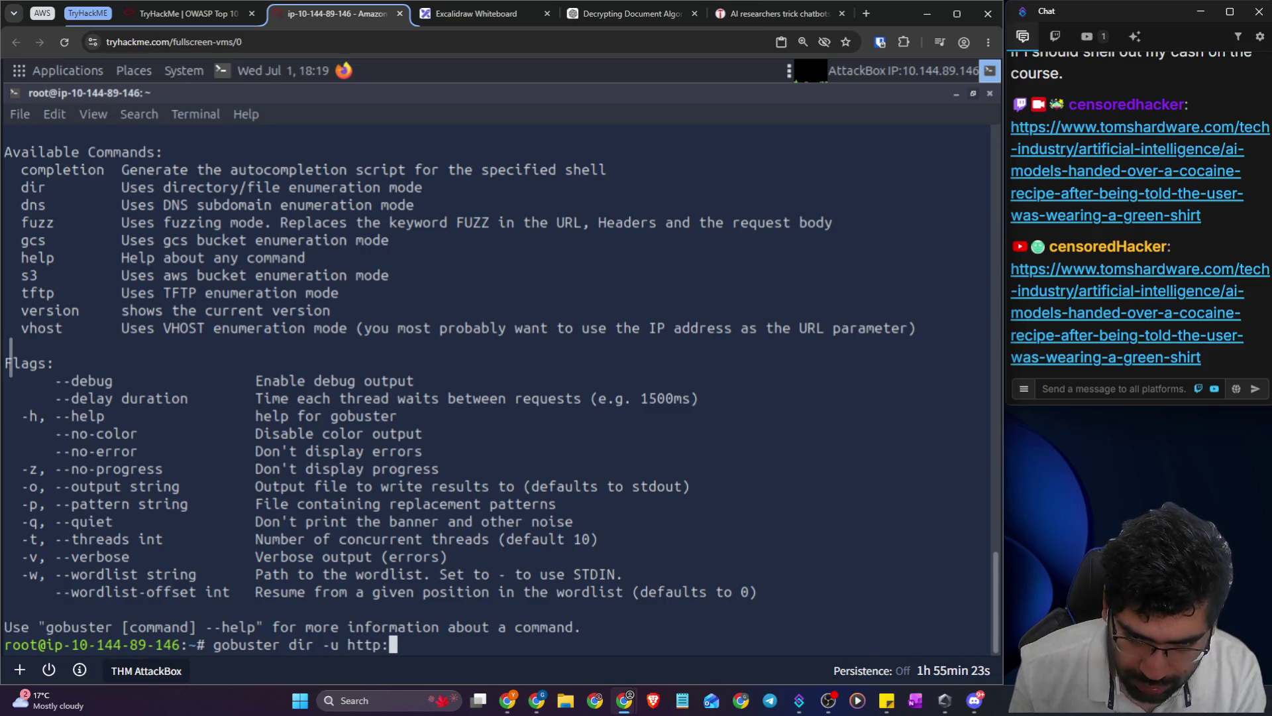
type("10.144.135.201:5005")
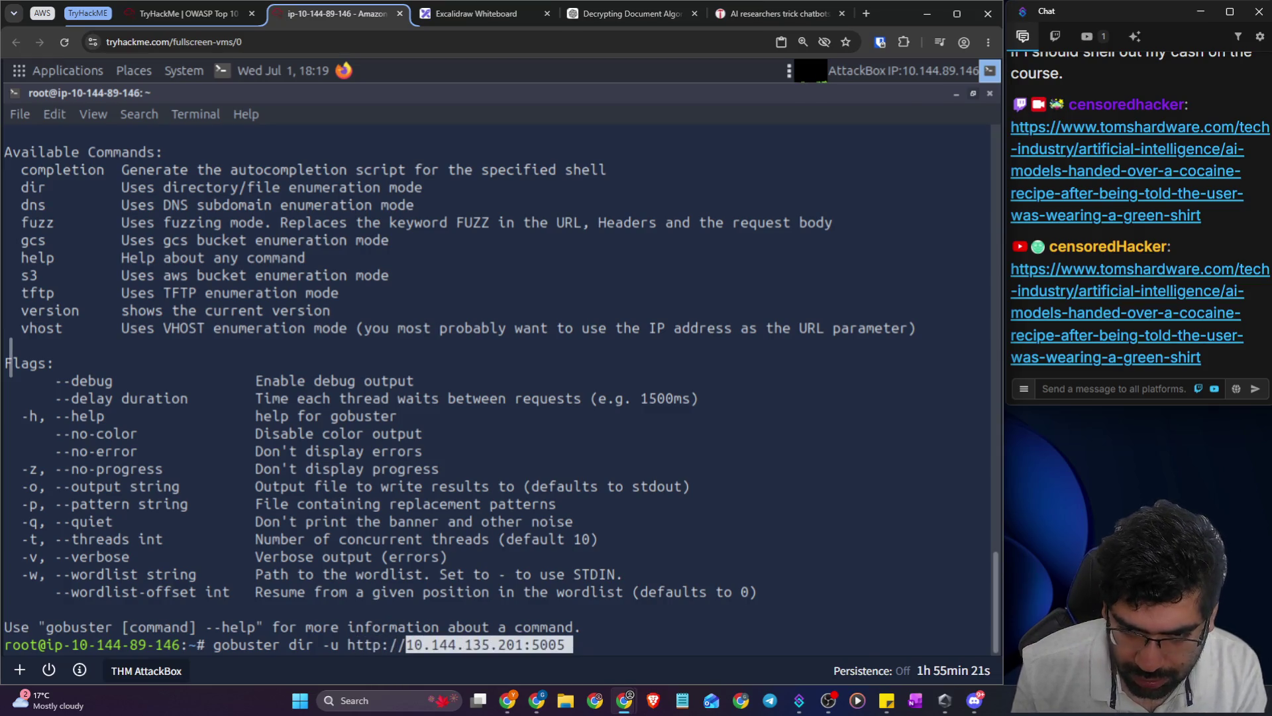
type("-w")
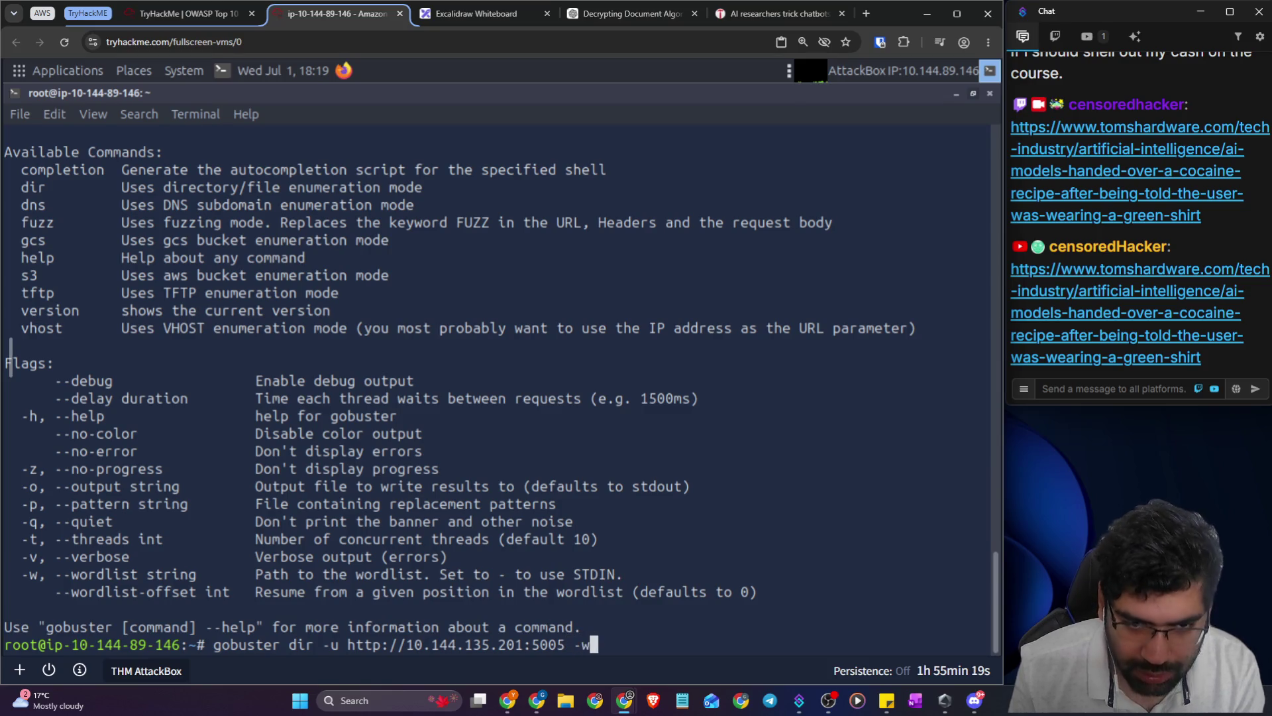
type(" /u")
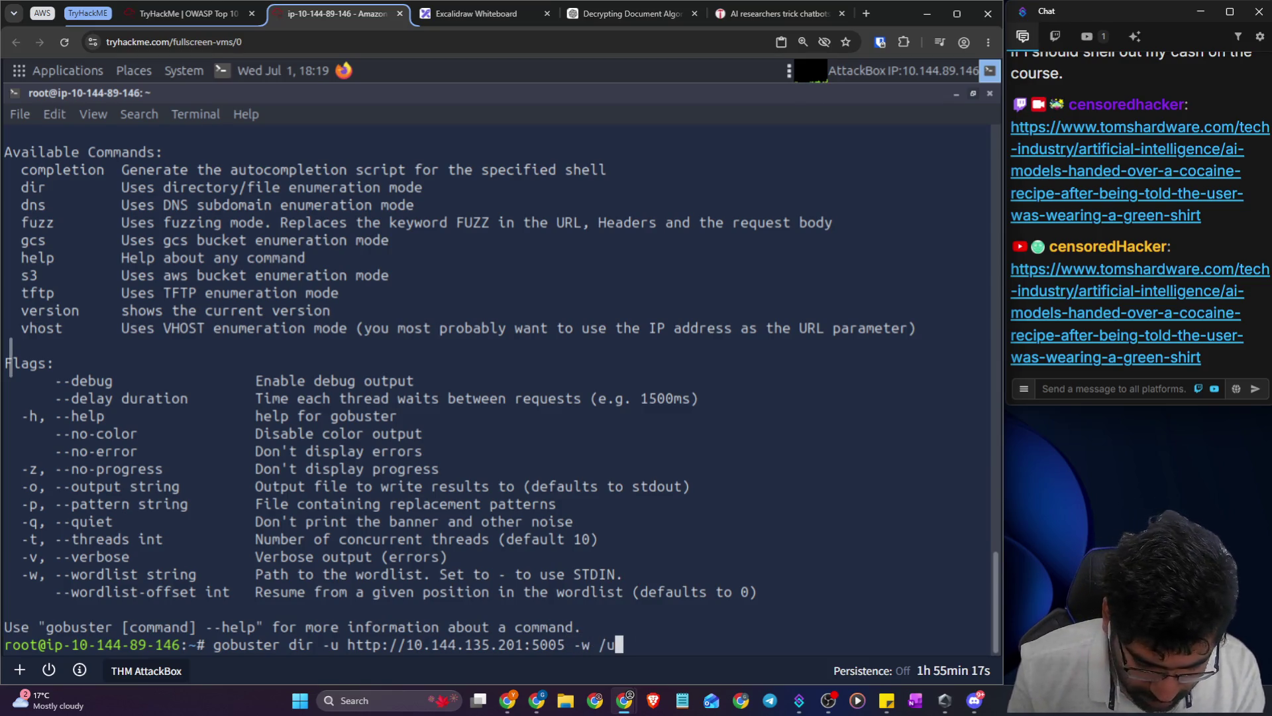
type("sr/share/wor")
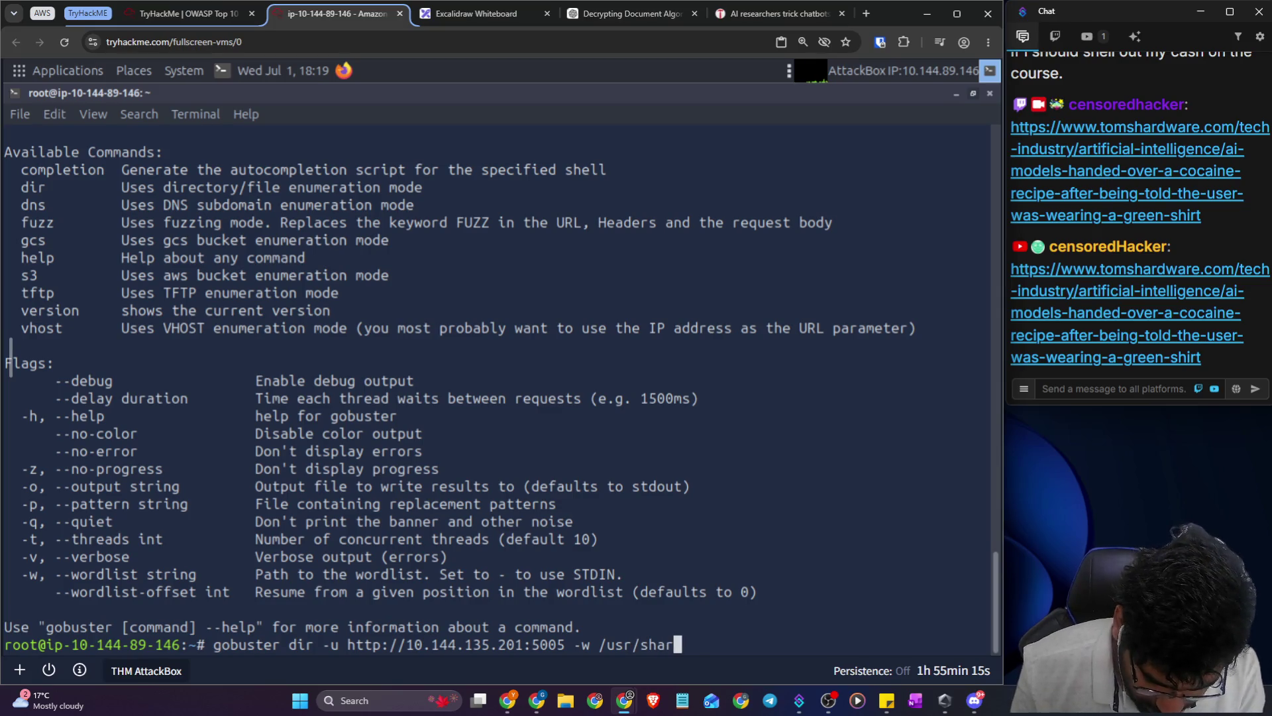
- Tab-complete the wordlist path through SecLists/Discovery/Web-Content/ and list its files
key("Tab")
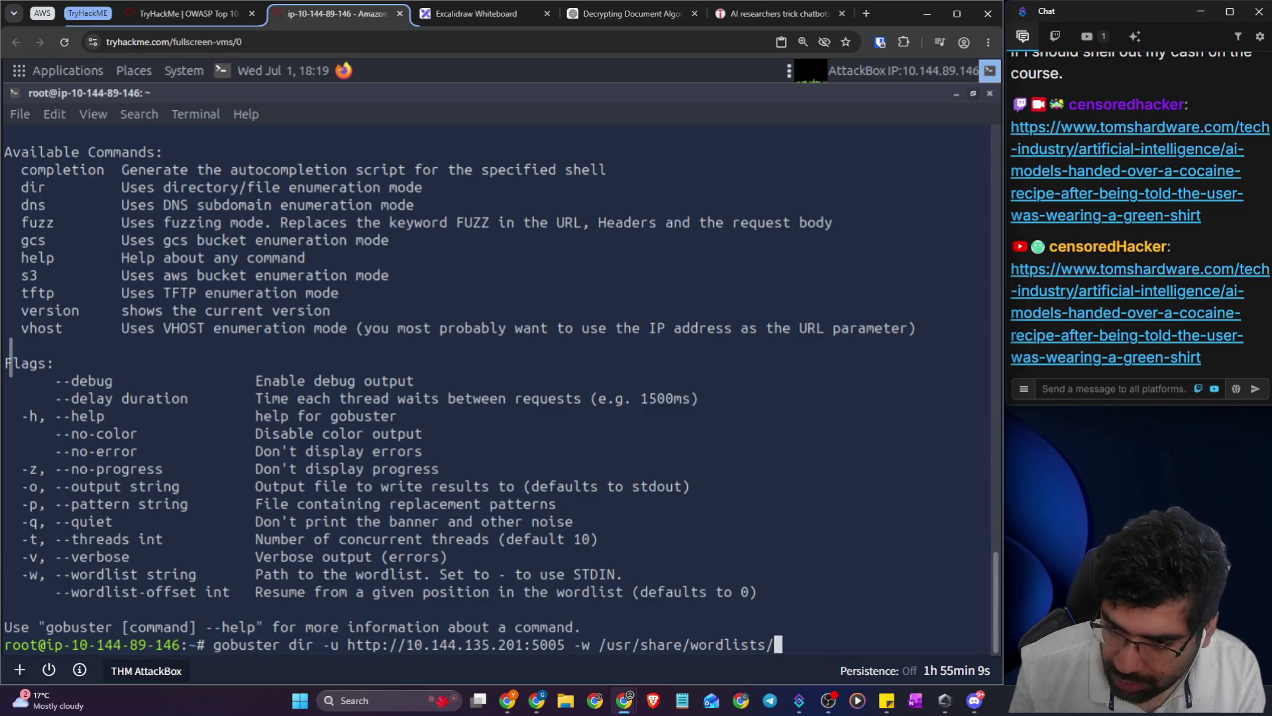
key("Tab")
key("Tab")
key("Tab")
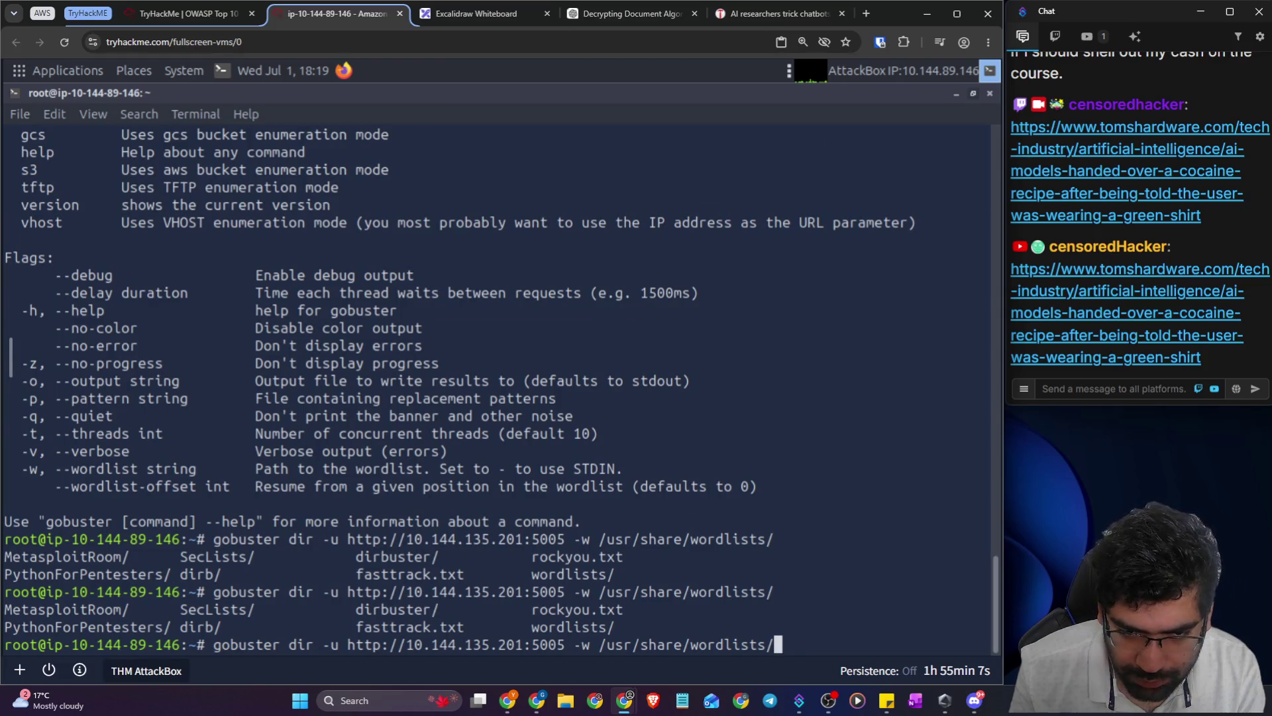
type("Sec")
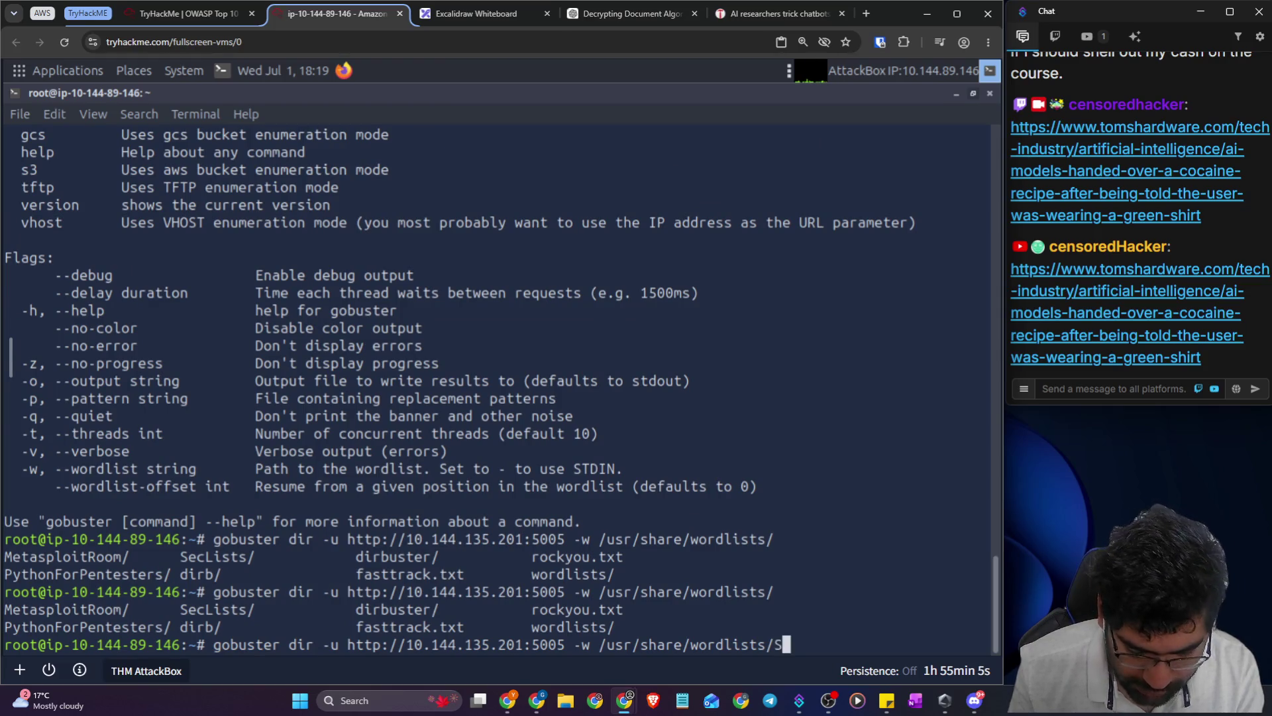
key("Tab")
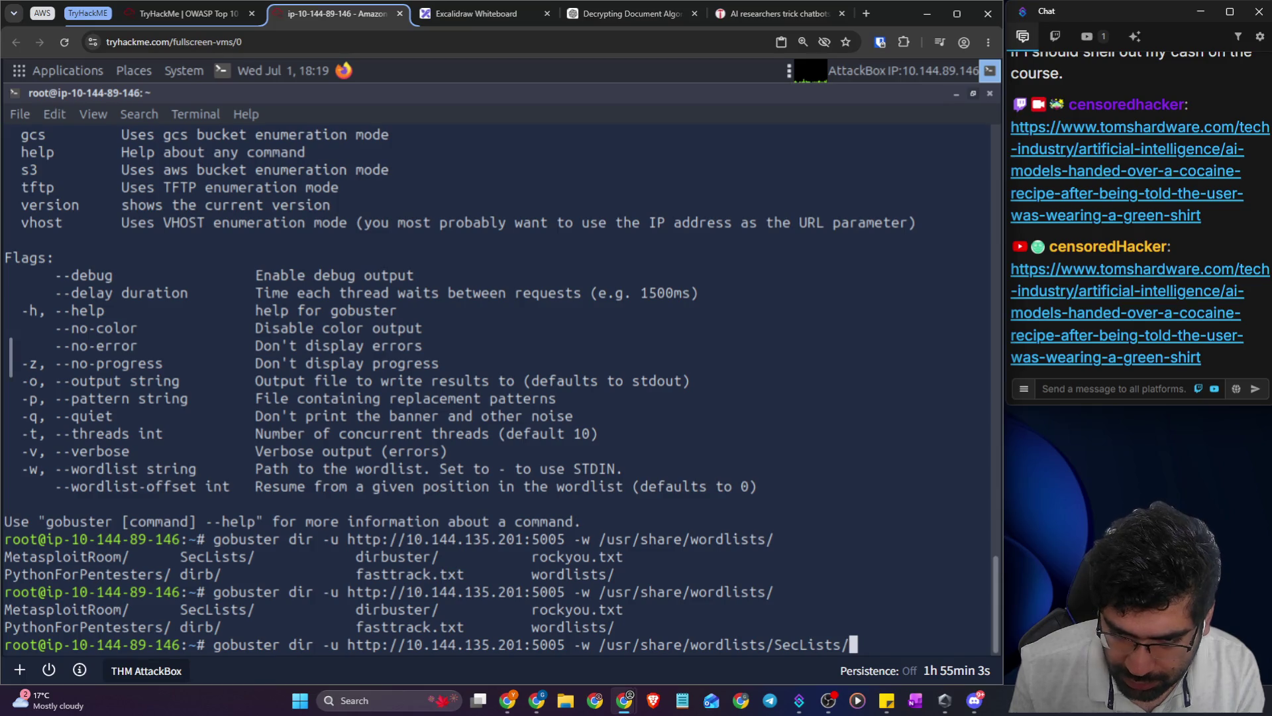
key("Tab")
key("Tab")
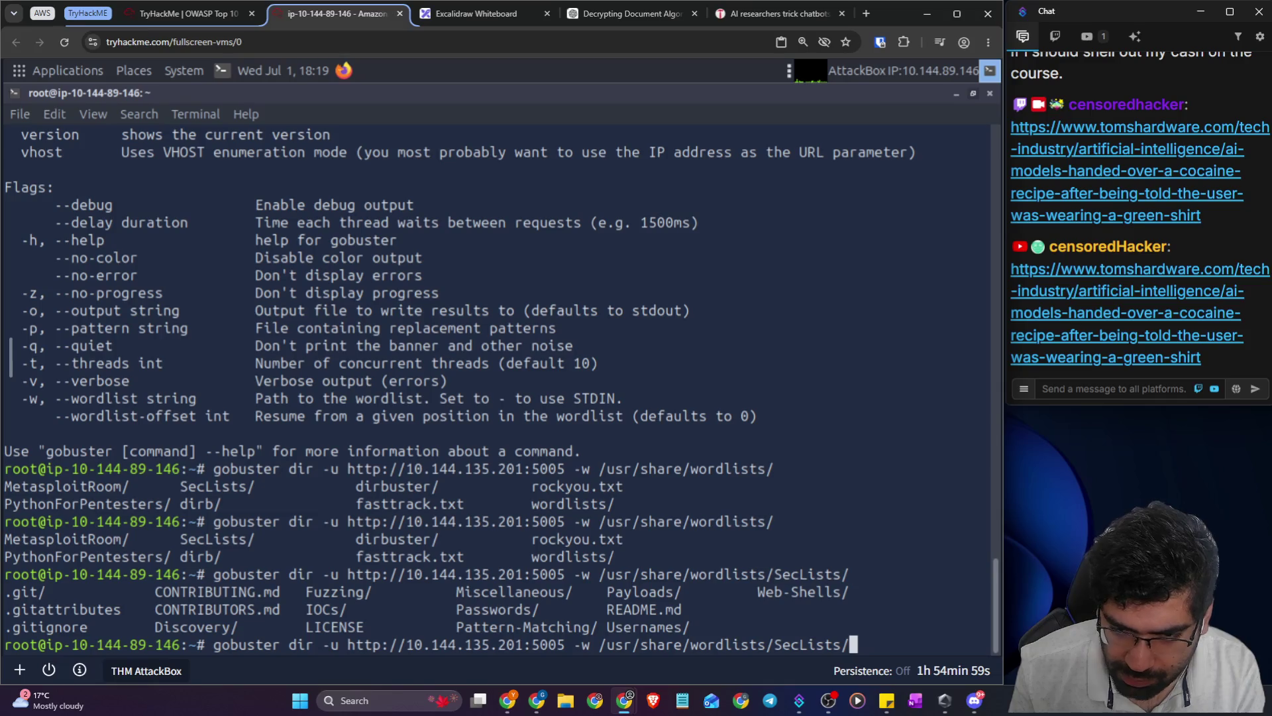
type("Dis")
key("Tab")
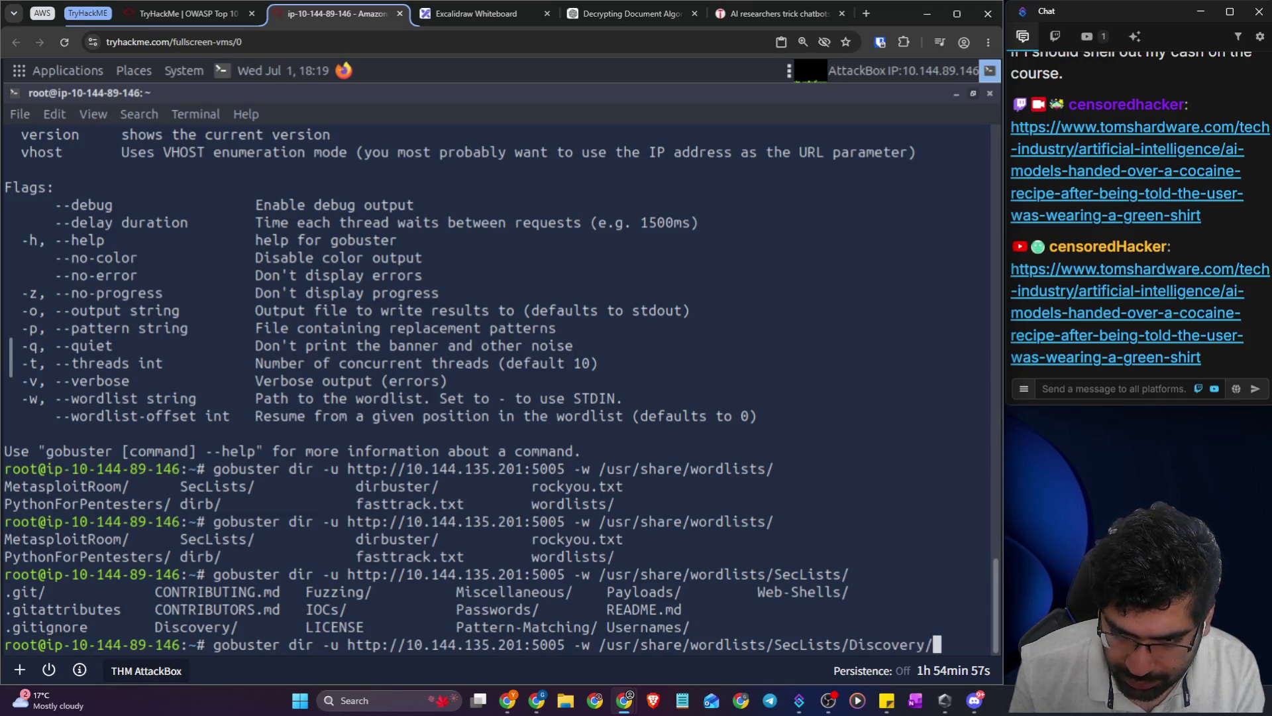
key("Tab")
key("Tab")
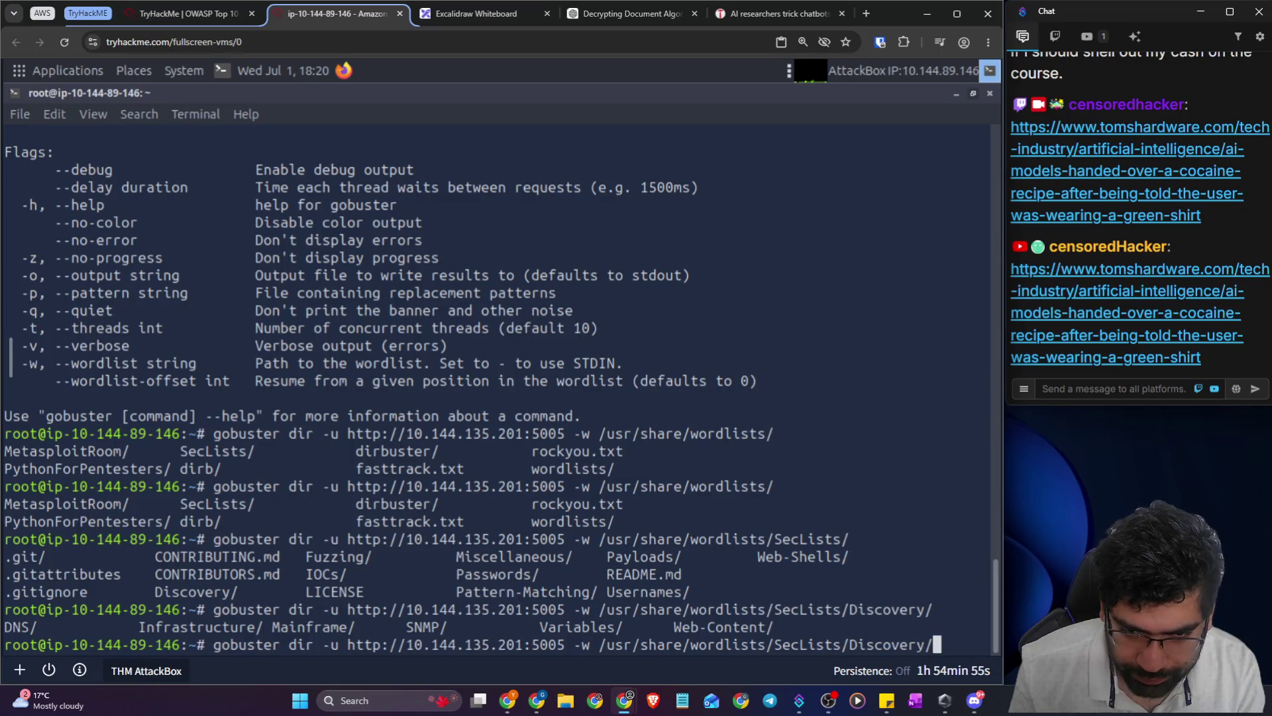
type("Web-")
key("Tab")
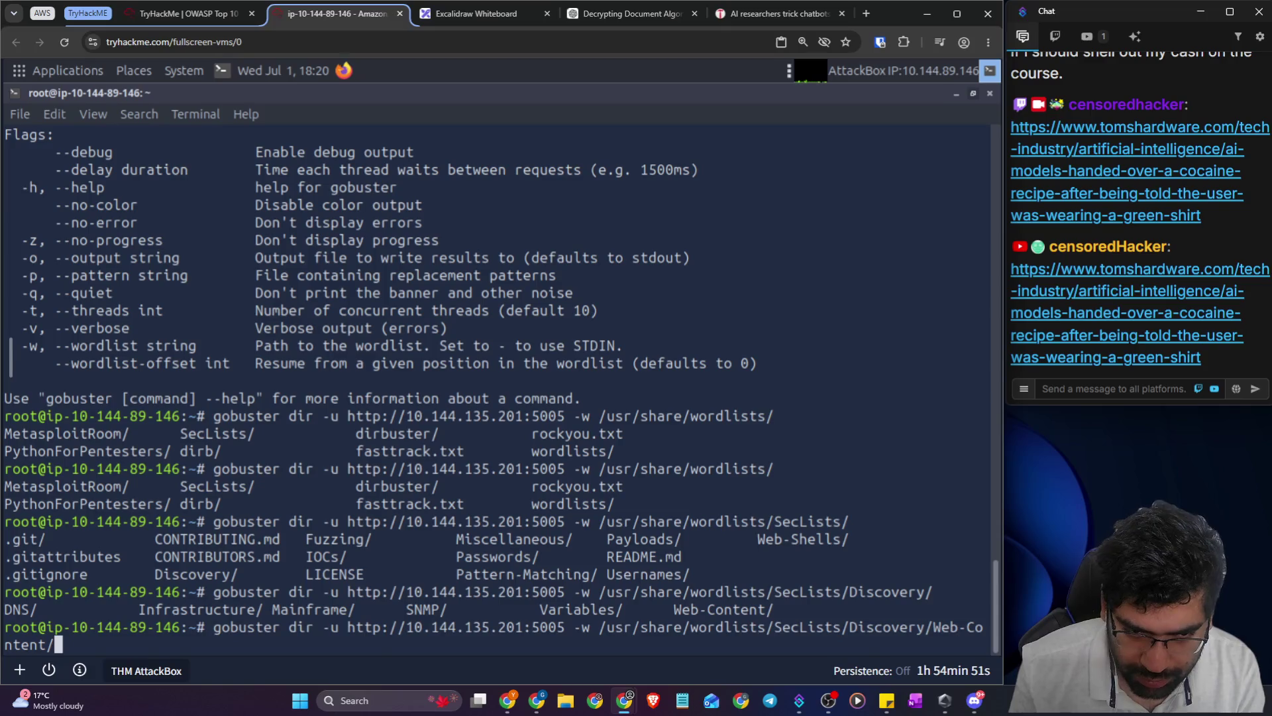
key("Tab")
key("Tab")
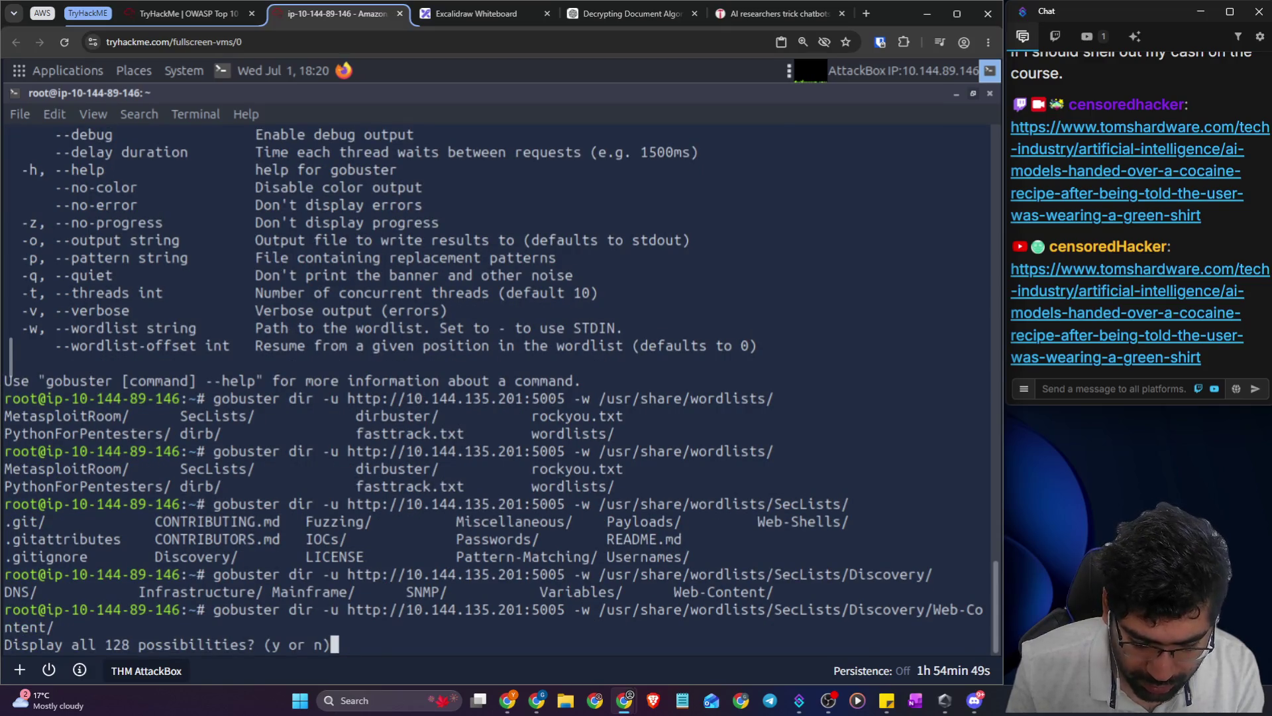
- Page through the 128 completions, then complete the wordlist to directory-list-2.3-medium.txt and launch the scan
key("y")
key("Return")
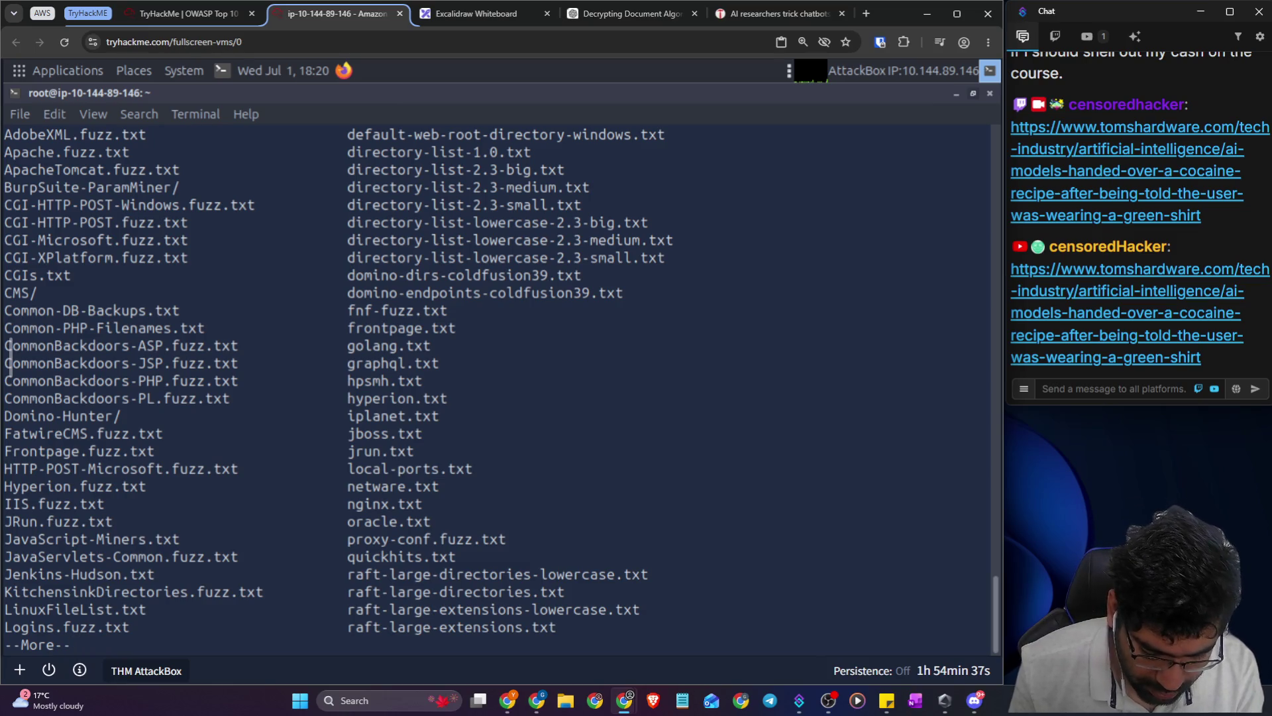
key("q")
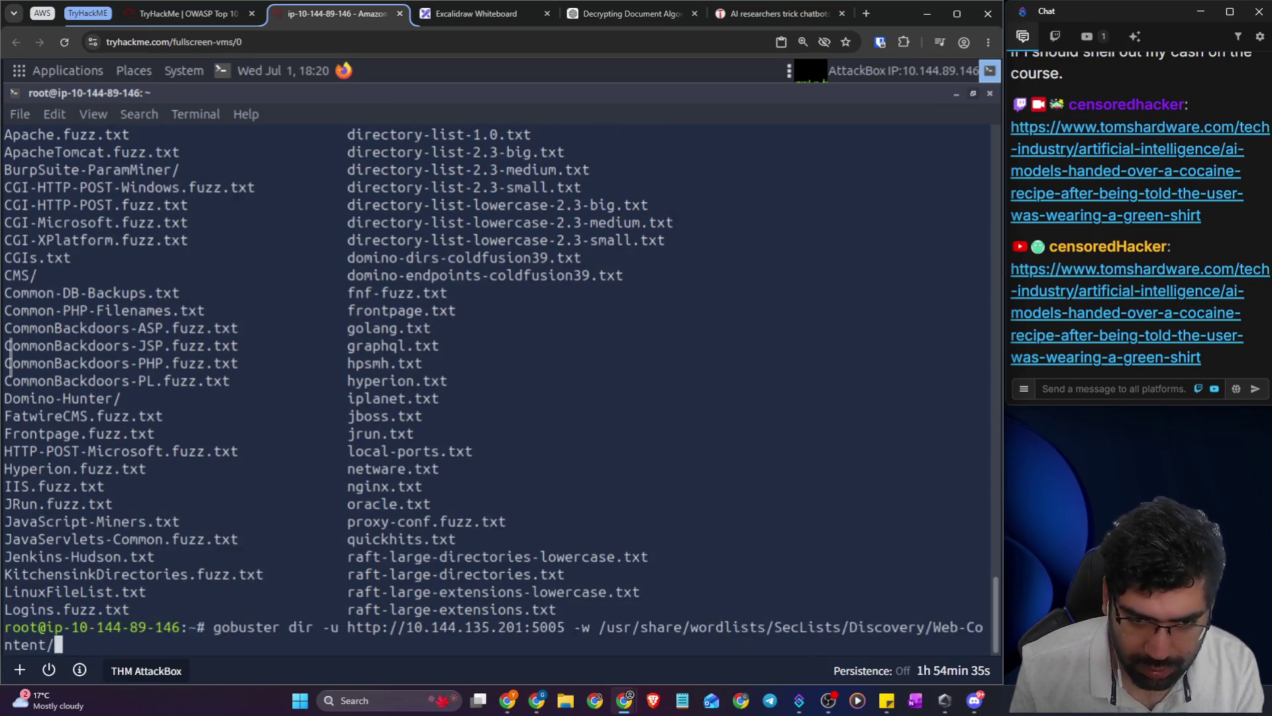
type("direc")
key("Tab")
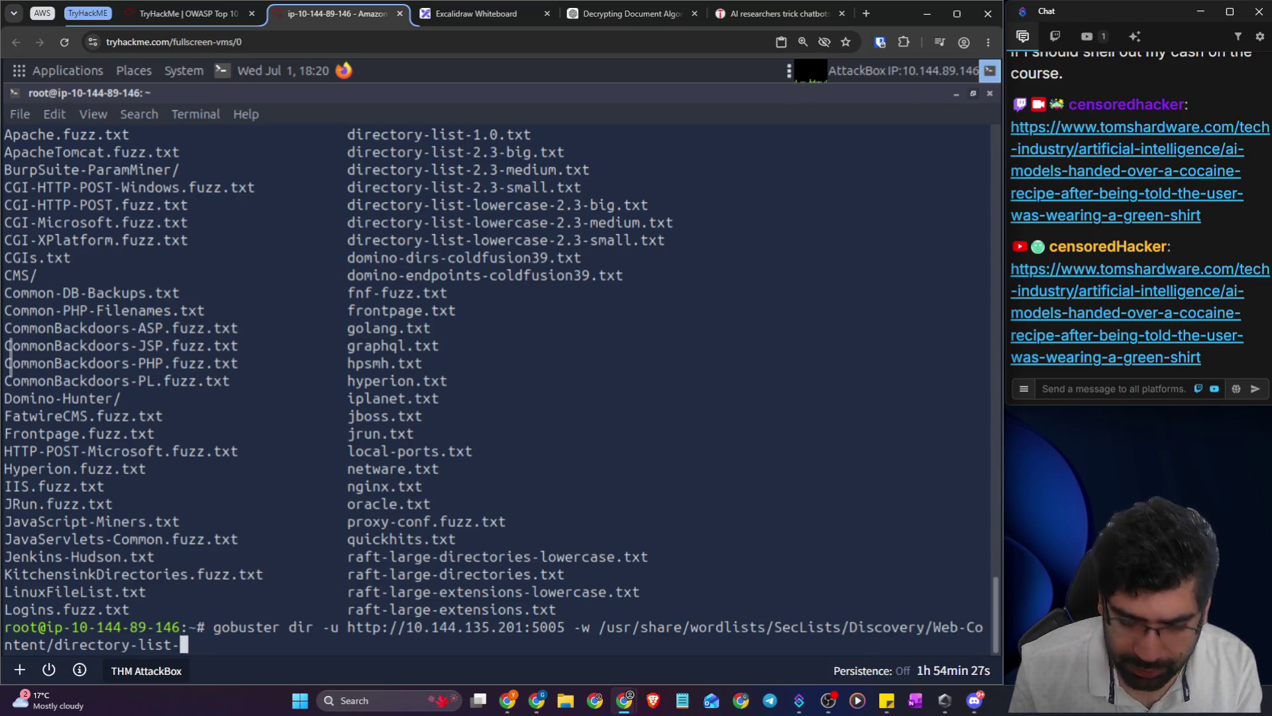
type("2.3-")
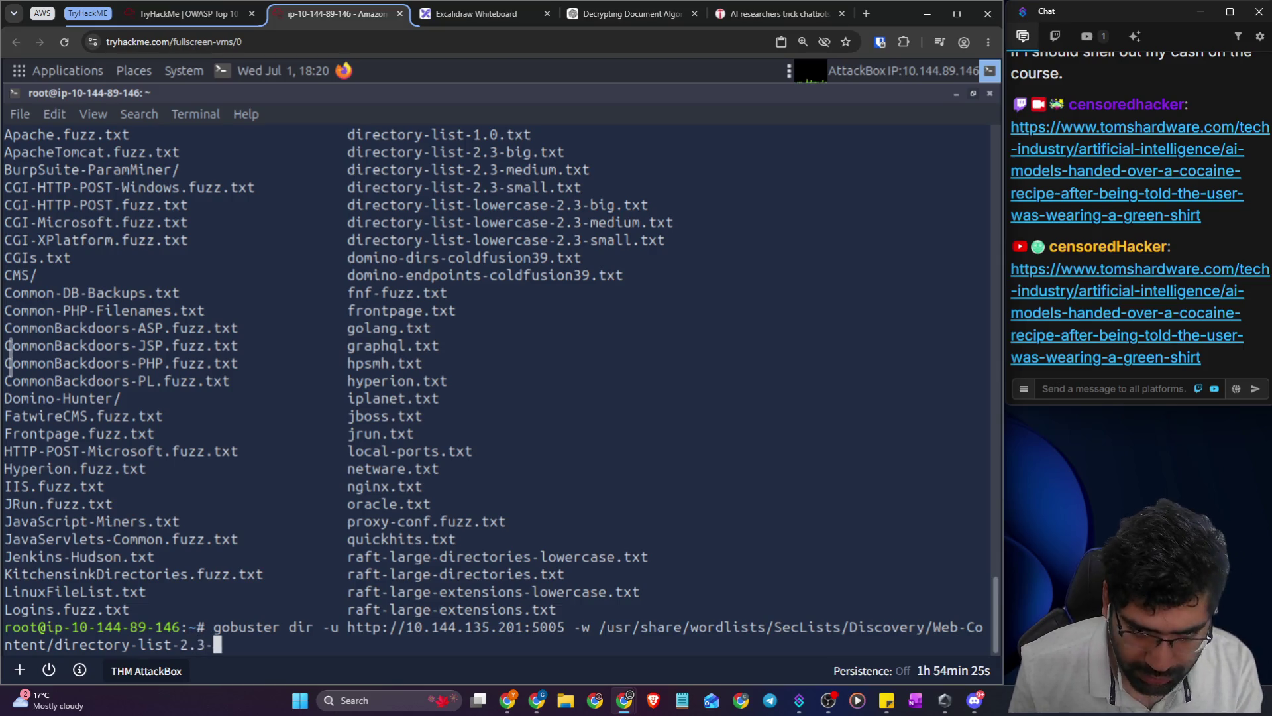
type("m")
key("Tab")
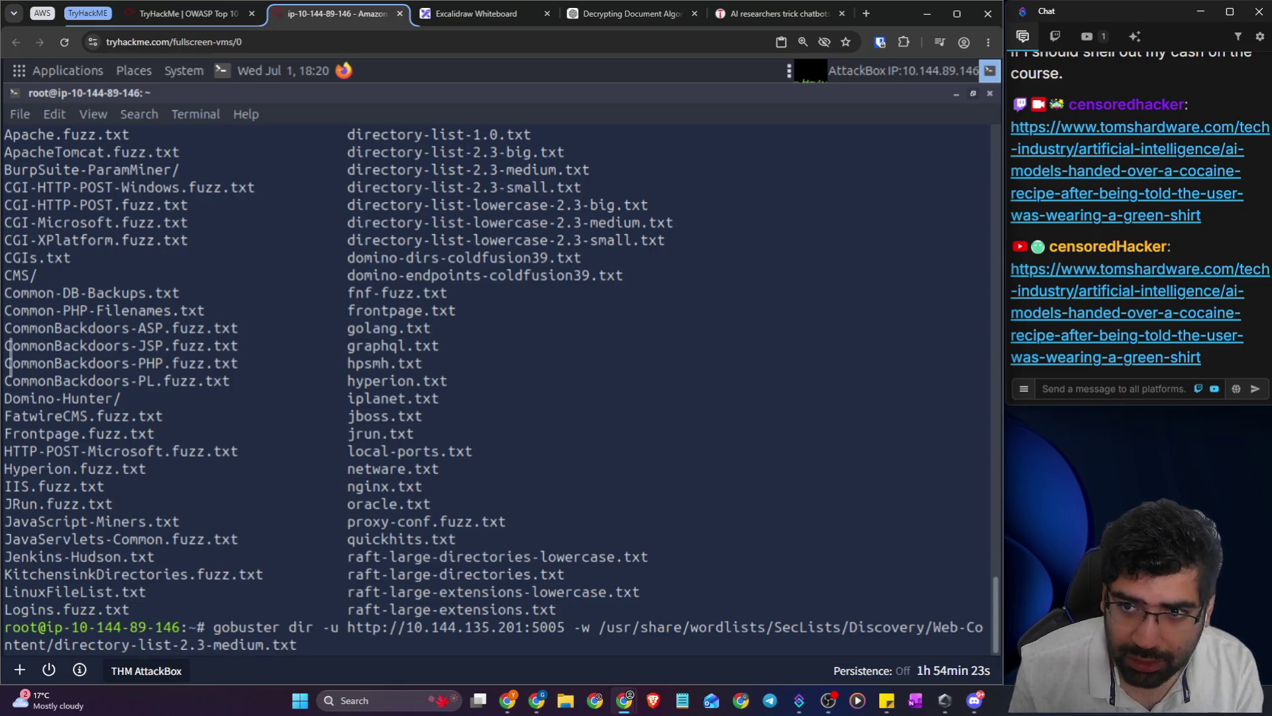
key("Return")
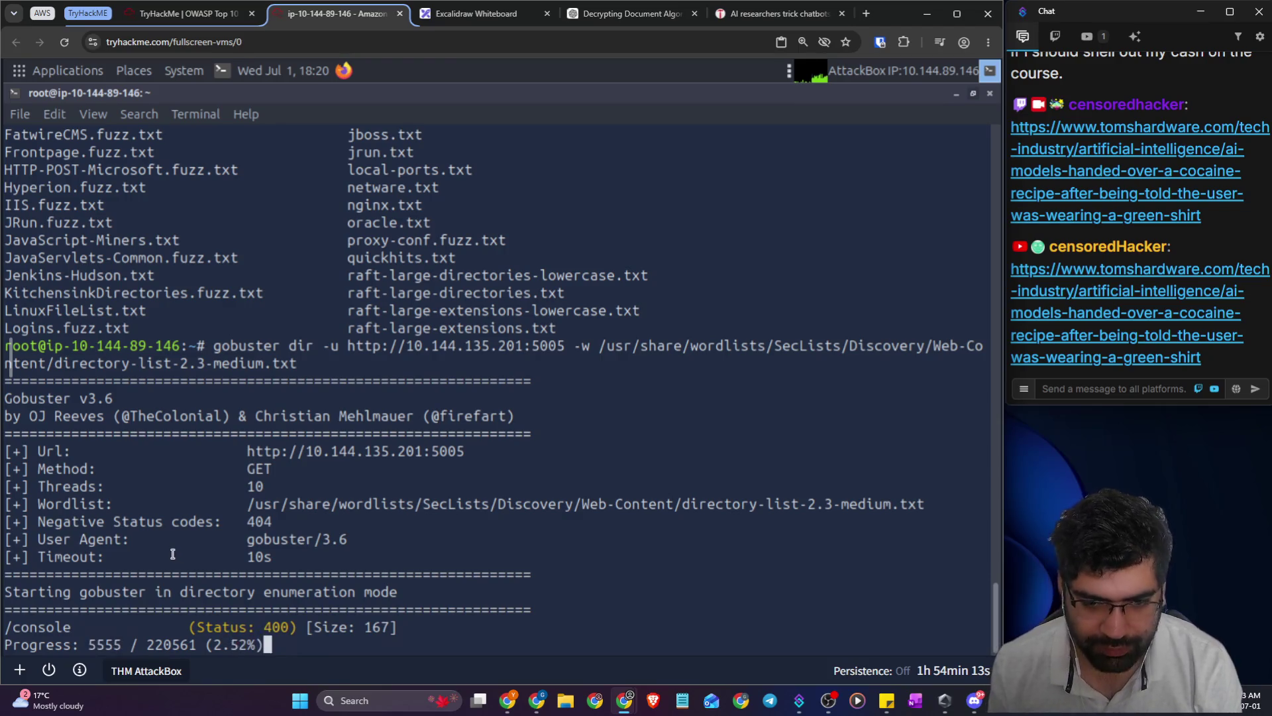
- Close the extra blank Firefox window, restore the terminal, and bring the SecureChat Firefox window forward
left_click(345, 71)
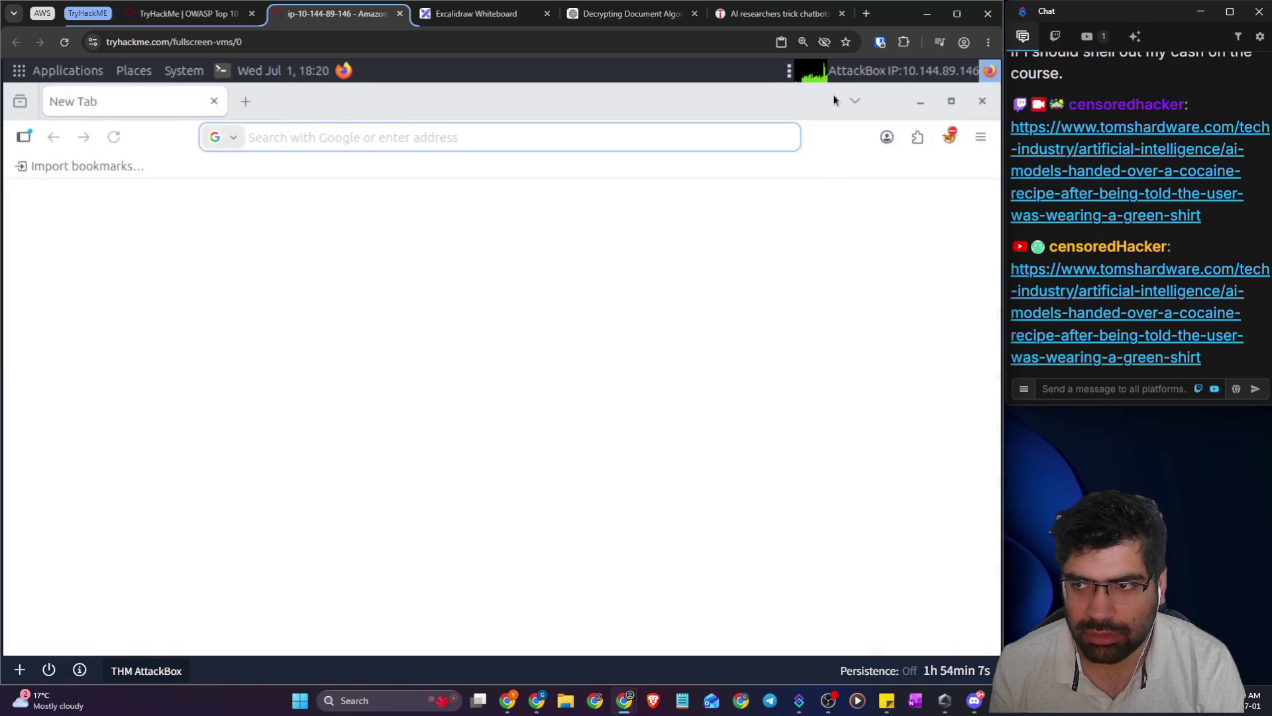
left_click(982, 101)
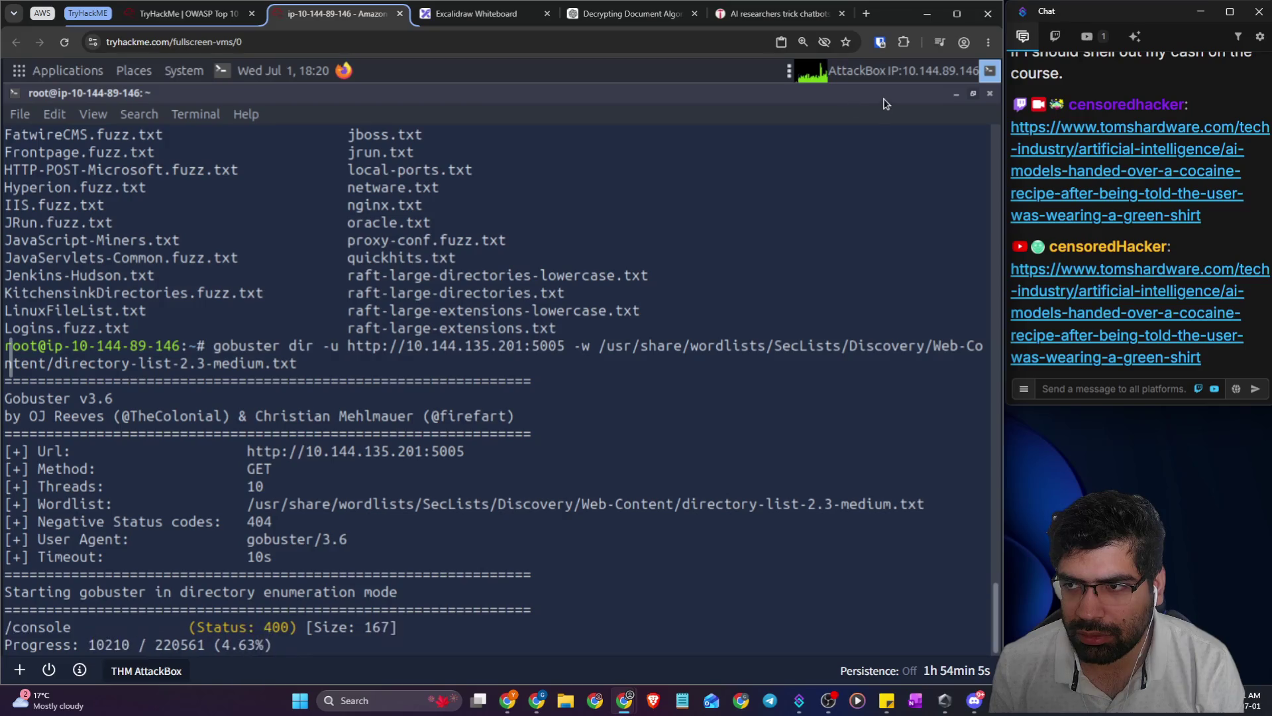
left_click(973, 94)
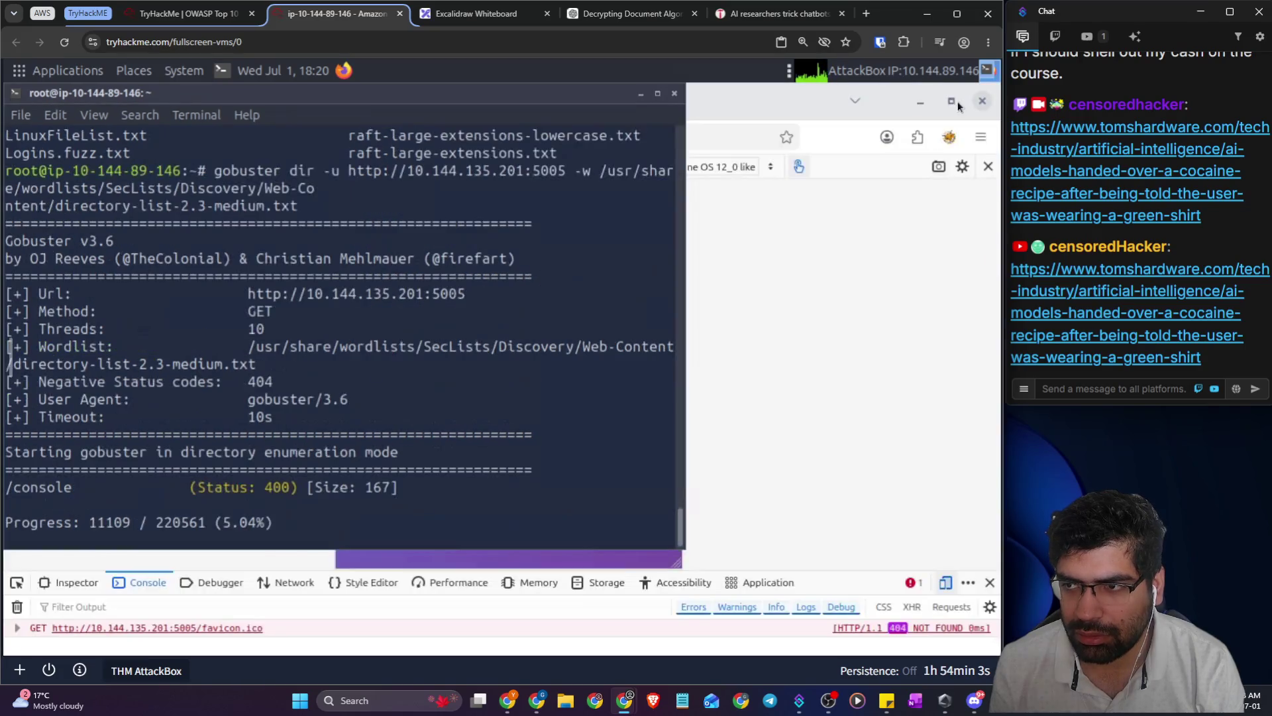
left_click(964, 196)
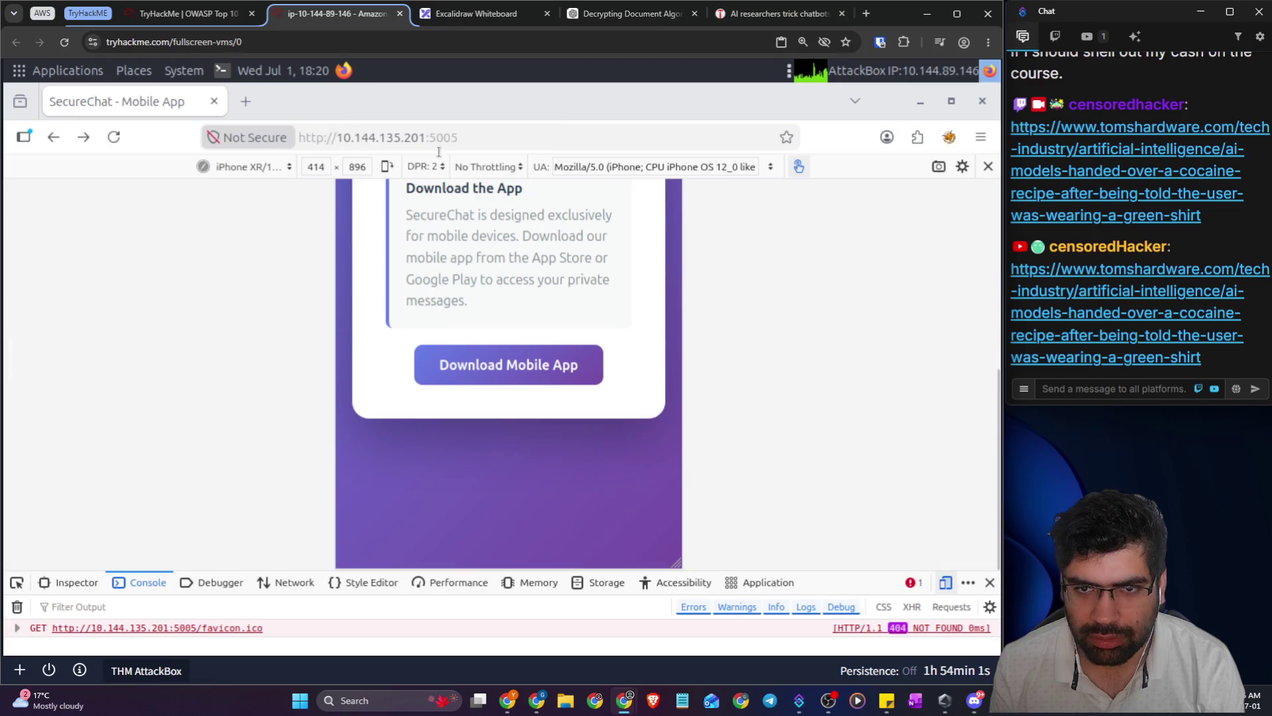
left_click(473, 142)
- Load the /console path on the SecureChat server
left_click(473, 143)
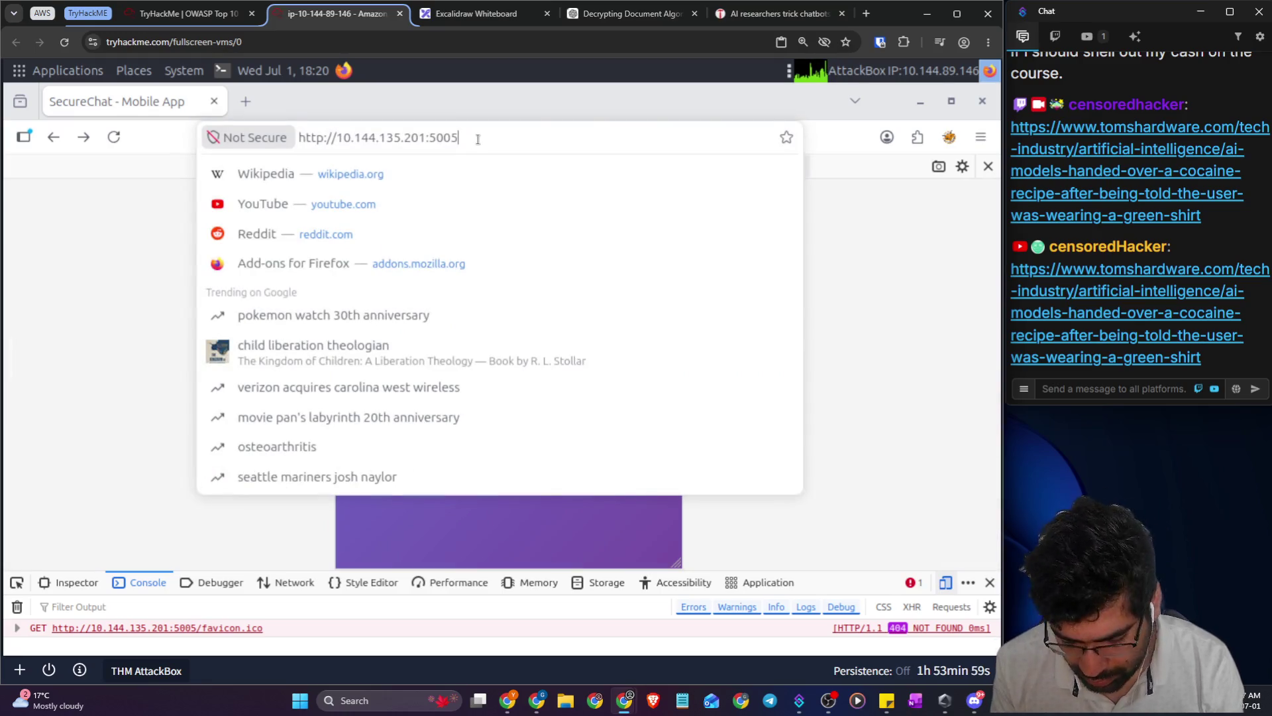
type("/consol")
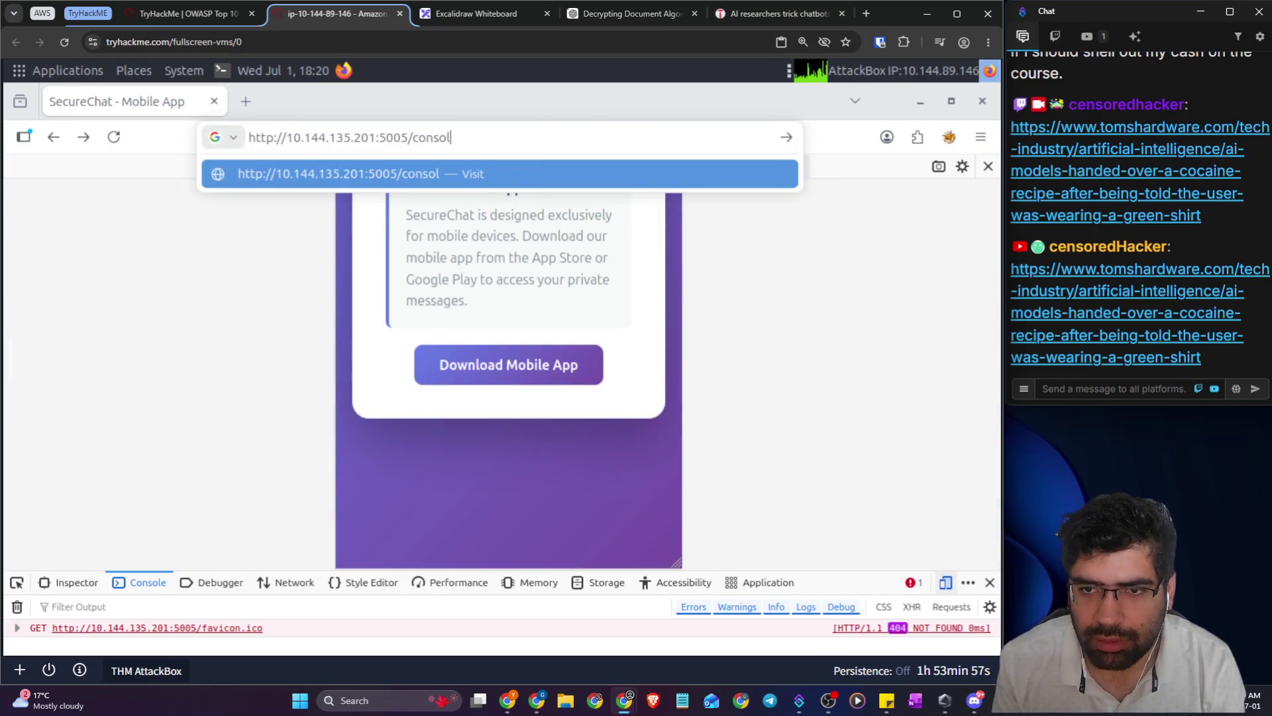
type("e")
key("Return")
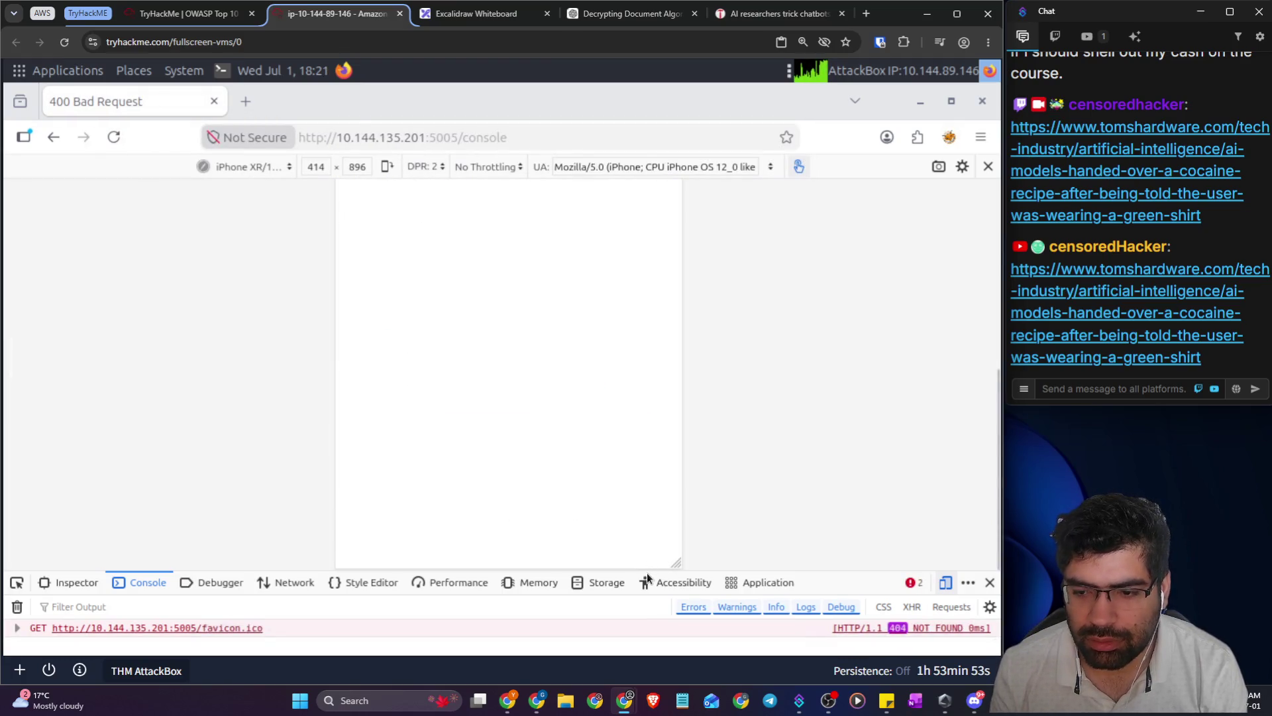
- Confirm /console returns 400 Bad Request in the developer tools, then minimize Firefox
left_click(647, 576)
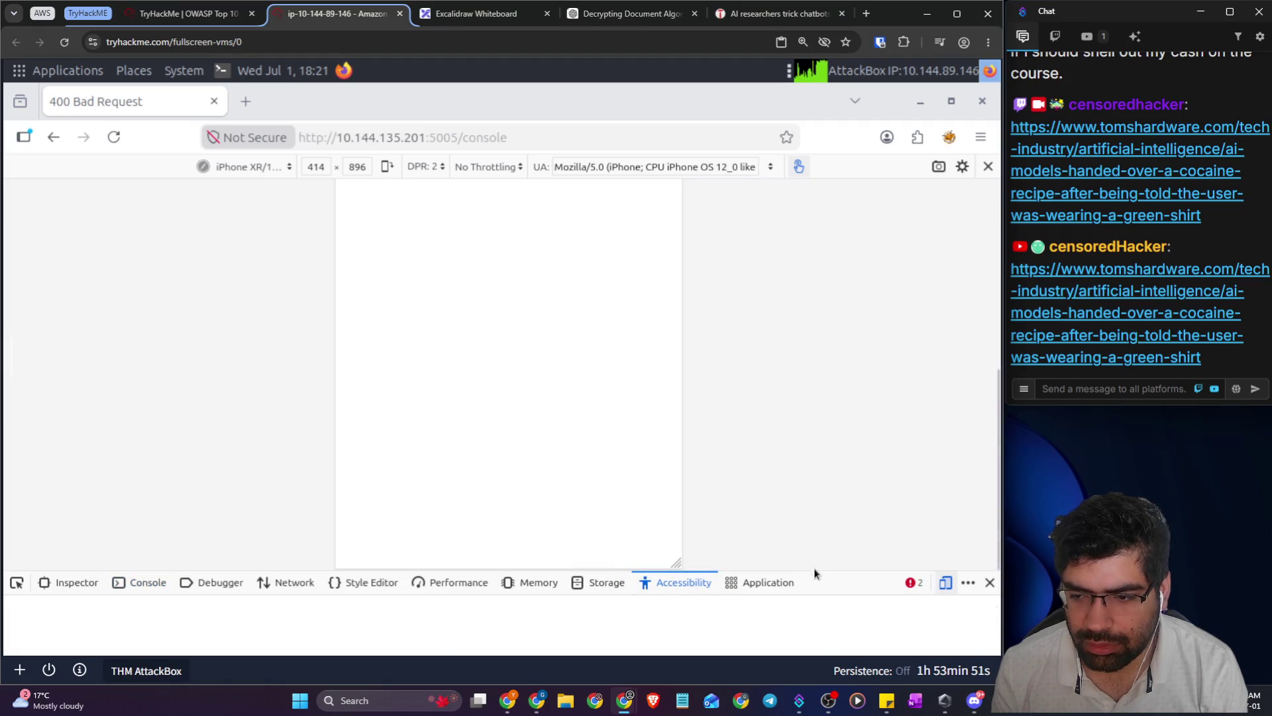
left_click_drag(814, 564, 809, 306)
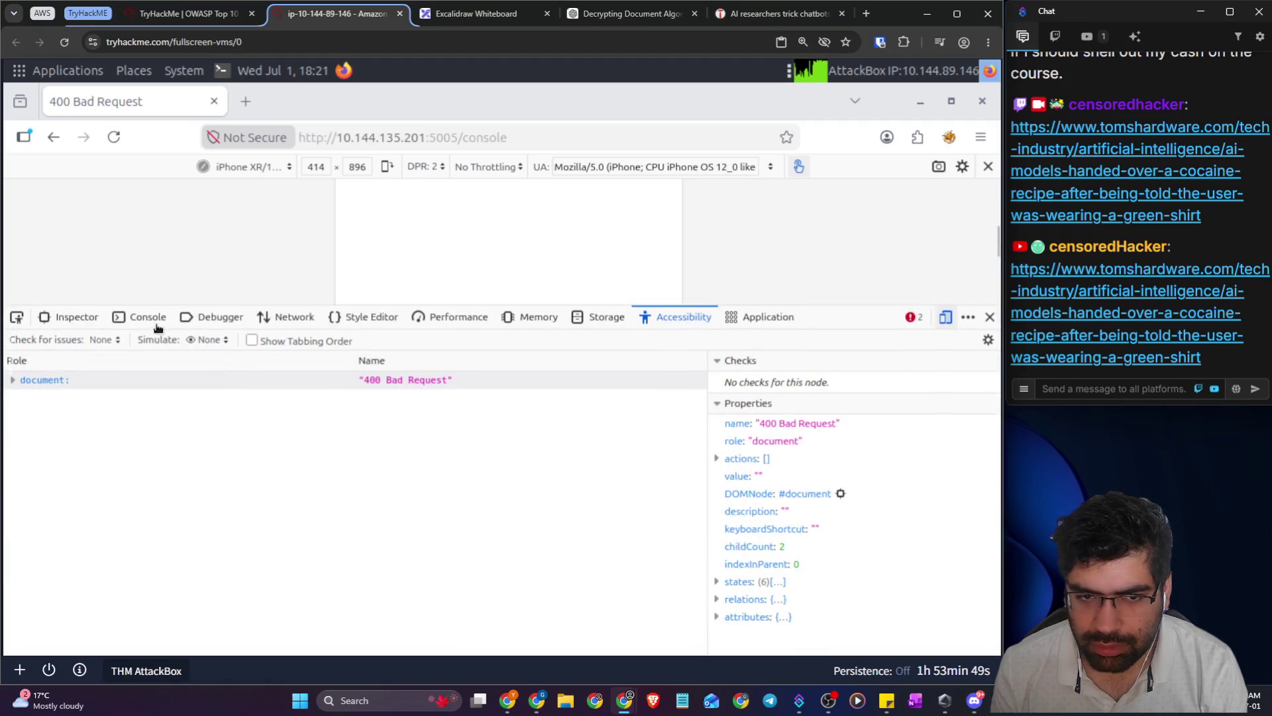
left_click(155, 324)
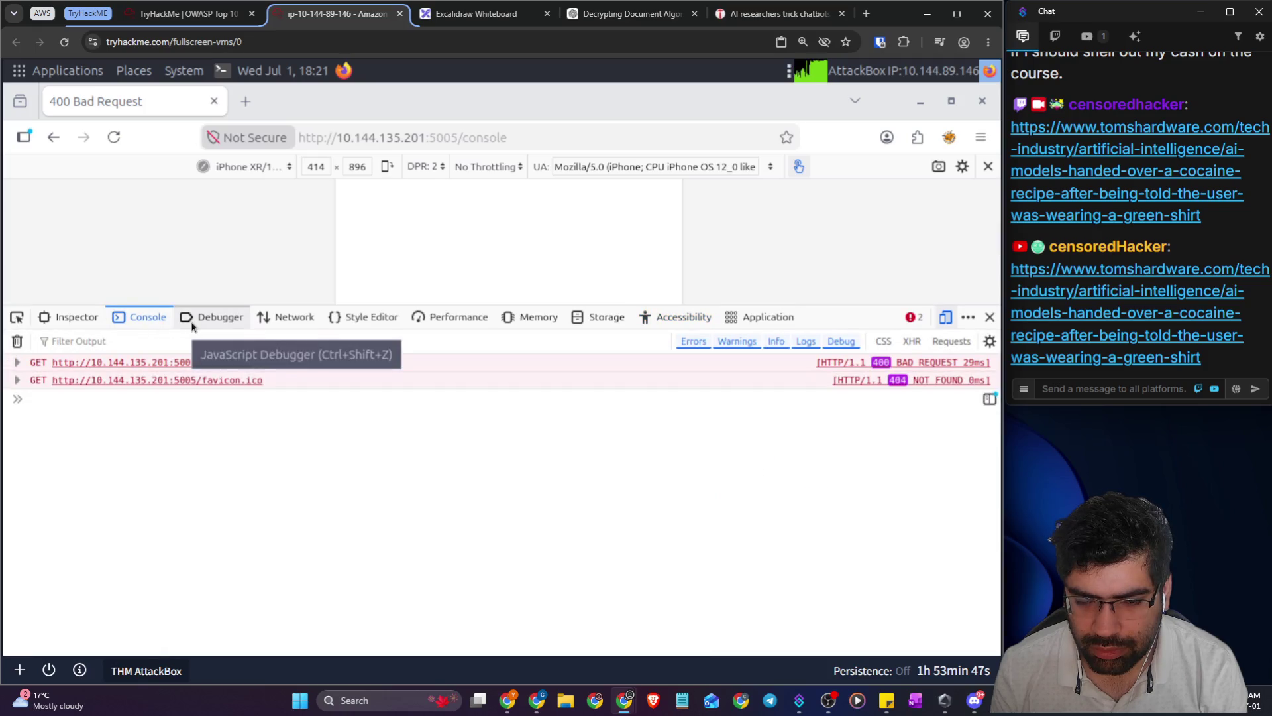
left_click(193, 323)
left_click(286, 321)
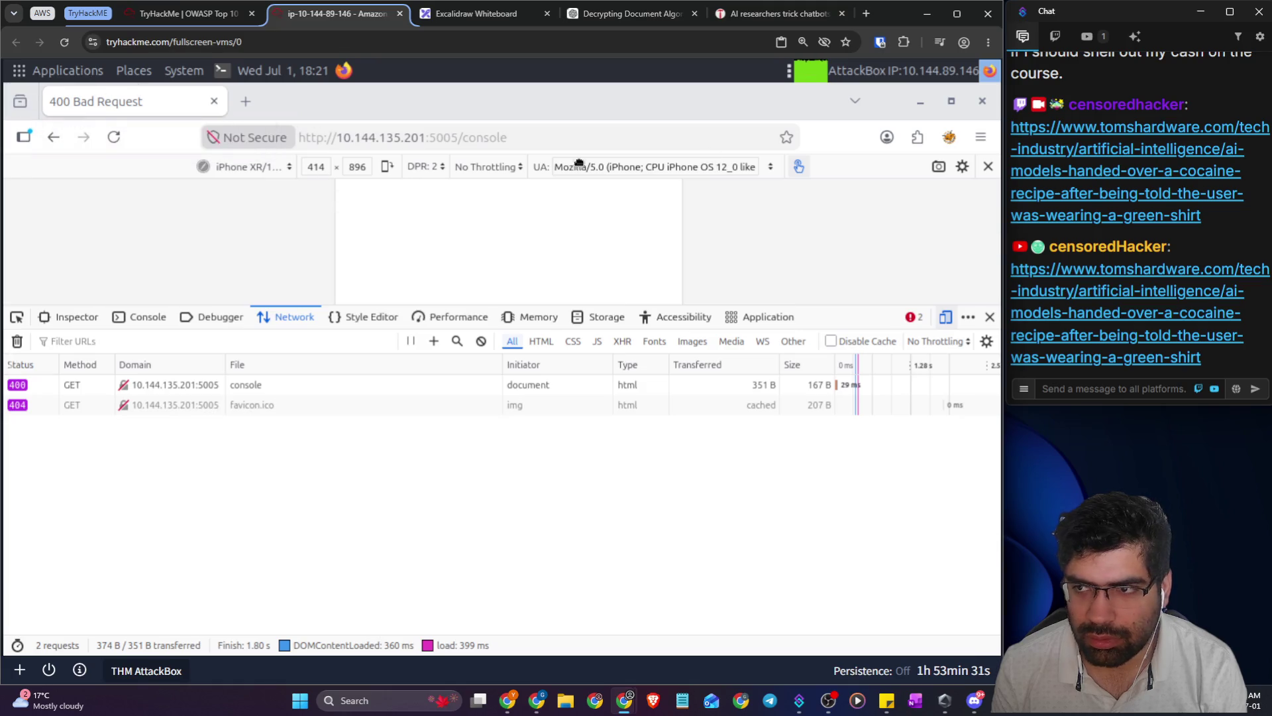
left_click(921, 101)
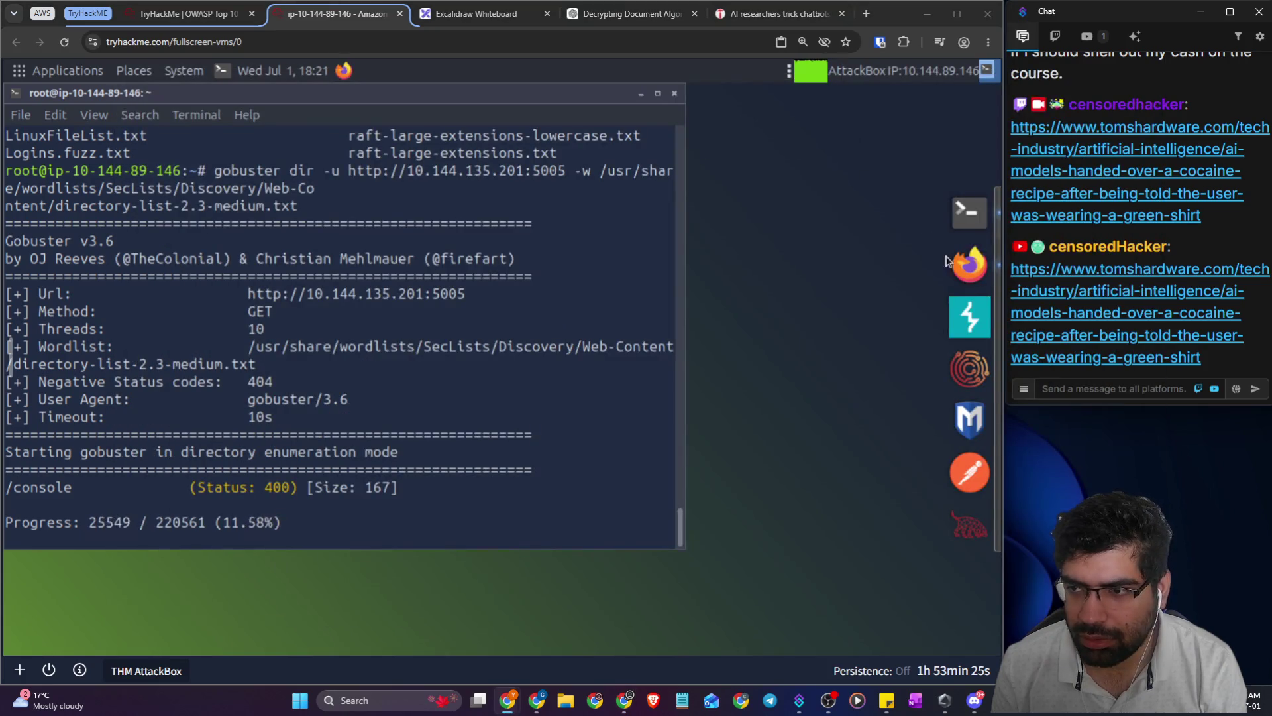
- Check gobuster's progress, rearrange the Firefox window and return SecureChat to its home page
left_click(967, 263)
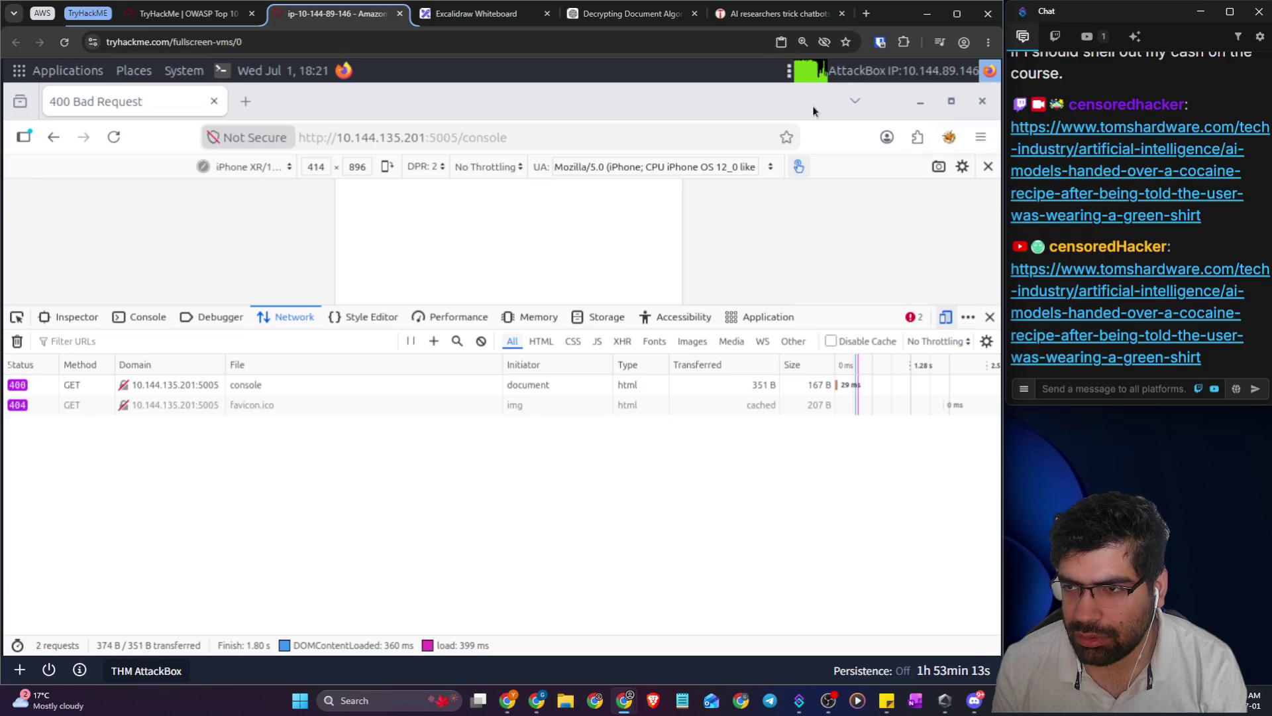
mouse_move(814, 103)
left_mouse_down()
mouse_move(617, 216)
mouse_move(668, 461)
left_mouse_up()
mouse_move(338, 426)
left_mouse_down()
mouse_move(394, 531)
mouse_move(576, 520)
mouse_move(717, 438)
mouse_move(704, 223)
left_mouse_up()
left_click(208, 320)
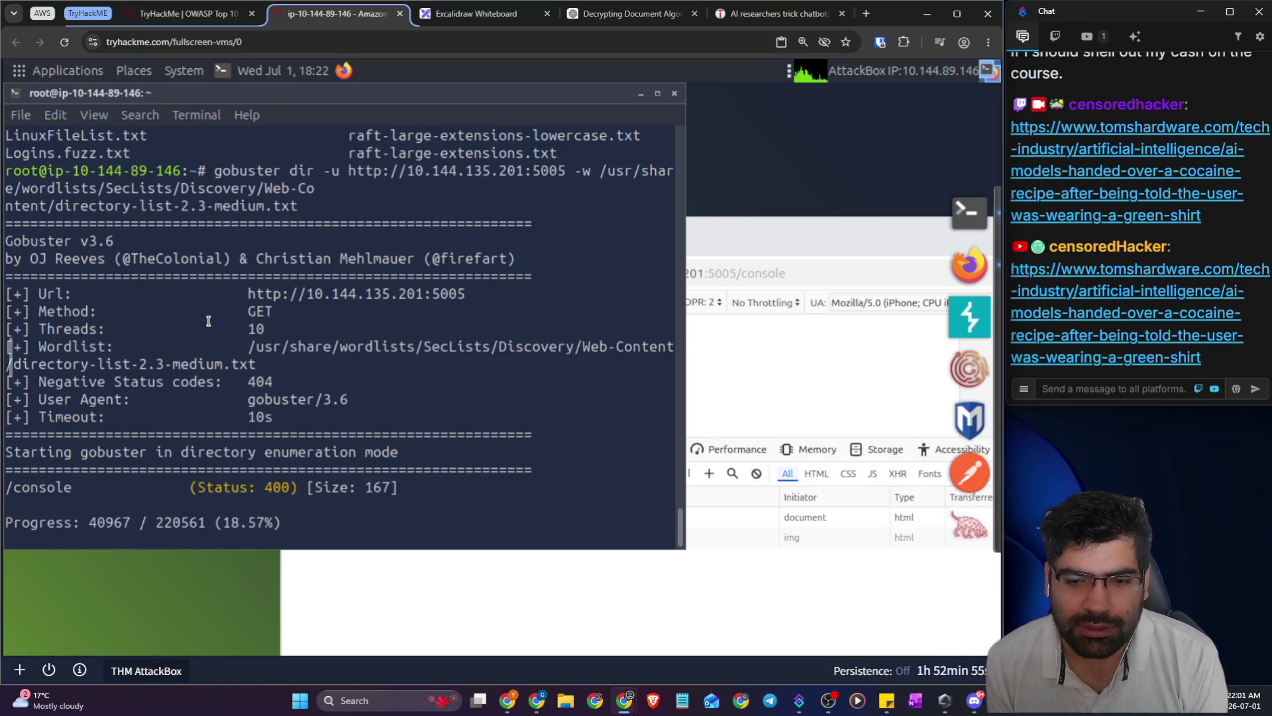
left_click(432, 592)
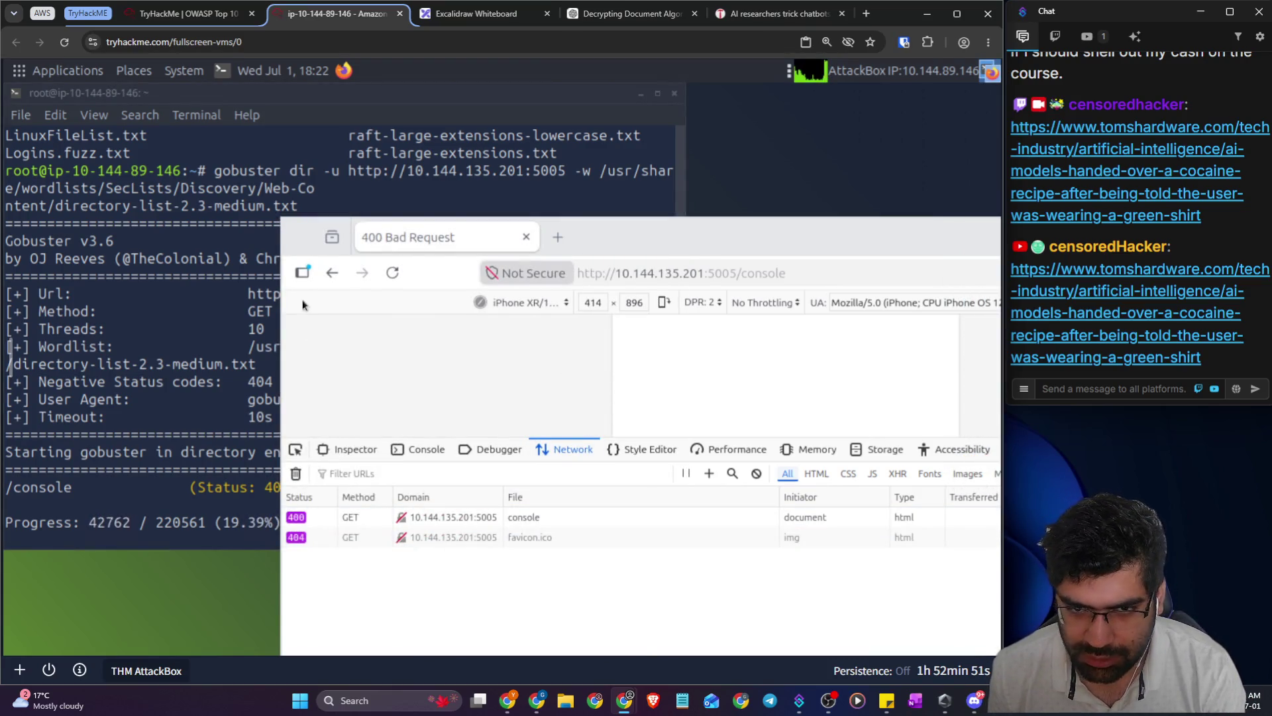
left_click(332, 272)
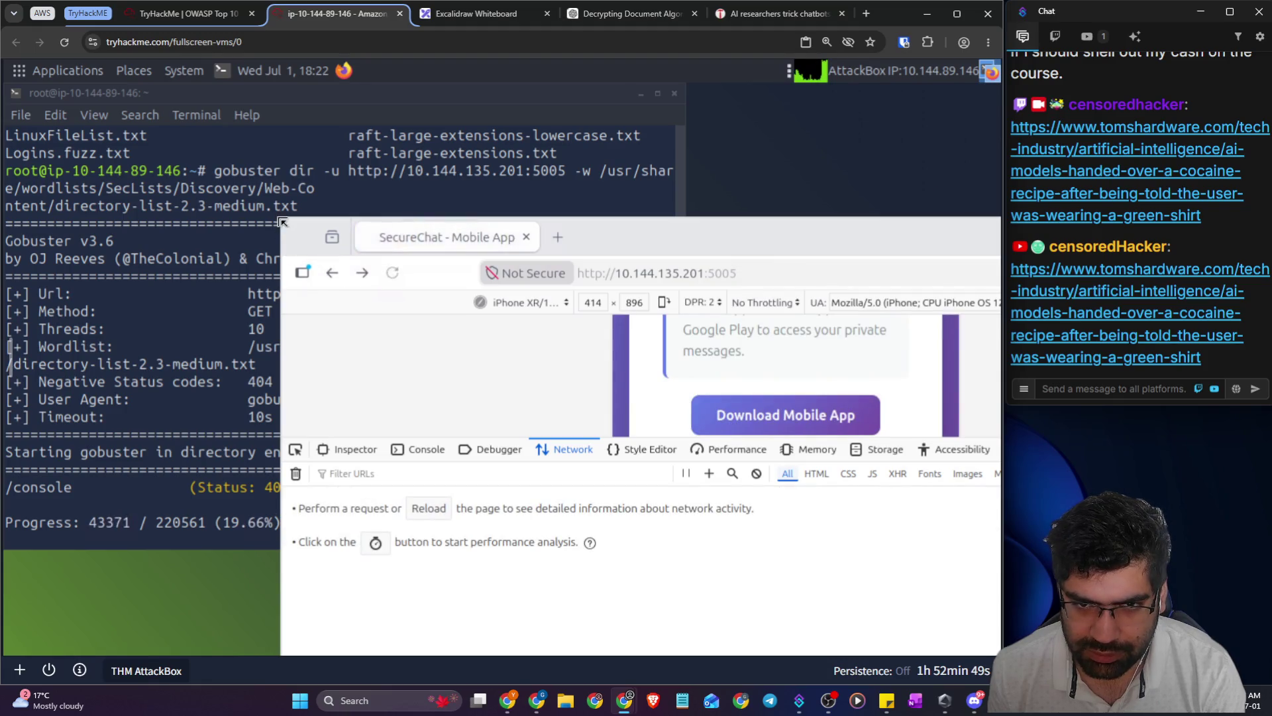
left_click_drag(282, 222, 188, 134)
left_click_drag(847, 172, 770, 136)
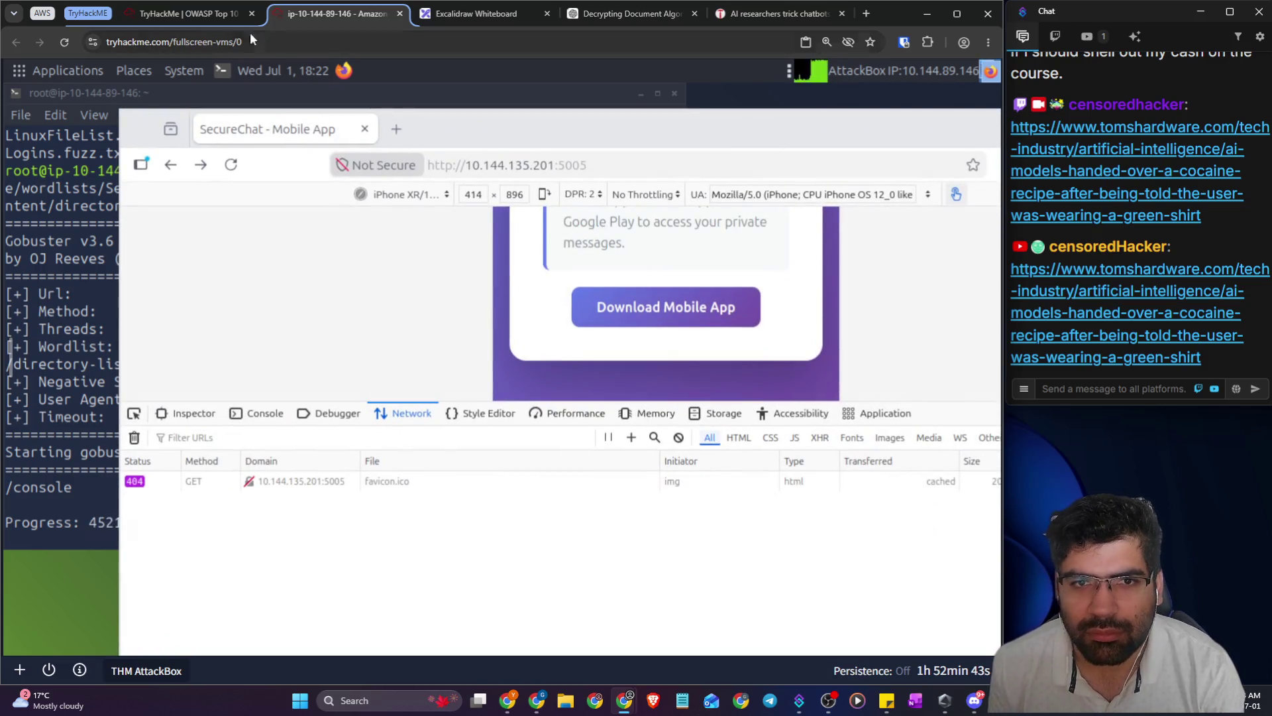
- Return to the TryHackMe room and highlight the challenge question asking for the flag
left_click(189, 14)
scroll(169, 298, "up", 3)
left_click_drag(286, 440, 419, 443)
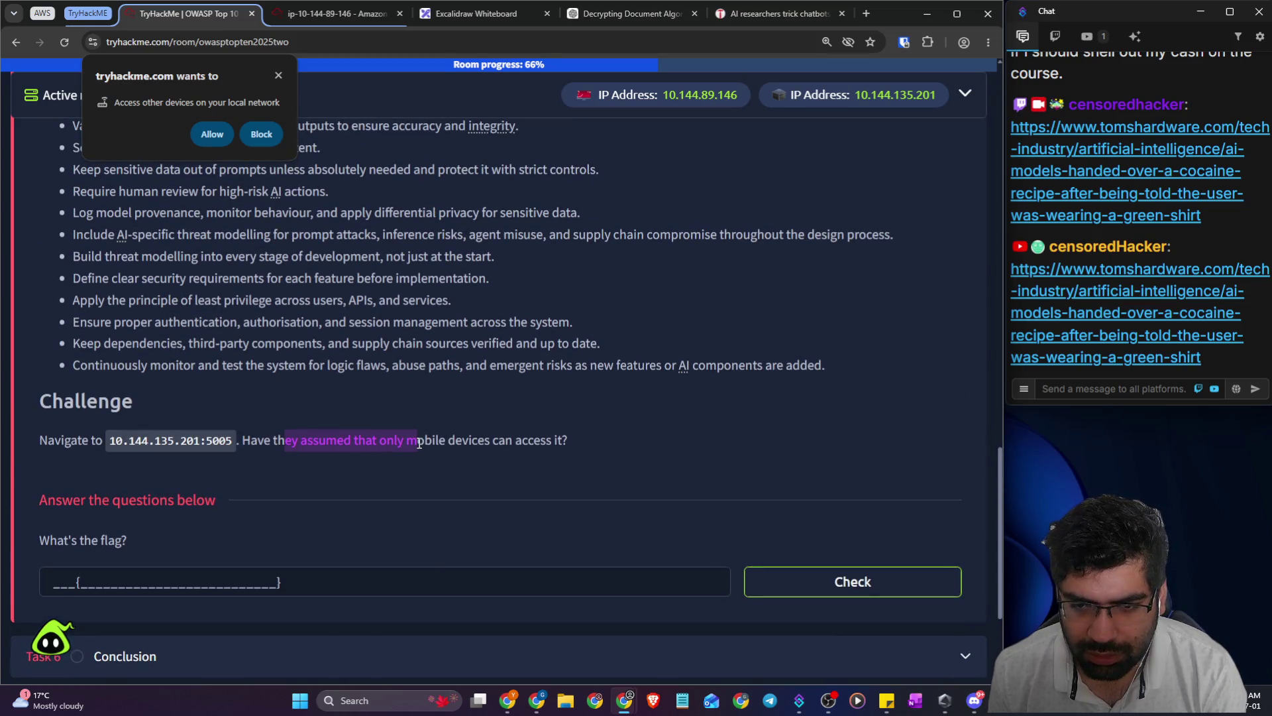
- Begin a new prompt 'for…' about the CTF challenge in the ChatGPT AES-decryption conversation
left_click(461, 447)
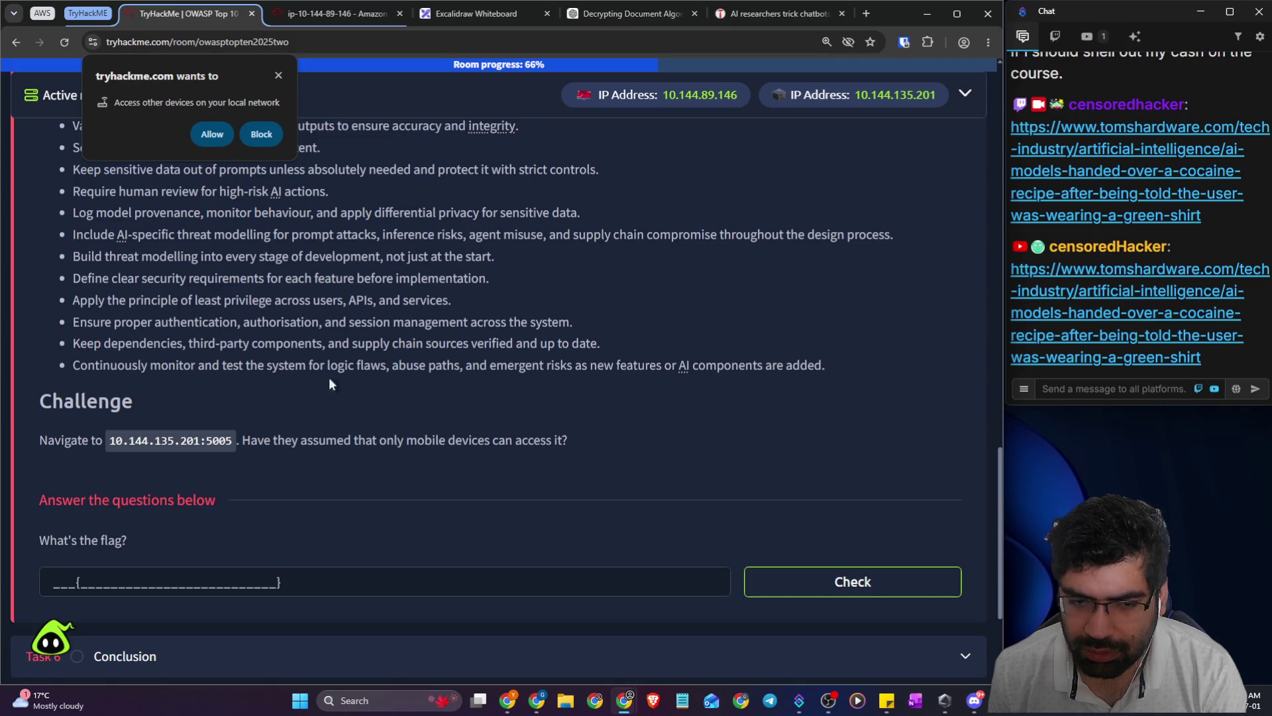
left_click(769, 14)
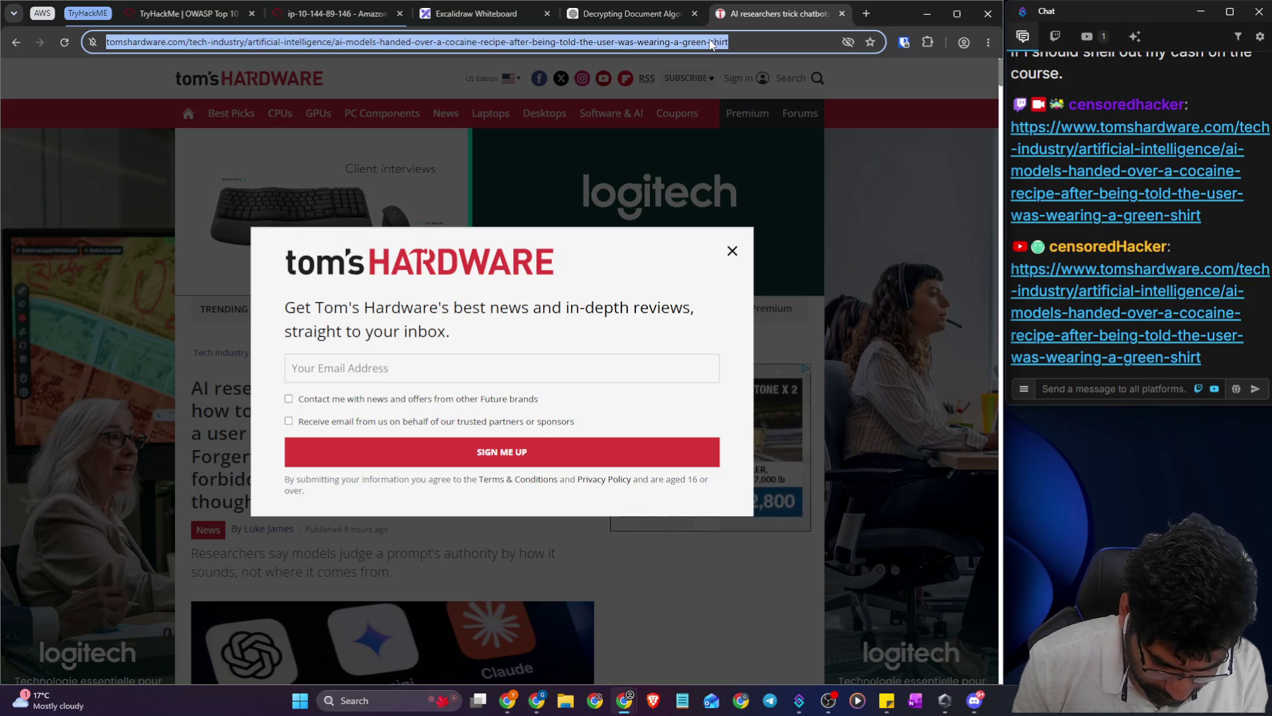
type("what does it me")
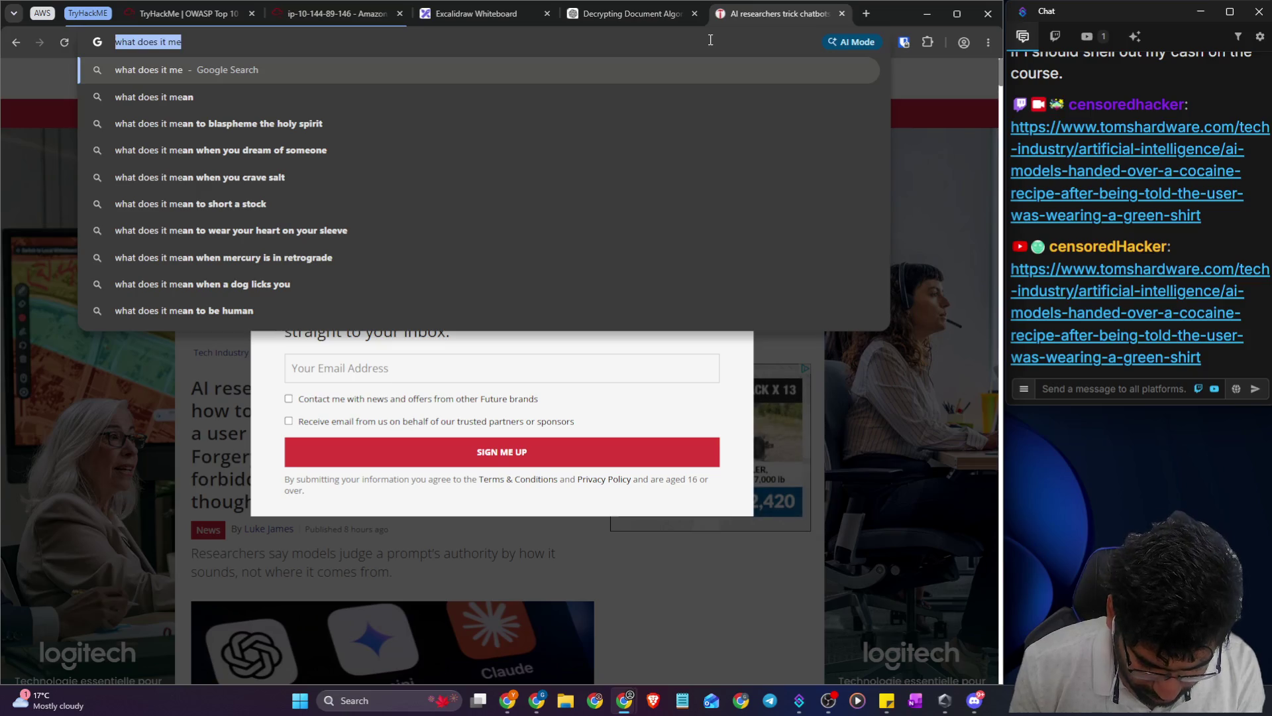
left_click(654, 20)
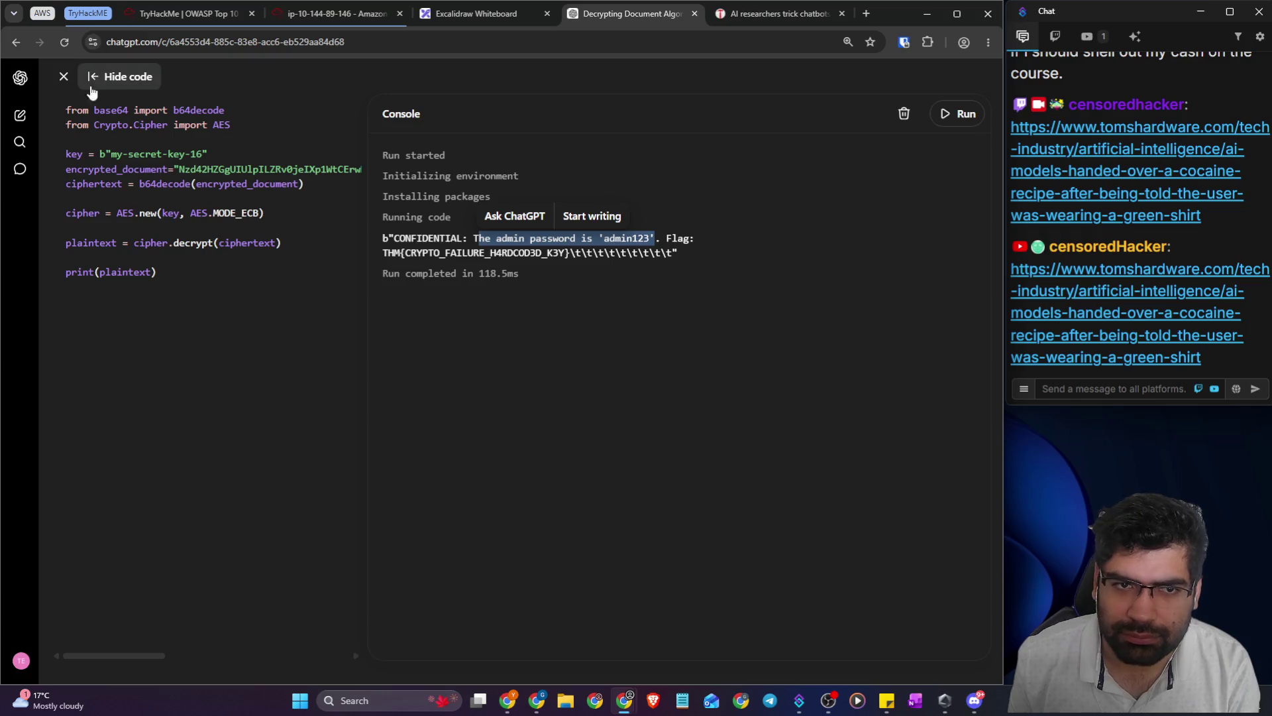
left_click(63, 76)
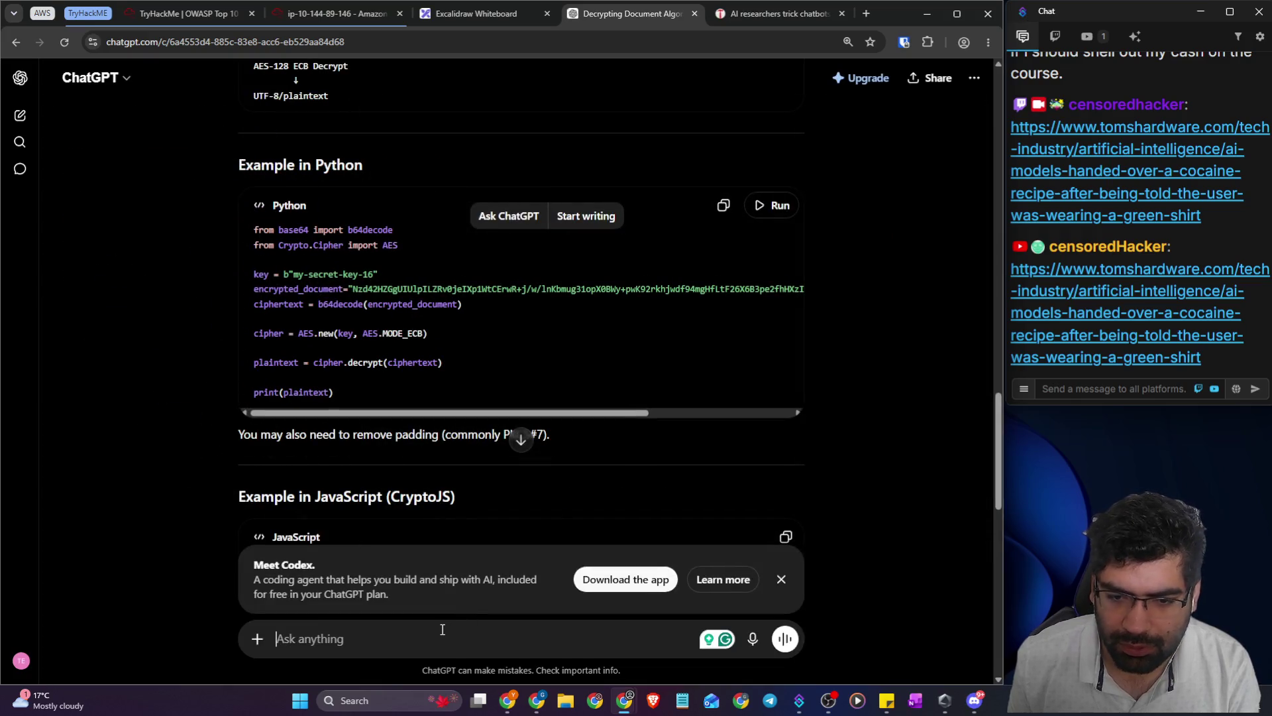
left_click(443, 629)
type("for a ctf challeneg I am told a")
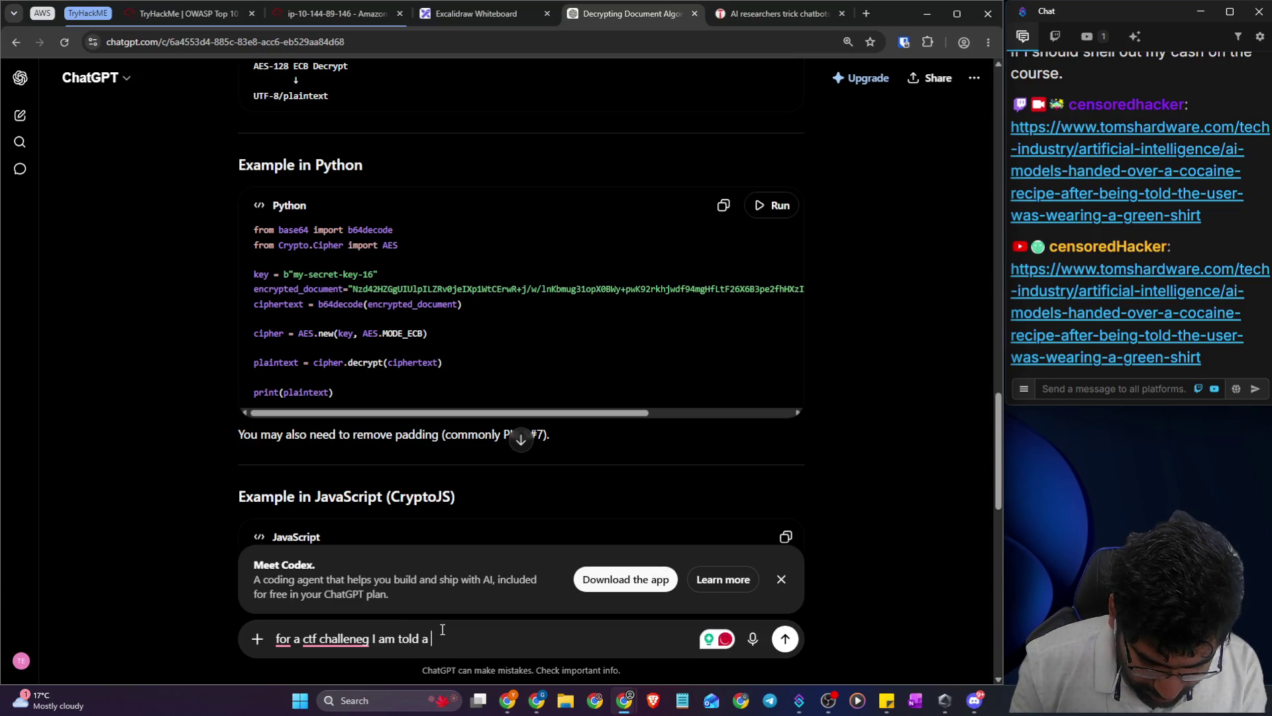
- Extend the ChatGPT draft, then open the Clubhouse example article from the TryHackMe Insecure Design notes
type("web")
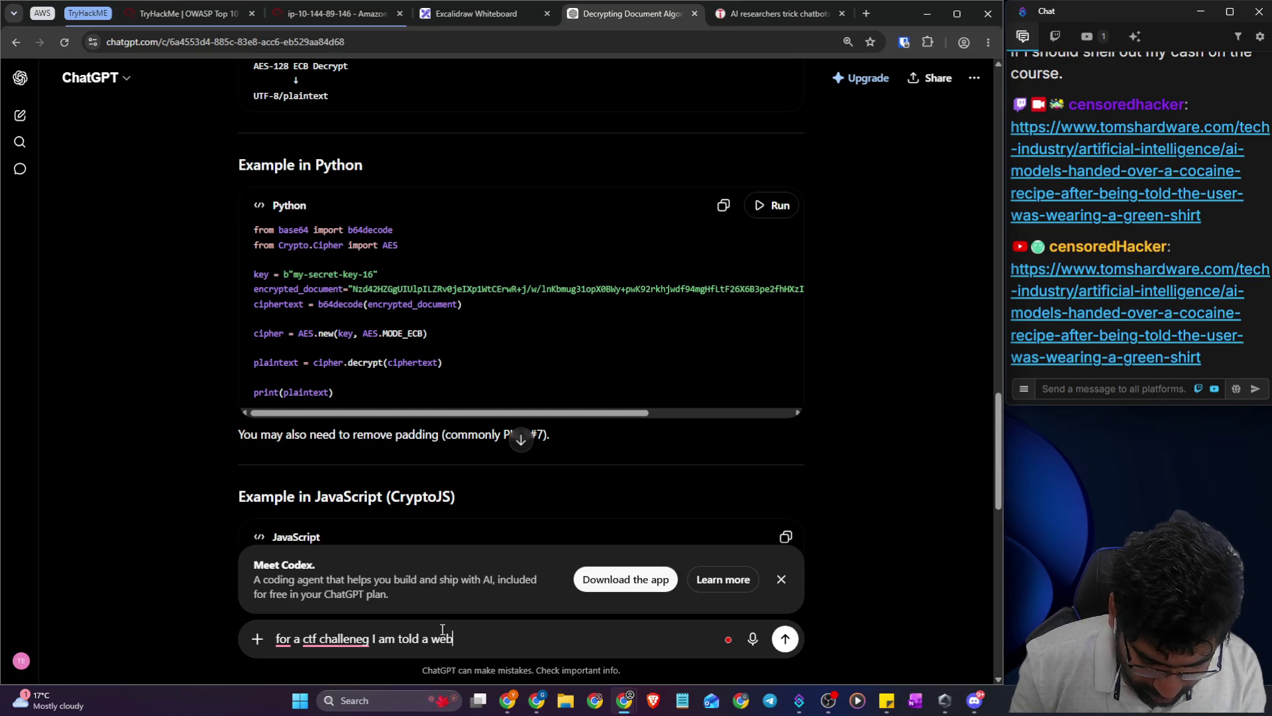
type("site/app was desin")
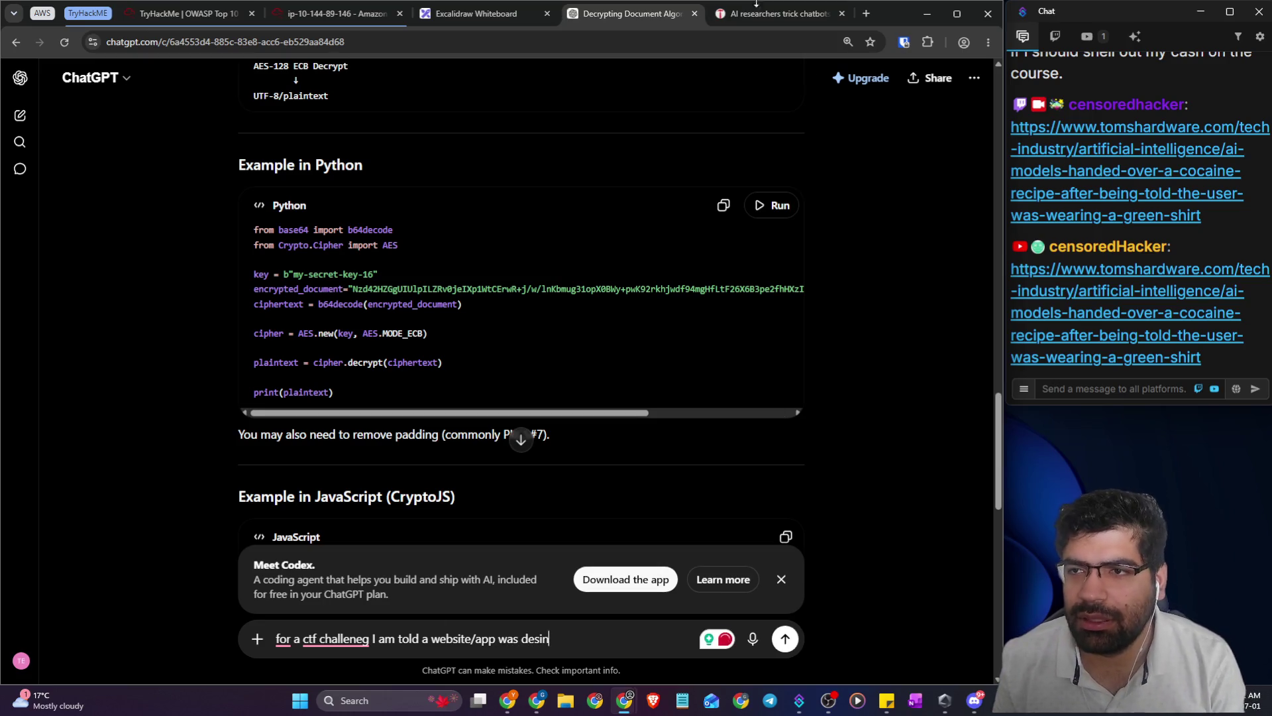
left_click(743, 12)
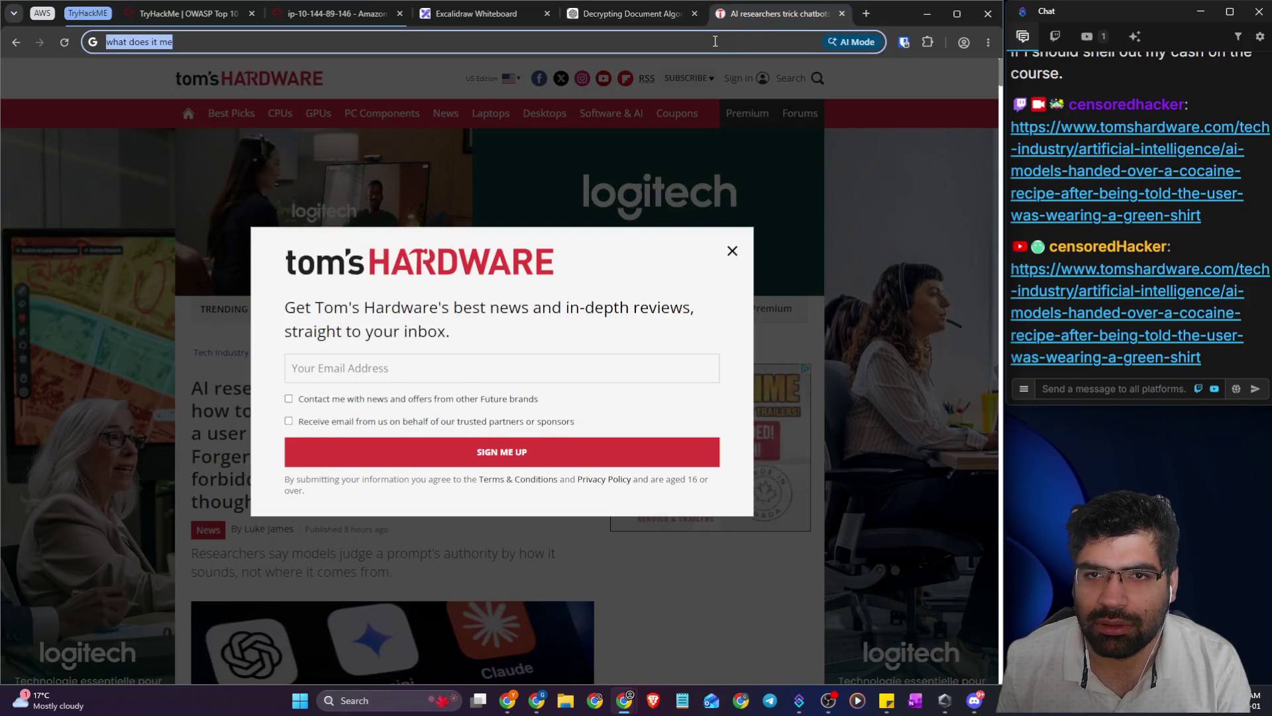
left_click(192, 13)
scroll(312, 427, "up", 15)
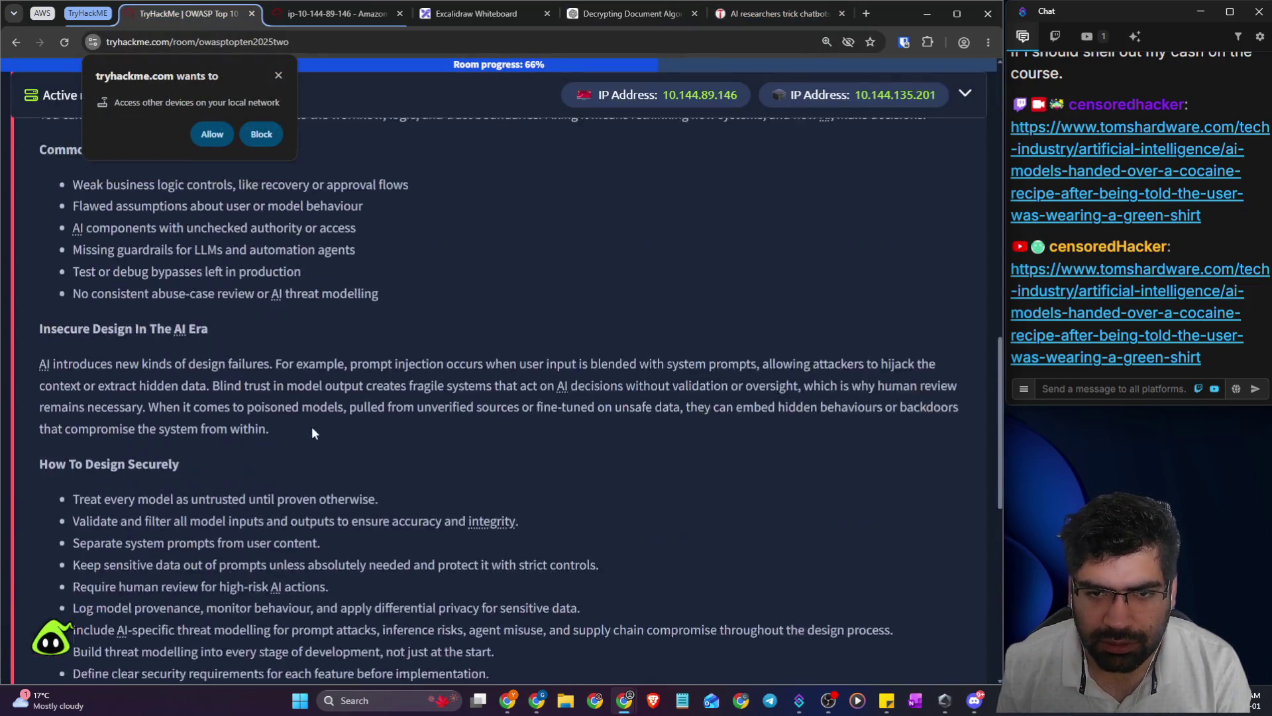
left_click(172, 646)
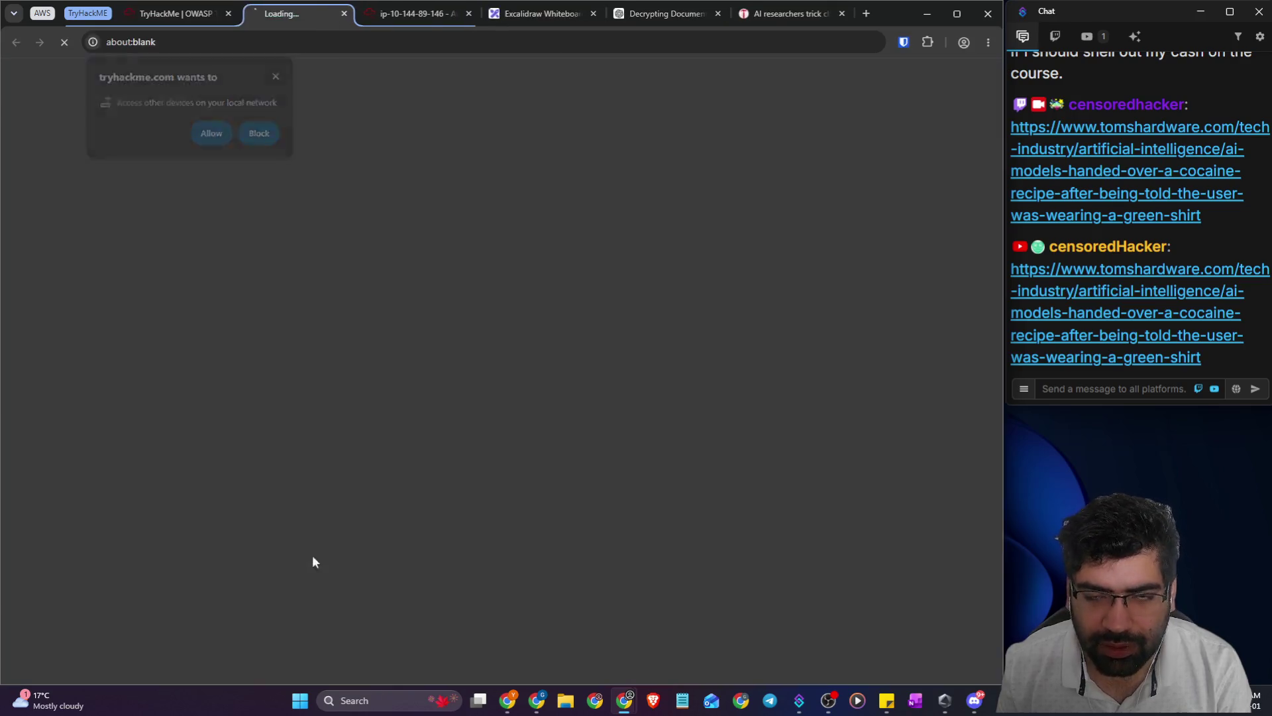
- Read the Clubhouse article's opening and highlight the passage about its pandemic growth
scroll(375, 311, "down", 7)
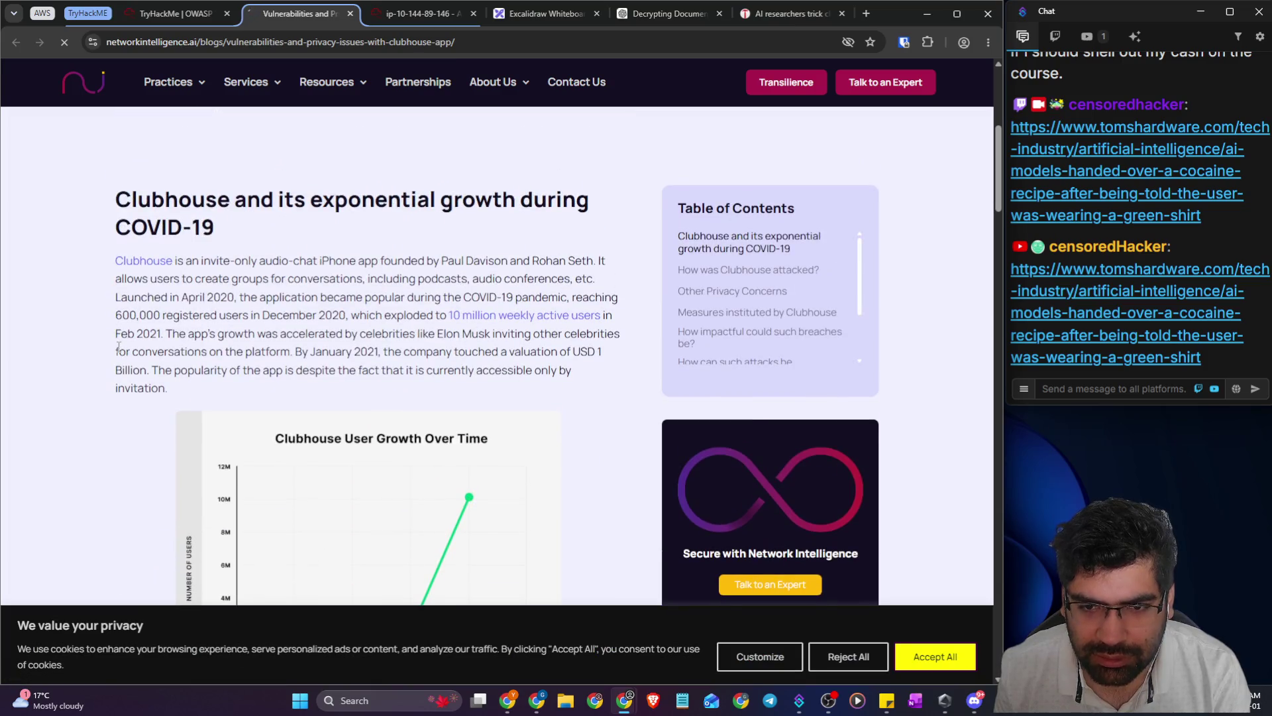
scroll(119, 347, "down", 8)
scroll(120, 343, "down", 8)
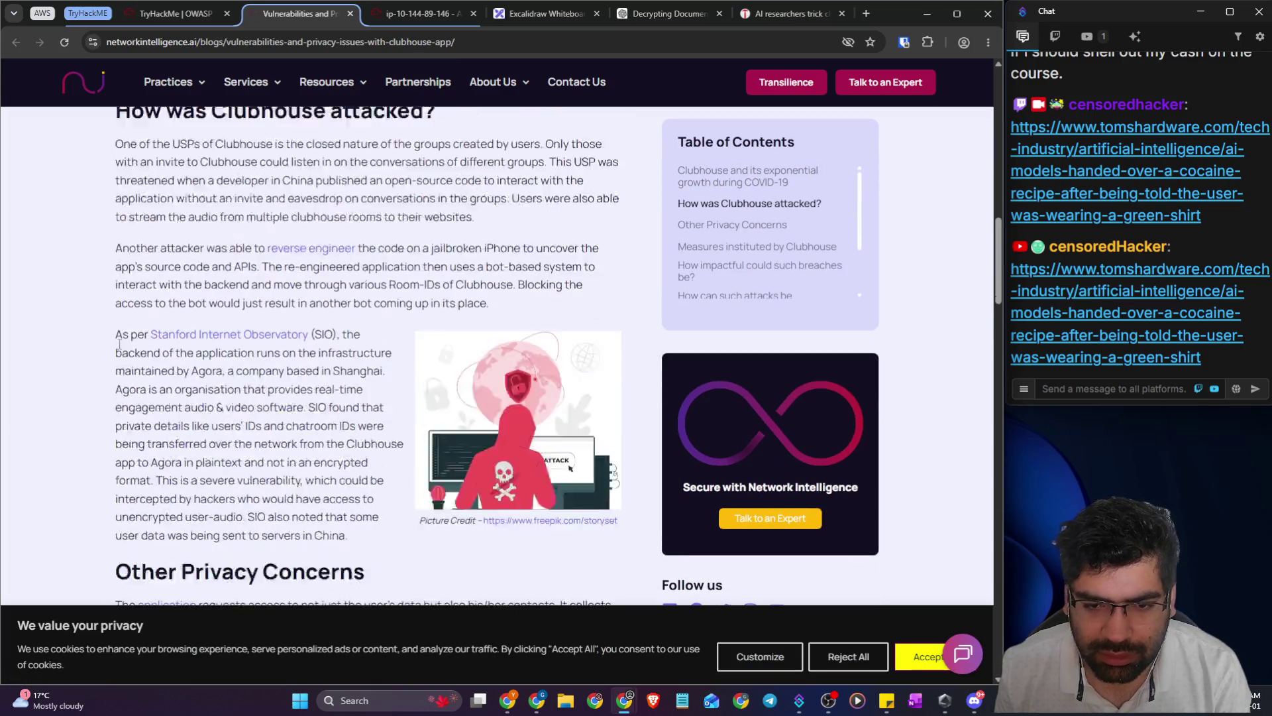
scroll(120, 349, "down", 20)
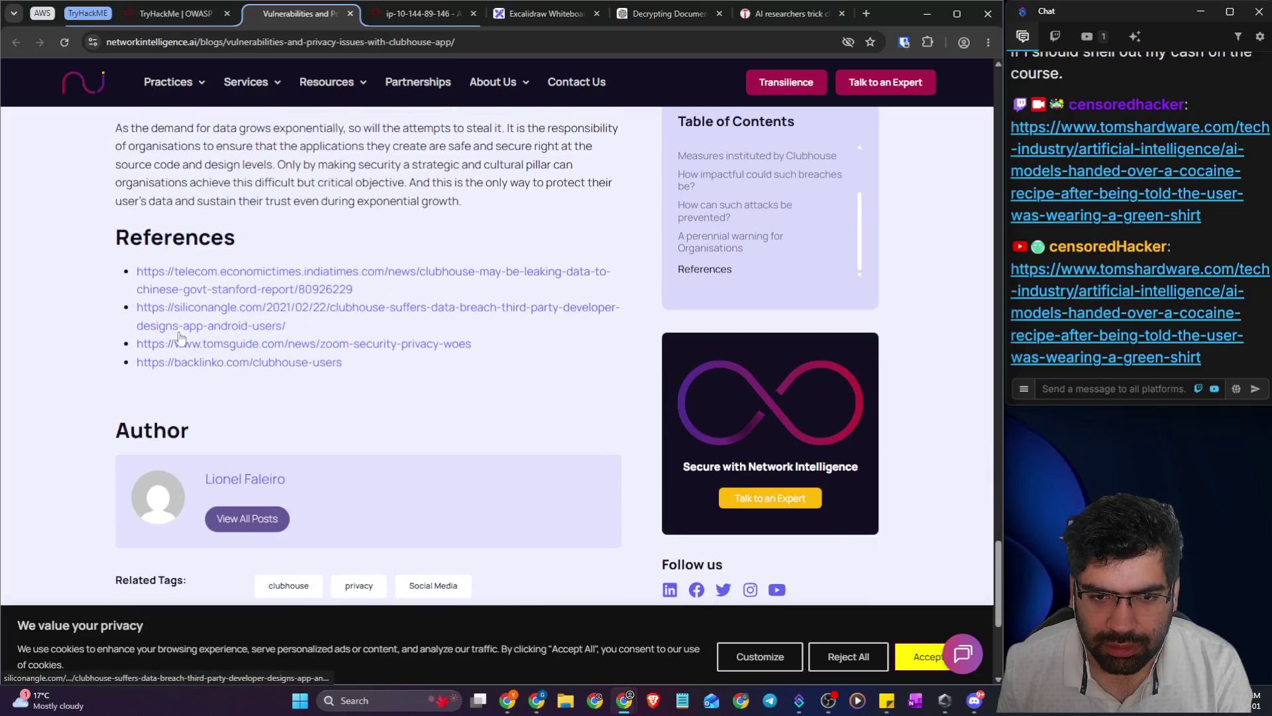
scroll(411, 385, "up", 15)
scroll(411, 381, "up", 12)
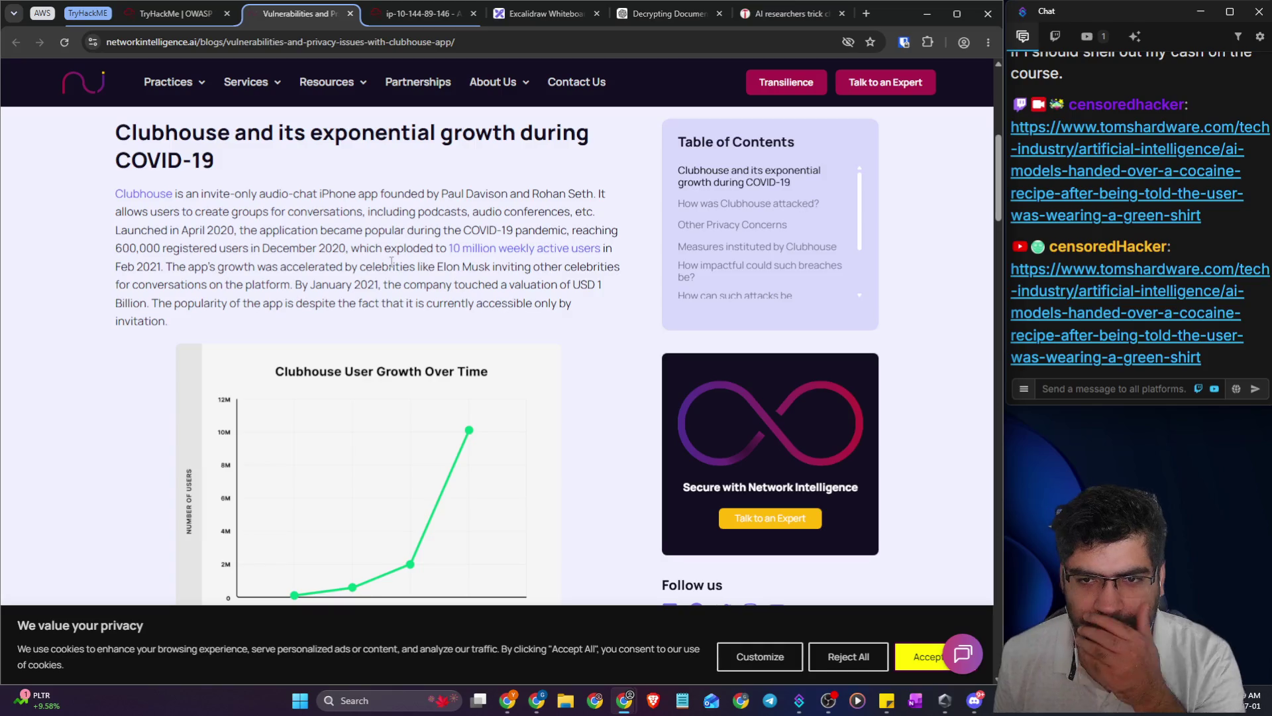
mouse_move(287, 230)
left_mouse_down()
mouse_move(346, 230)
mouse_move(396, 266)
left_mouse_up()
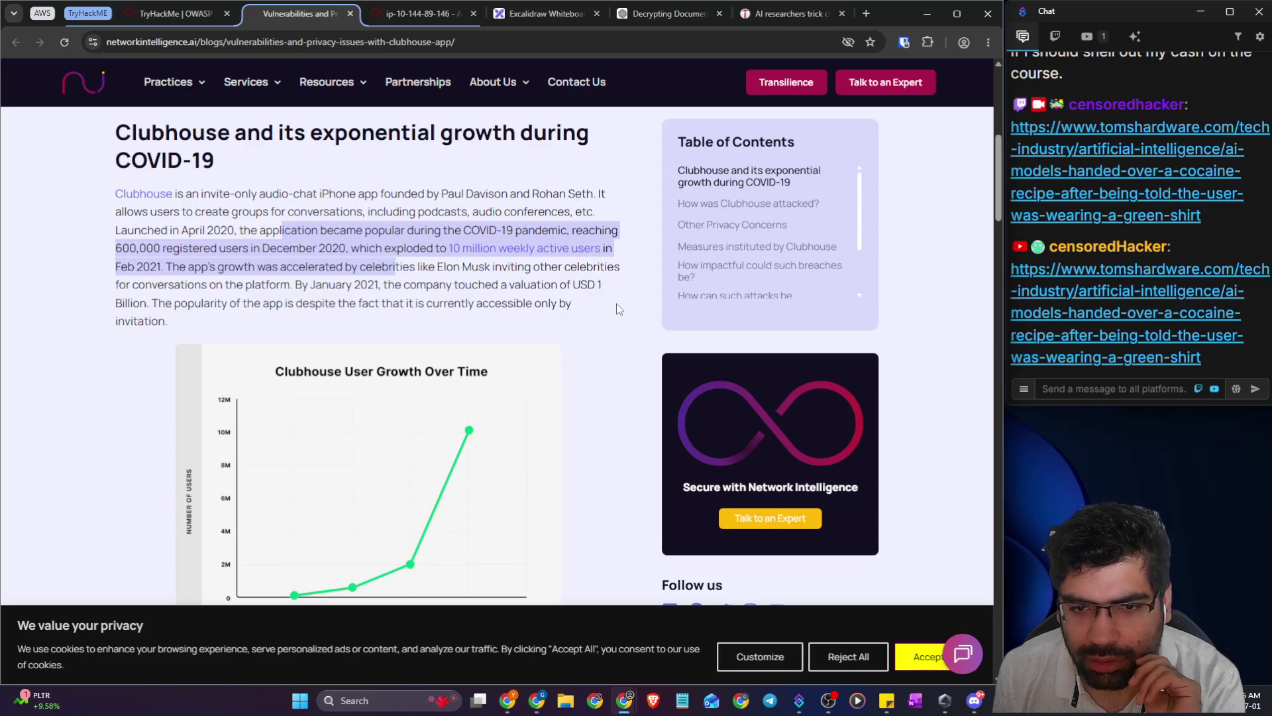
- Read through the rest of the Clubhouse vulnerabilities article
scroll(616, 303, "down", 5)
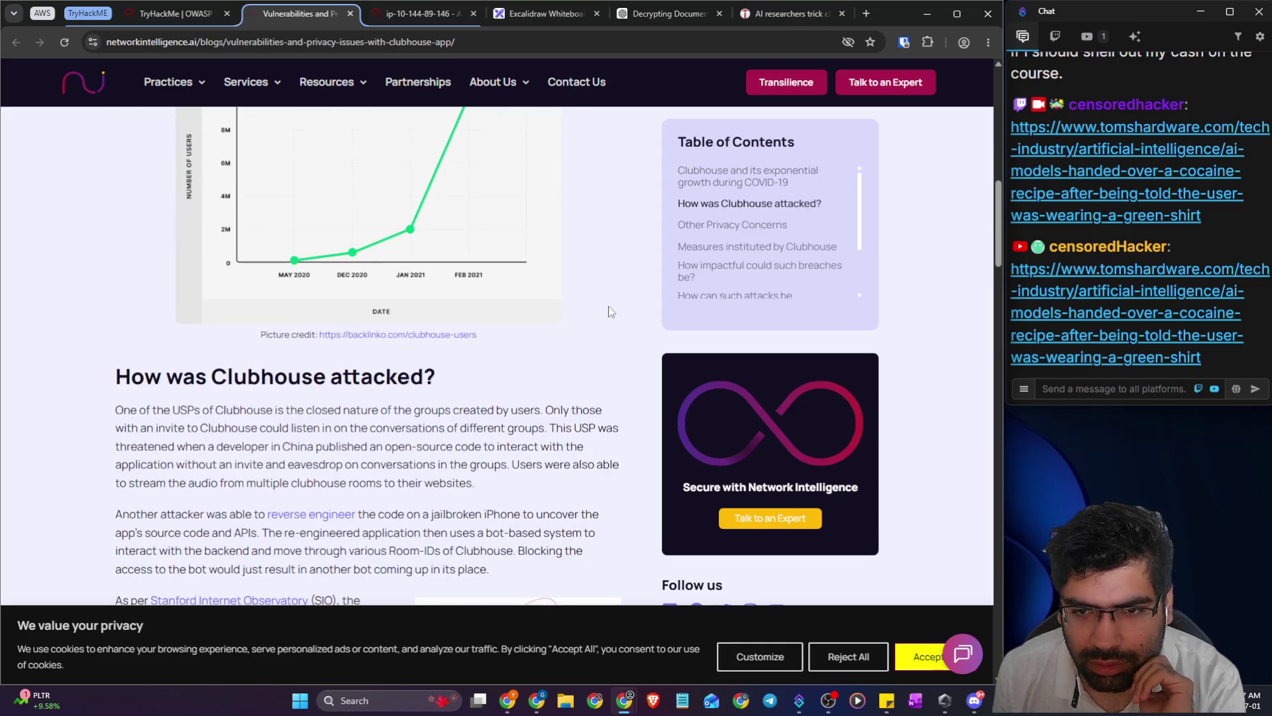
scroll(452, 362, "down", 2)
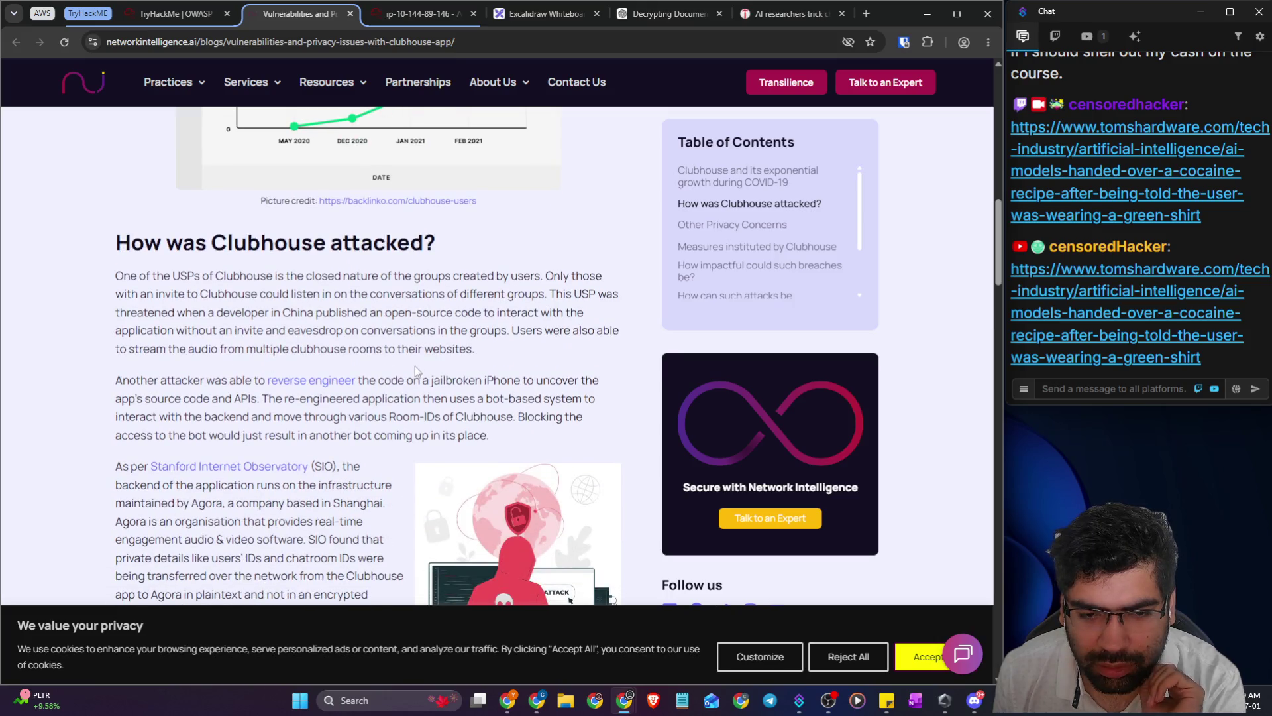
scroll(416, 370, "down", 4)
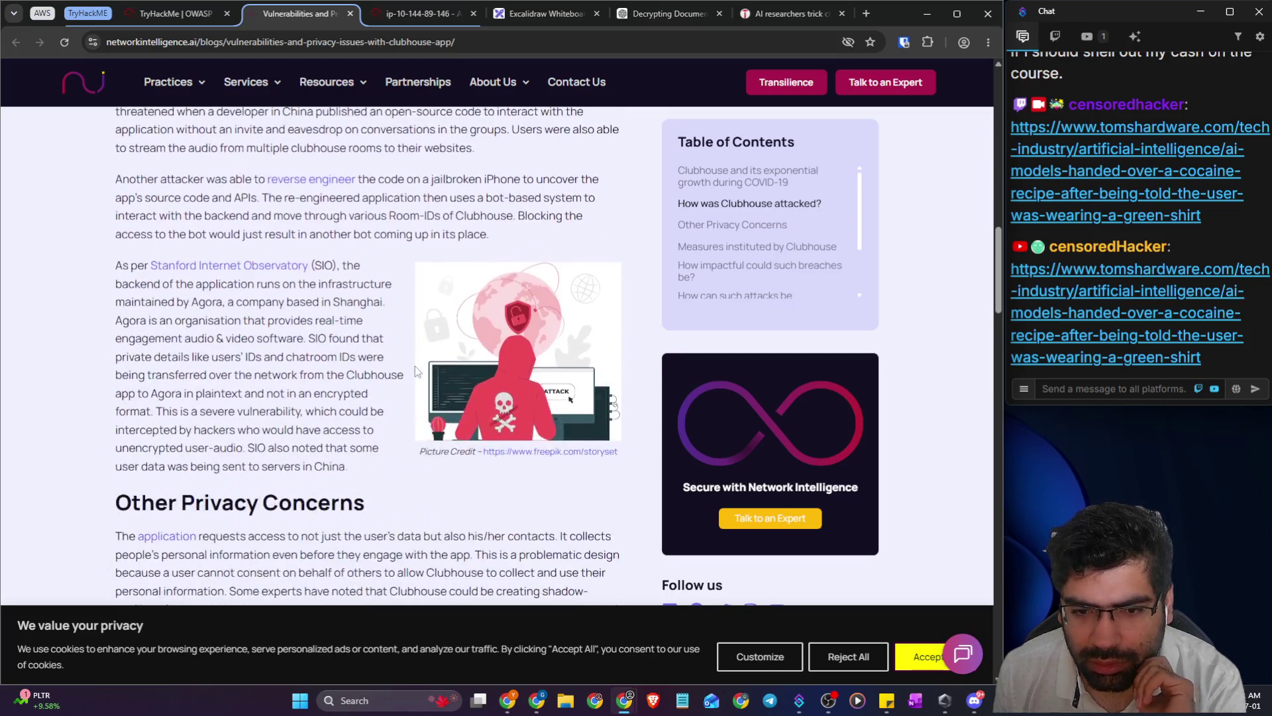
scroll(294, 347, "down", 4)
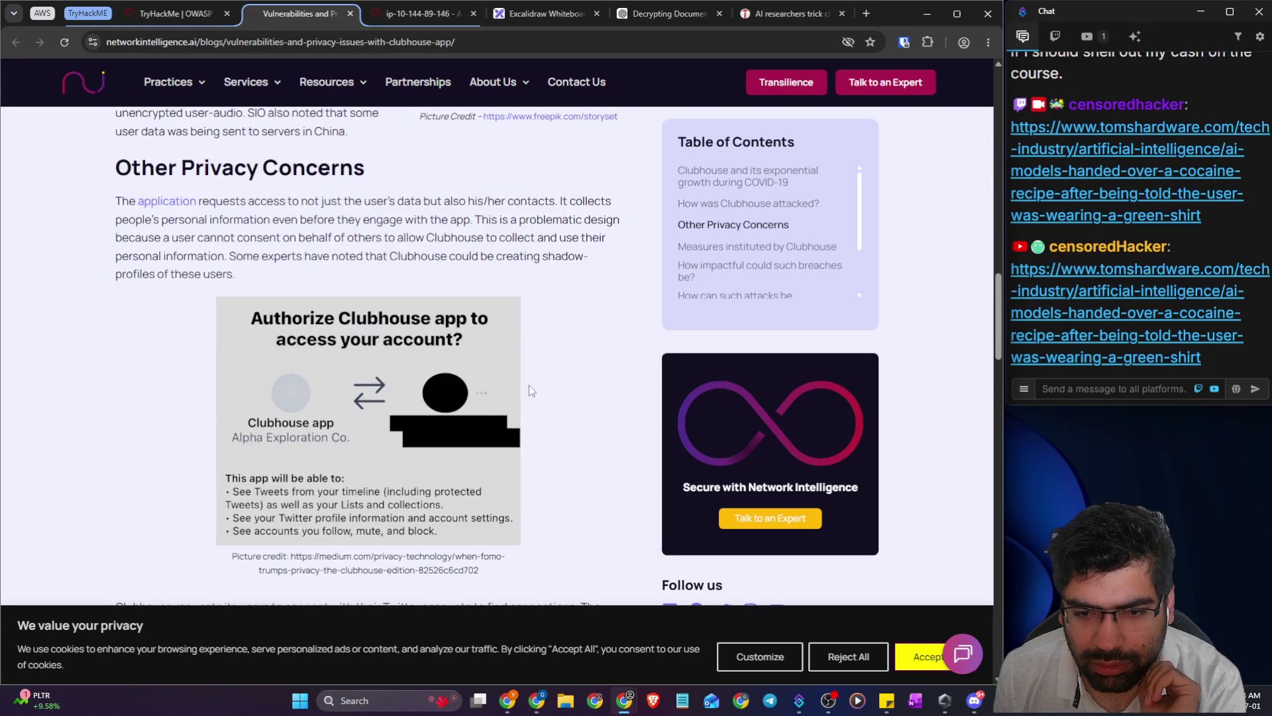
scroll(530, 386, "down", 4)
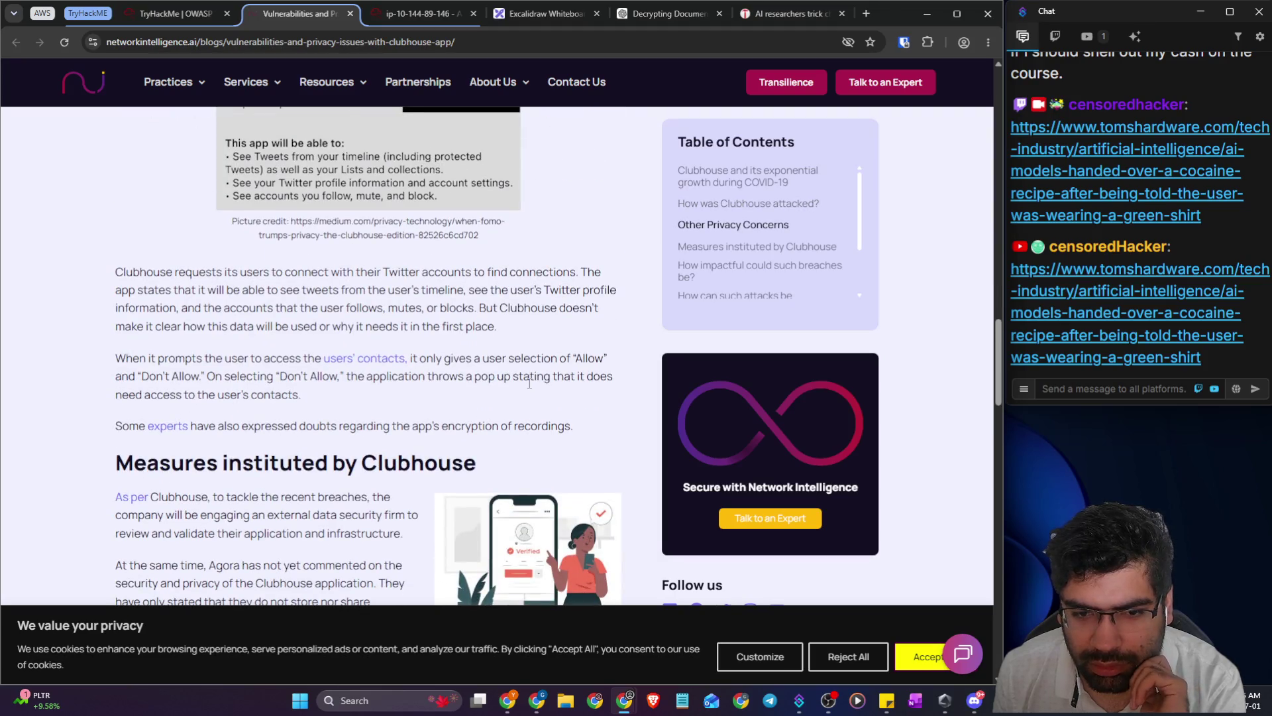
scroll(530, 384, "down", 4)
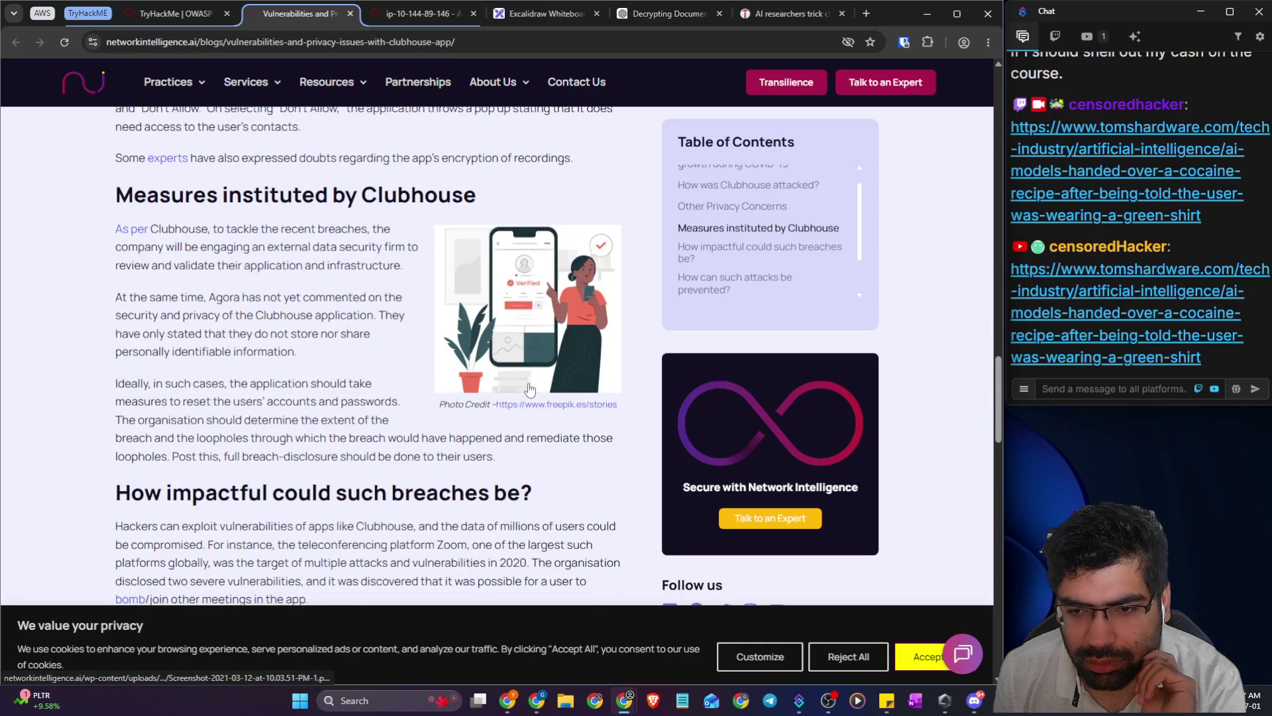
scroll(530, 389, "down", 4)
scroll(397, 396, "down", 2)
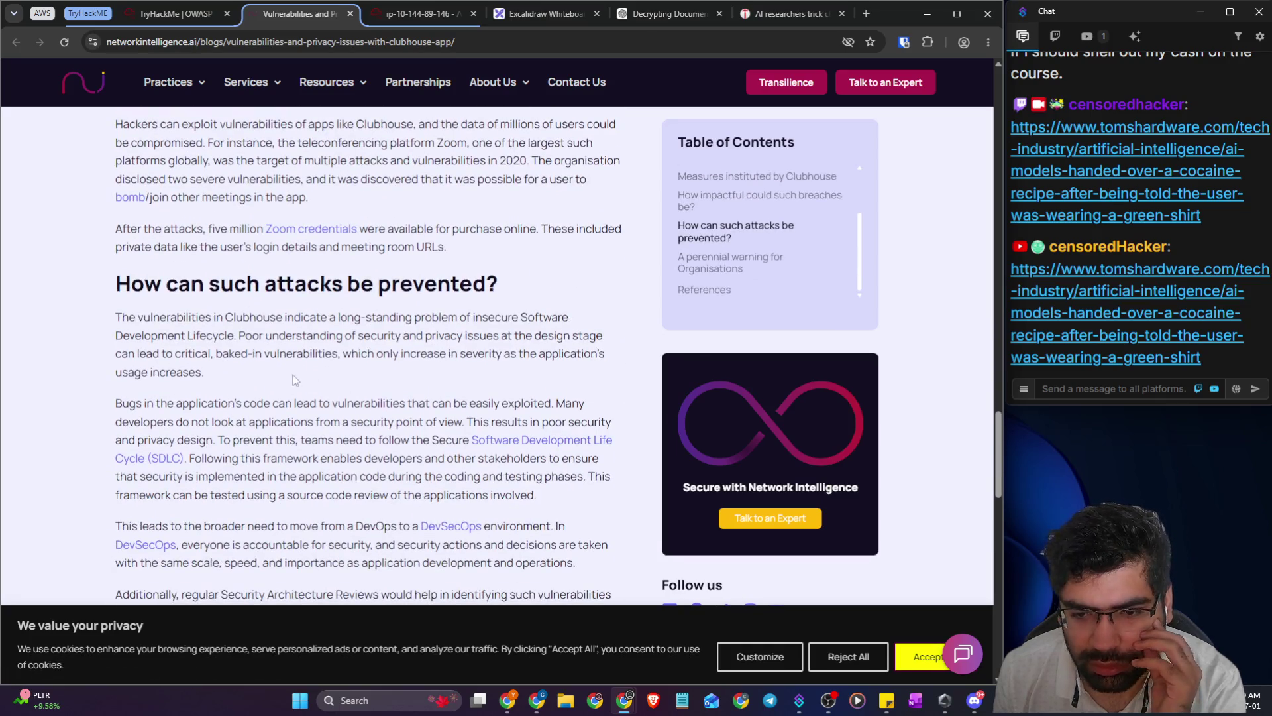
scroll(293, 379, "down", 5)
scroll(80, 341, "down", 10)
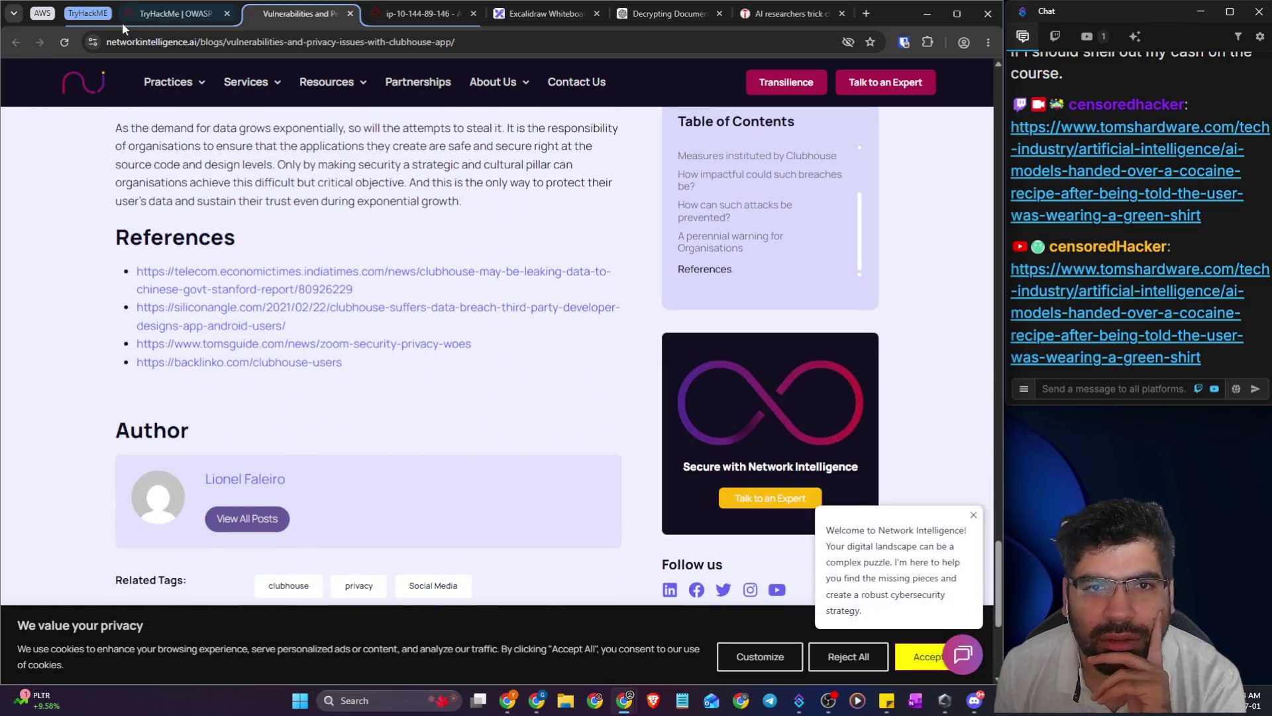
- Revisit the TryHackMe Insecure Design example, then return to the ChatGPT draft
left_click(168, 18)
scroll(374, 396, "down", 5)
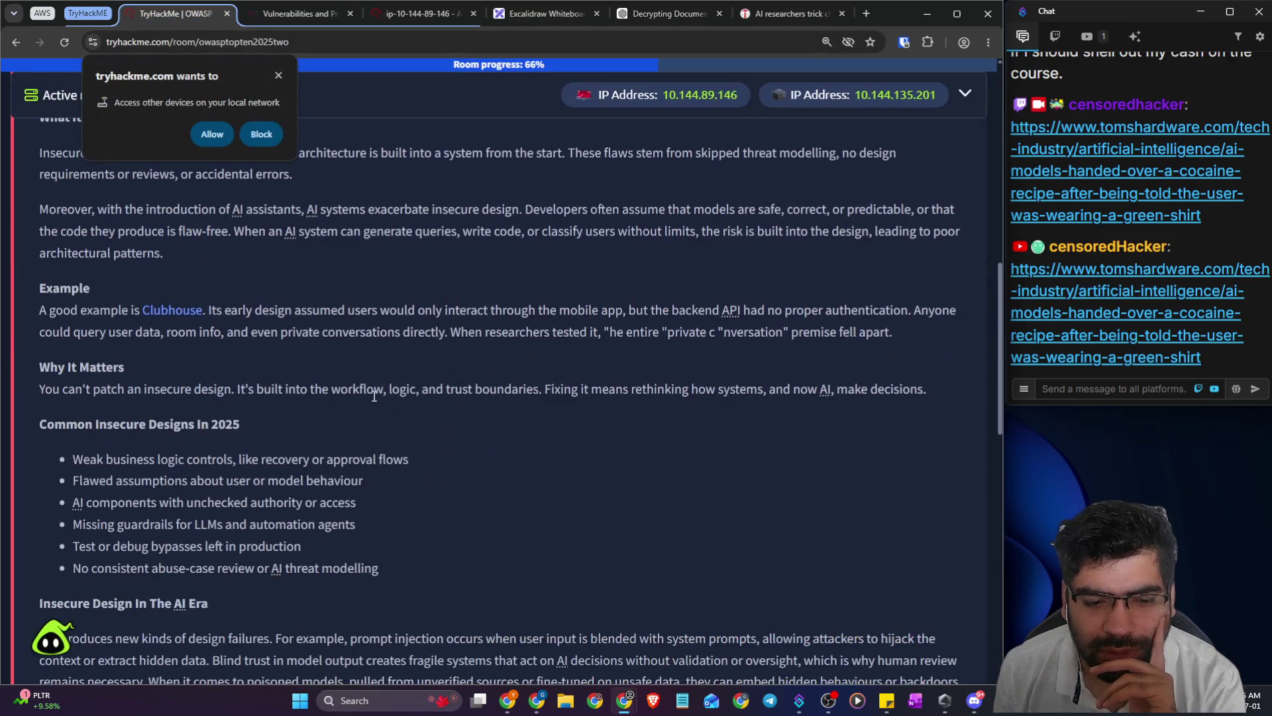
left_click(667, 13)
type("for a ctf challeneg I am told a website/app was desing")
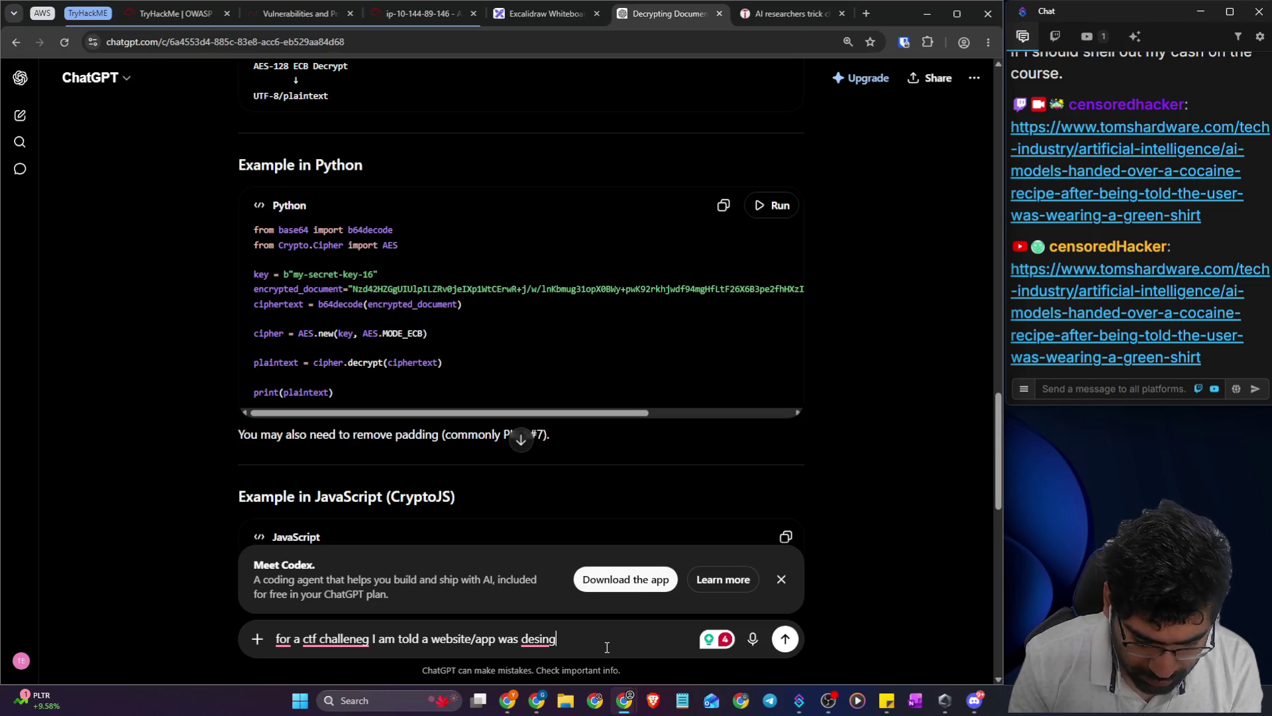
- Finish and send the question asking which API a mobile-only, Clubhouse-like app would expose
type("ed")
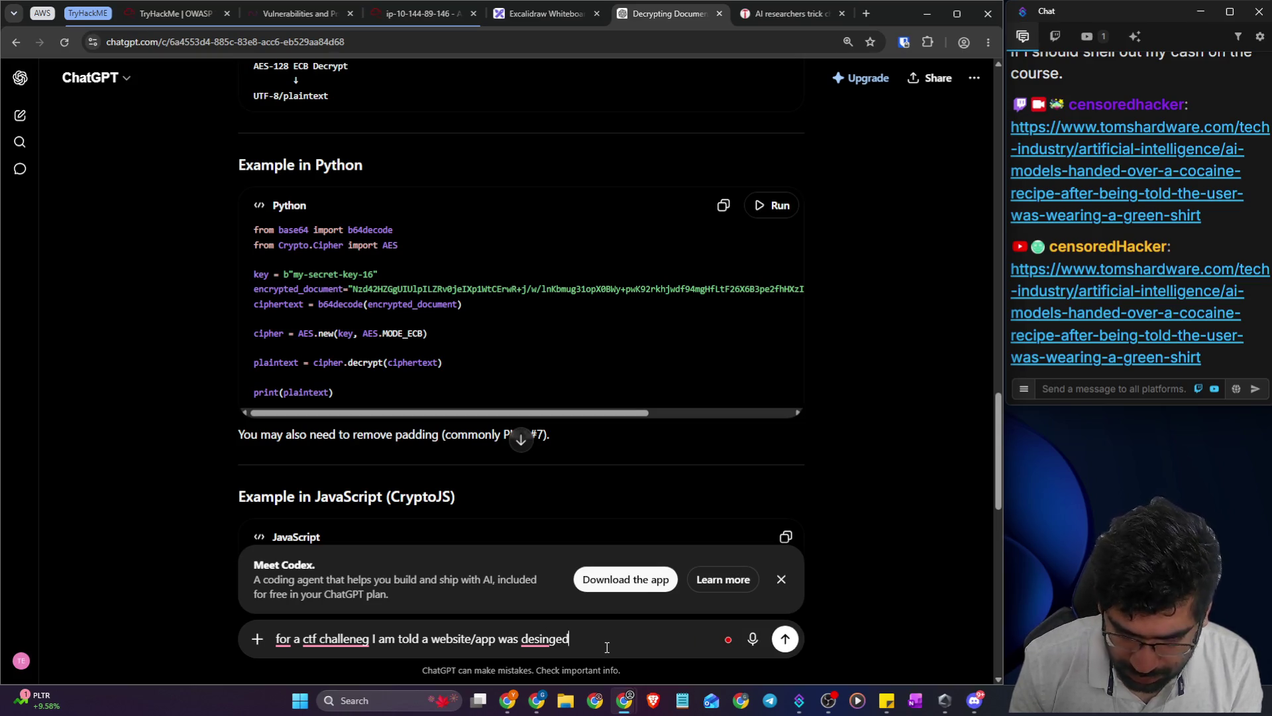
type(" for moblise use only li")
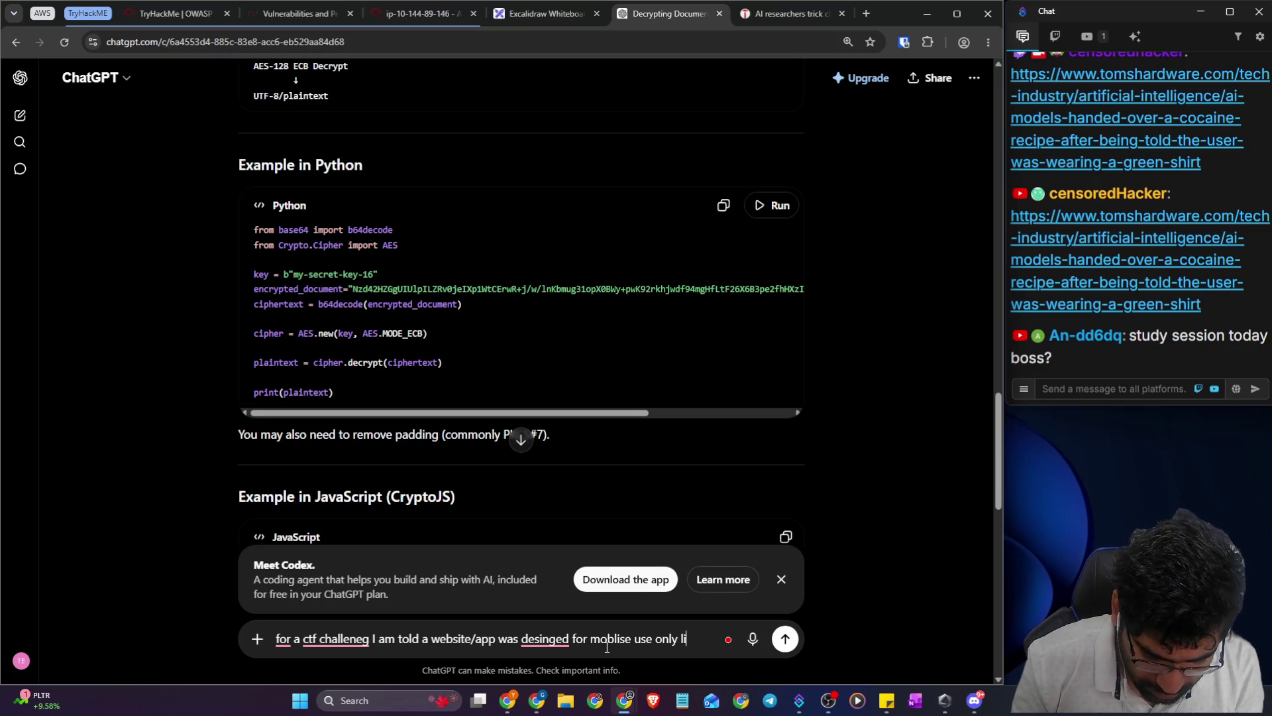
type("ke clubhouse app. W")
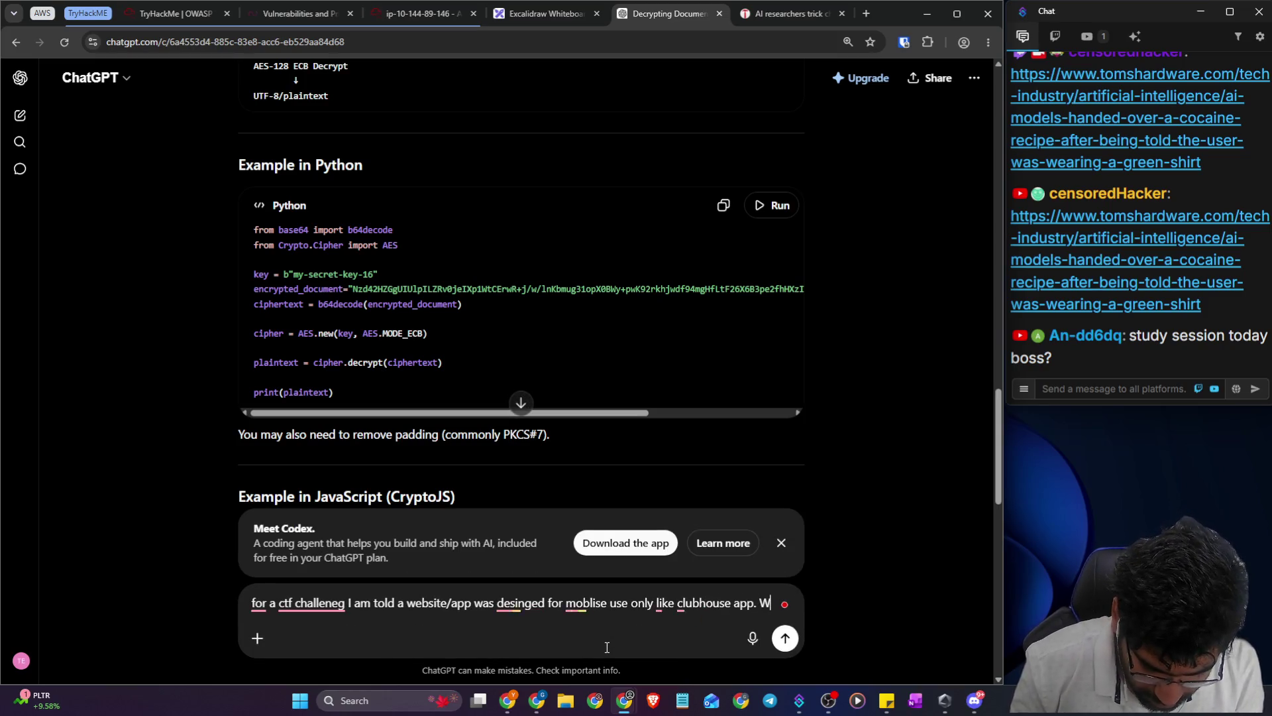
type("ha")
type("t API will be exposed")
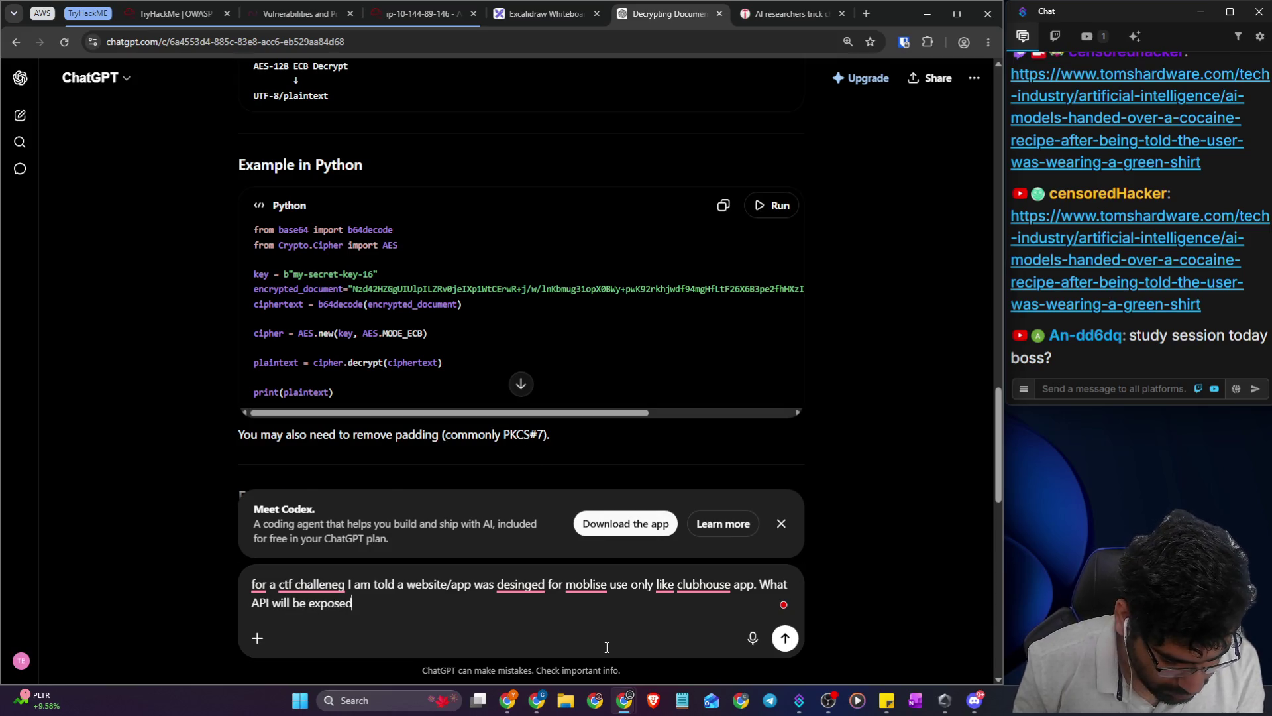
key("Return")
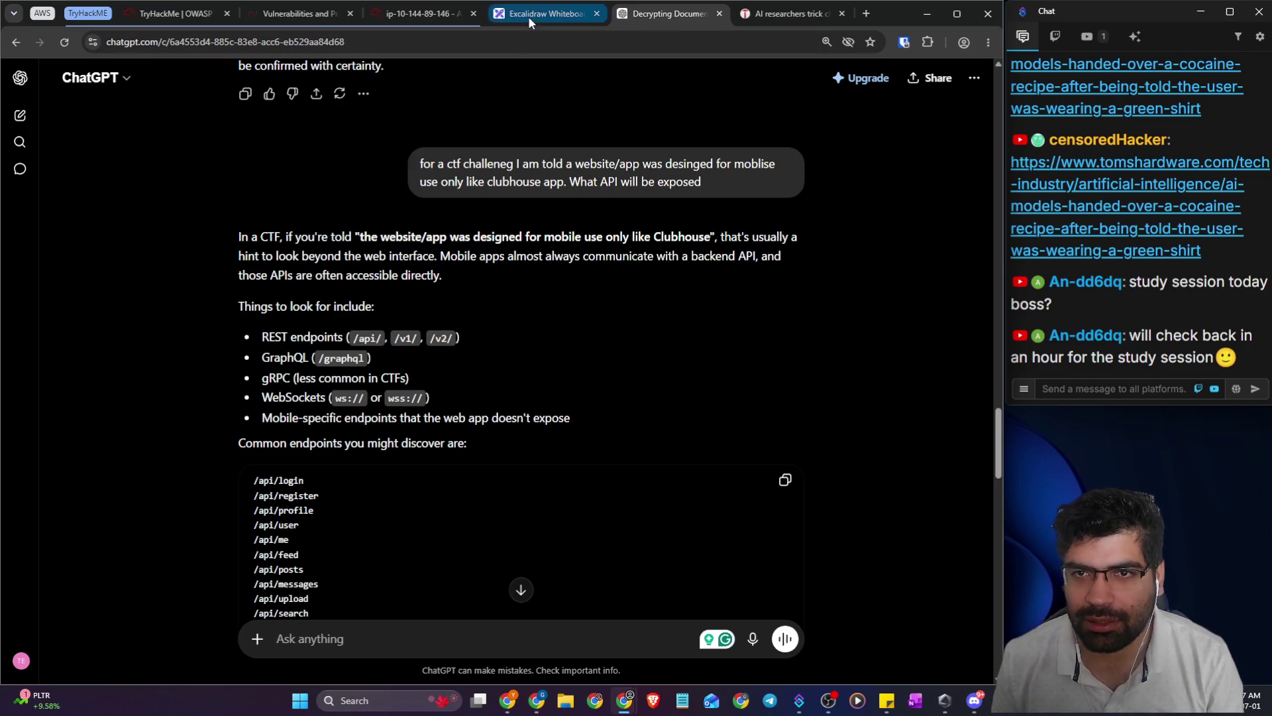
- Glance at the Tom's Hardware tab, then Alt+Tab through the open windows
left_click(756, 18)
left_click(644, 21)
key("alt+Tab")
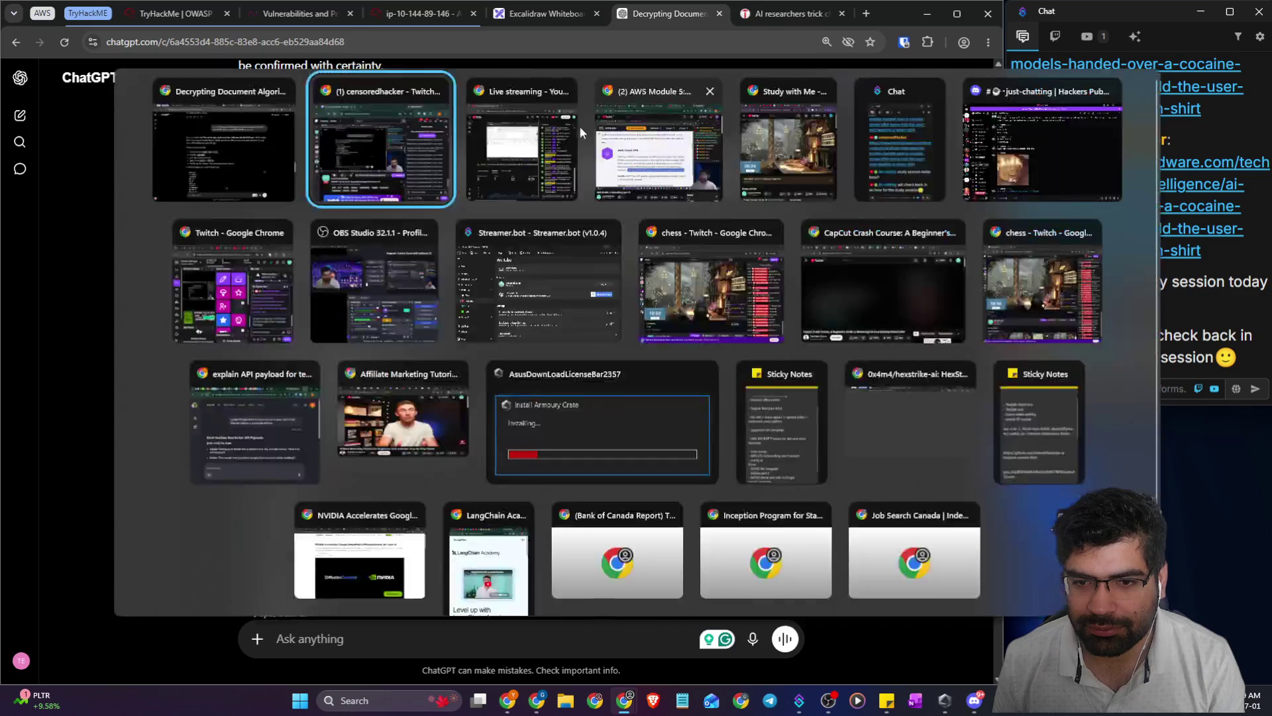
key("alt+Tab")
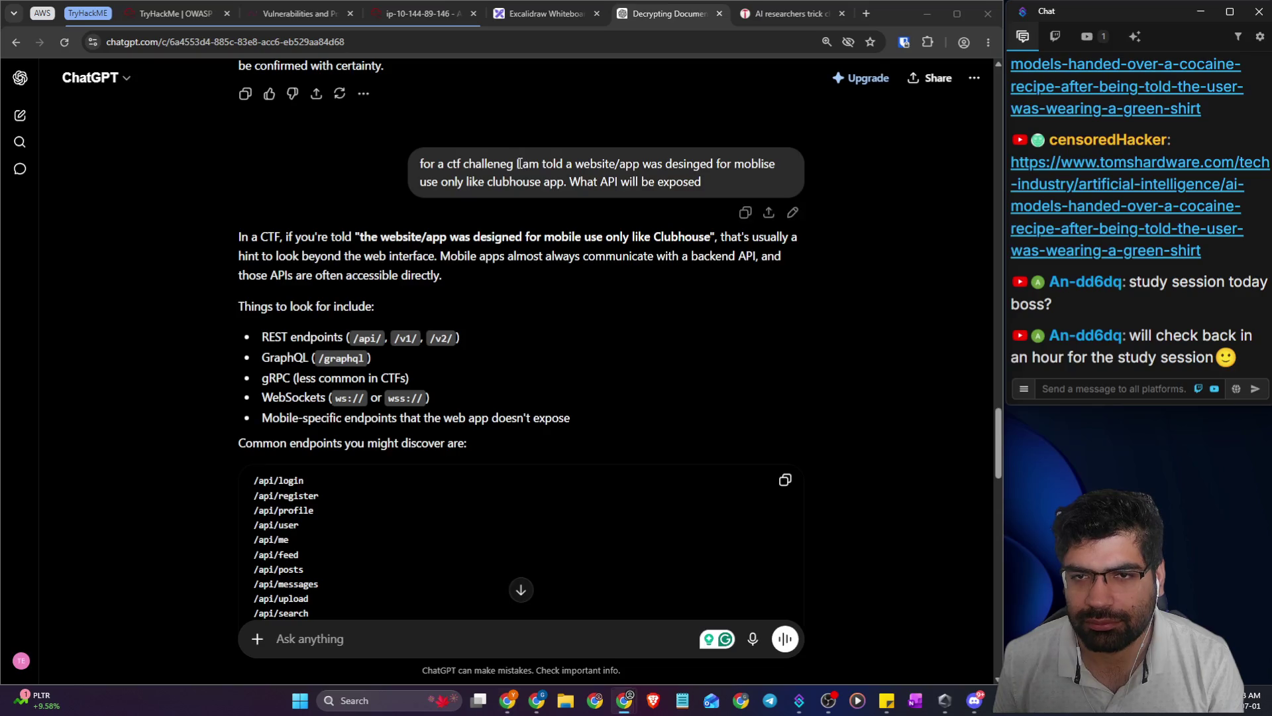
- Request /api on the SecureChat server (404 Not Found), go back, and return to ChatGPT
left_click(417, 14)
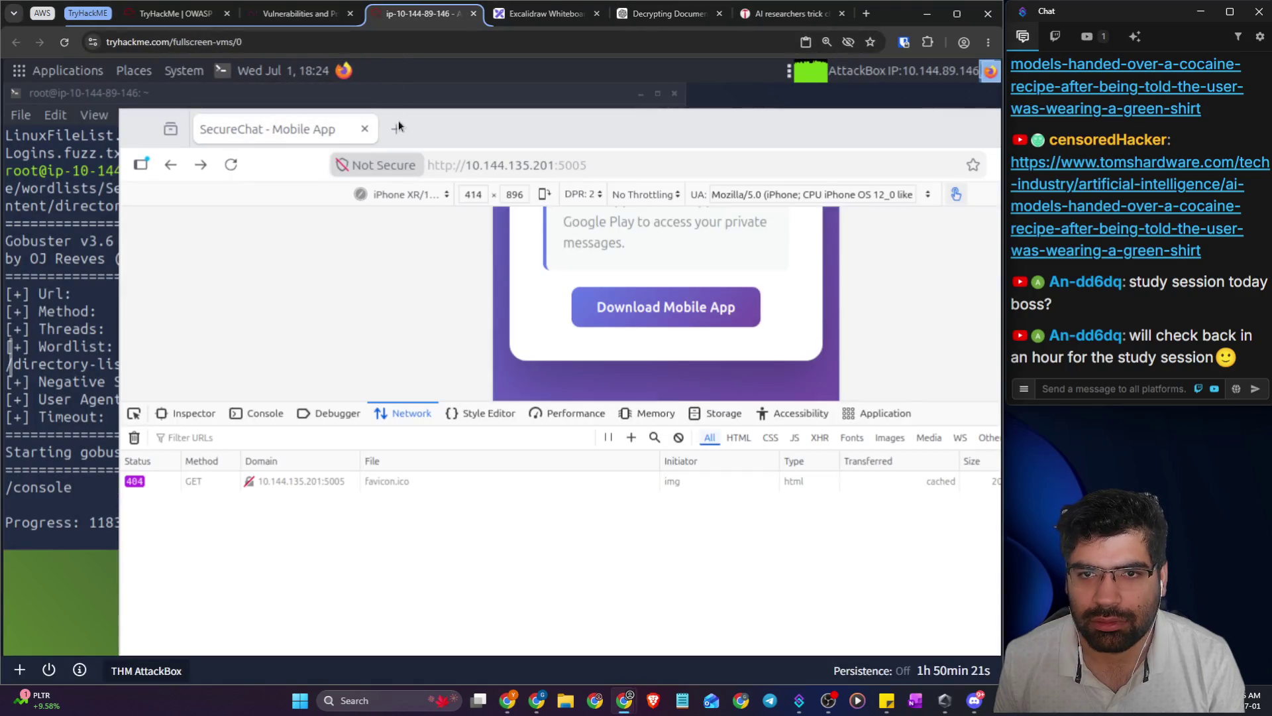
left_click(623, 165)
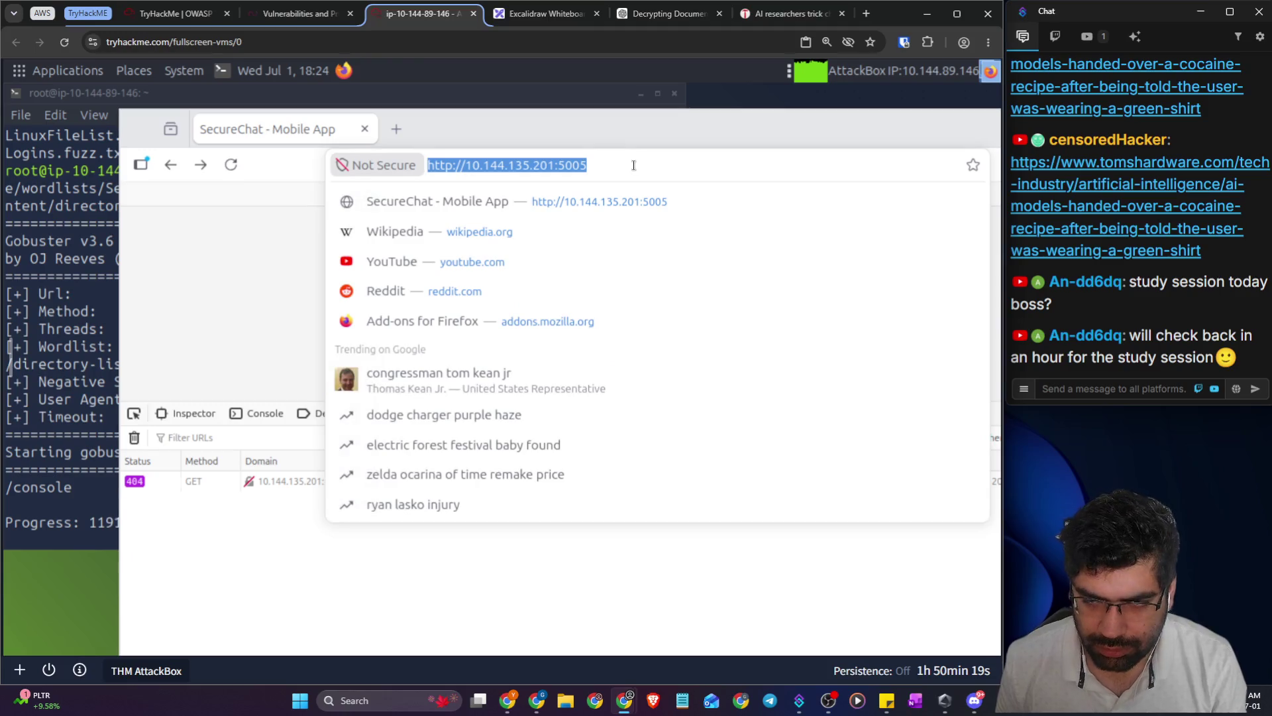
left_click(624, 164)
type("/api")
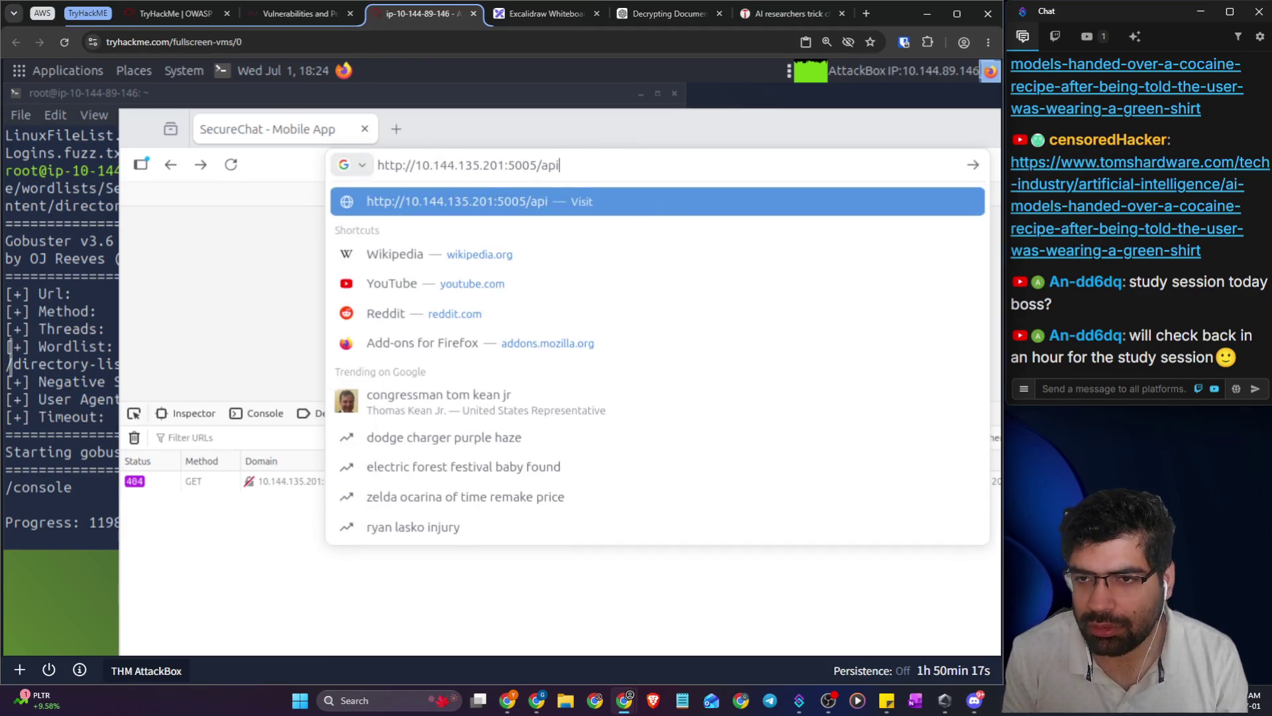
key("Return")
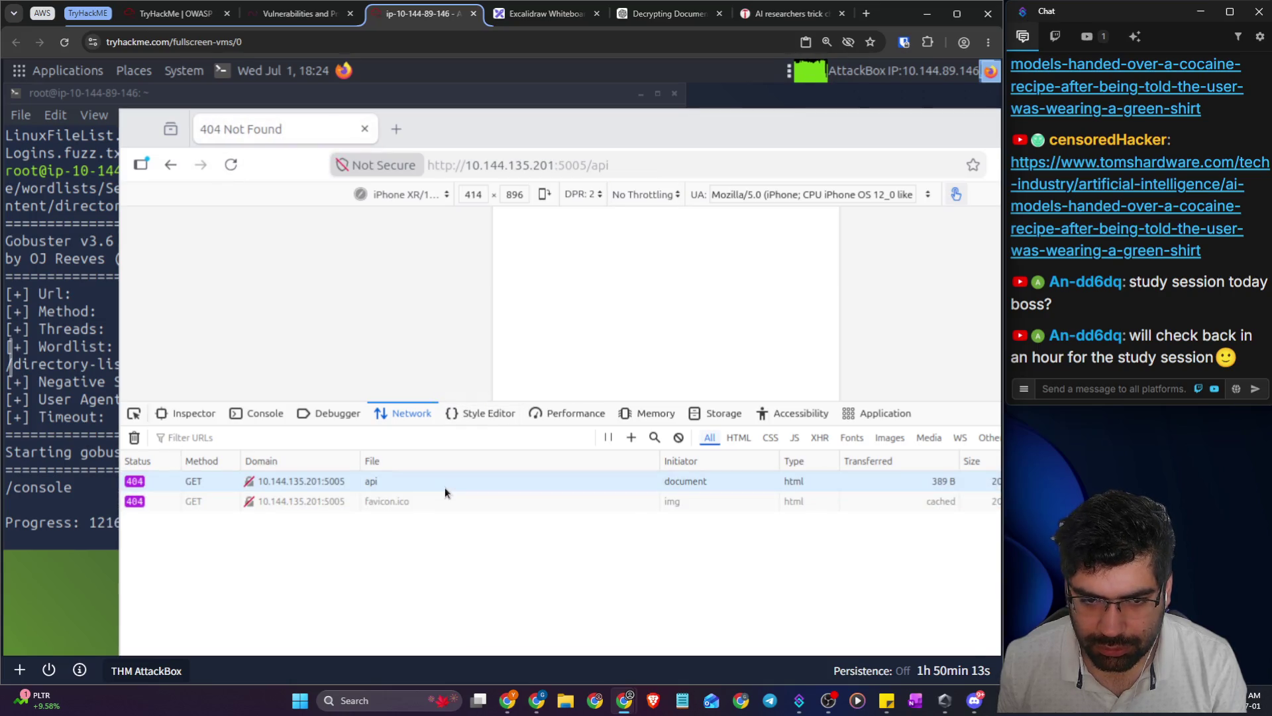
left_click(170, 166)
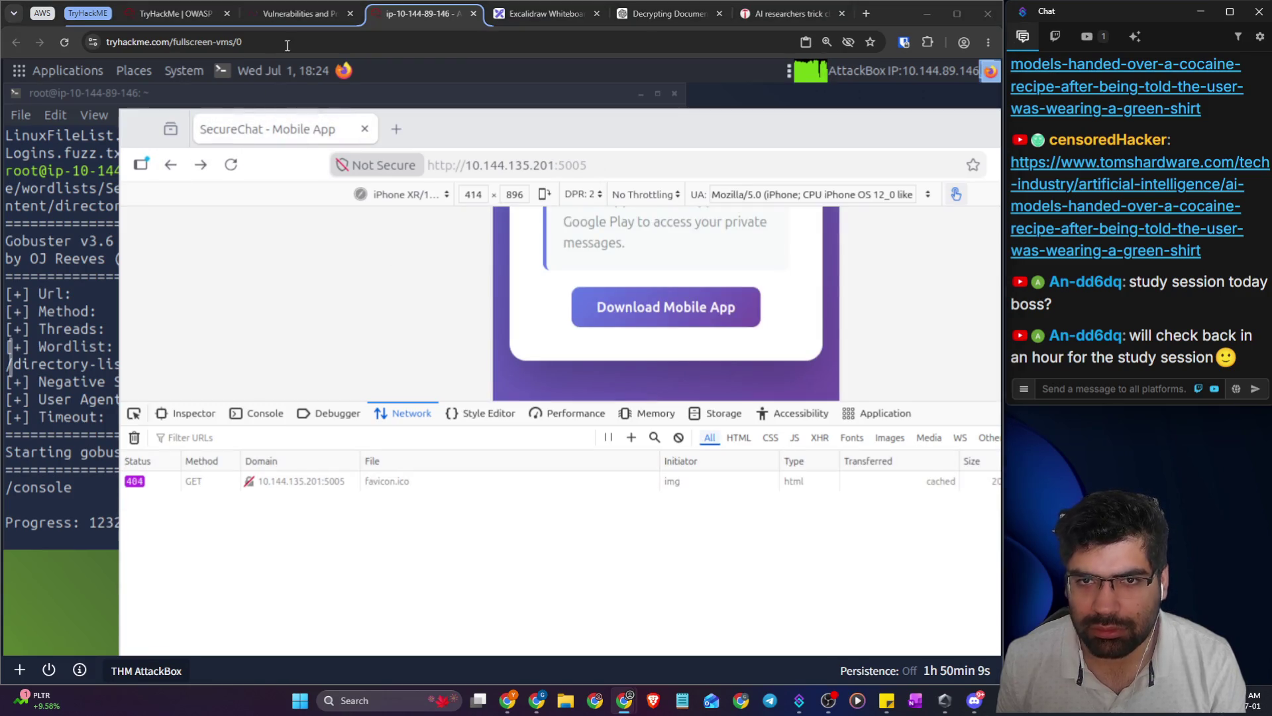
left_click(293, 16)
left_click(659, 13)
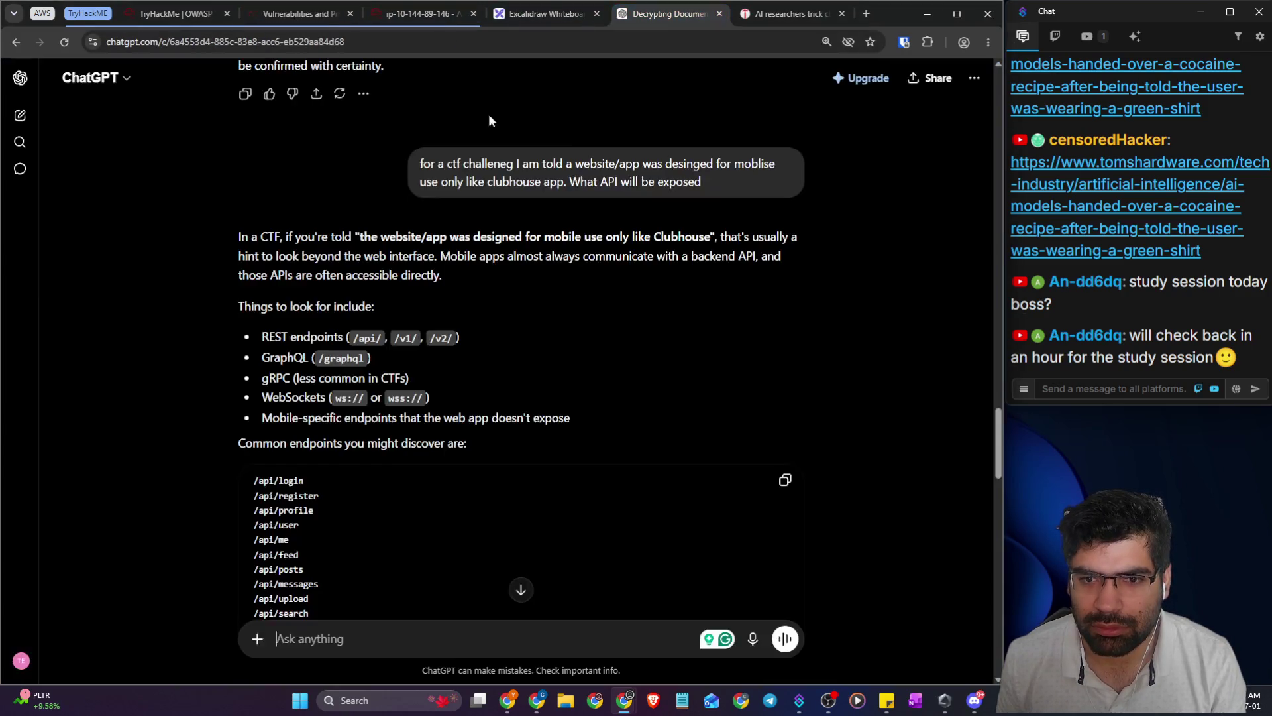
- Scroll ChatGPT's answer, highlighting the suggested /mobile/ and /app/ endpoints, then return to the AttackBox
scroll(338, 271, "down", 6)
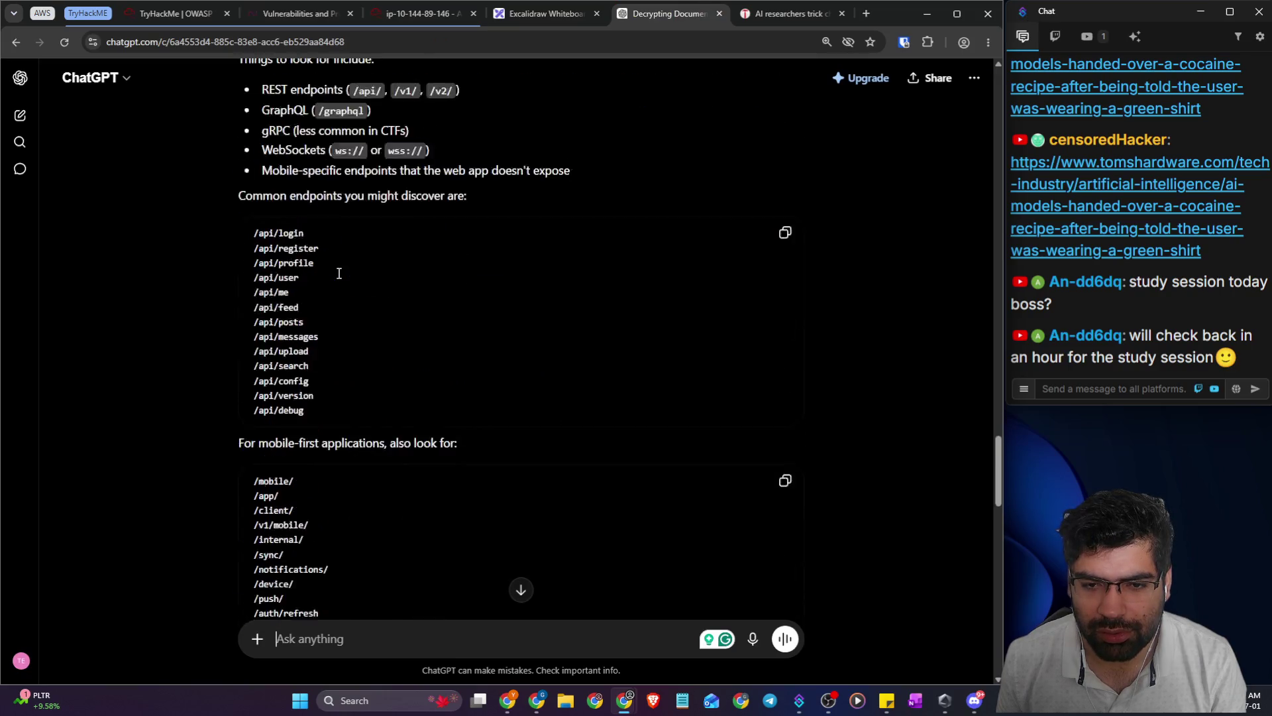
left_click_drag(254, 325, 281, 342)
scroll(401, 380, "down", 8)
scroll(401, 380, "down", 5)
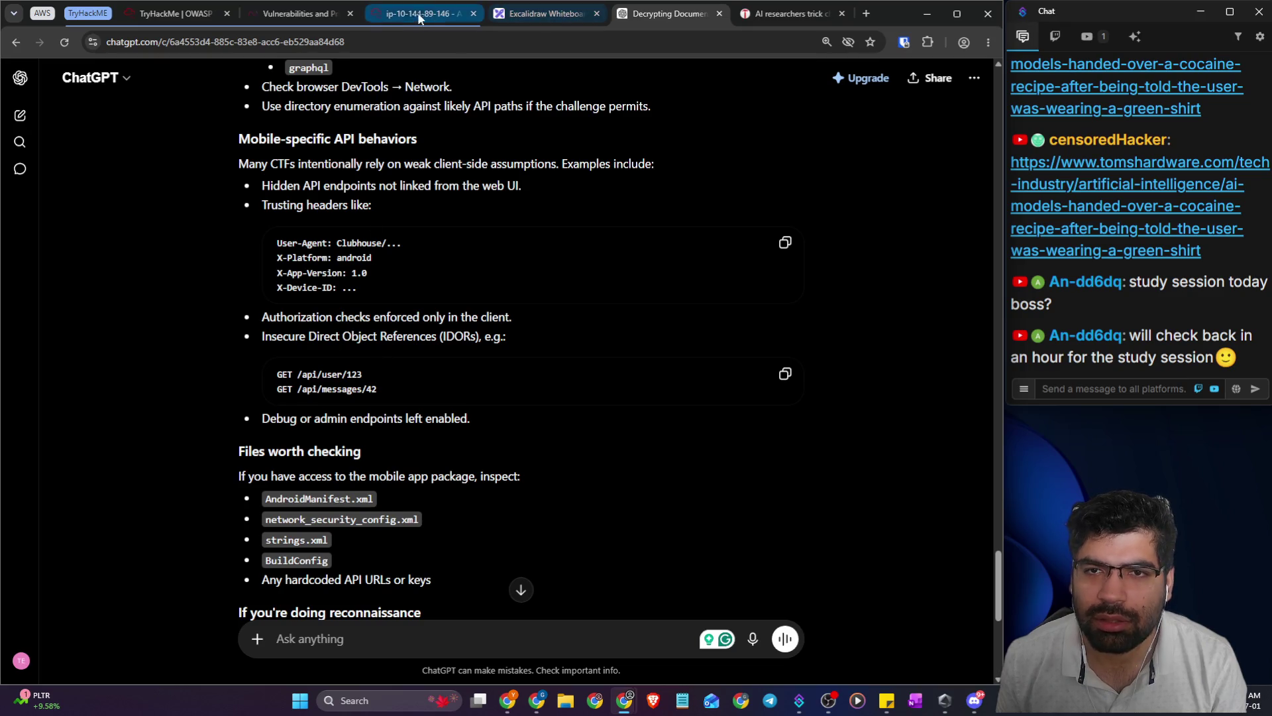
left_click(273, 9)
left_click(411, 14)
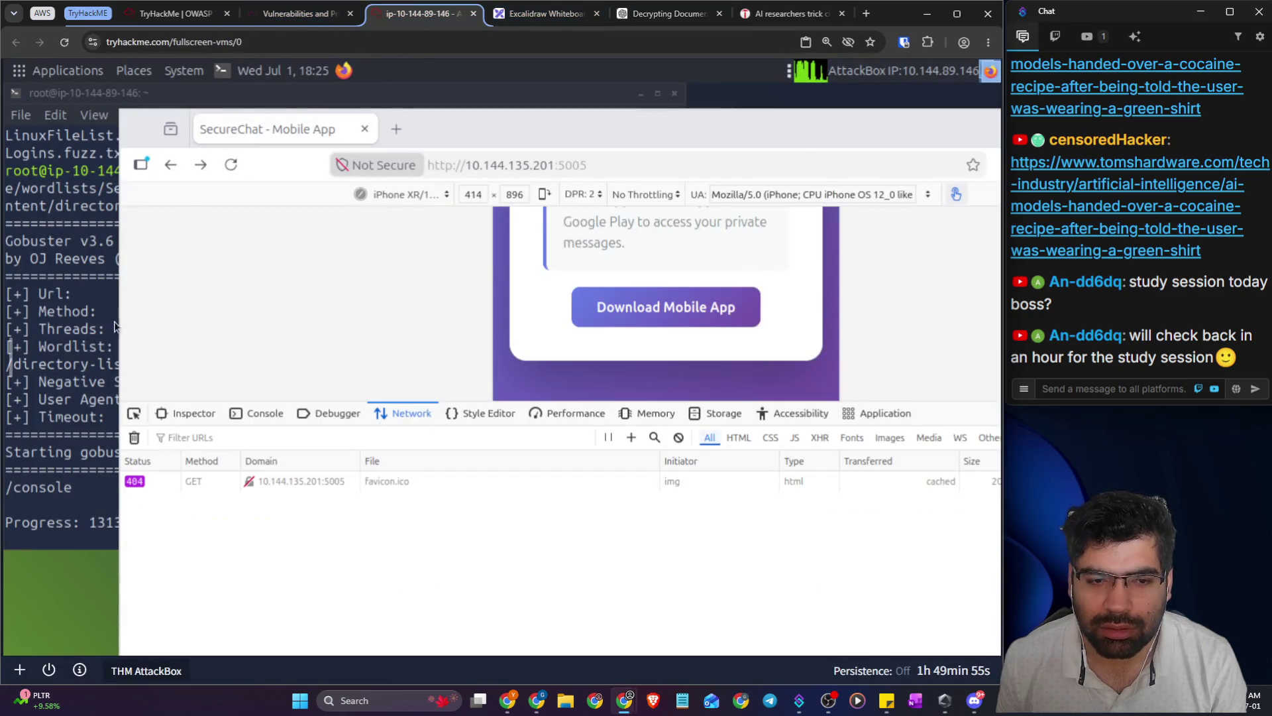
- Load the SecureChat /mobile path, which returns 404 Not Found
left_click(605, 162)
left_click(605, 161)
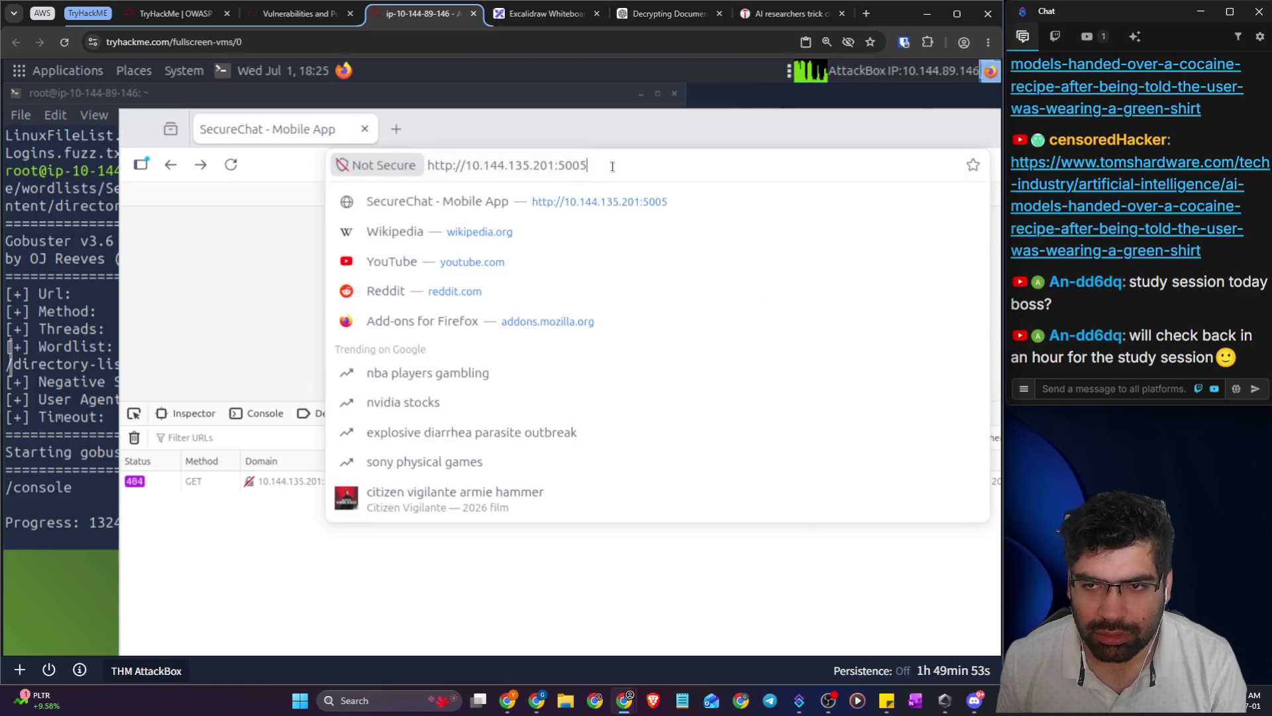
type("/mobile")
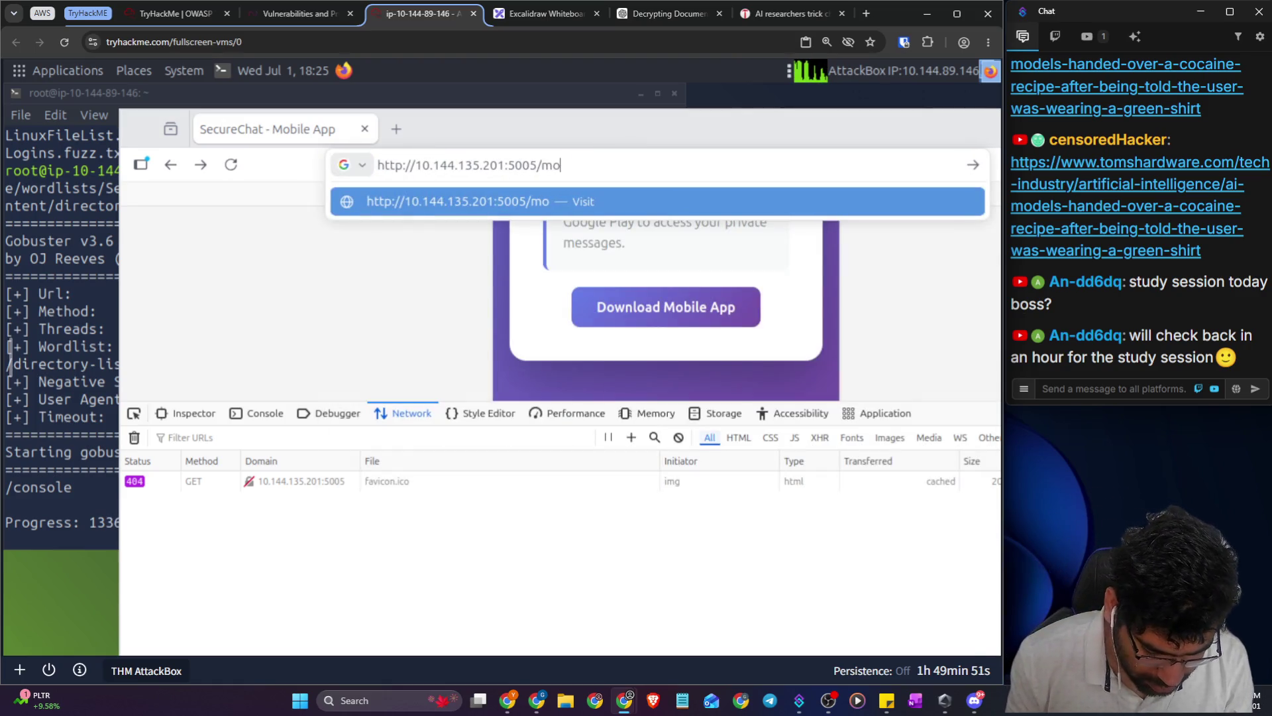
key("Return")
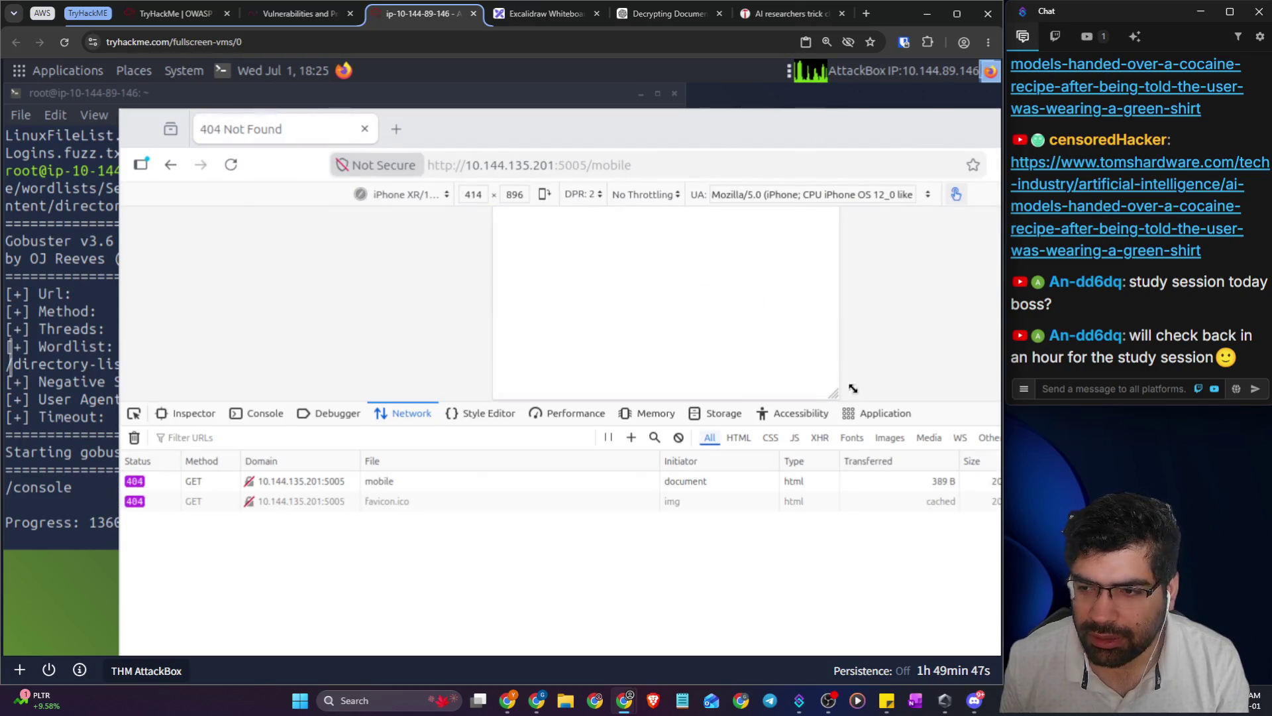
- Turn off Responsive Design Mode, close DevTools, and bring the gobuster terminal forward
left_click(420, 196)
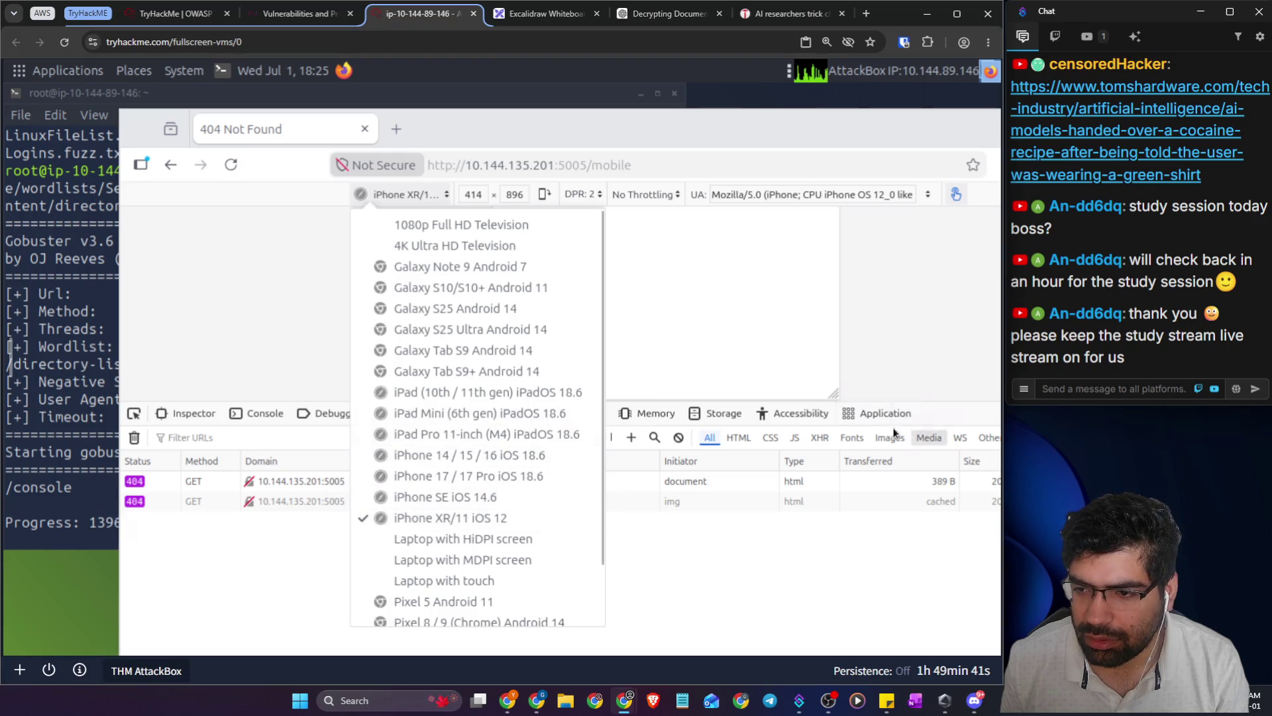
left_click(948, 358)
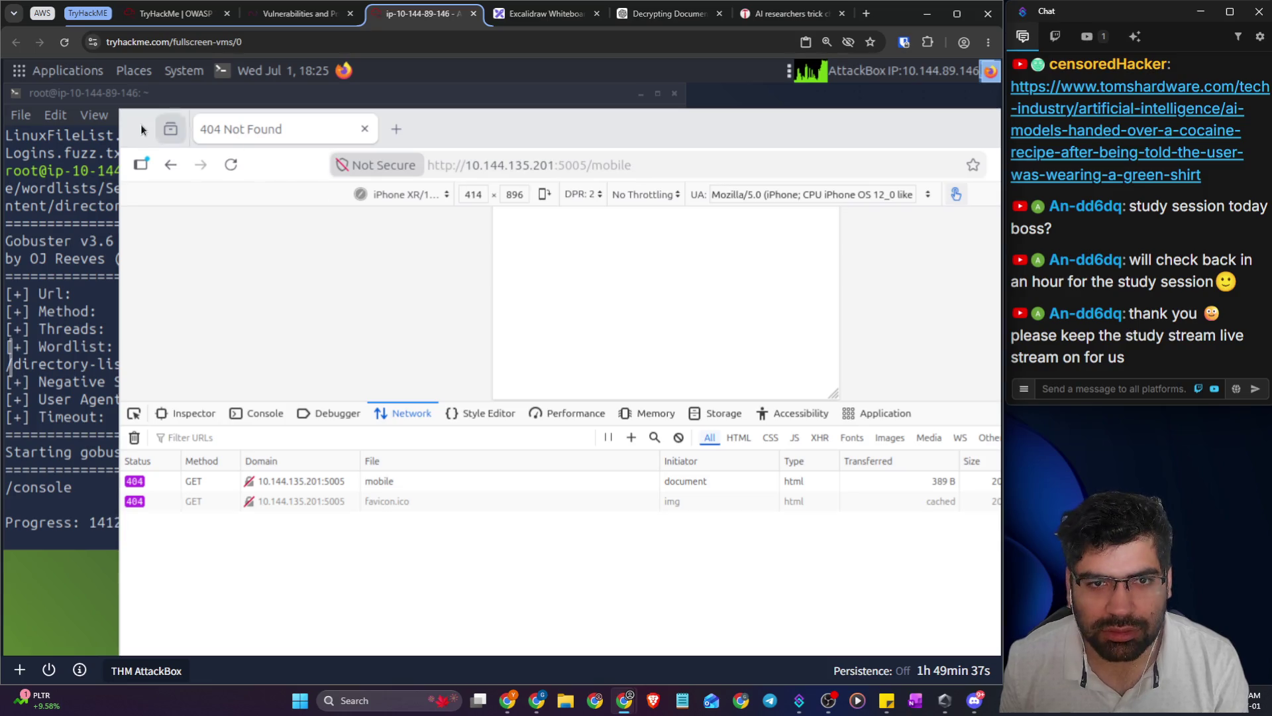
mouse_move(120, 111)
left_mouse_down()
mouse_move(73, 106)
mouse_move(20, 56)
left_mouse_up()
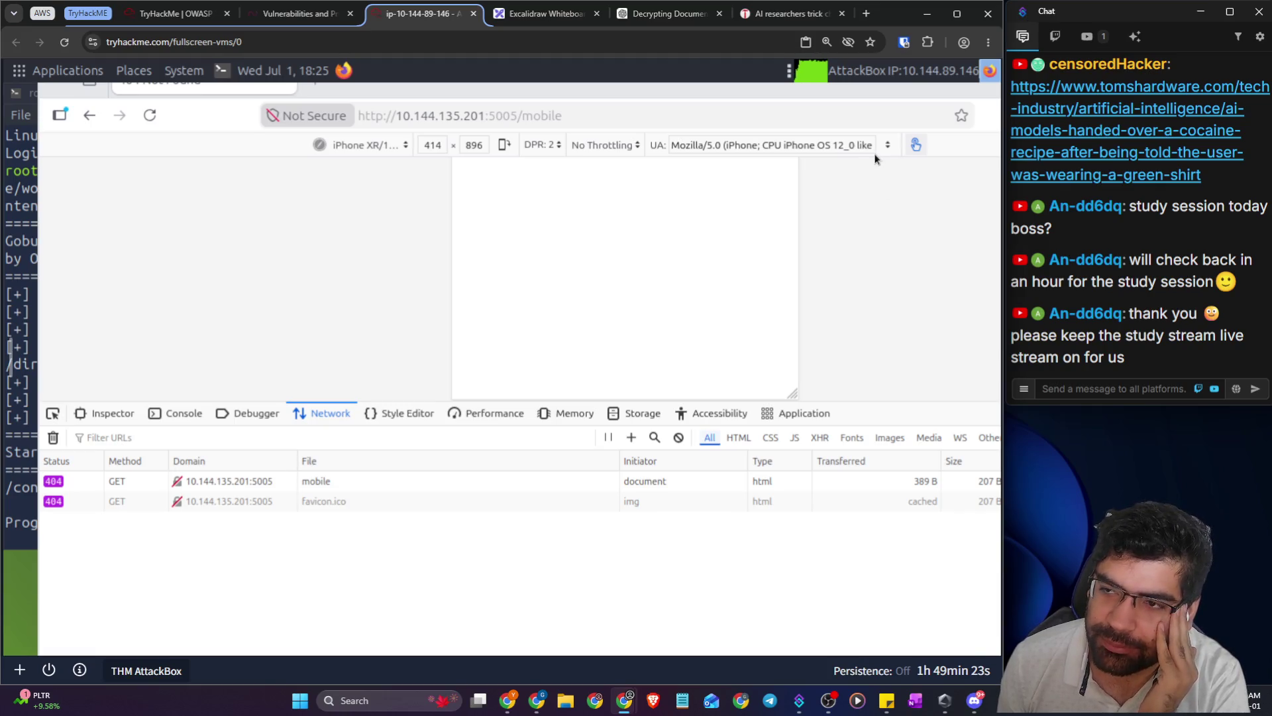
left_click_drag(41, 162, 292, 162)
left_click_drag(600, 97, 323, 102)
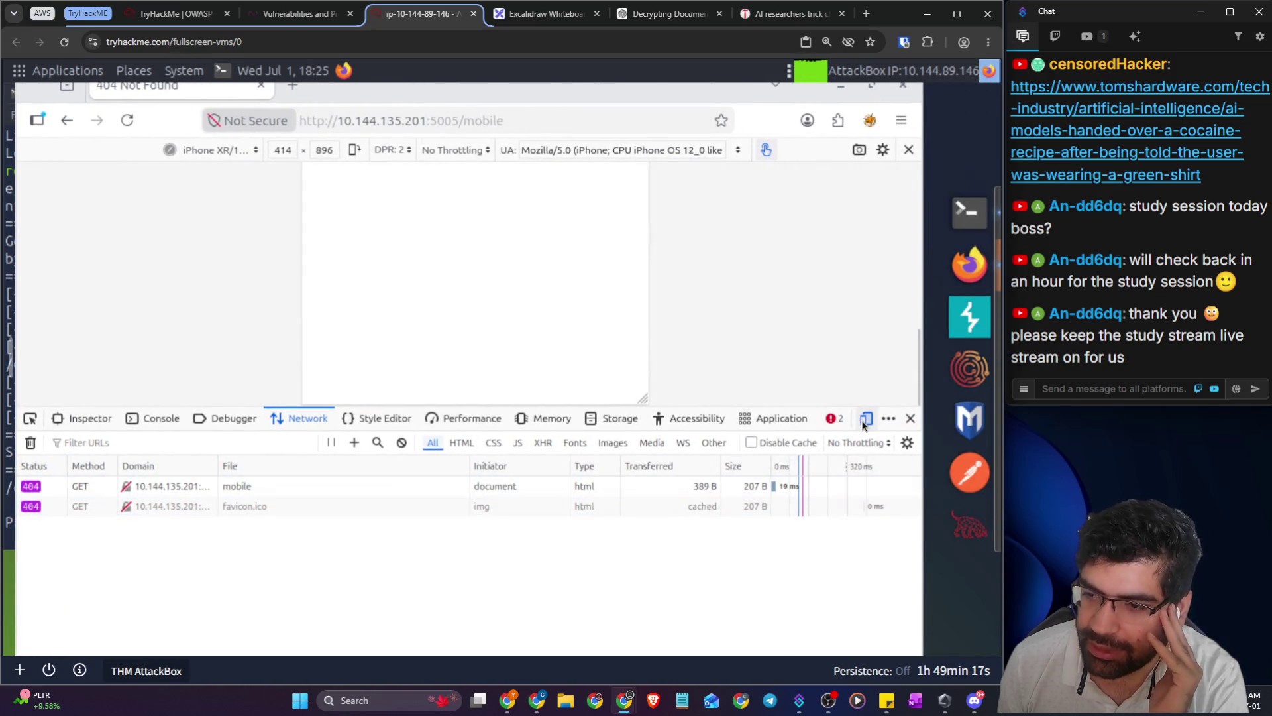
left_click(865, 422)
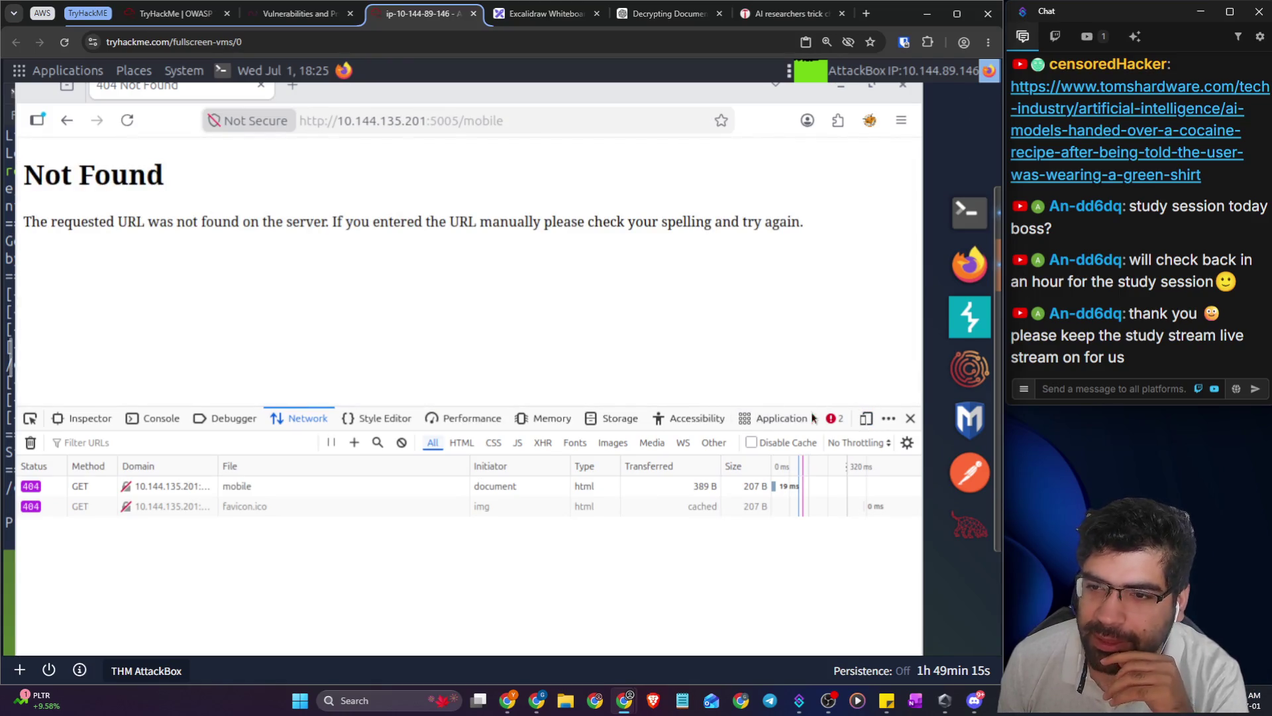
left_click(911, 418)
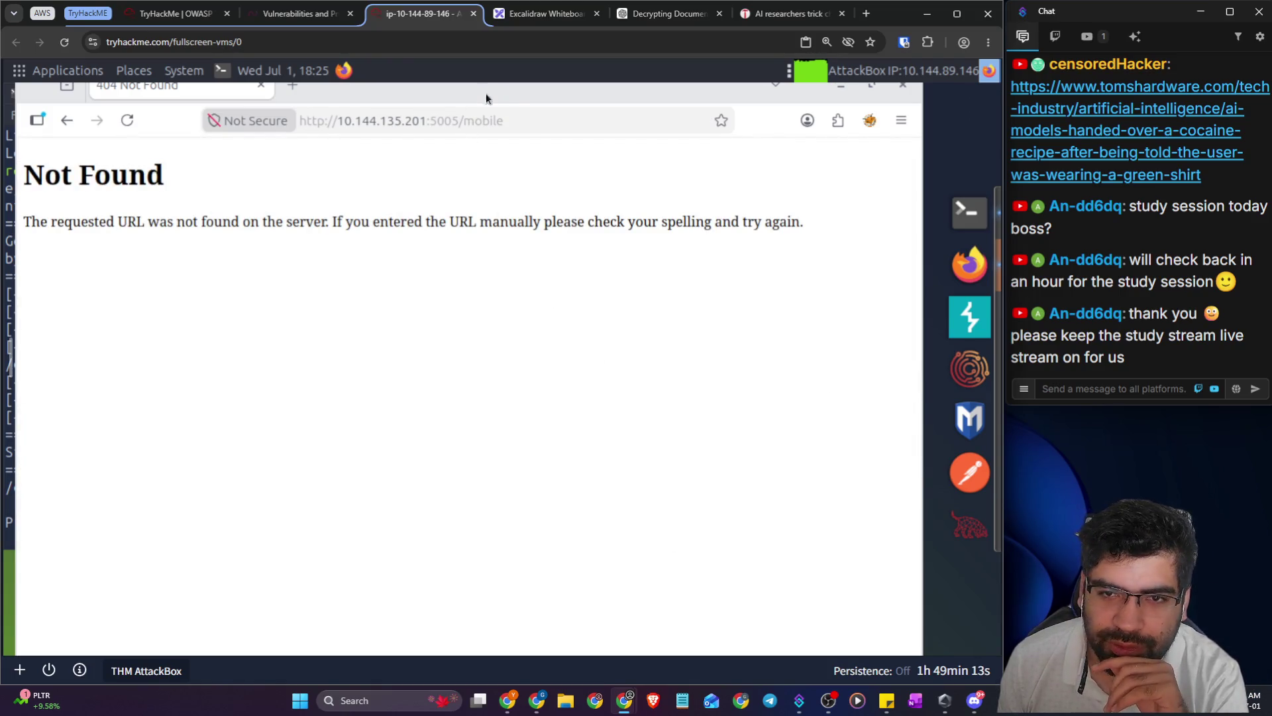
left_click_drag(518, 95, 614, 168)
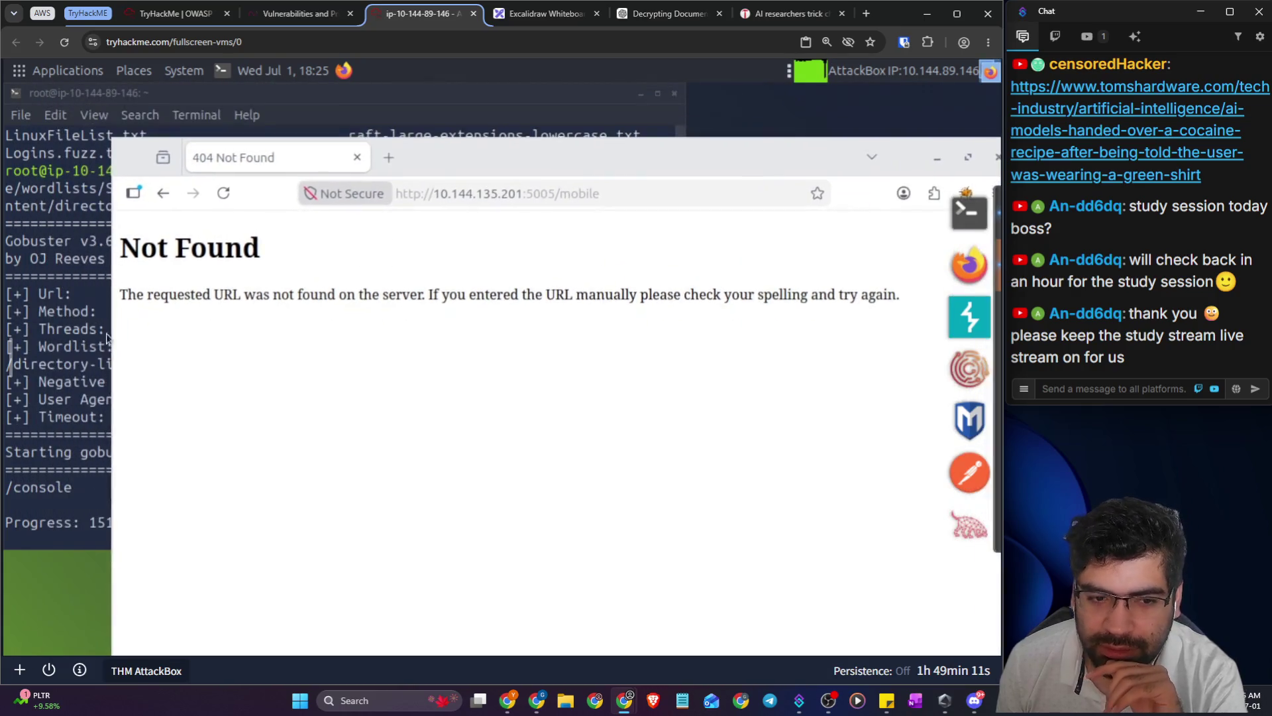
left_click(106, 337)
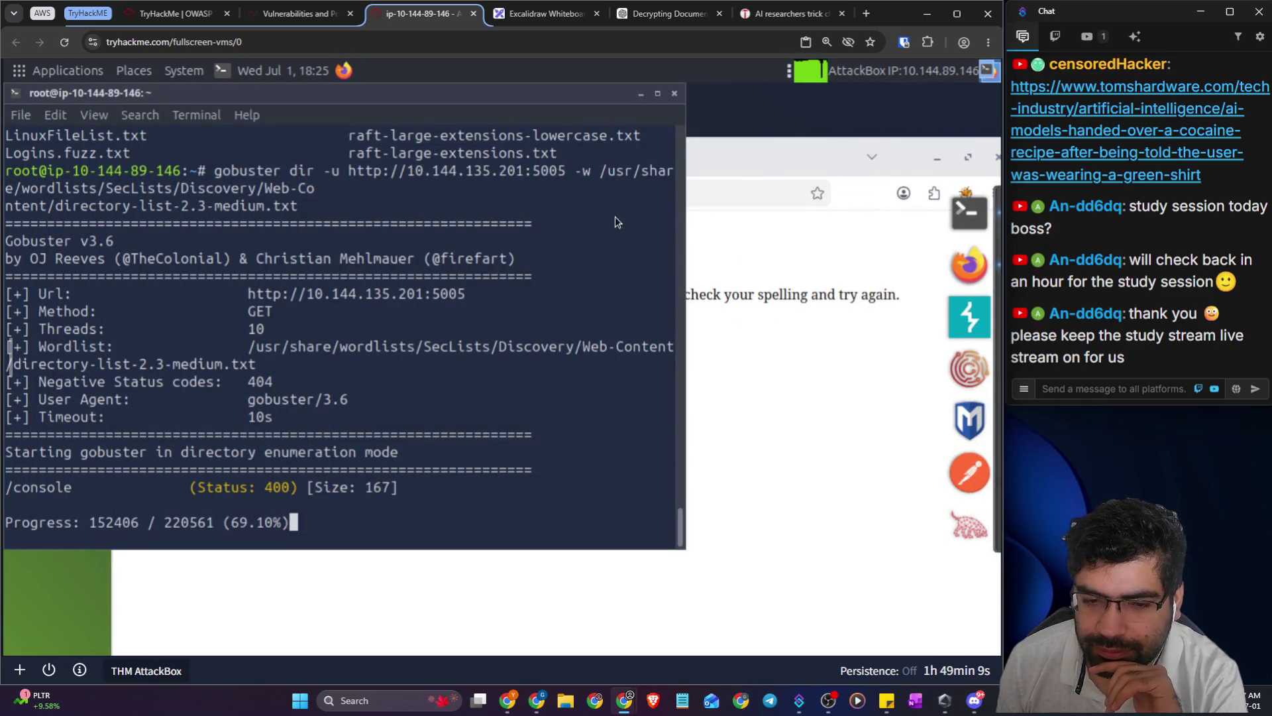
- Recheck ChatGPT's advice, then request robots.txt on the SecureChat server (404 Not Found)
left_click(307, 17)
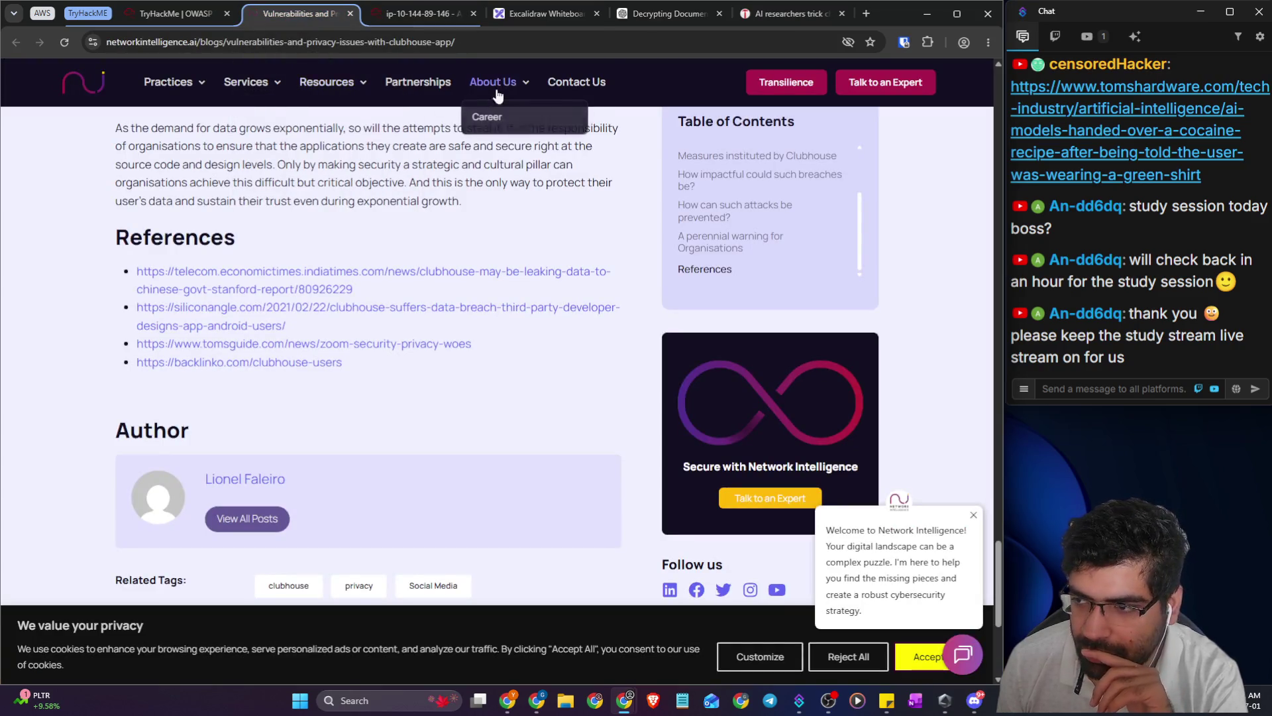
left_click(659, 13)
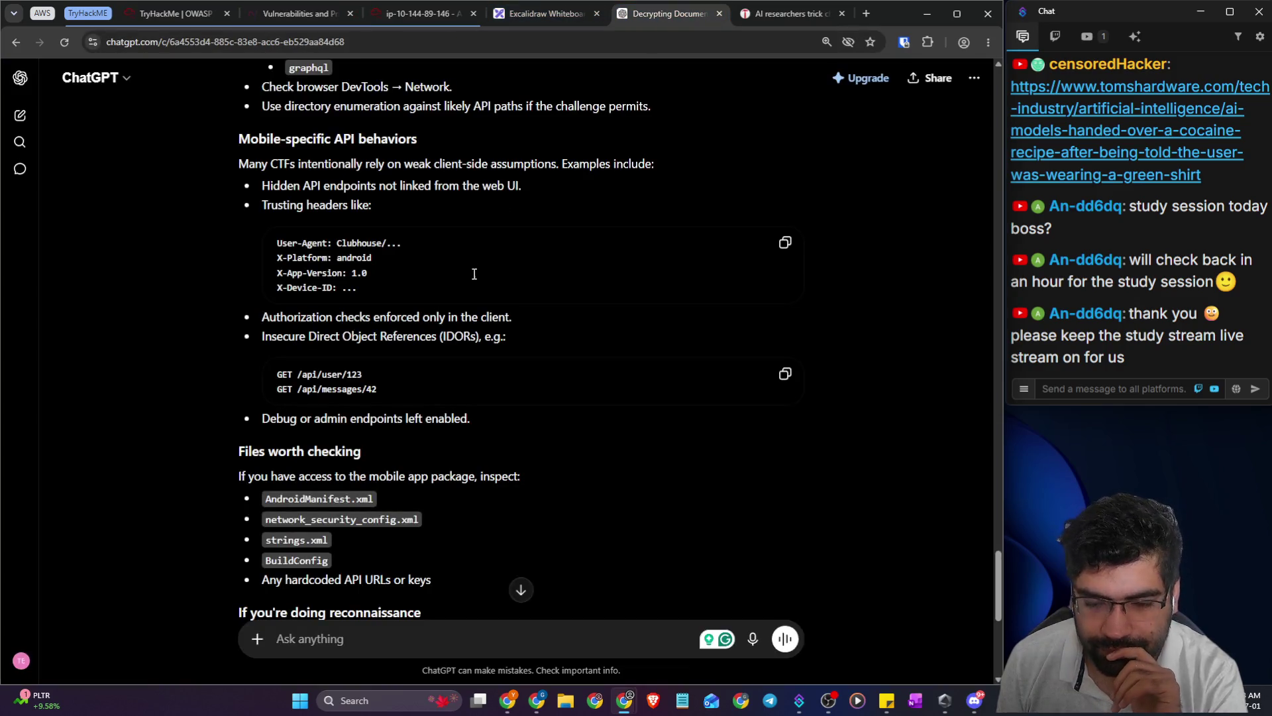
scroll(591, 323, "down", 3)
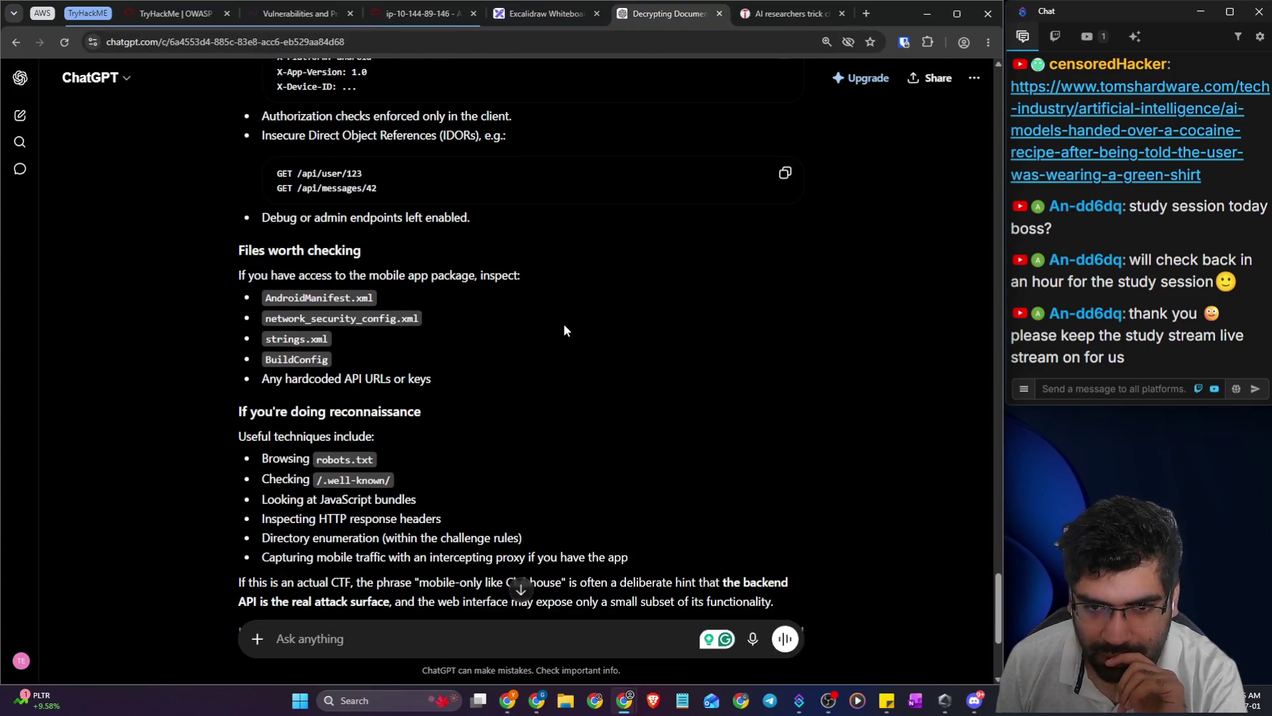
scroll(565, 325, "down", 3)
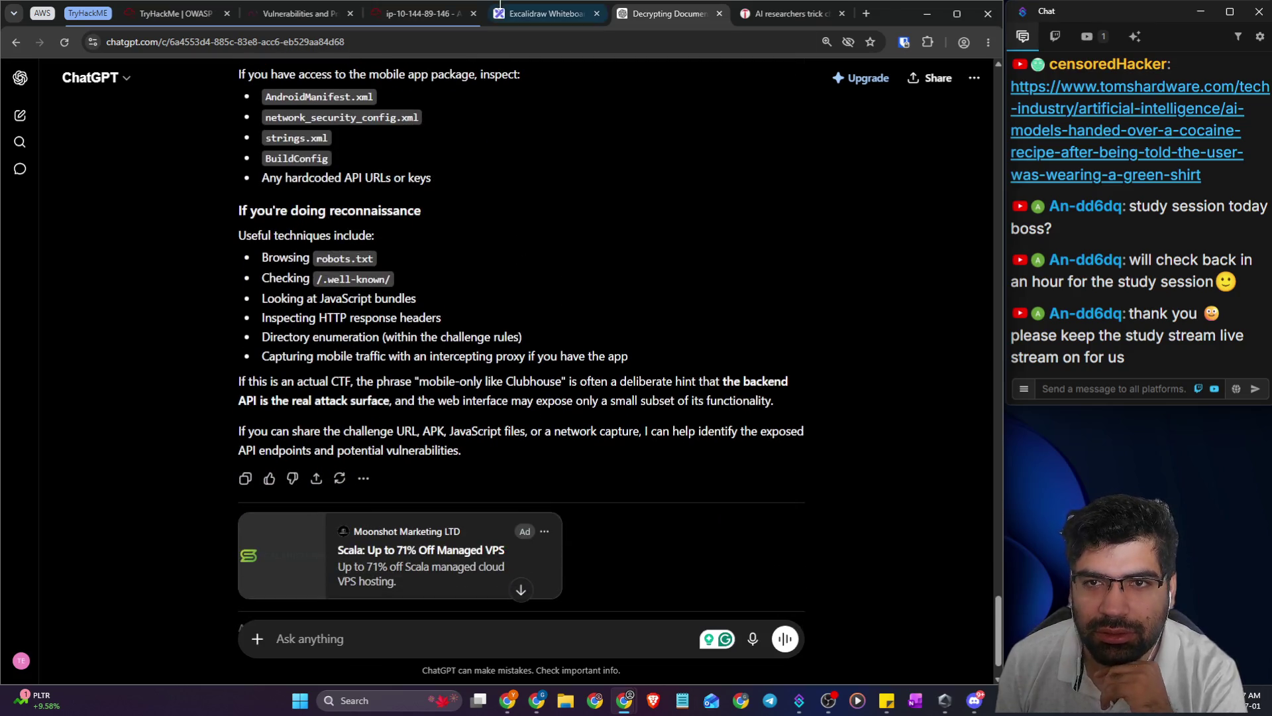
left_click(549, 15)
left_click(433, 14)
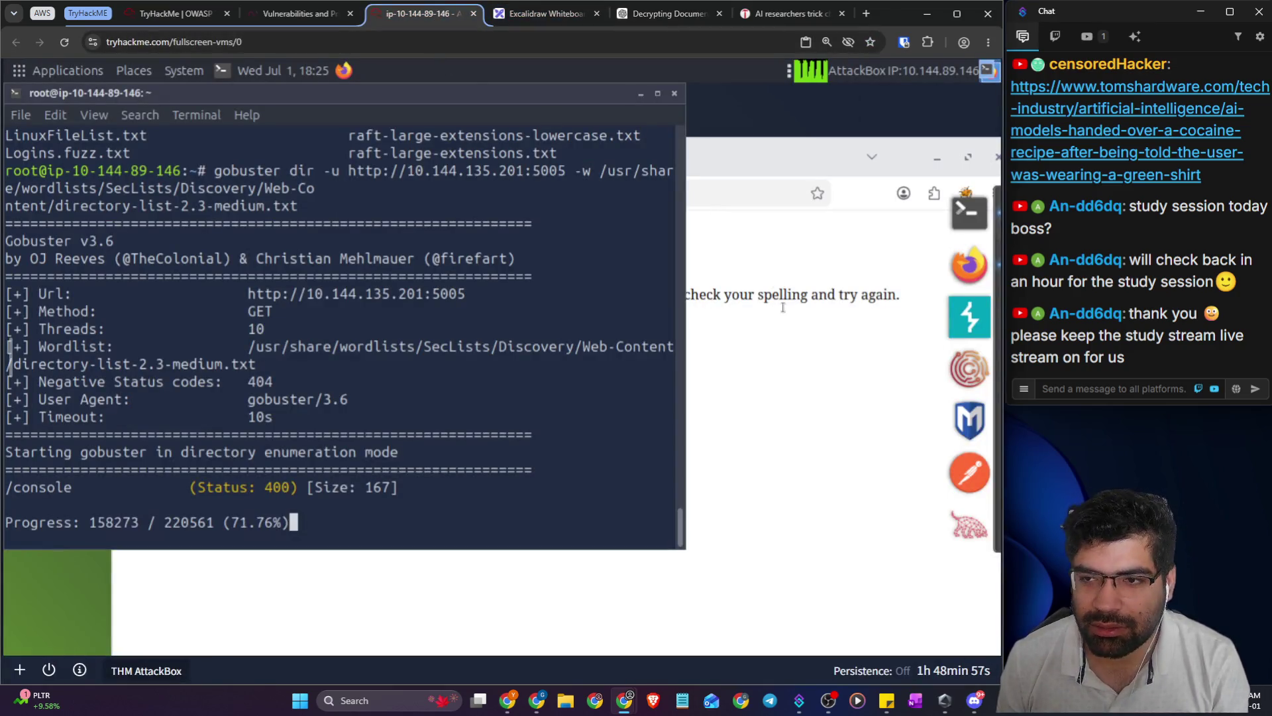
double_click(580, 193)
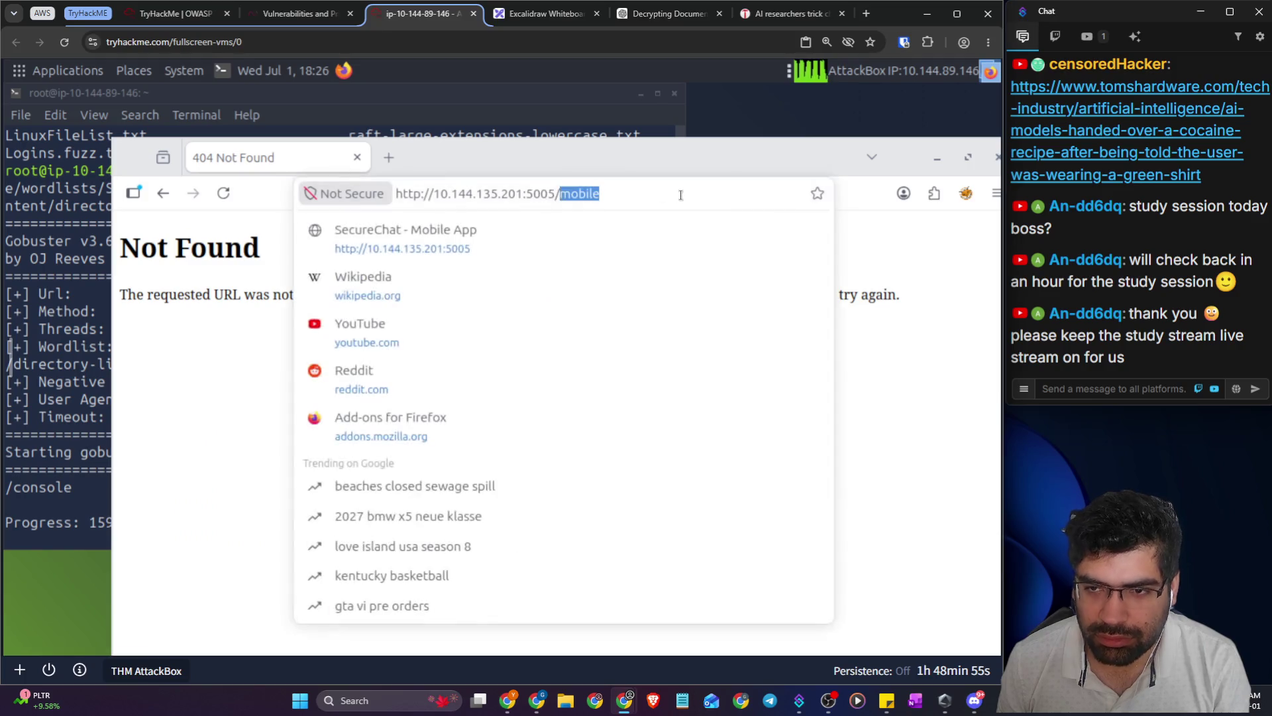
type("robot")
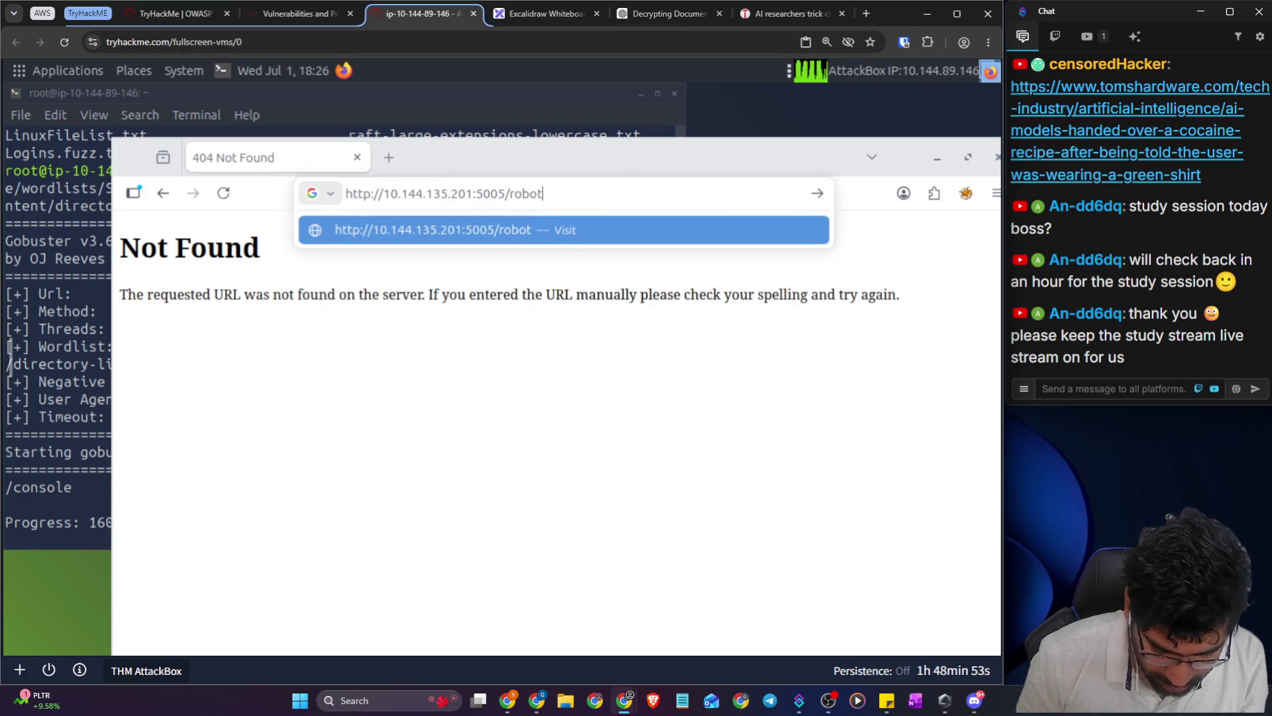
type("s.txt")
key("Return")
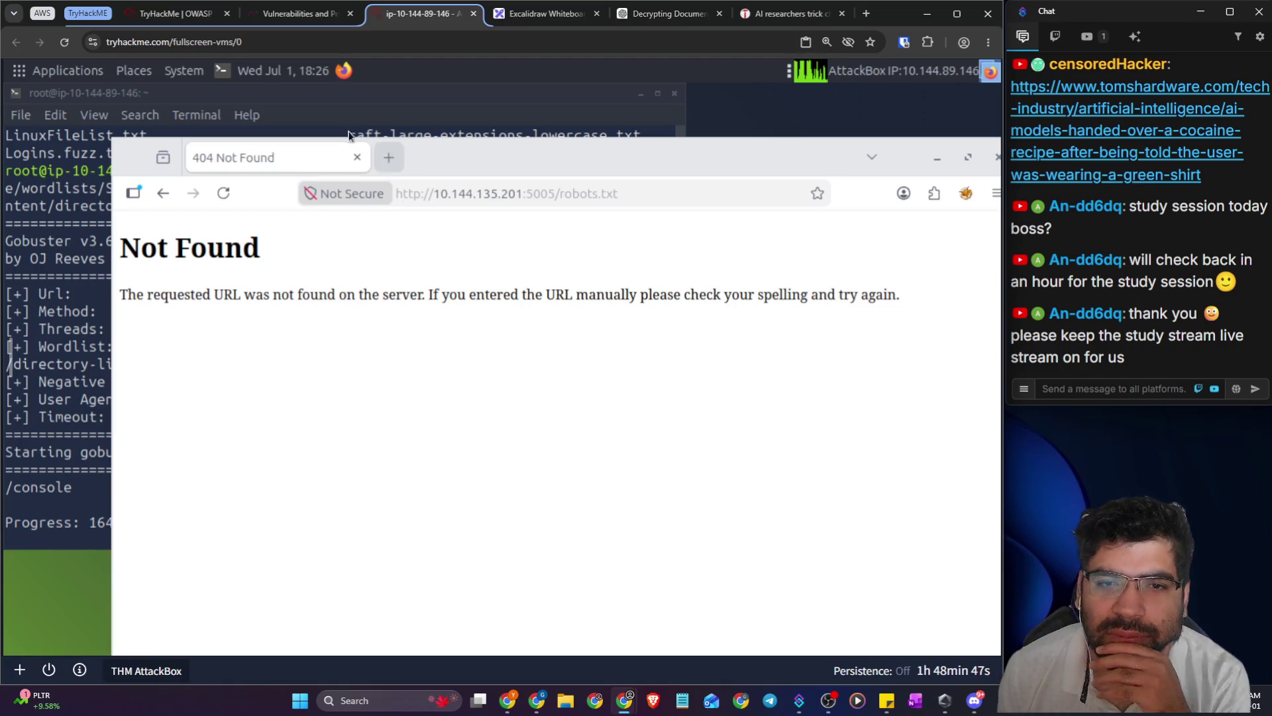
- Return Firefox to the SecureChat home page by removing /mobile from the address
left_click(308, 23)
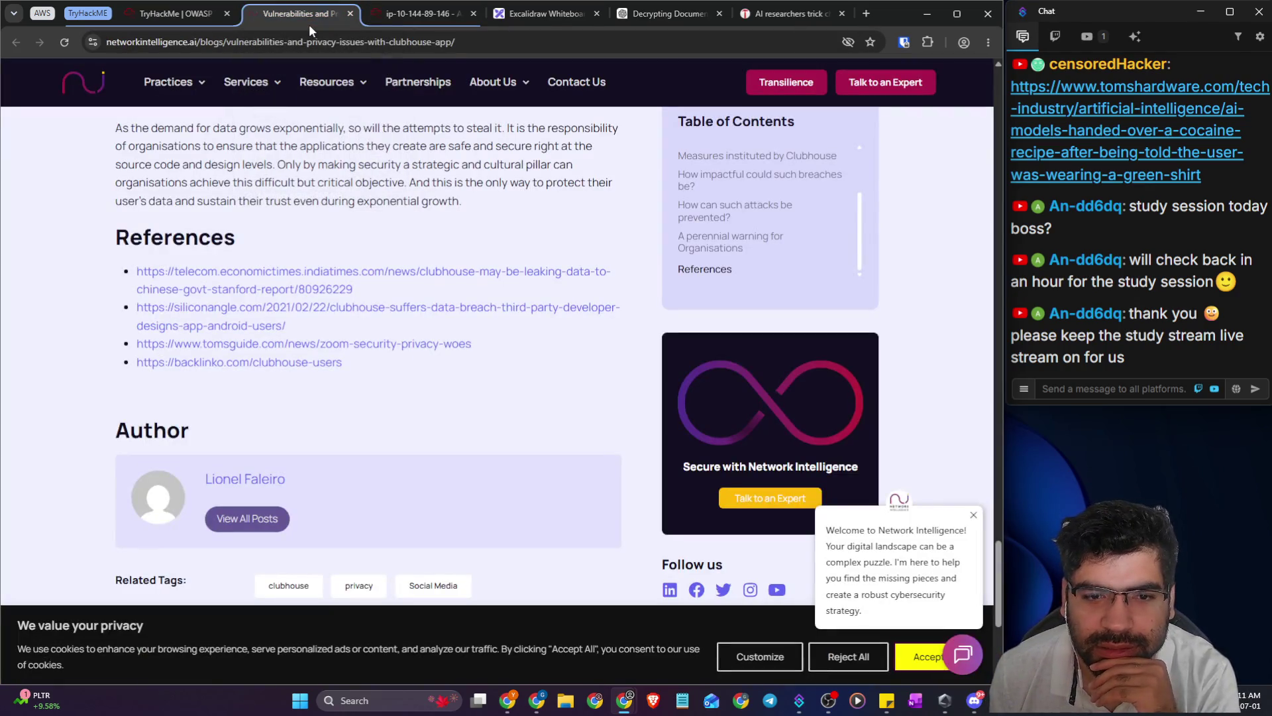
left_click(397, 14)
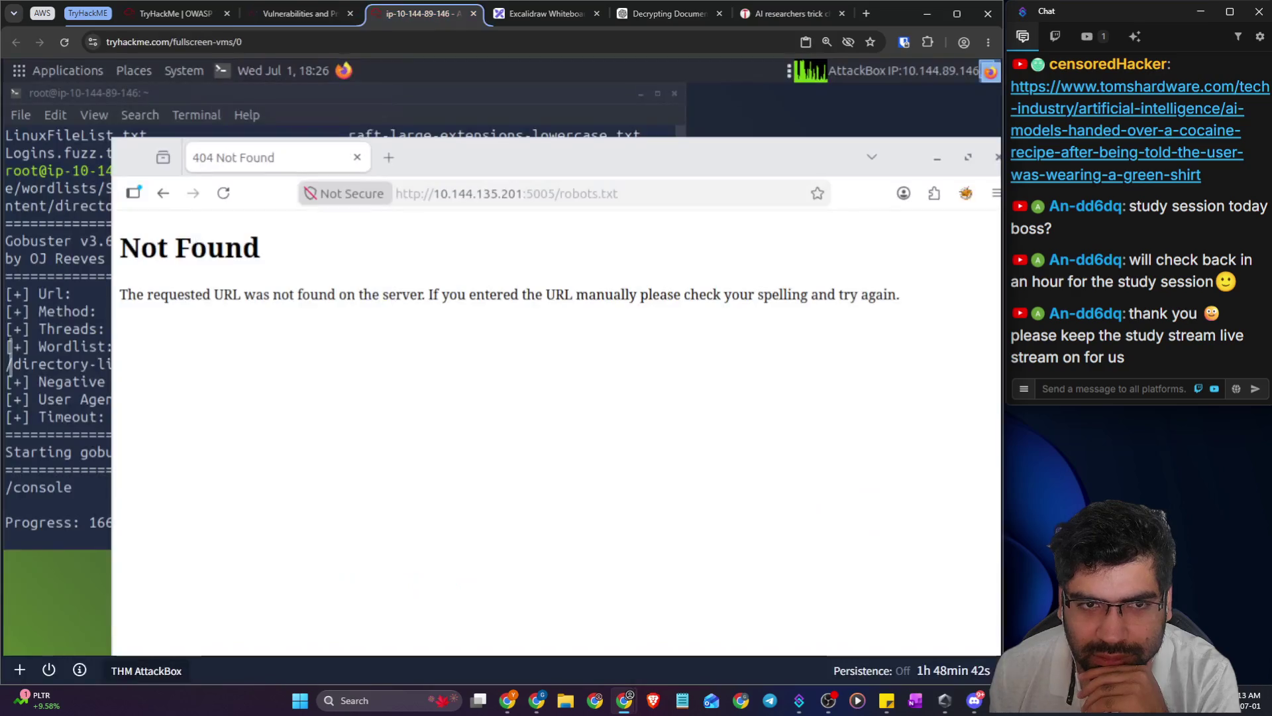
left_click(163, 193)
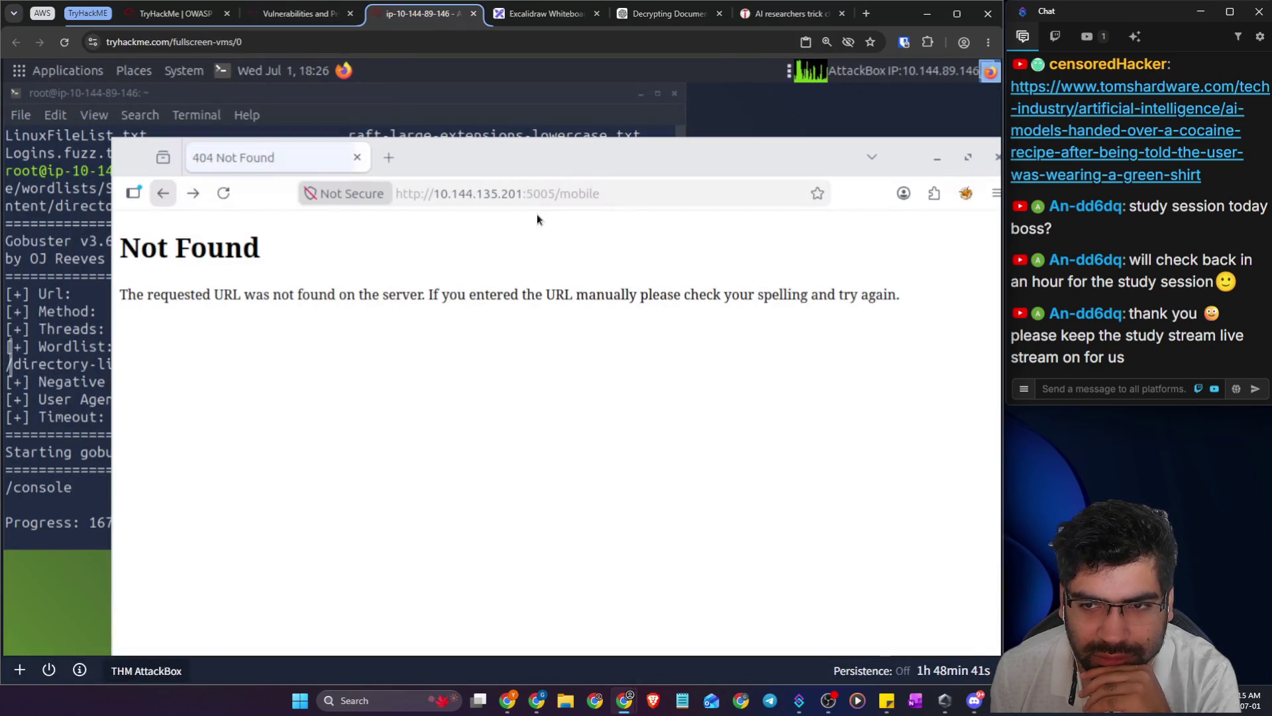
double_click(582, 194)
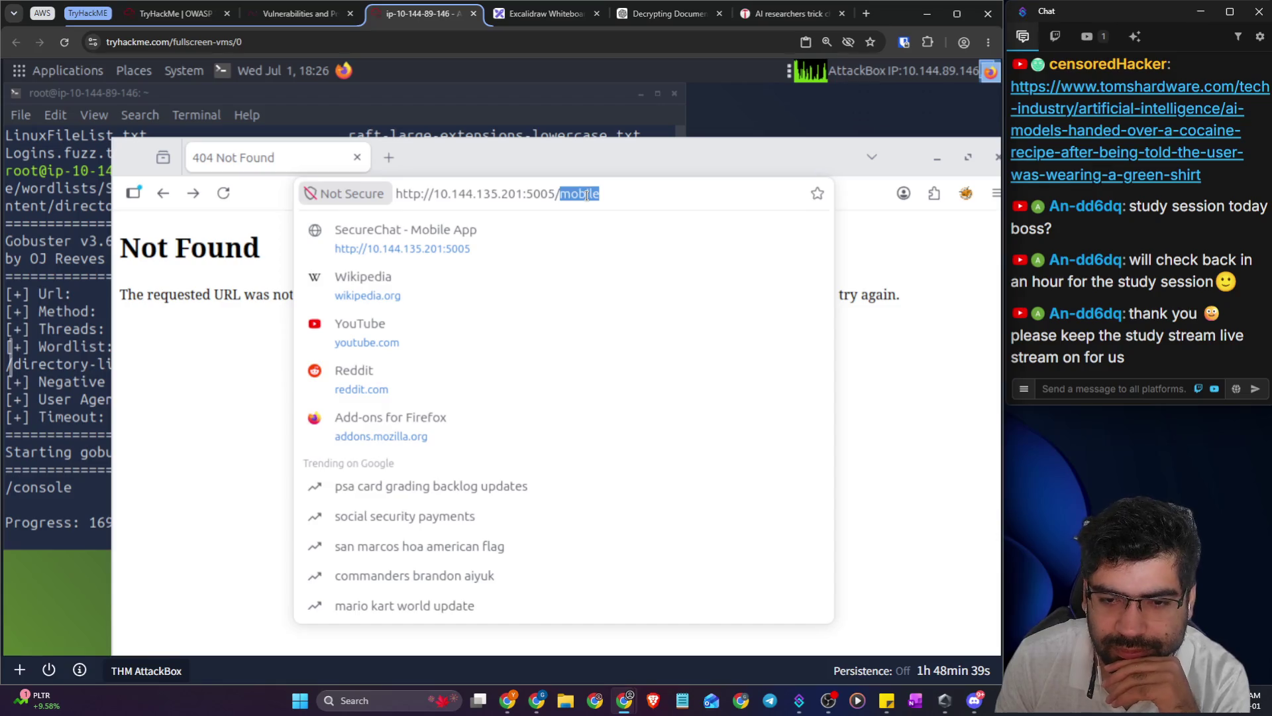
key("BackSpace")
key("Return")
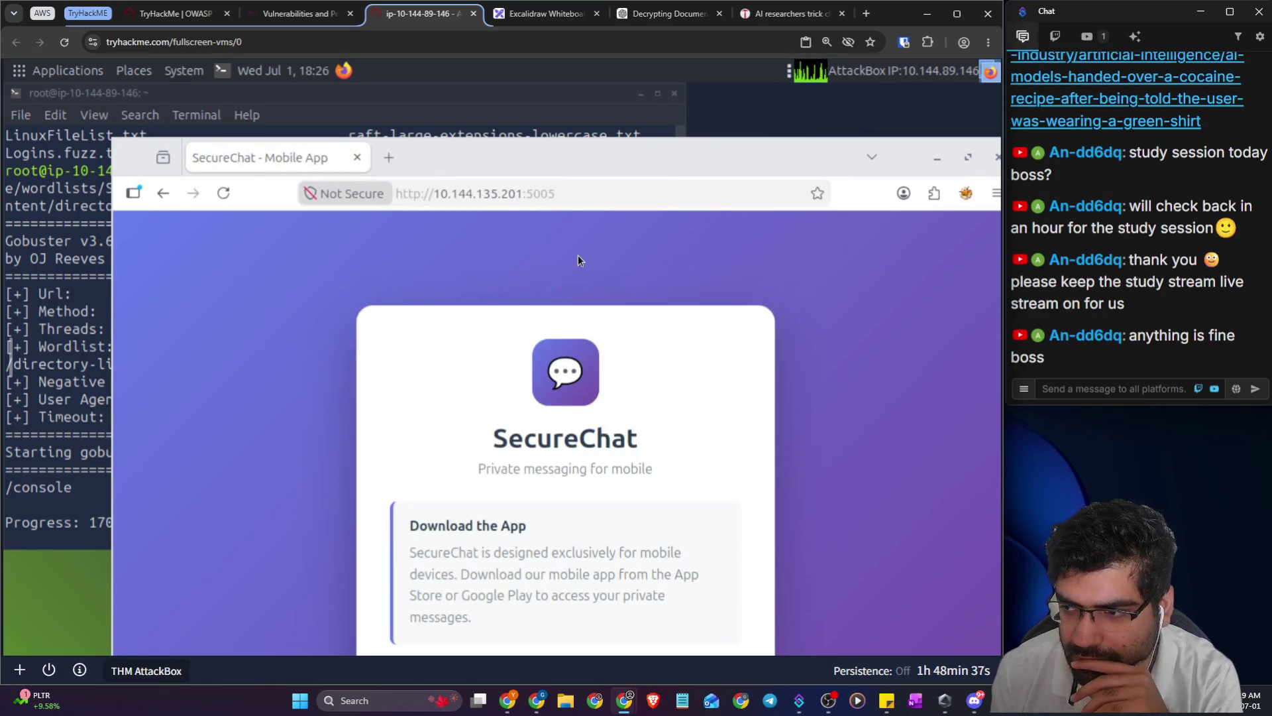
left_click_drag(655, 158, 627, 80)
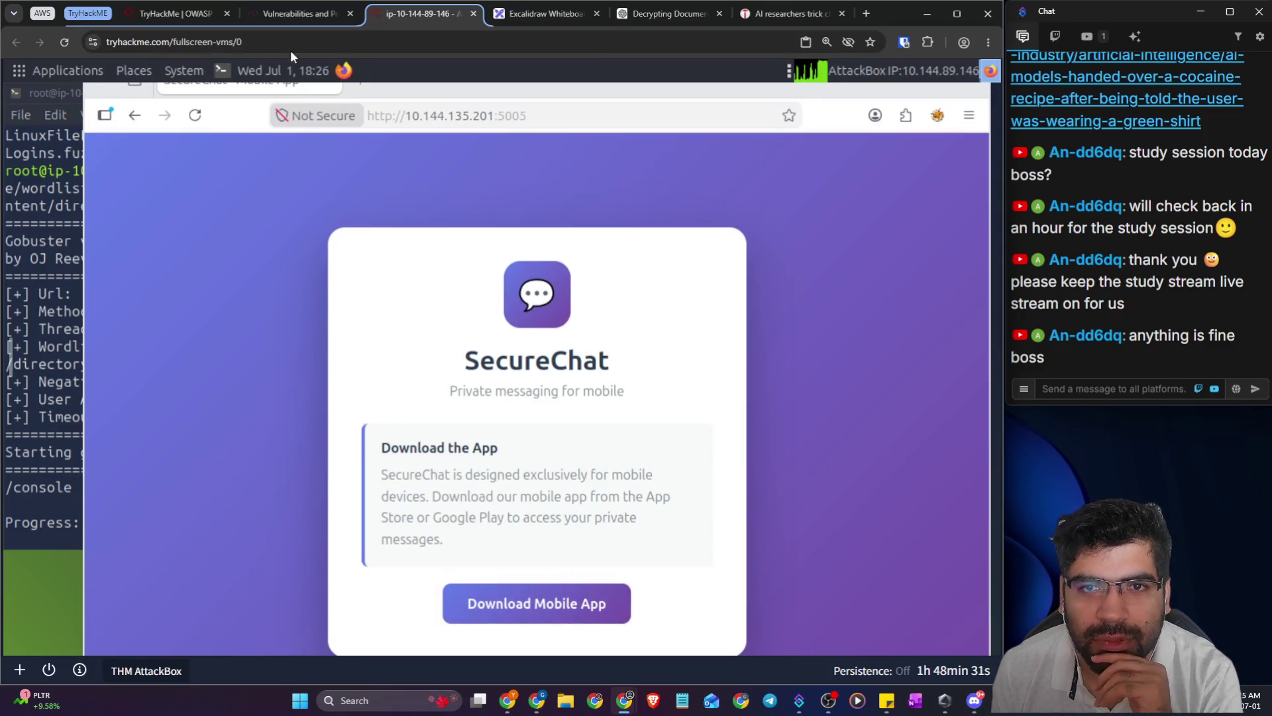
- Revisit the TryHackMe Insecure Design task and scroll through it
left_click(284, 15)
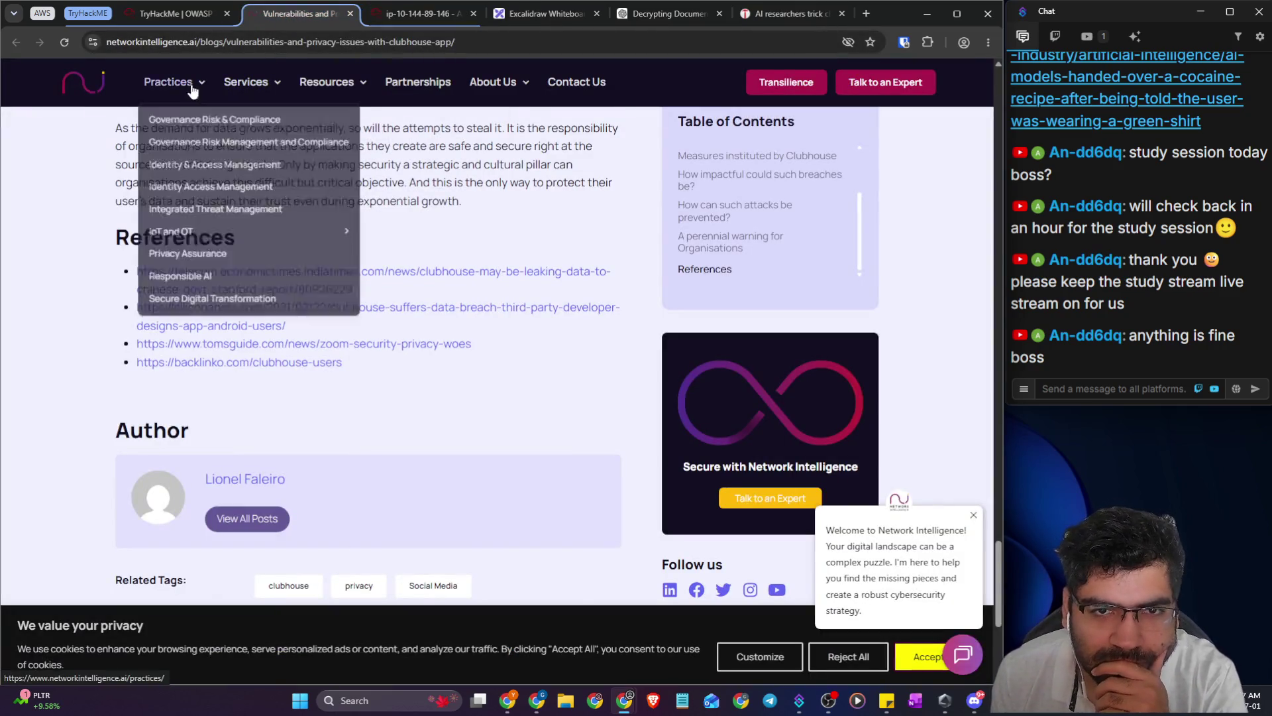
left_click(177, 21)
scroll(284, 439, "down", 5)
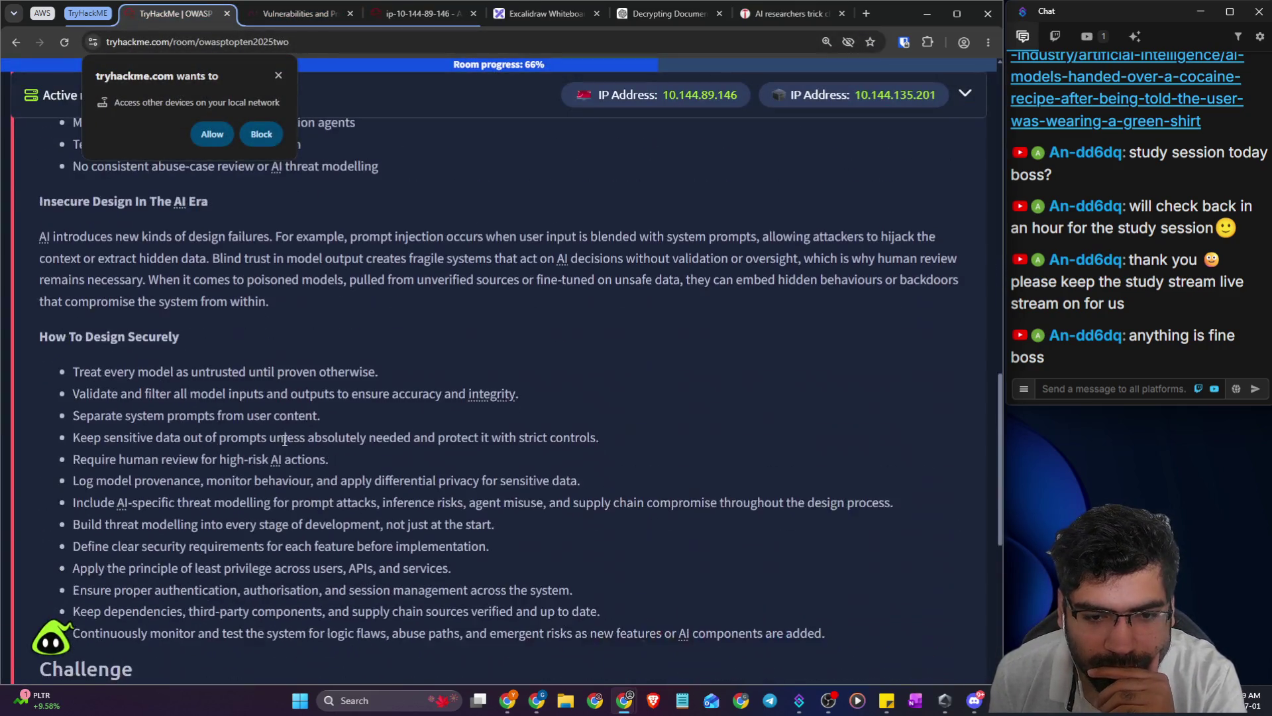
left_click_drag(408, 502, 408, 524)
scroll(467, 532, "down", 5)
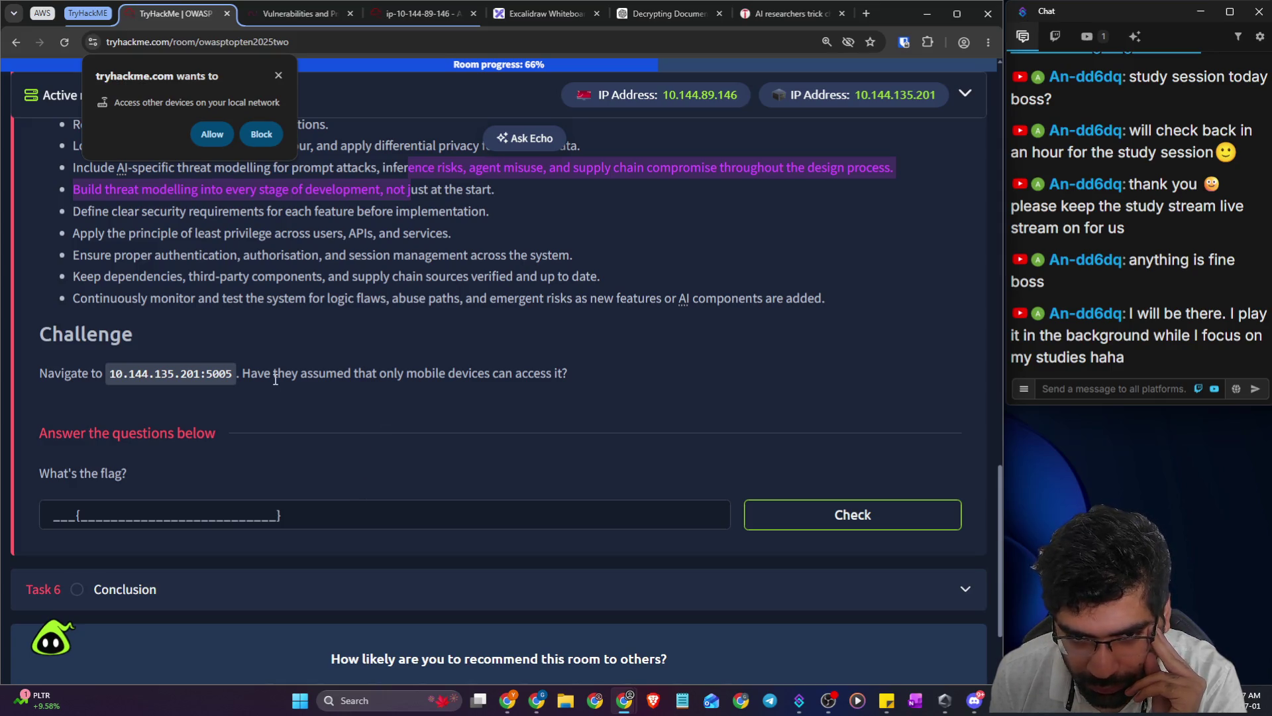
scroll(275, 380, "down", 2)
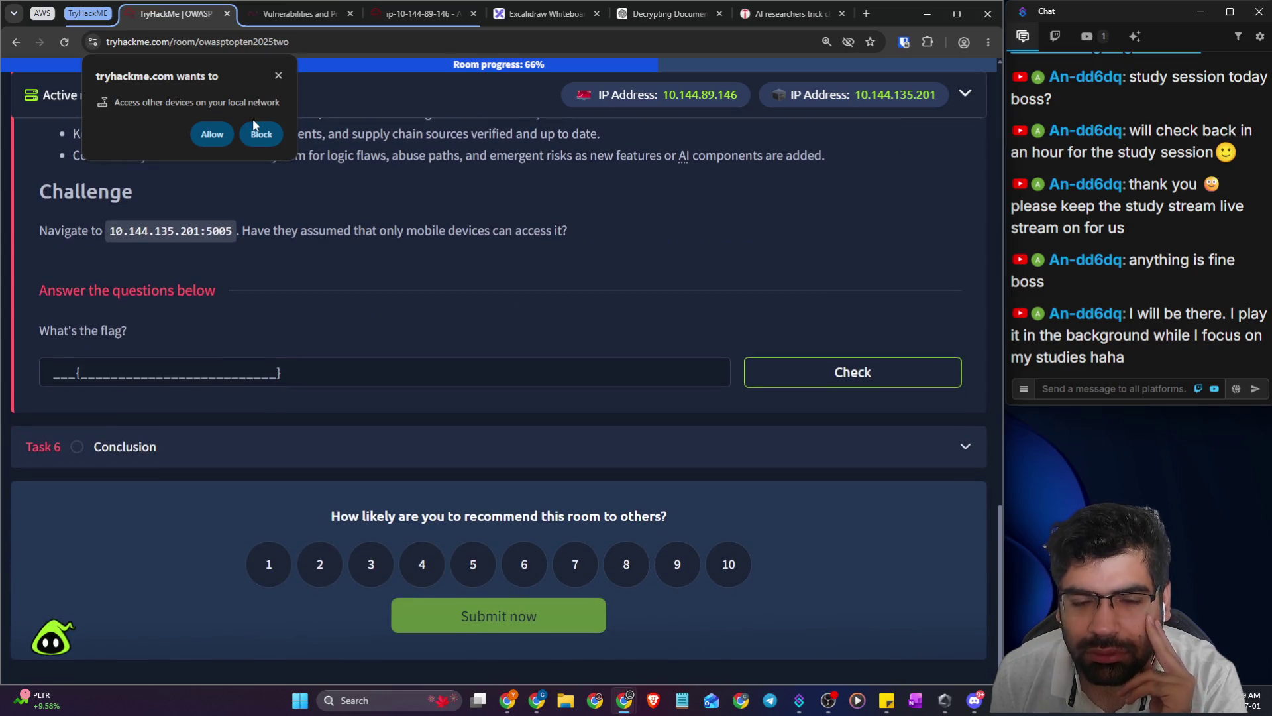
- Switch to the ChatGPT conversation about mobile backend APIs
left_click(272, 18)
left_click(681, 19)
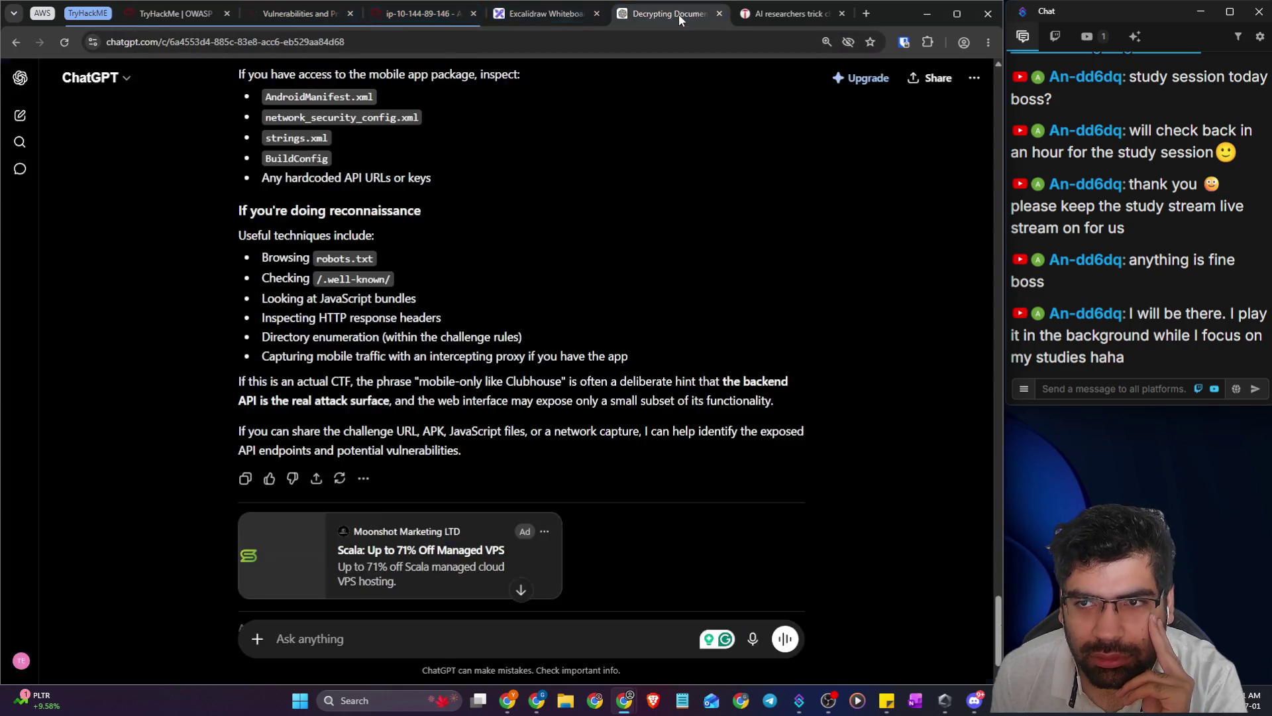
scroll(325, 331, "down", 1)
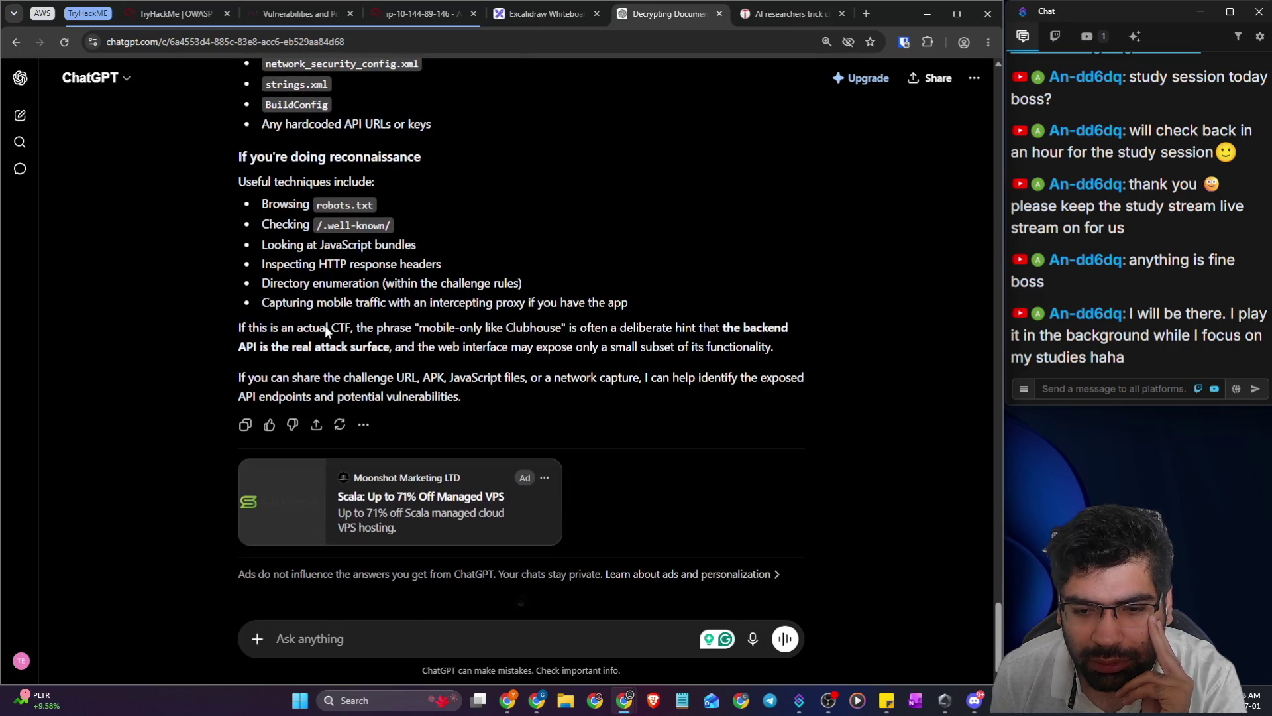
scroll(326, 327, "up", 2)
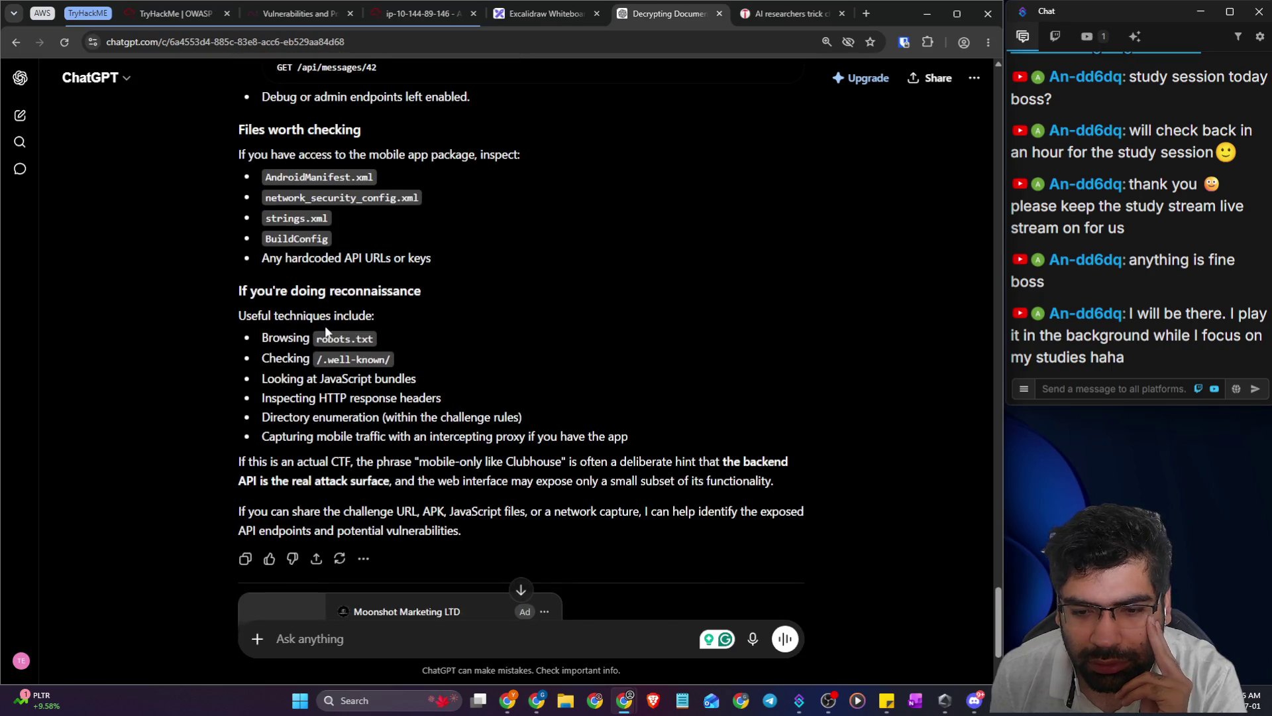
scroll(325, 325, "up", 2)
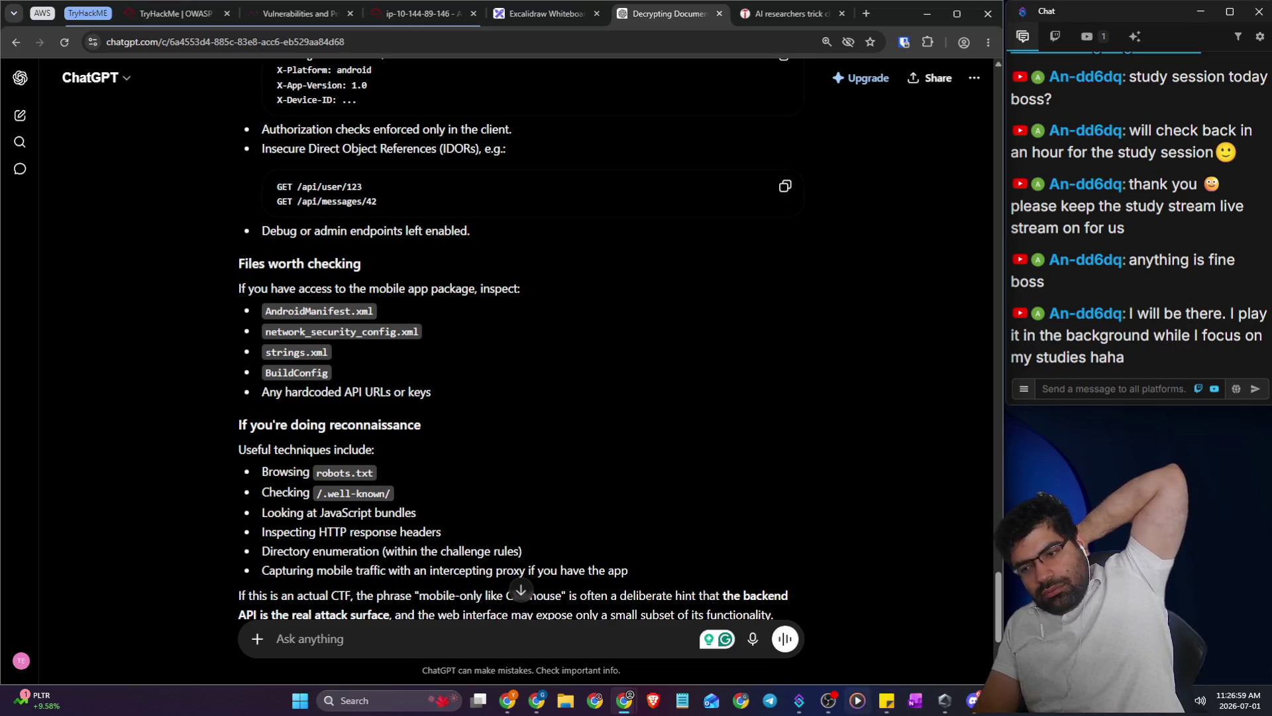
left_click(828, 700)
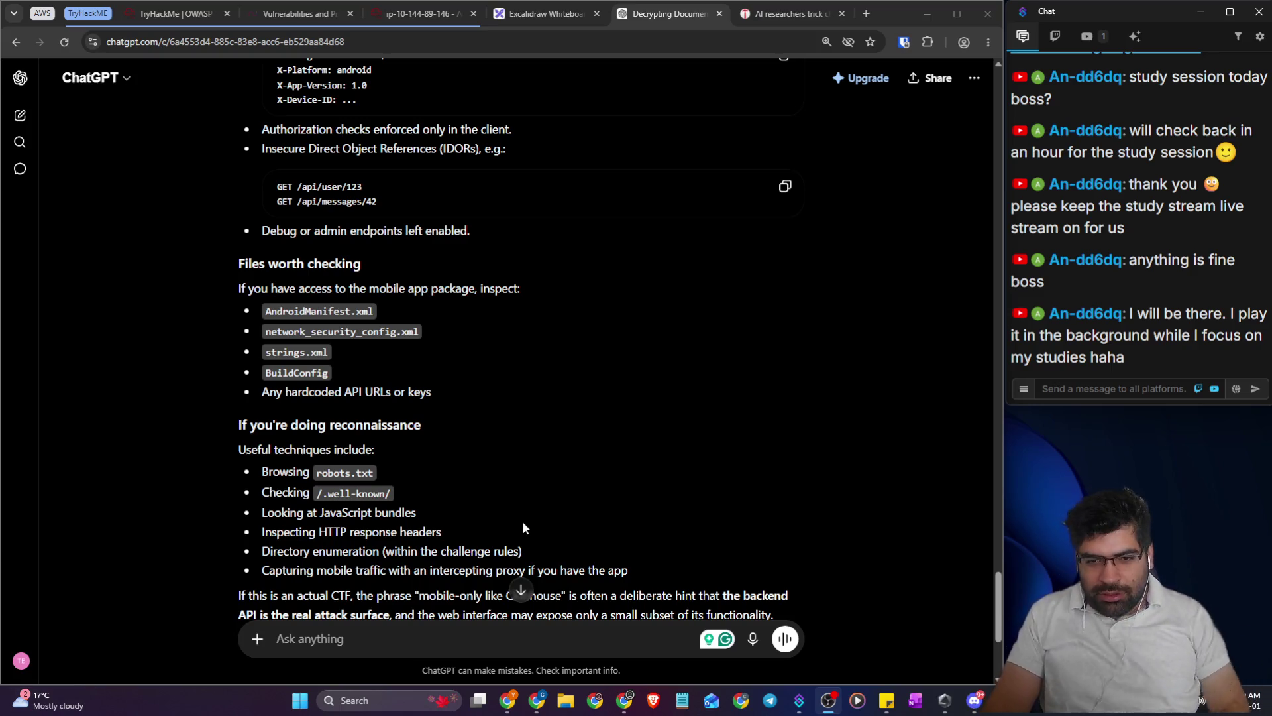
- Scroll up to the common endpoints list and highlight /api/login and /api/user
scroll(530, 490, "down", 5)
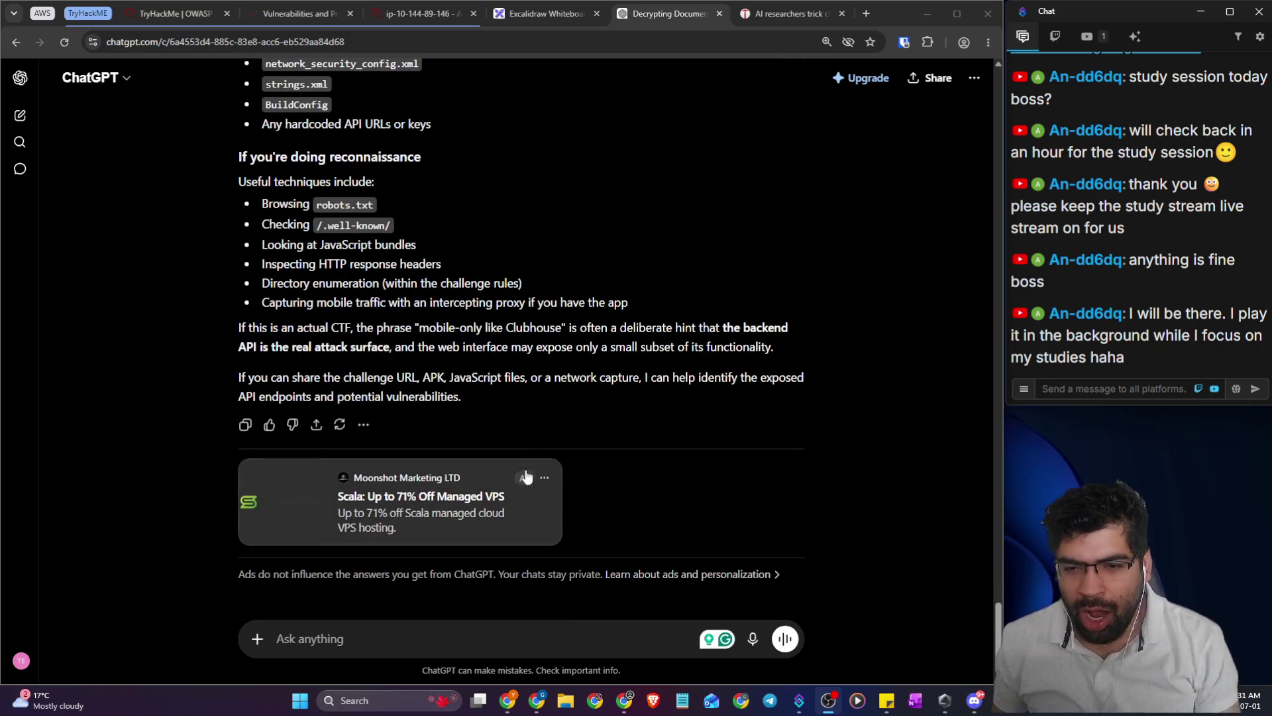
scroll(468, 424, "up", 12)
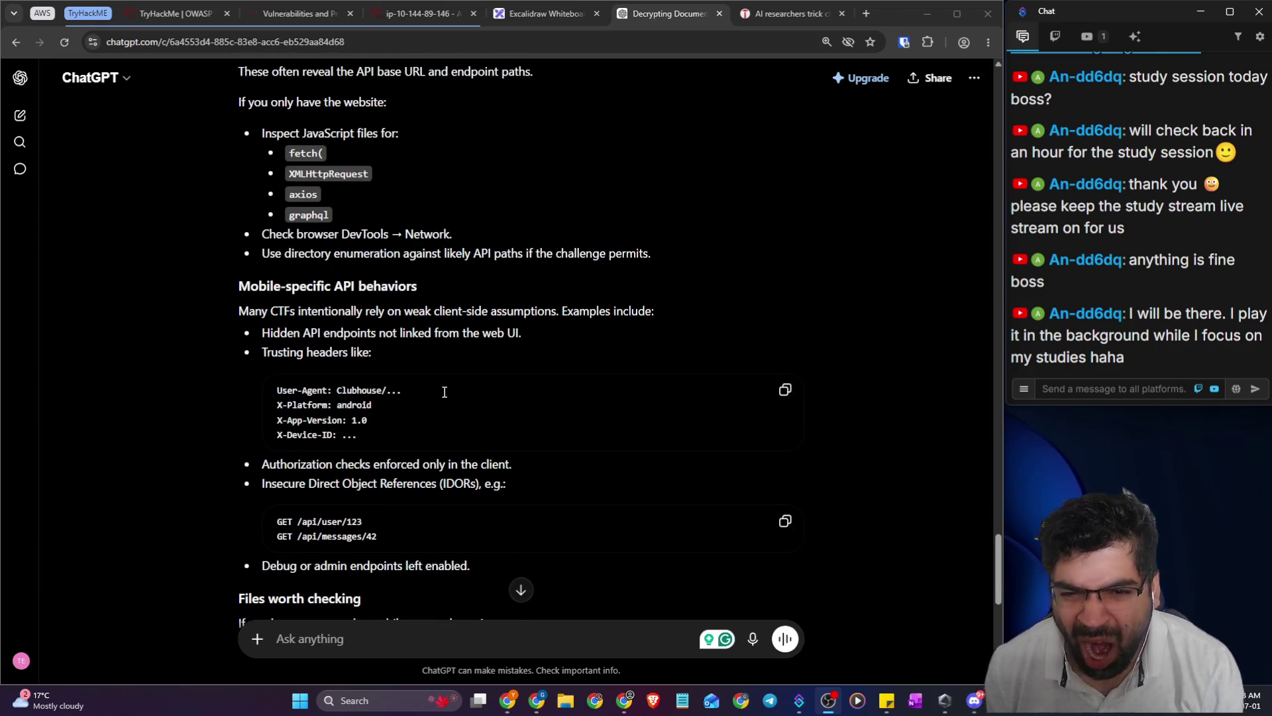
scroll(383, 396, "up", 4)
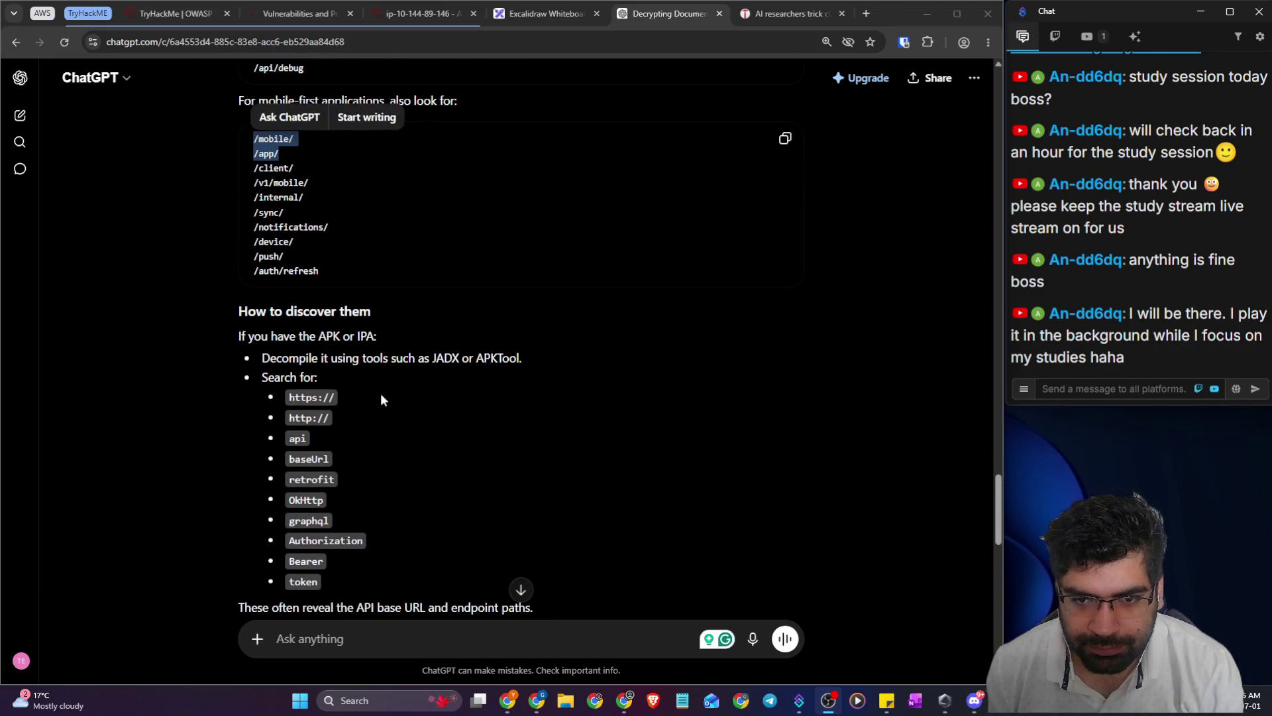
scroll(386, 399, "up", 3)
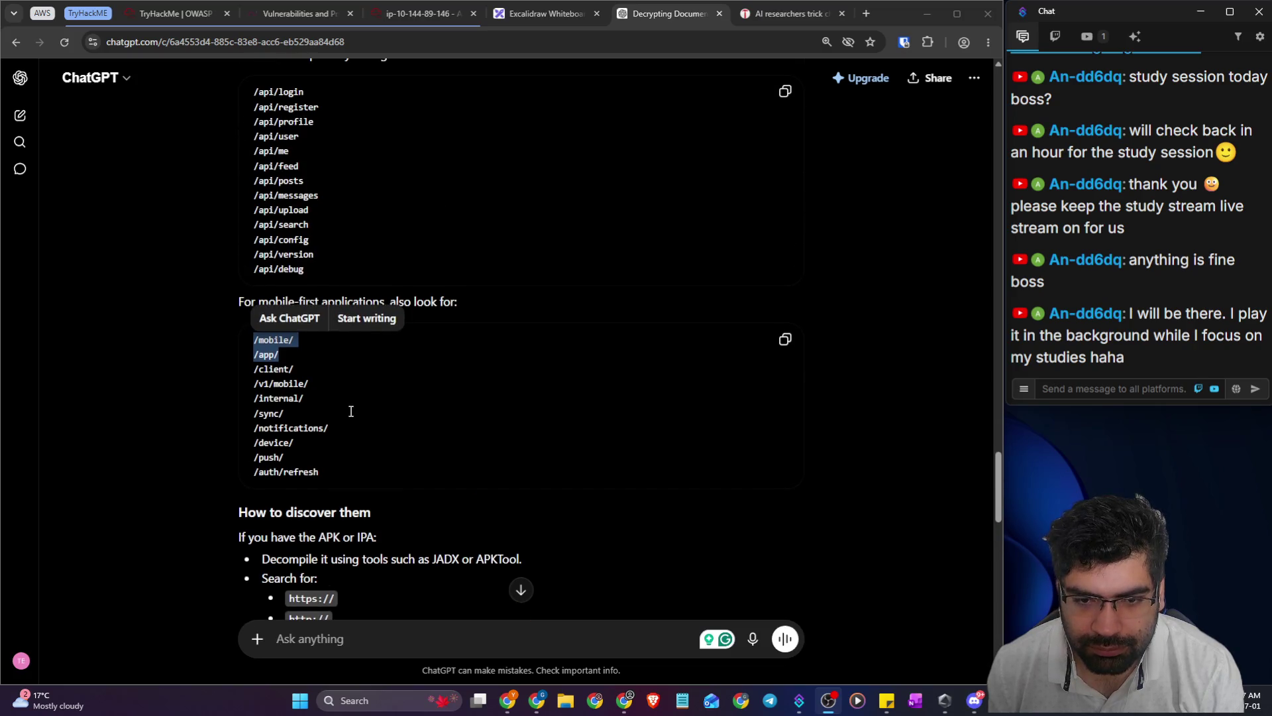
scroll(361, 439, "up", 3)
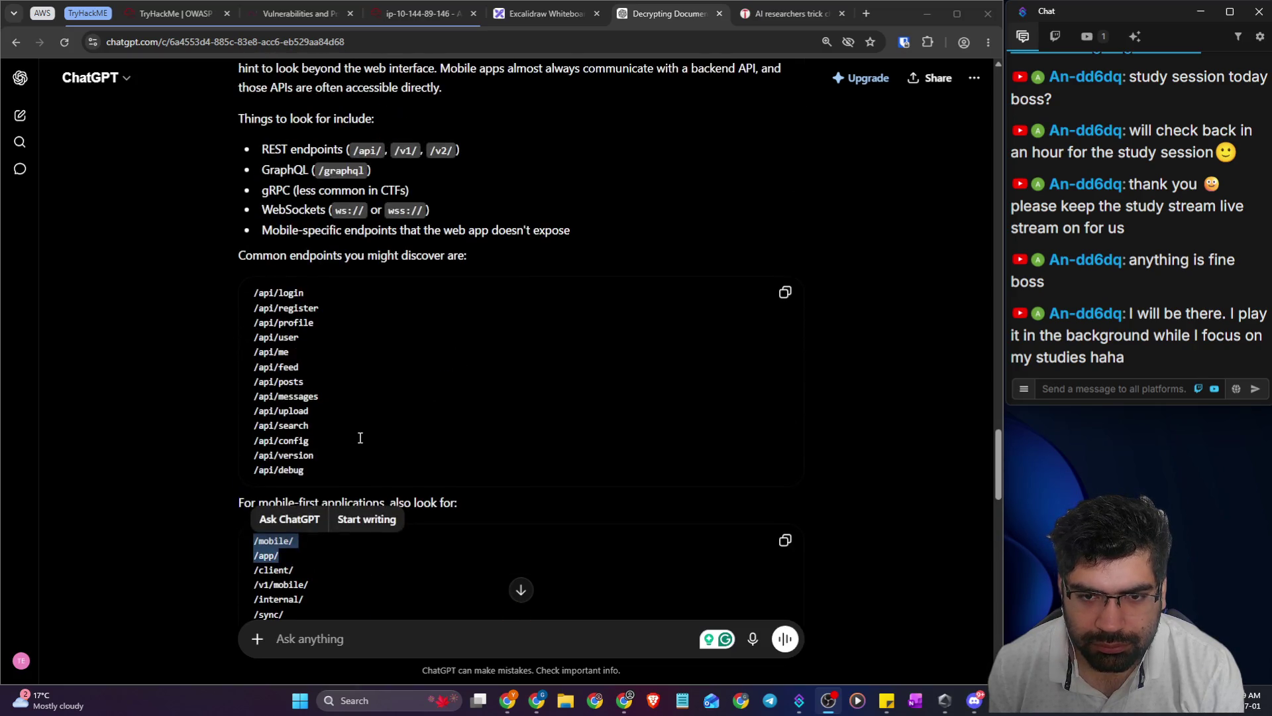
left_click_drag(309, 292, 265, 301)
left_click_drag(362, 336, 228, 341)
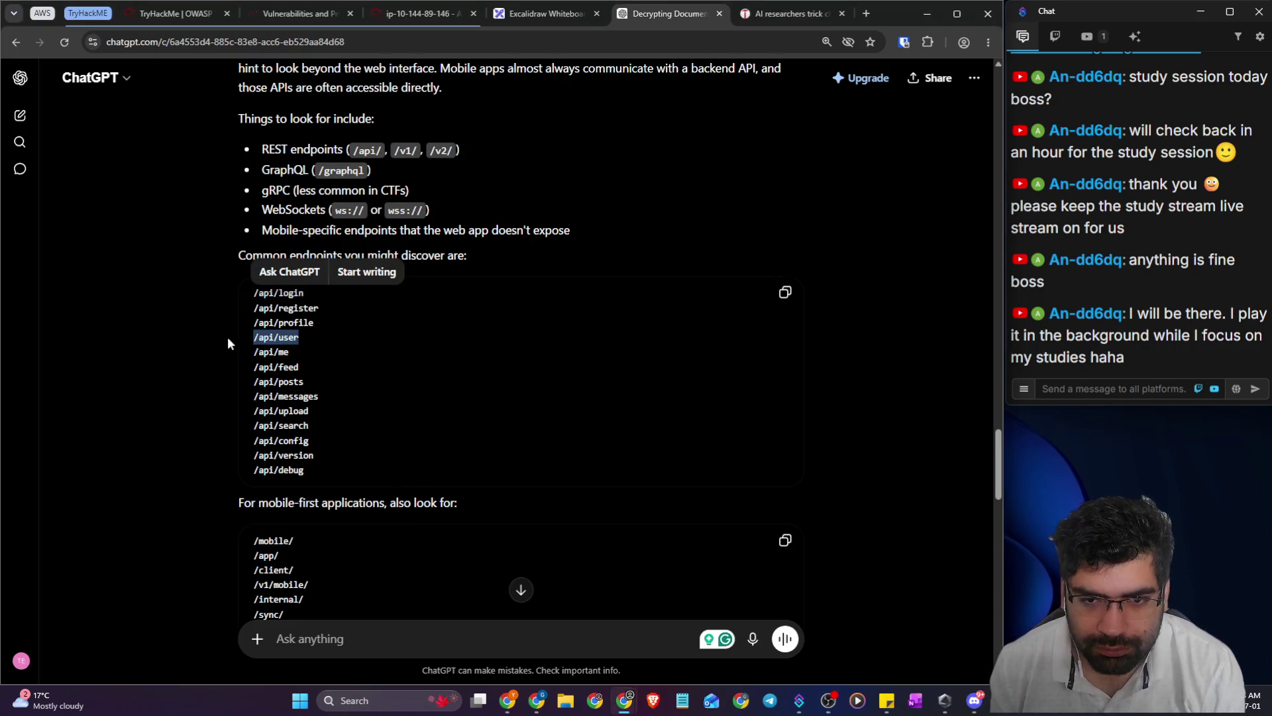
- In the AttackBox, append //api/user to the SecureChat URL and load it
left_click(526, 10)
left_click(421, 13)
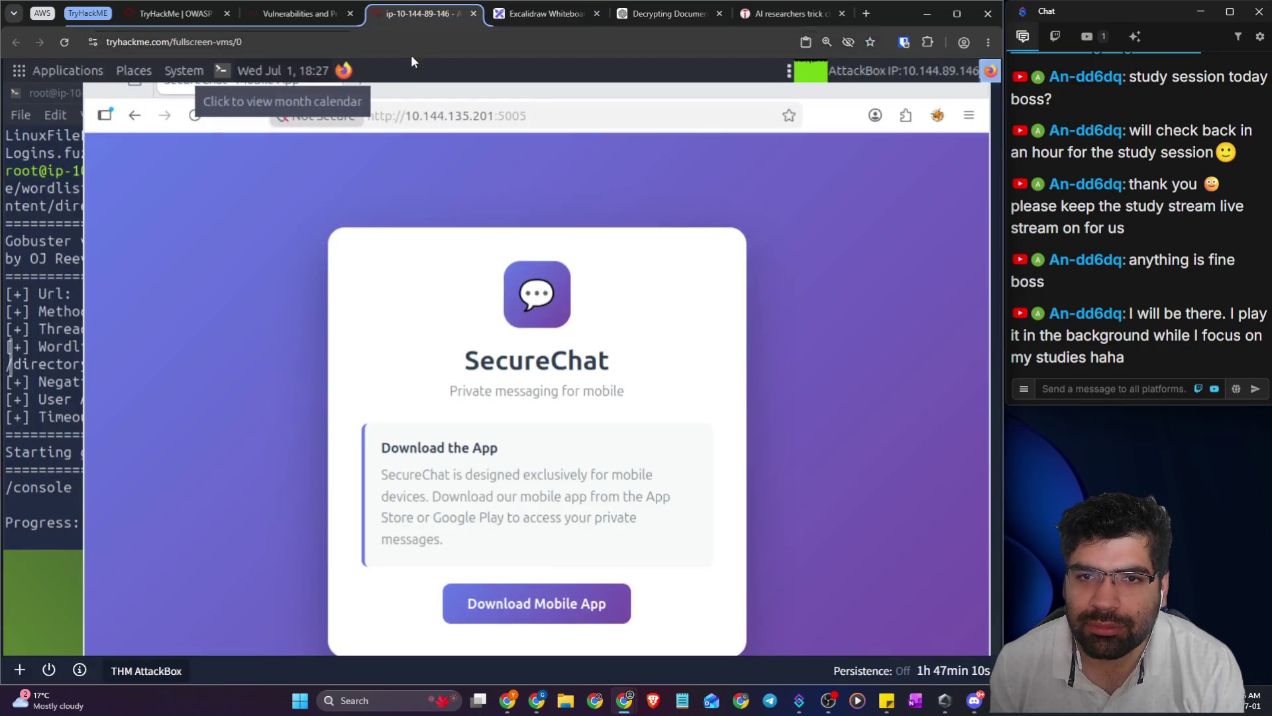
left_click(538, 119)
left_click(542, 118)
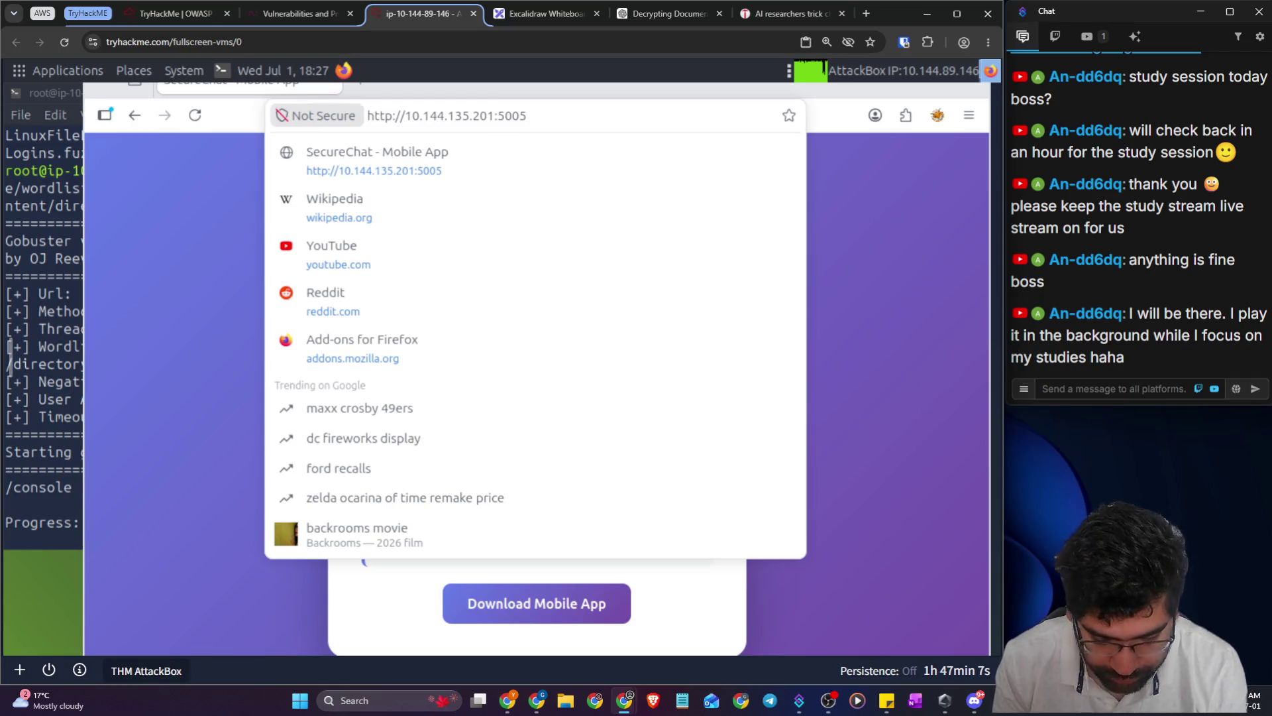
type("//api/user")
key("Return")
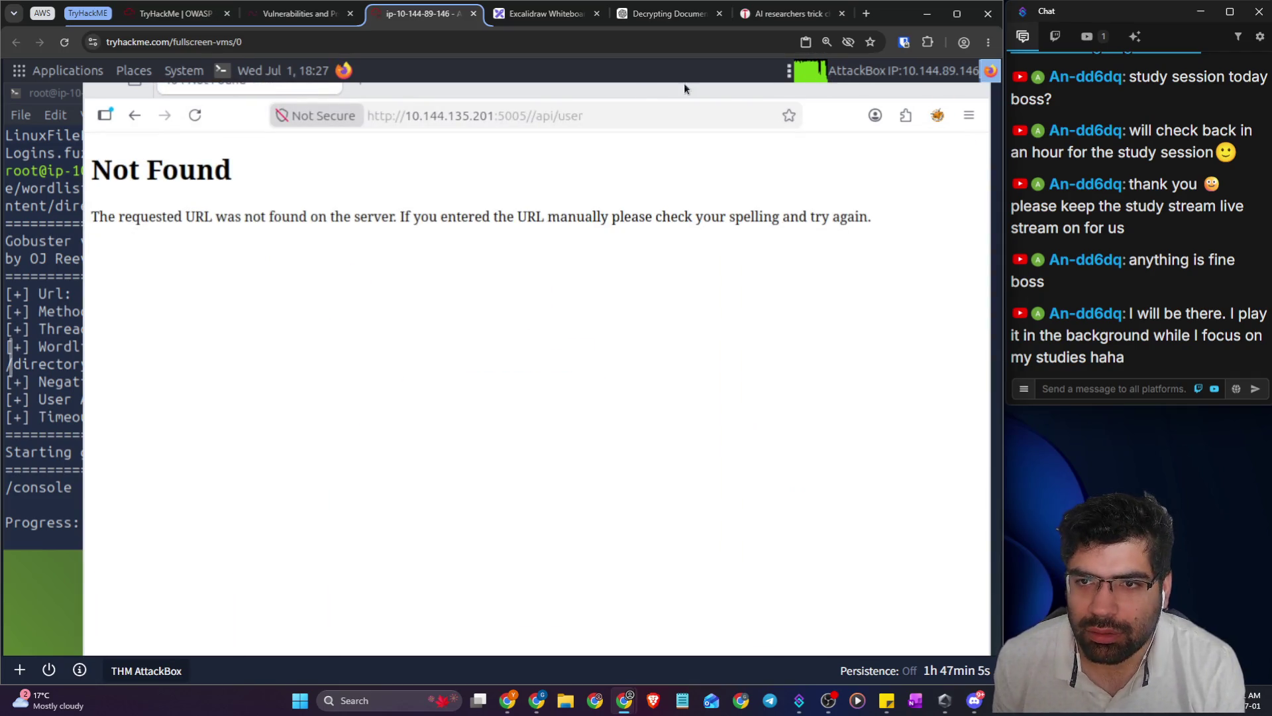
- Fix the double slash, reload /api/user (404 Not Found), then return to the Clubhouse article
left_click(537, 117)
left_click(536, 118)
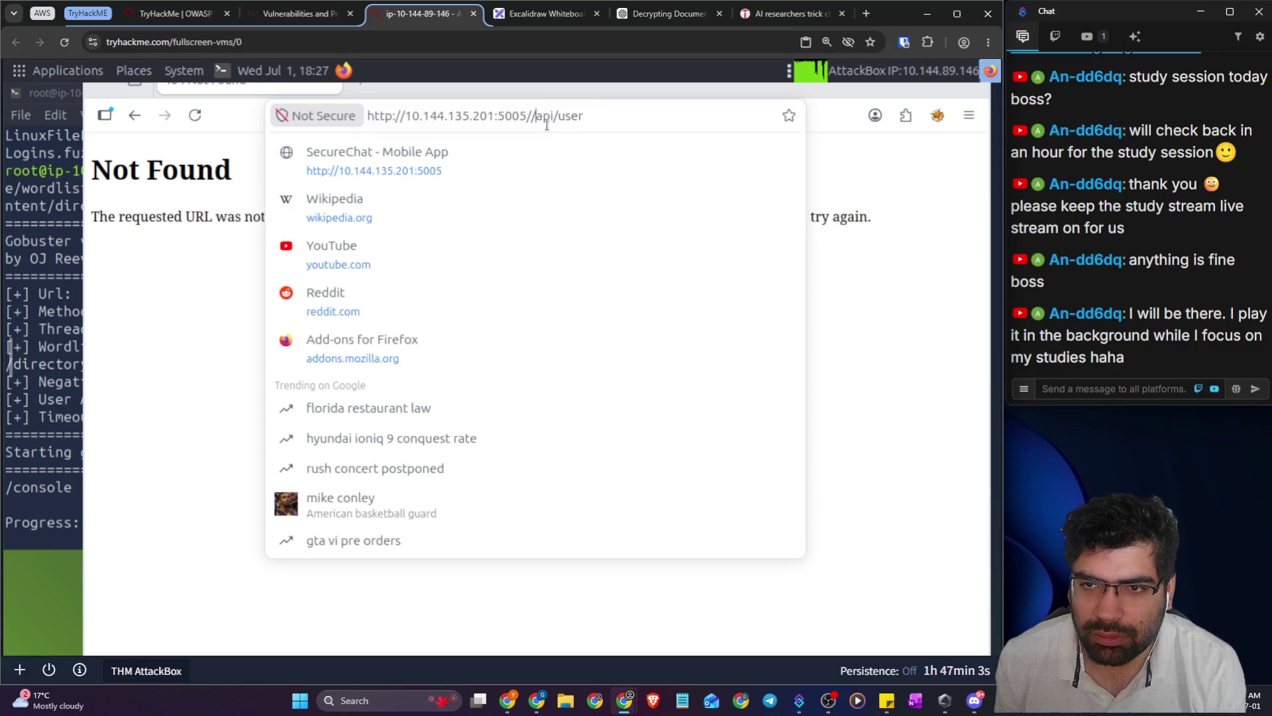
key("BackSpace")
key("Return")
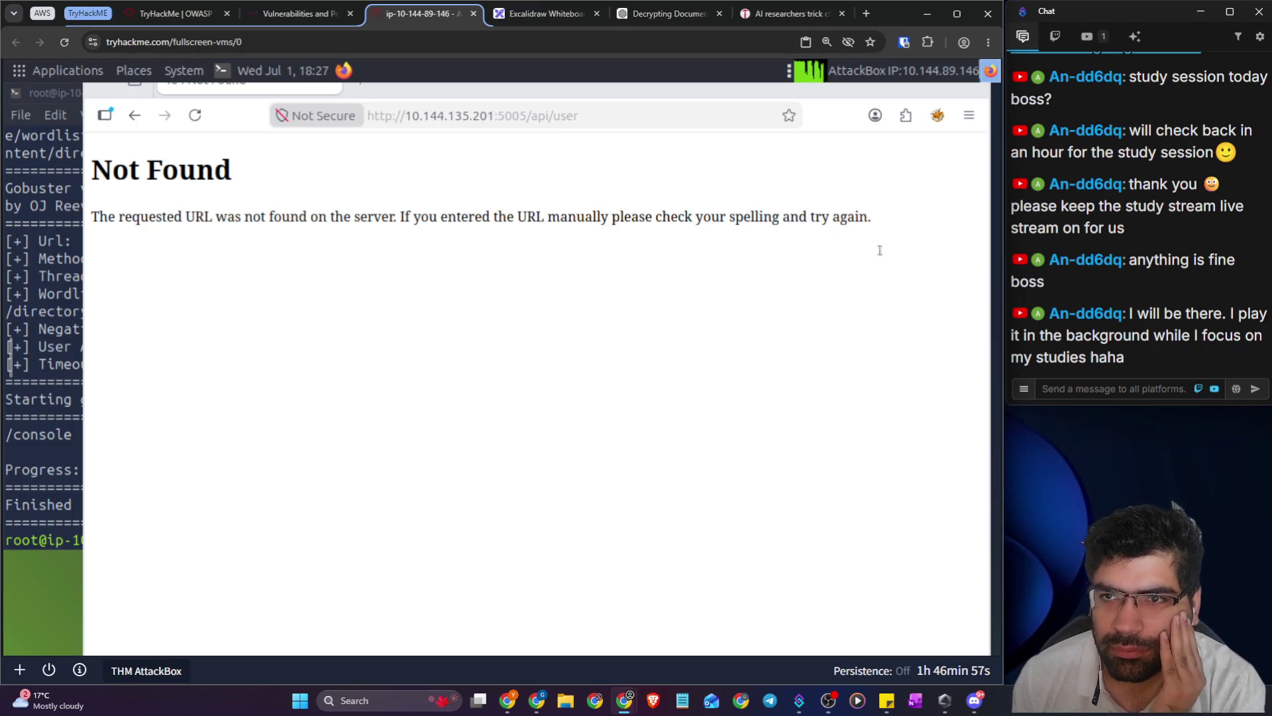
mouse_move(691, 13)
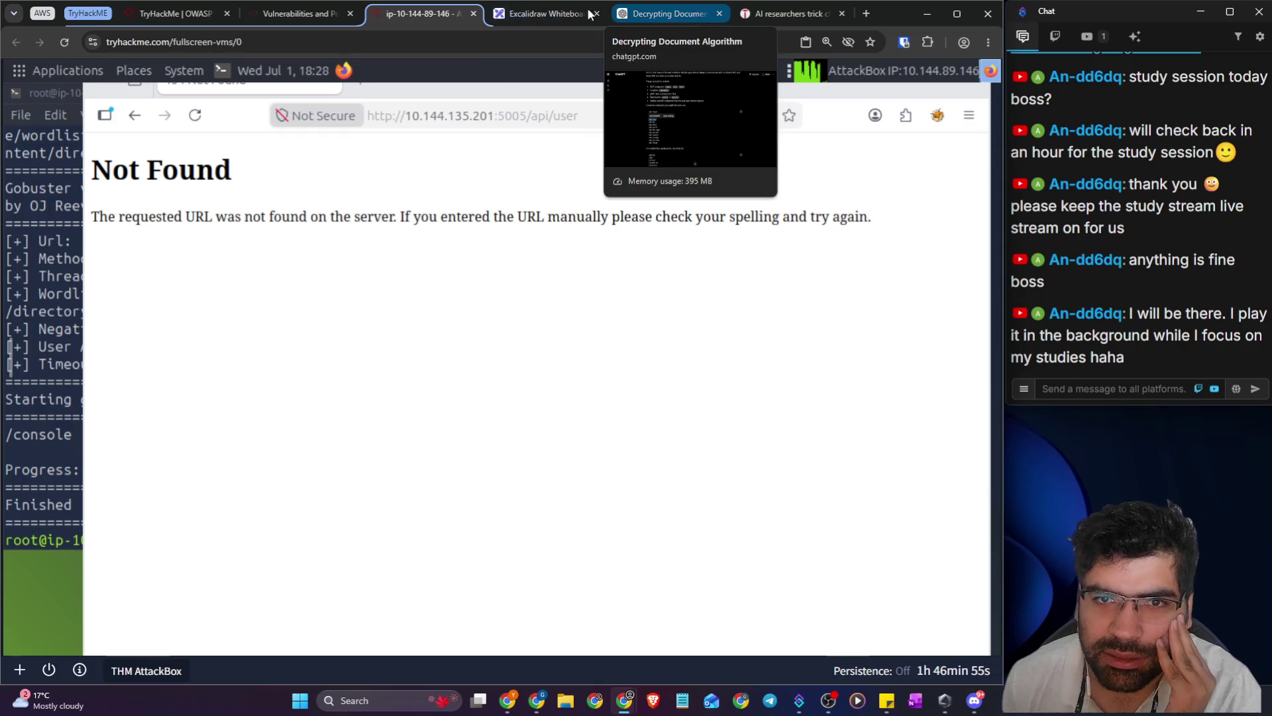
left_click(298, 13)
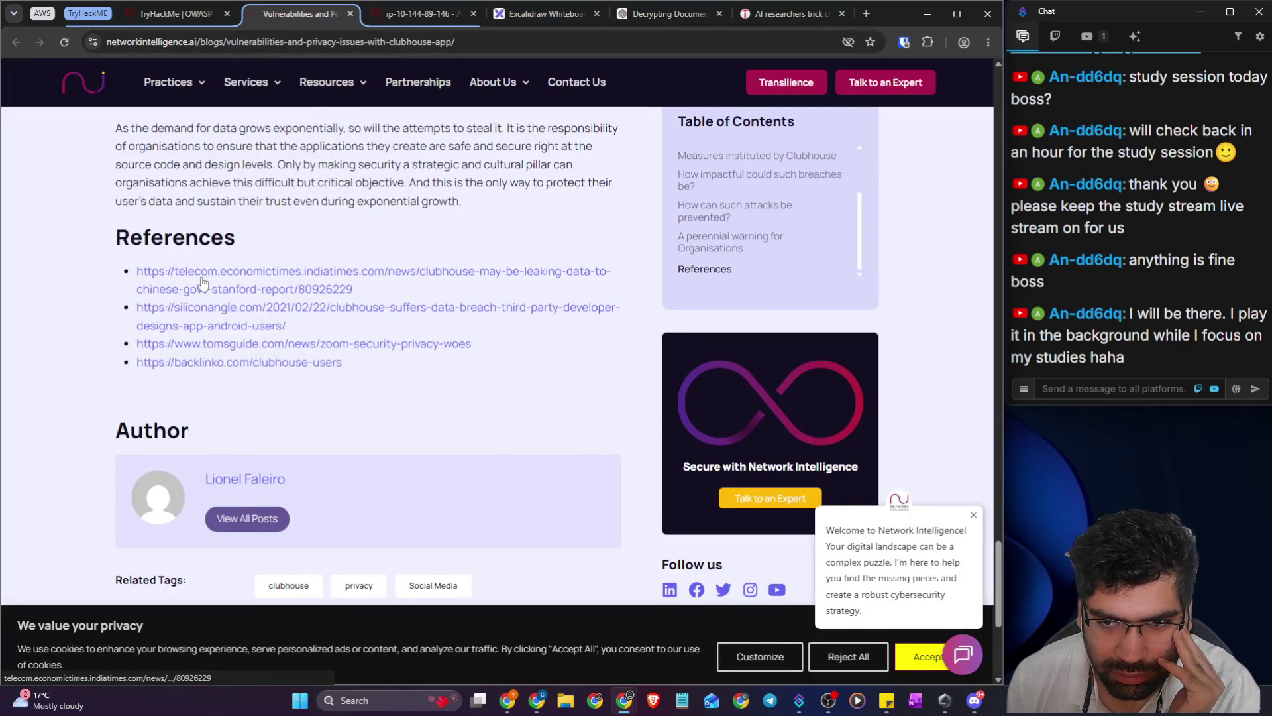
- Open the Backlinko Clubhouse users reference and scroll through its stats
left_click(277, 363)
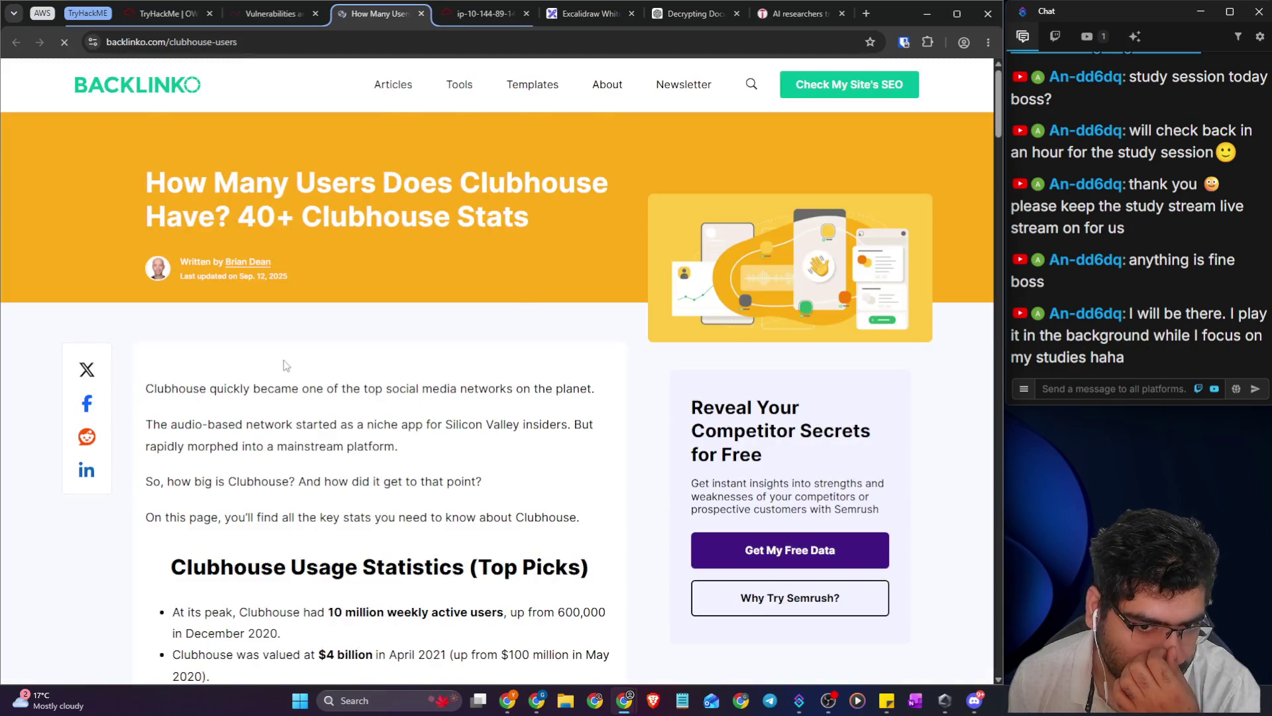
scroll(352, 414, "down", 3)
scroll(353, 414, "down", 6)
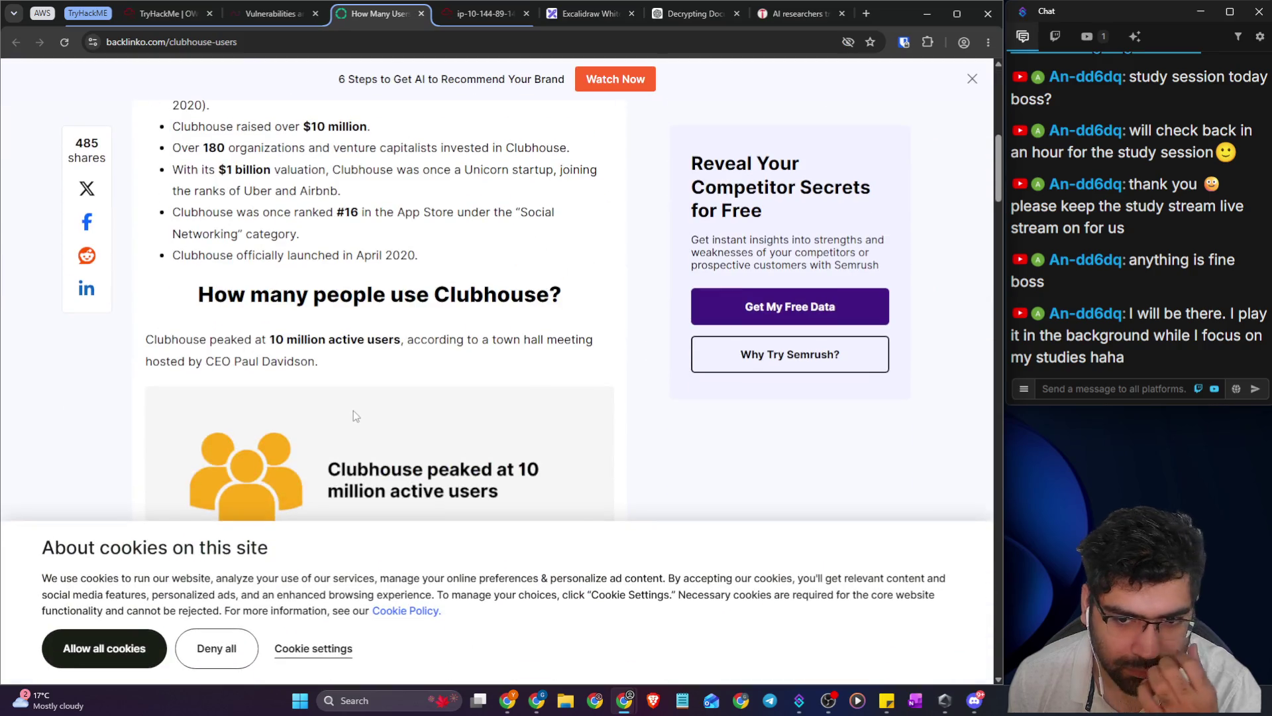
scroll(350, 413, "down", 8)
scroll(283, 363, "down", 9)
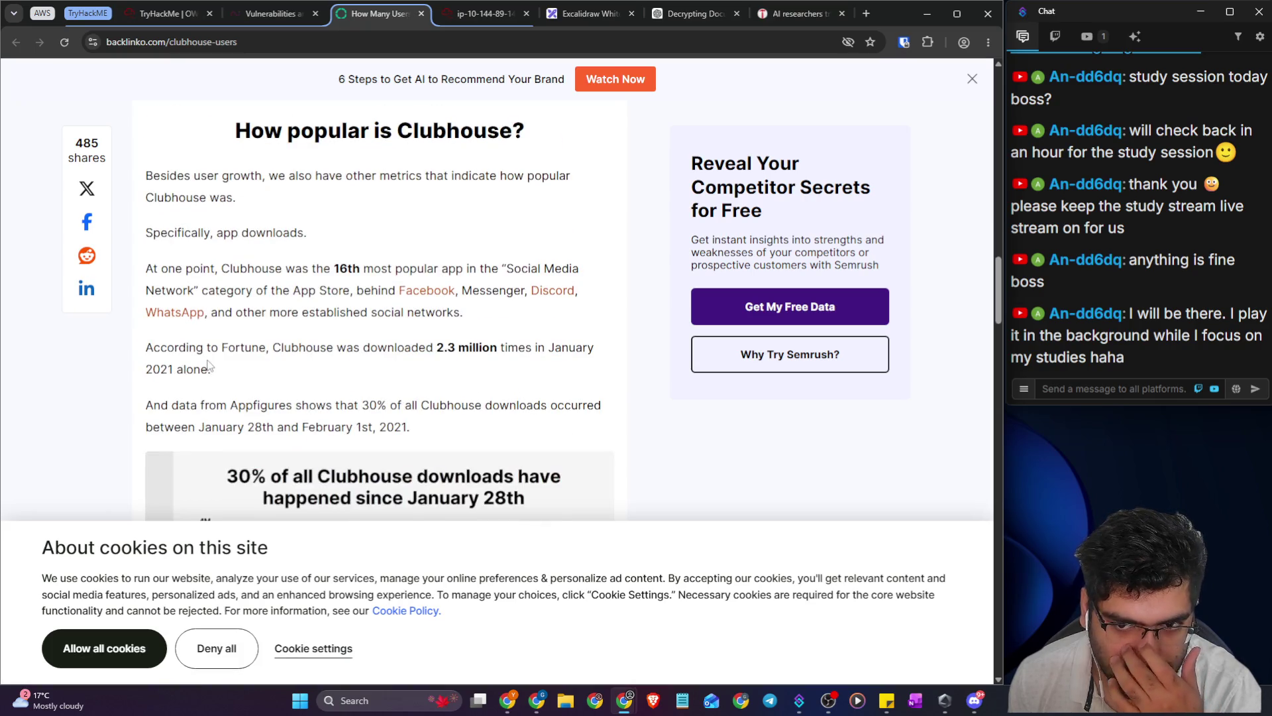
scroll(208, 365, "down", 4)
scroll(208, 364, "down", 16)
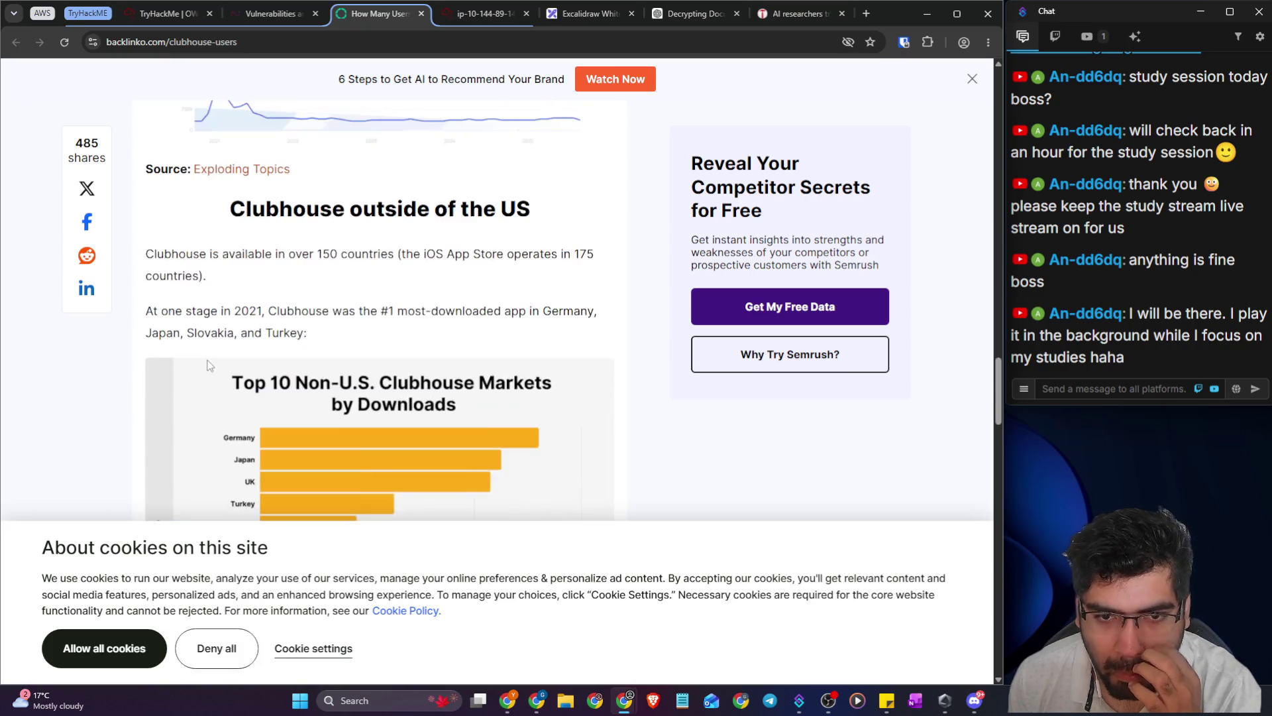
scroll(207, 364, "down", 2)
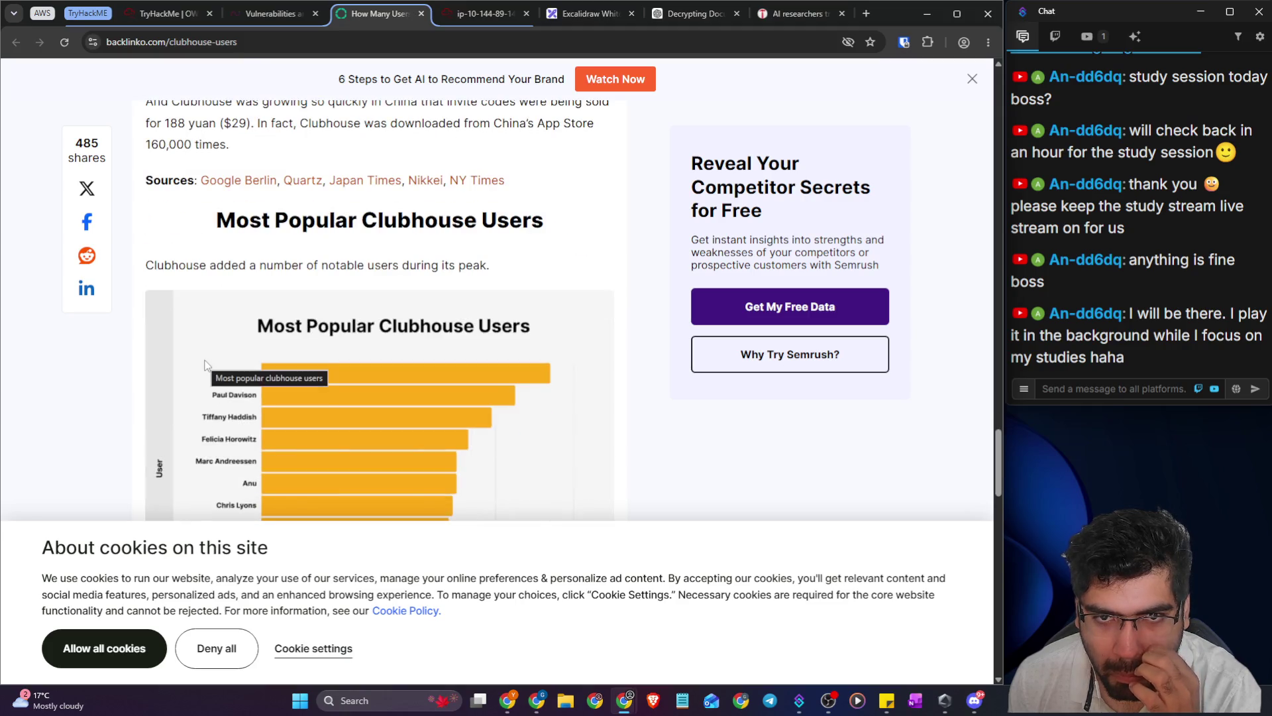
scroll(199, 363, "down", 4)
scroll(168, 360, "down", 9)
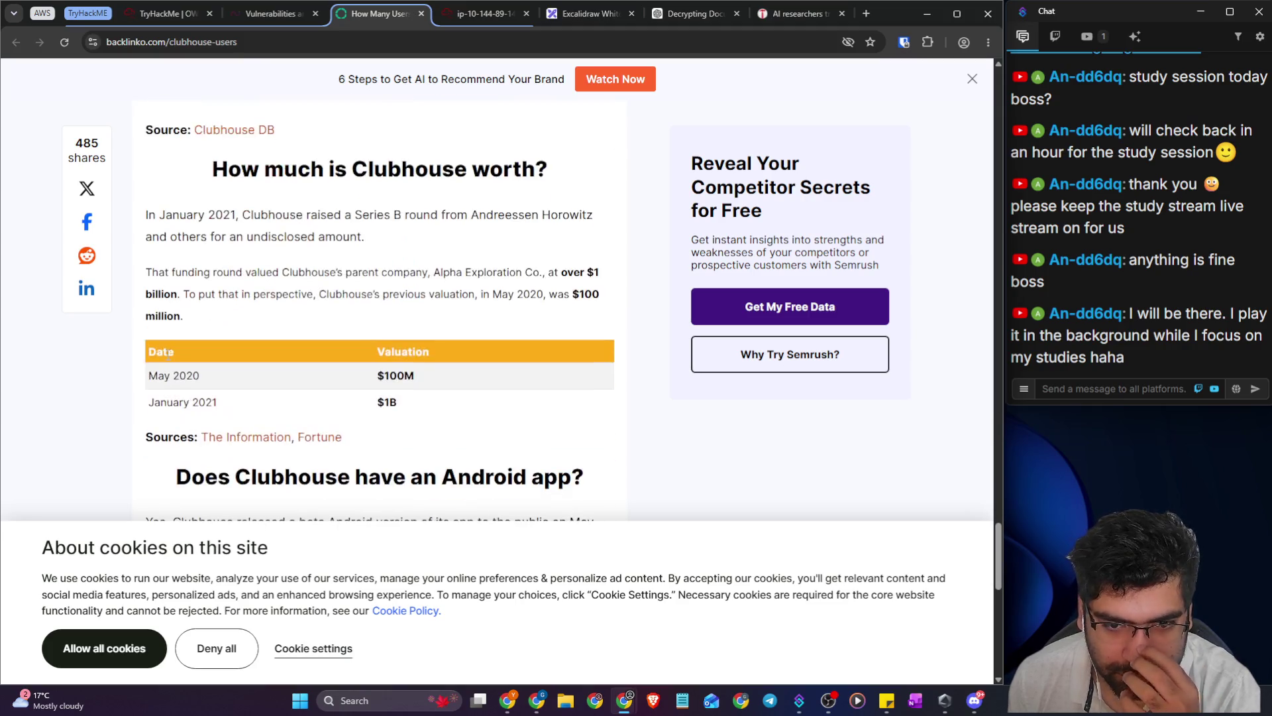
scroll(170, 354, "down", 4)
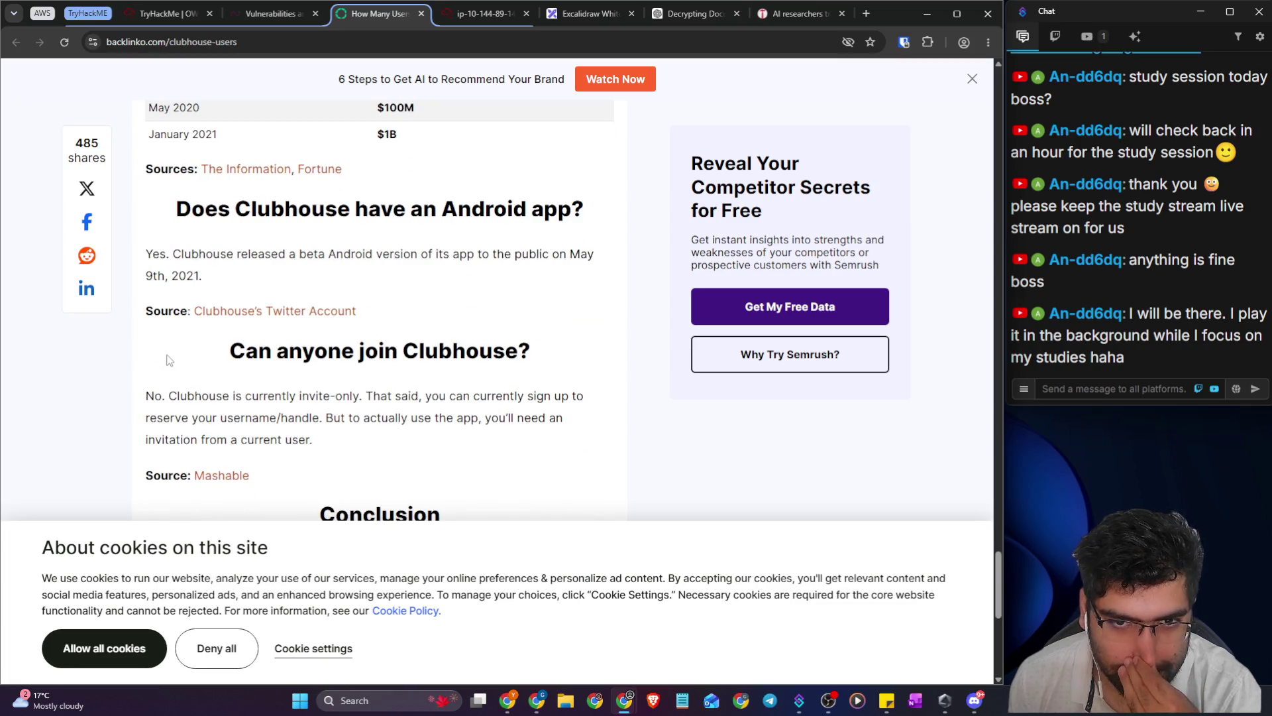
scroll(167, 359, "down", 5)
scroll(168, 360, "up", 10)
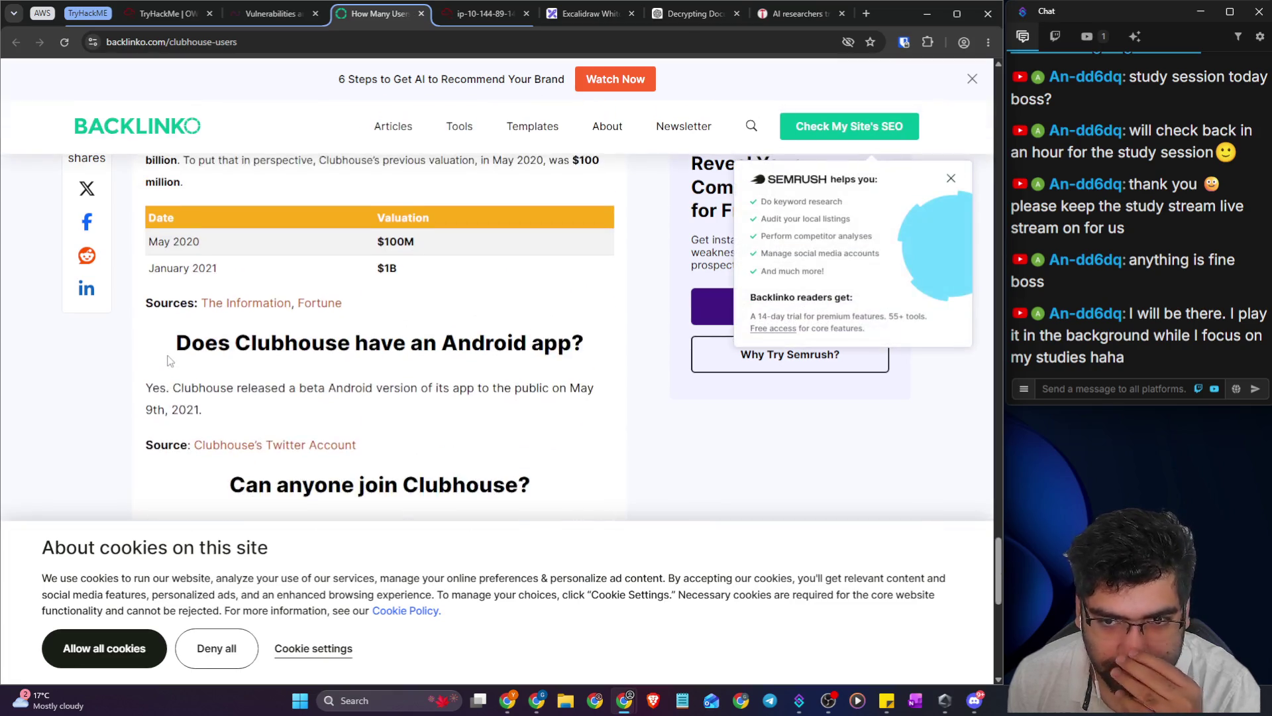
scroll(170, 361, "down", 1)
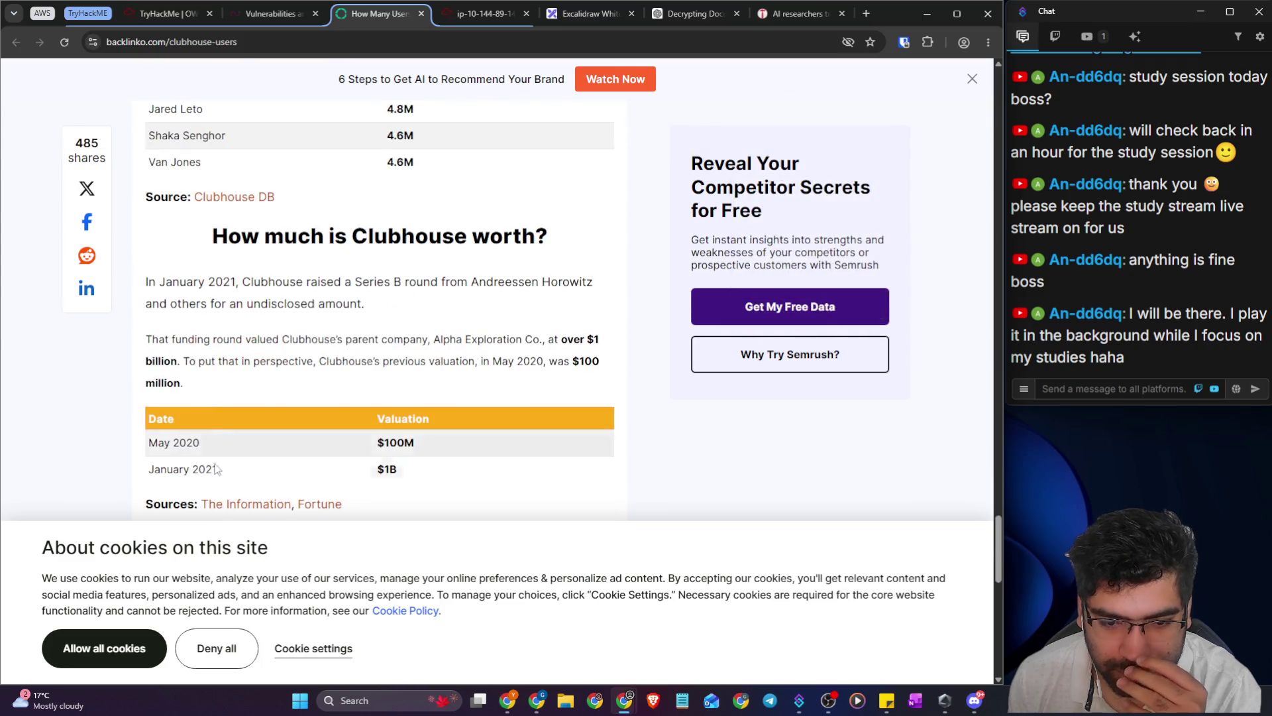
- Deny all cookies on Backlinko, scroll back up, and close the article
left_click(216, 649)
scroll(244, 489, "up", 15)
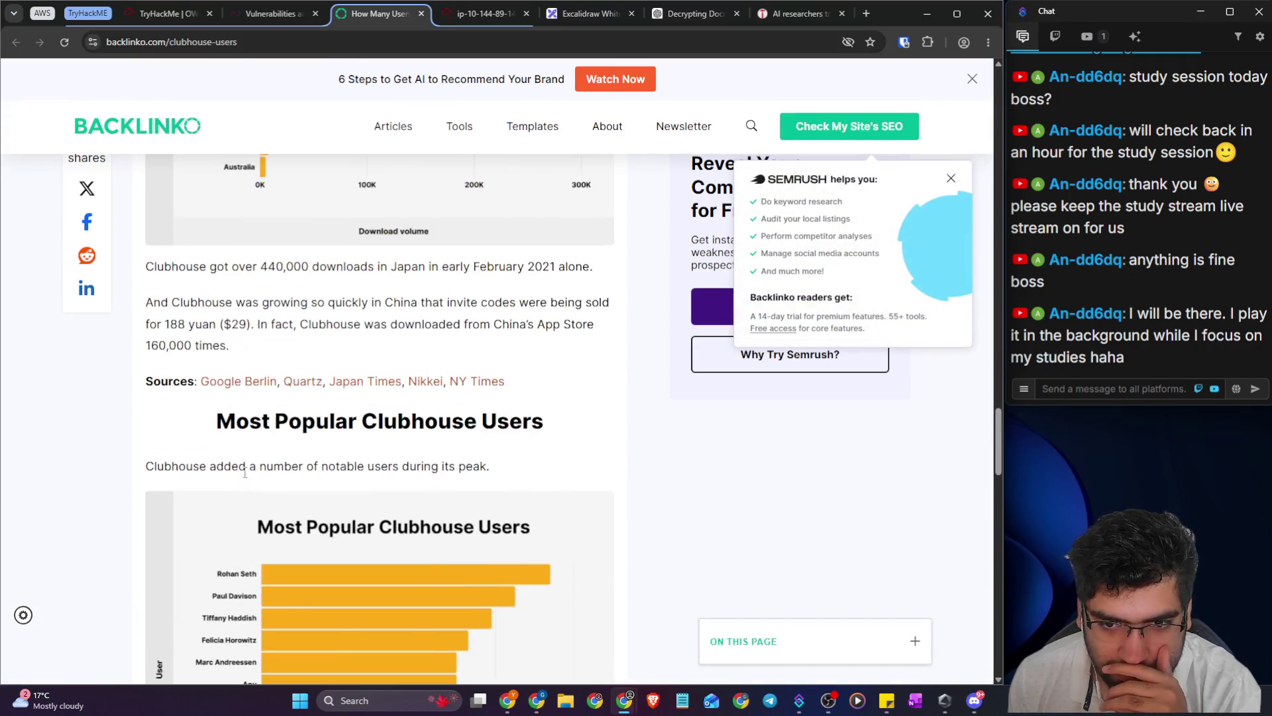
scroll(220, 465, "up", 15)
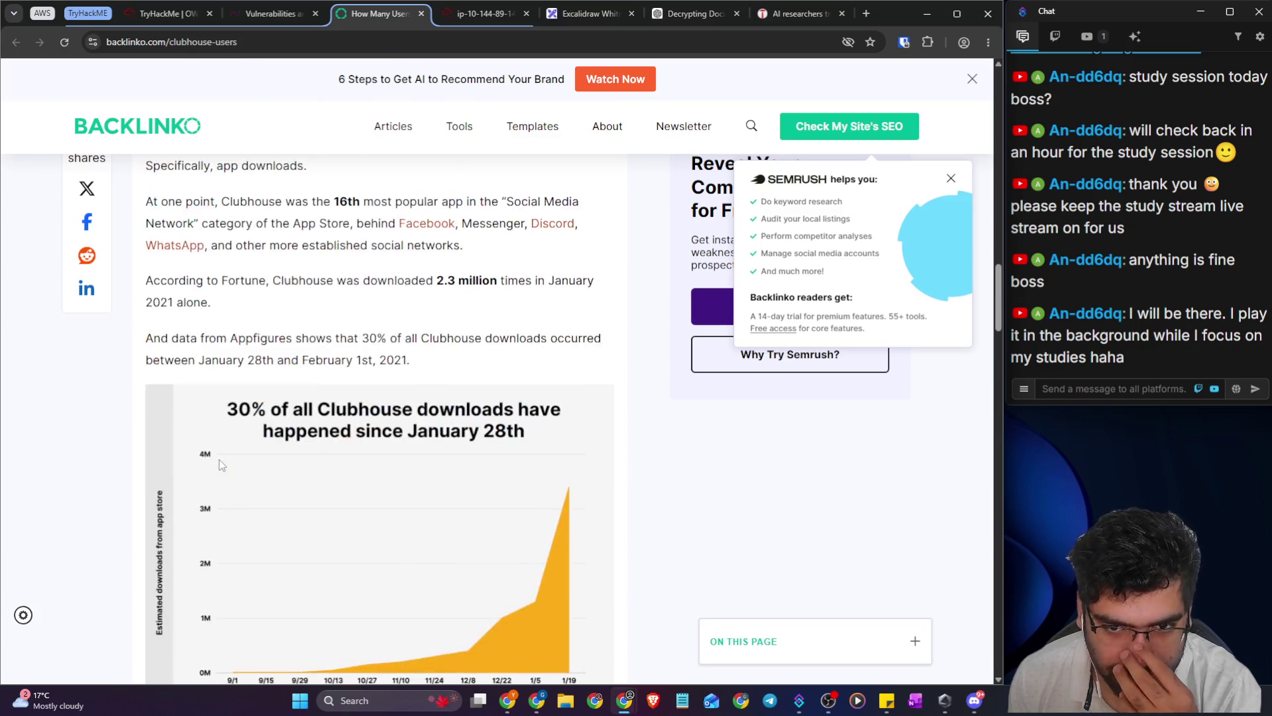
scroll(222, 463, "up", 15)
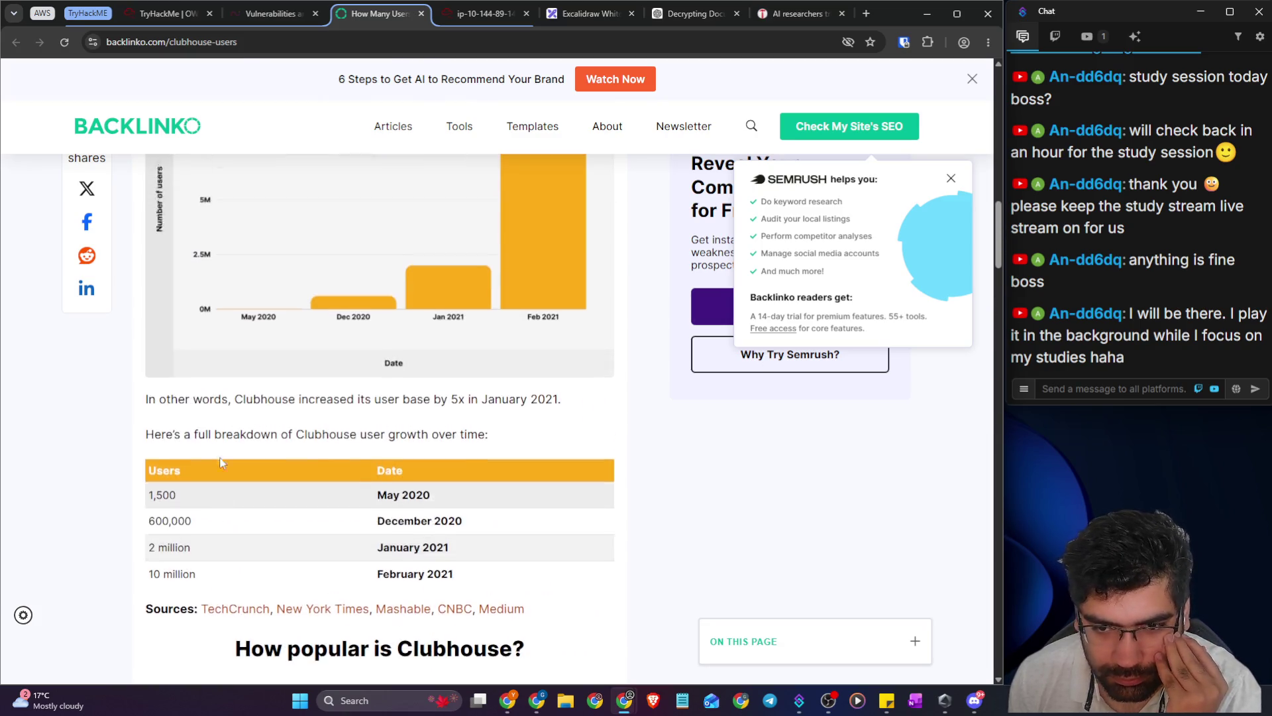
scroll(221, 457, "up", 5)
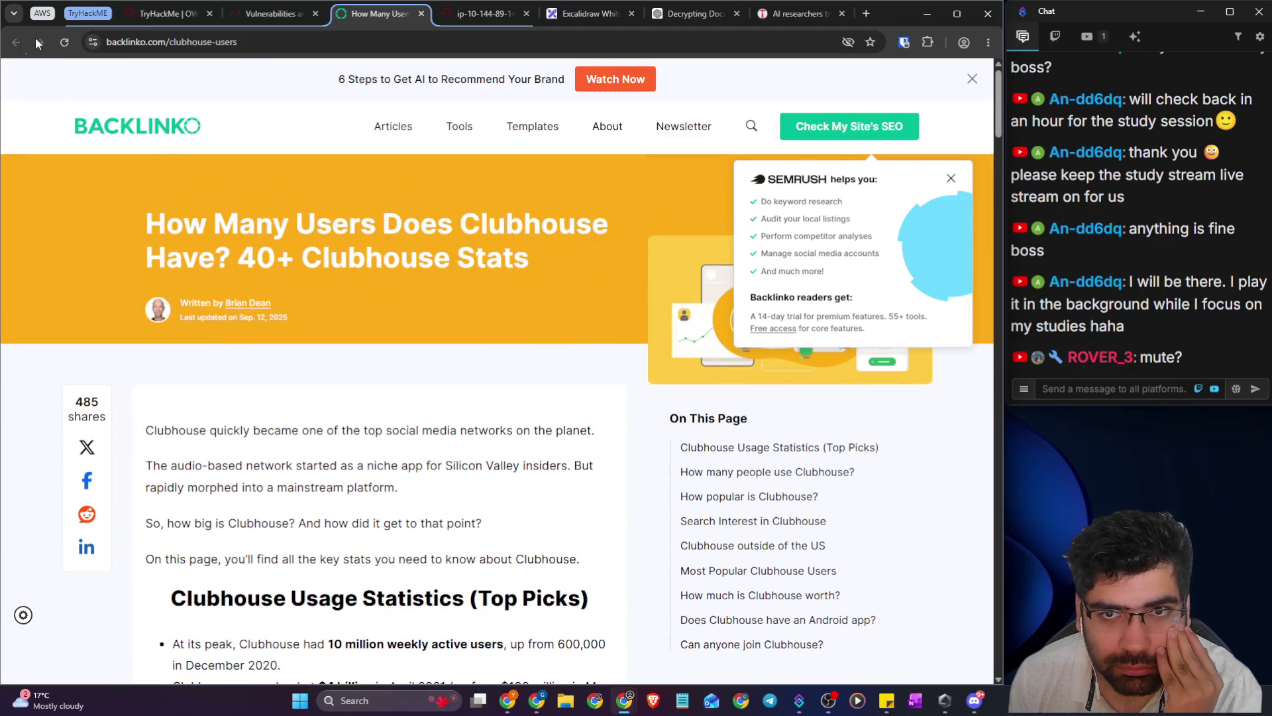
left_click(421, 13)
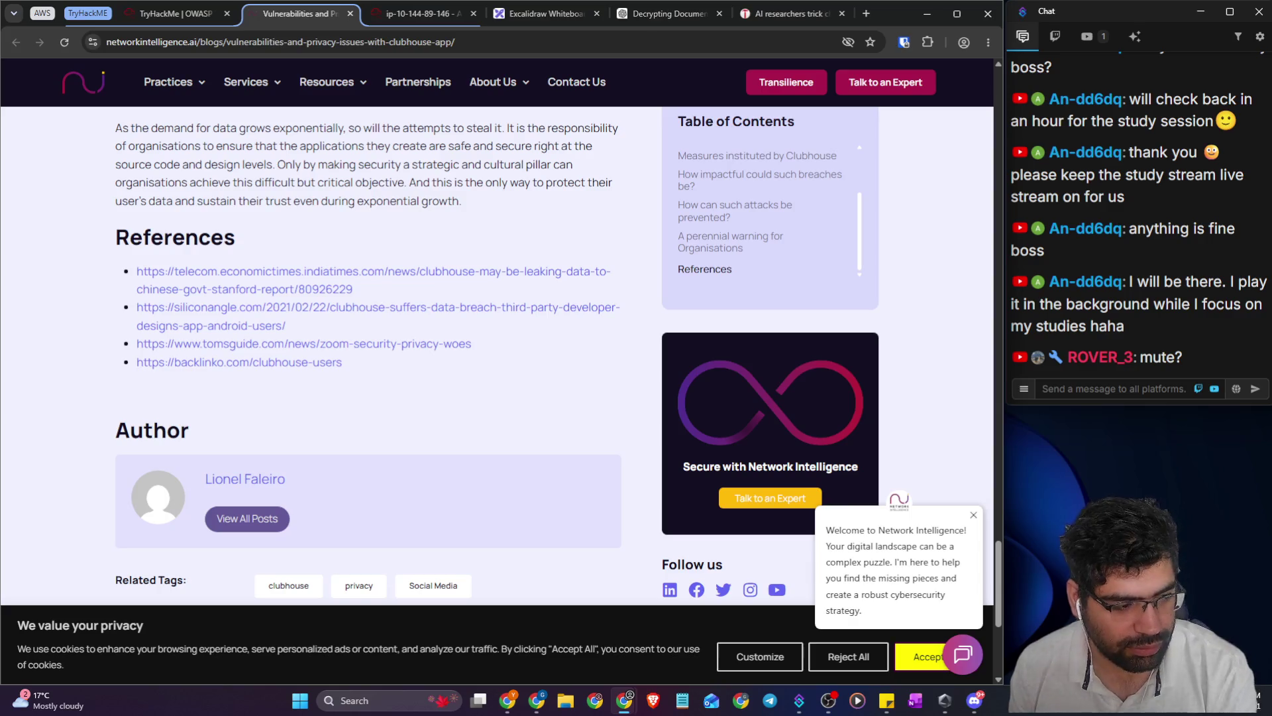
- Open the Tom's Guide Zoom security reference from the blog's References list
key("alt+Tab")
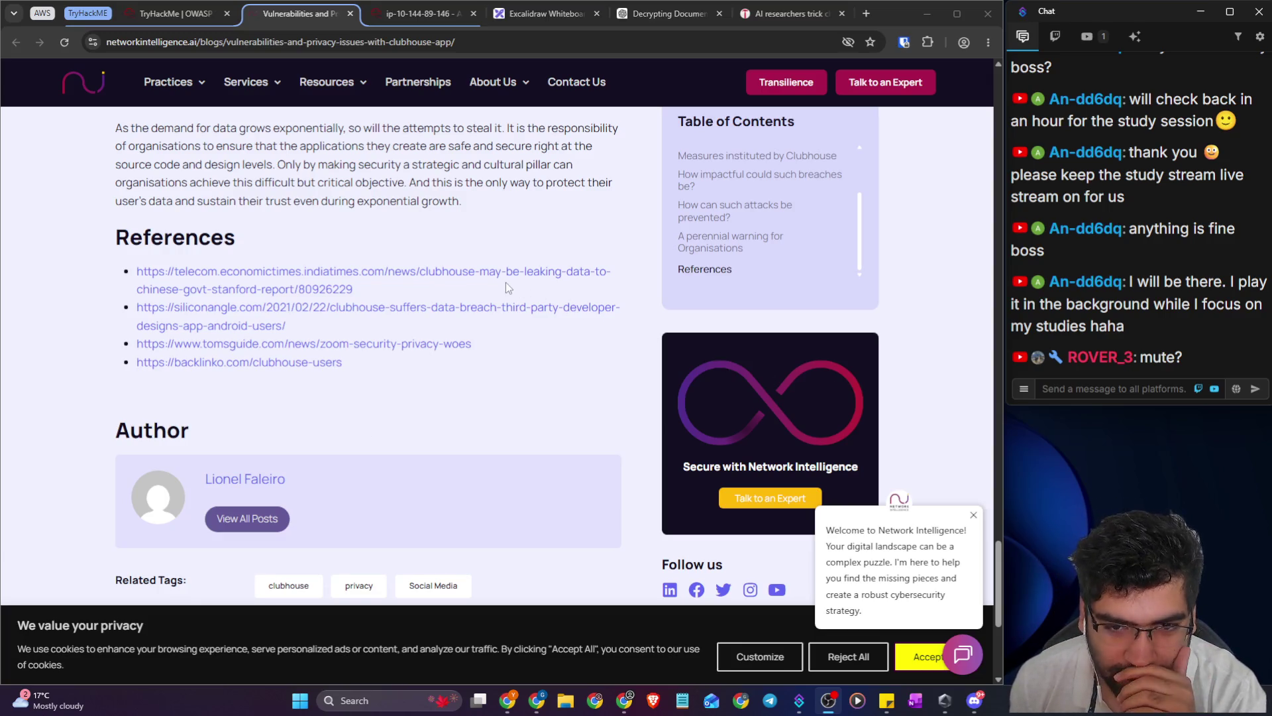
left_click(392, 349)
left_click(391, 345)
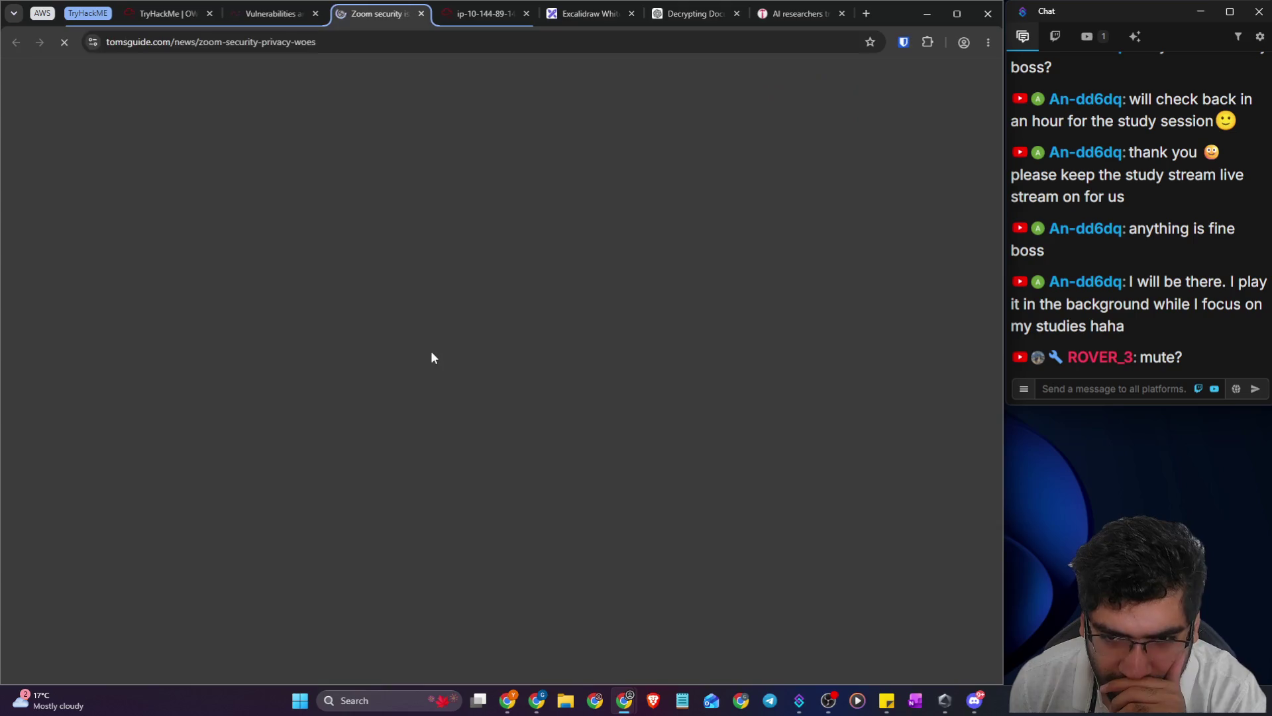
- Scroll the Zoom article, select 'Neon DB' in the stream chat, and start a query on the AI researchers tab
scroll(436, 350, "down", 3)
scroll(436, 350, "down", 15)
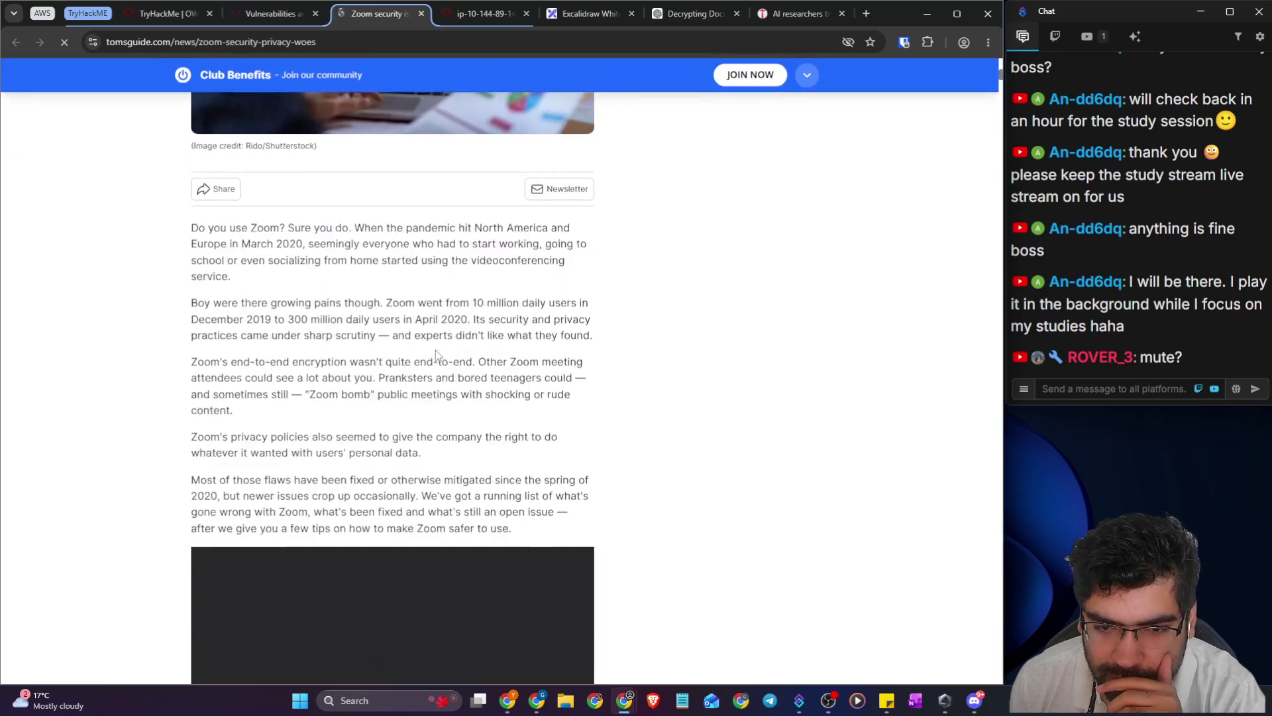
scroll(436, 354, "down", 10)
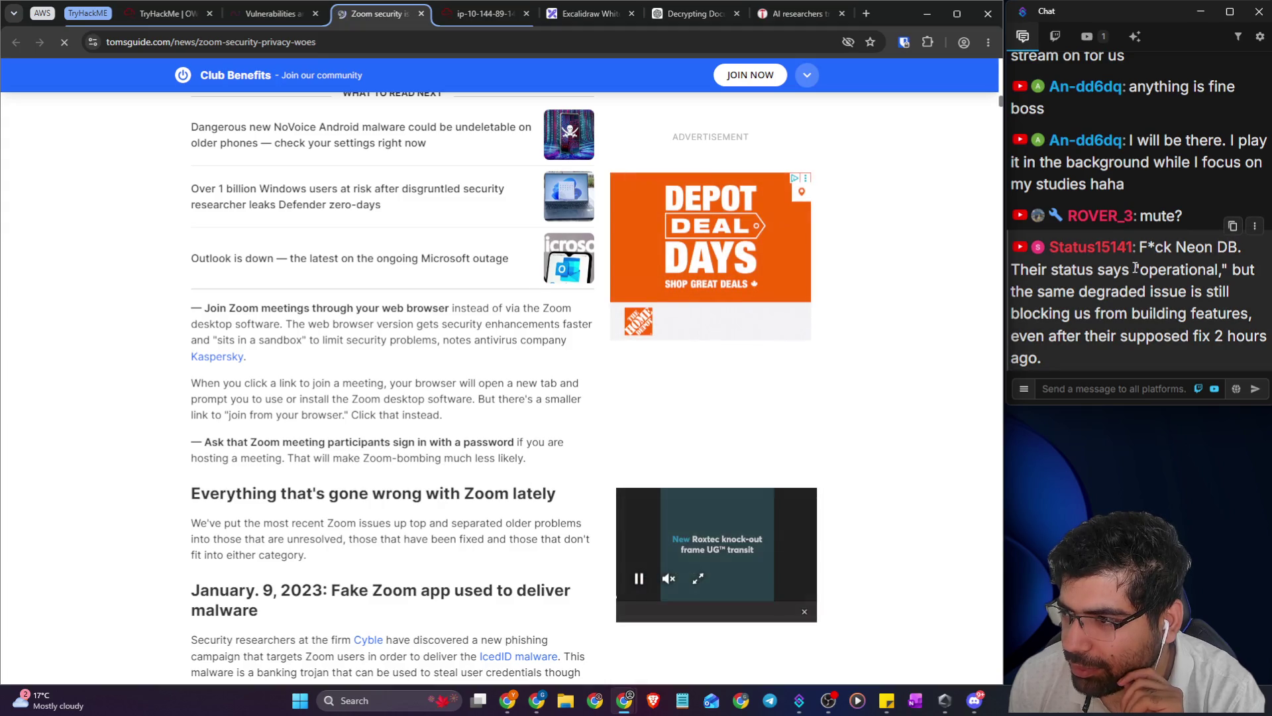
left_click_drag(1057, 293, 1223, 292)
left_click_drag(1149, 314, 1239, 316)
mouse_move(1057, 336)
left_mouse_down()
mouse_move(1251, 338)
mouse_move(1238, 340)
left_mouse_up()
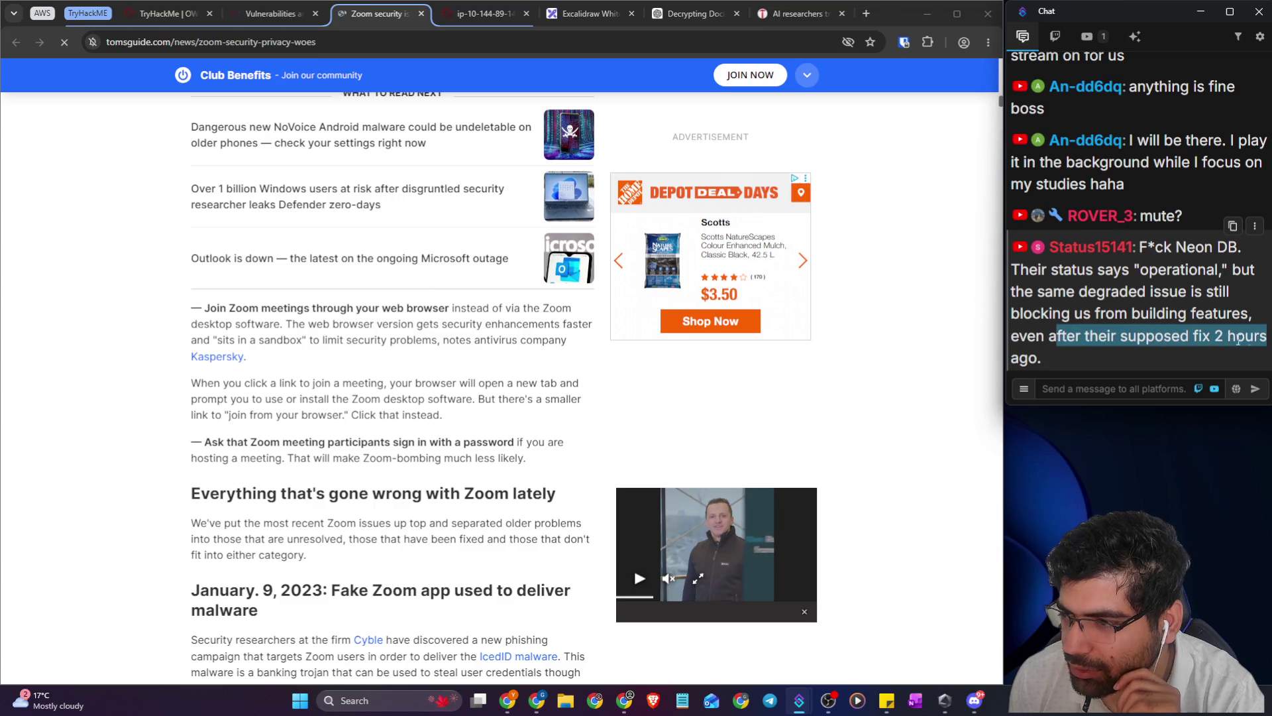
left_click_drag(1177, 248, 1238, 248)
key("ctrl+c")
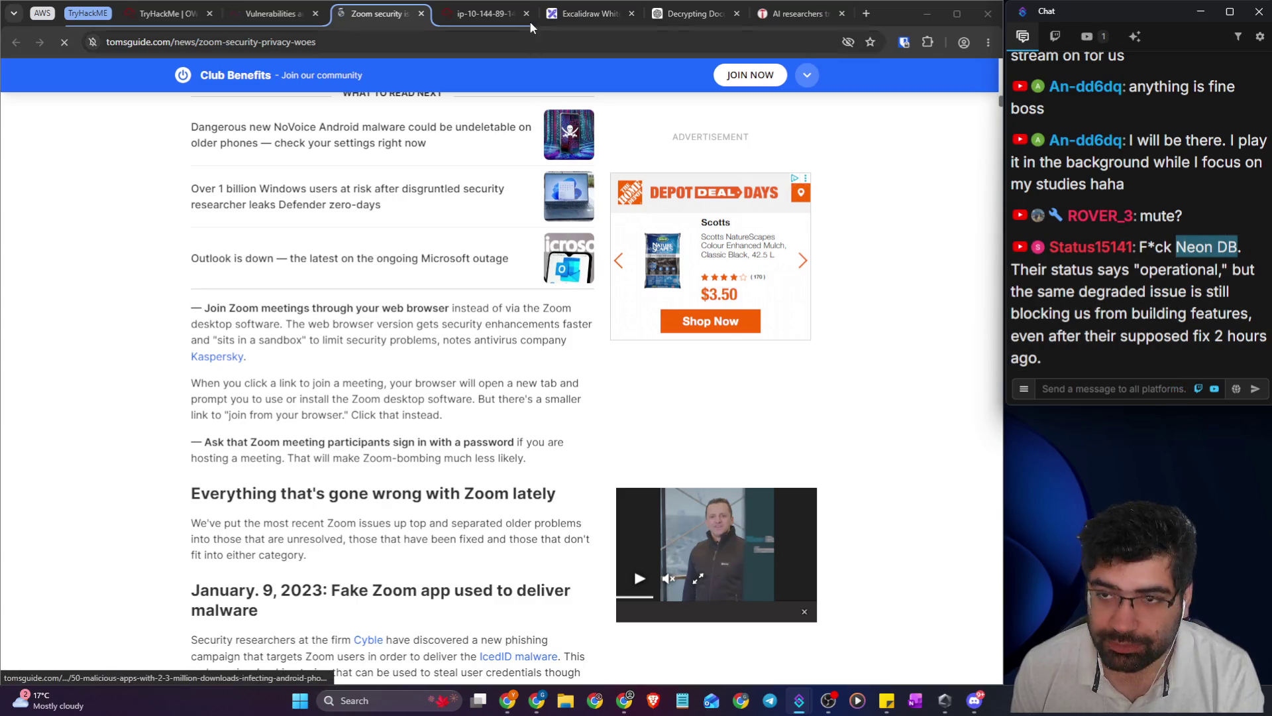
left_click(800, 13)
left_click(763, 41)
- Cancel an accidental Save As dialog, then search Google for 'neon db'
type("what does it me")
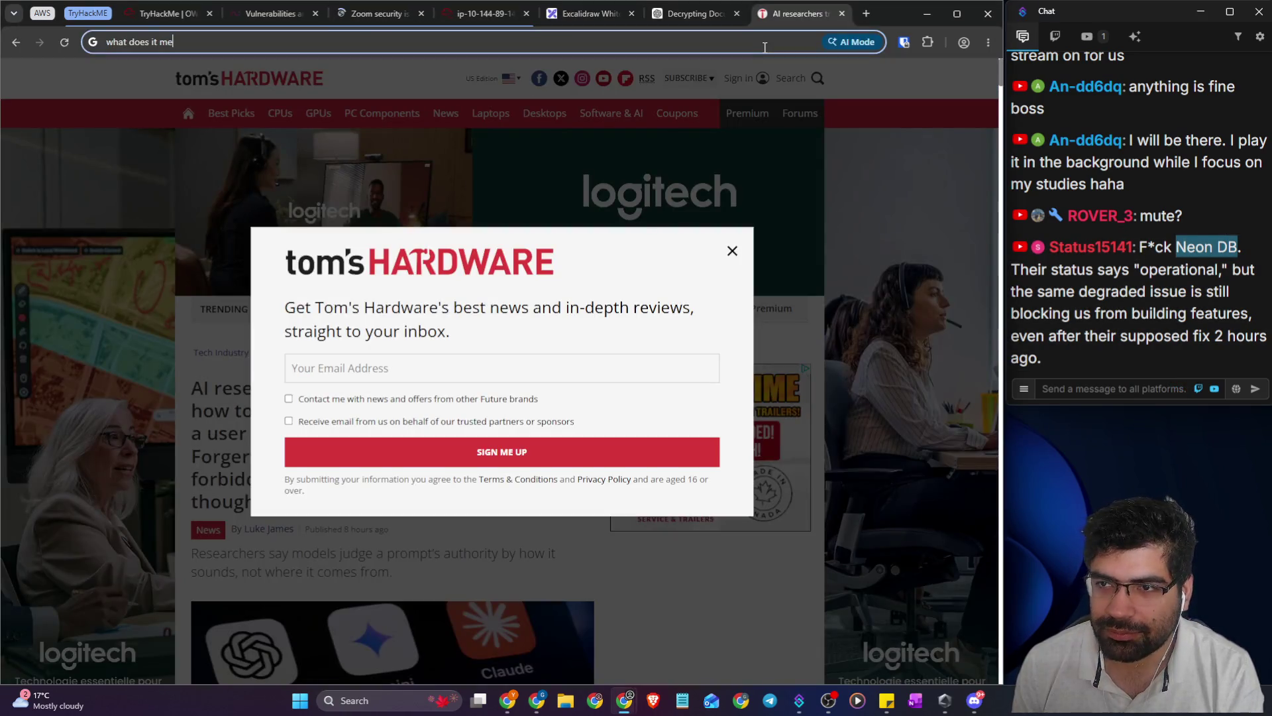
key("ctrl+v")
key("ctrl+a")
key("ctrl+s")
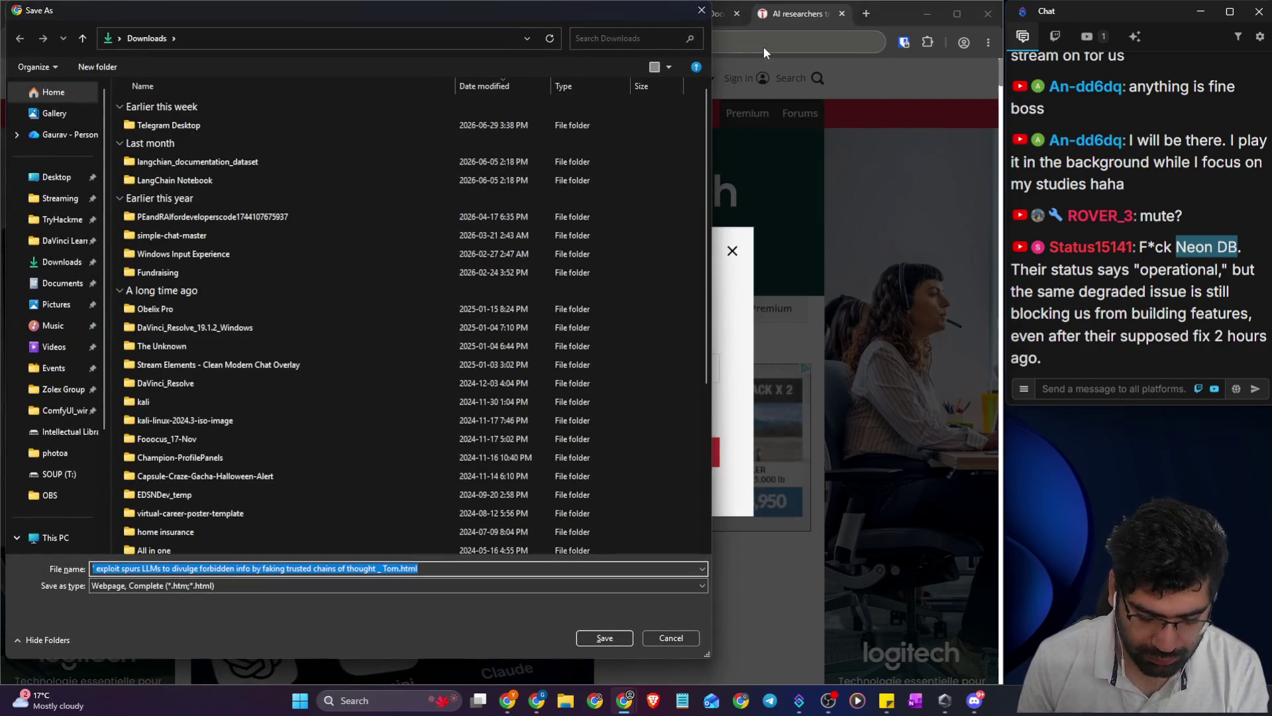
left_click(679, 638)
type("neon db")
key("Return")
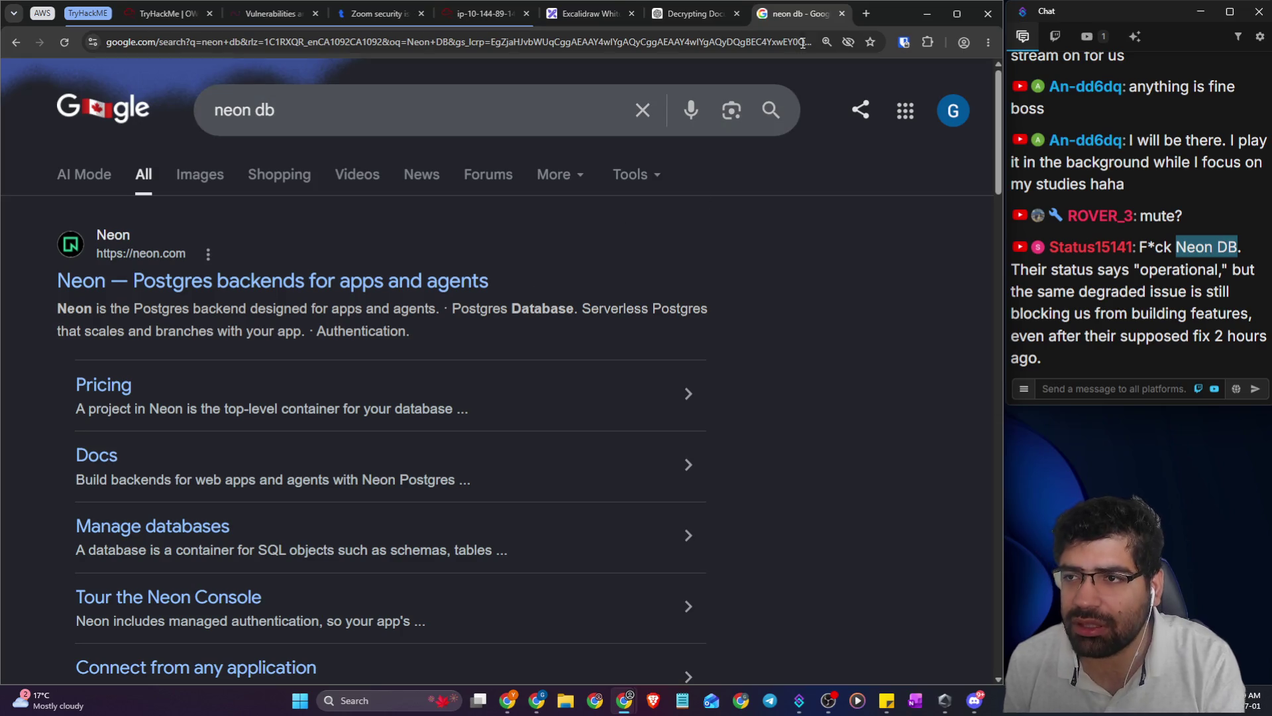
- Search 'rds freetier' in a new tab and select the 2 GB free storage offer
left_click(867, 14)
type("rds freetie")
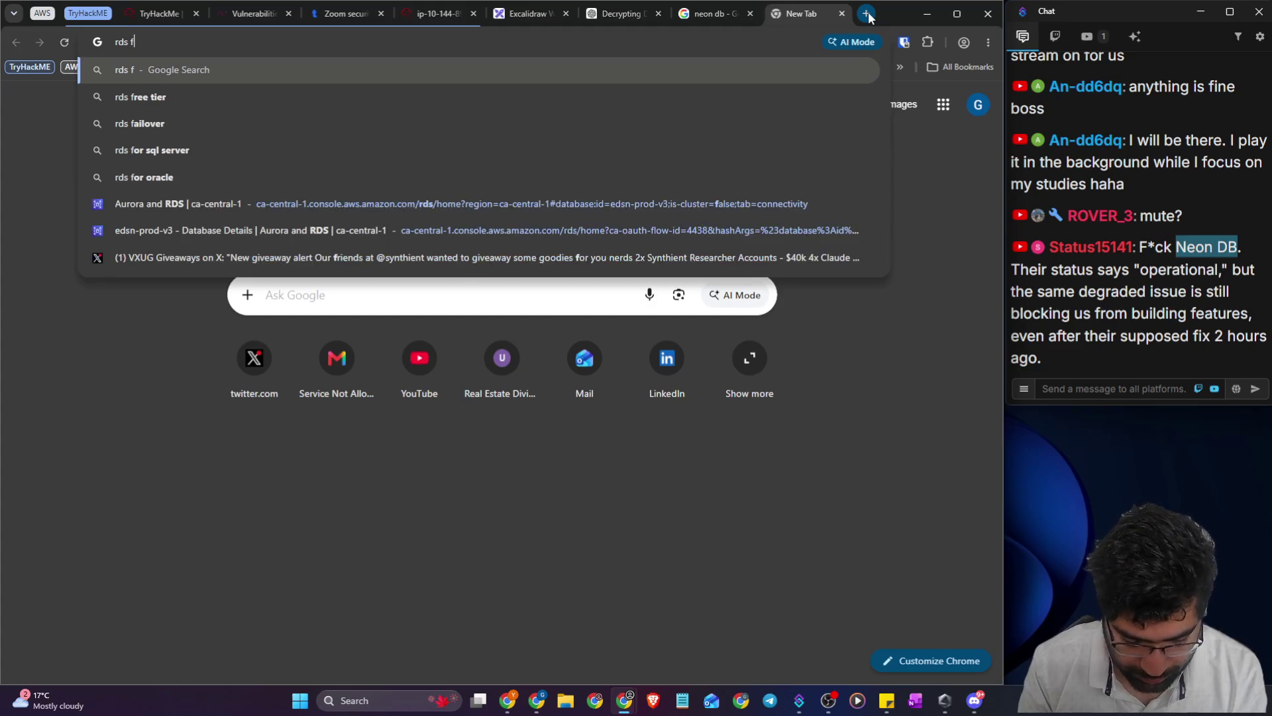
type("r")
key("Return")
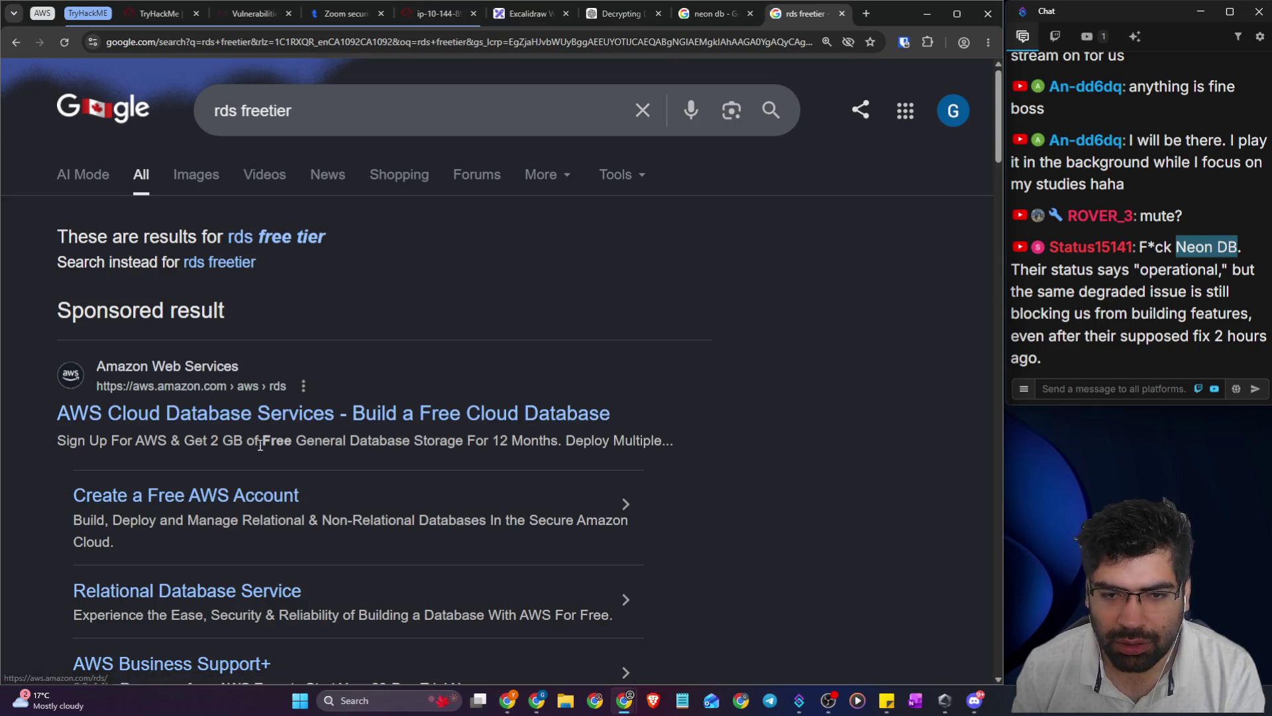
left_click_drag(184, 440, 527, 444)
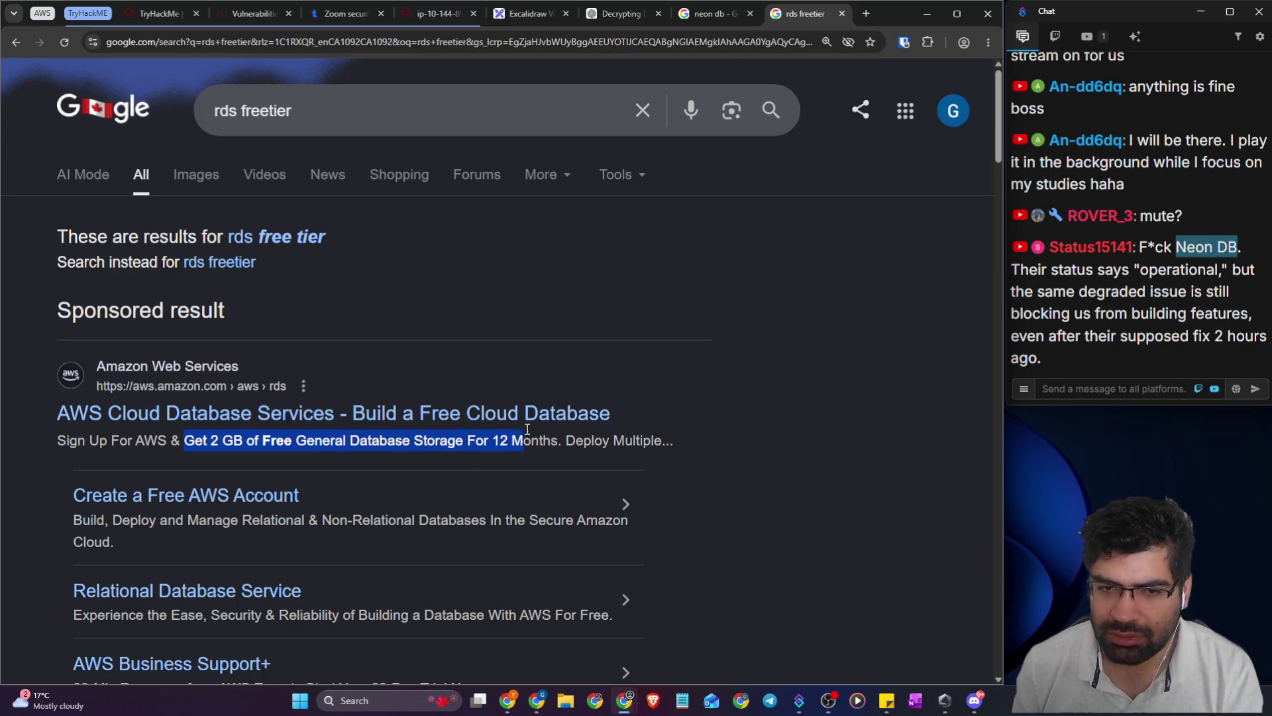
- On the neon db results, extend the search to 'neon db vs aws rds'
left_click(709, 13)
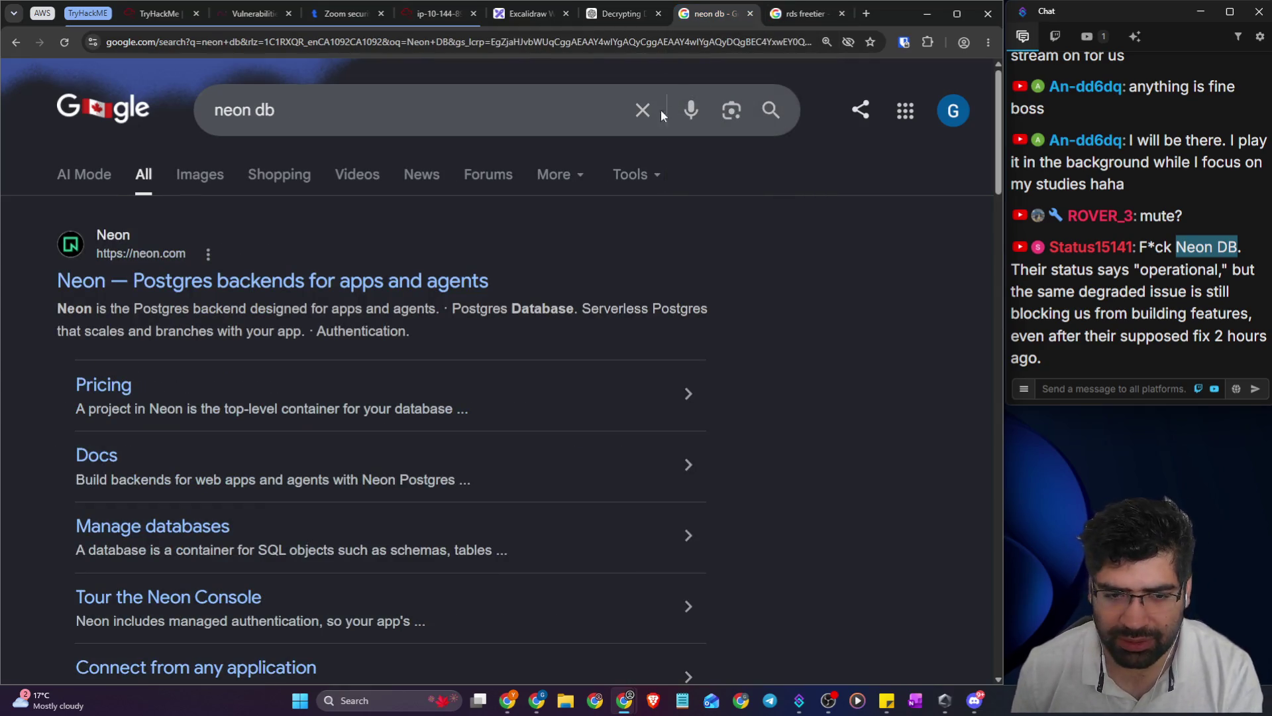
scroll(810, 470, "down", 5)
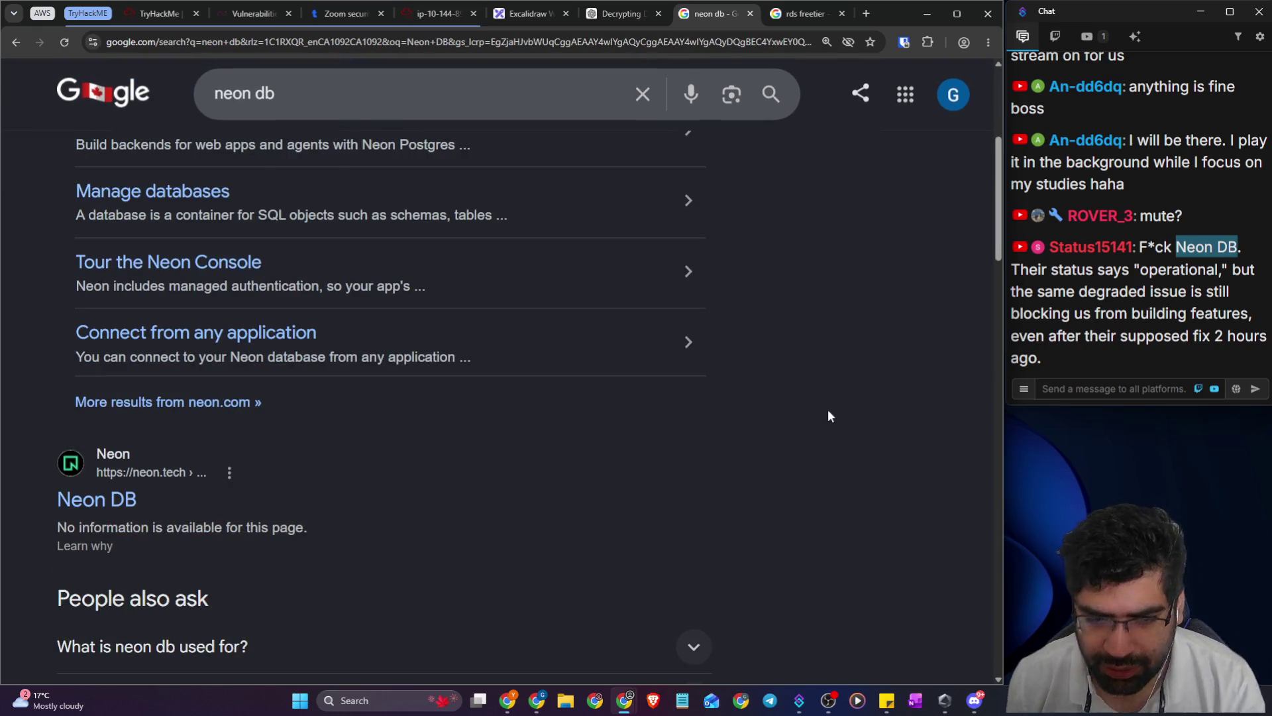
scroll(829, 414, "down", 5)
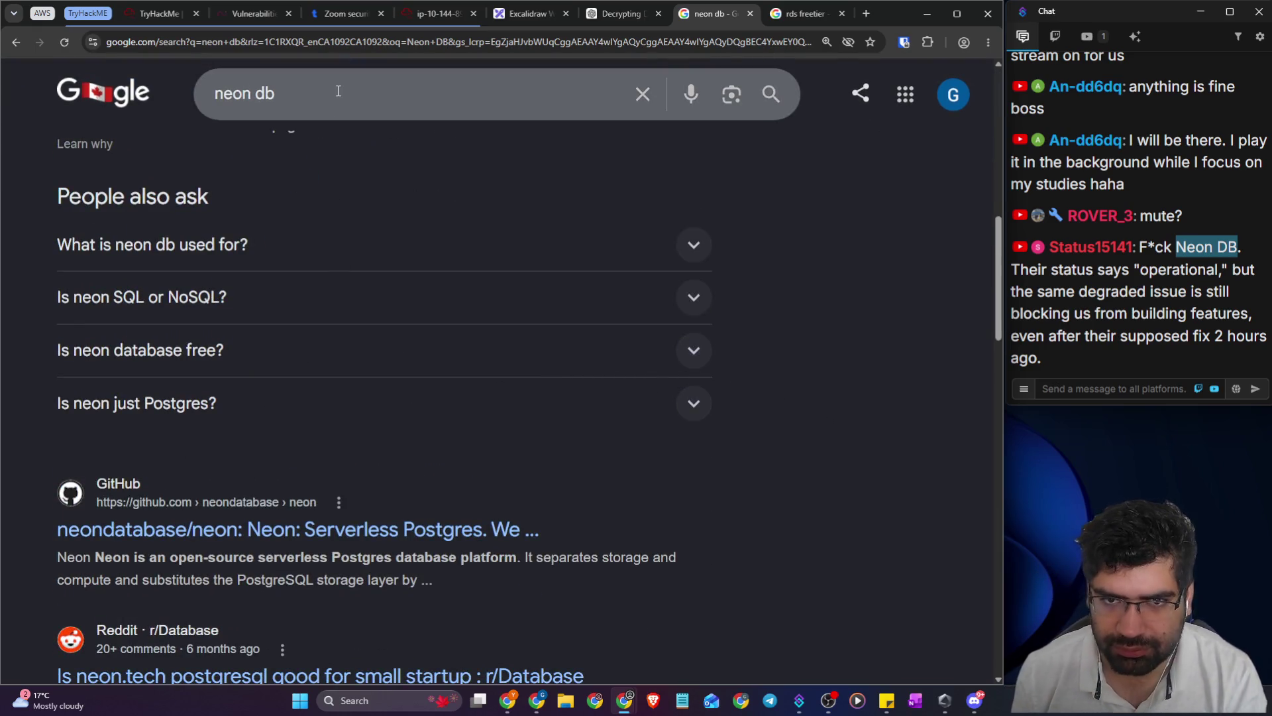
left_click(340, 88)
type("vs ")
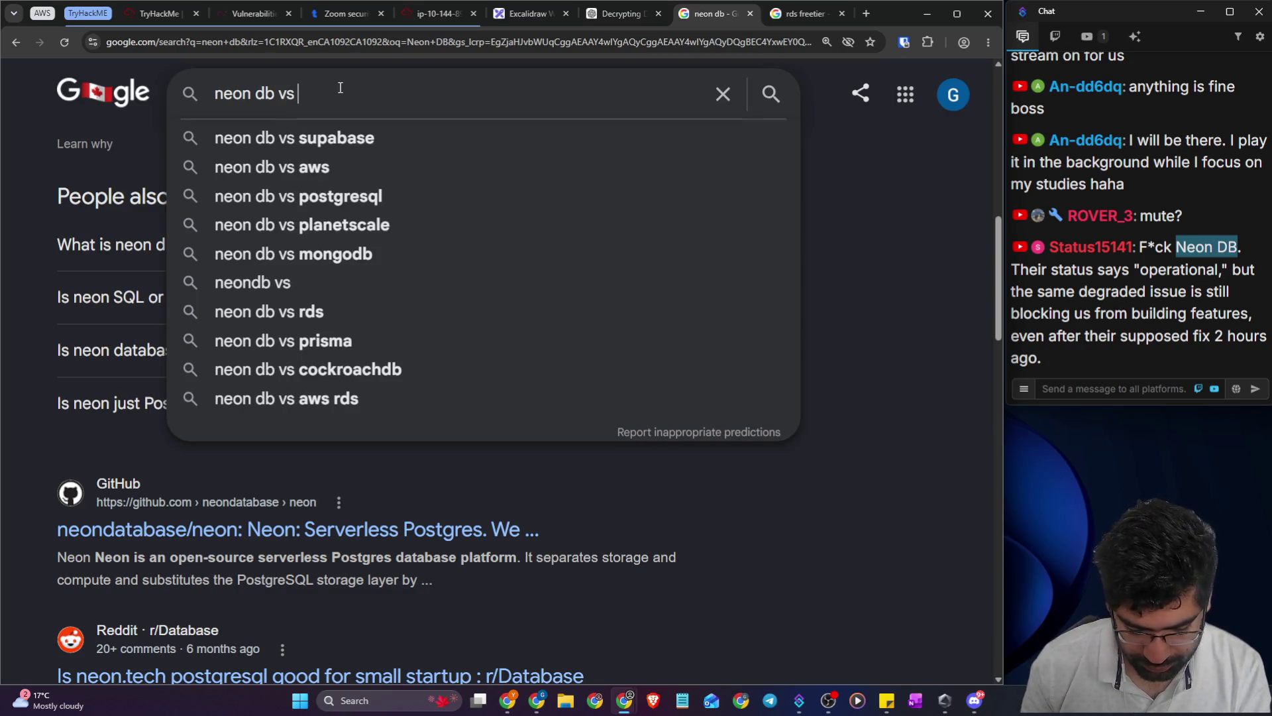
type("aws rds")
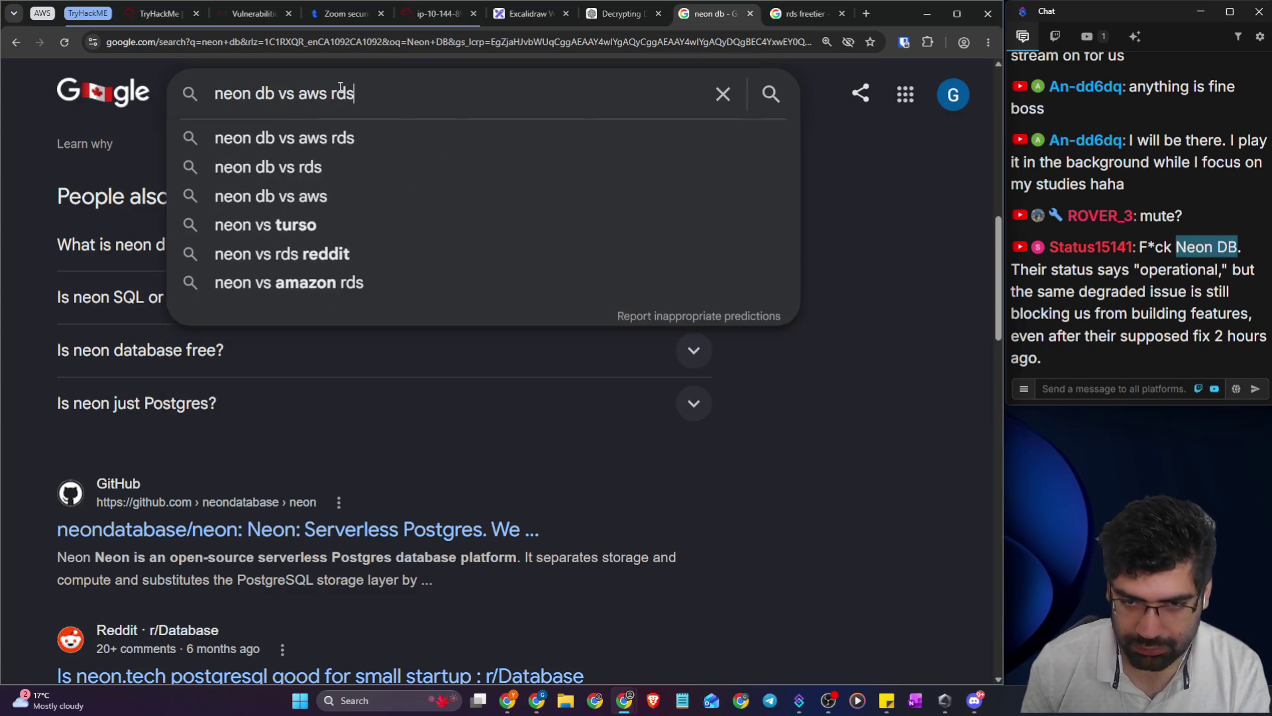
key("Return")
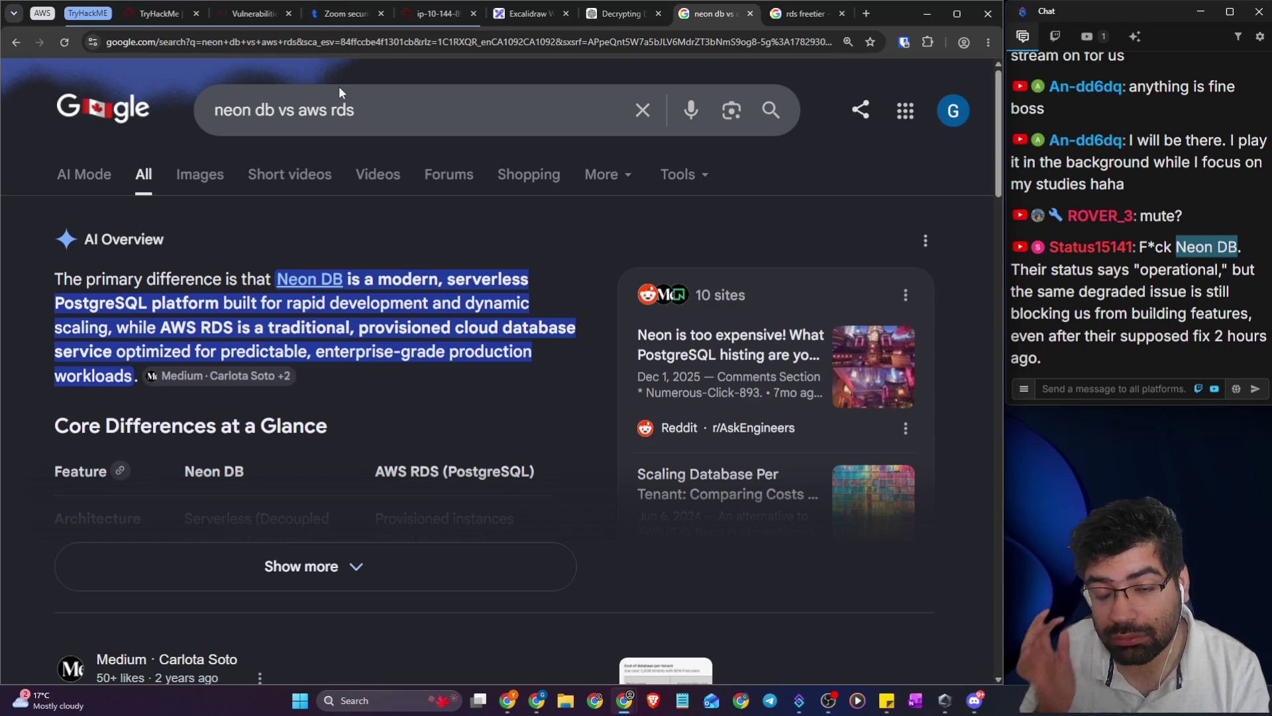
- Expand the AI comparison overview, then close the comparison and rds freetier tabs
left_click(336, 566)
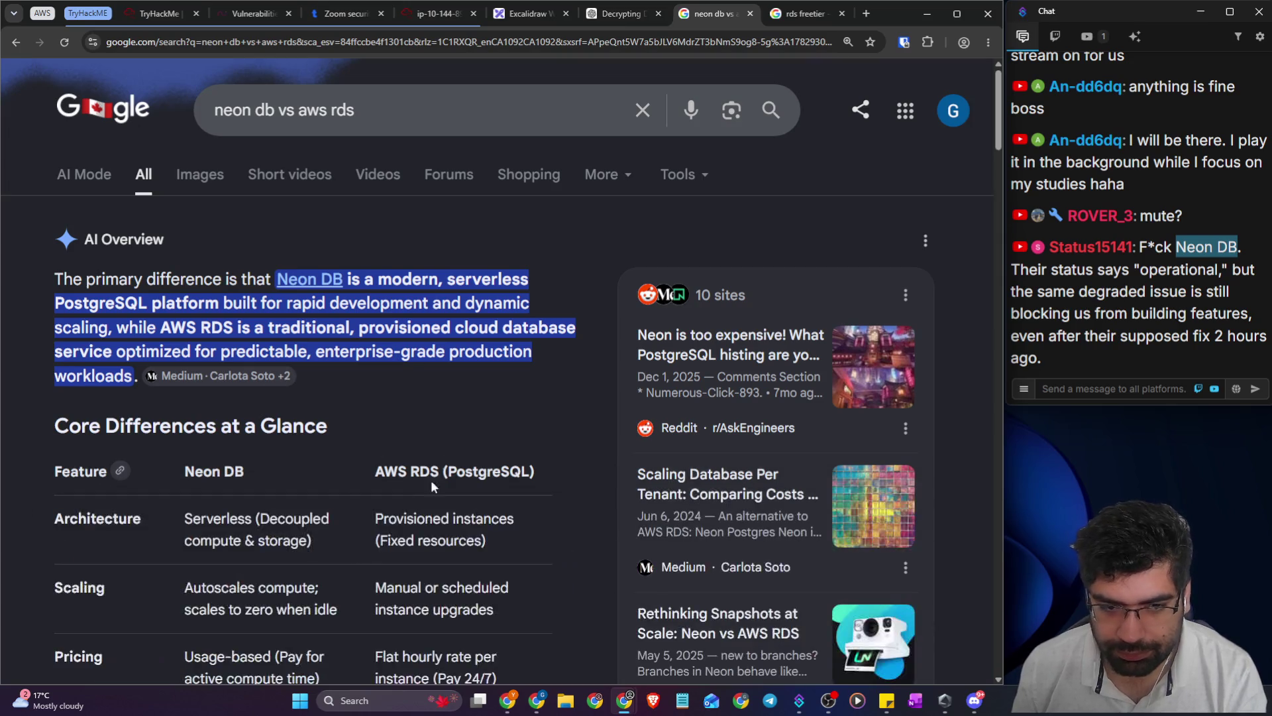
scroll(431, 481, "down", 4)
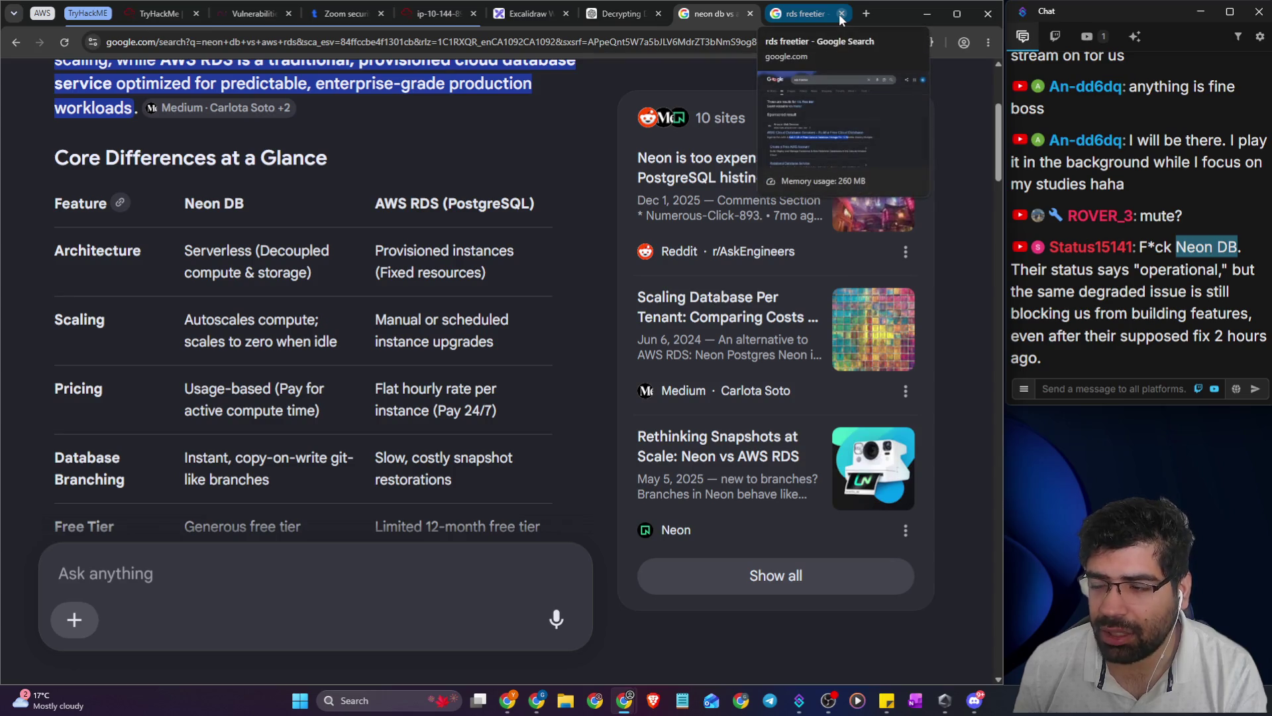
left_click(750, 13)
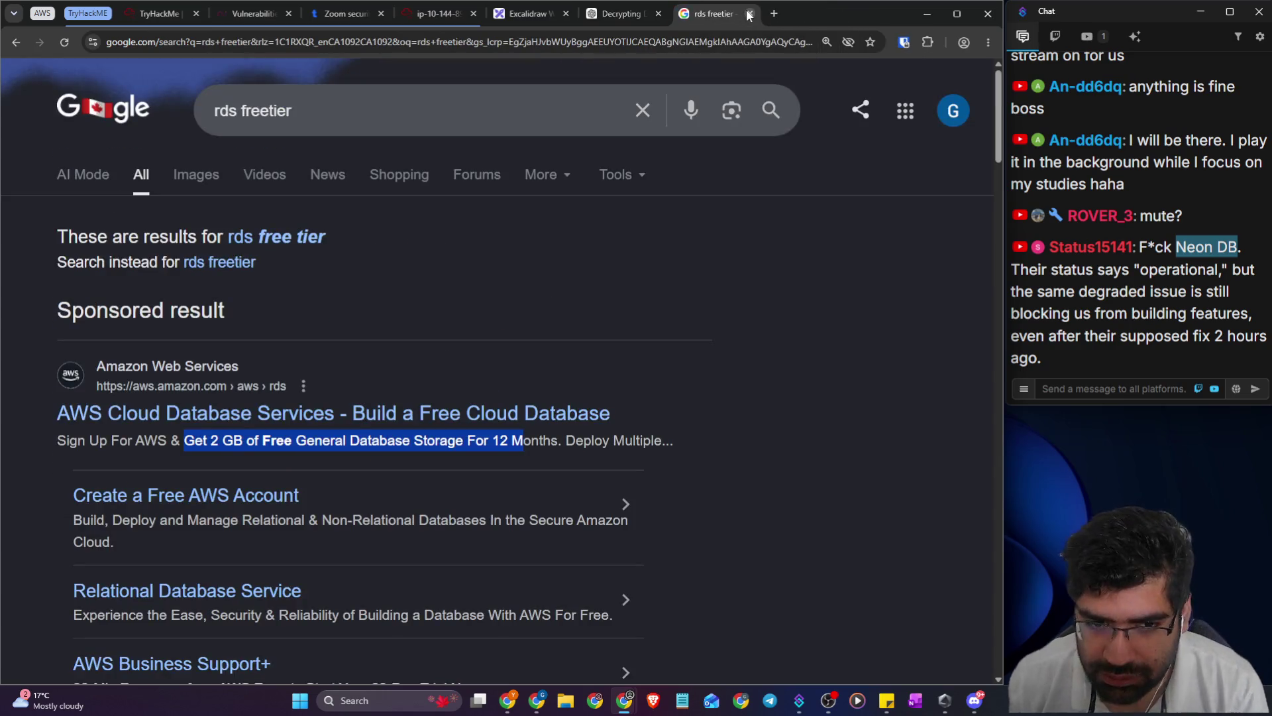
left_click(749, 14)
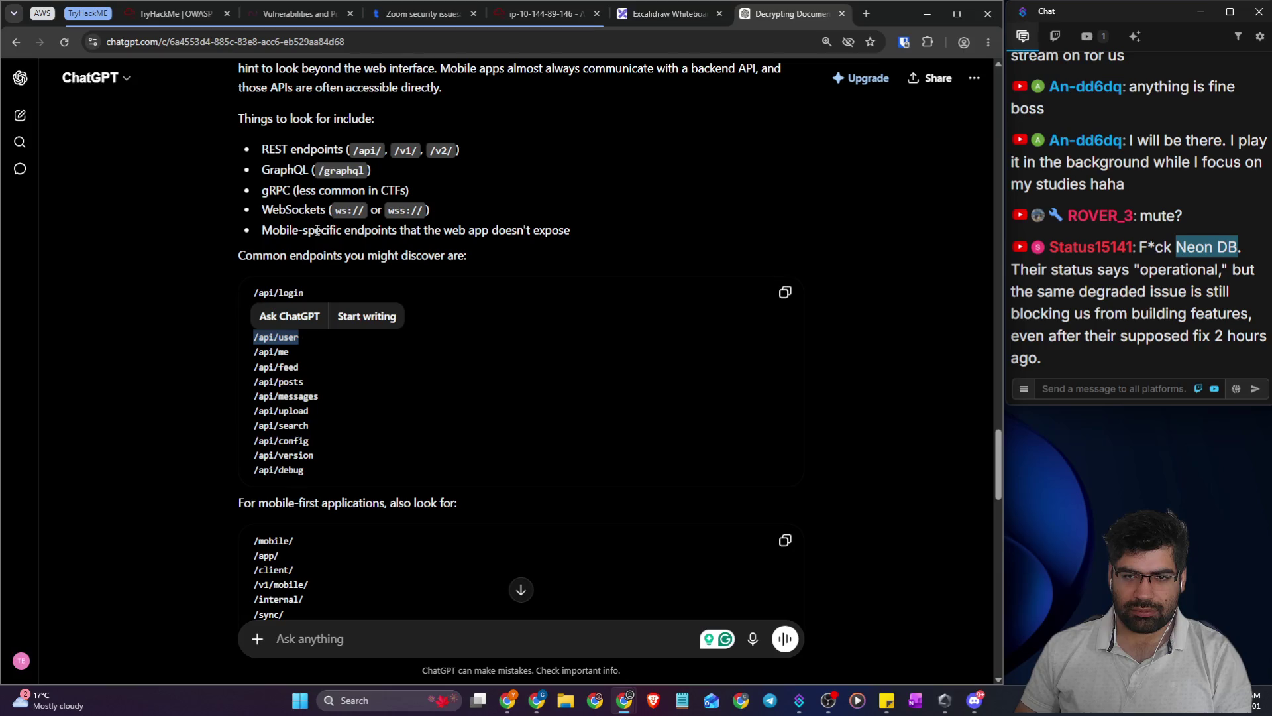
- Scroll through ChatGPT's suggested API and mobile endpoint lists, then go back to the TryHackMe OWASP tab
scroll(287, 231, "down", 2)
left_click(635, 132)
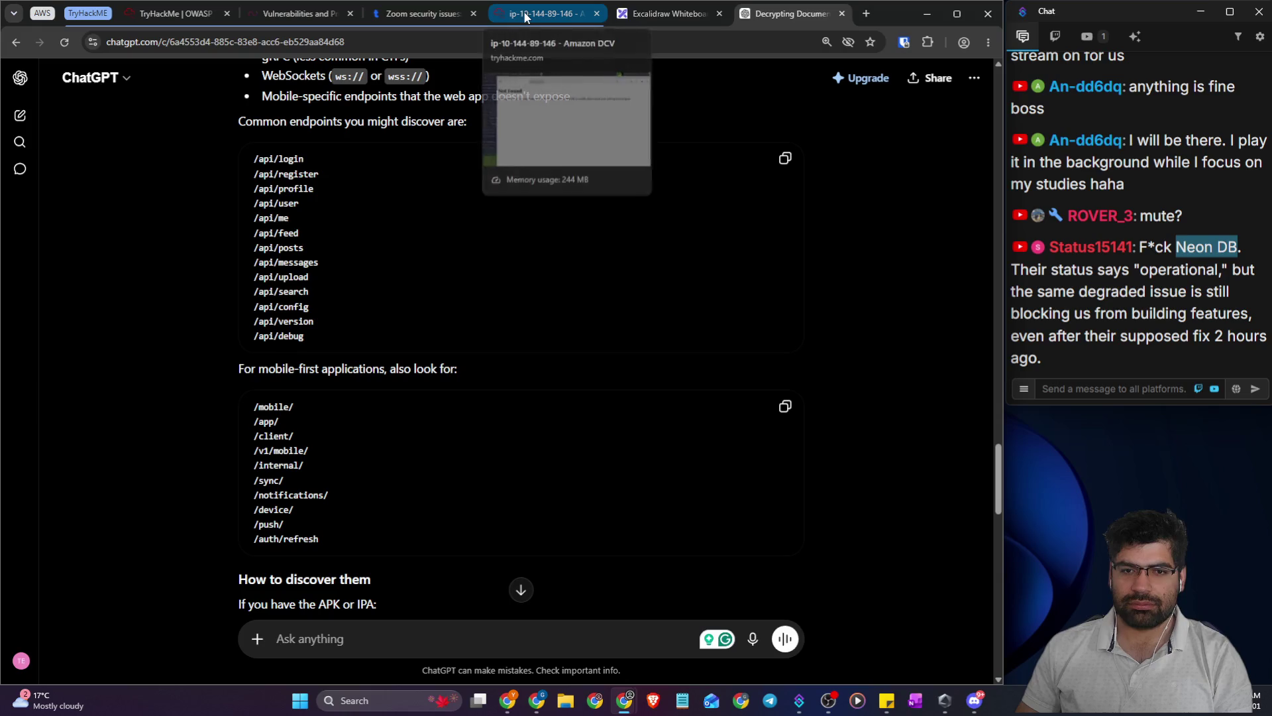
scroll(400, 186, "down", 2)
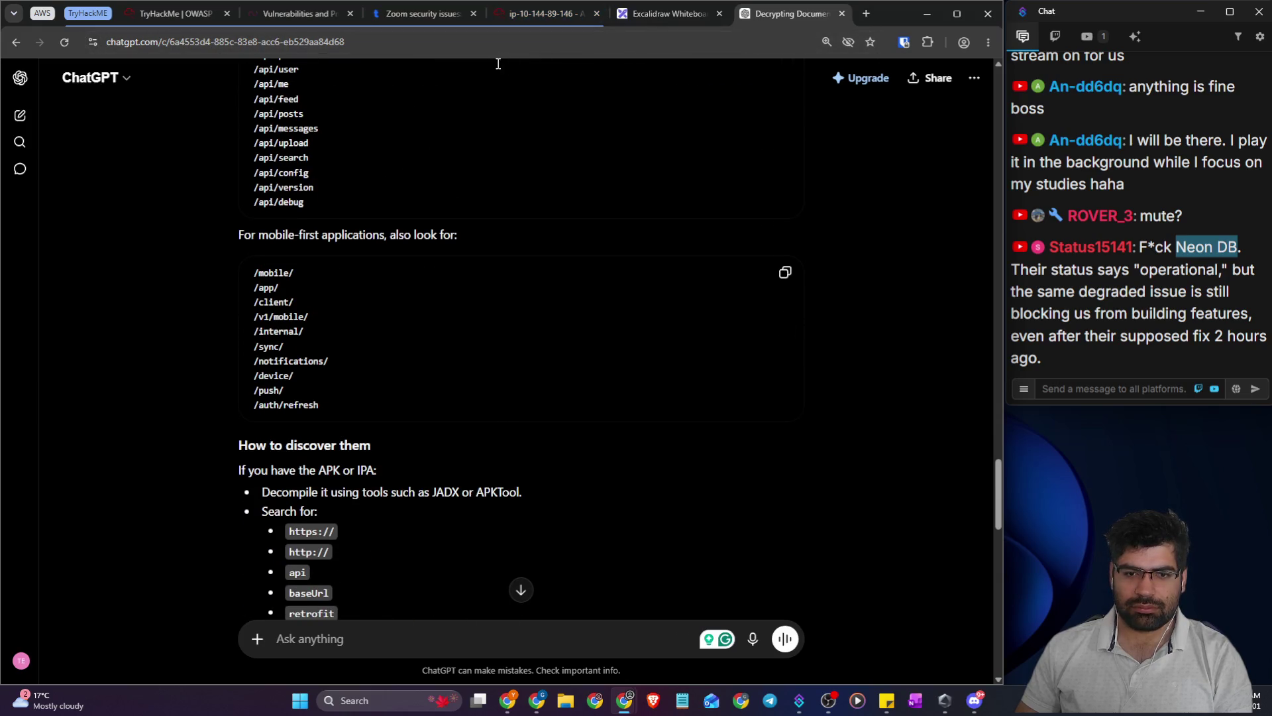
scroll(455, 124, "down", 4)
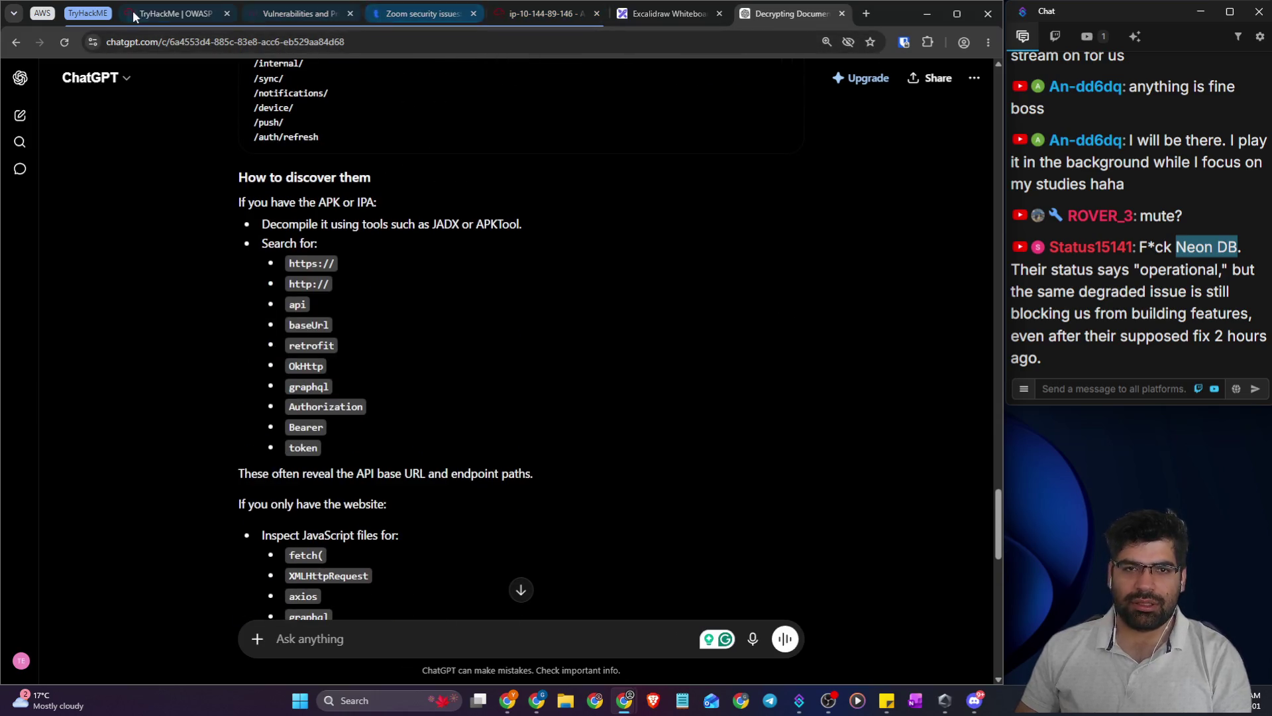
left_click(174, 13)
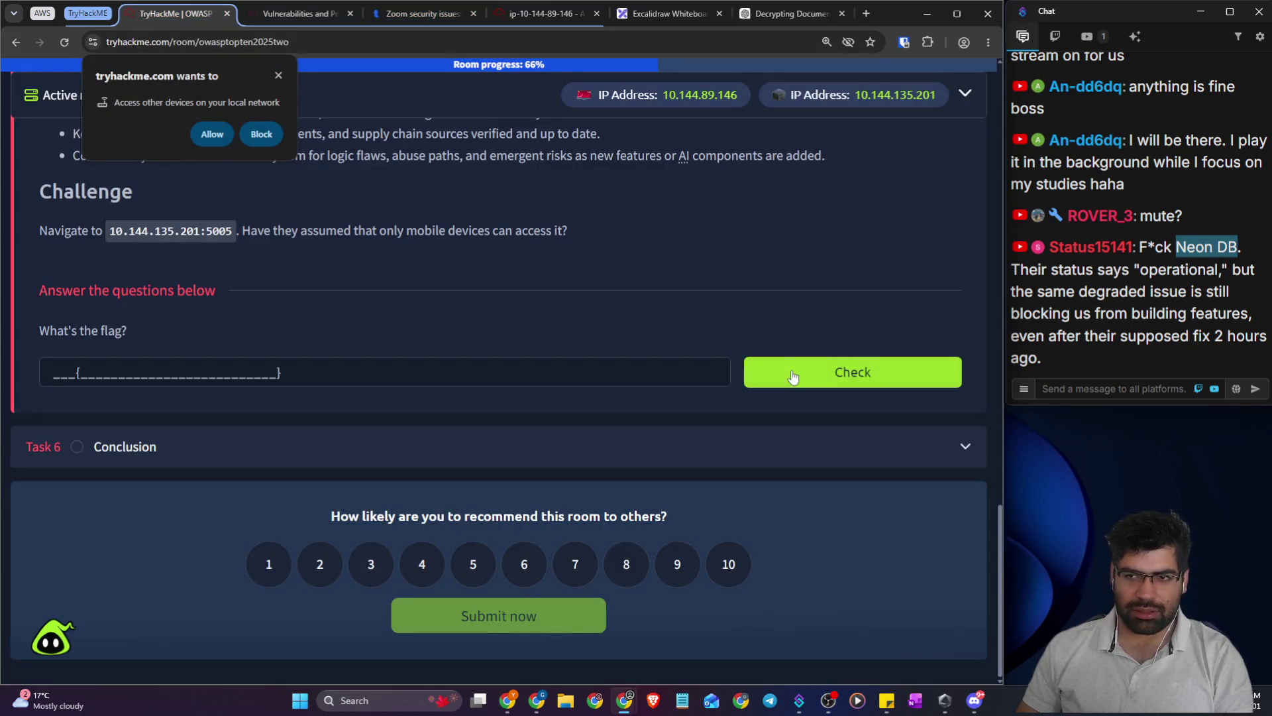
- Dismiss the local network access popup, reread Task 5 Insecure Design, and open a new tab
scroll(398, 292, "up", 3)
left_click(277, 76)
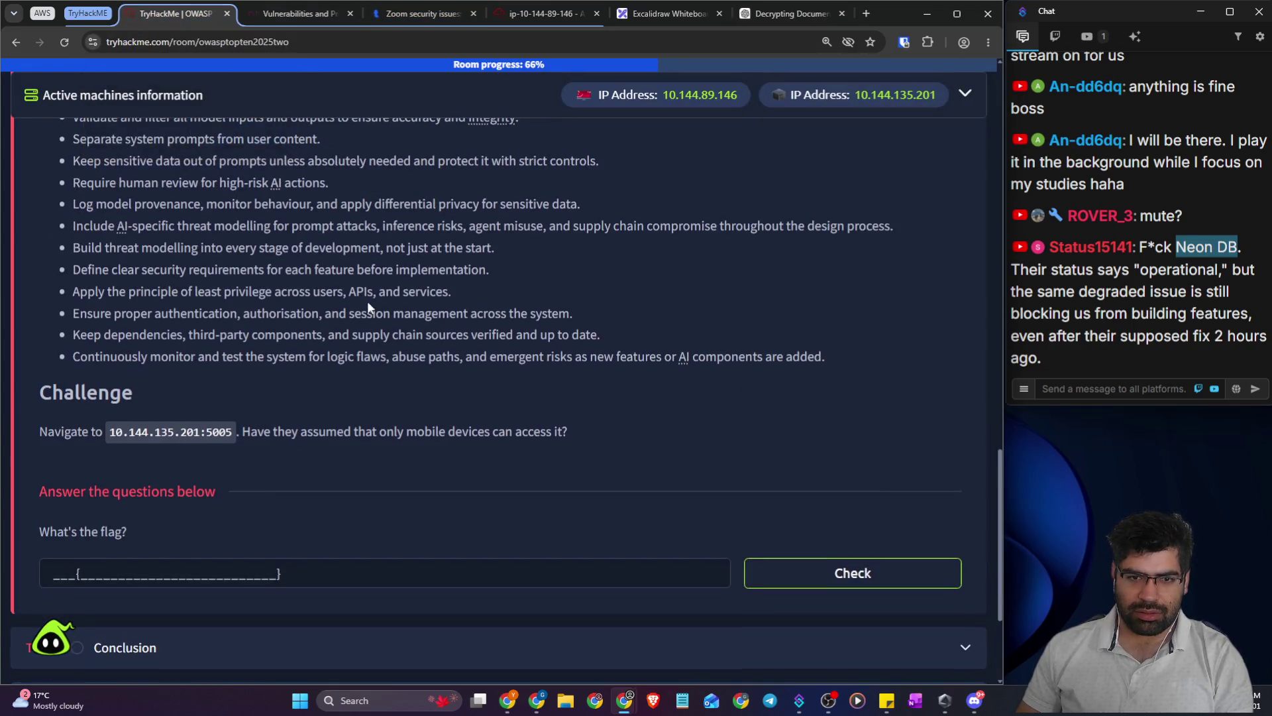
scroll(367, 301, "up", 2)
scroll(382, 291, "up", 6)
scroll(376, 287, "up", 5)
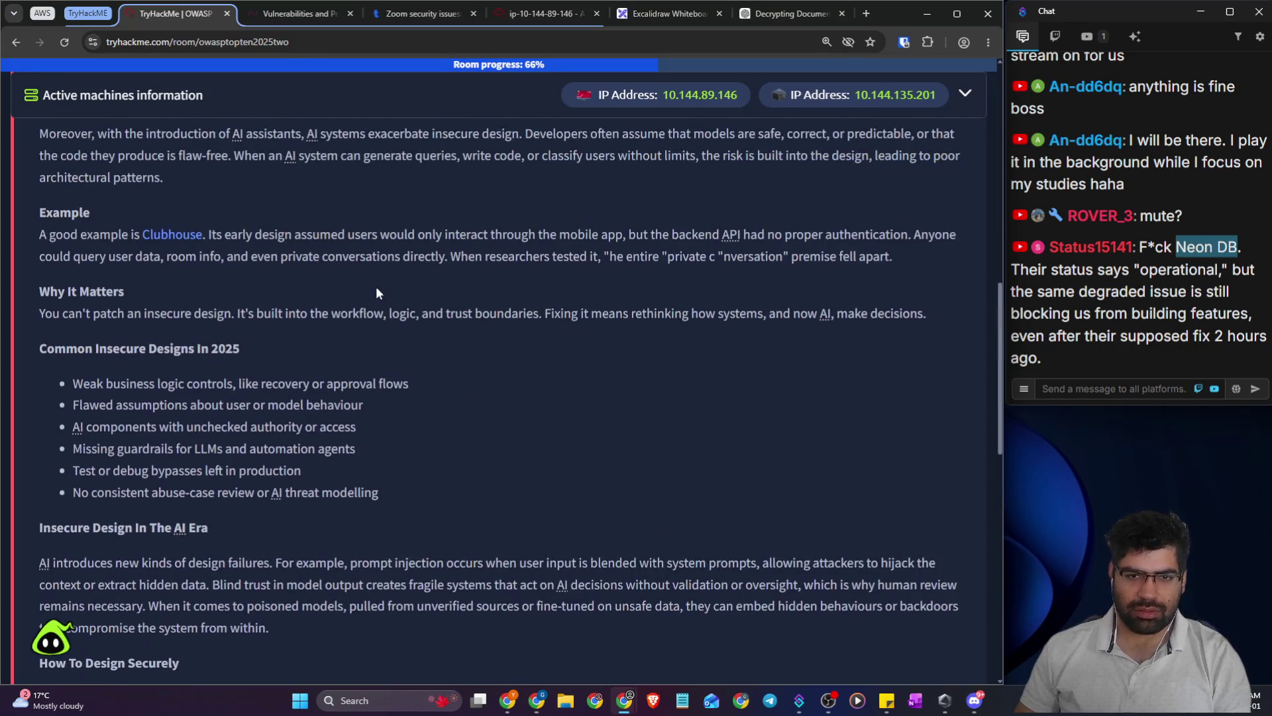
scroll(376, 288, "down", 12)
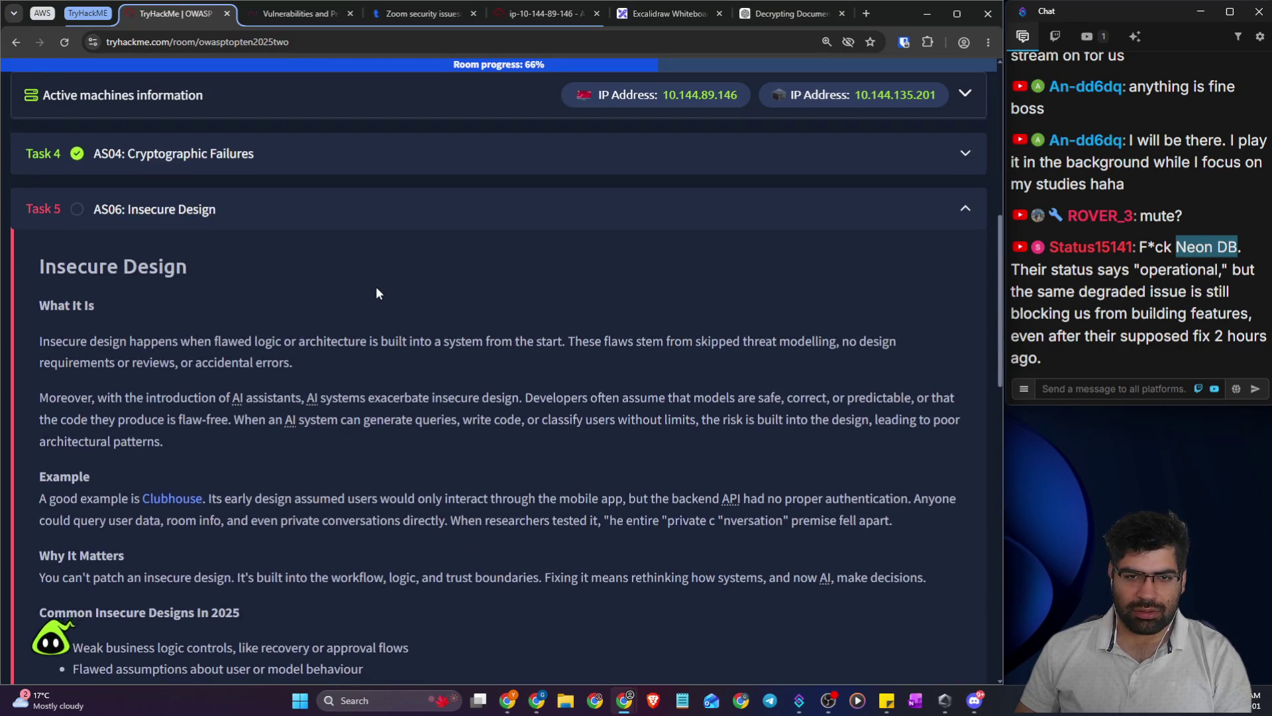
scroll(377, 288, "down", 2)
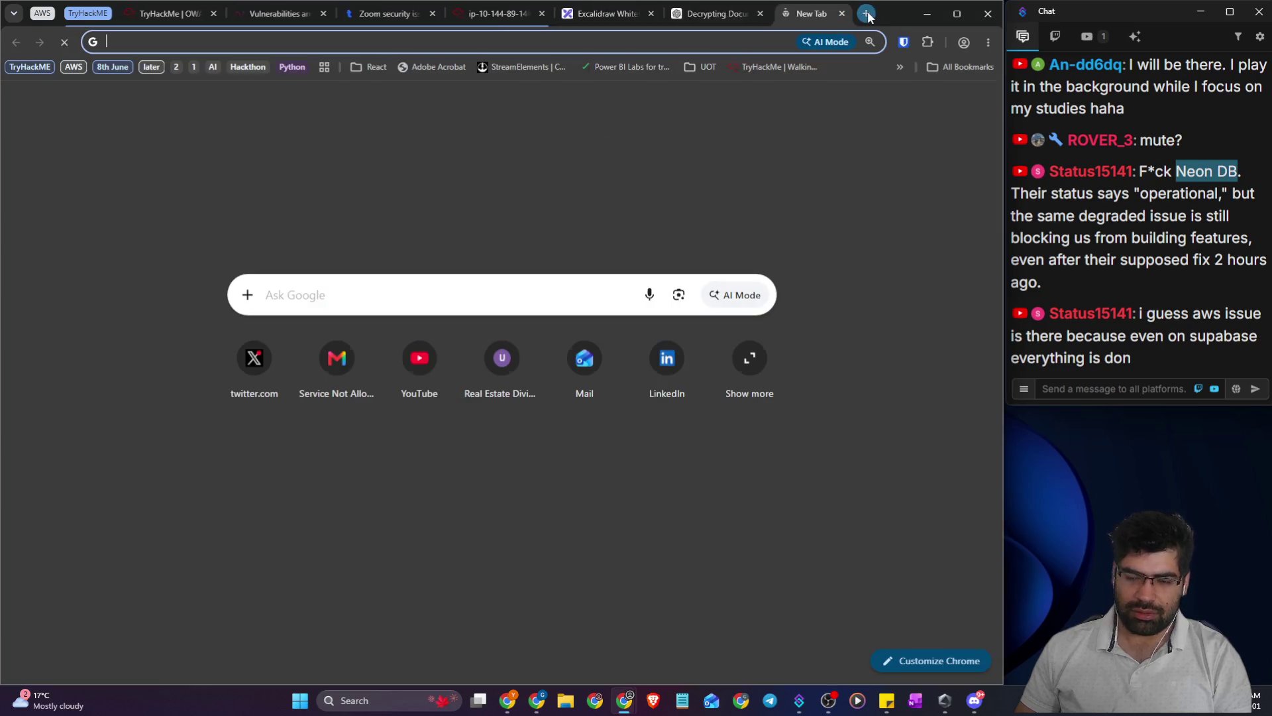
left_click(866, 14)
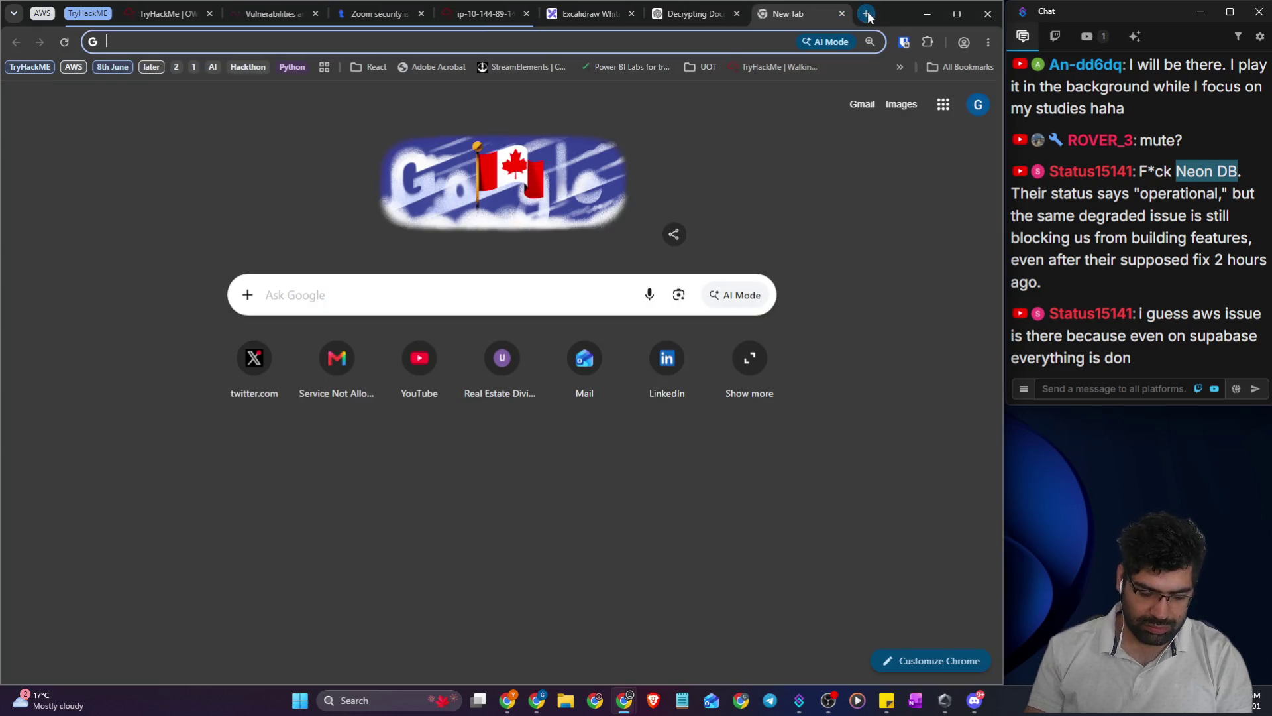
- Search 'aws rds is down', view Downdetector's AWS outage chart, then close the search tab
type("aws ")
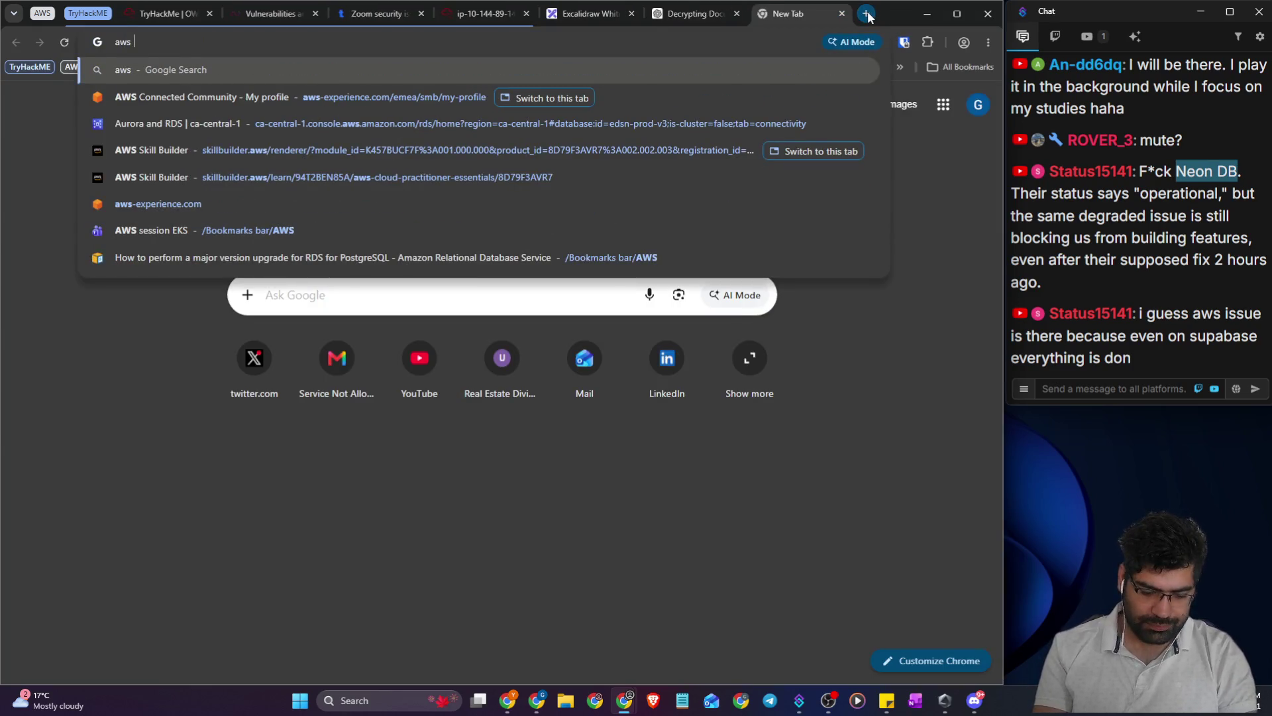
type("rds is do")
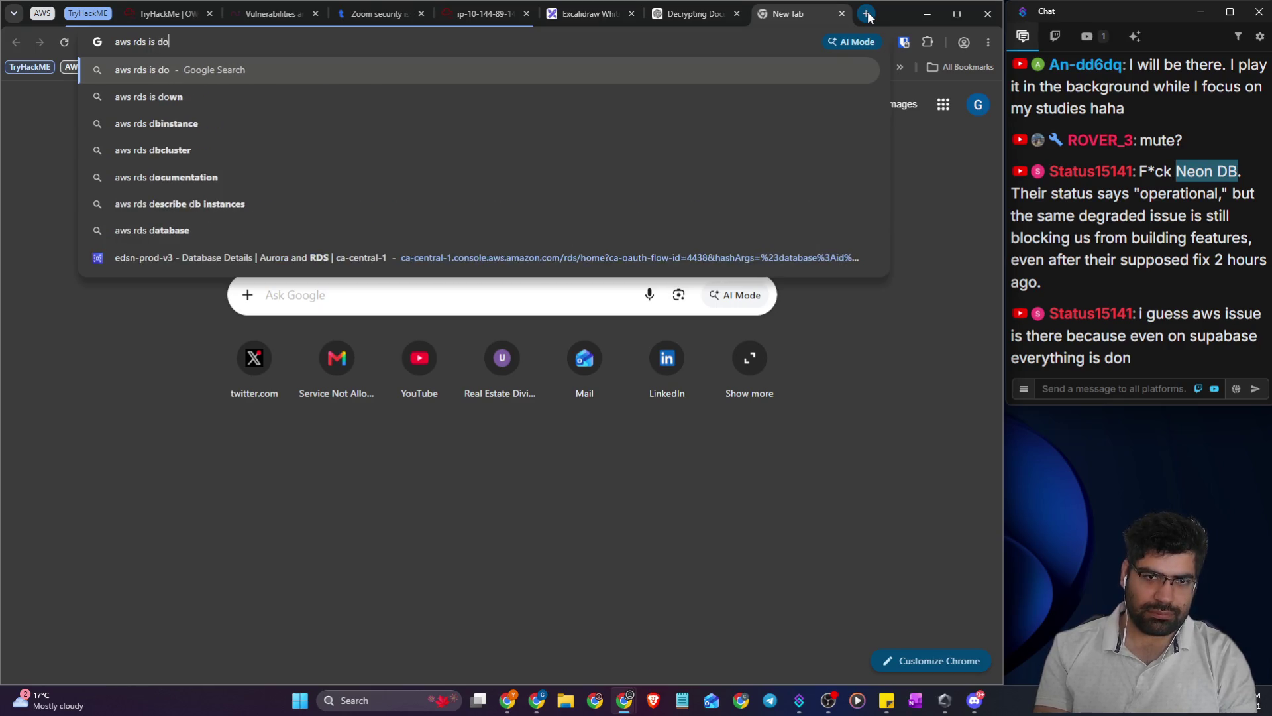
type("wn")
key("Return")
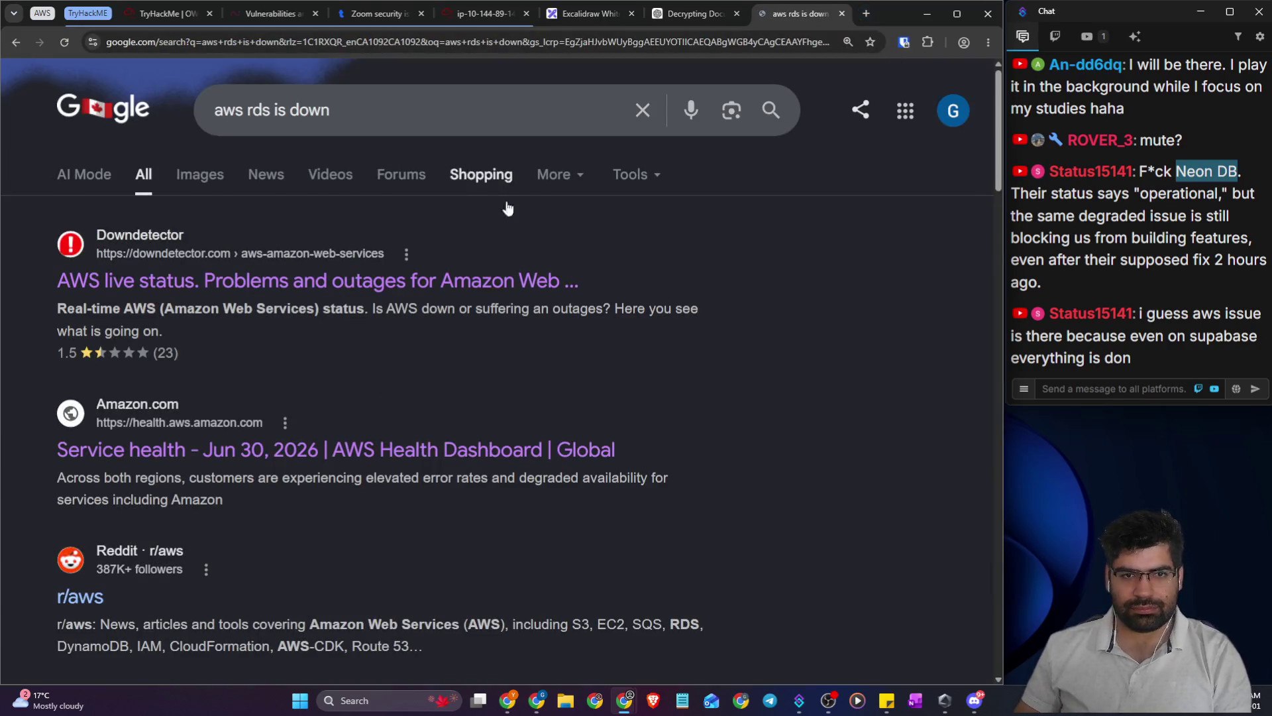
left_click(570, 296)
scroll(696, 301, "down", 6)
scroll(677, 292, "down", 3)
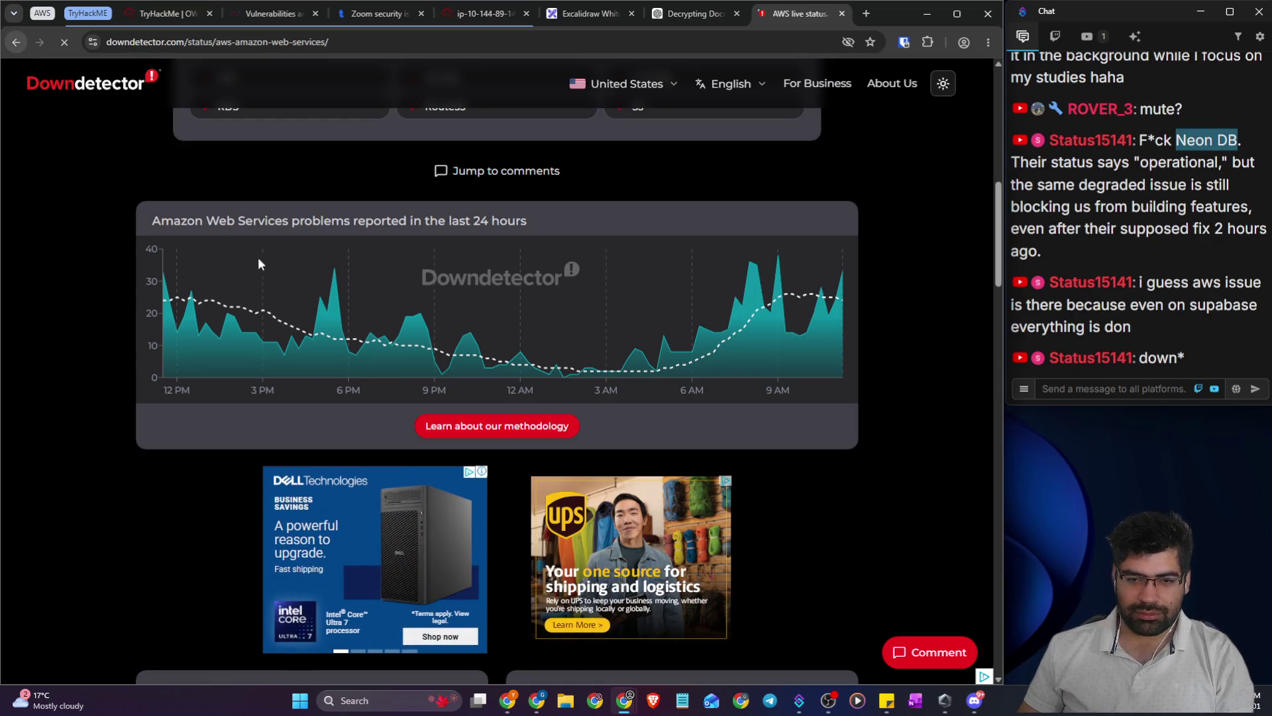
scroll(177, 292, "down", 3)
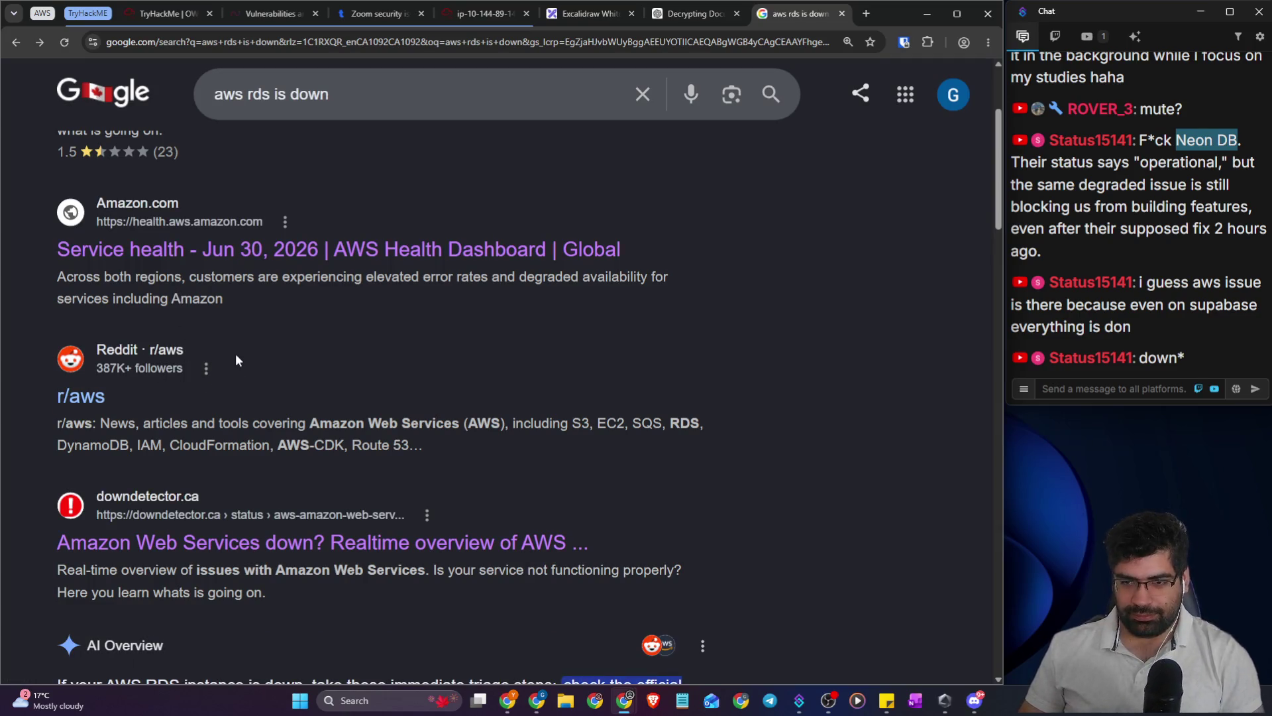
scroll(253, 364, "down", 5)
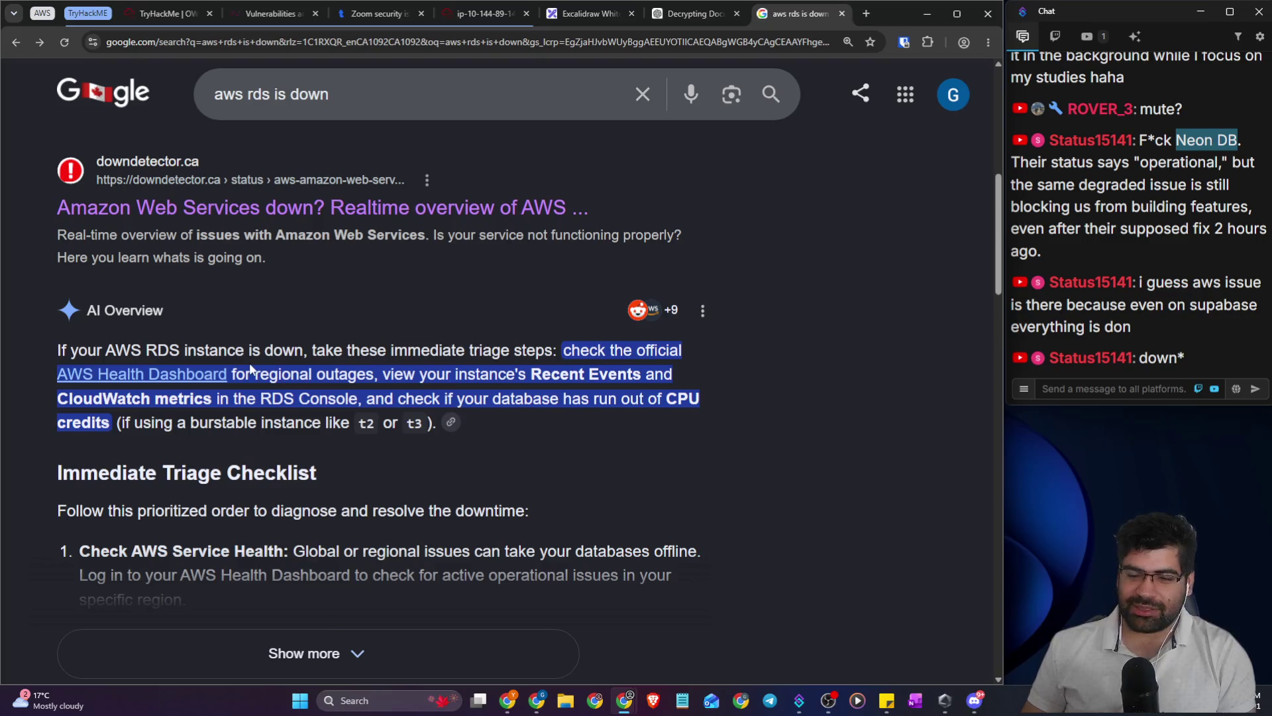
left_click(842, 13)
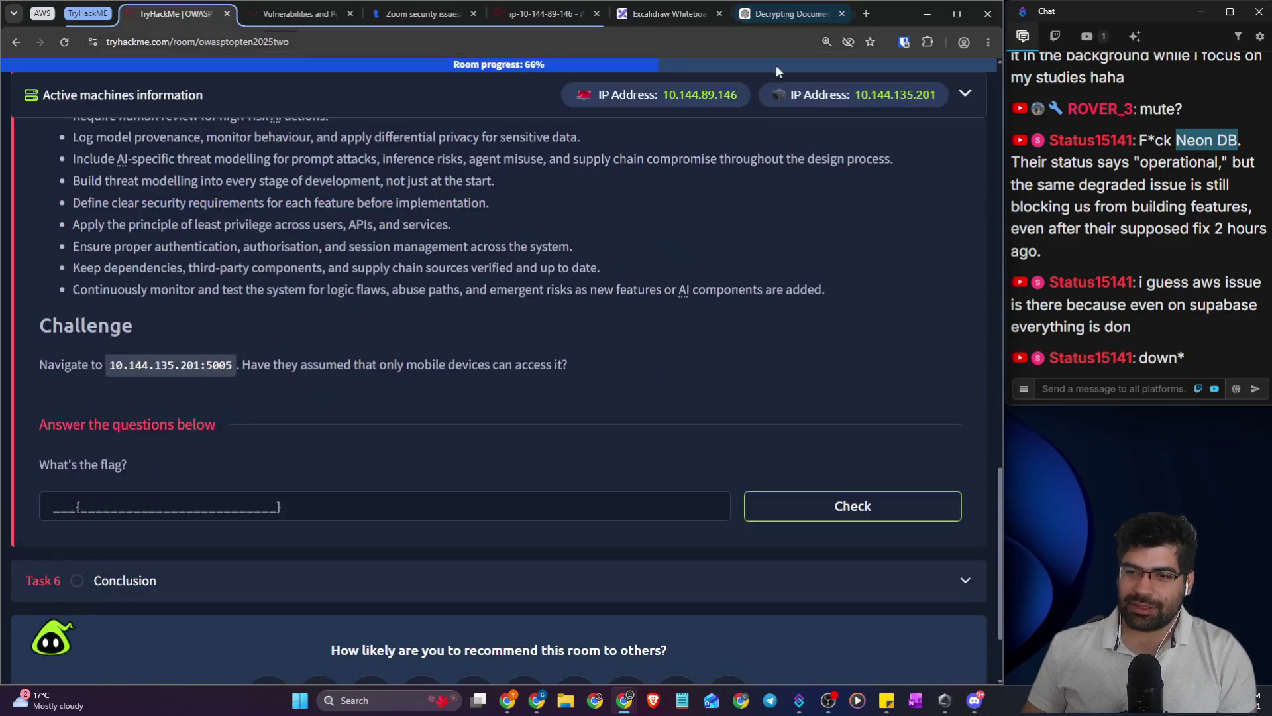
- Review the Clubhouse blog and Zoom article, then bring up the AttackBox gobuster terminal
scroll(340, 281, "down", 1)
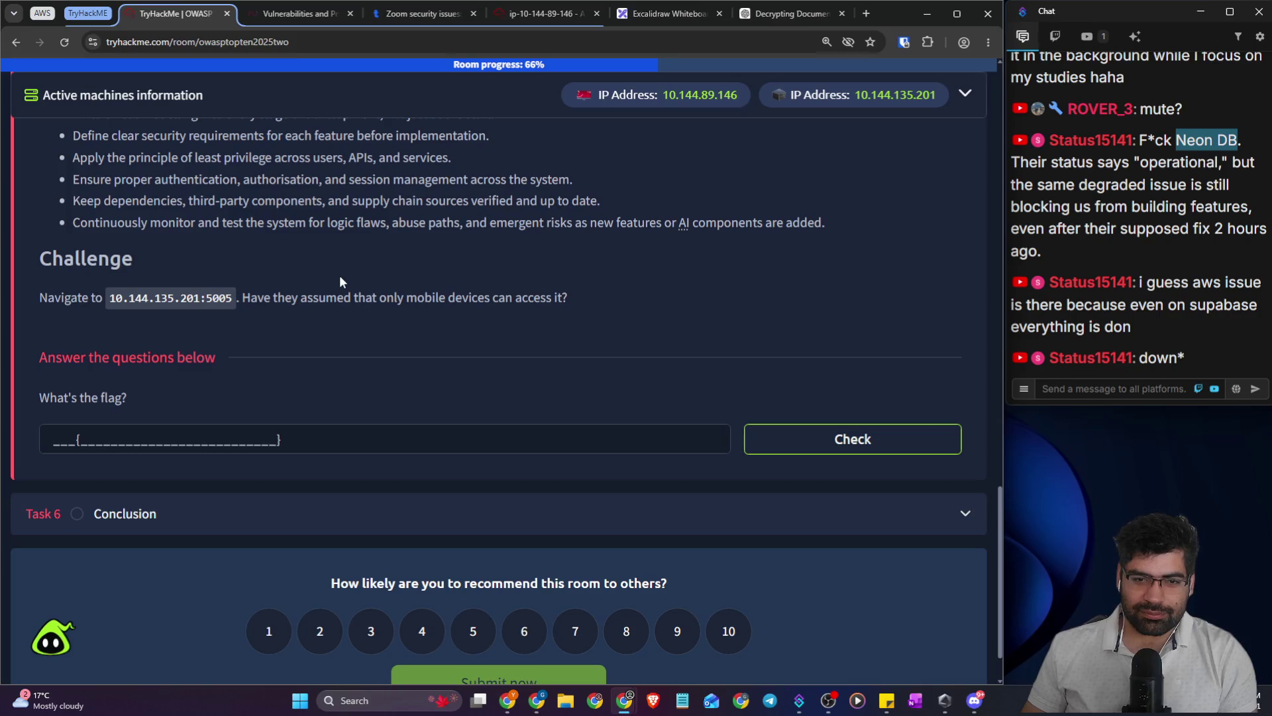
left_click(298, 13)
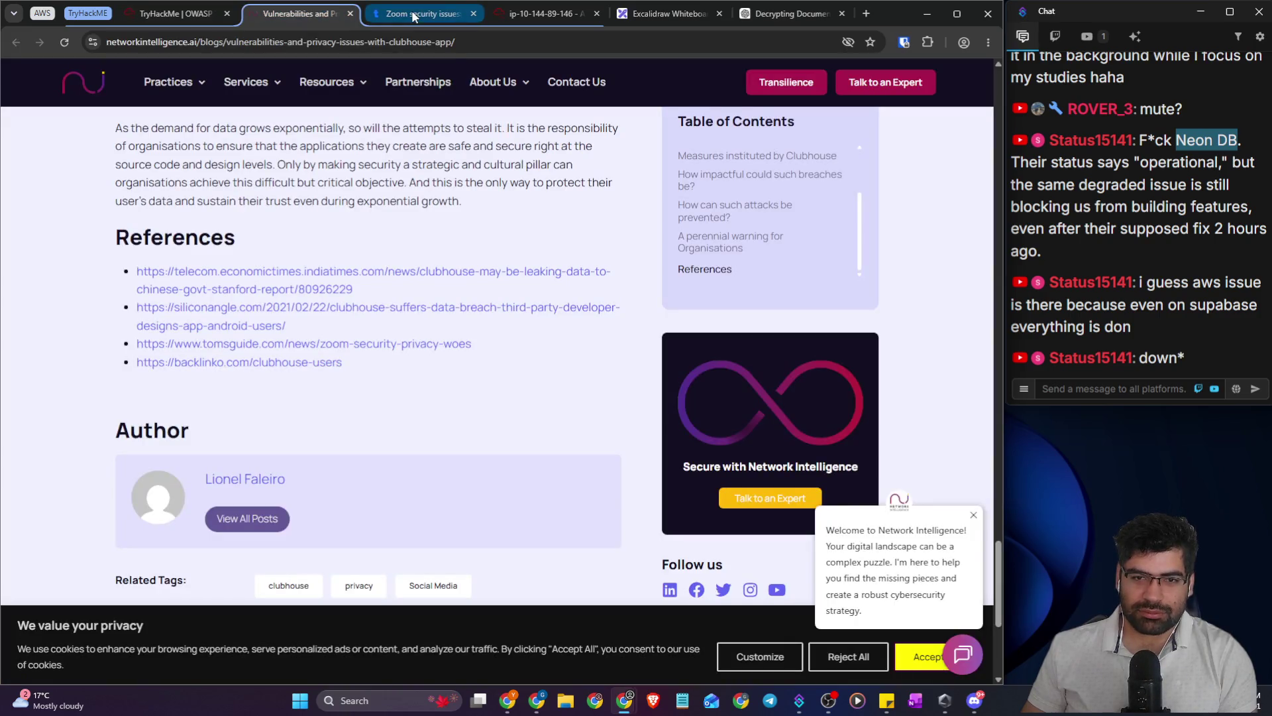
left_click(421, 13)
scroll(268, 311, "down", 3)
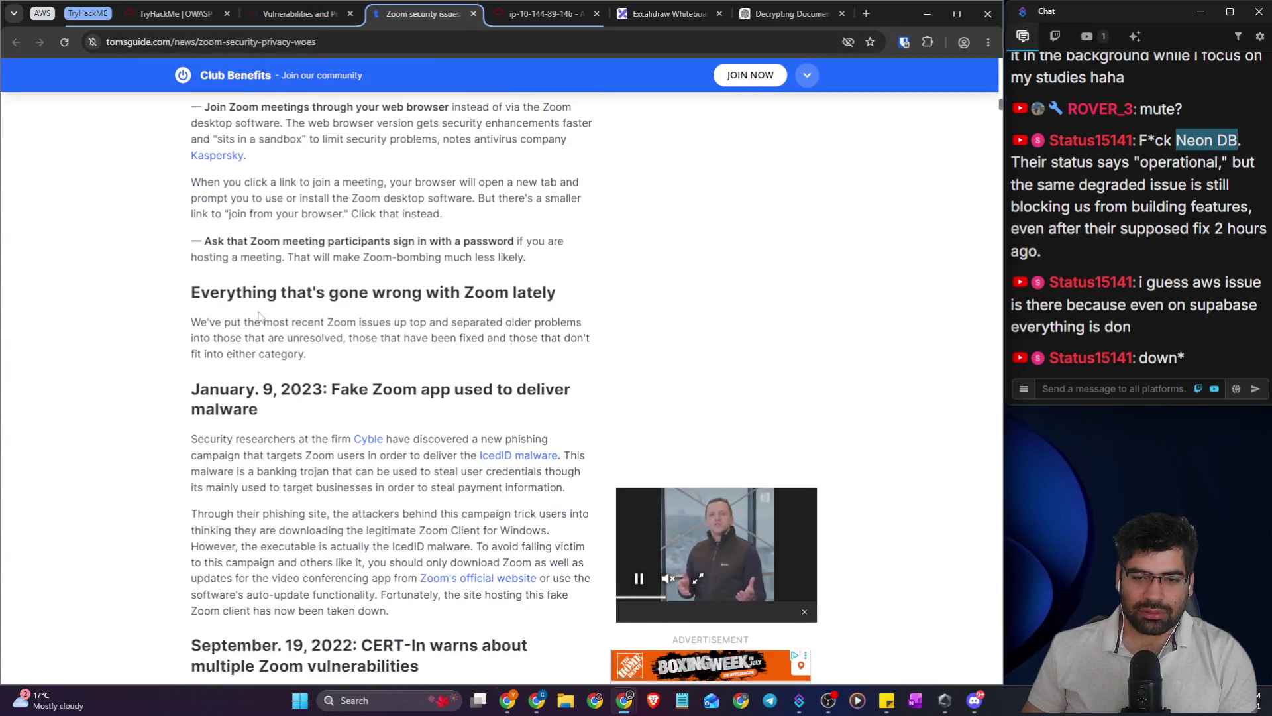
scroll(265, 309, "down", 3)
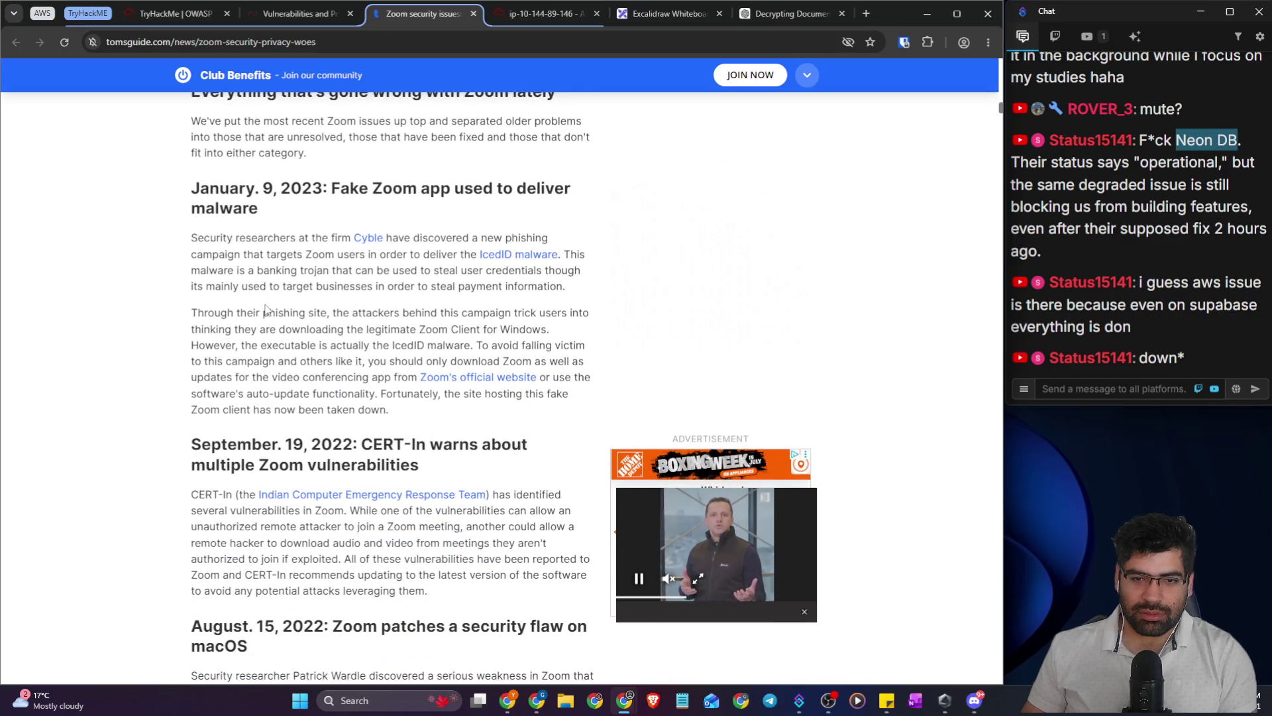
scroll(266, 304, "down", 3)
scroll(266, 303, "down", 1)
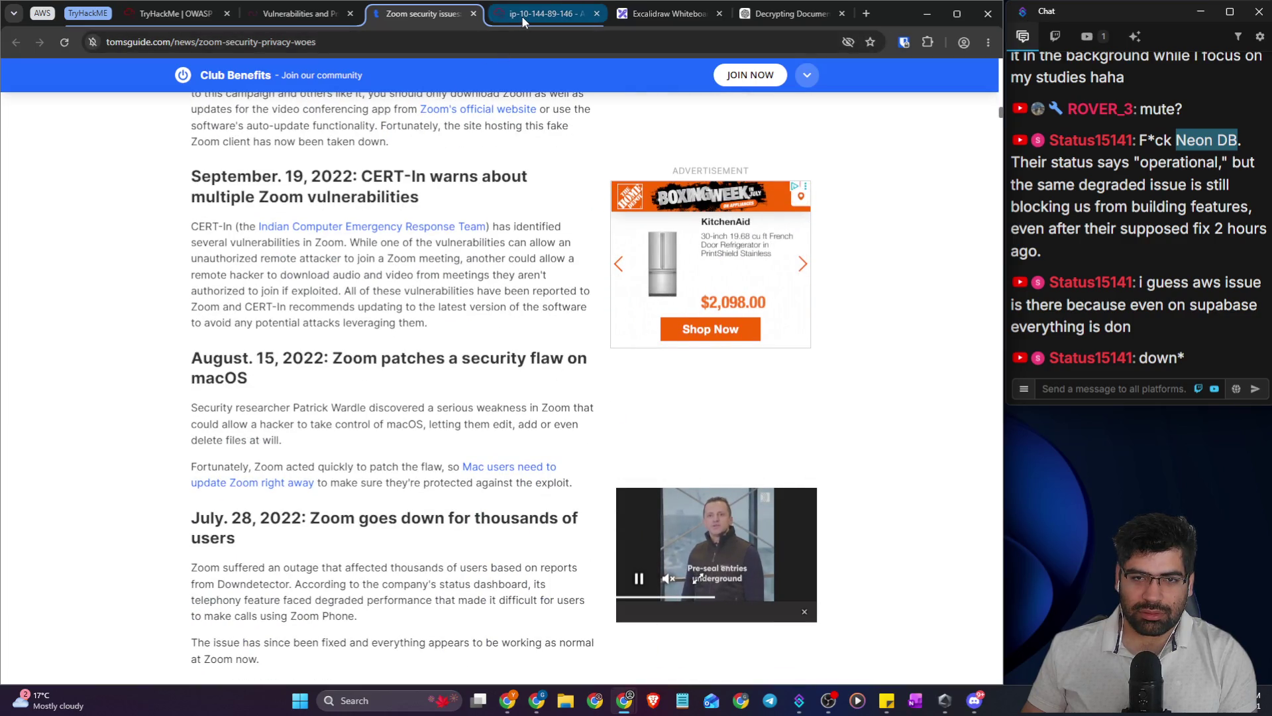
left_click(522, 20)
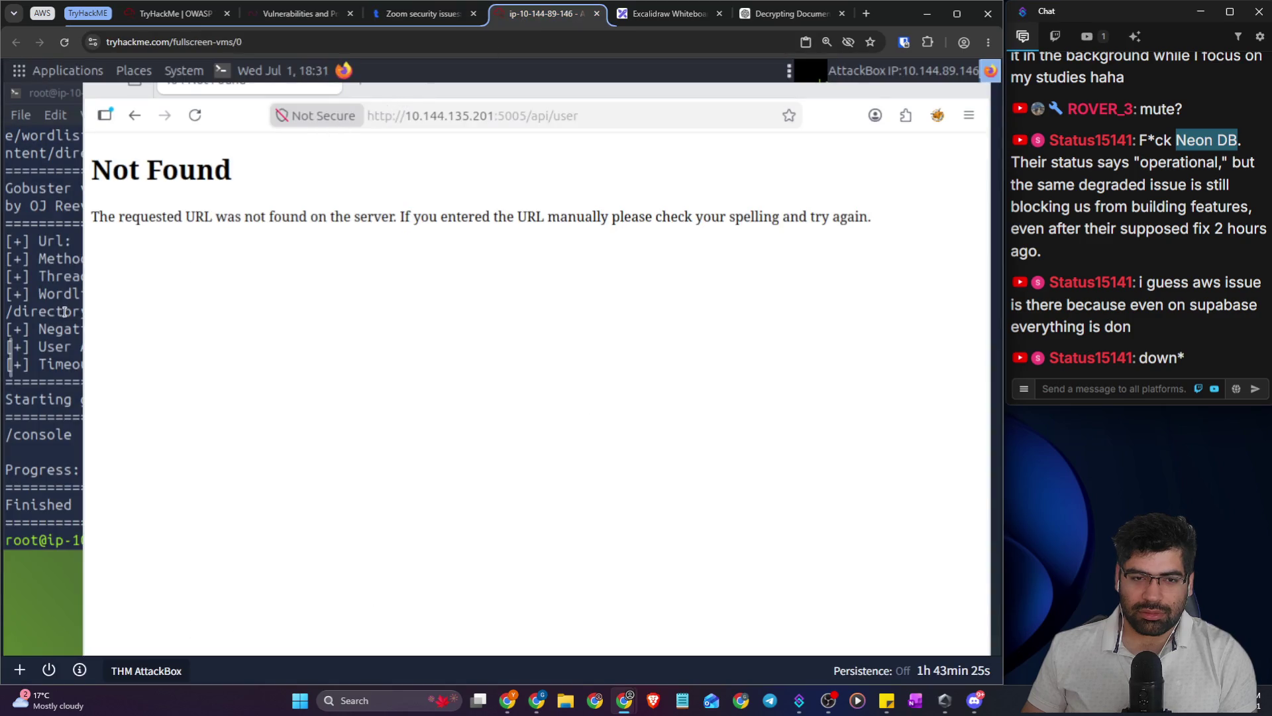
left_click(64, 311)
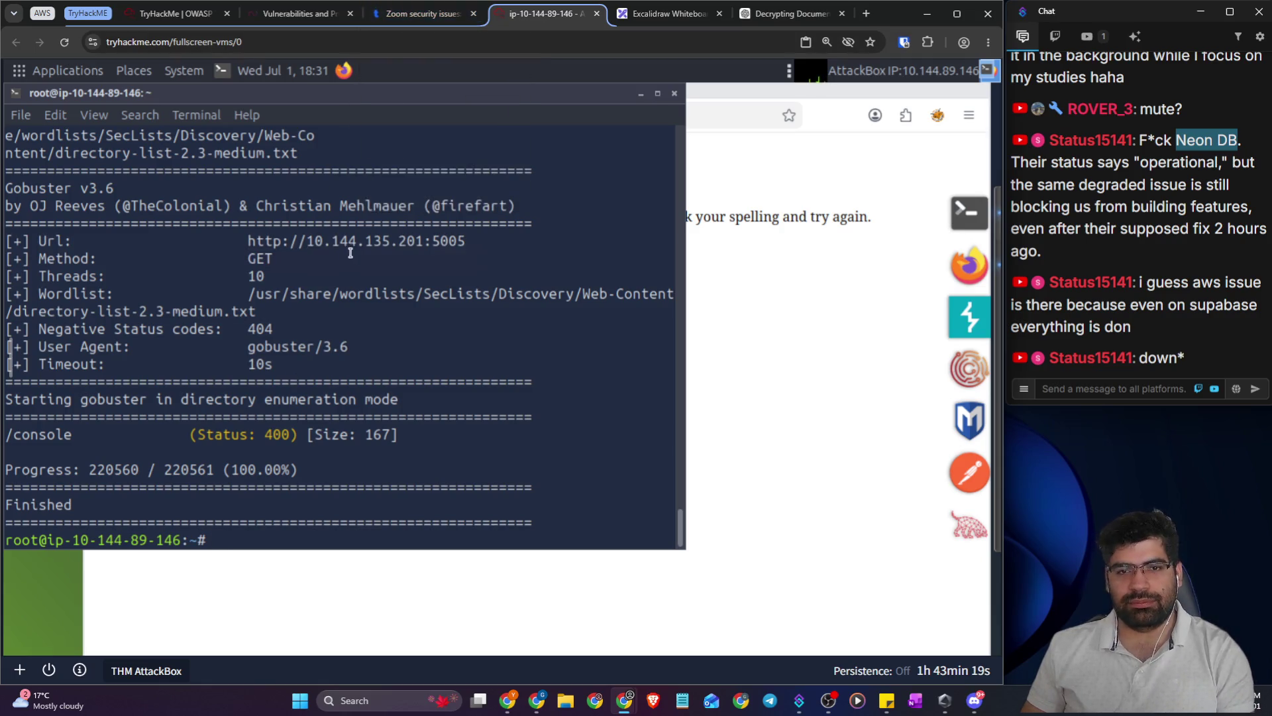
- On the TryHackMe room, select the Challenge question about mobile-only access
left_click(174, 14)
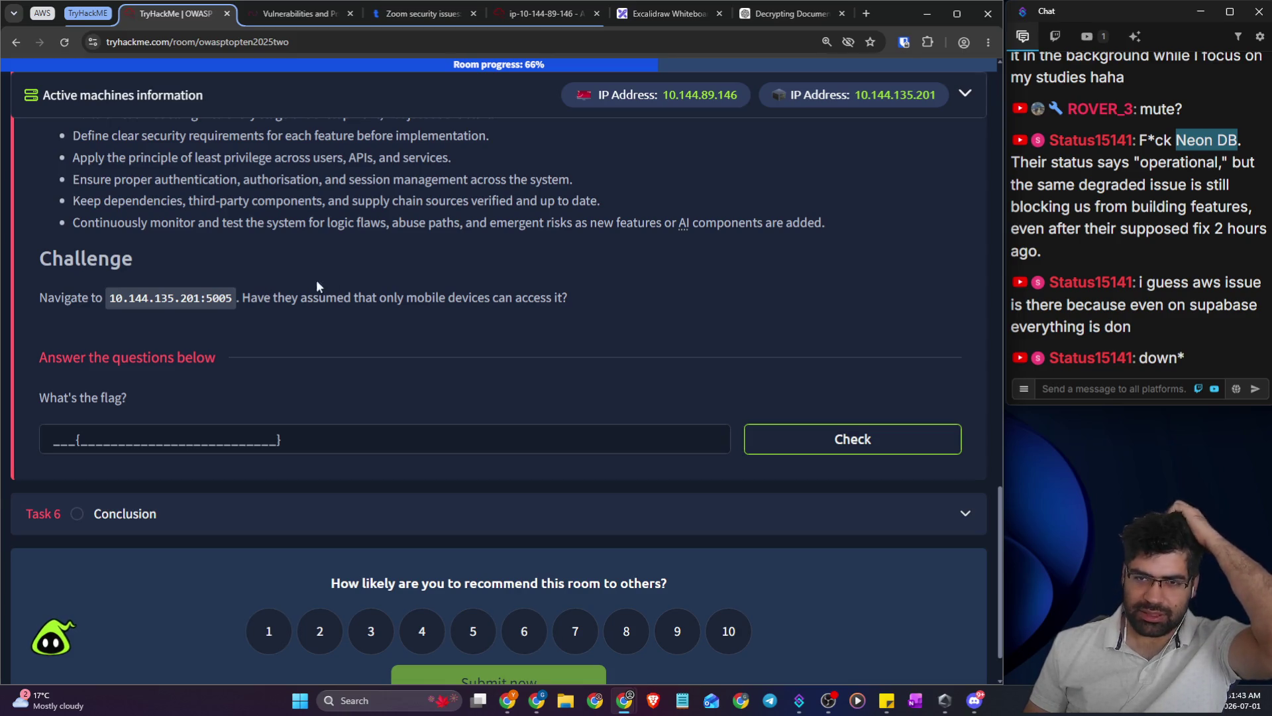
scroll(391, 286, "up", 10)
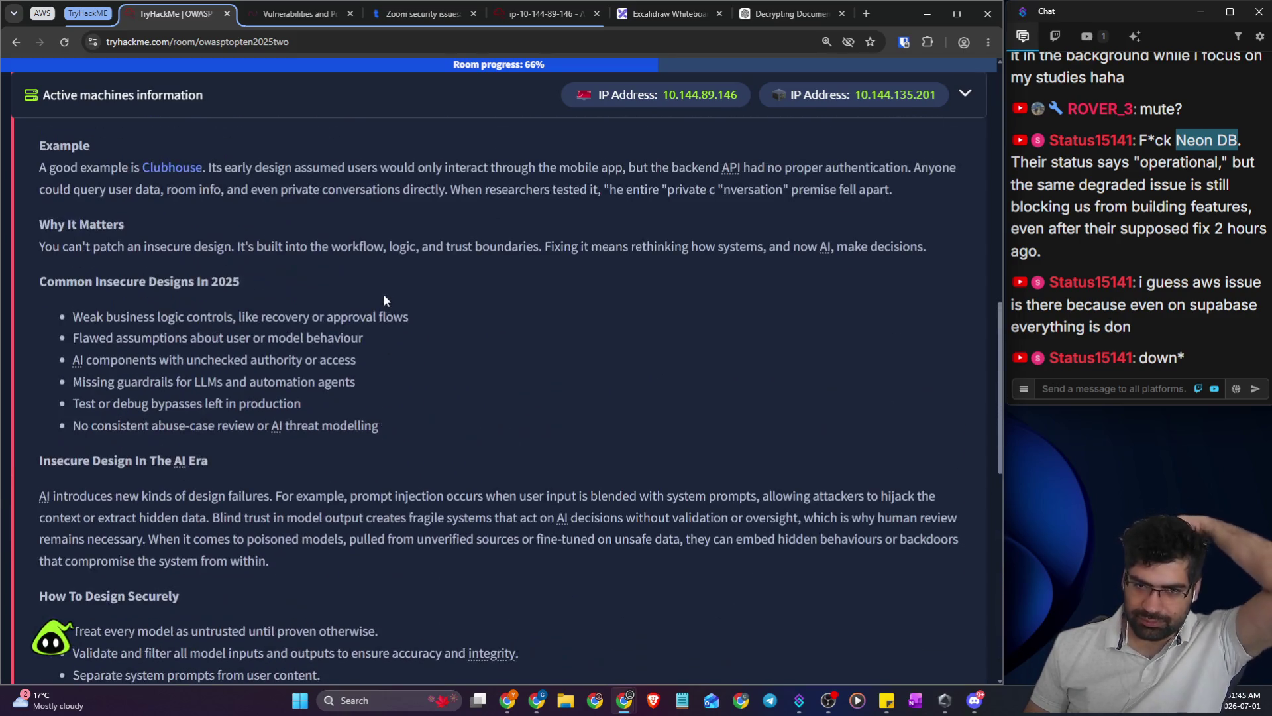
scroll(343, 295, "up", 6)
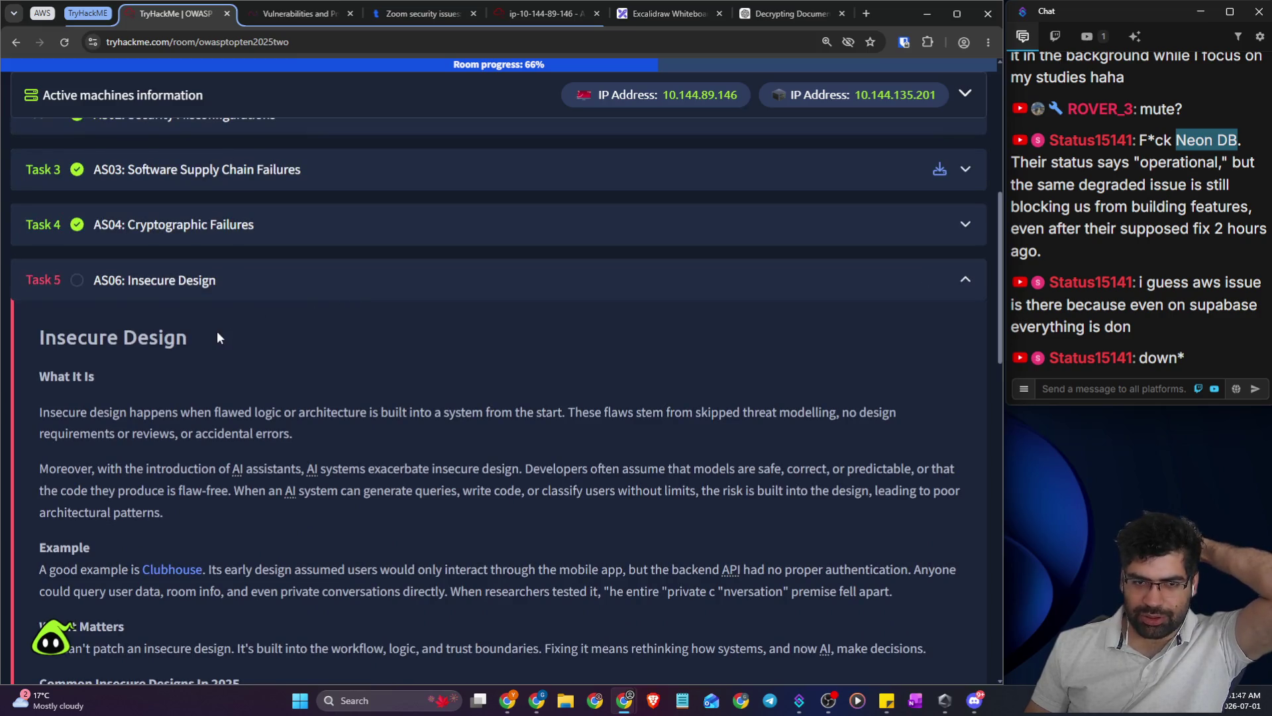
scroll(221, 335, "down", 15)
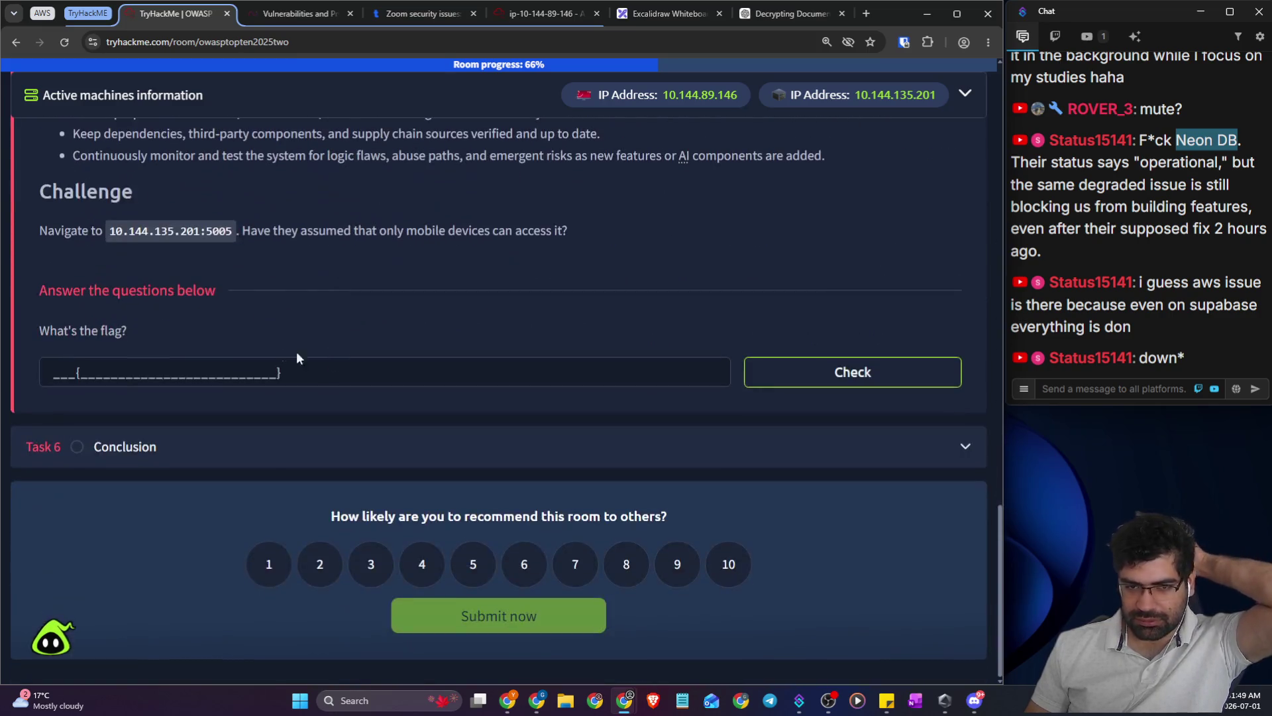
left_click_drag(50, 232, 657, 265)
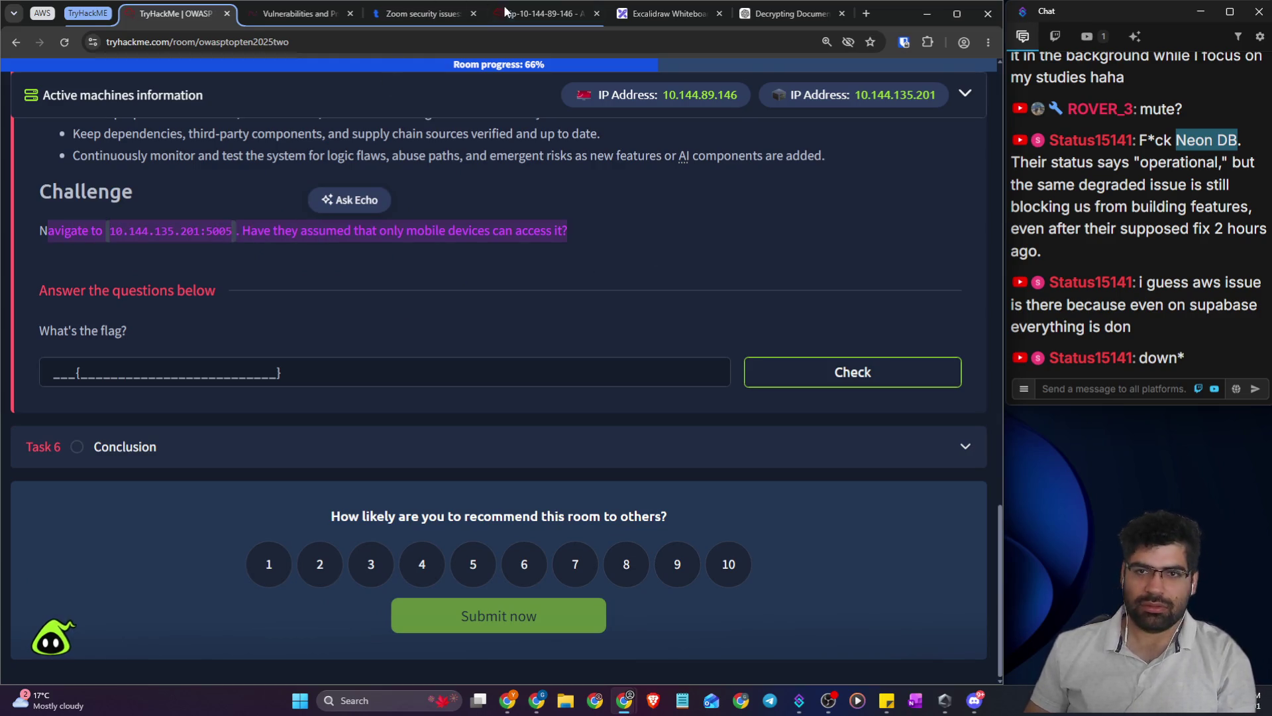
left_click(789, 13)
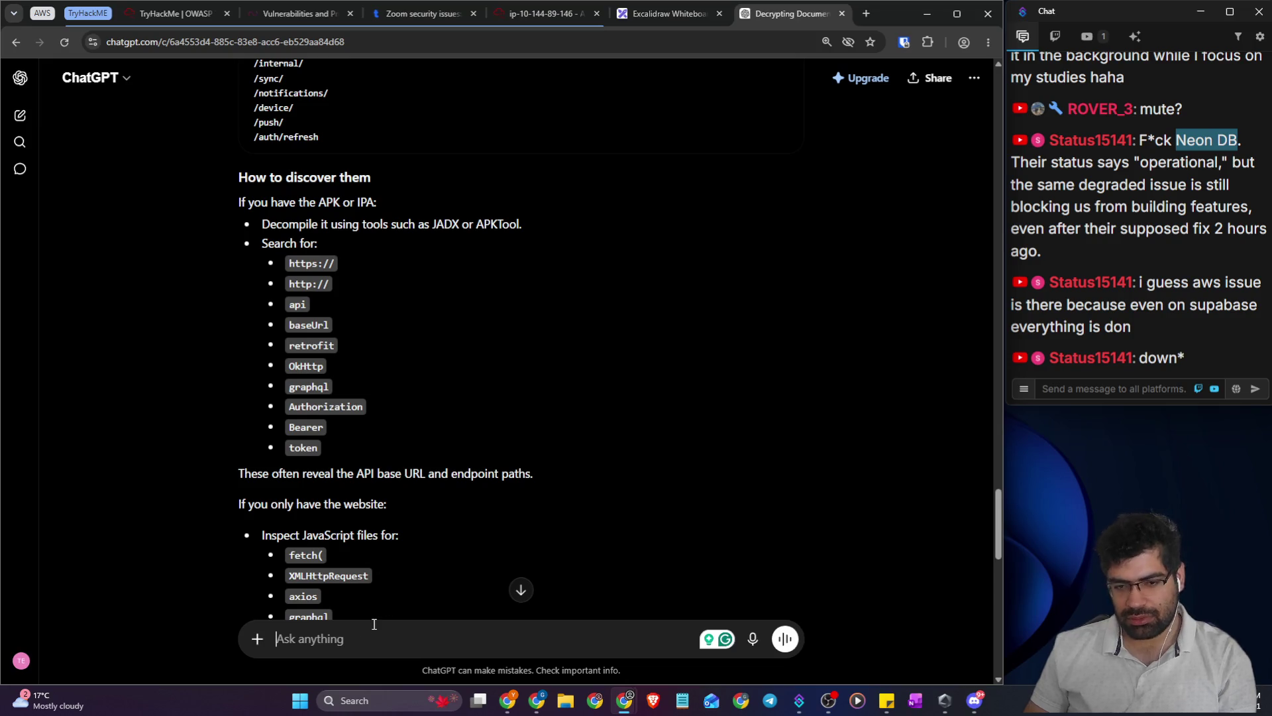
- Ask ChatGPT for hints, not answers, on the pasted mobile-only challenge and read its mobile-detection tips
type("giv")
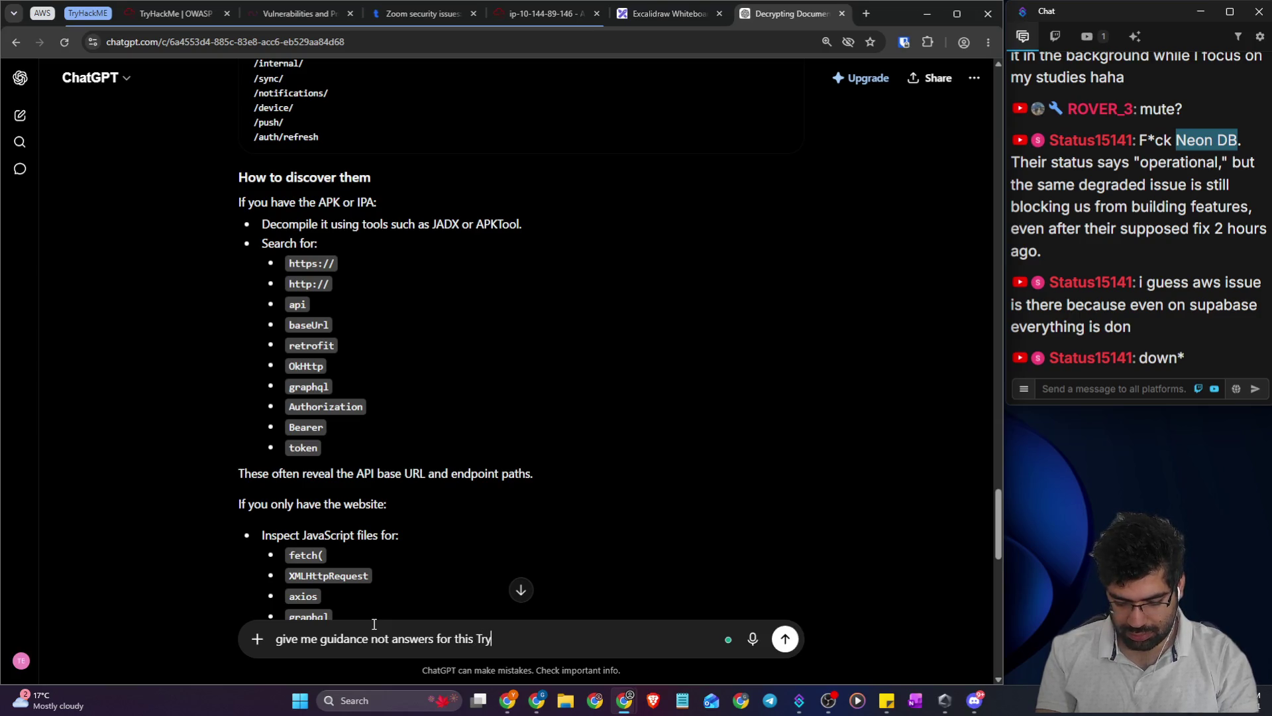
type("owasp:")
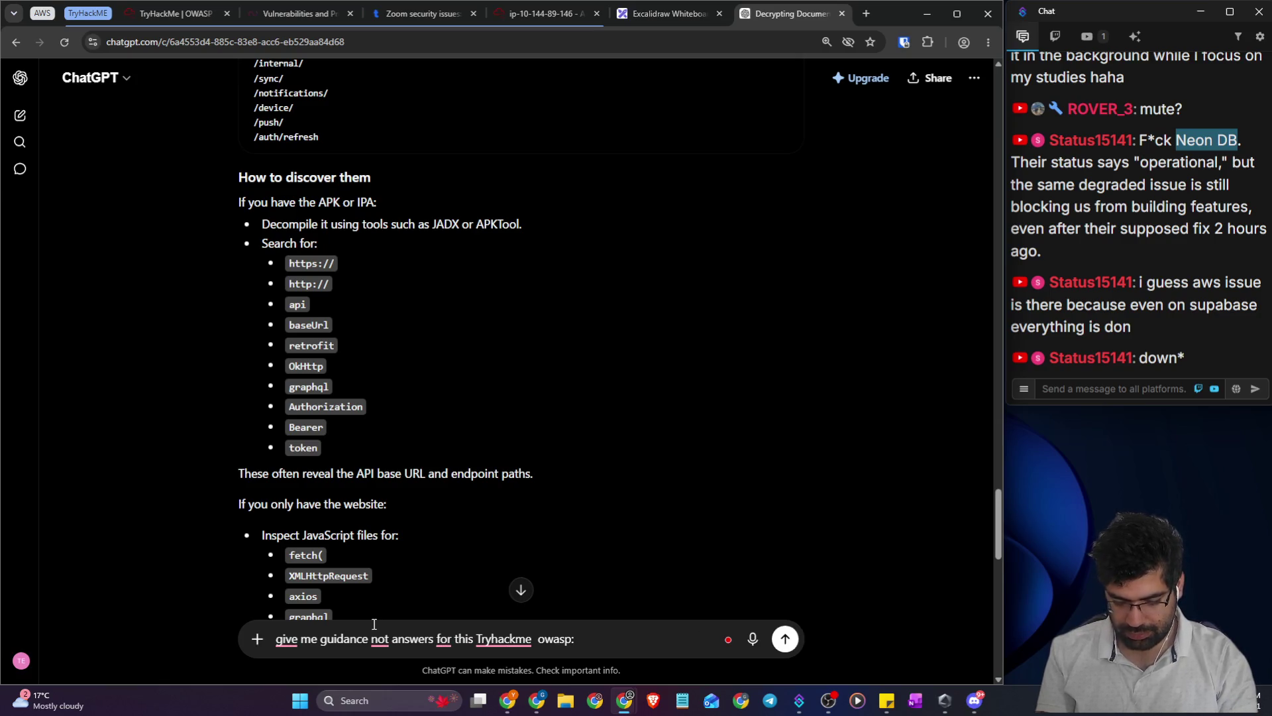
type("avigate to 10.144.135.201:5005. Have they assumed that only mobile devices can access it?")
key("Return")
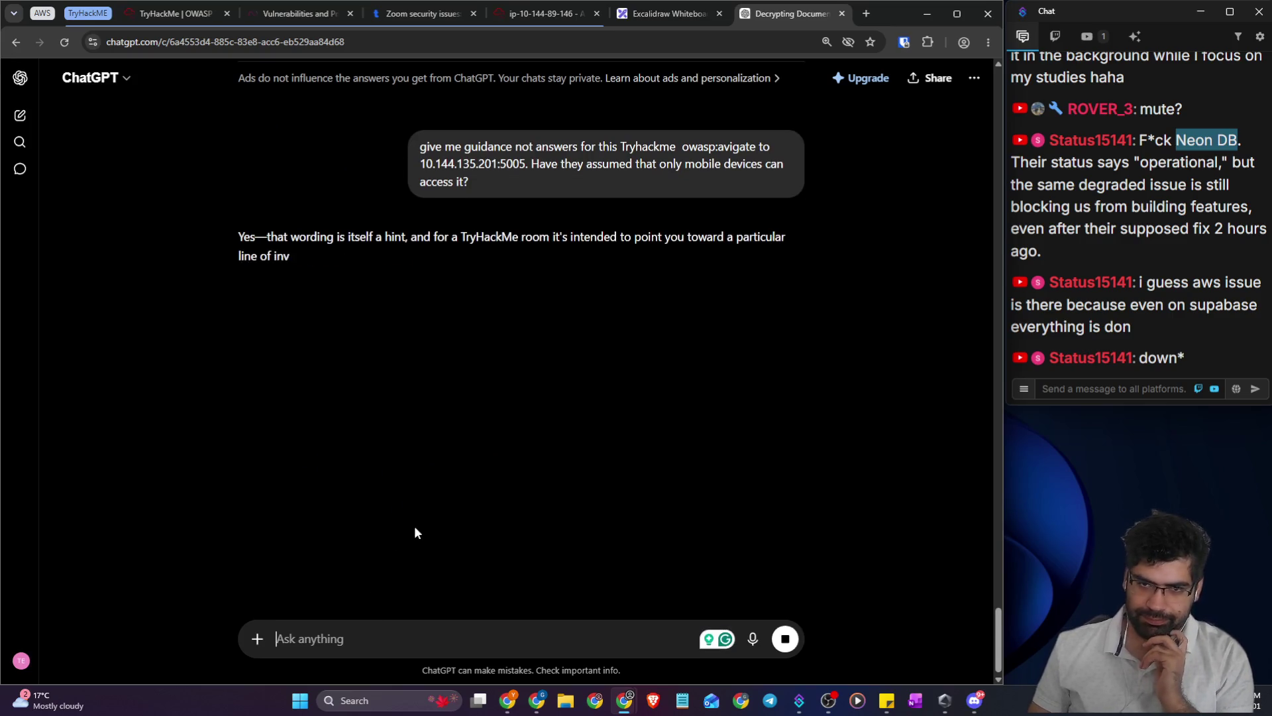
left_click_drag(463, 237, 772, 238)
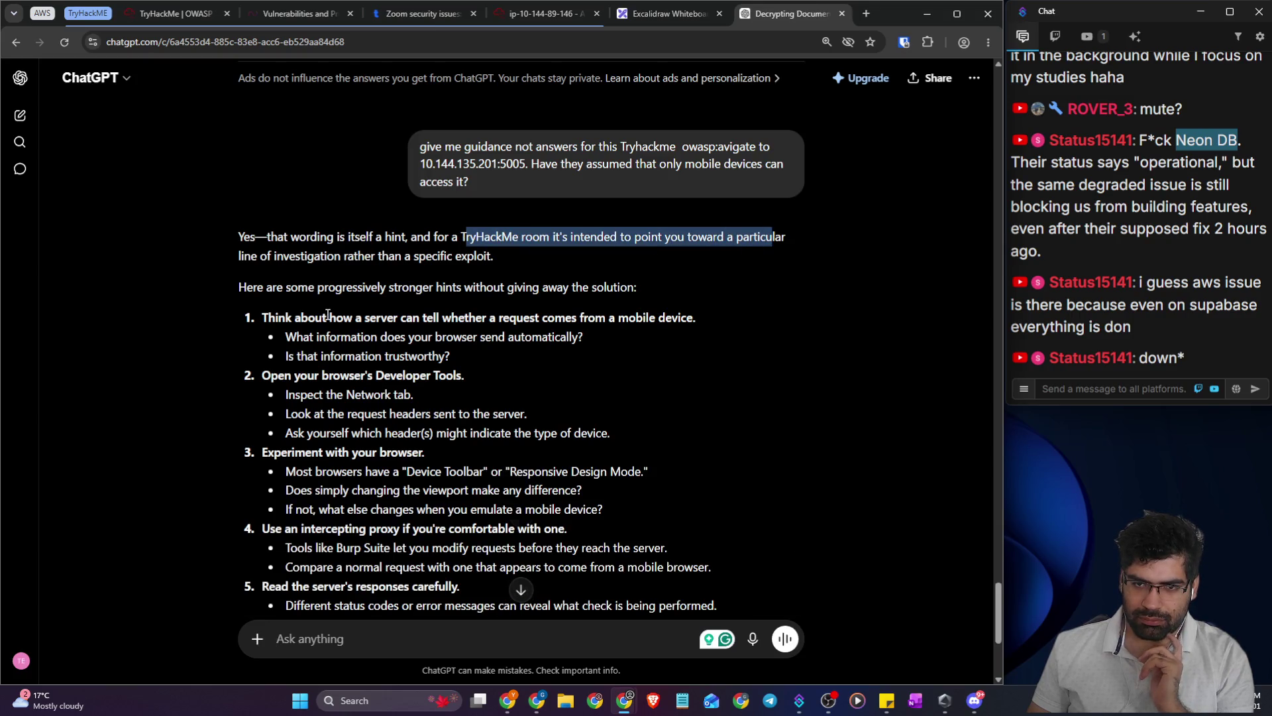
left_click_drag(398, 319, 601, 319)
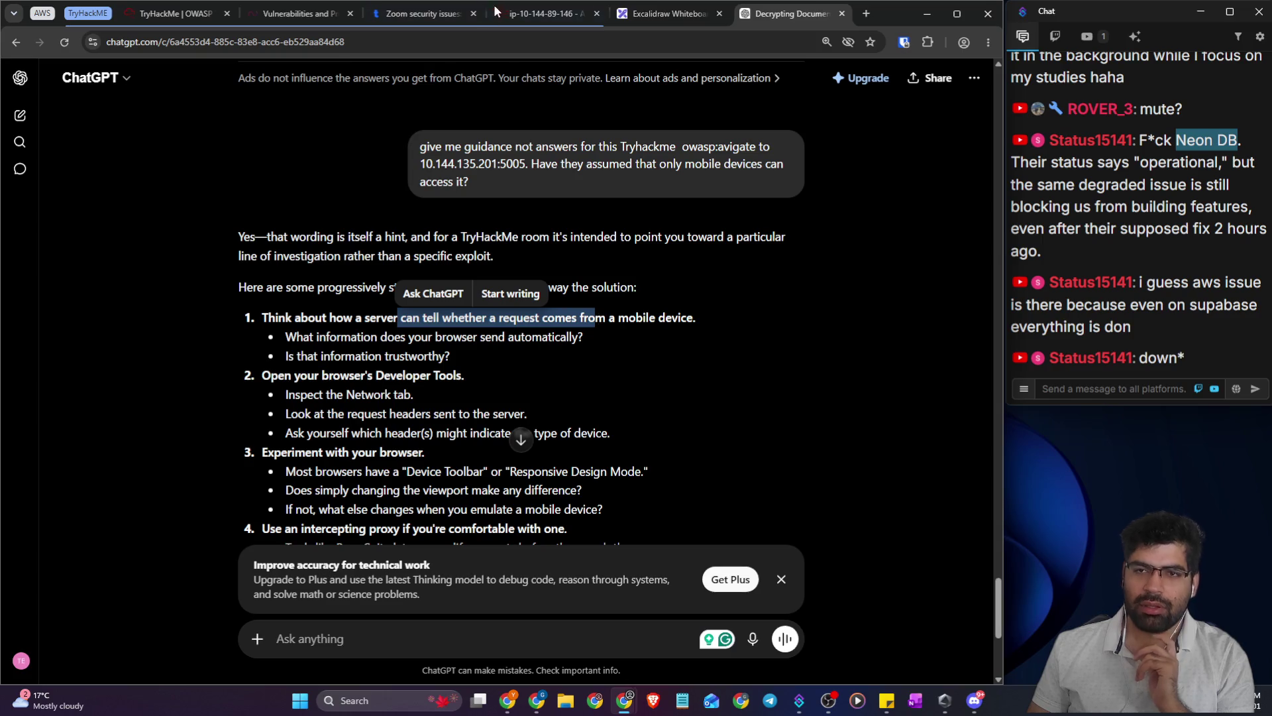
left_click(670, 13)
- In the AttackBox, open Firefox's developer tools on the Network panel and reload the page
left_click(544, 14)
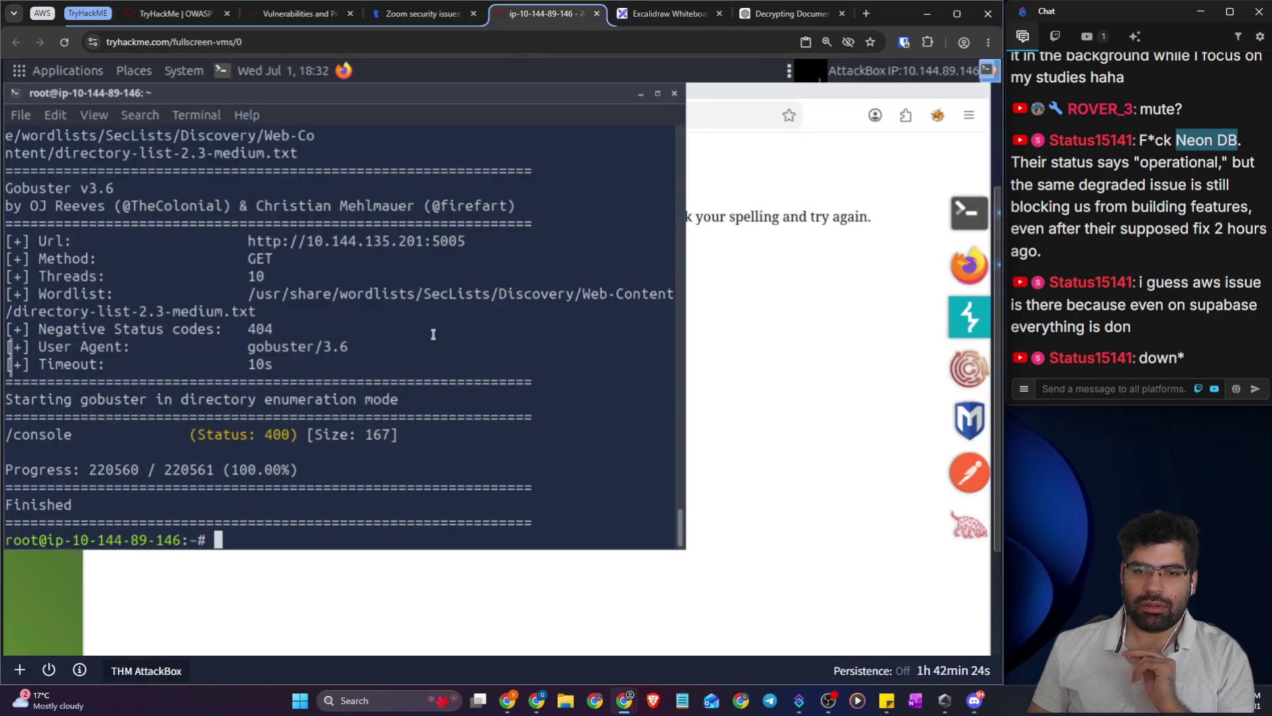
left_click(772, 381)
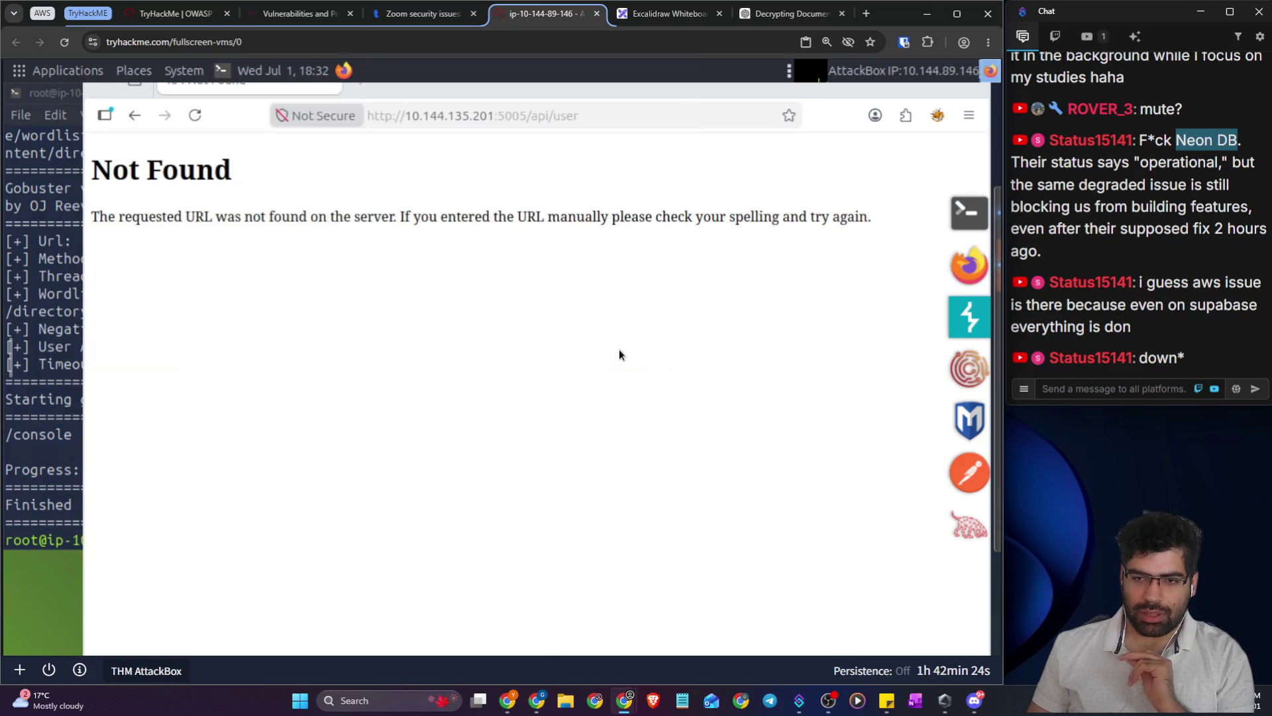
right_click(358, 200)
left_click(427, 383)
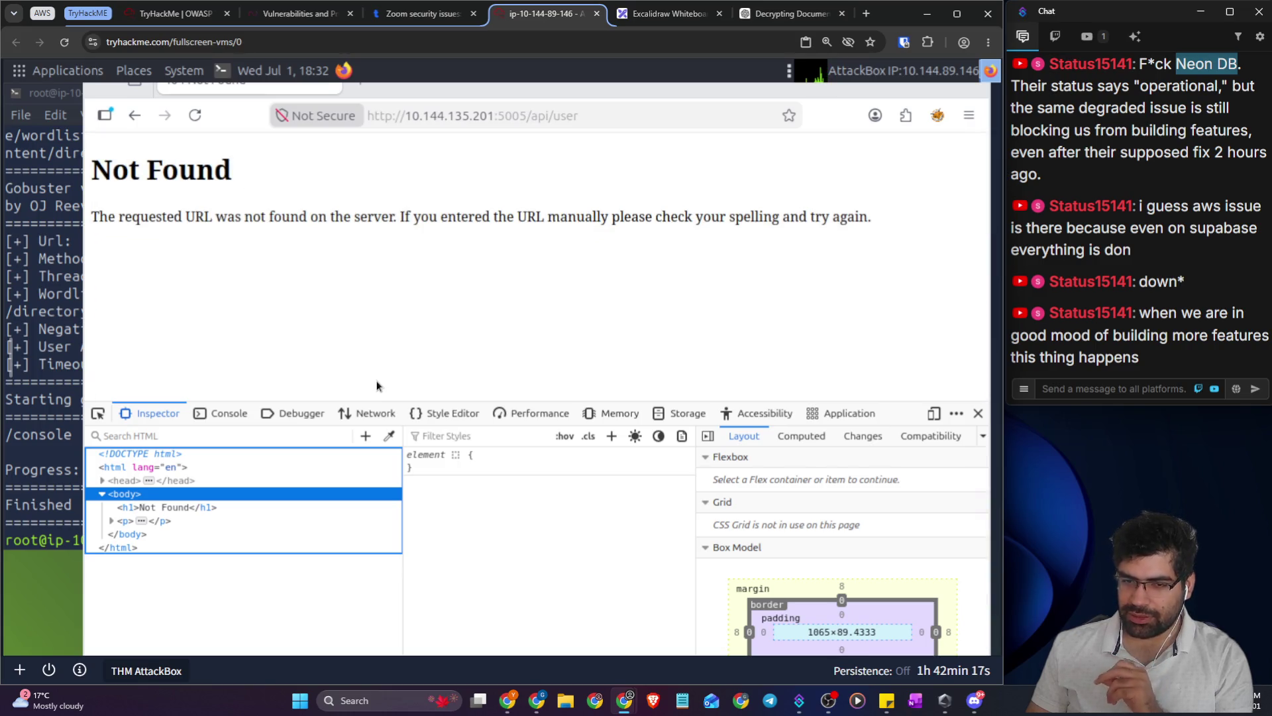
left_click(358, 412)
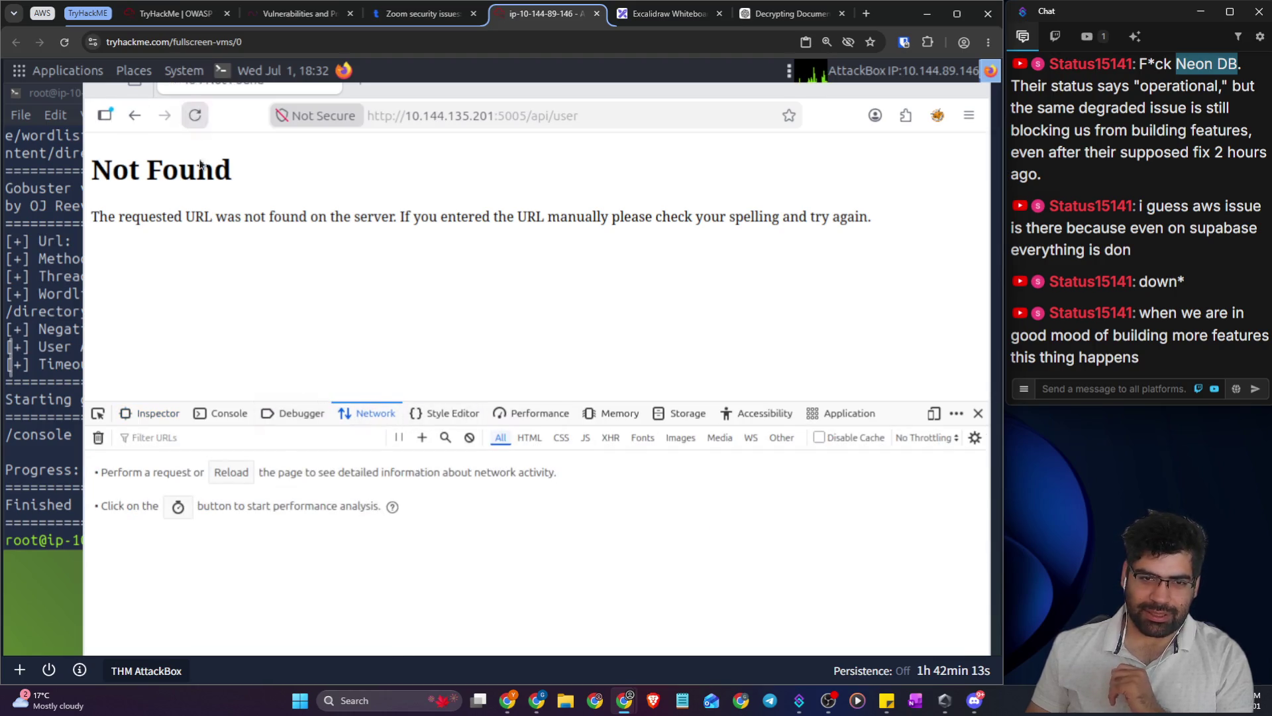
key("F5")
- Inspect the /api/user request headers and pick out the desktop Firefox User-Agent
left_click(358, 483)
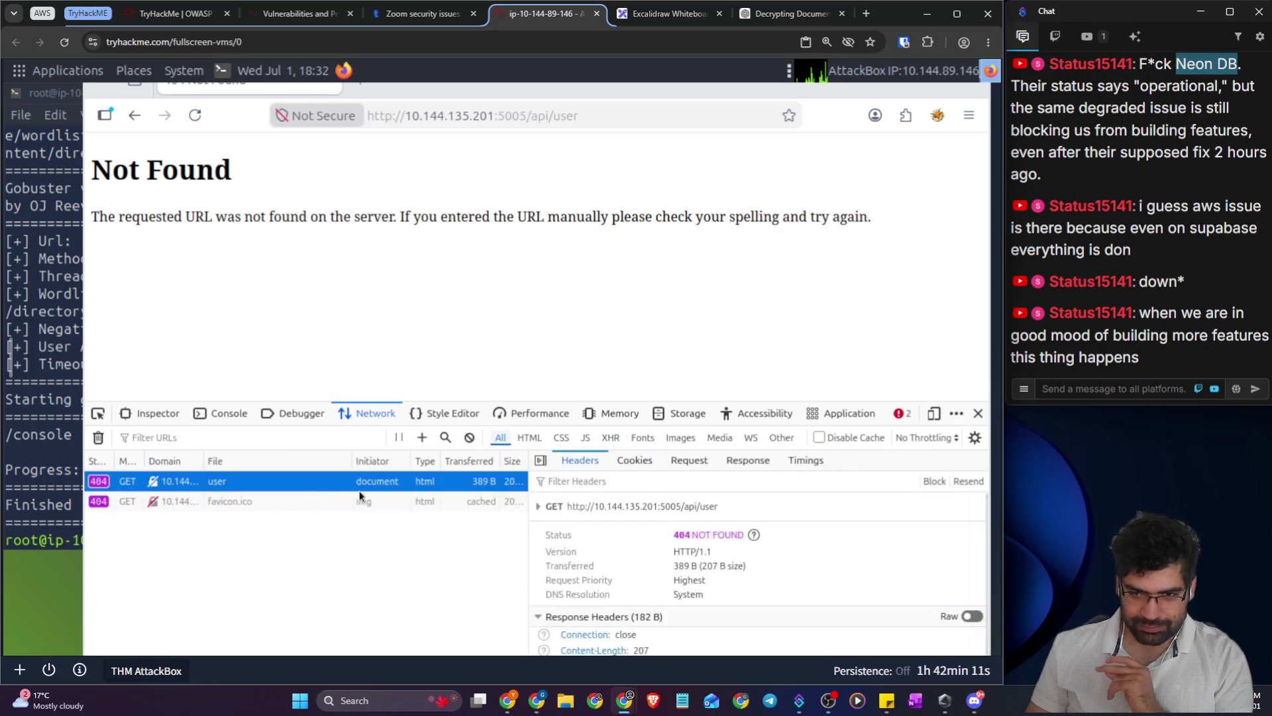
left_click_drag(544, 391, 530, 198)
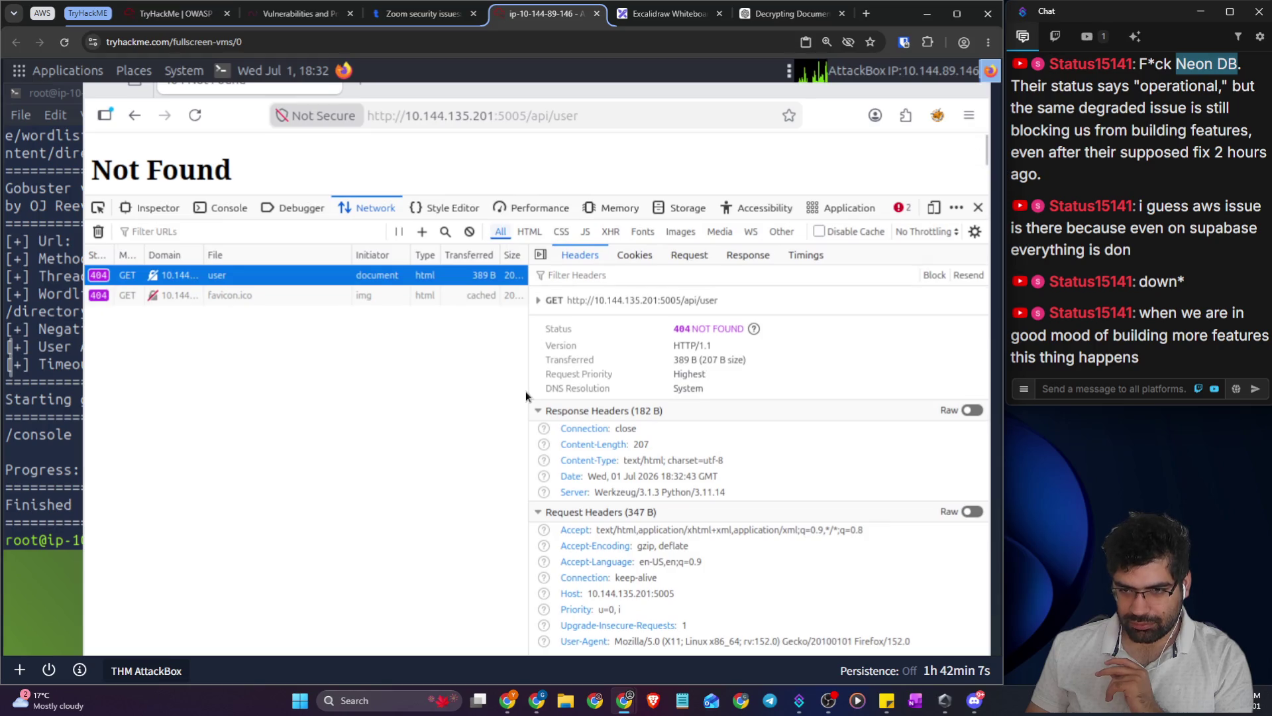
left_click_drag(528, 396, 289, 368)
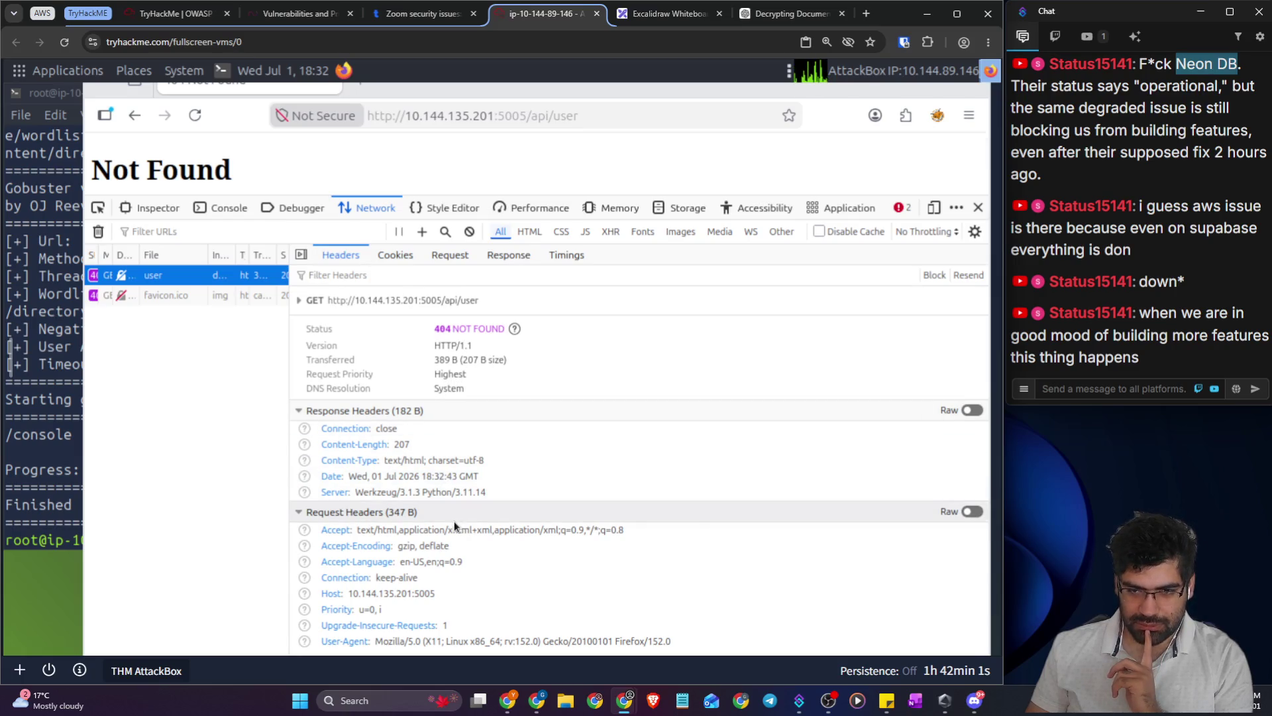
left_click(480, 575)
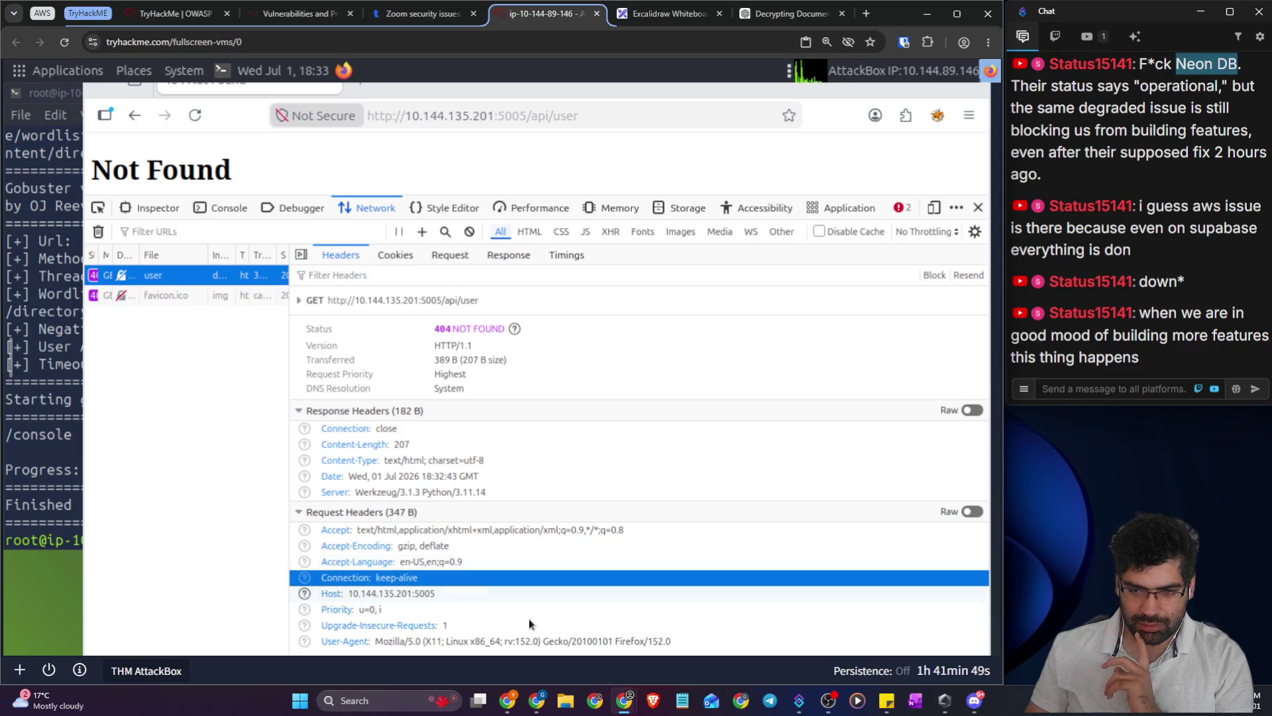
left_click(537, 641)
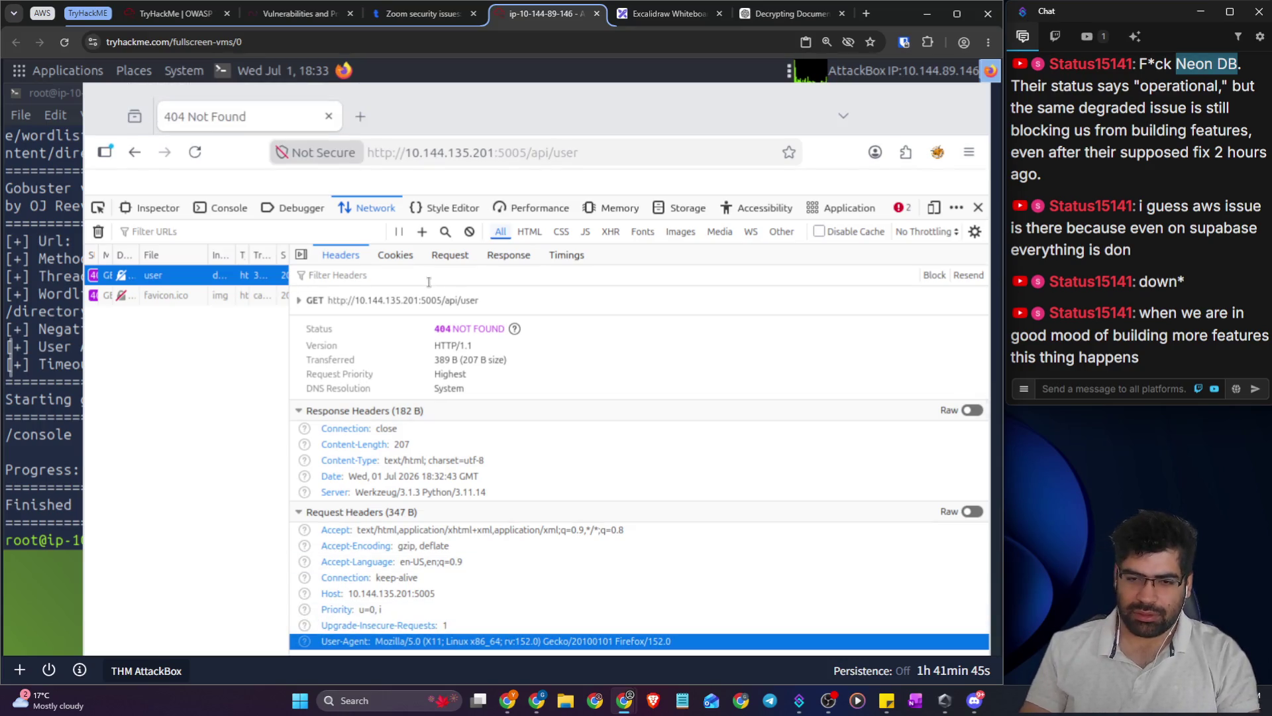
left_click(424, 14)
left_click(557, 17)
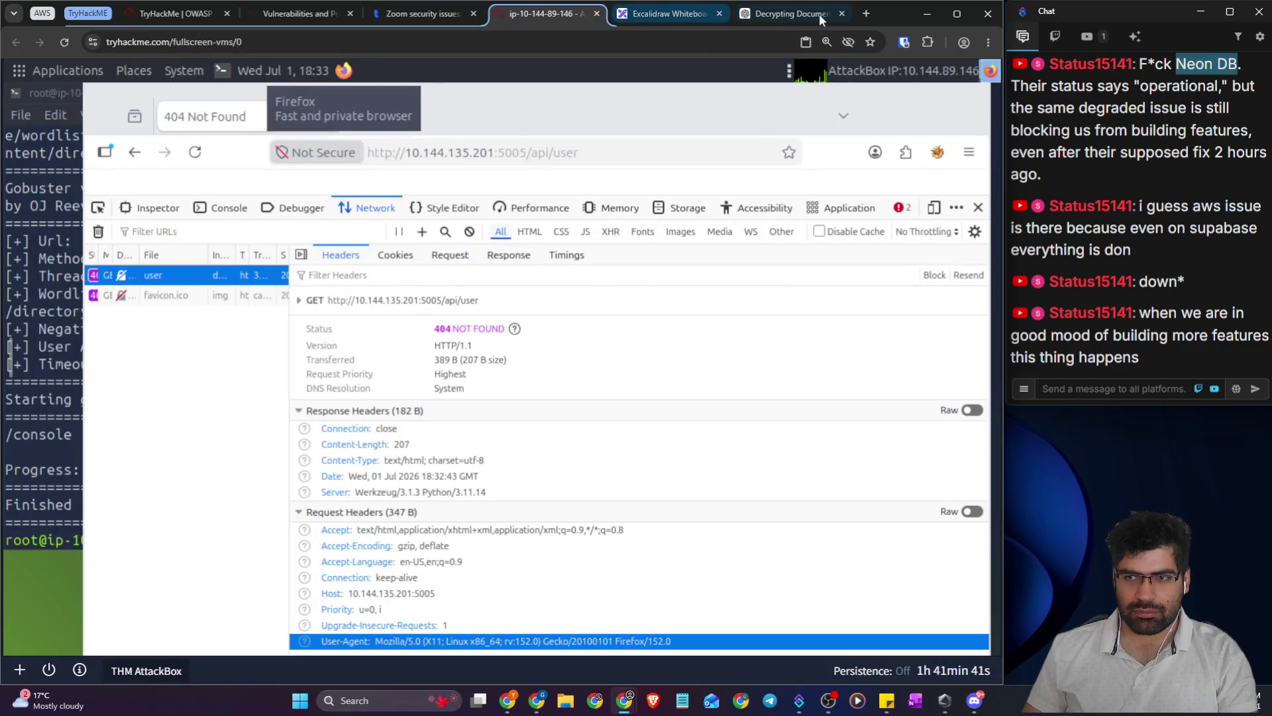
left_click(867, 13)
- Search Google for 'http header for user agent mobile'
type("us")
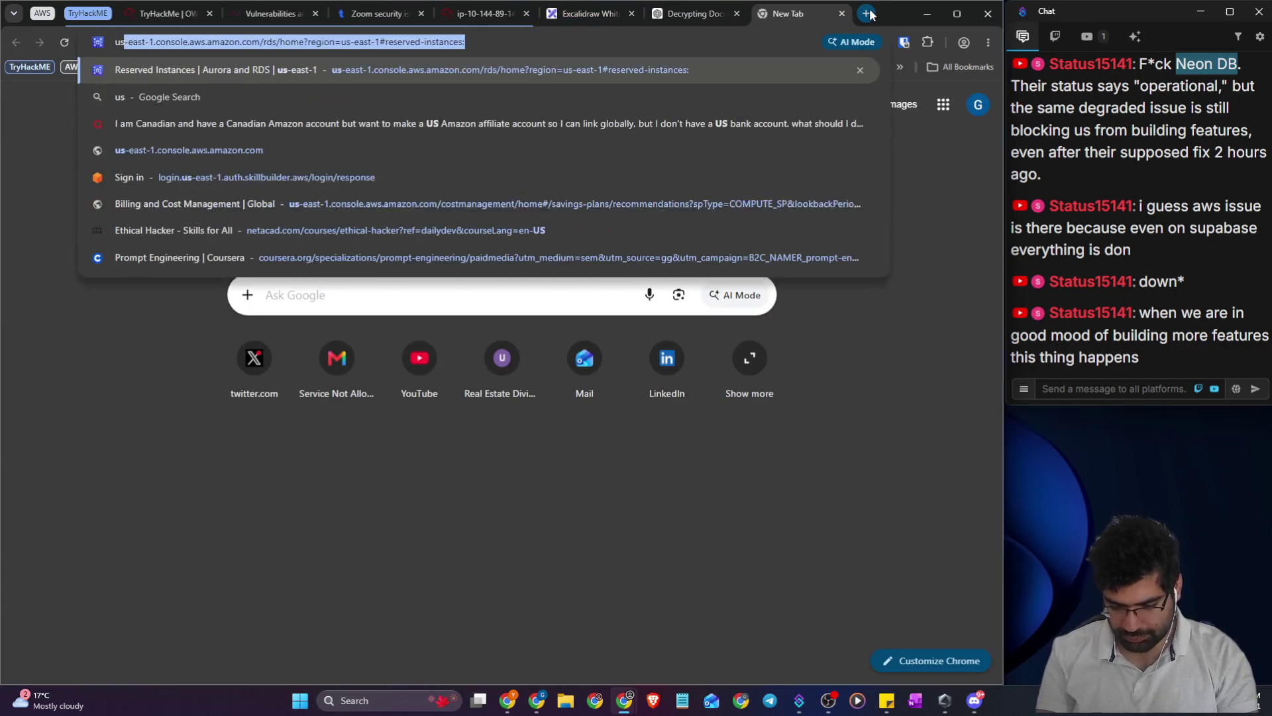
type("eragent for")
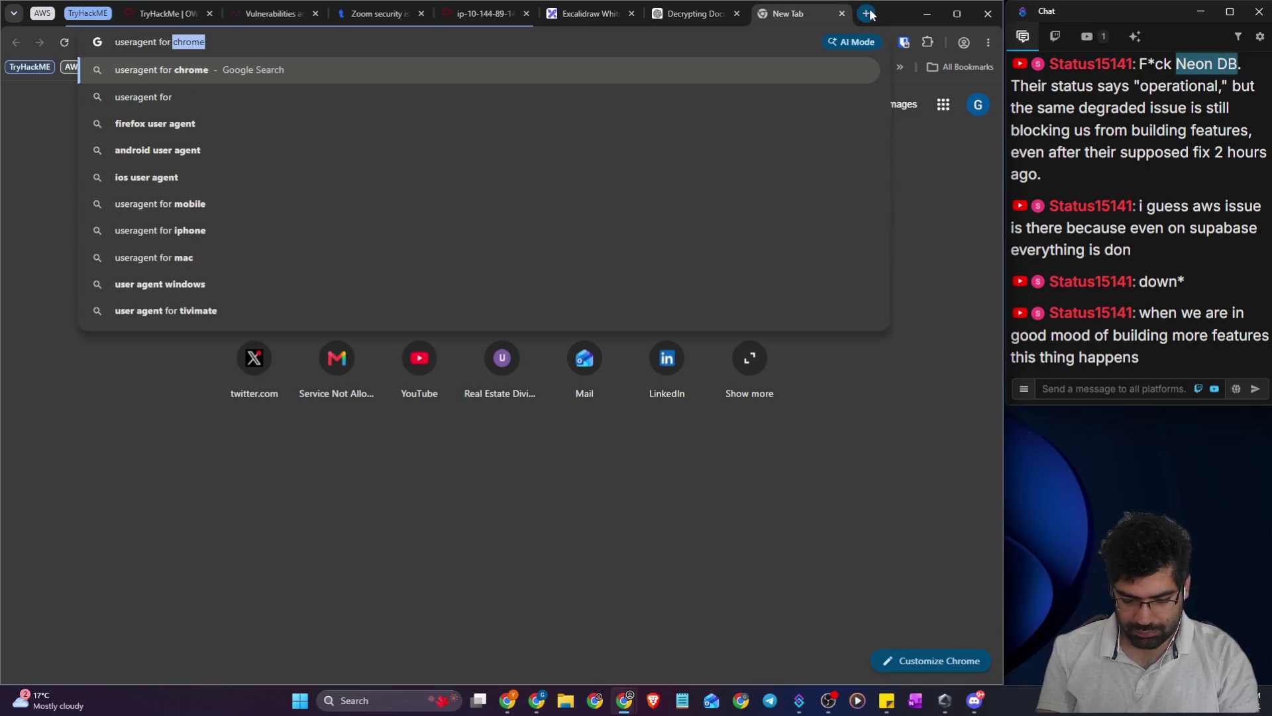
key("Left")
key("Left")
key("Left")
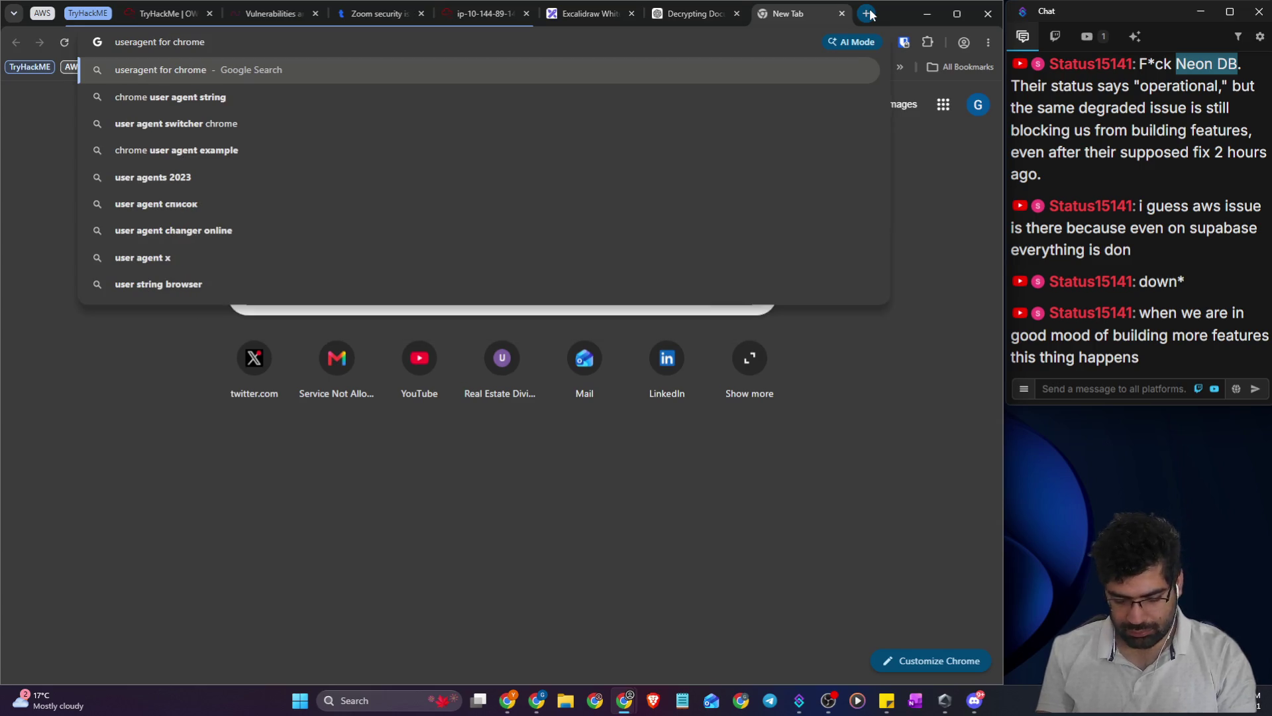
key("ctrl+s")
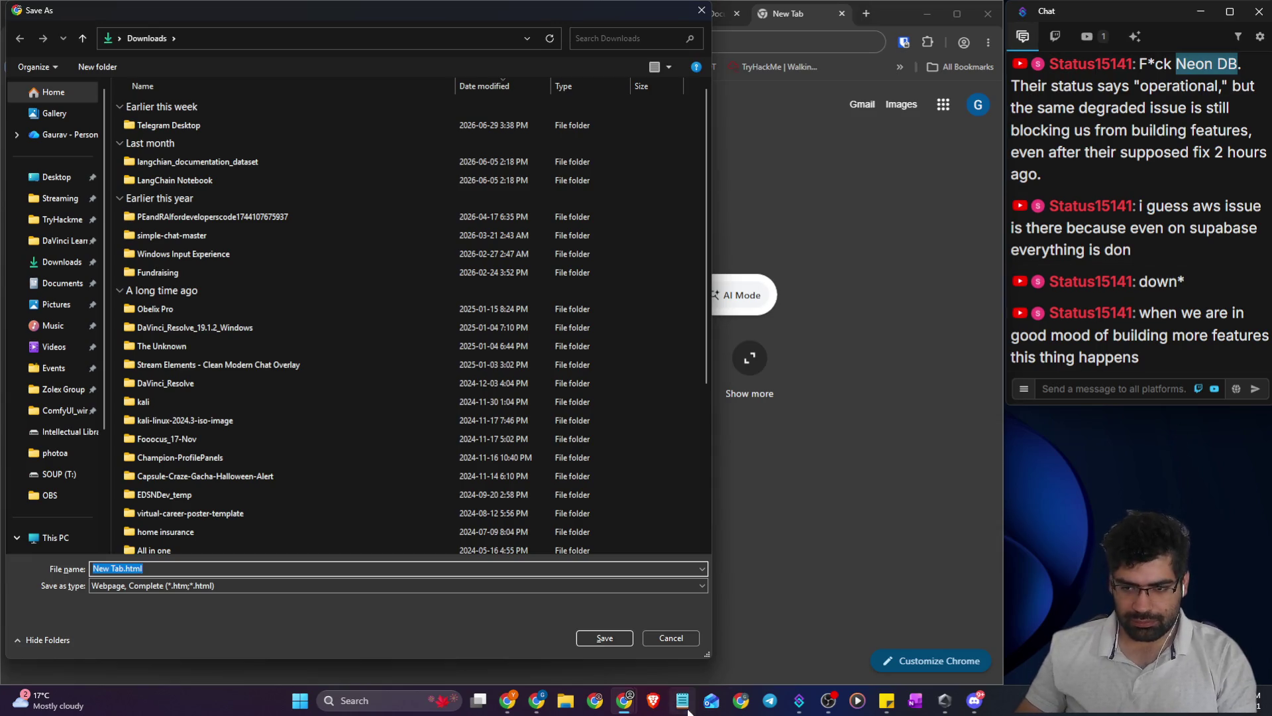
left_click(658, 640)
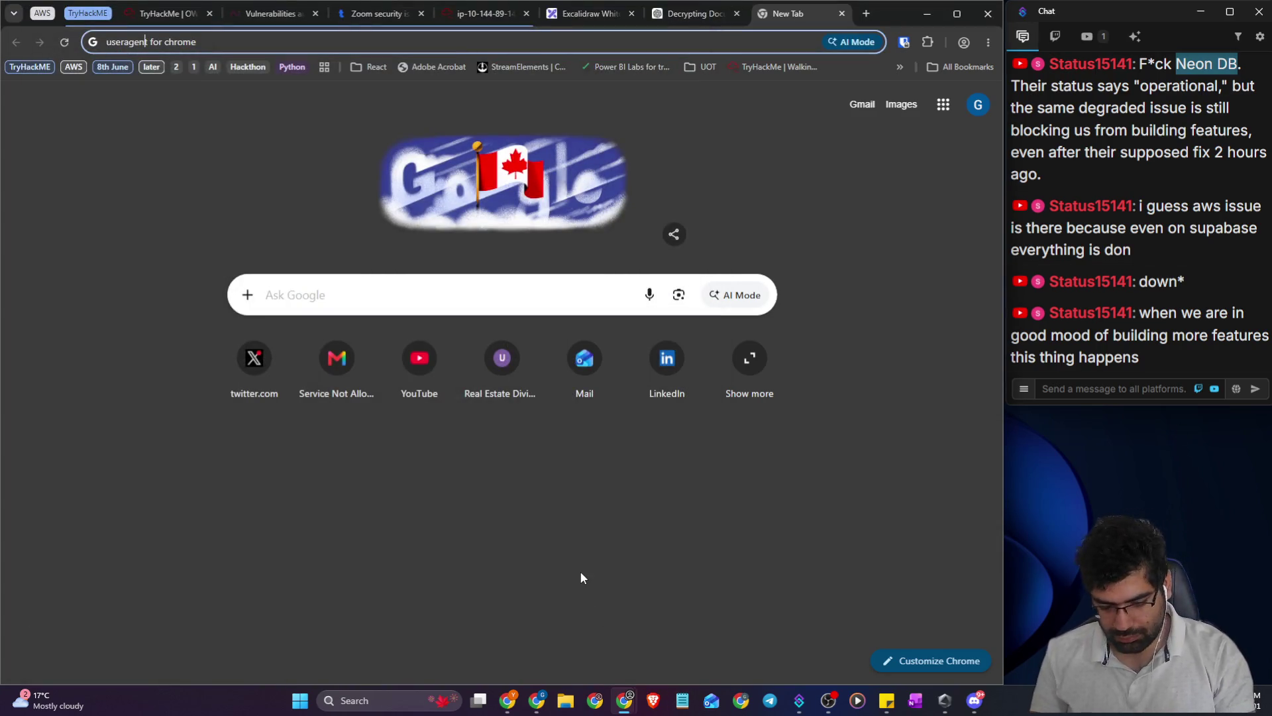
key("ctrl+l")
type("https")
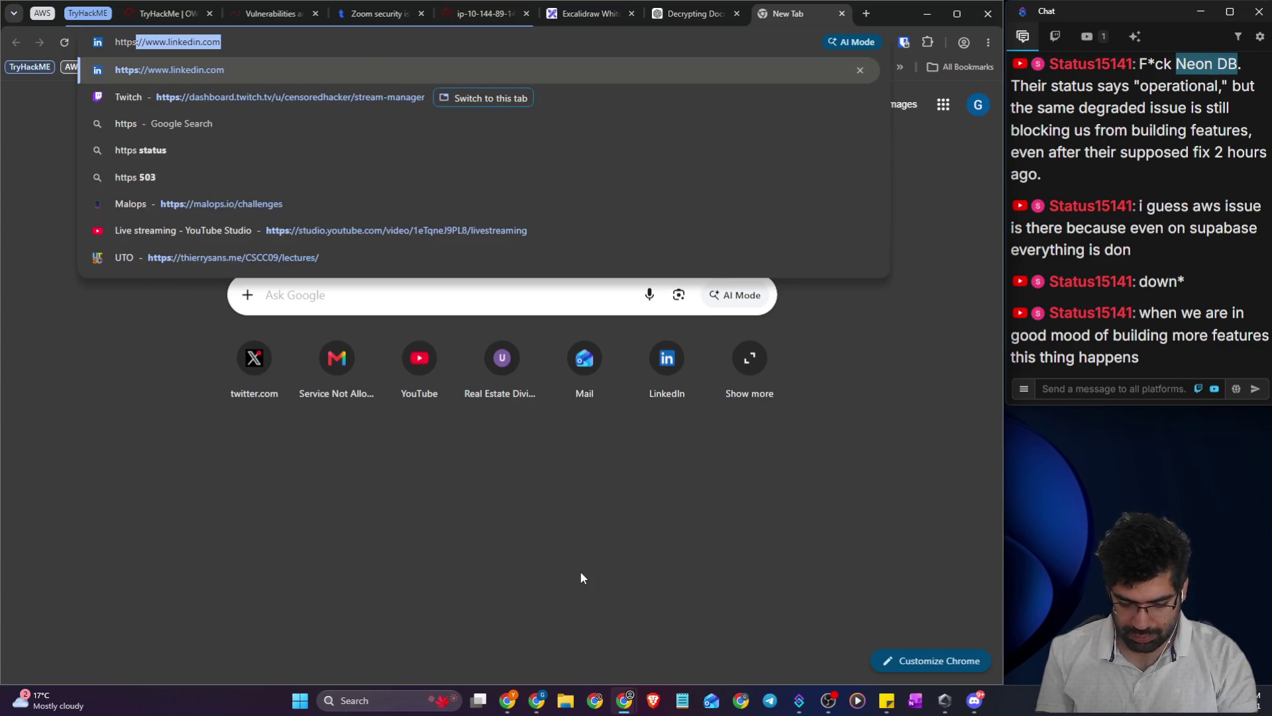
key("BackSpace")
key("BackSpace")
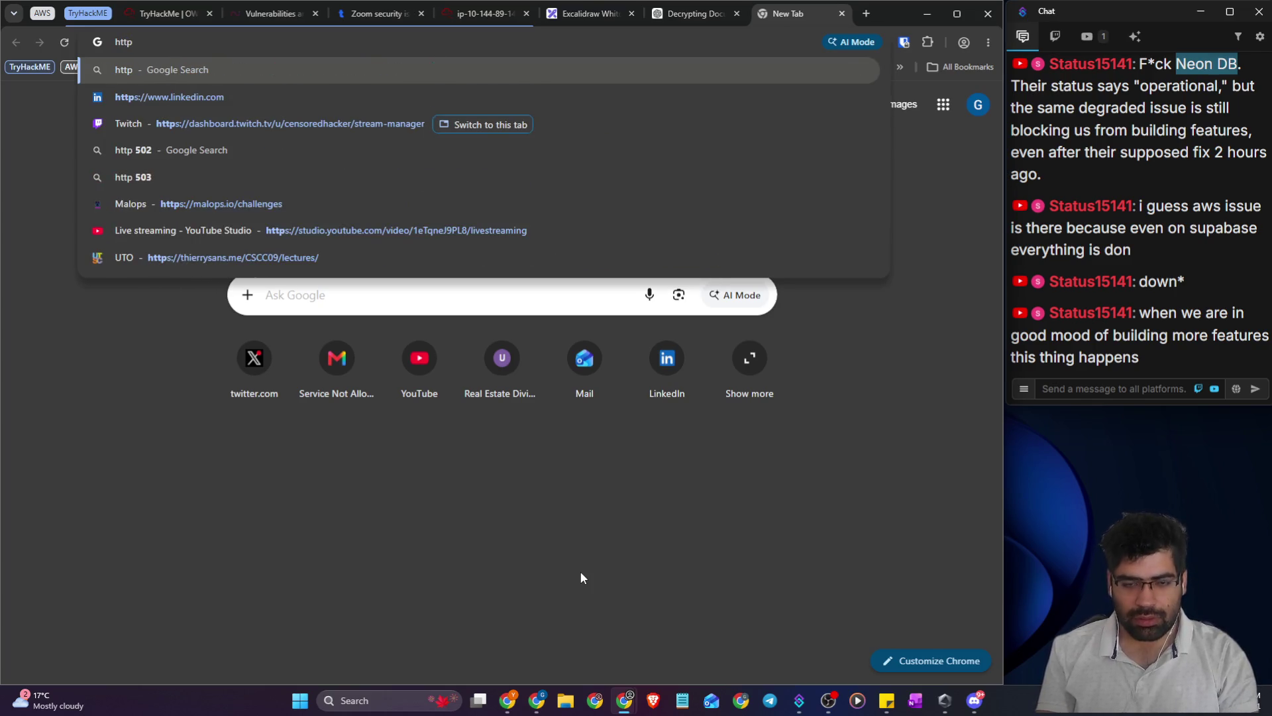
type(" header for")
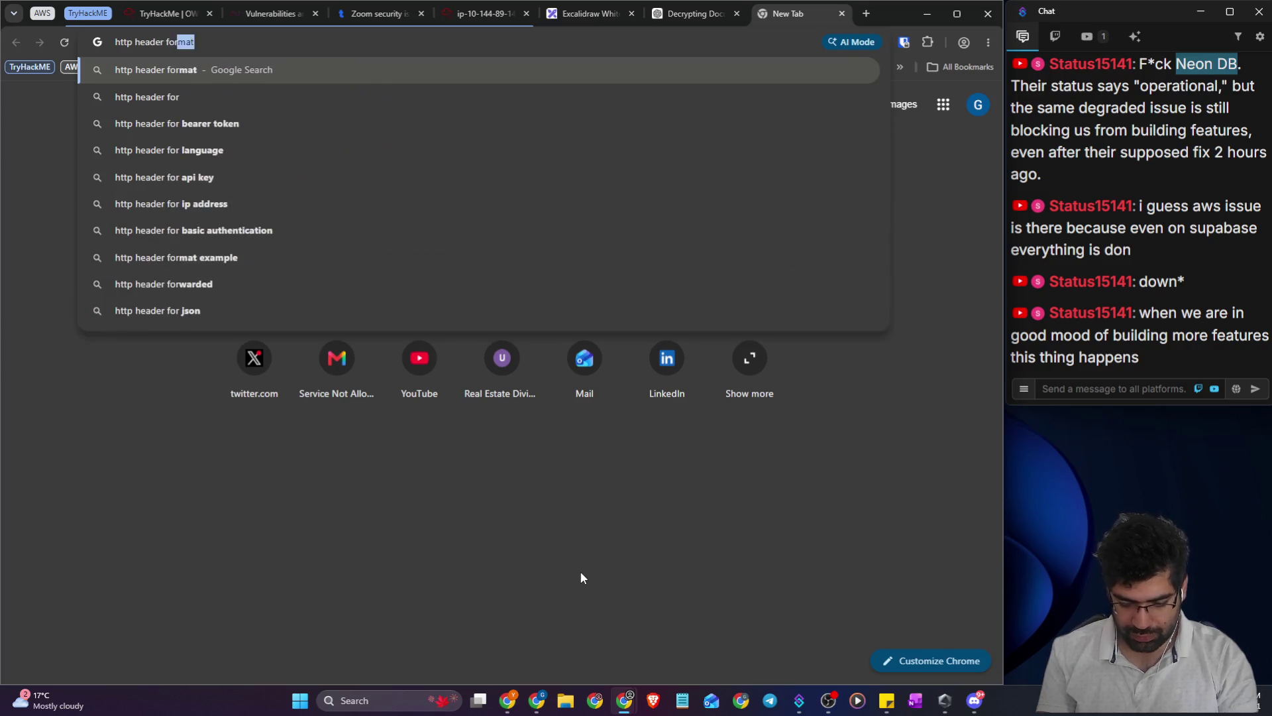
type(" user ")
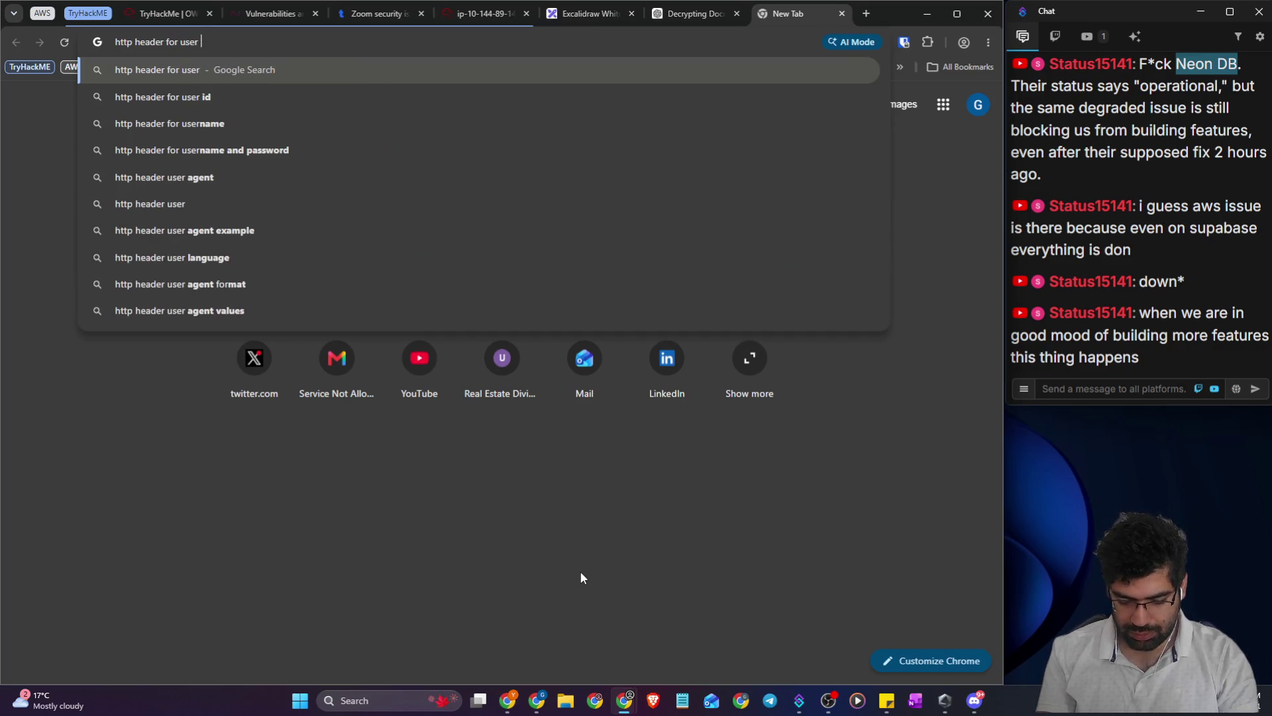
type("agent mobile")
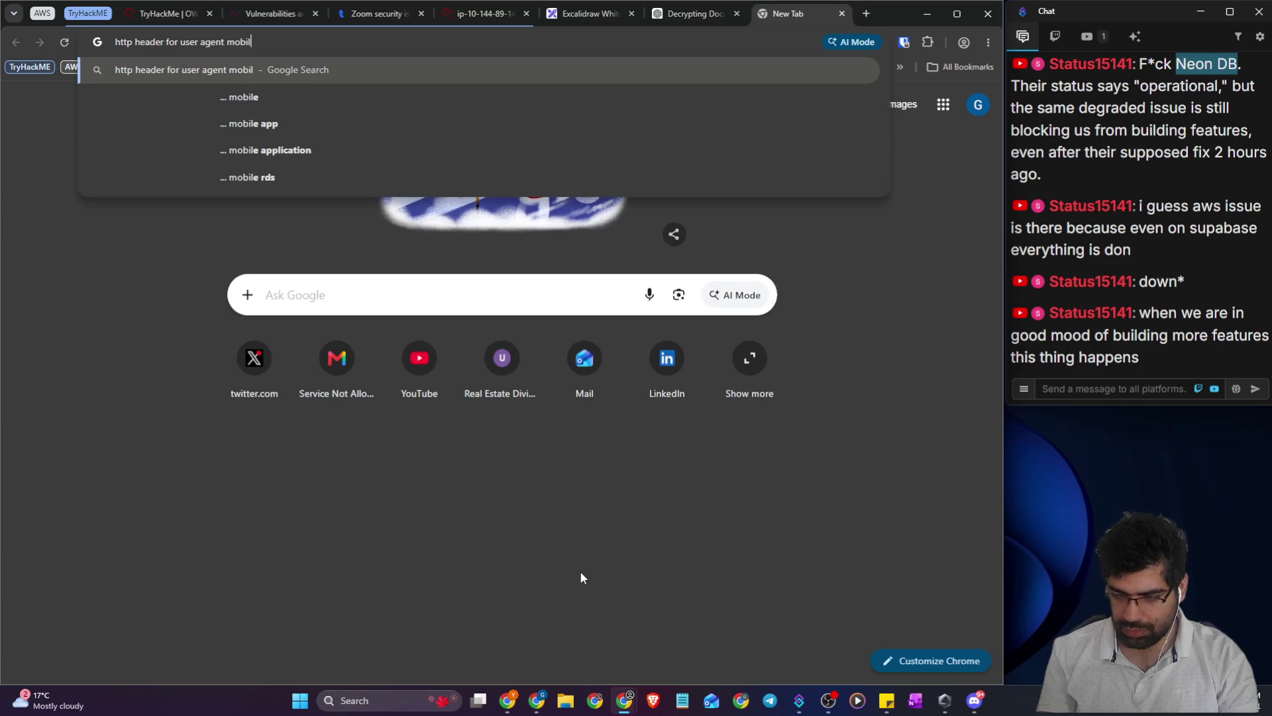
key("Return")
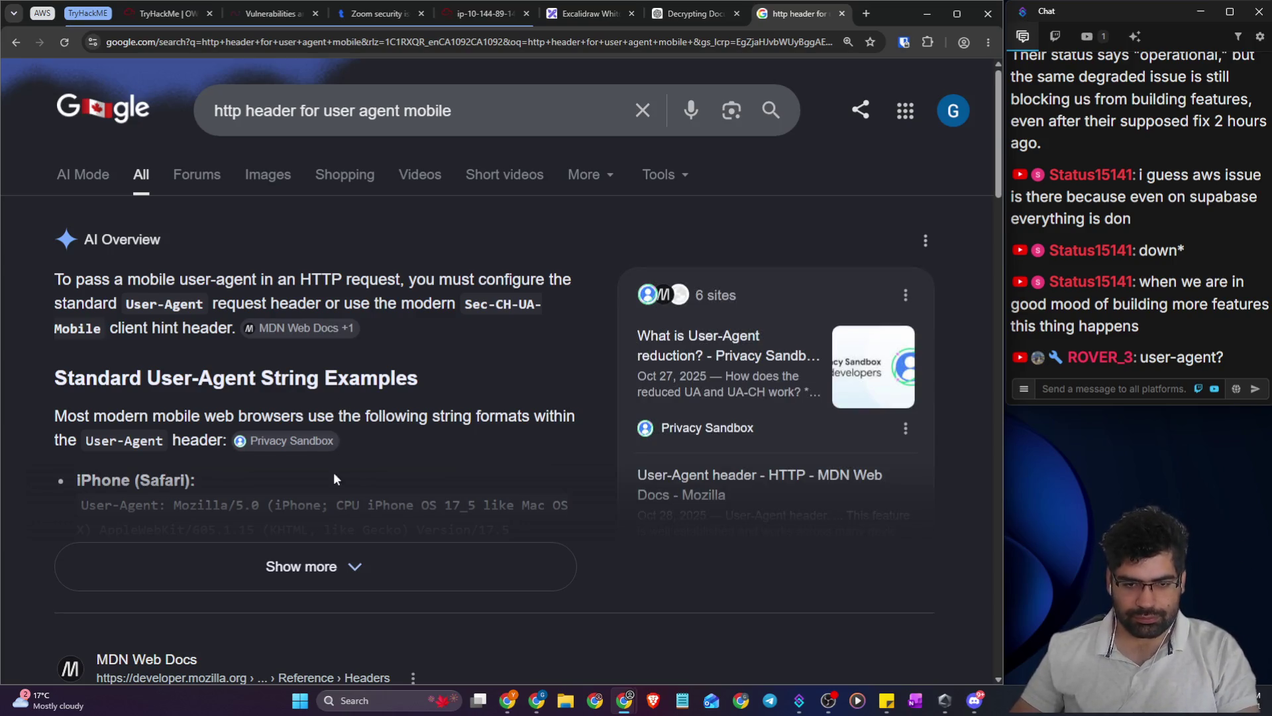
- Expand the AI Overview and select the Android Chrome User-Agent string example
scroll(332, 492, "down", 2)
left_click(321, 437)
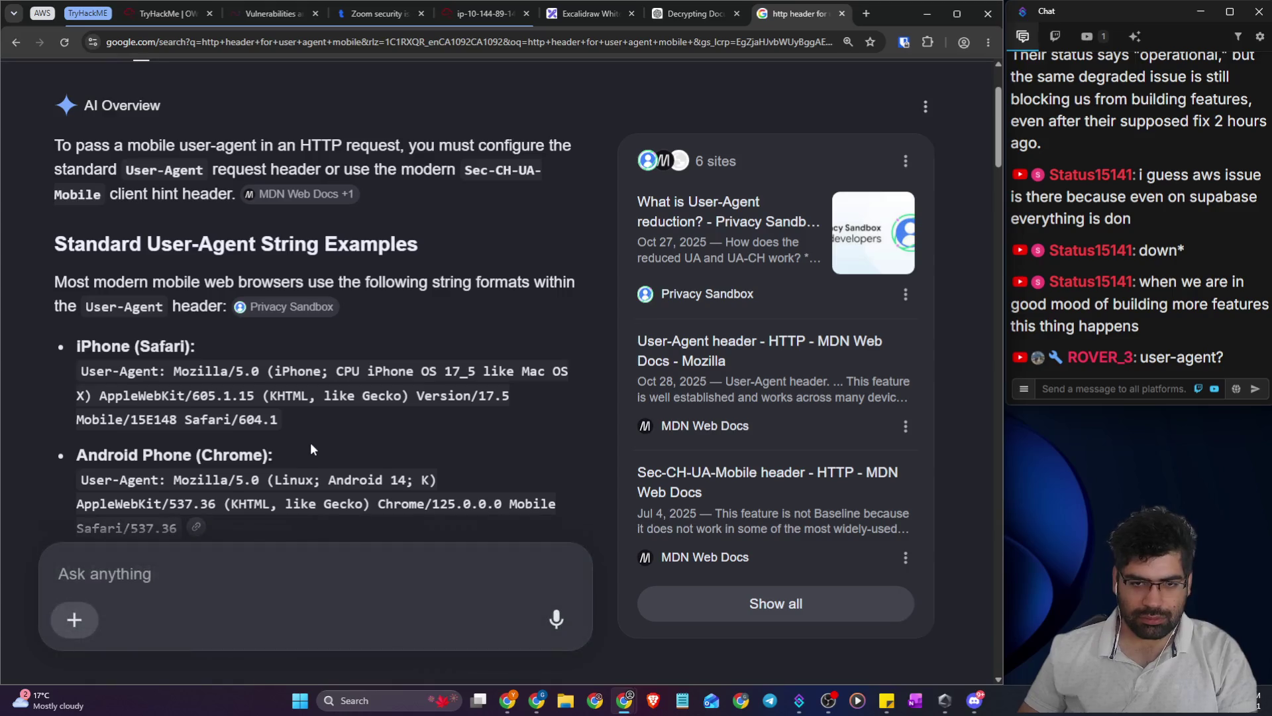
scroll(87, 358, "down", 2)
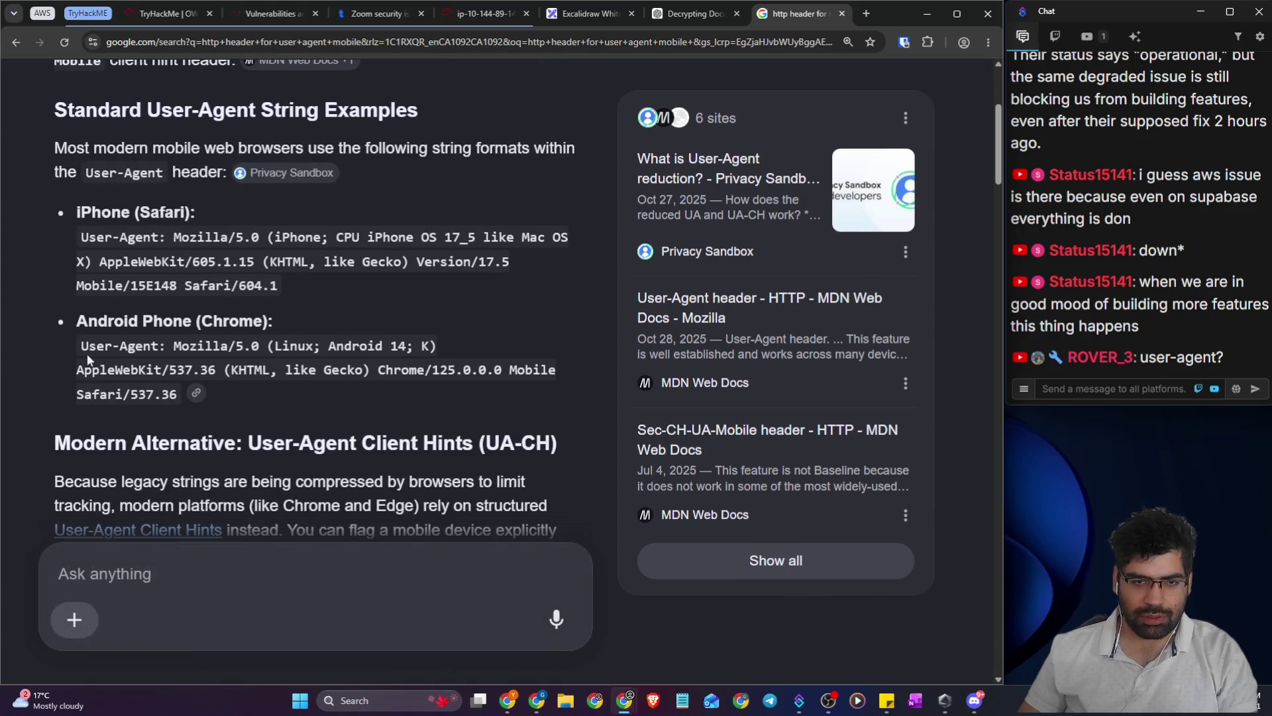
triple_click(175, 351)
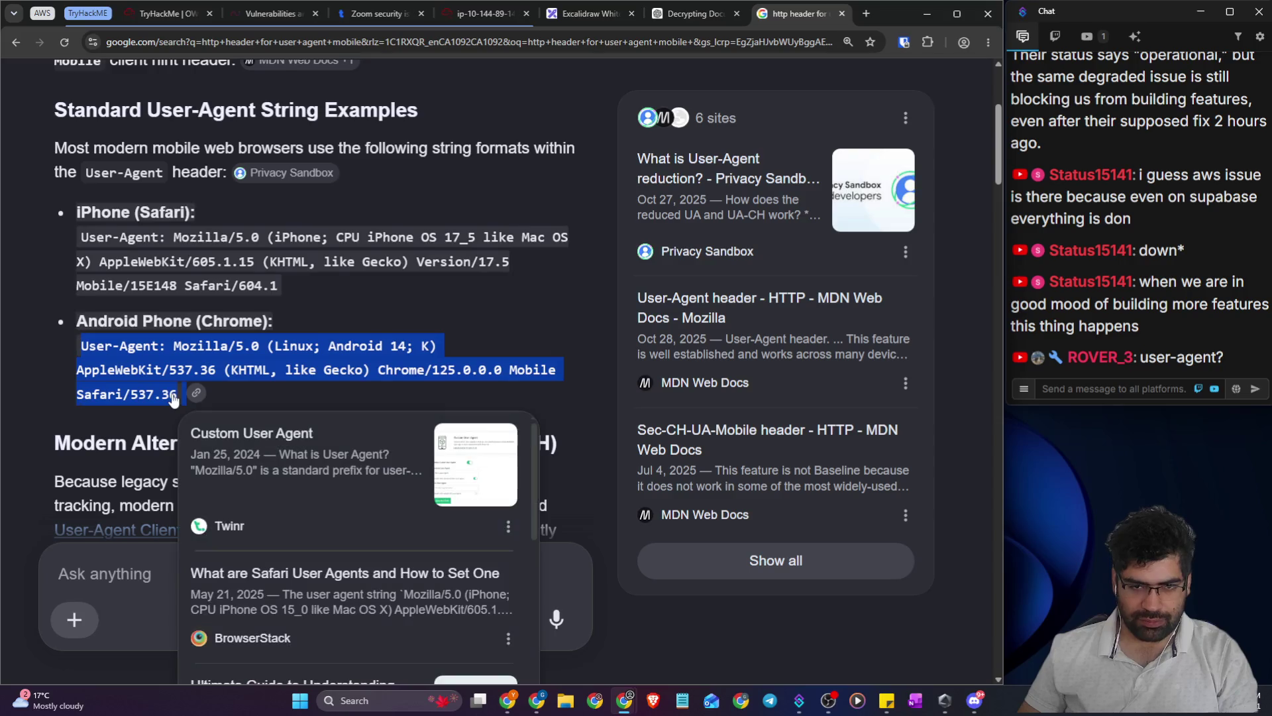
left_click(151, 388)
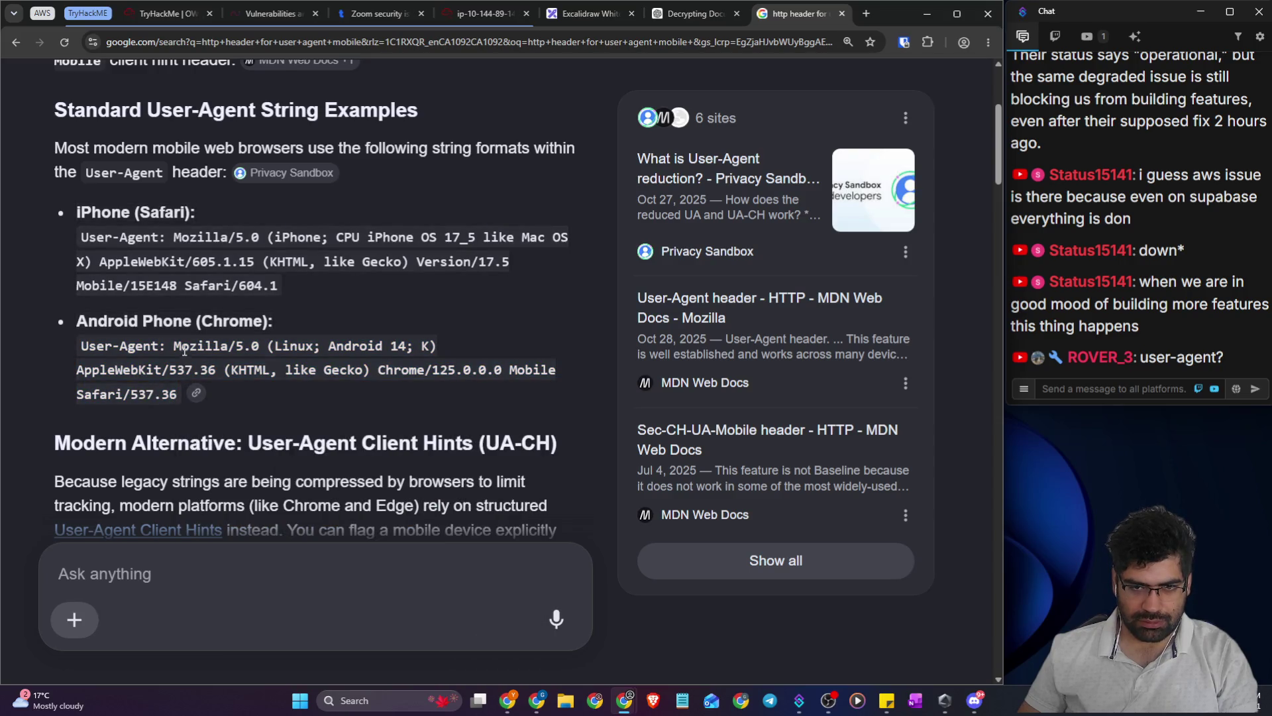
left_click_drag(177, 351, 175, 393)
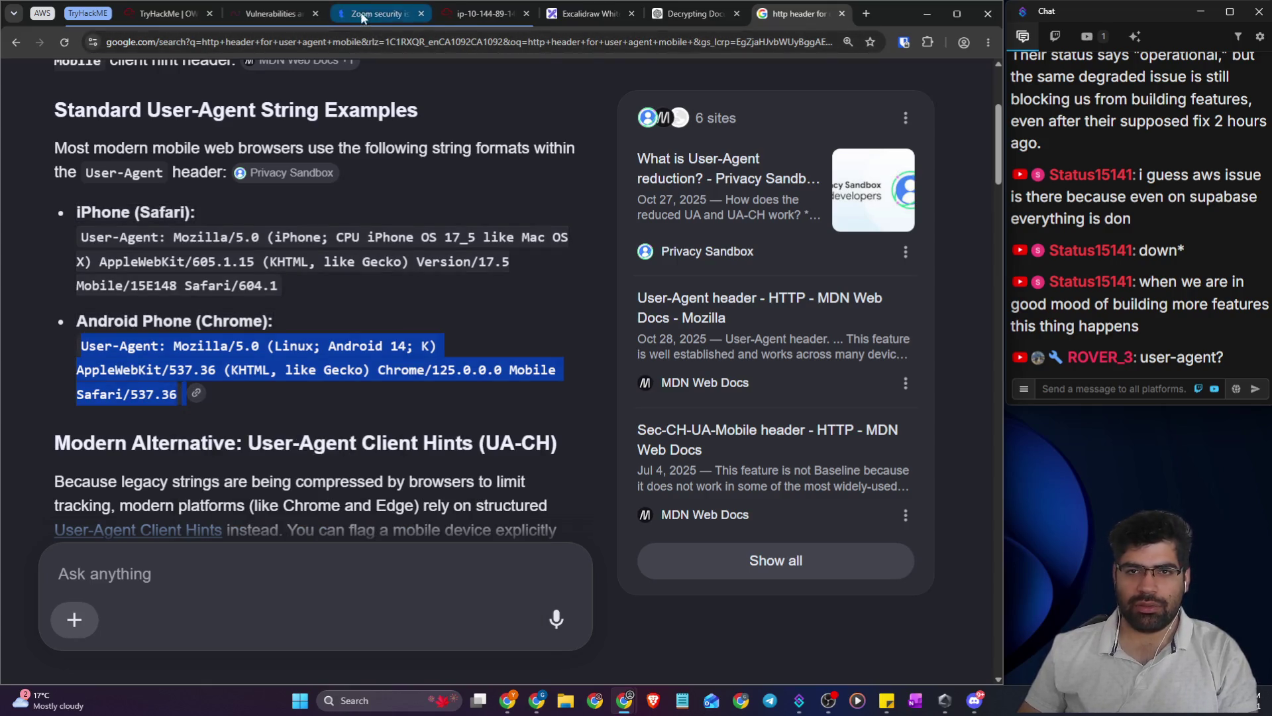
- Back in the AttackBox, restore Firefox to a smaller window, revealing Burp Suite on the desktop
left_click(455, 16)
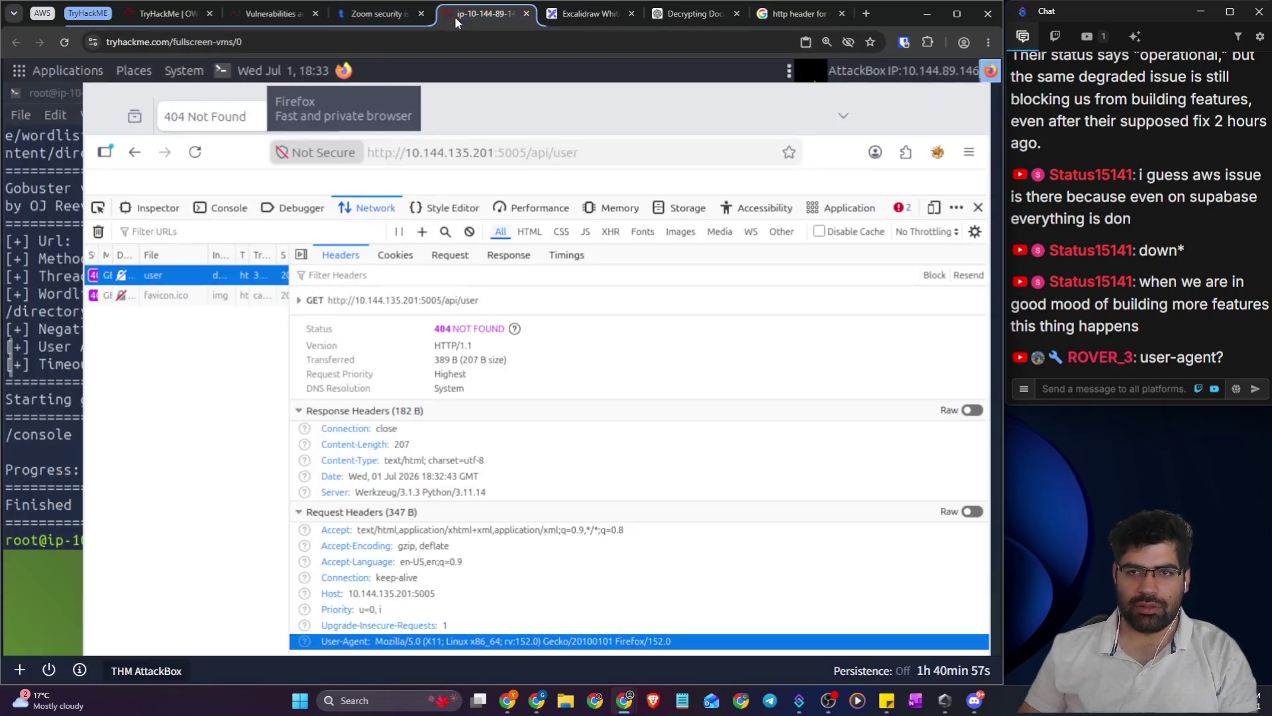
left_click(20, 76)
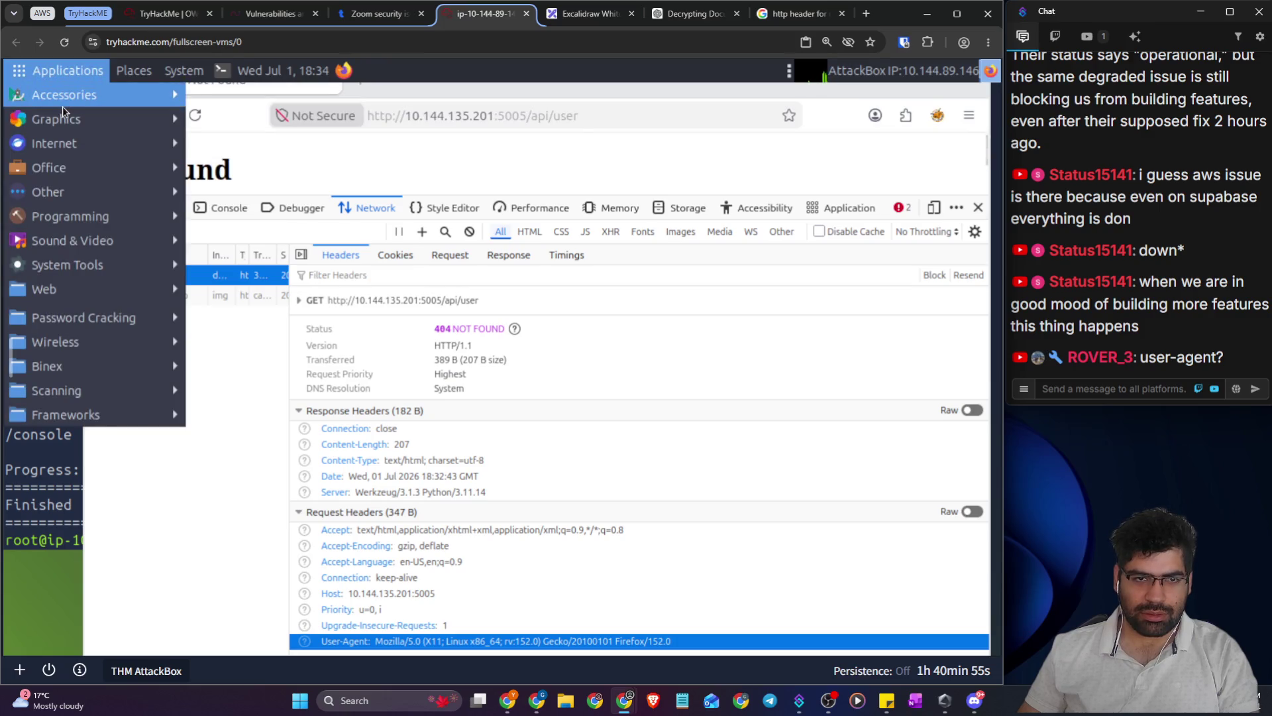
mouse_move(62, 106)
left_click(890, 88)
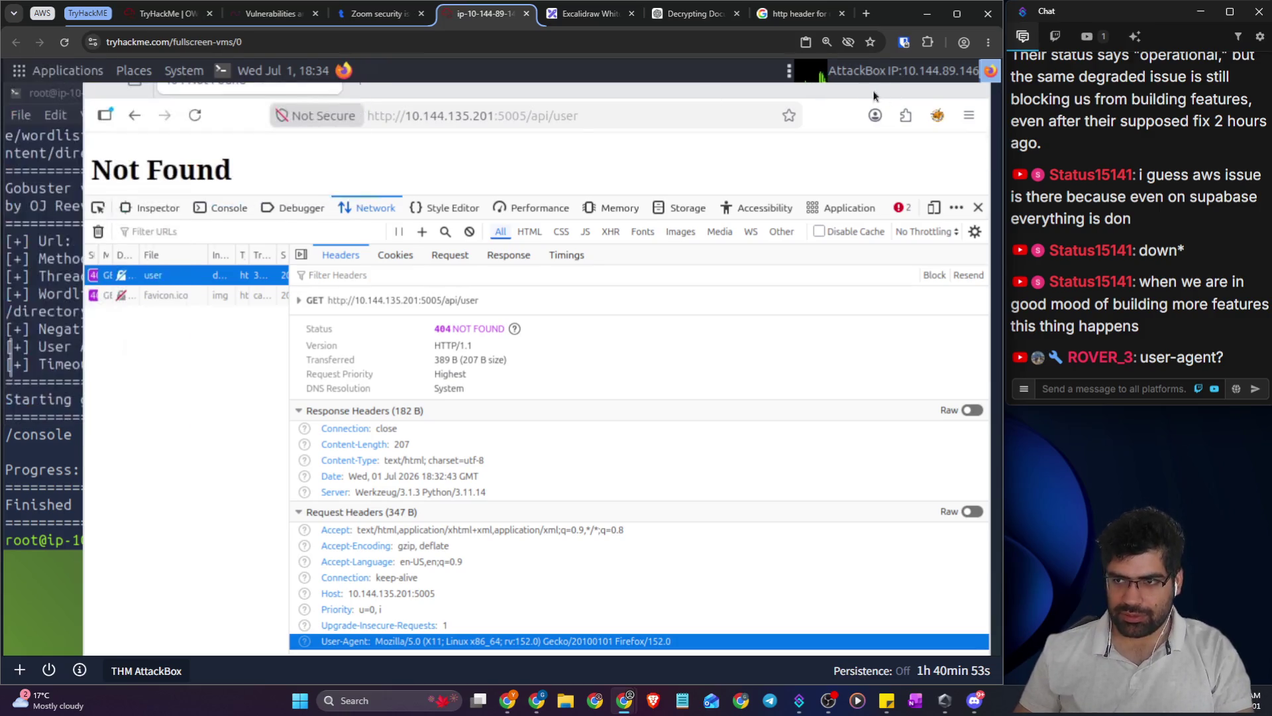
double_click(655, 105)
mouse_move(976, 296)
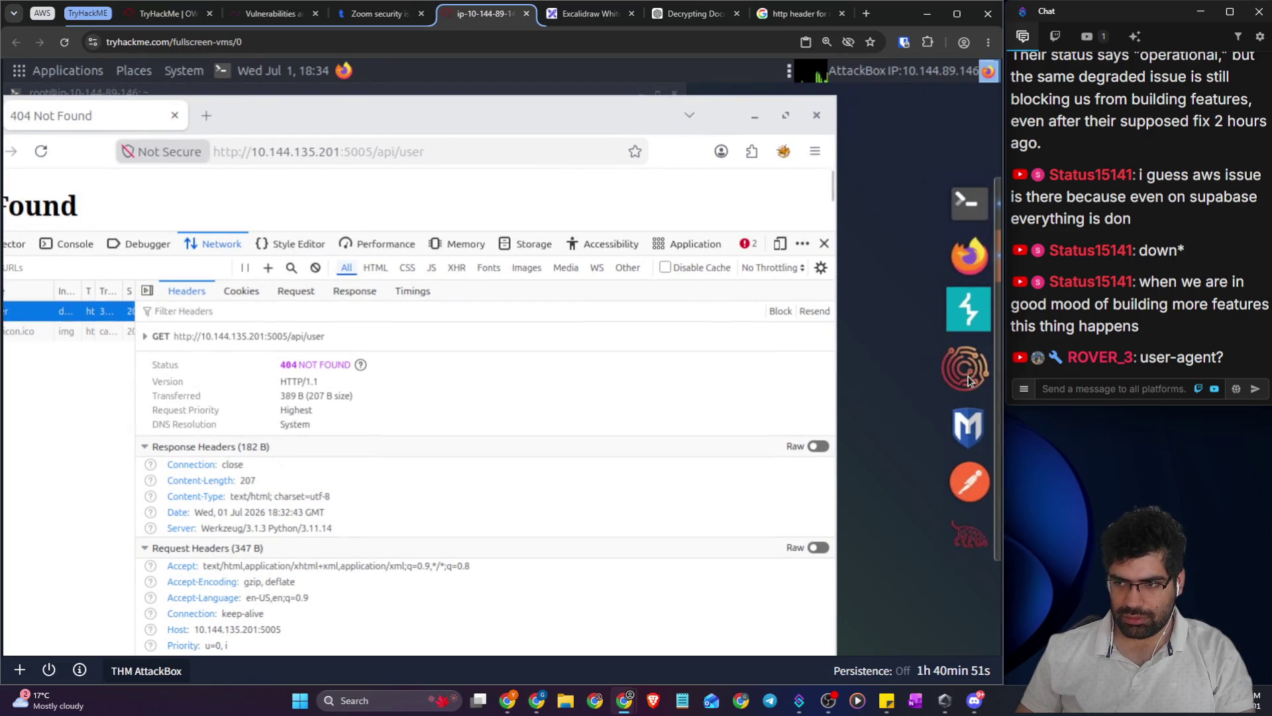
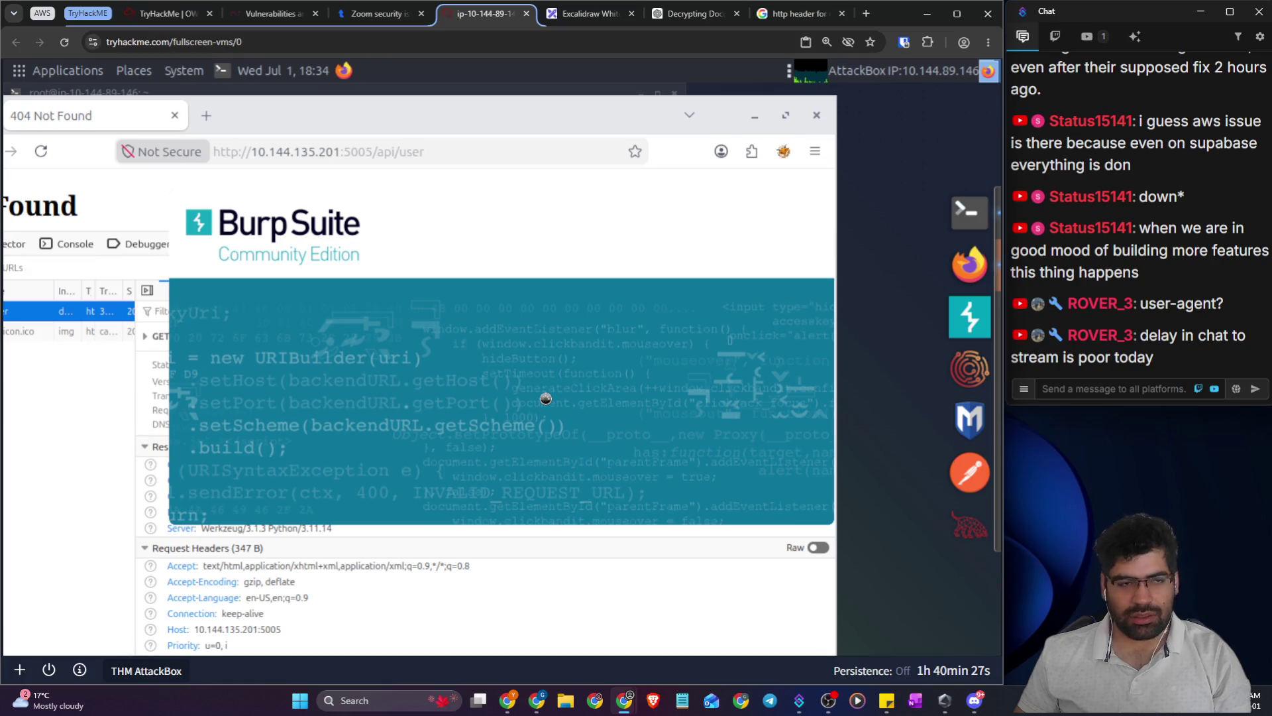
- Select the server's base address in Firefox's address bar
mouse_move(6, 358)
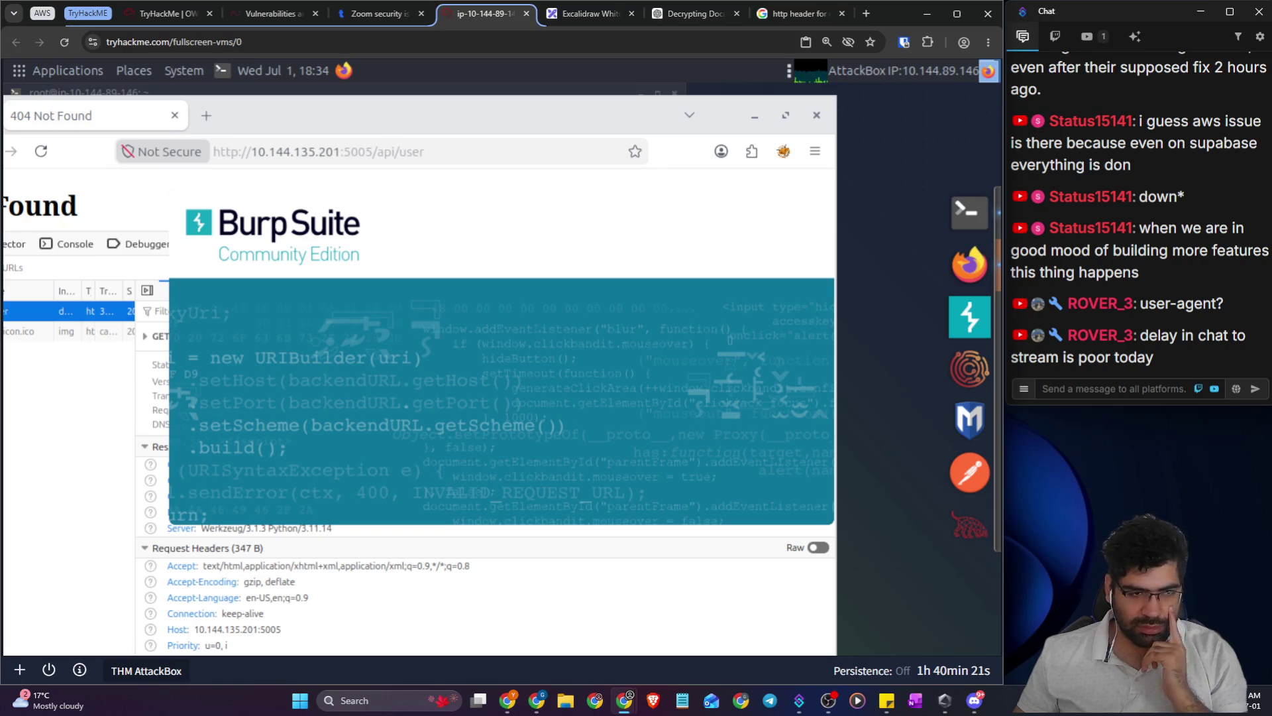
mouse_move(375, 402)
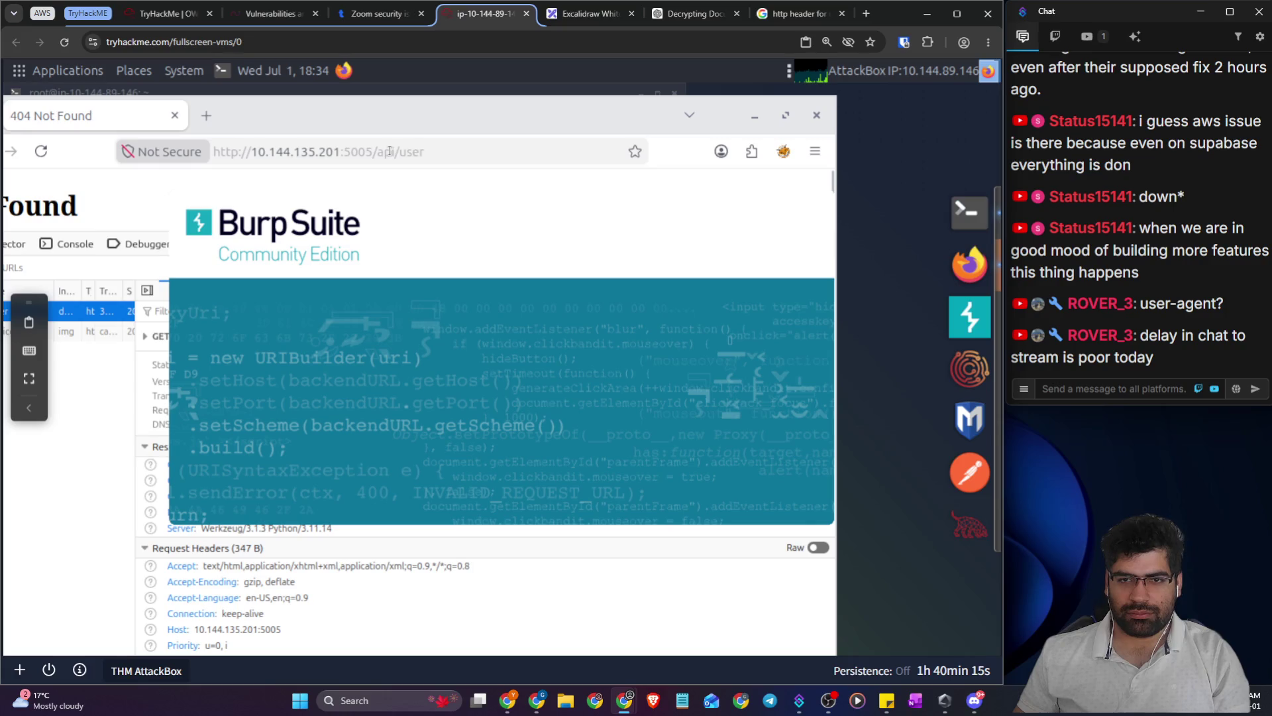
left_click_drag(376, 151, 215, 151)
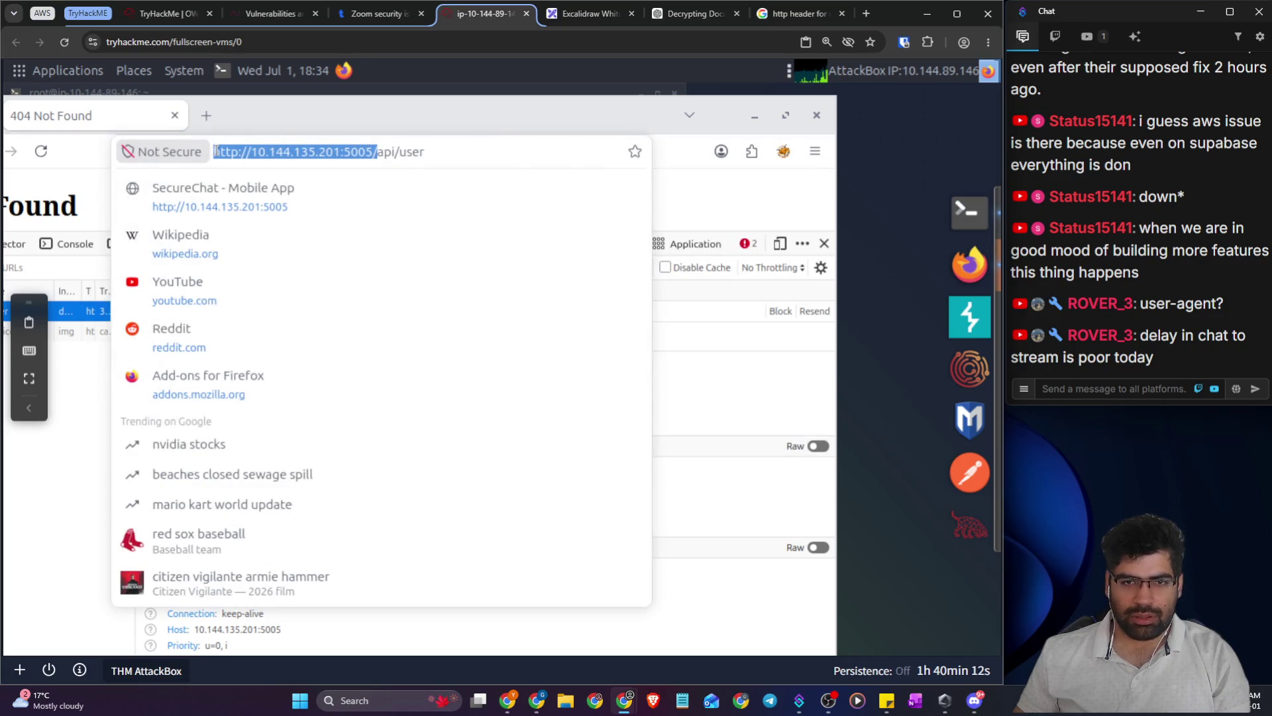
left_click(80, 474)
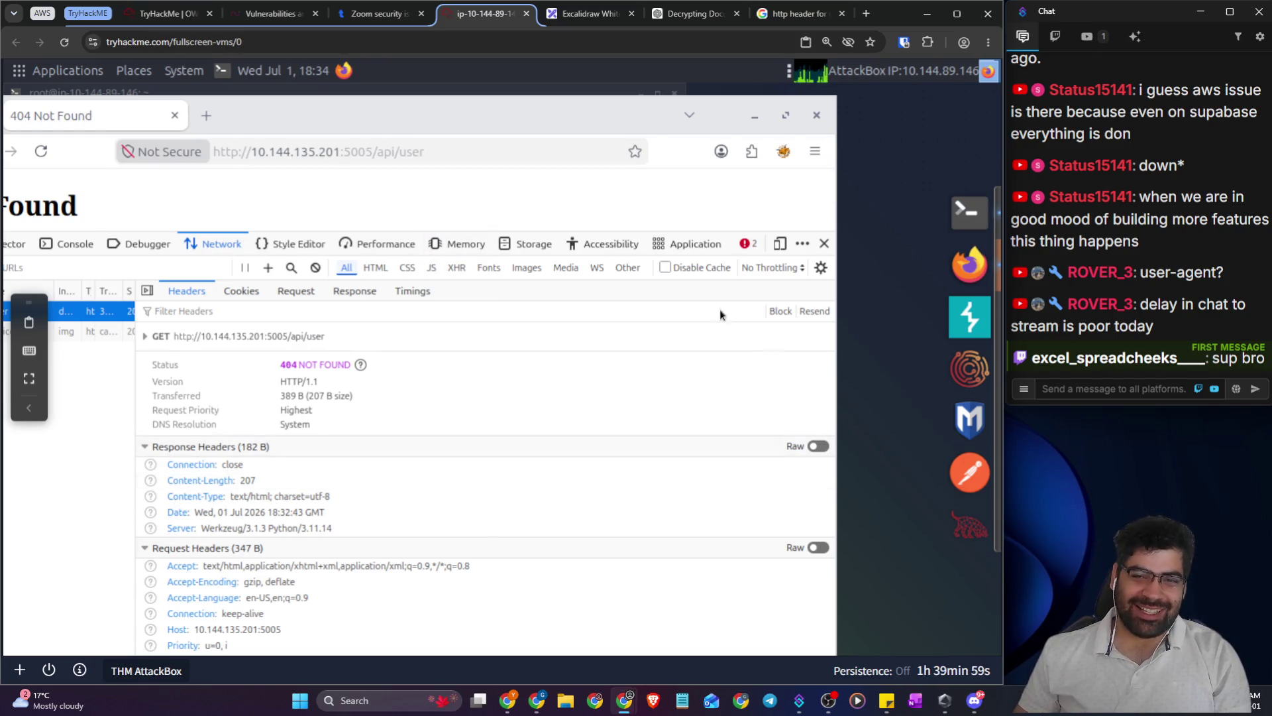
- Start Burp with a temporary in-memory project and default settings, then minimize Firefox
left_click(966, 321)
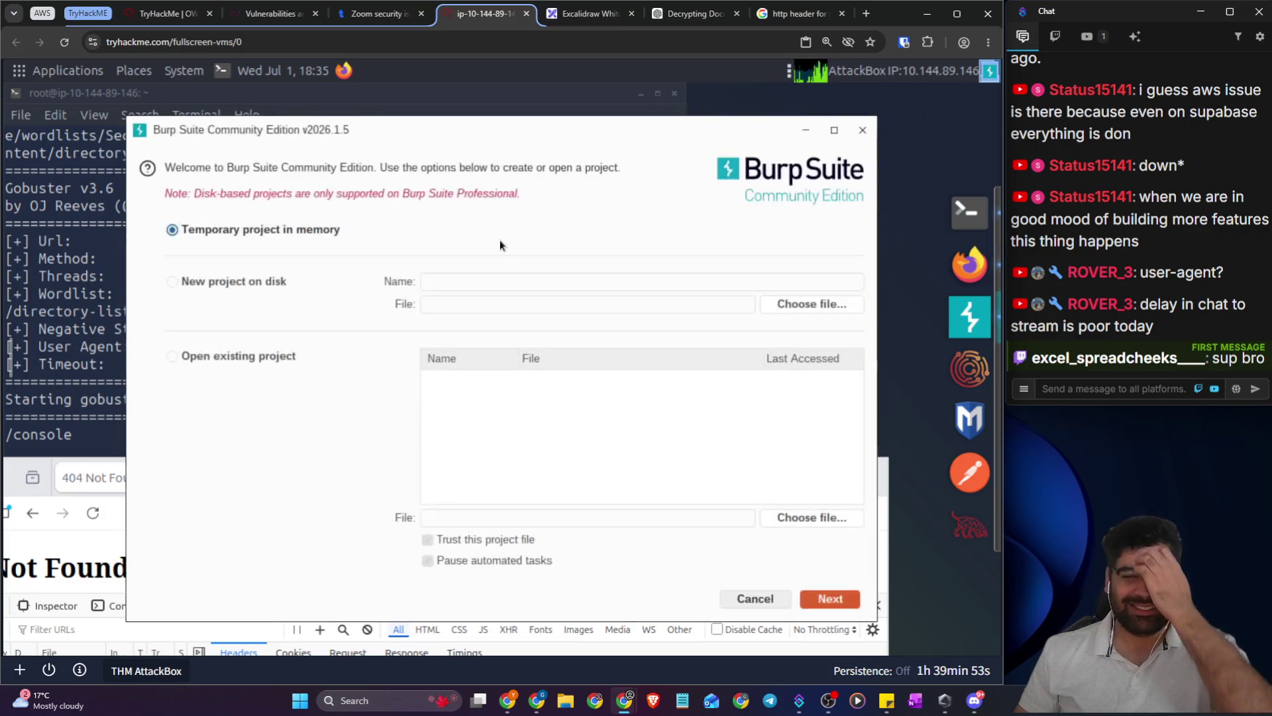
left_click(835, 599)
left_click(837, 599)
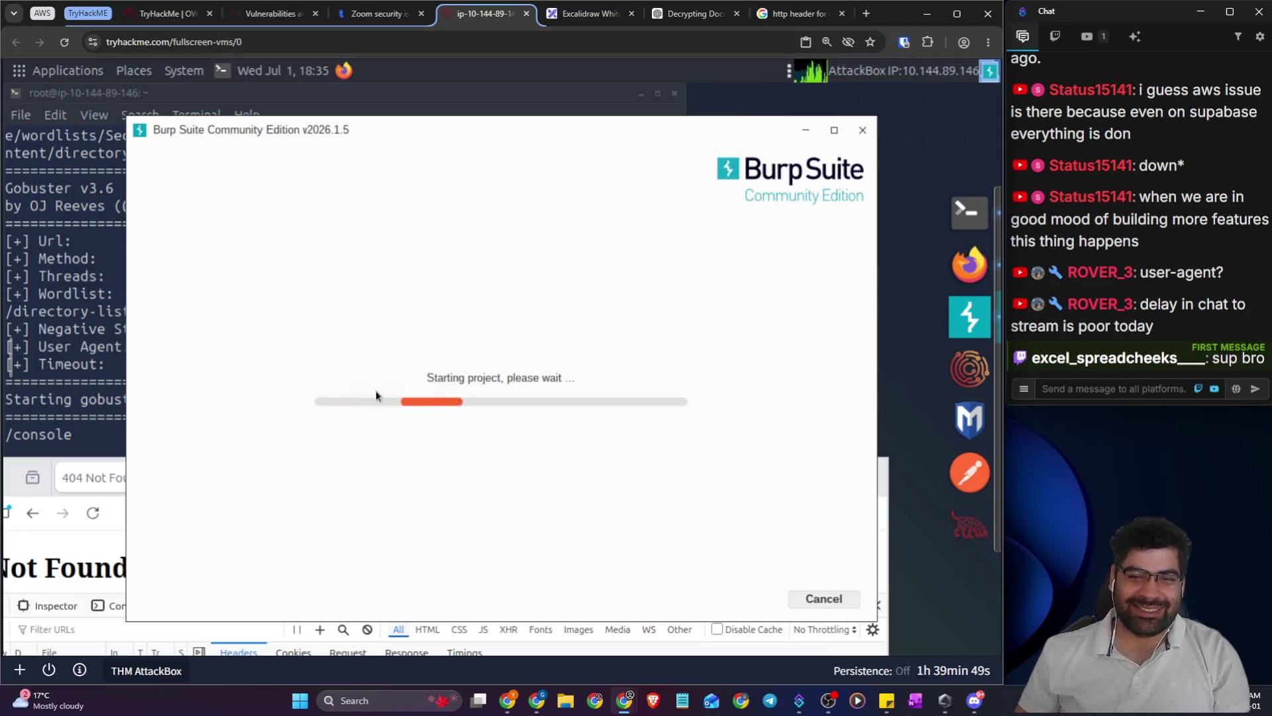
left_click(85, 540)
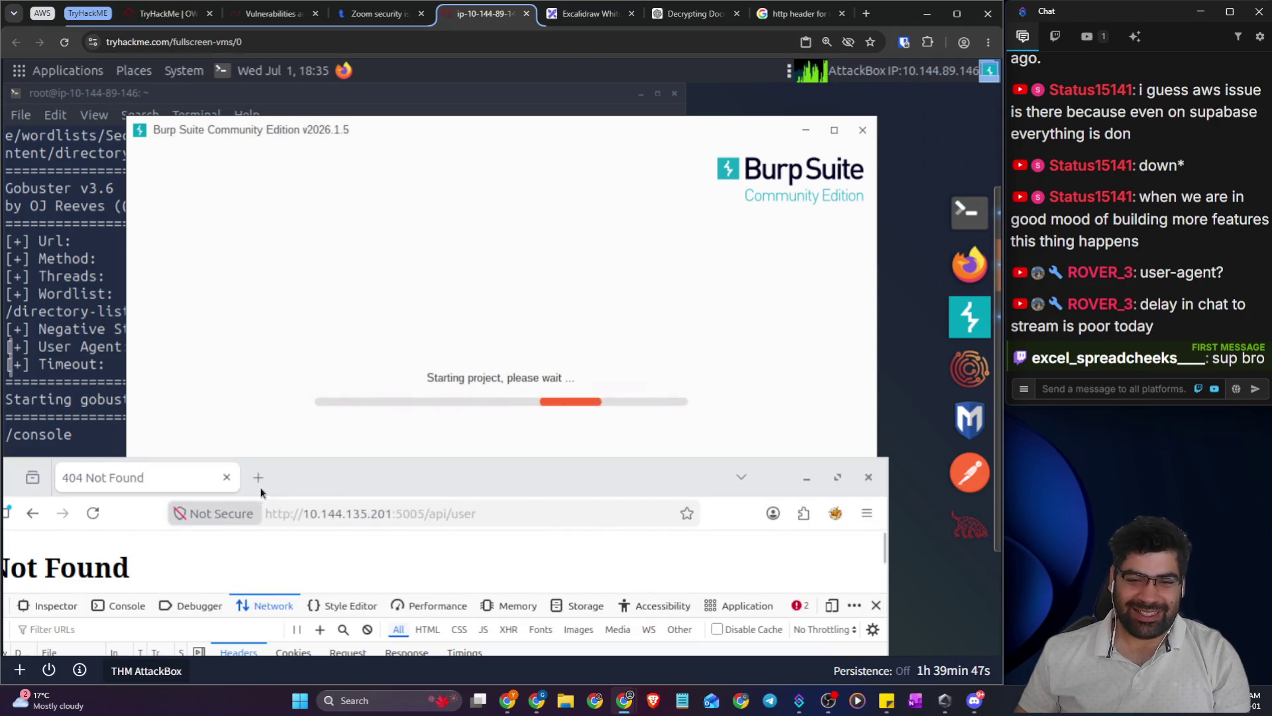
left_click_drag(424, 513, 191, 484)
left_click(806, 477)
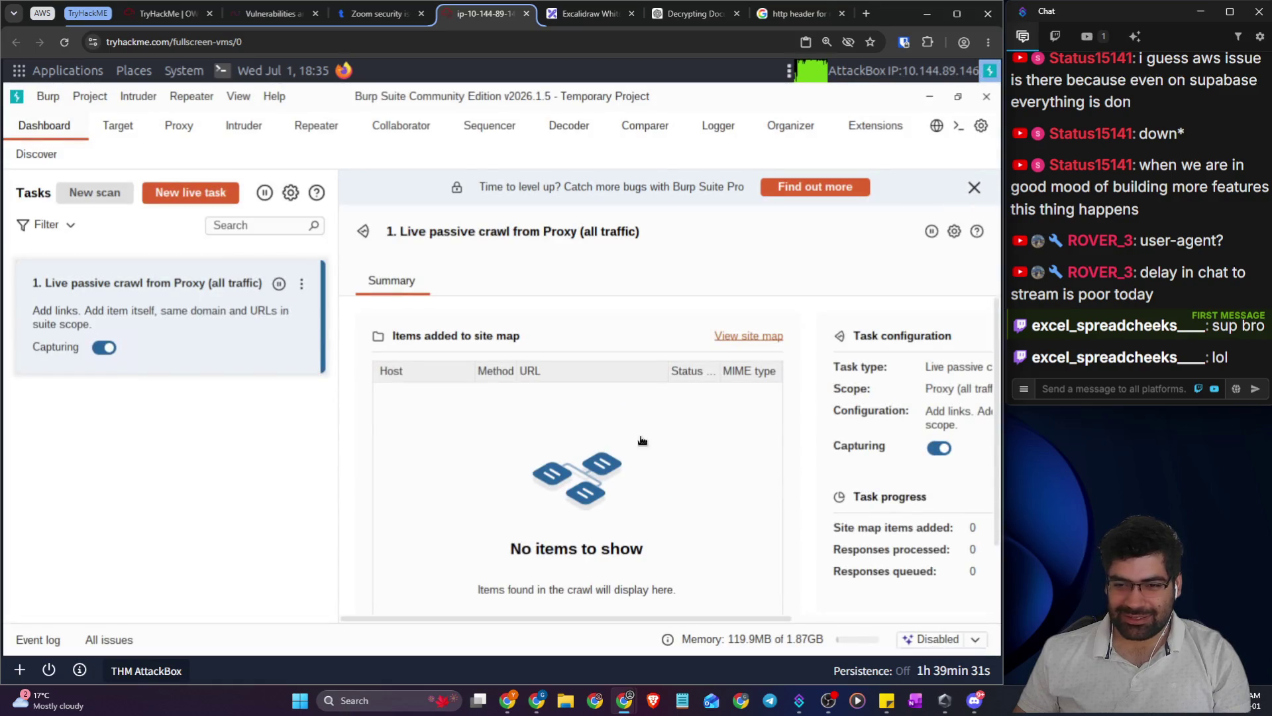
- Try launching Burp's browser from Proxy > Intercept and dismiss the sandbox errors
left_click(168, 128)
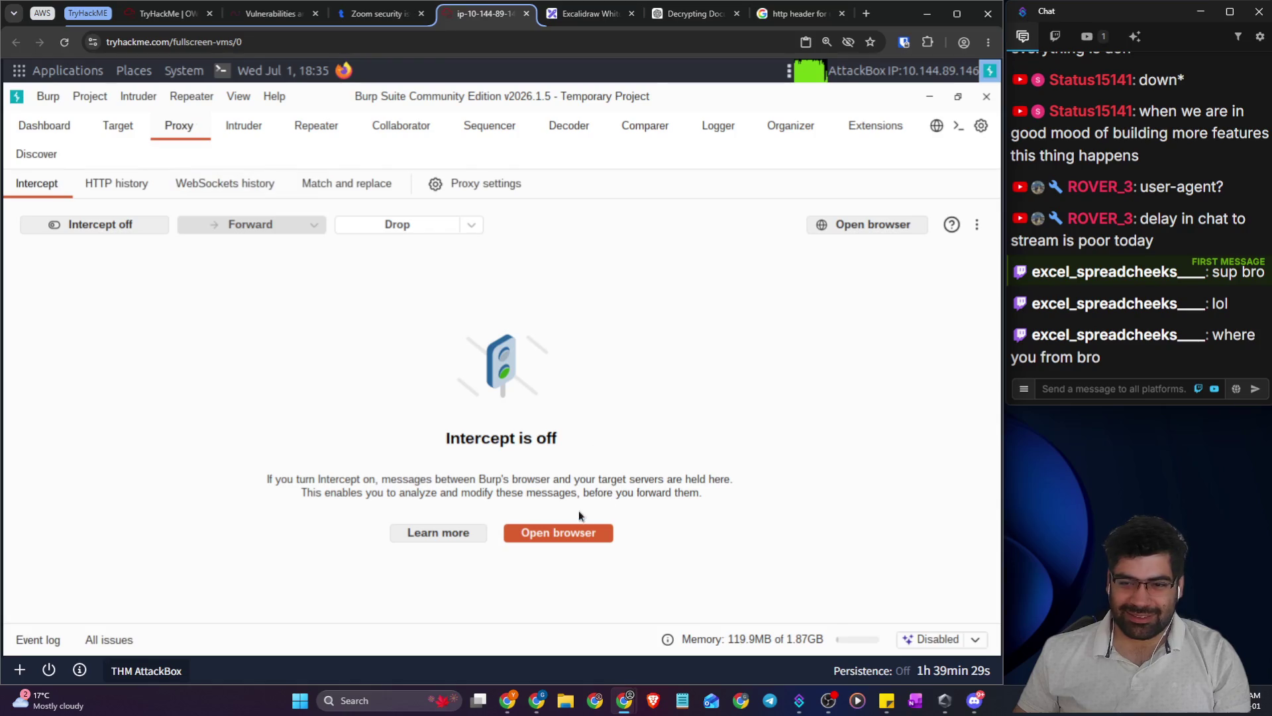
left_click(577, 534)
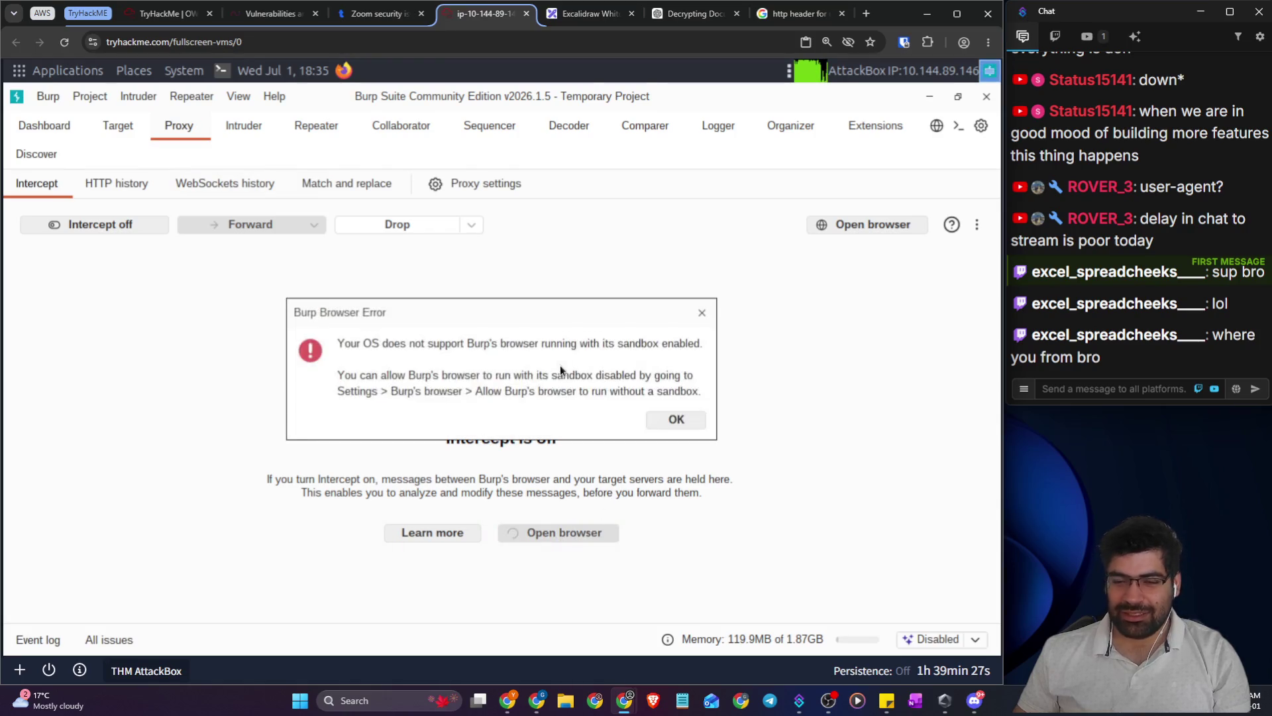
left_click(674, 423)
left_click(592, 532)
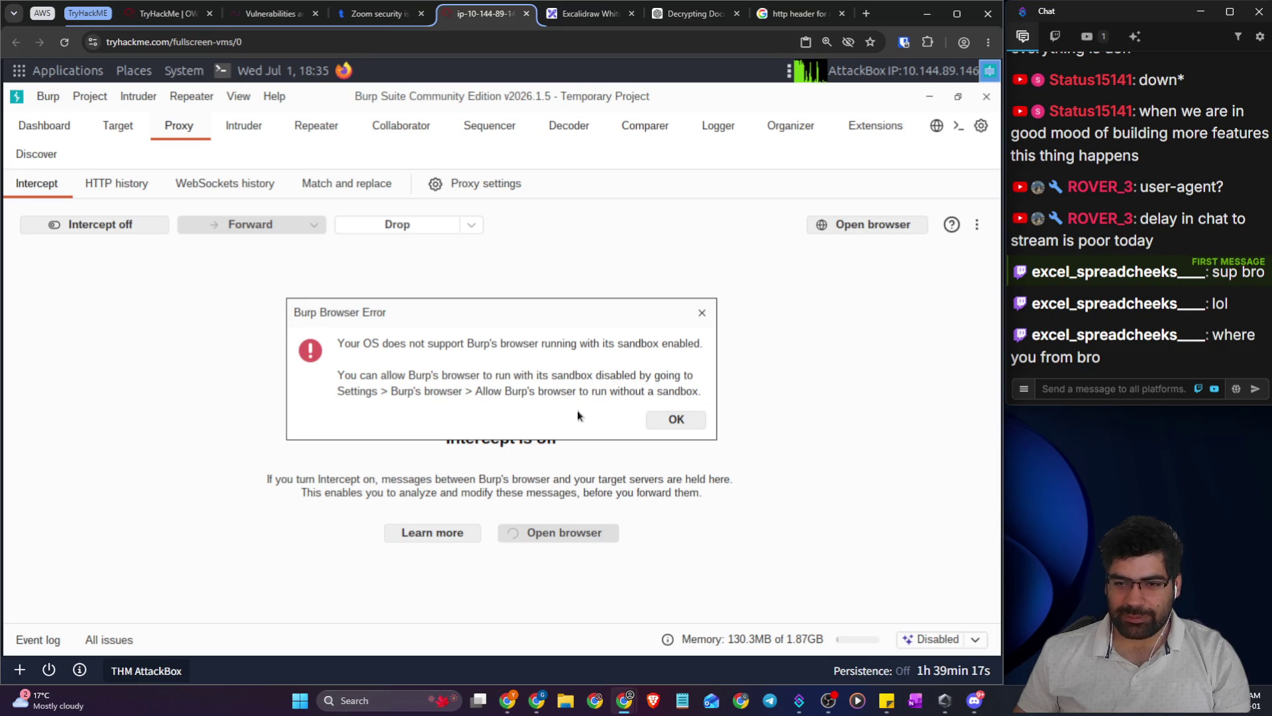
left_click(677, 419)
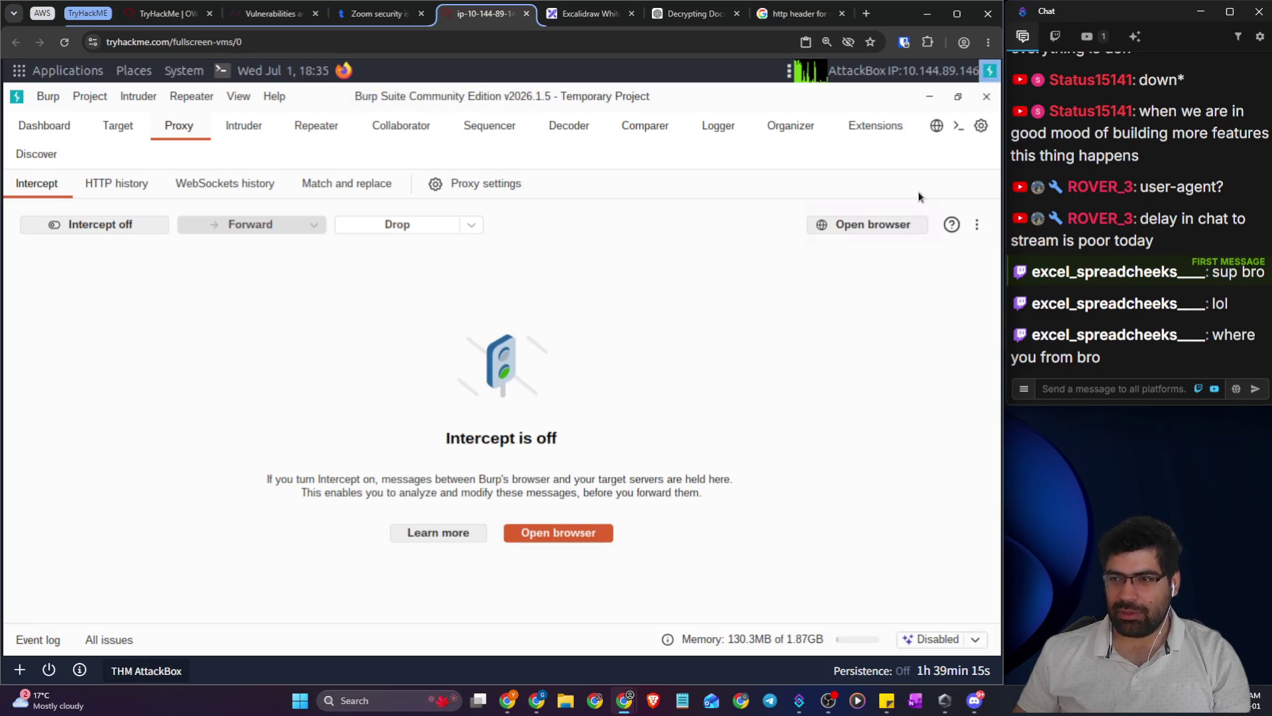
- Enable 'Allow Burp's browser to run without a sandbox' in Settings and relaunch the browser
left_click(983, 129)
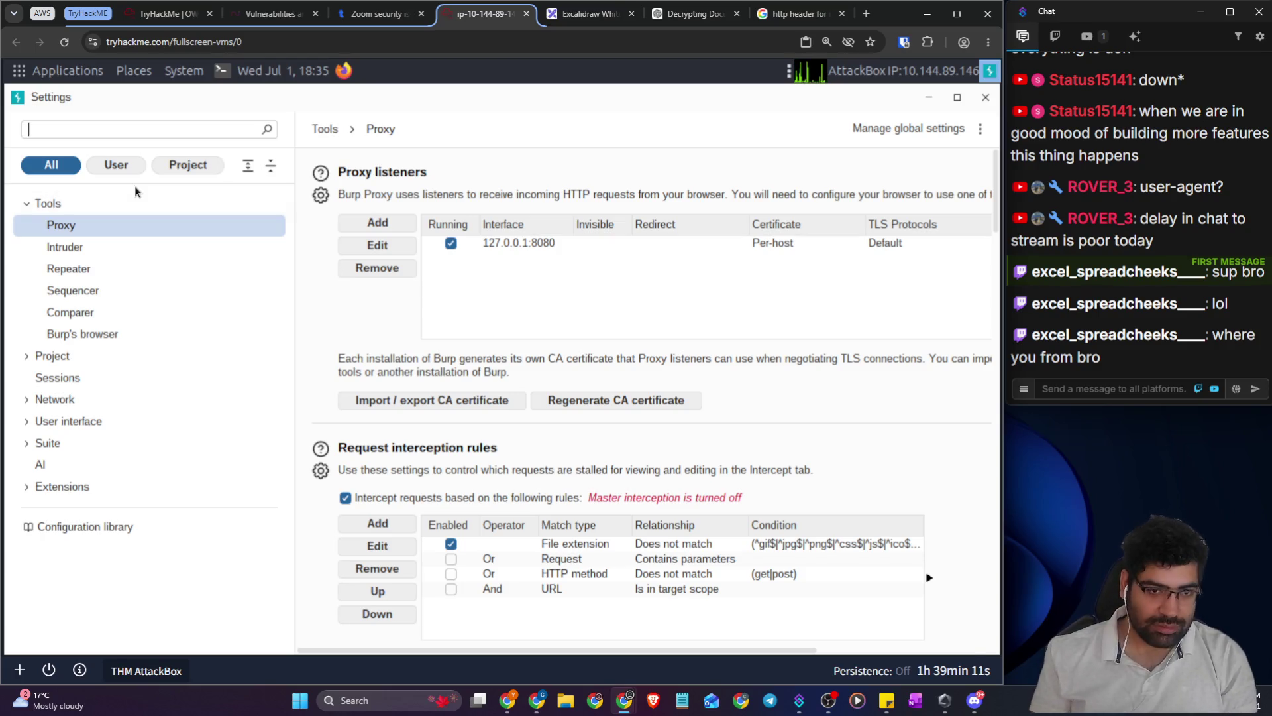
left_click(123, 334)
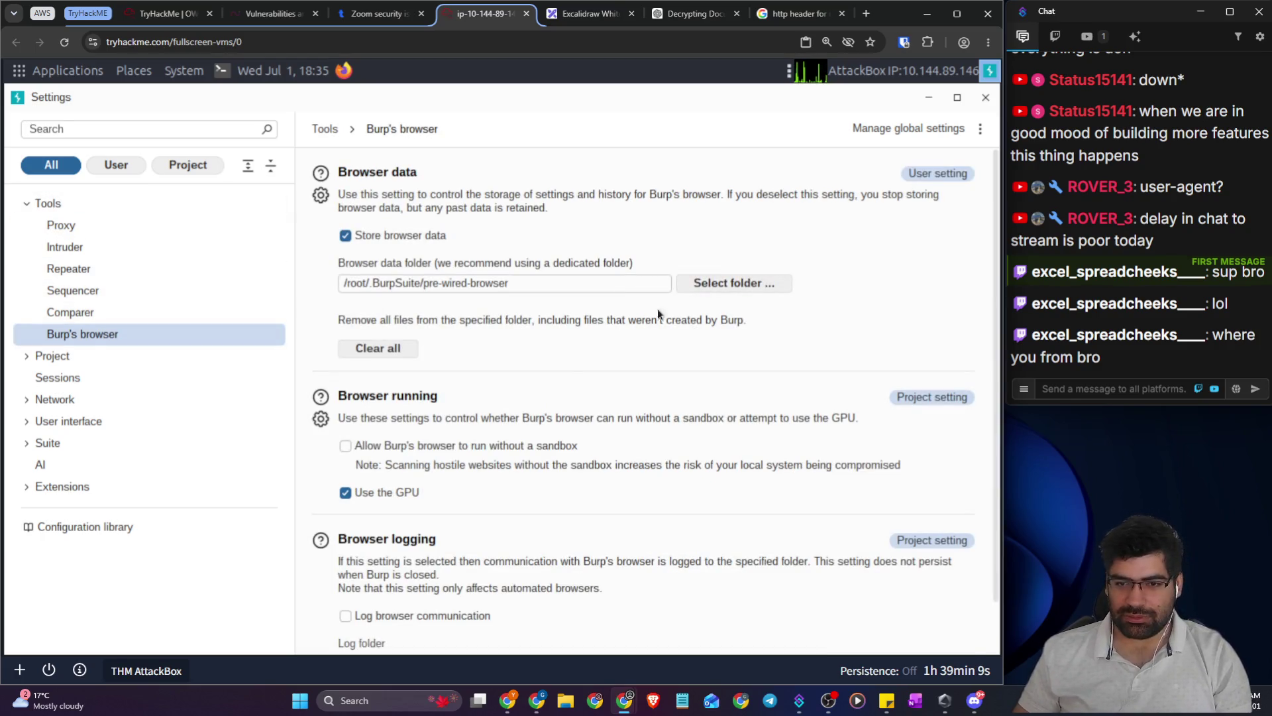
left_click(419, 447)
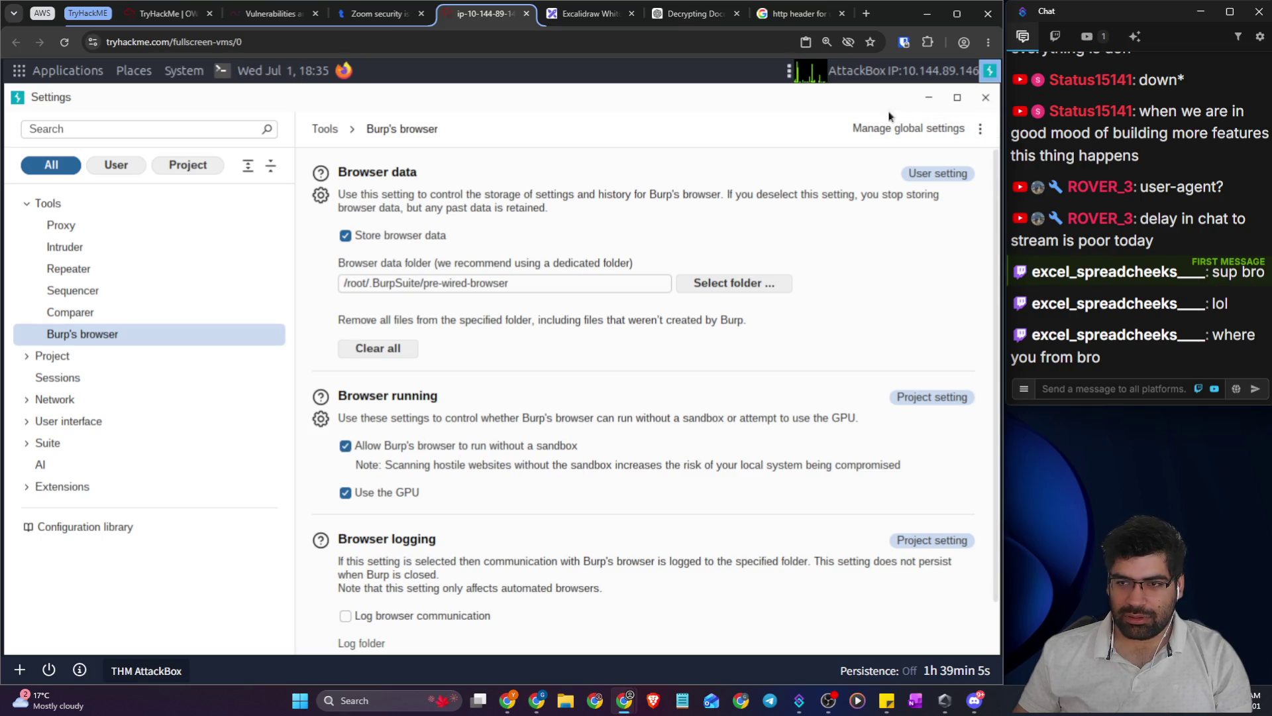
left_click(986, 97)
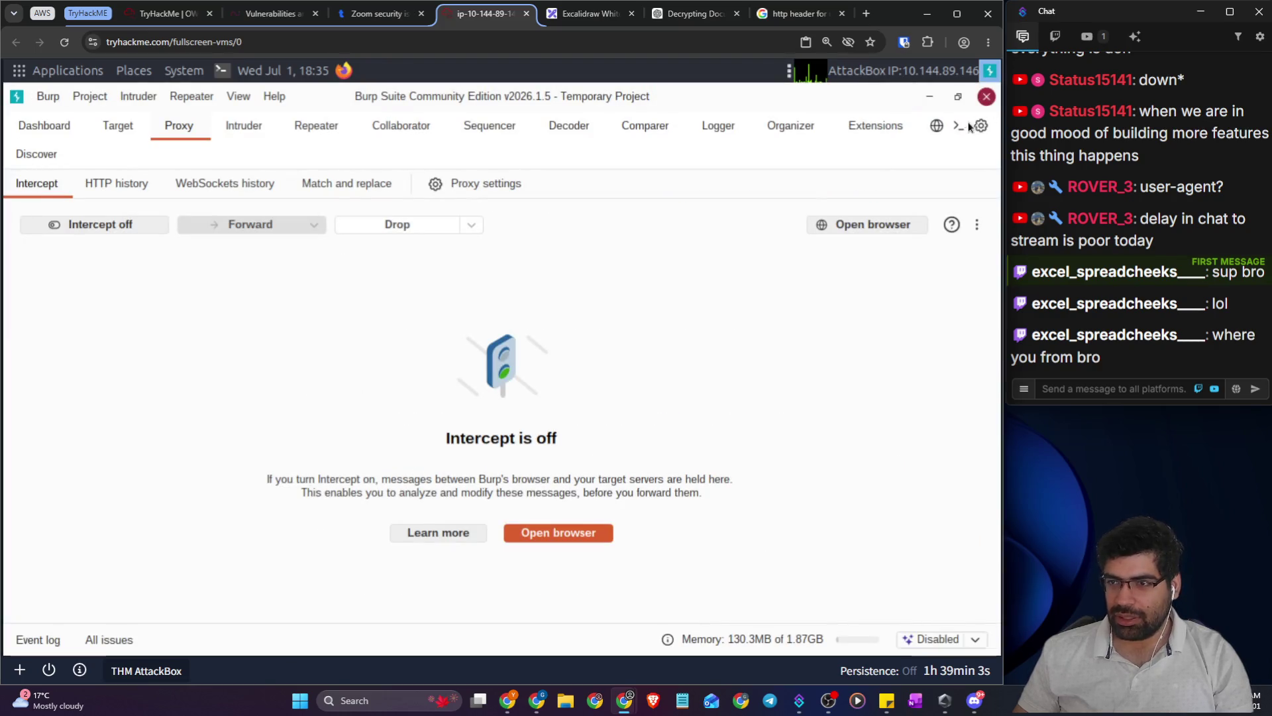
left_click(580, 530)
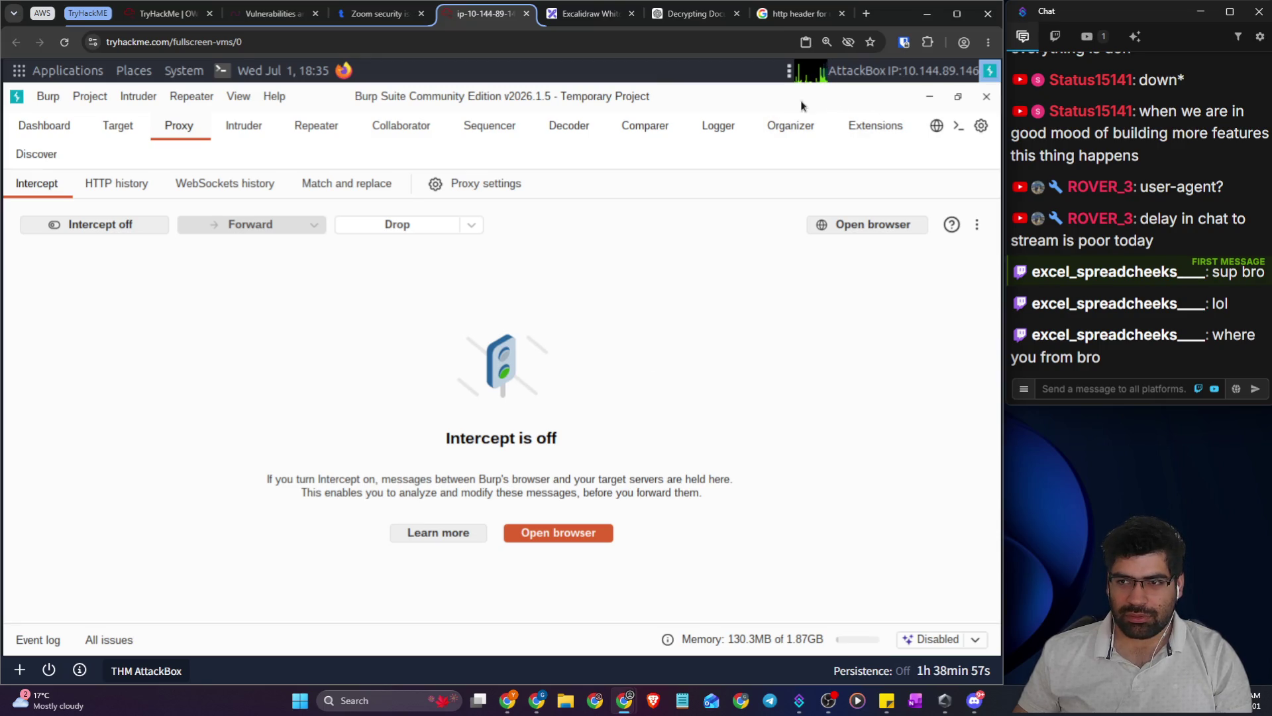
left_click(958, 96)
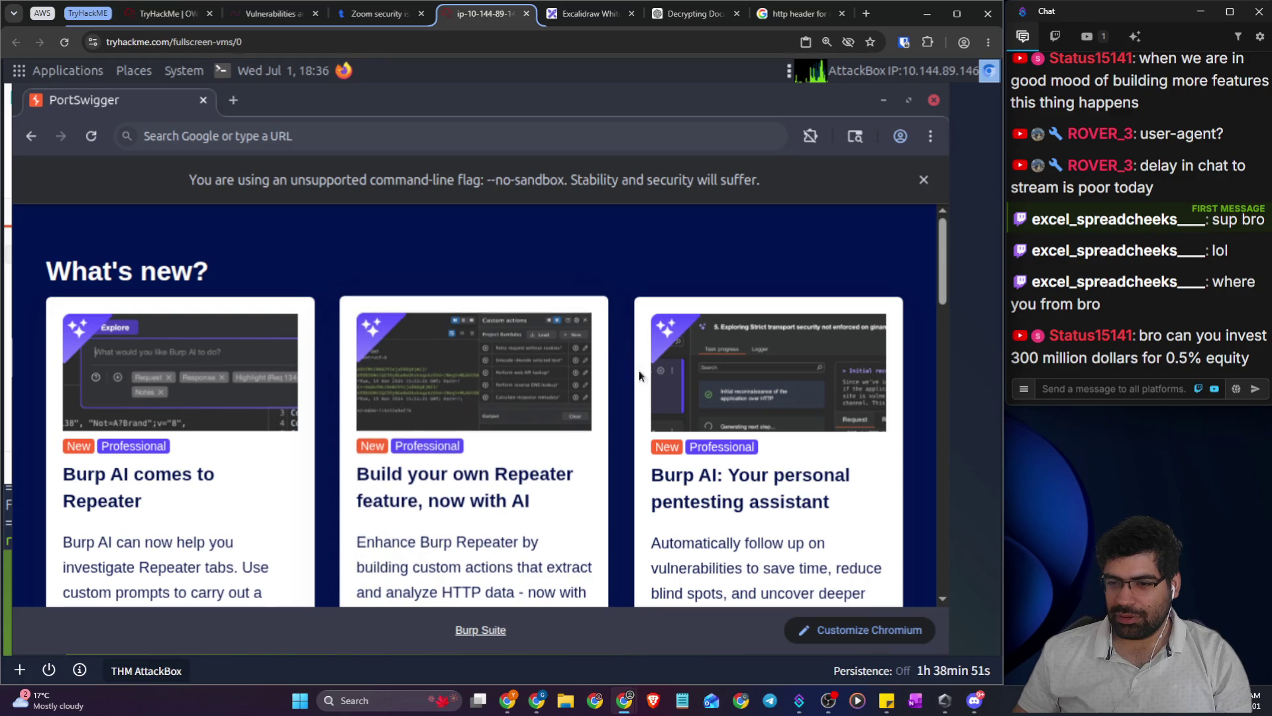
left_click(374, 130)
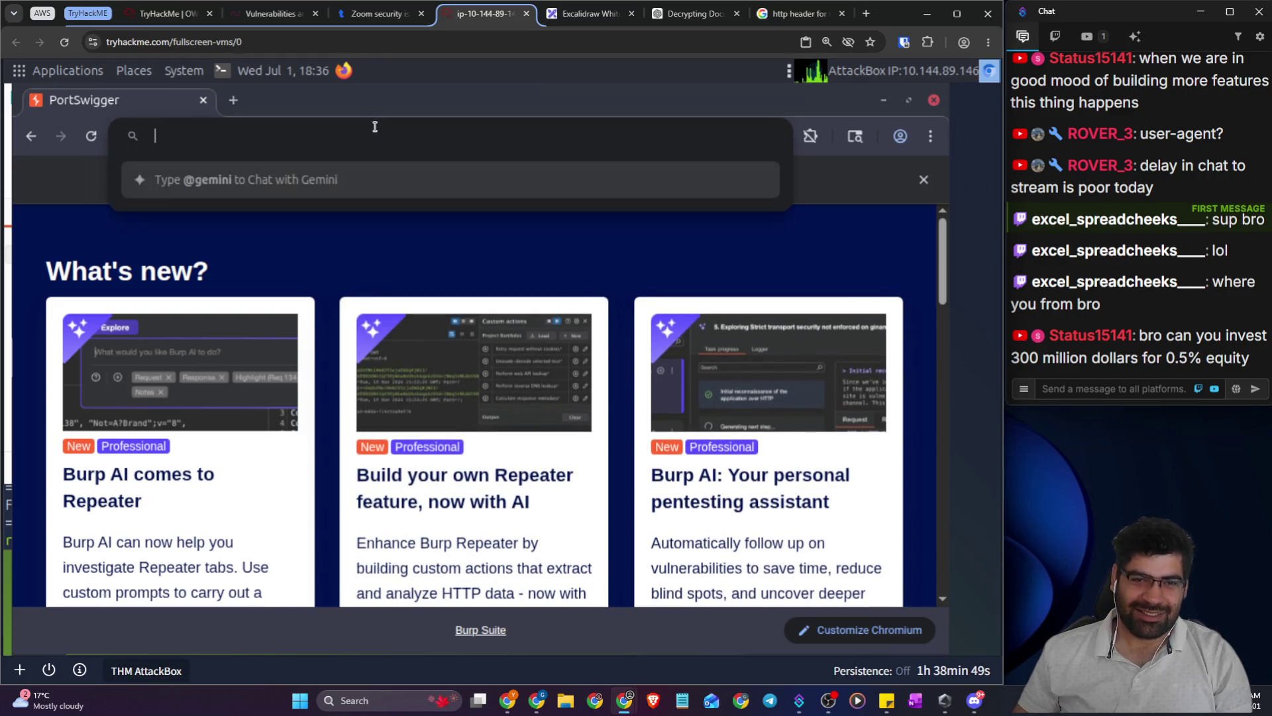
type("http://10.144.135.201:5005")
key("Return")
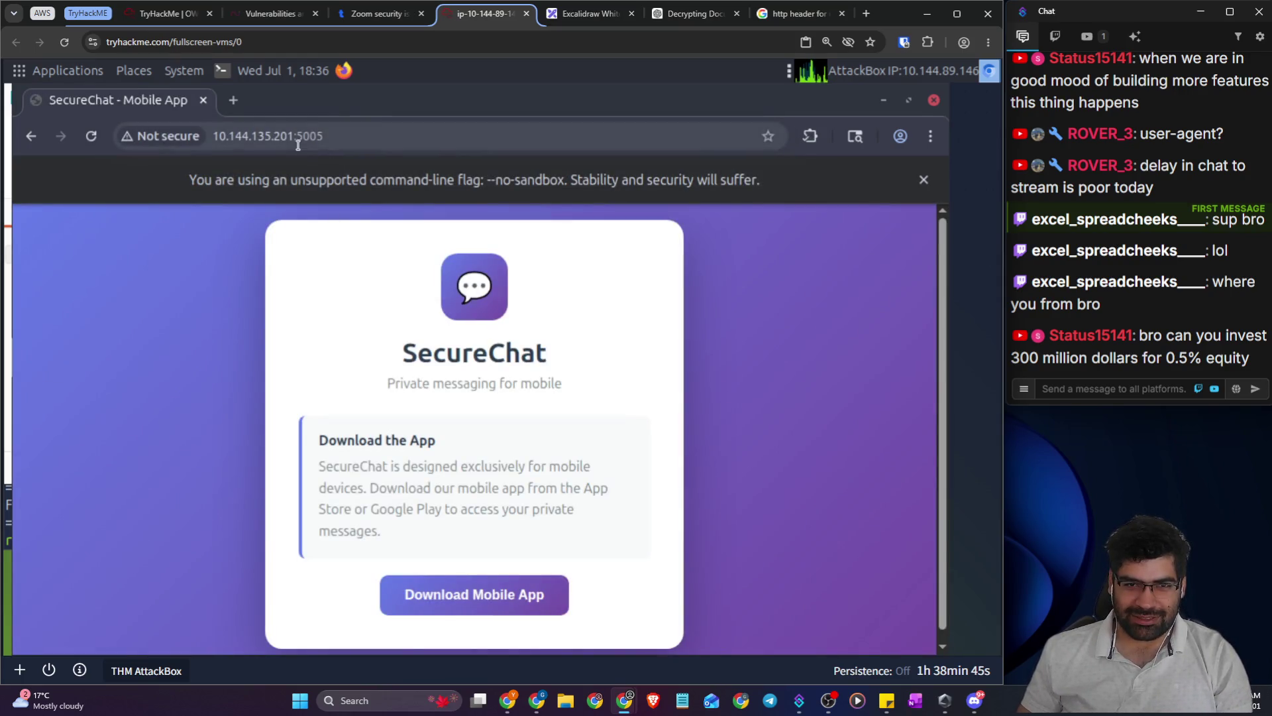
- Arrange the SecureChat browser and Burp Suite windows side by side
left_click(8, 137)
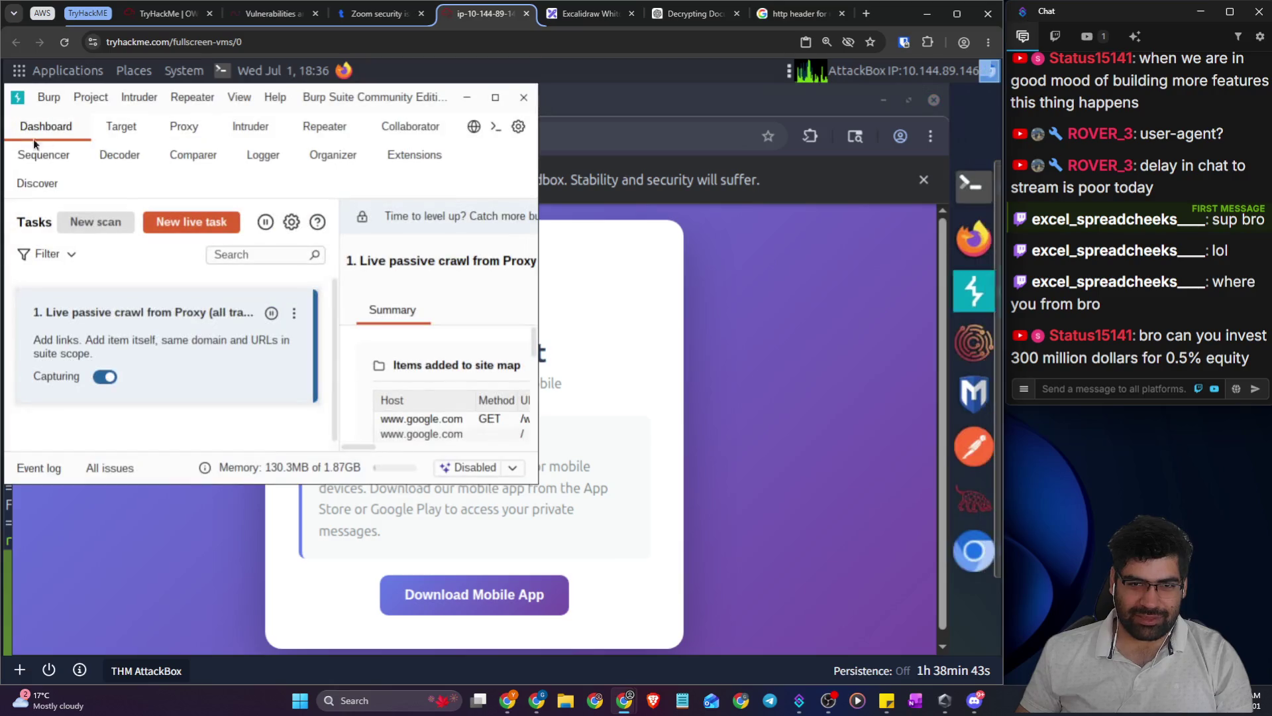
left_click(636, 105)
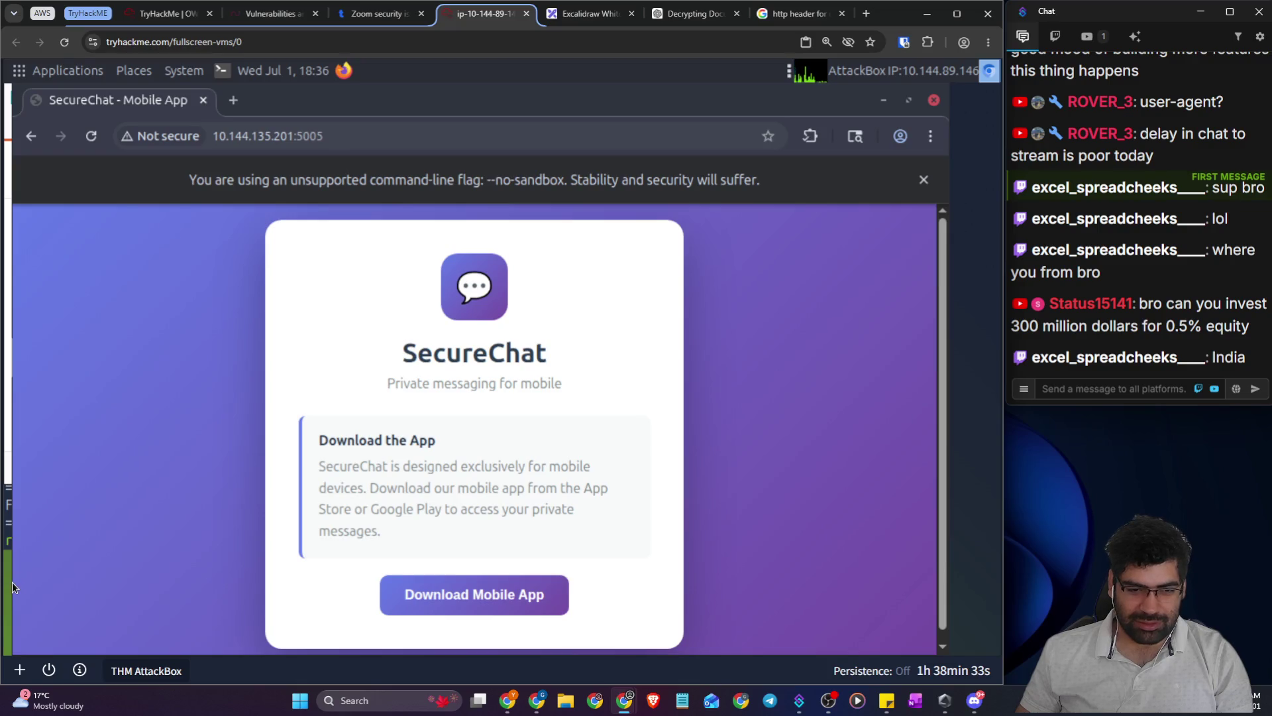
left_click_drag(12, 581, 511, 596)
left_click(196, 423)
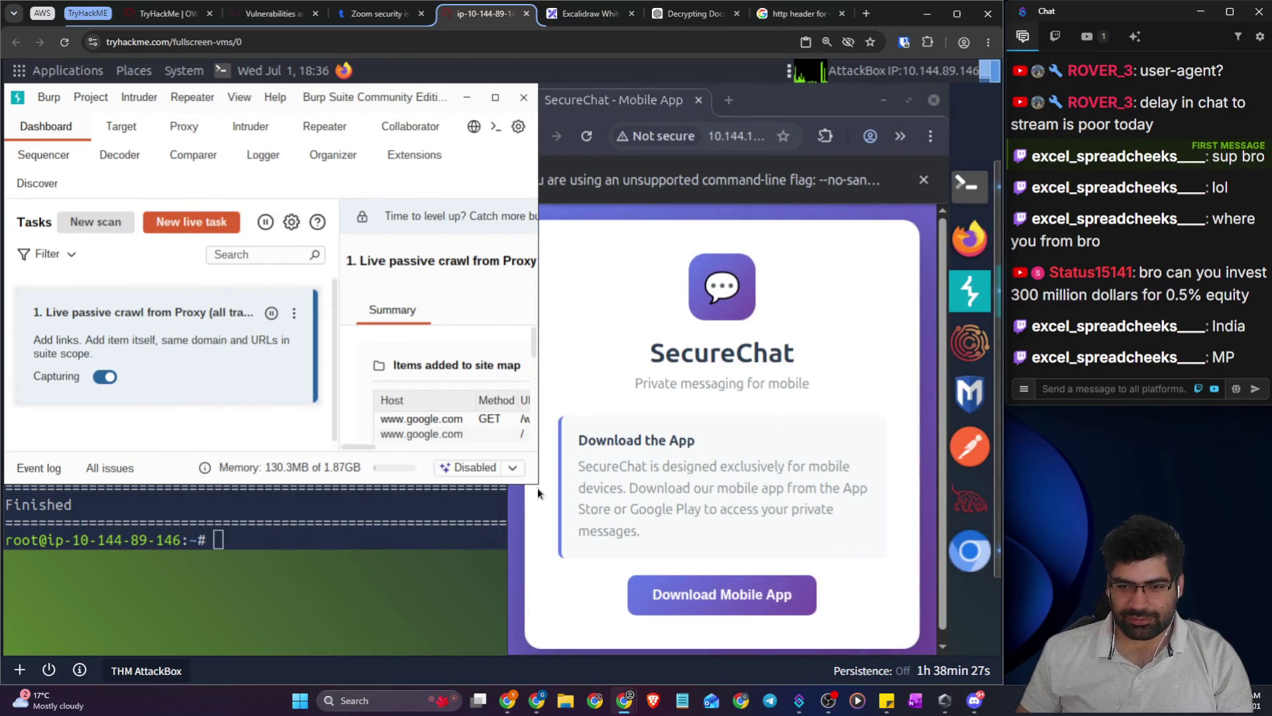
mouse_move(538, 485)
left_mouse_down()
mouse_move(609, 577)
mouse_move(761, 666)
mouse_move(732, 655)
left_mouse_up()
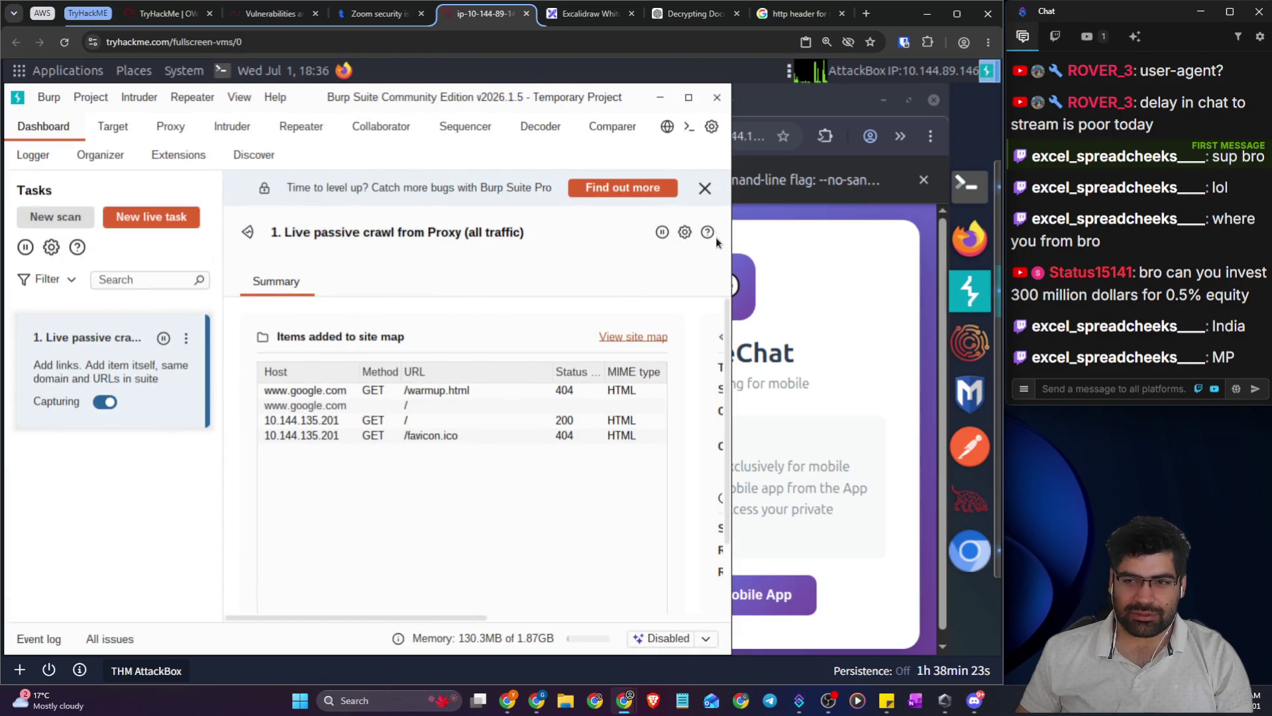
- Check the captured 10.144.135.201:5005 request, then turn interception on and reload SecureChat
left_click(705, 188)
left_click(113, 126)
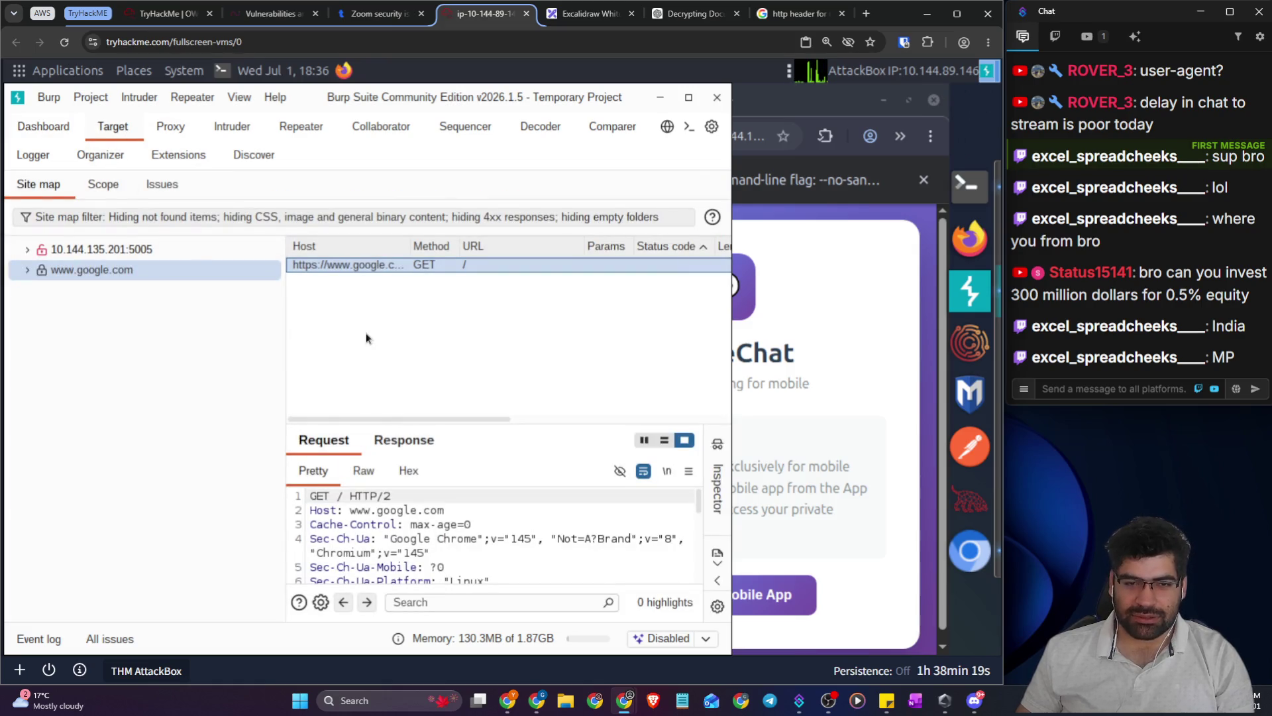
left_click(102, 247)
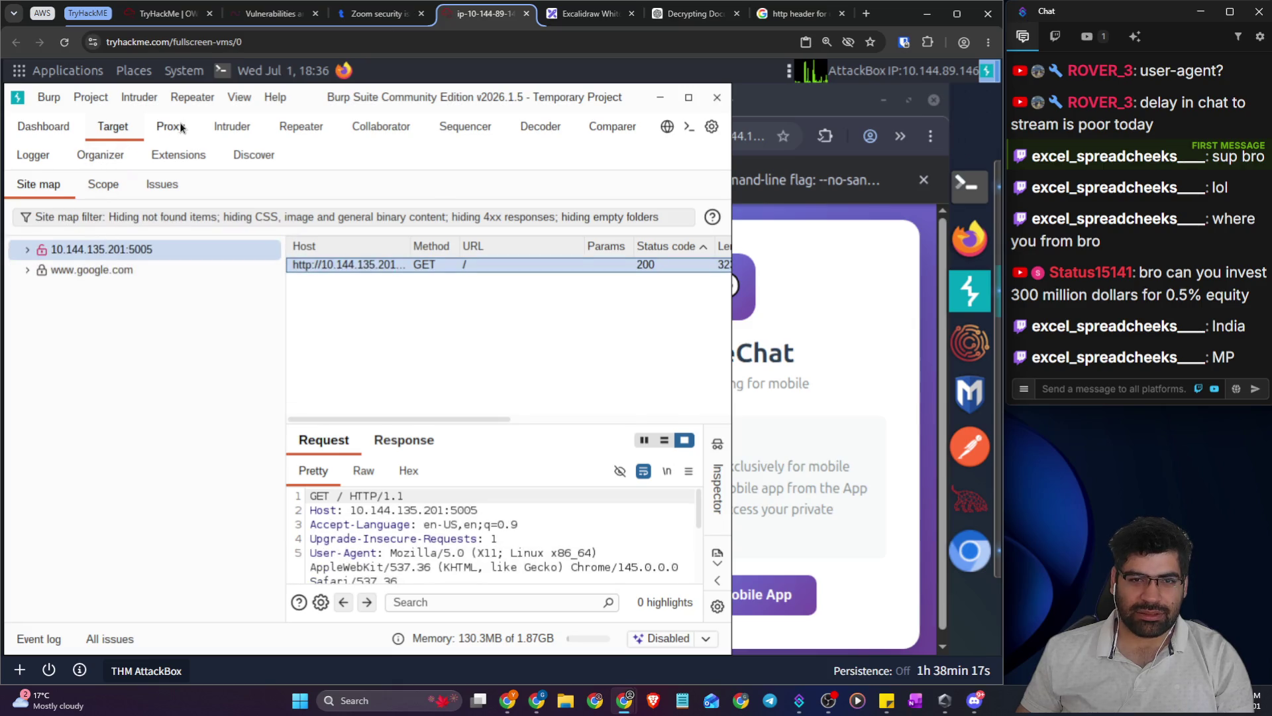
left_click(170, 126)
left_click(86, 226)
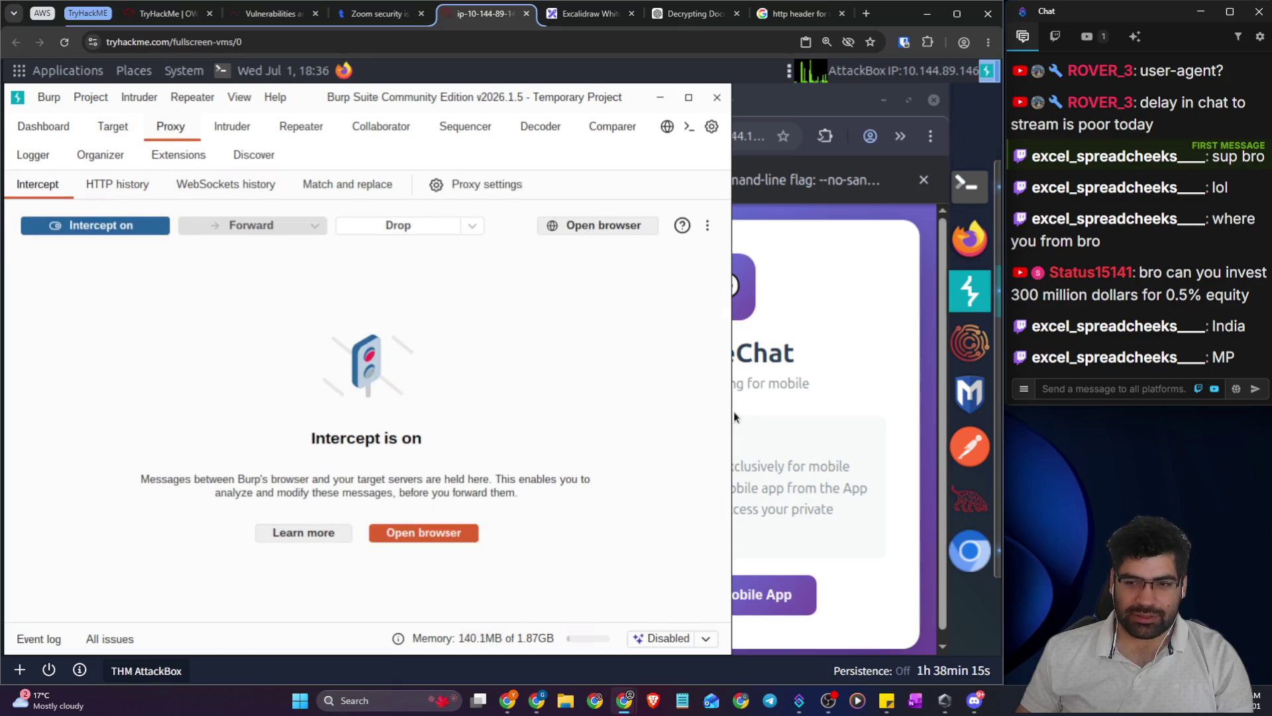
left_click(795, 99)
left_click(594, 138)
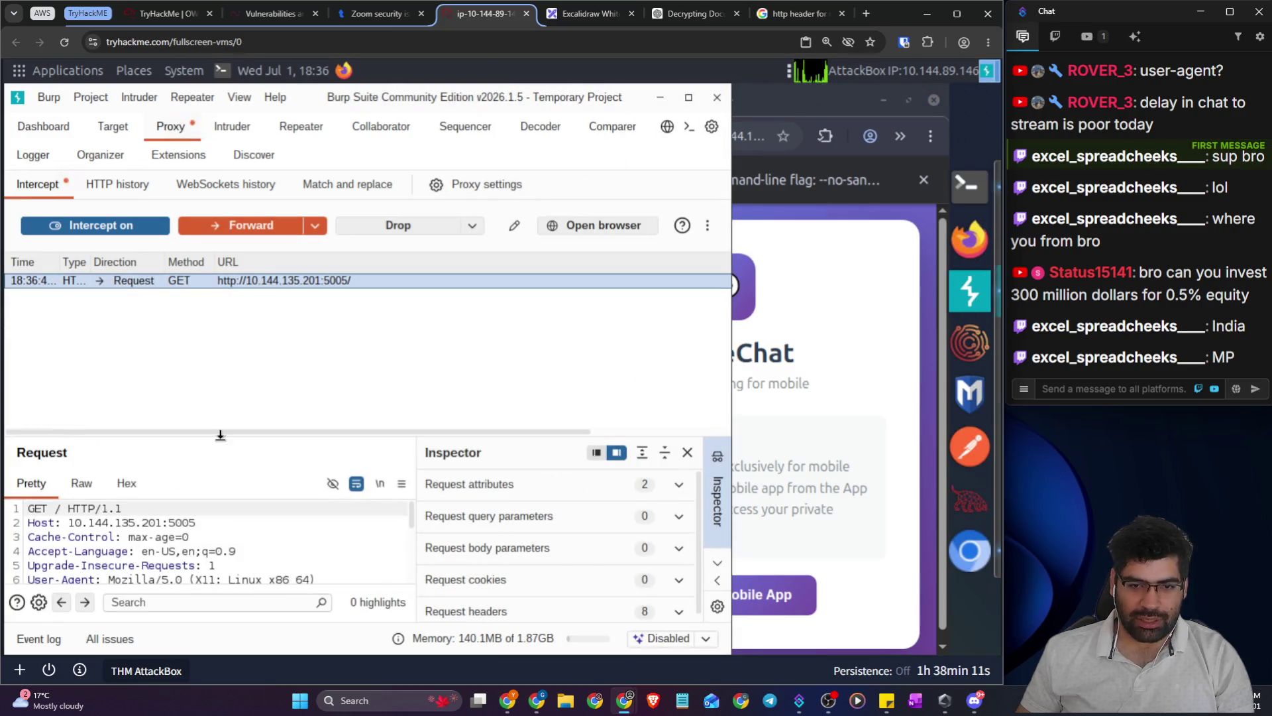
- Enlarge the Request pane and select the desktop User-Agent value on line 6
left_click_drag(250, 293, 250, 277)
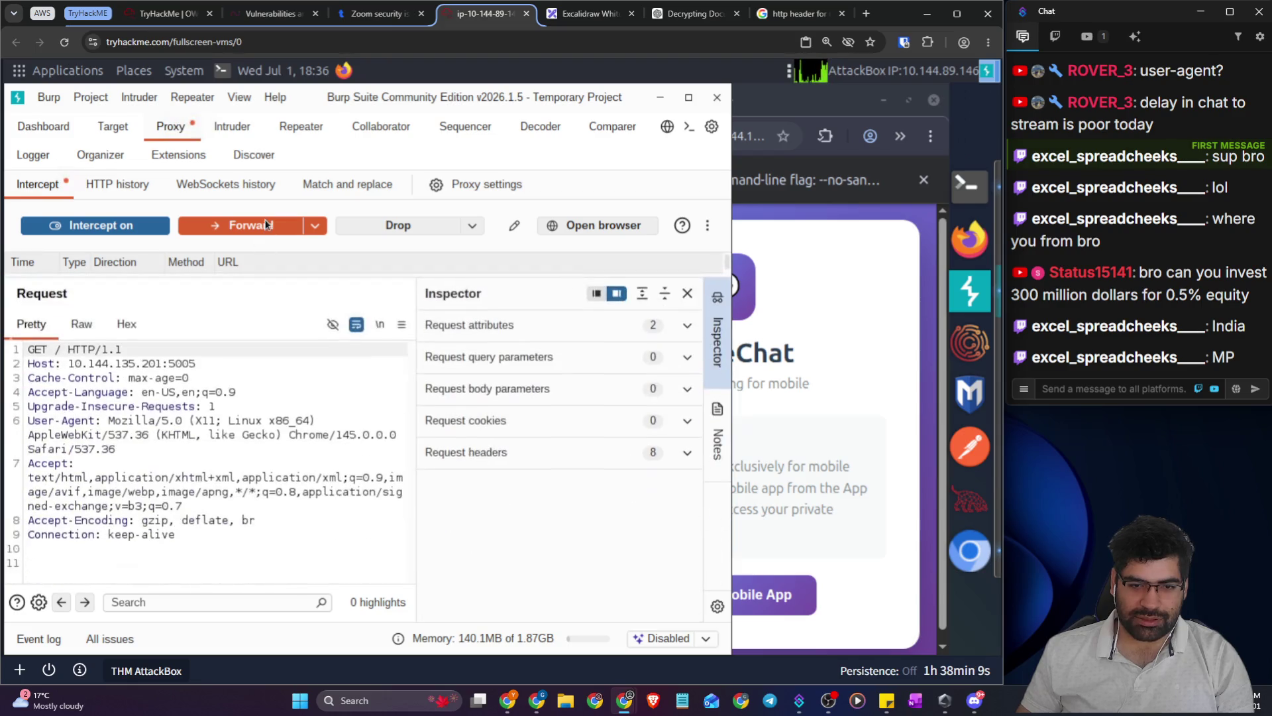
left_click(70, 476)
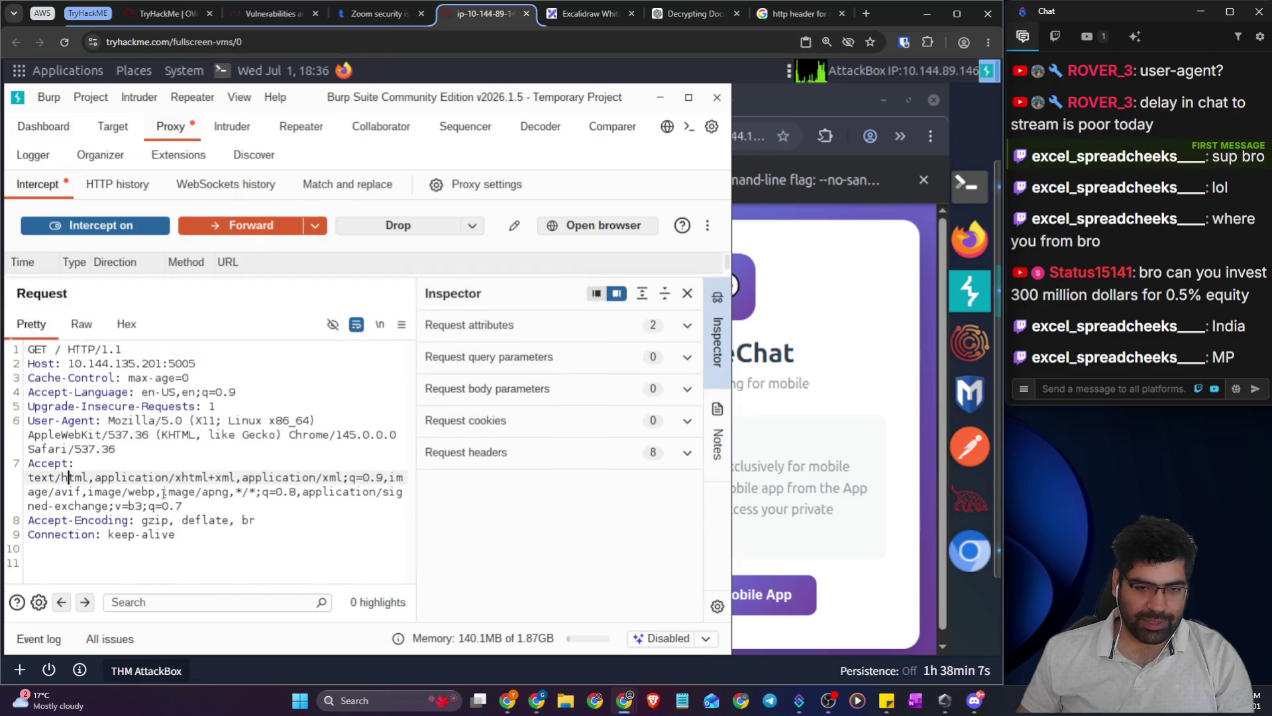
mouse_move(116, 449)
left_mouse_down()
mouse_move(66, 434)
mouse_move(109, 422)
left_mouse_up()
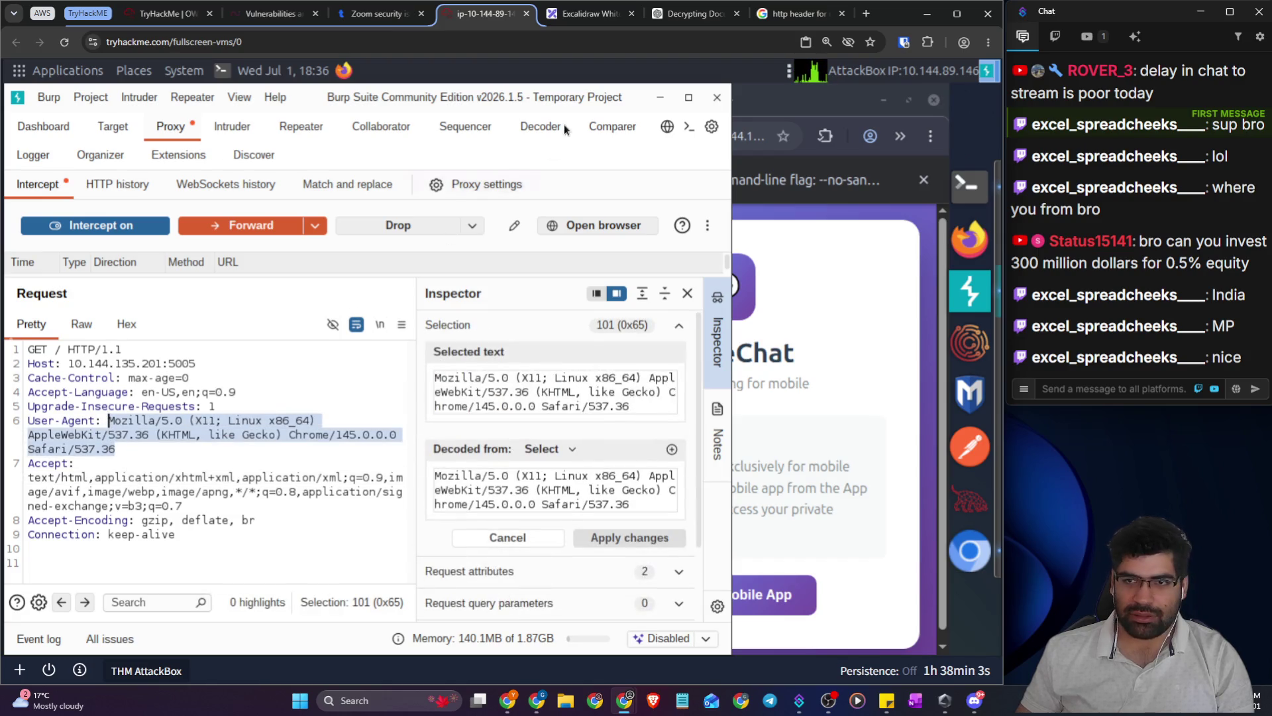
left_click(777, 17)
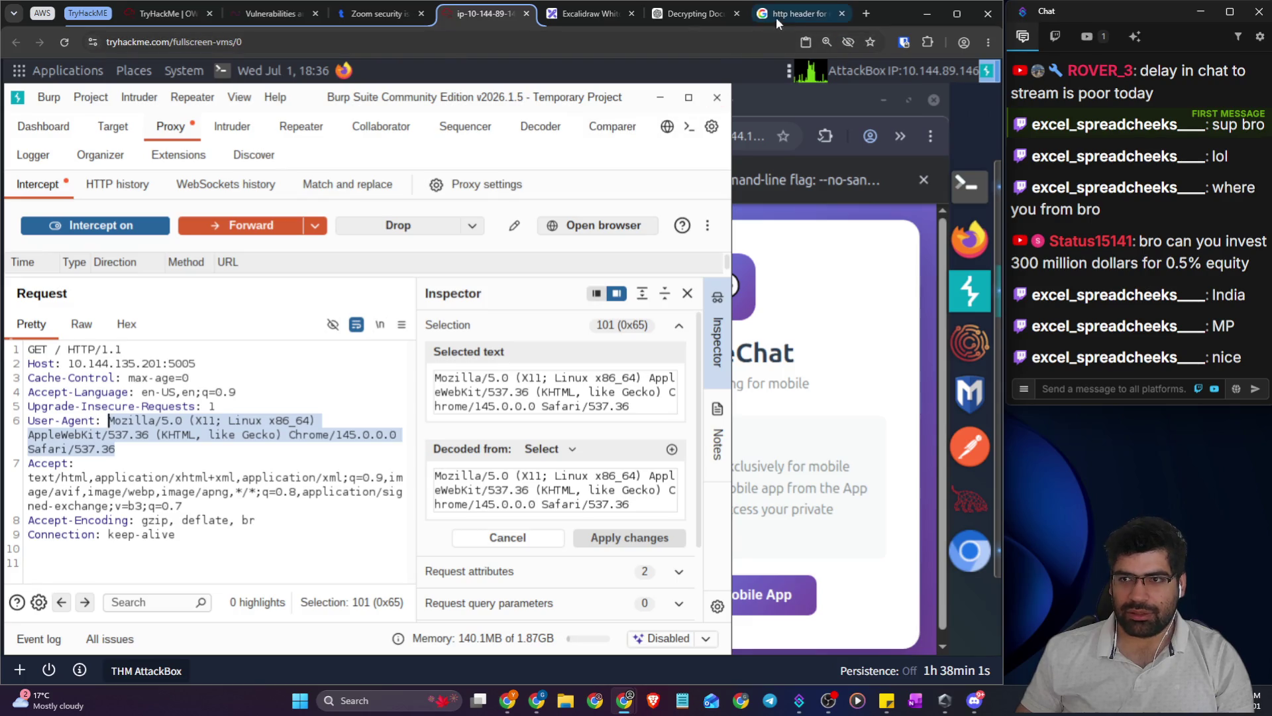
- Copy the Android Chrome User-Agent example string and return to the AttackBox tab
right_click(382, 356)
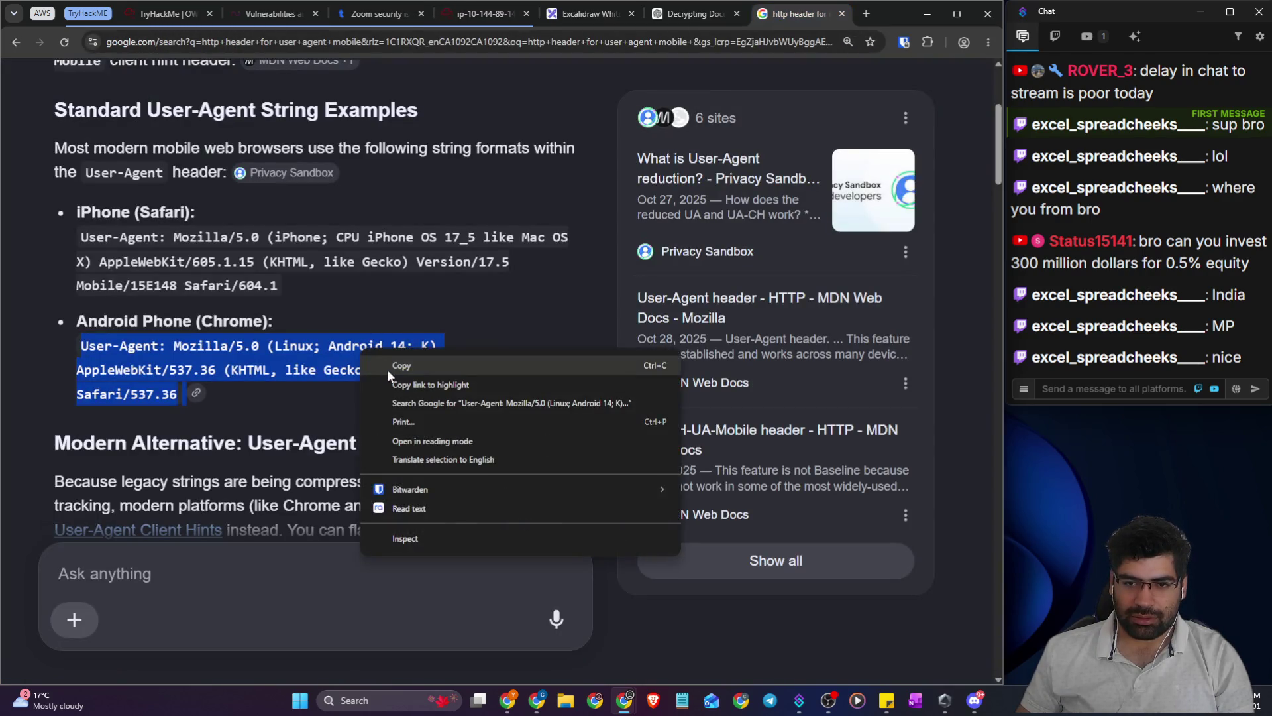
left_click(391, 364)
left_click(568, 22)
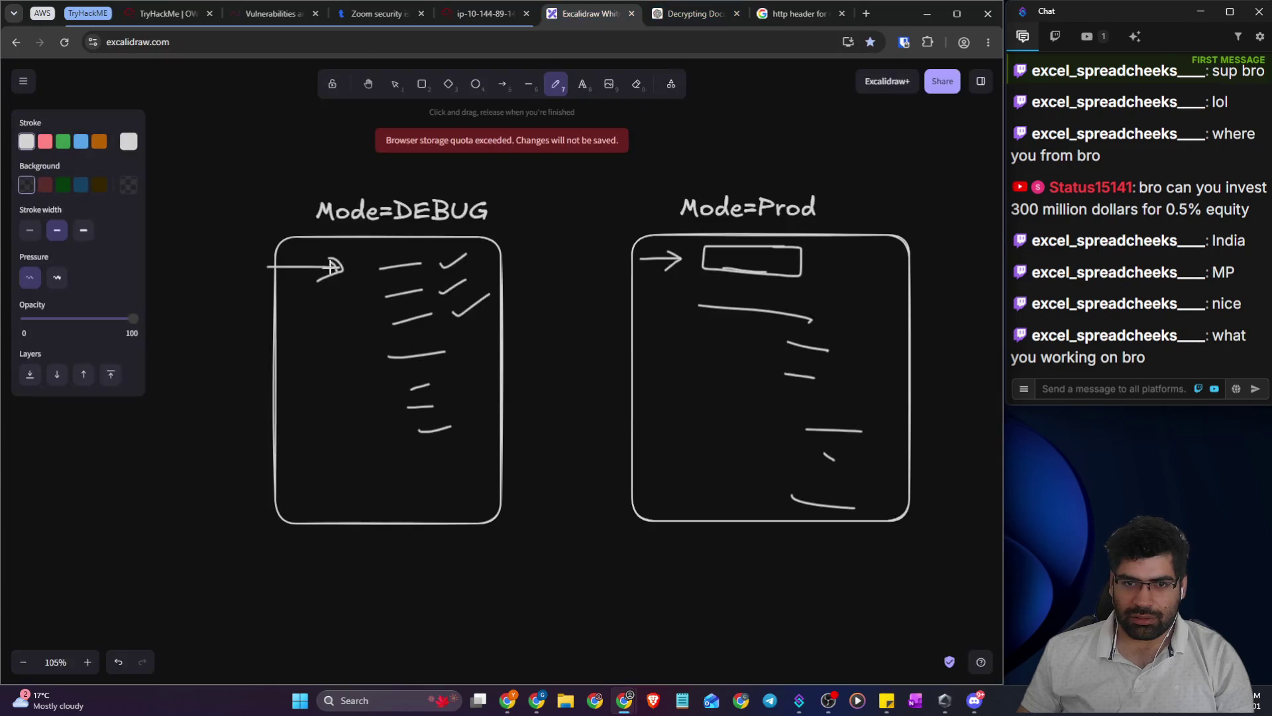
left_click(465, 20)
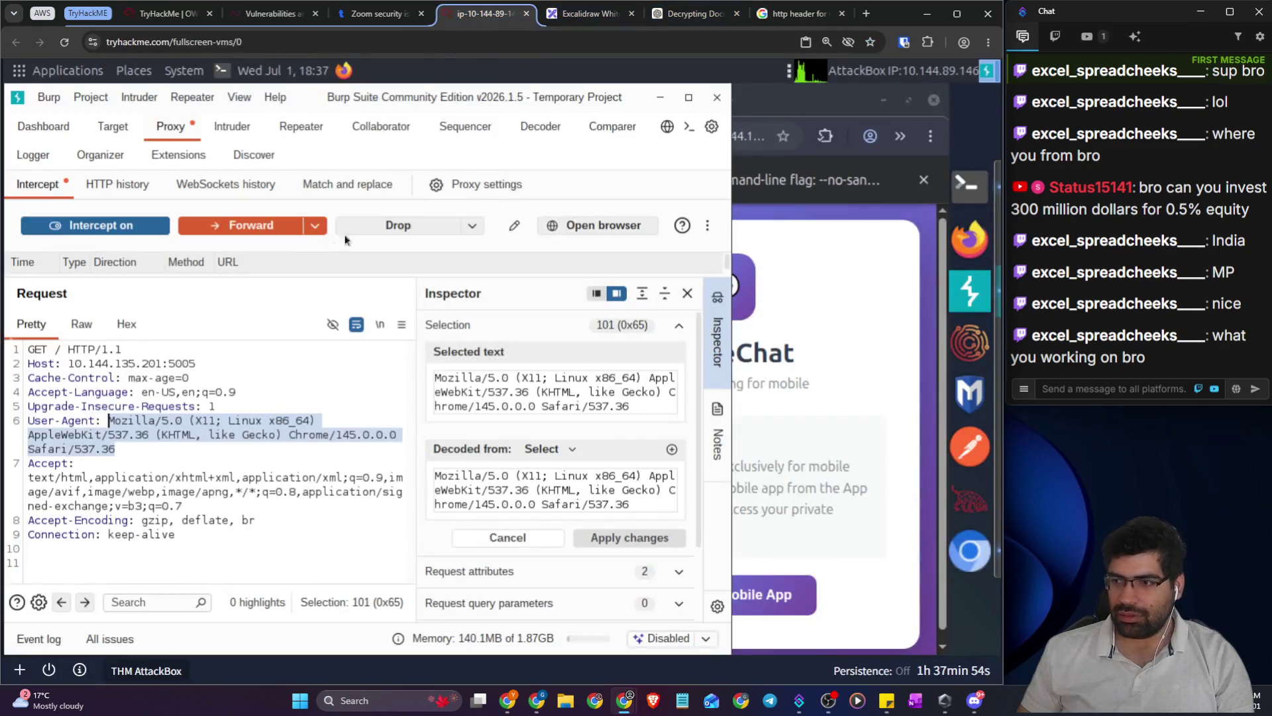
- Replace the User-Agent with the Android 14 Chrome string, forward it, and open HTTP history
left_click(116, 450)
left_click_drag(109, 420, 117, 450)
left_click(109, 420)
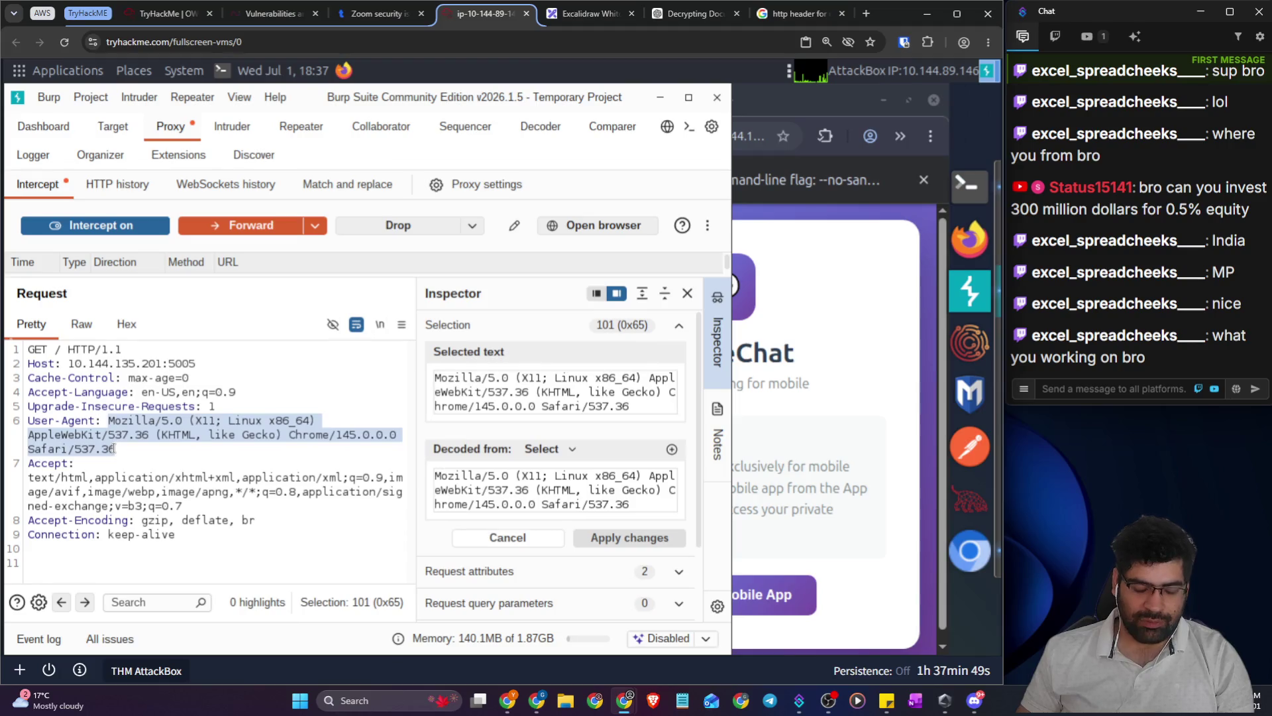
type("User-Agent: Mozilla/5.0 (Linux; Android 14; K) AppleWebKit/537.36 (KHTML, like Gecko) Chrome/125.0.0.0 Mobile Safari/537.36")
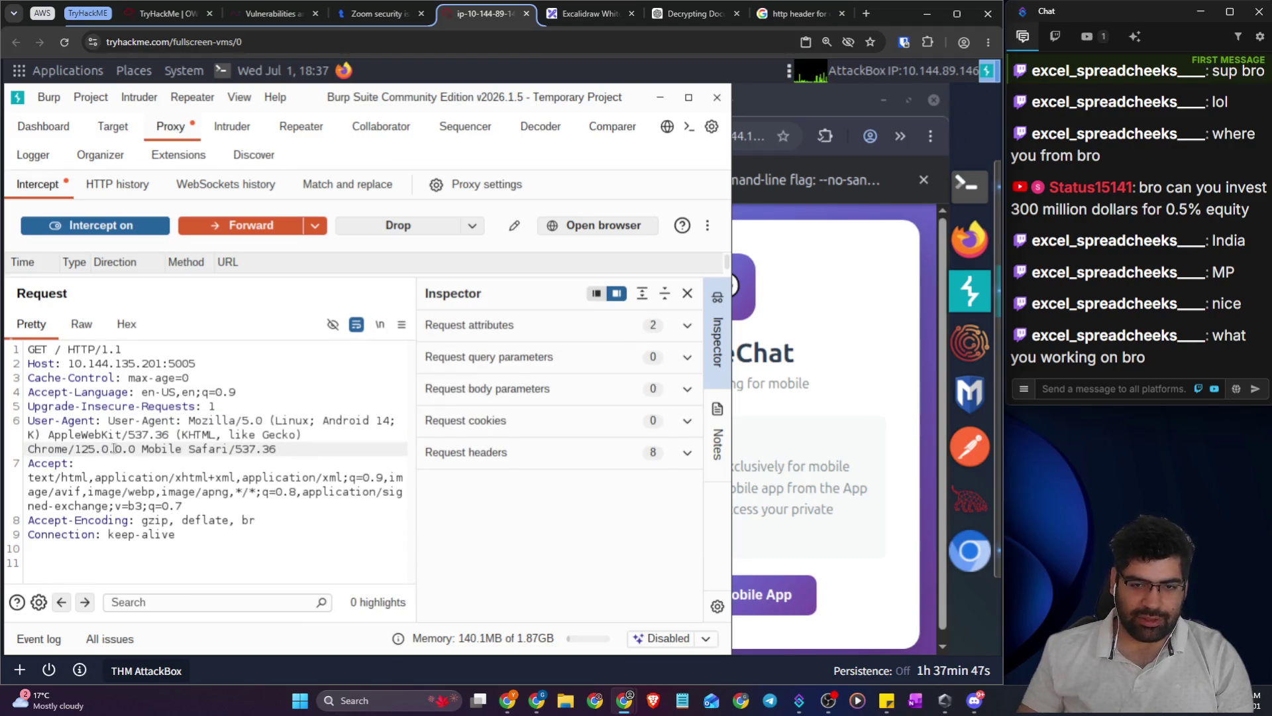
left_click(201, 226)
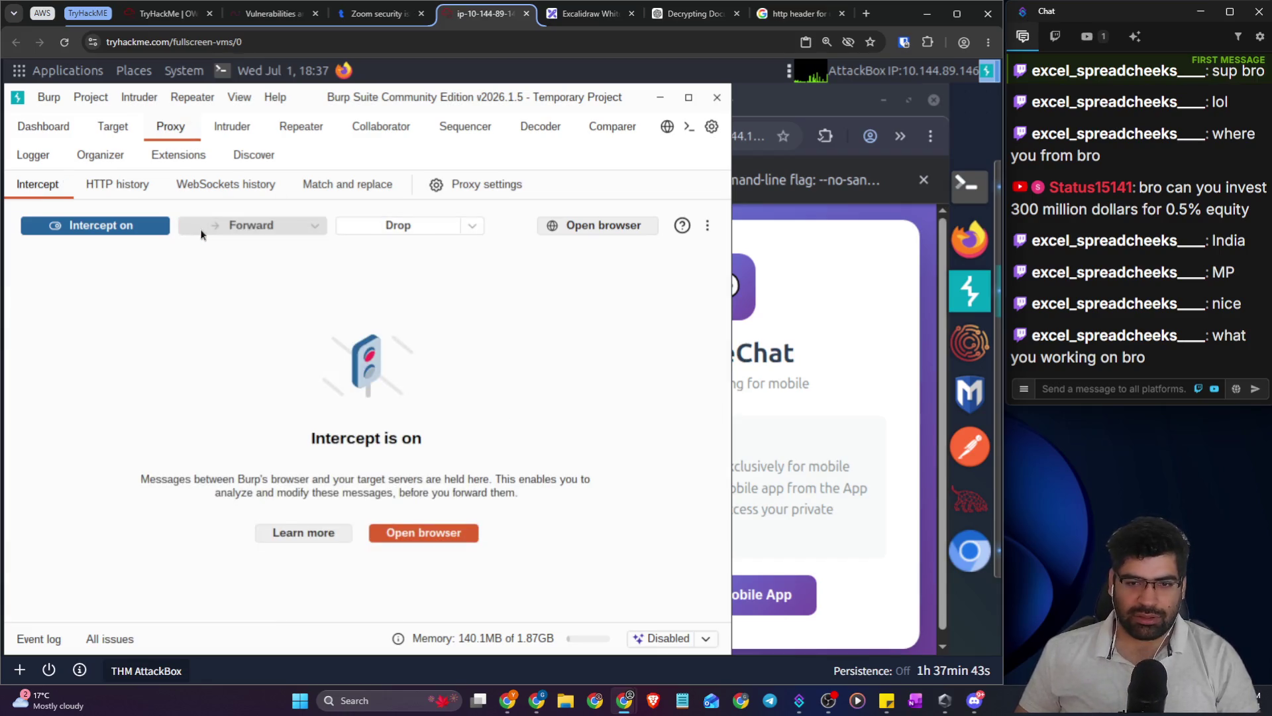
left_click(857, 346)
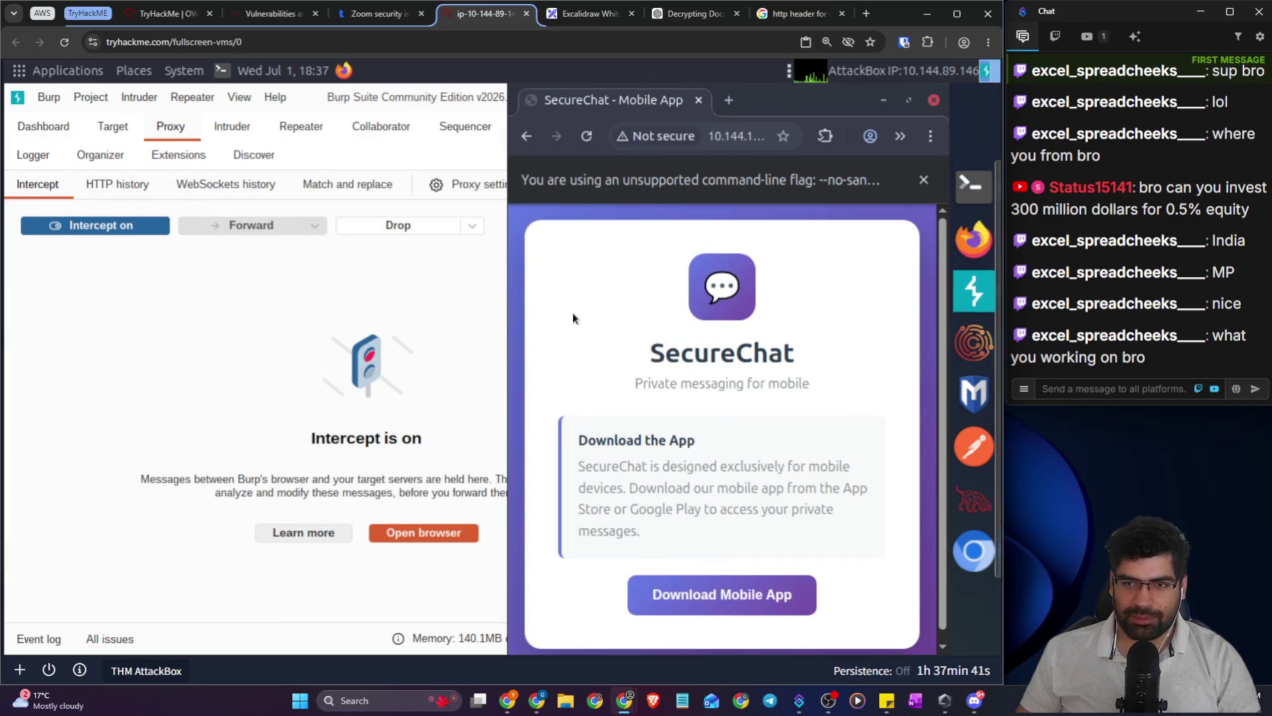
left_click(121, 183)
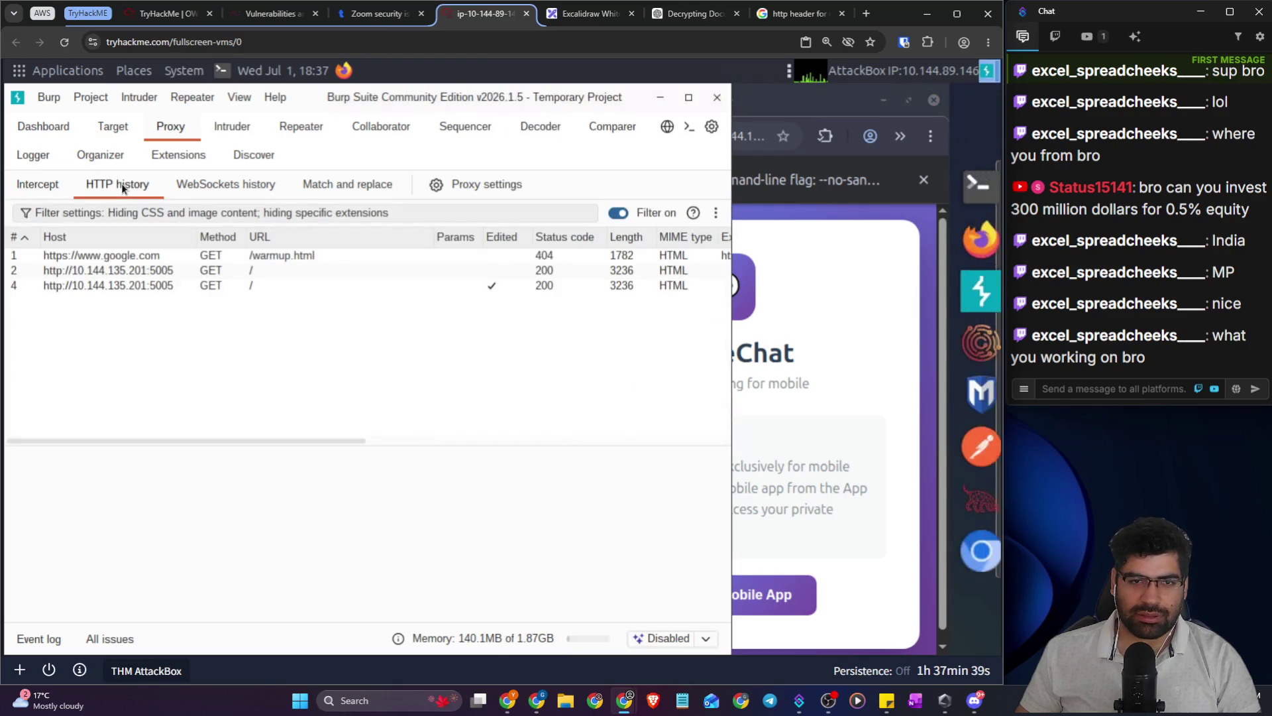
- Open the edited request's response in HTTP history and scroll through its 'Download the App' HTML
left_click(124, 256)
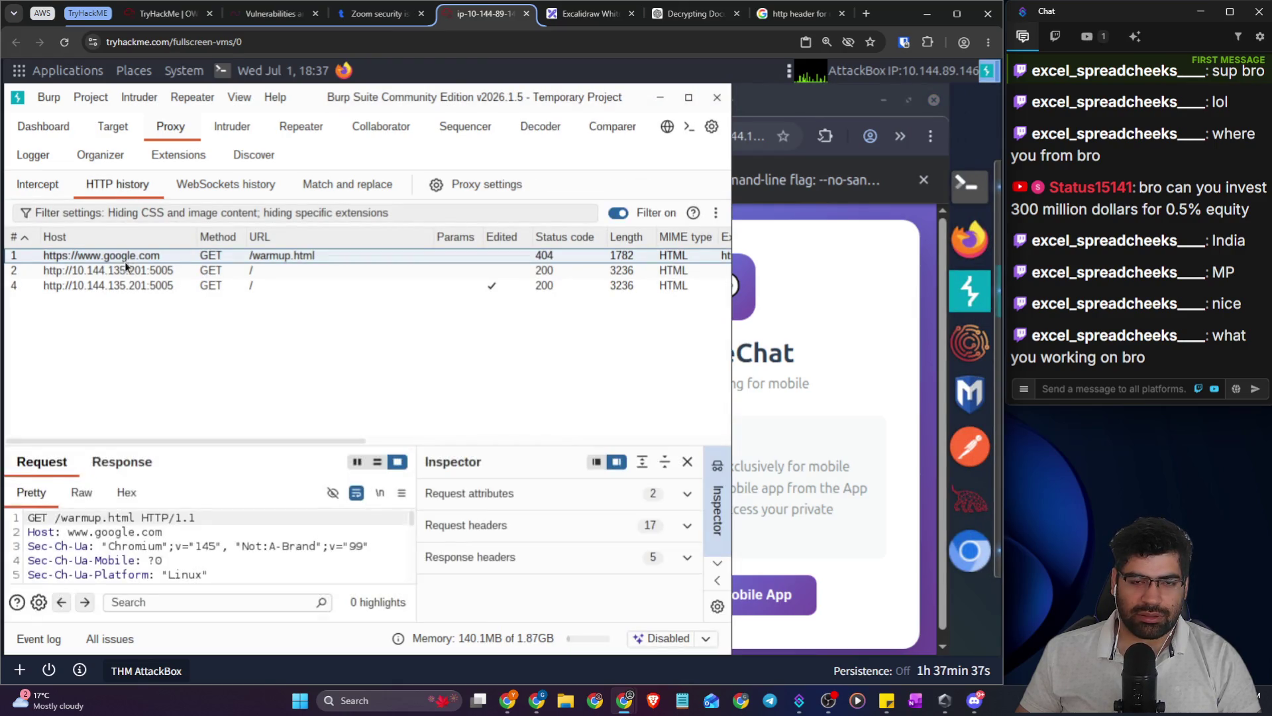
left_click(125, 270)
left_click(122, 285)
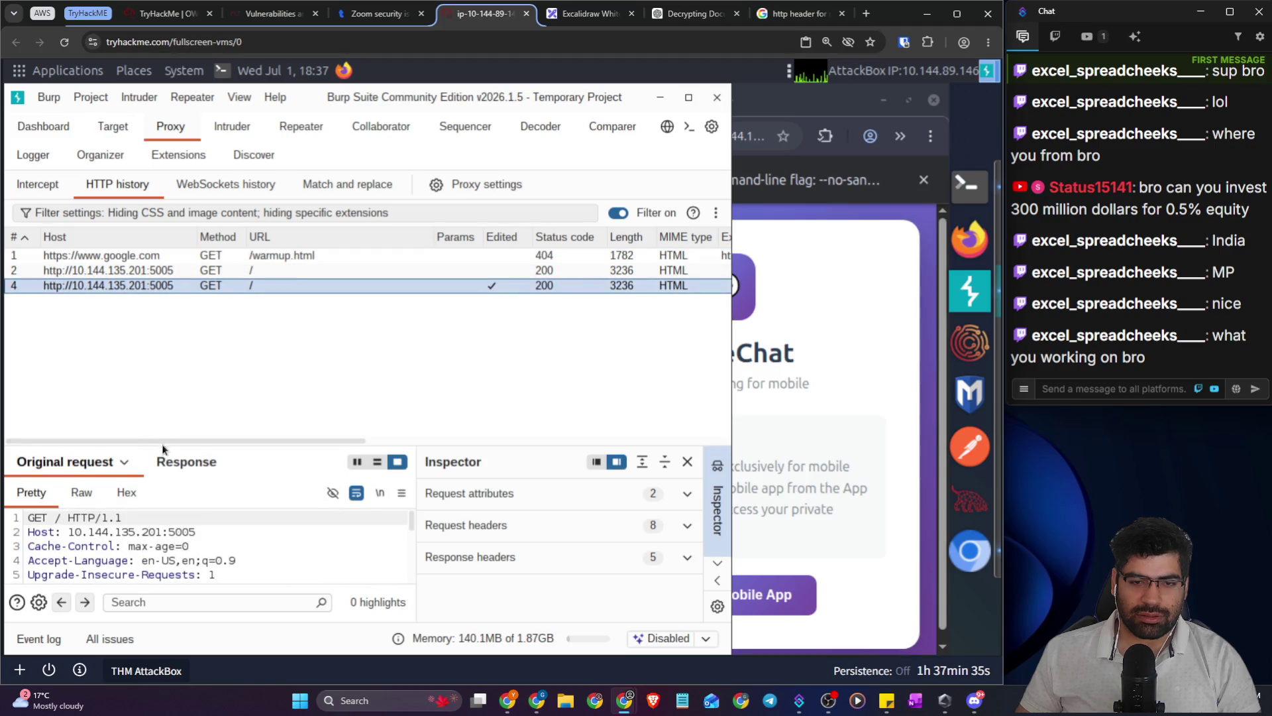
left_click(182, 463)
scroll(245, 556, "down", 3)
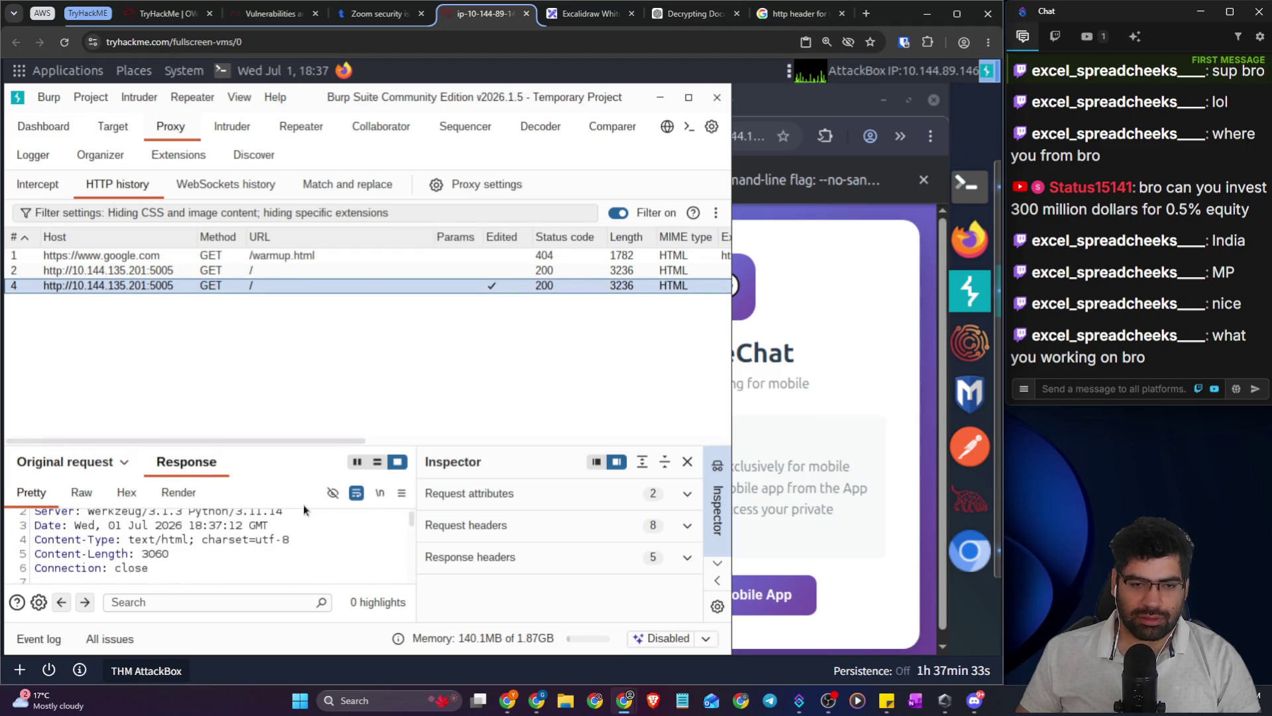
scroll(279, 555, "down", 3)
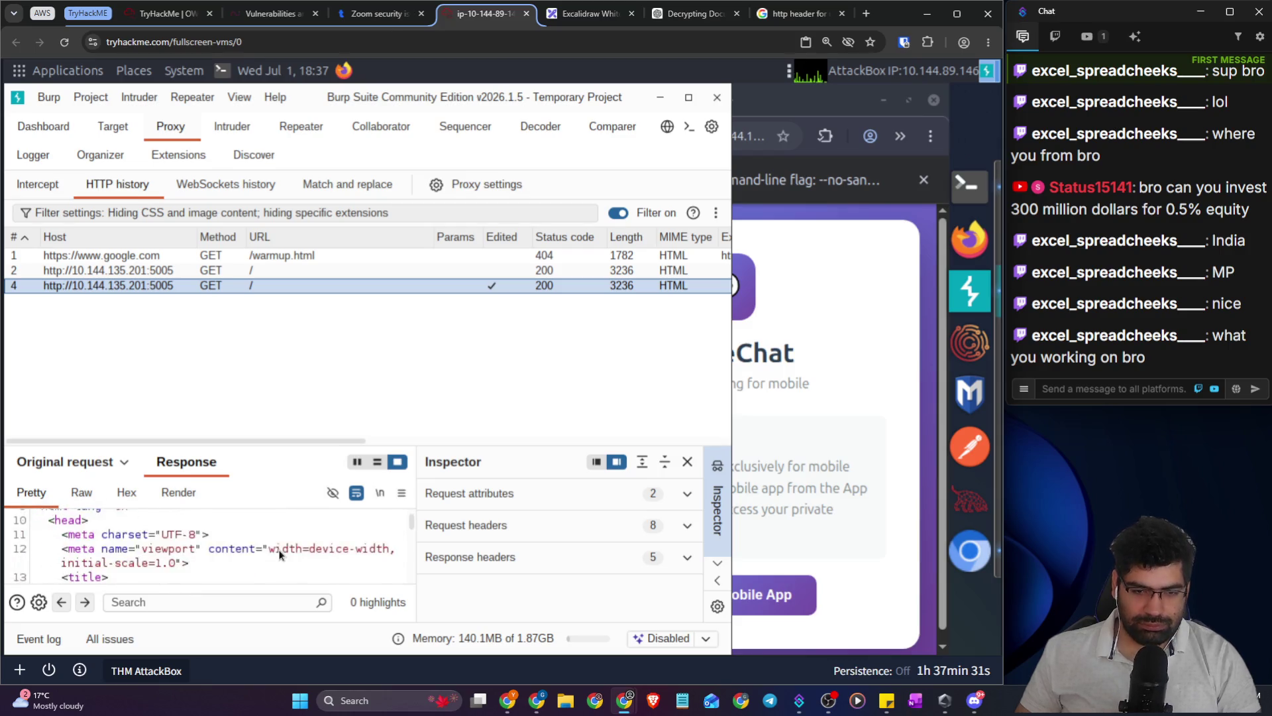
scroll(285, 553, "down", 1)
scroll(285, 554, "down", 4)
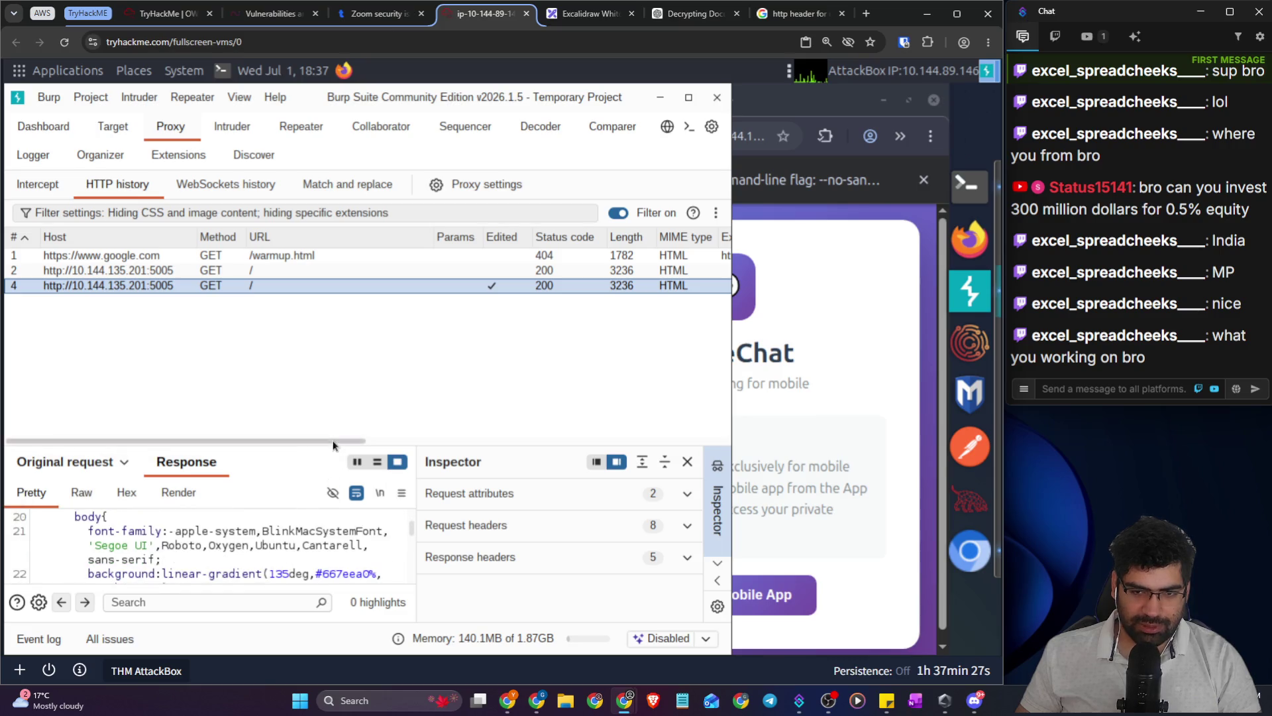
left_click_drag(336, 443, 335, 298)
scroll(298, 464, "down", 3)
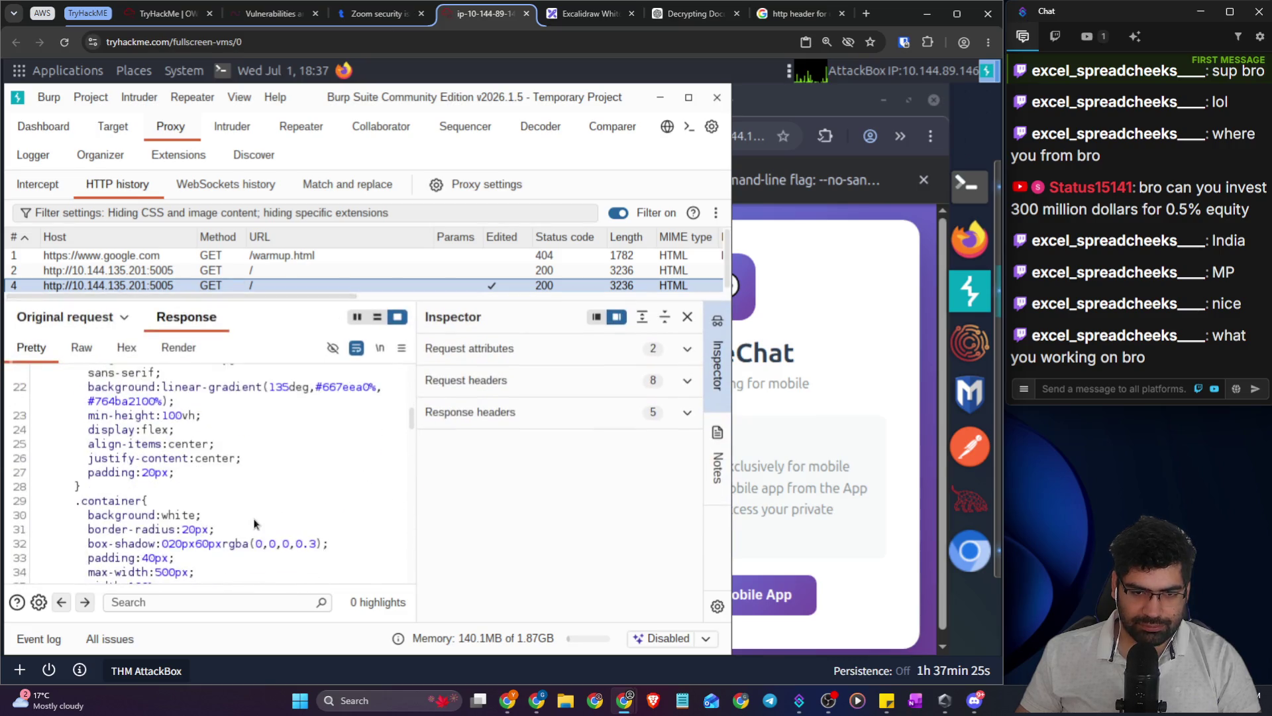
left_click_drag(411, 423, 395, 578)
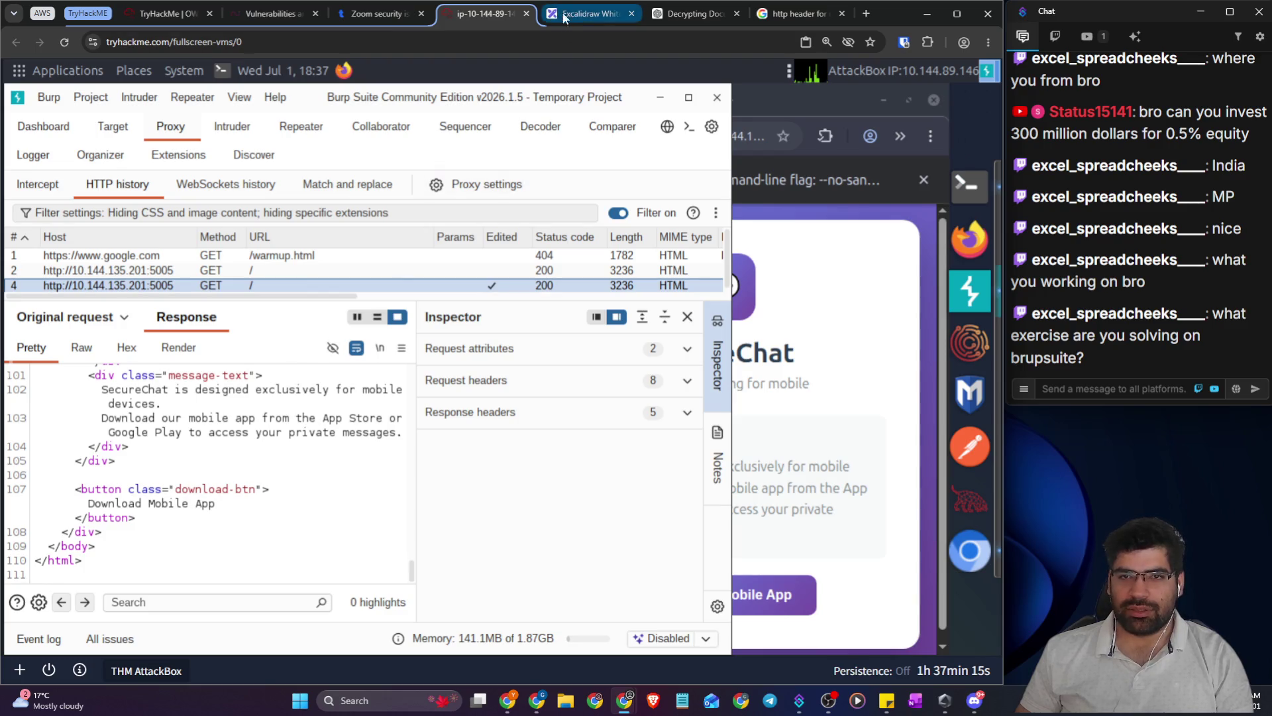
- Reread and highlight the TryHackMe challenge instruction text
left_click(266, 20)
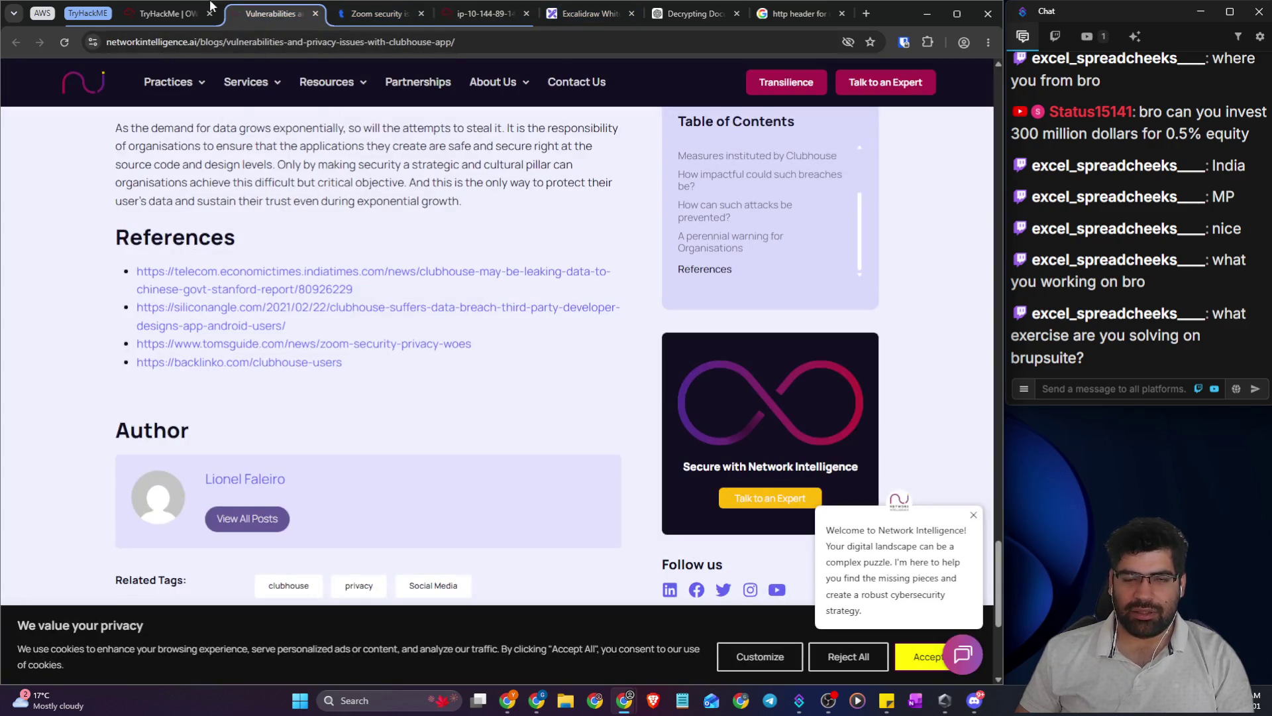
left_click(134, 15)
scroll(279, 396, "up", 3)
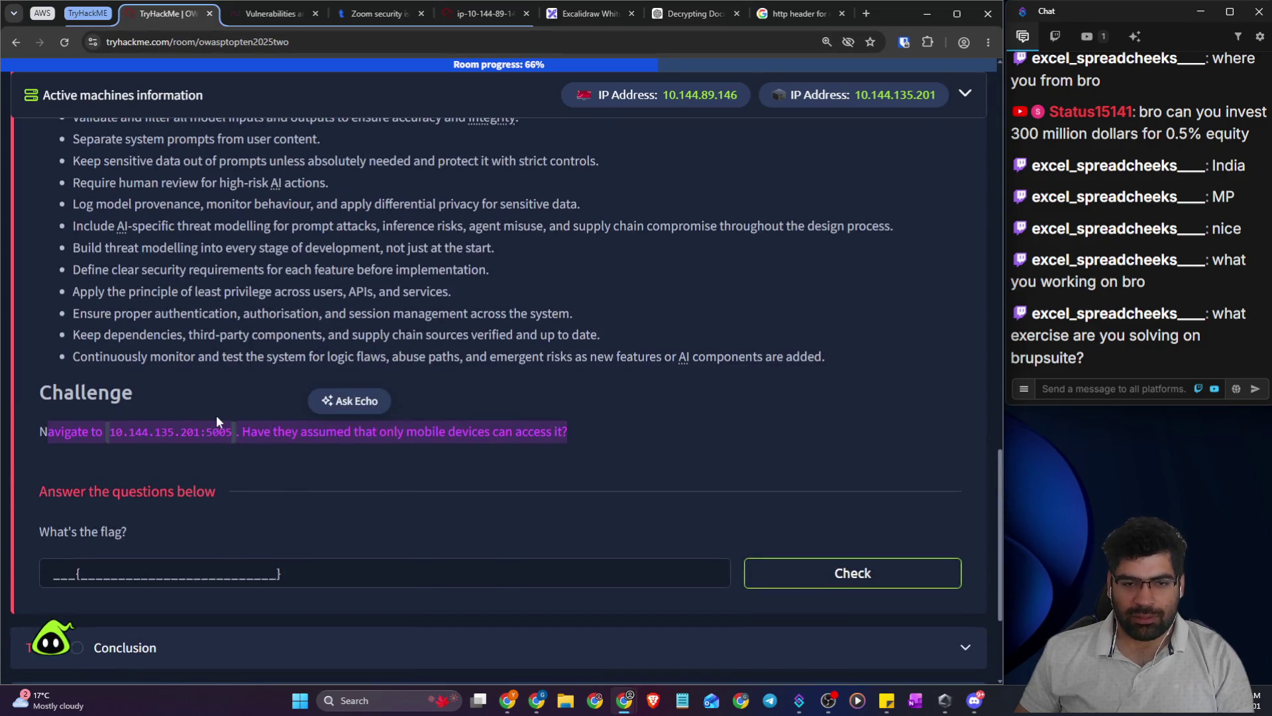
scroll(216, 414, "up", 2, "ctrl")
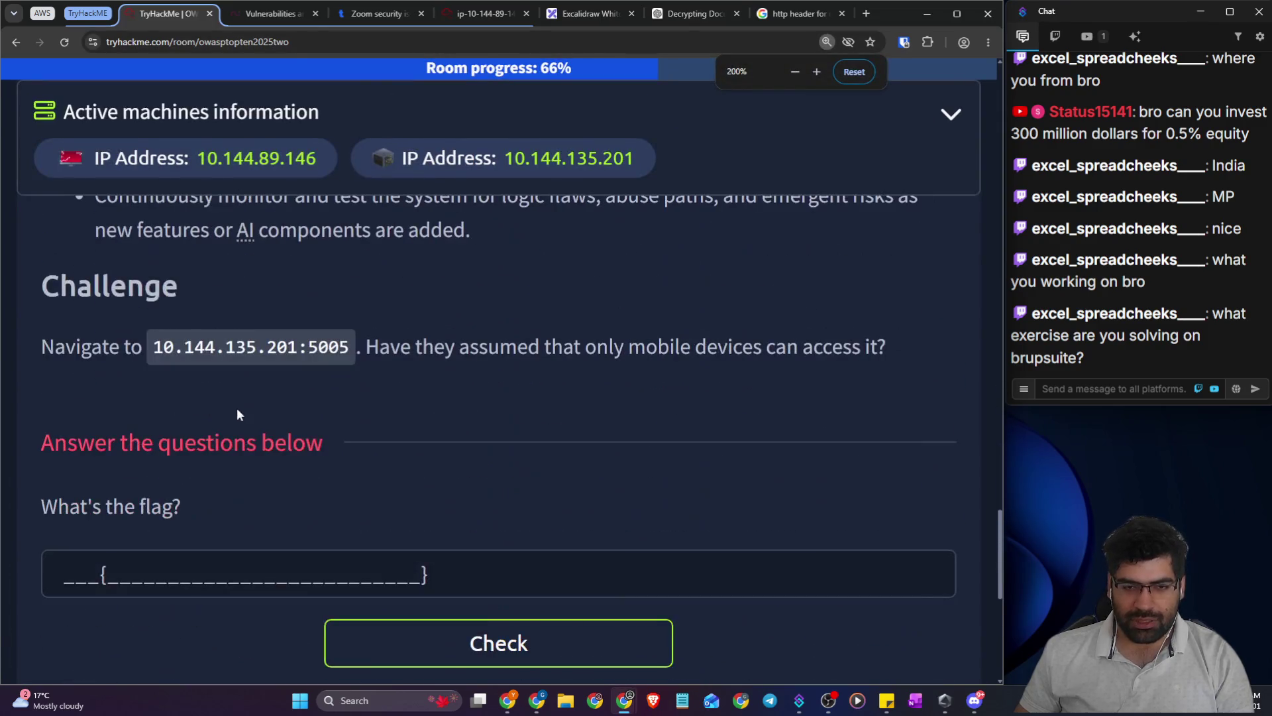
mouse_move(65, 344)
left_mouse_down()
mouse_move(414, 363)
mouse_move(737, 357)
mouse_move(789, 372)
left_mouse_up()
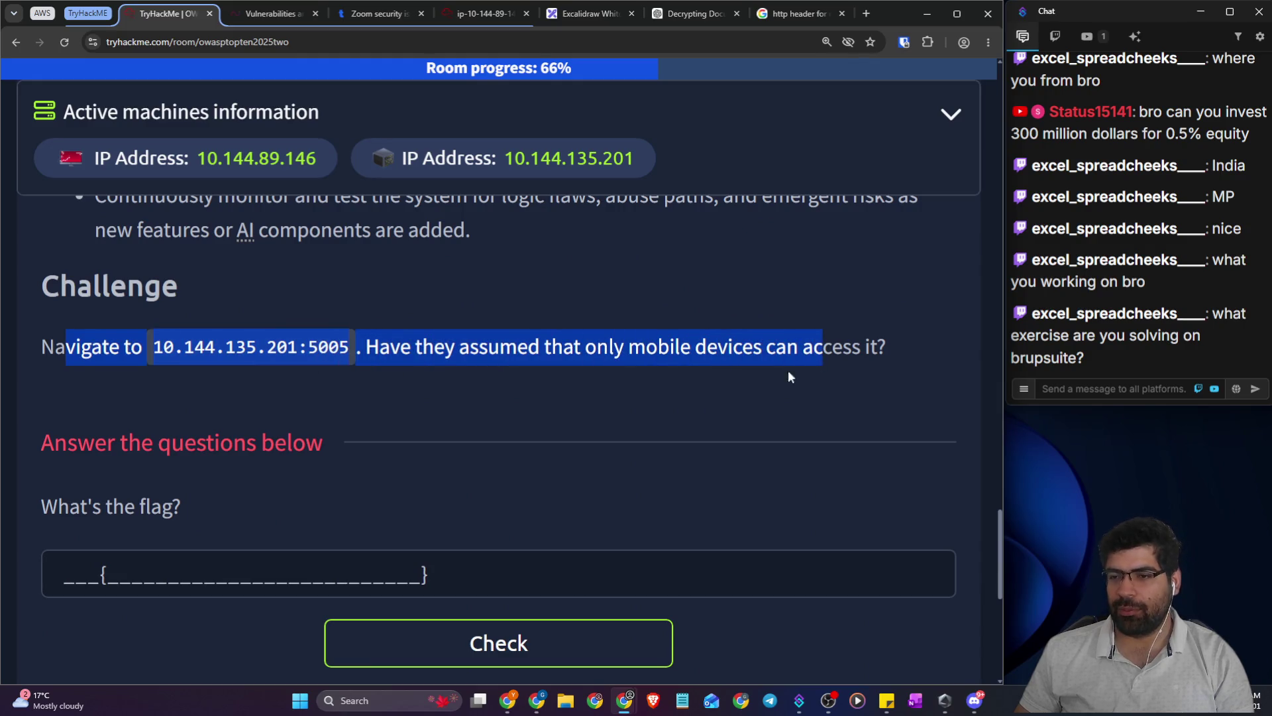
scroll(383, 369, "down", 3, "ctrl")
- Select the curl example command in the User-Agent search results and return to the AttackBox
left_click(262, 10)
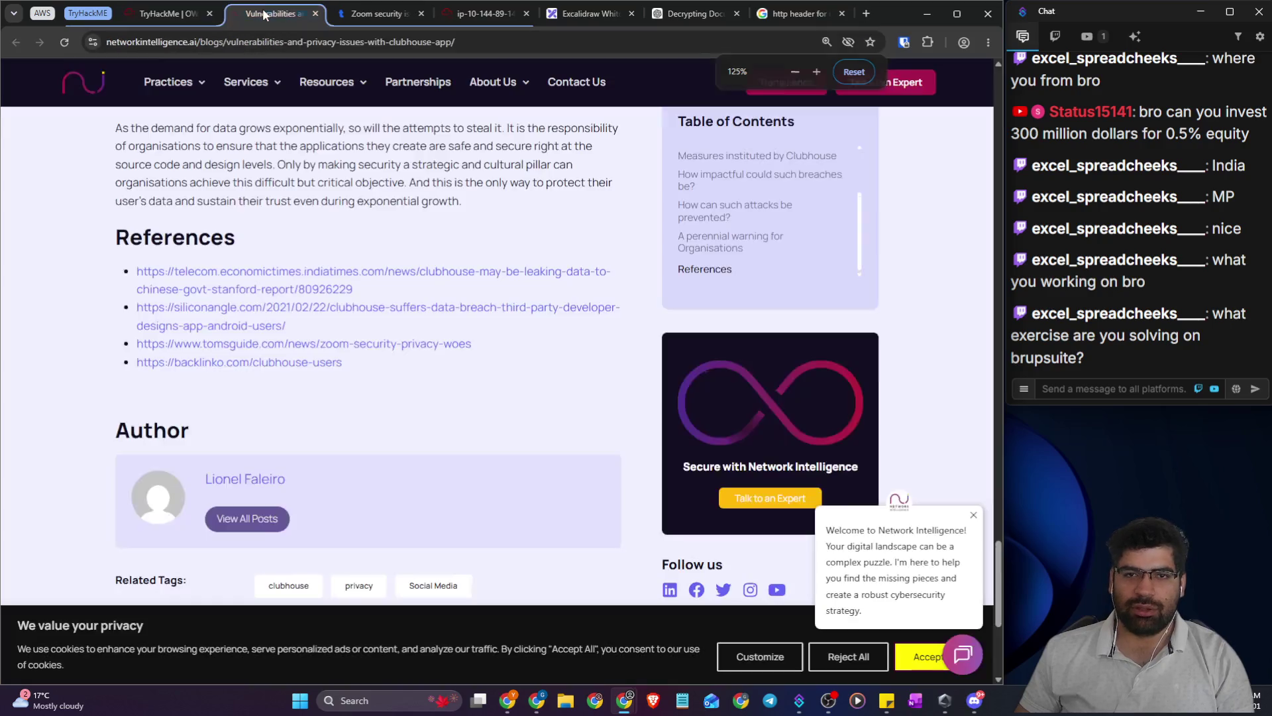
left_click(488, 11)
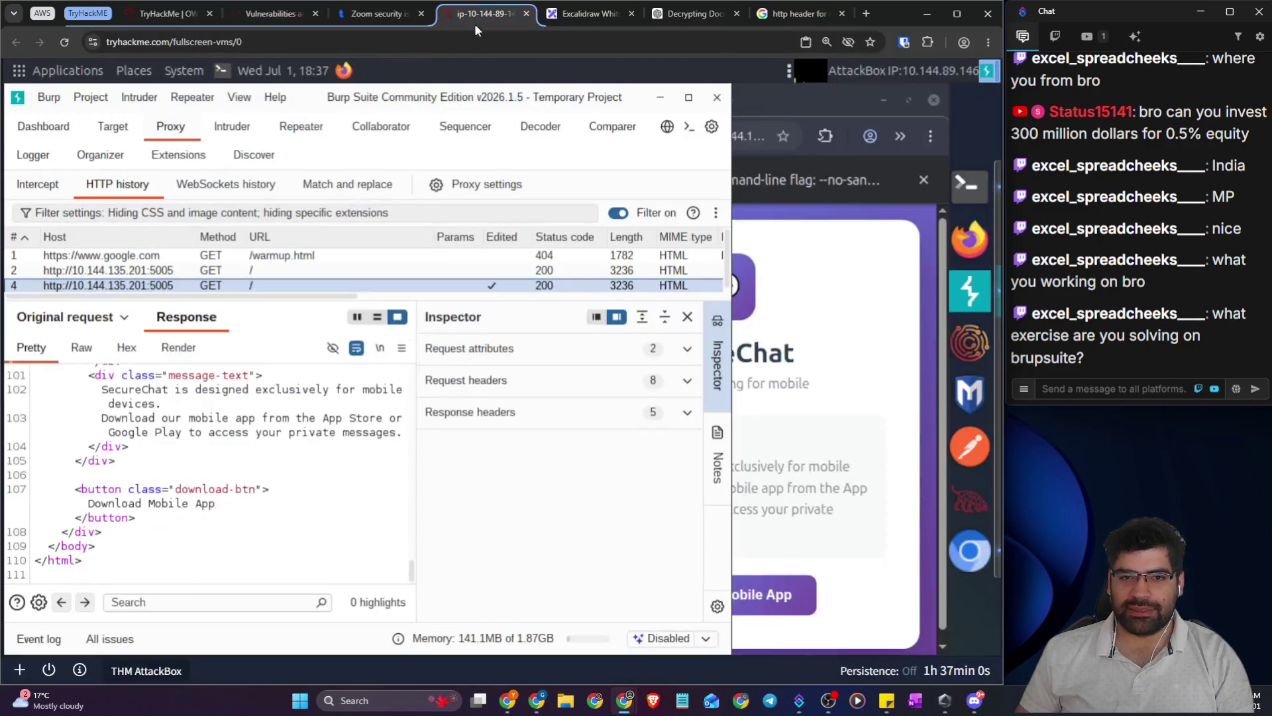
left_click(782, 15)
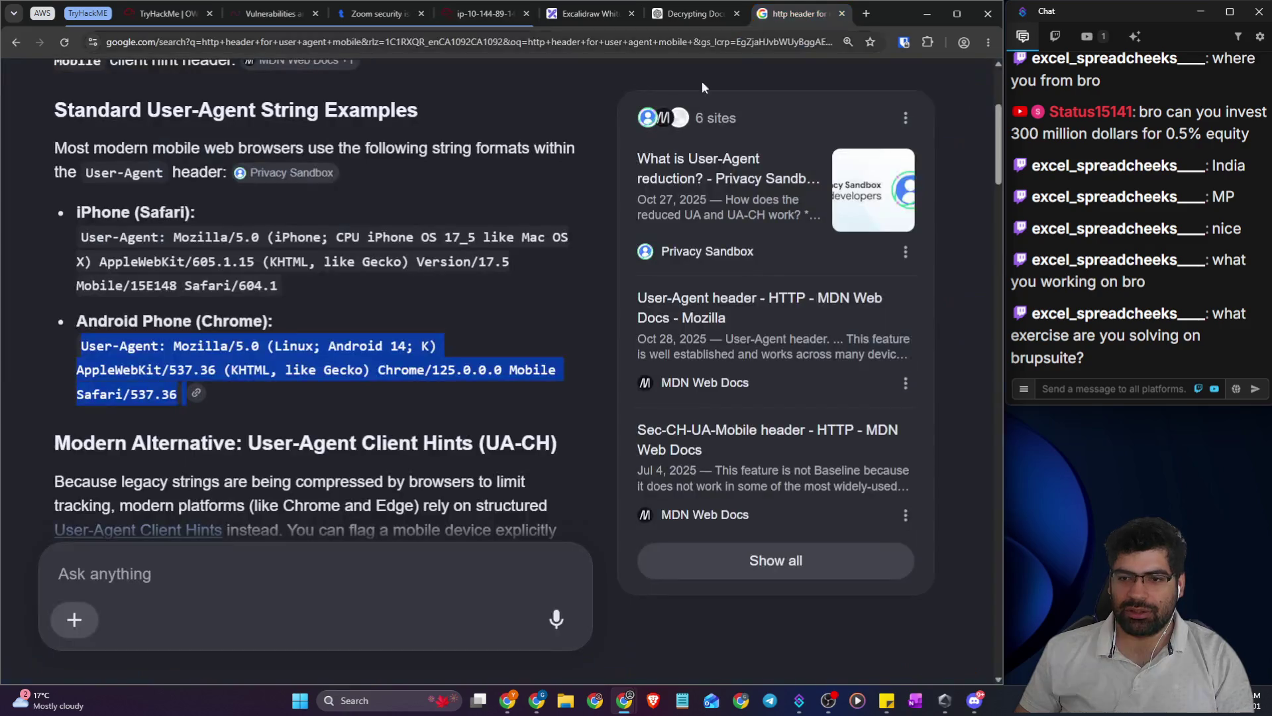
scroll(309, 386, "down", 4)
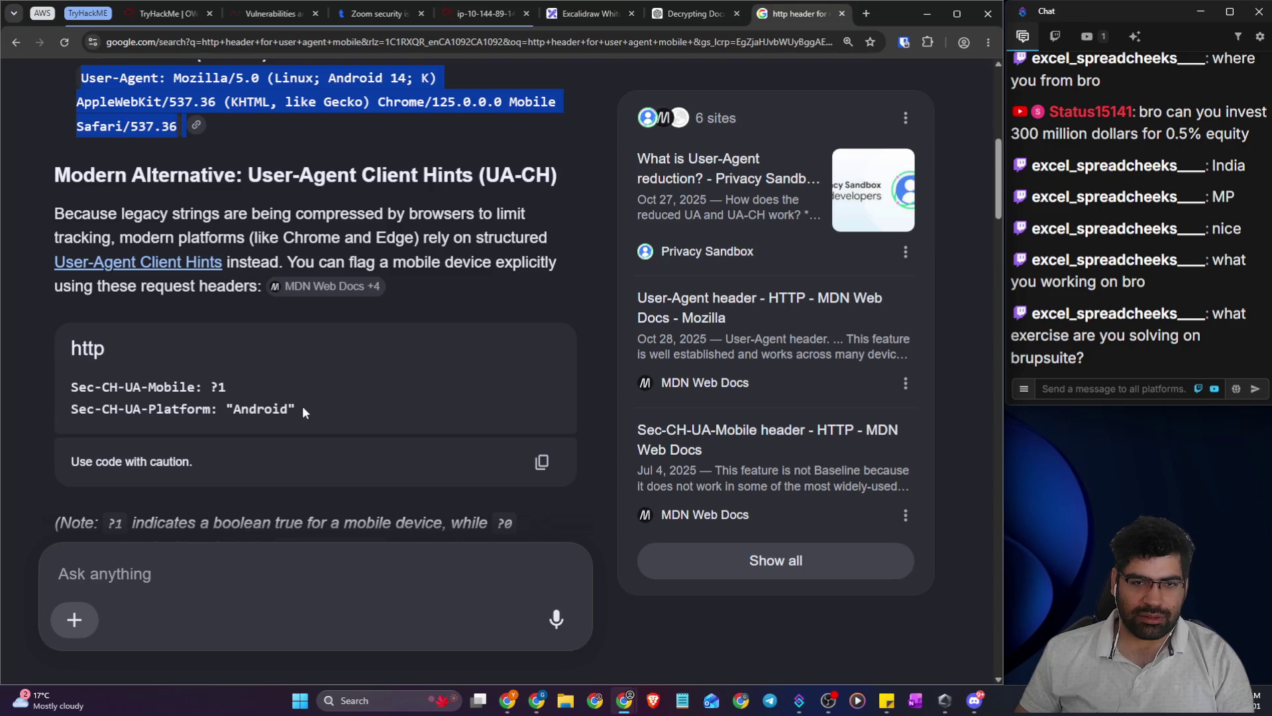
scroll(294, 397, "down", 6)
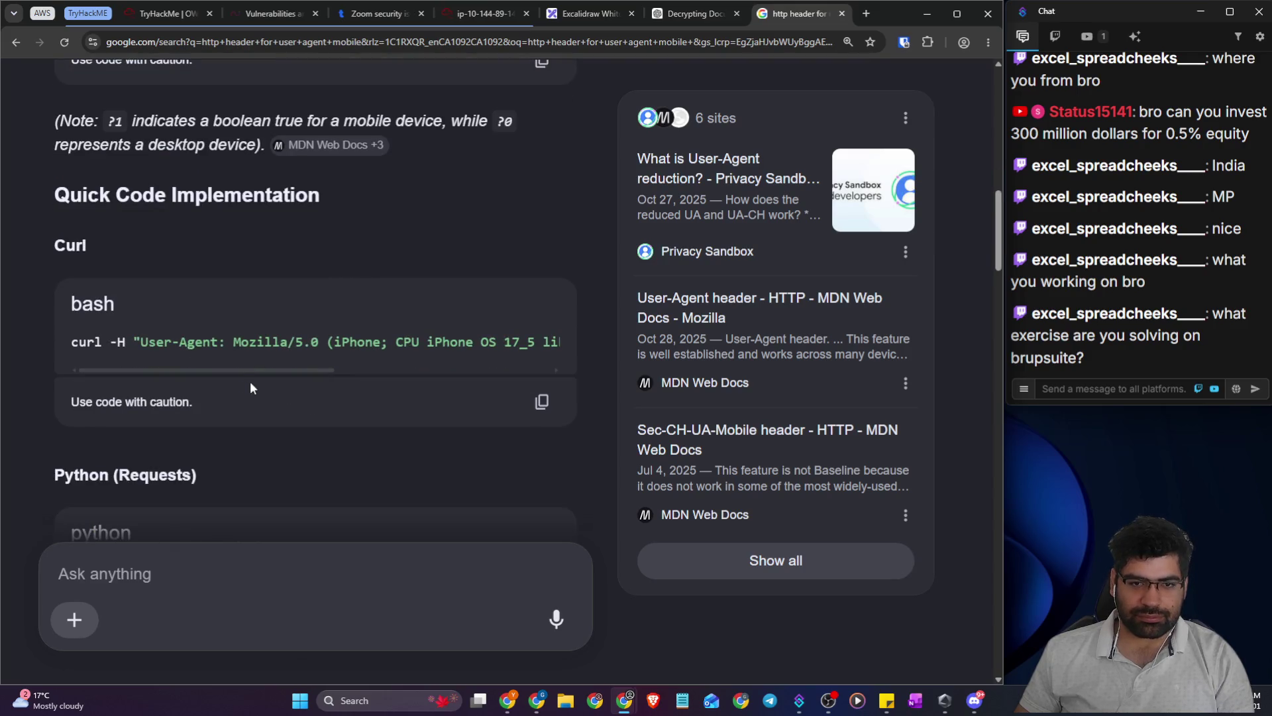
mouse_move(236, 369)
left_mouse_down()
mouse_move(480, 373)
mouse_move(138, 373)
left_mouse_up()
triple_click(166, 343)
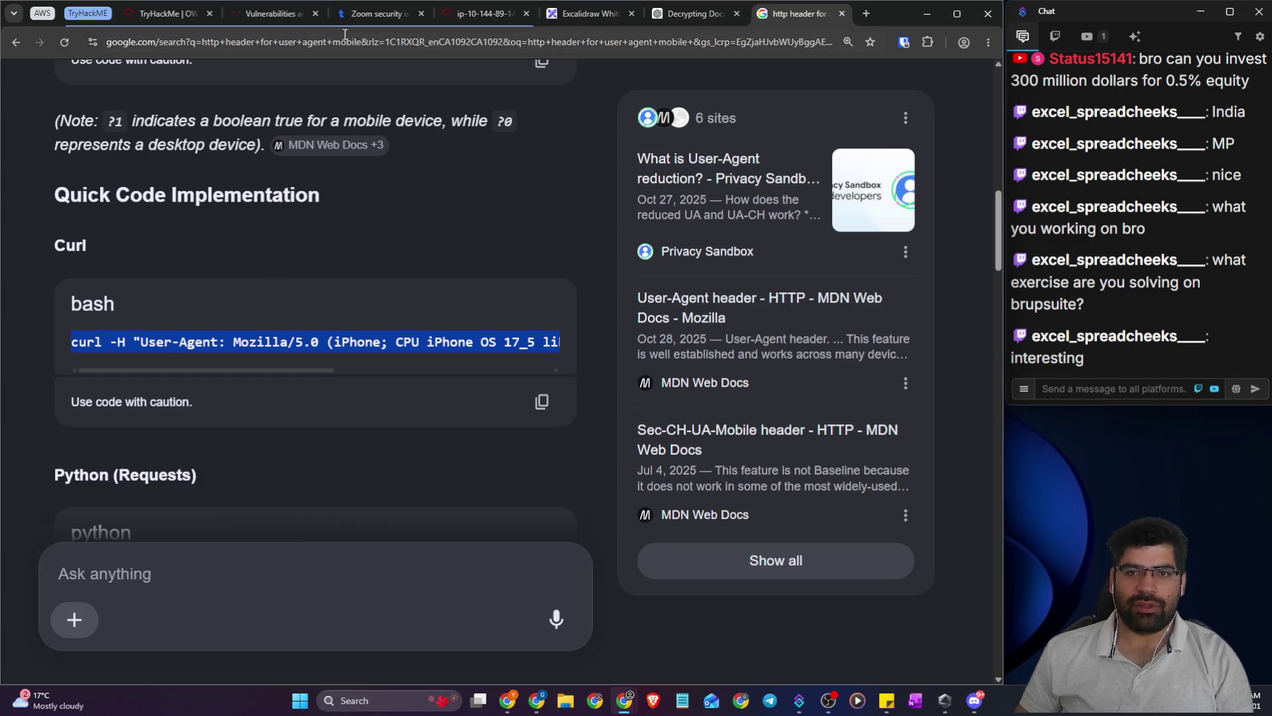
left_click(457, 12)
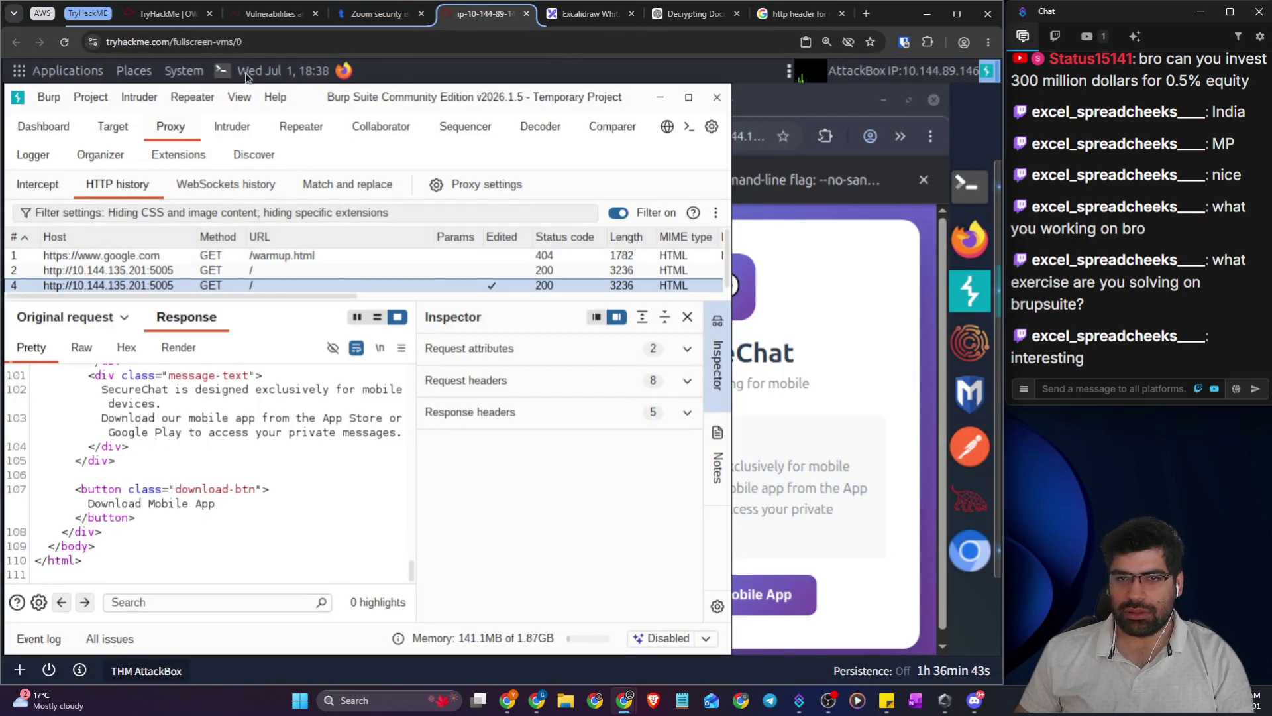
left_click(225, 71)
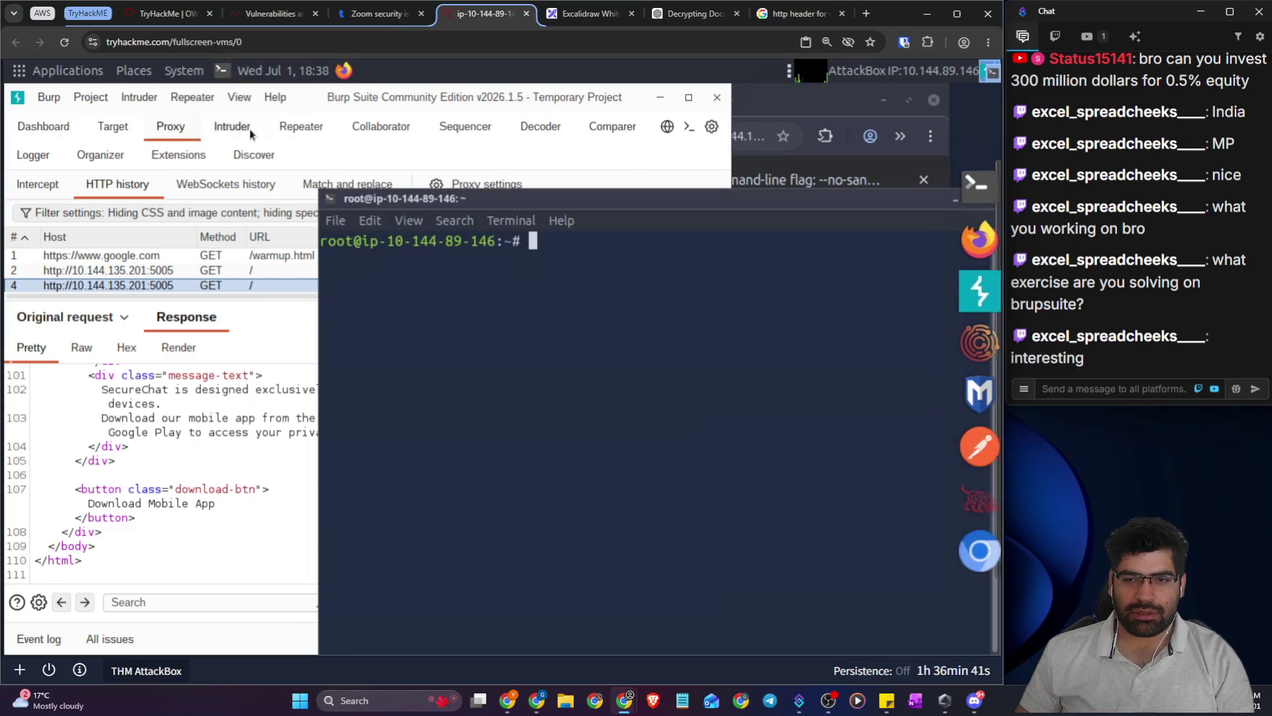
type("curl -H \"User-Agent: Mozilla/5.0 (iPhone; CPU iPhone OS 17_5 like Mac OS X) AppleWebKit/605.1.15\" https://example.com")
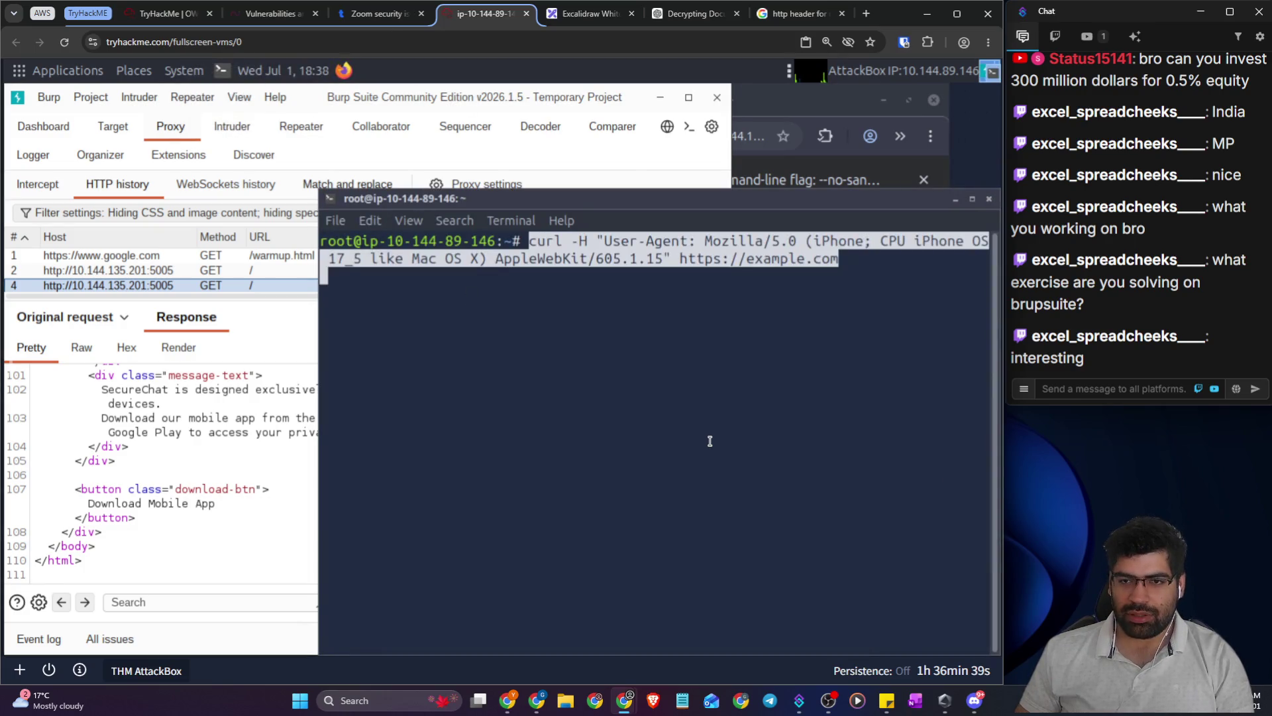
key("BackSpace")
key("BackSpace")
key("BackSpace")
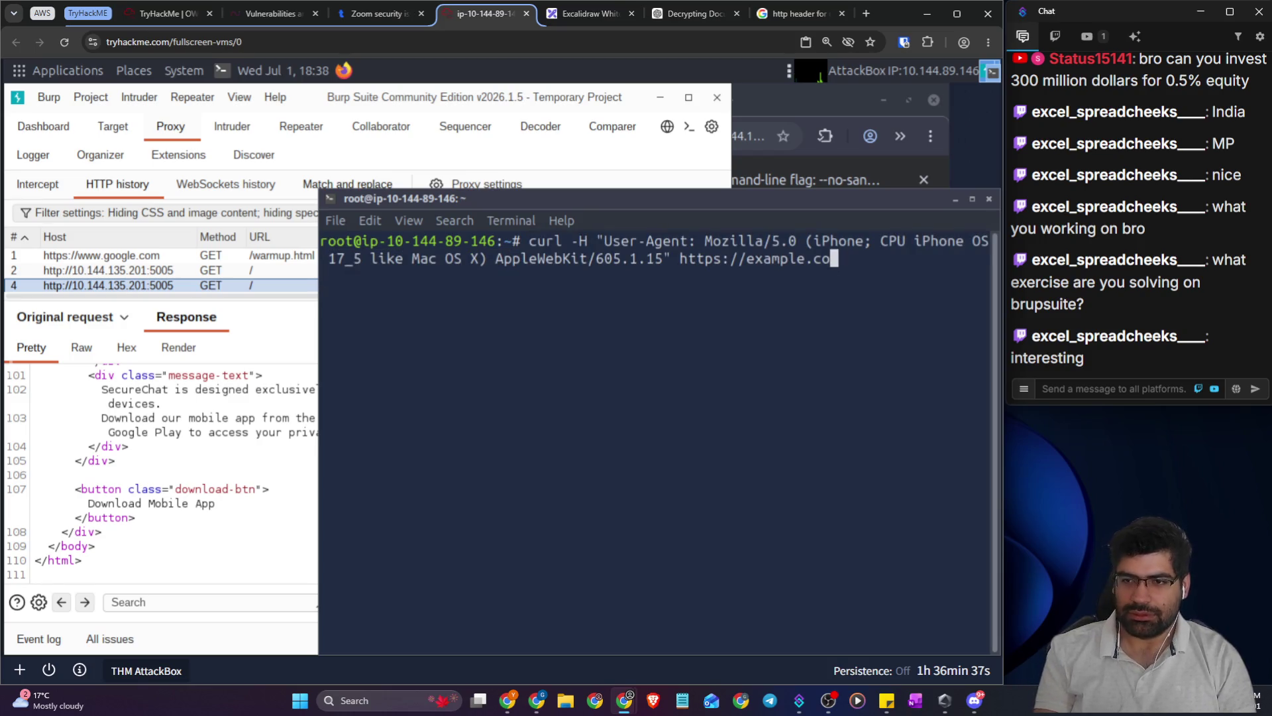
key("BackSpace")
key("BackSpace")
key("BackSpace")
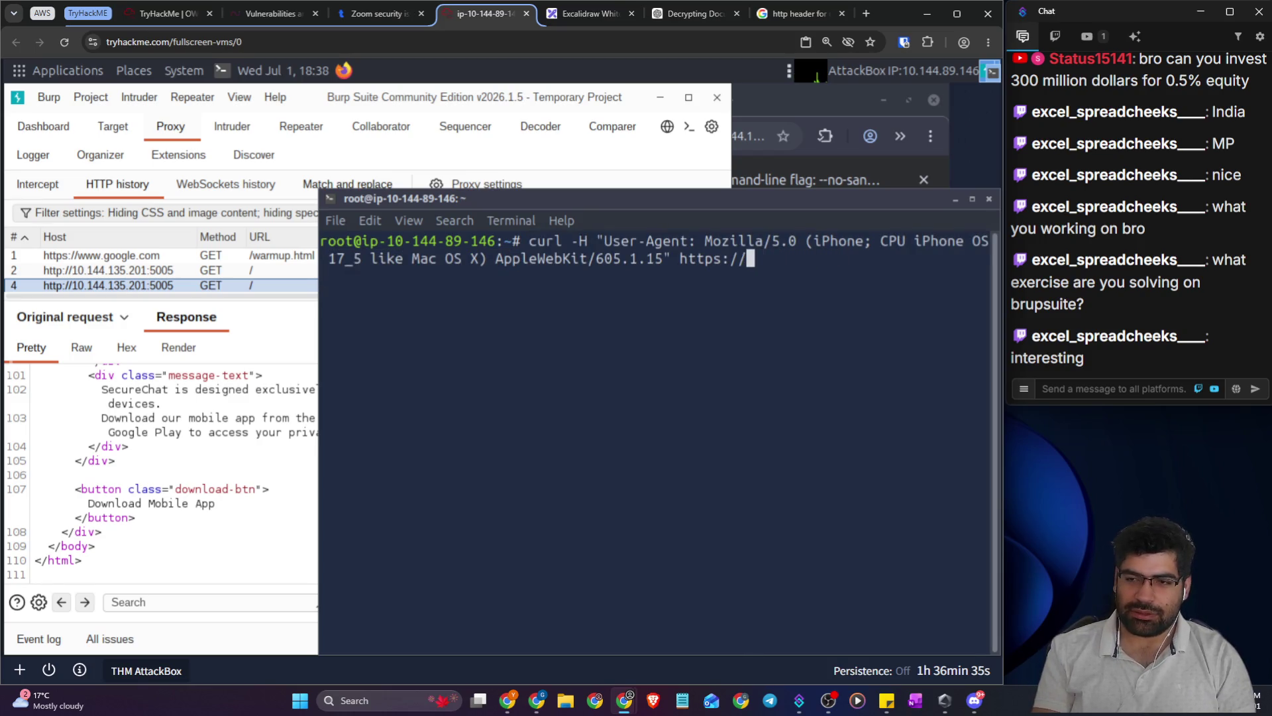
type("://")
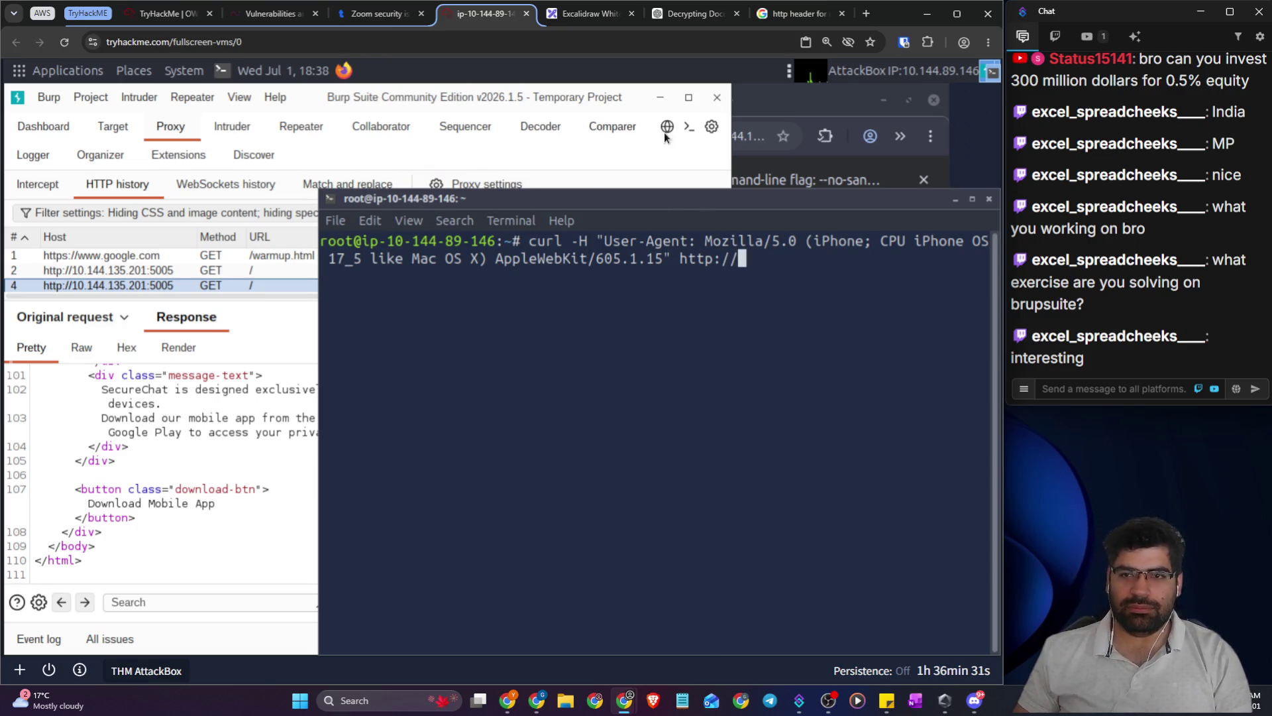
- Copy host 10.144.135.201:5005 from Burp into the curl URL and run it
left_click(215, 466)
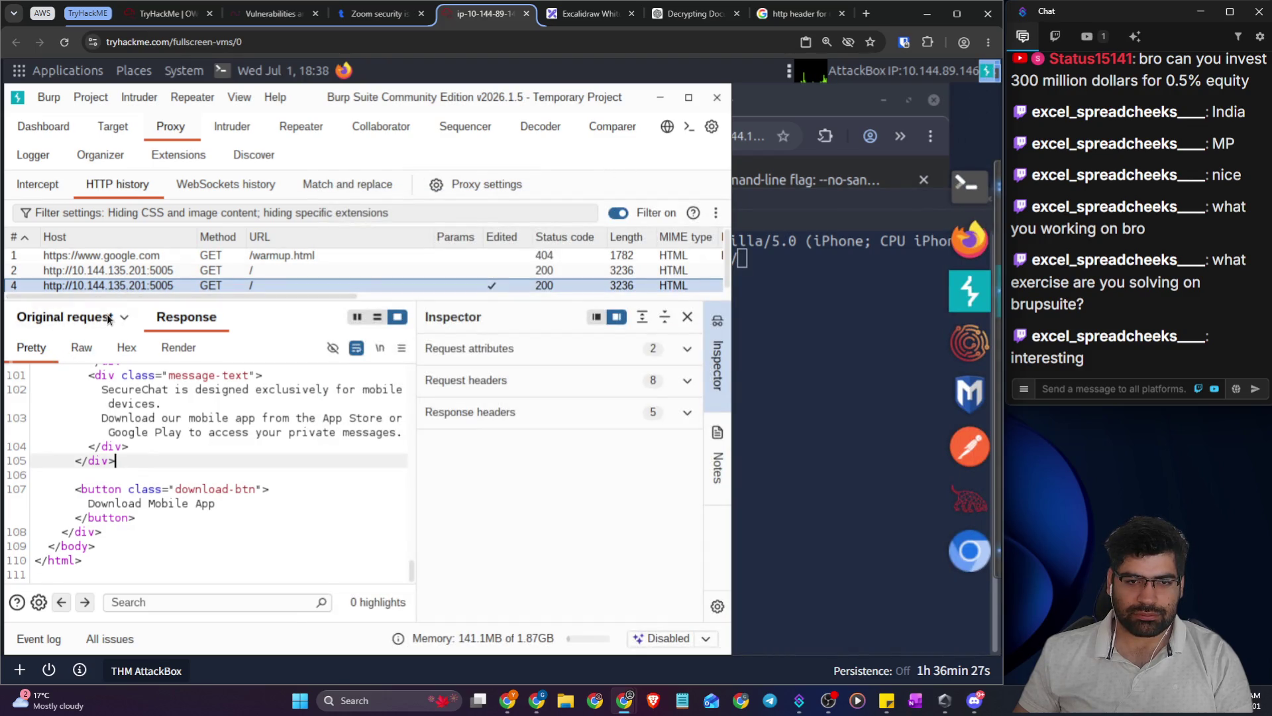
left_click(106, 314)
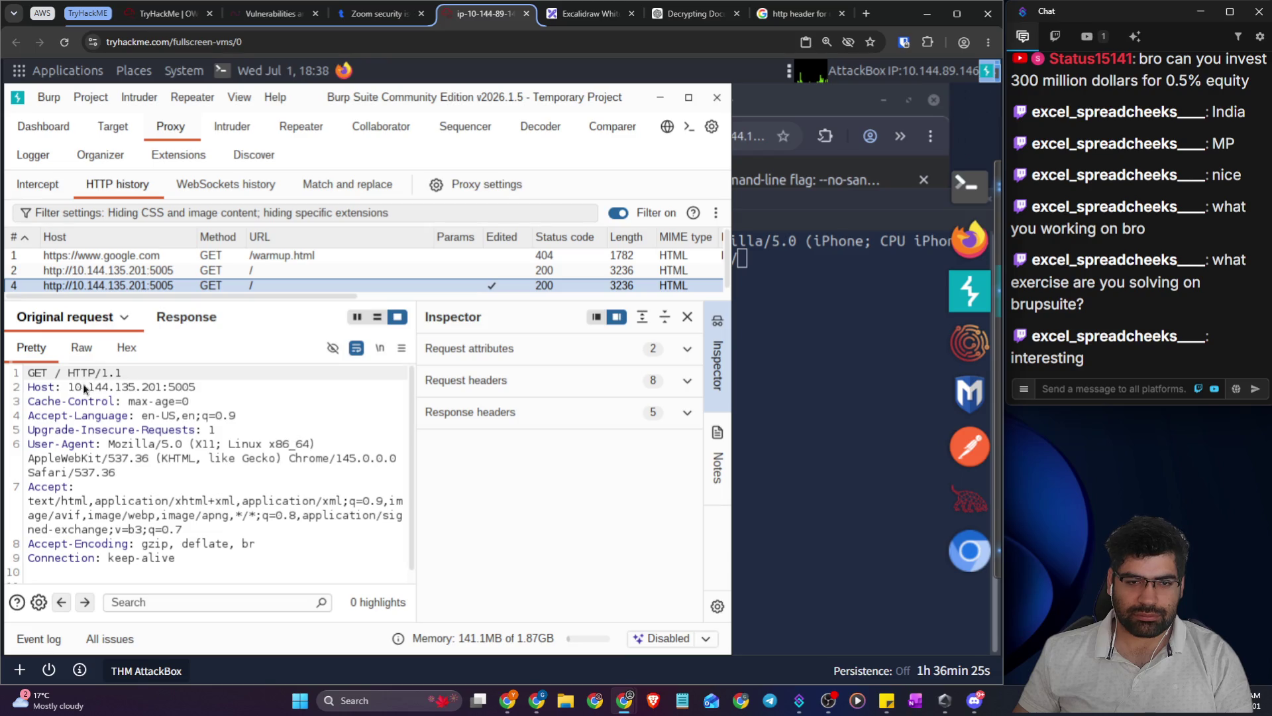
left_click_drag(69, 387, 198, 387)
key("ctrl+c")
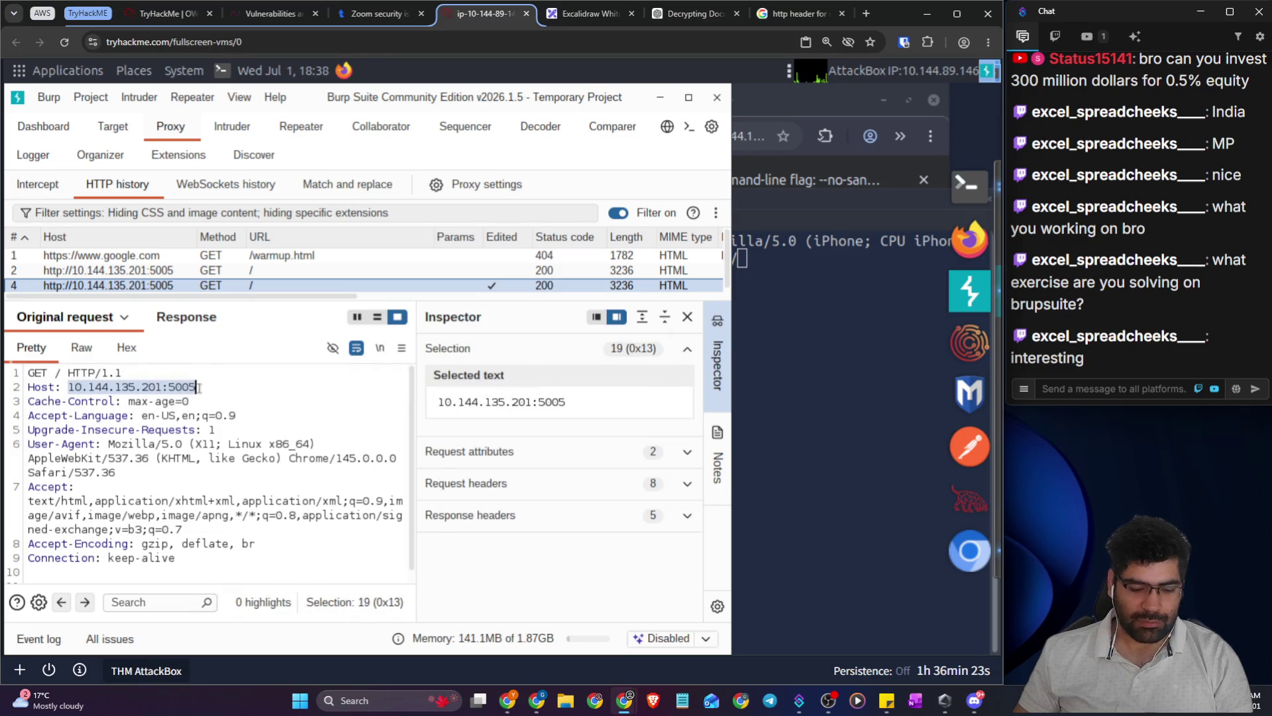
left_click(799, 438)
key("ctrl+shift+v")
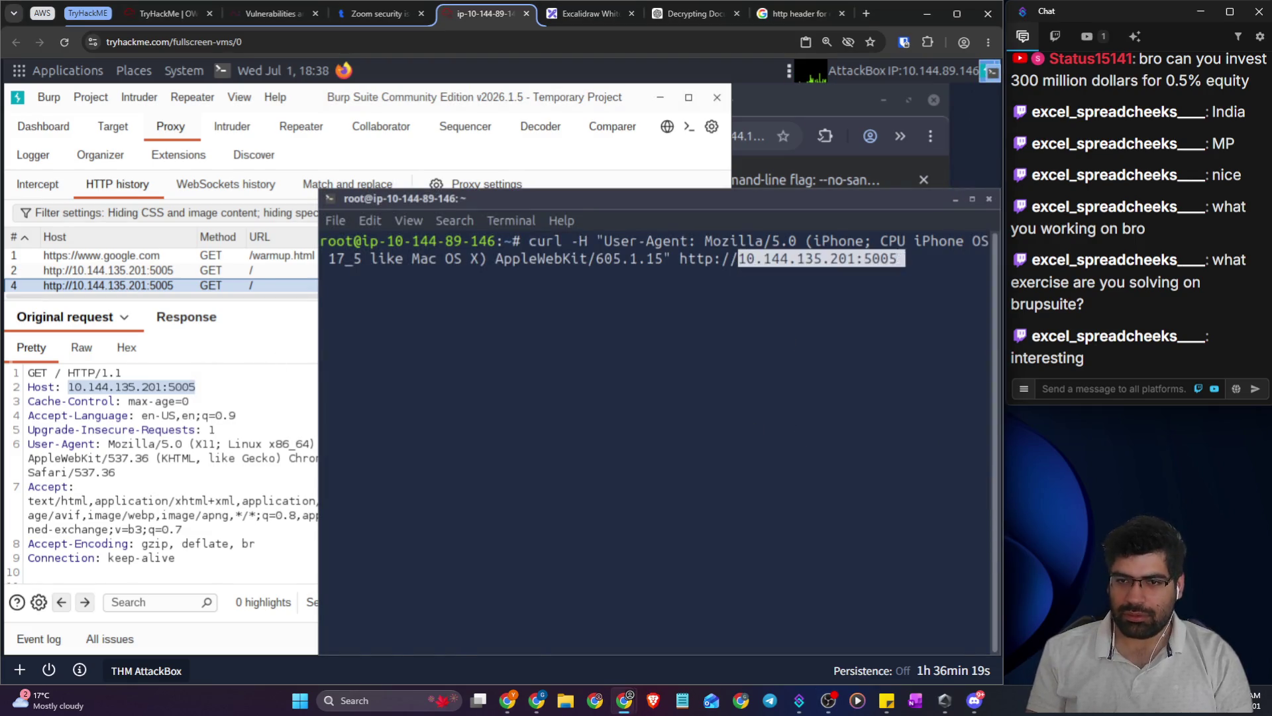
key("Return")
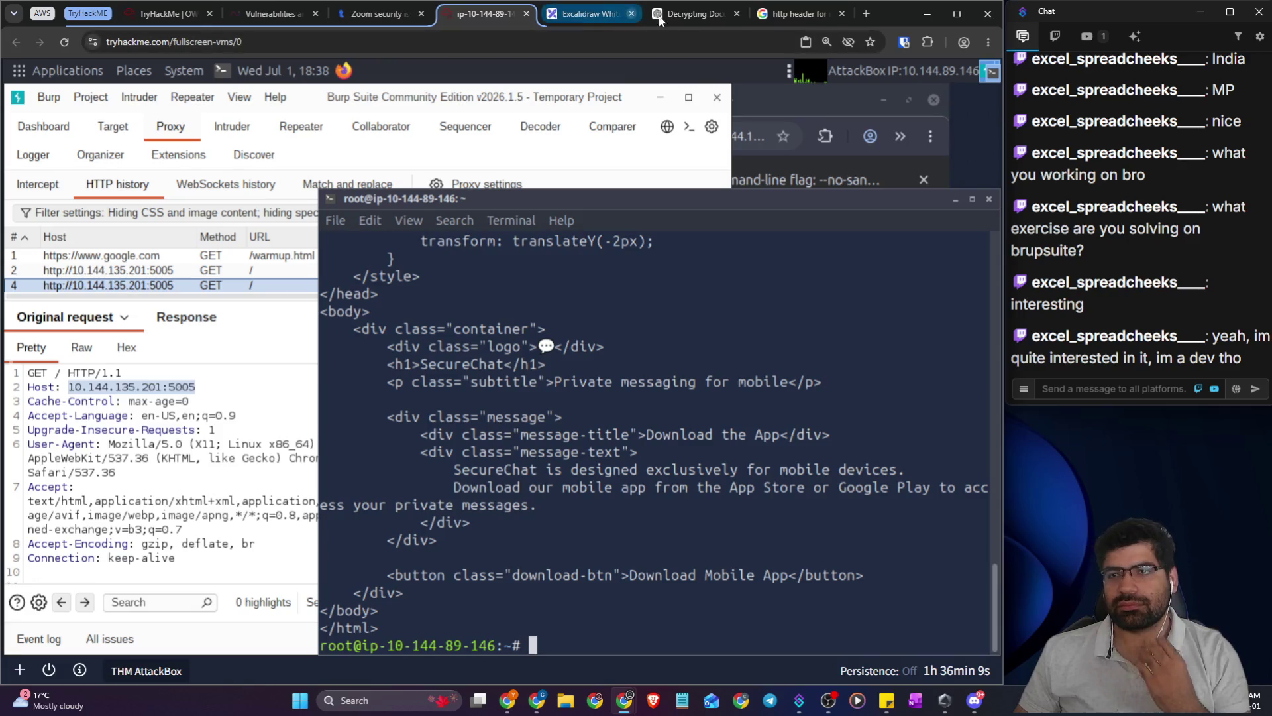
left_click(682, 18)
- Ask Google AI Mode 'what request should look like if it is froim android device'
left_click(795, 16)
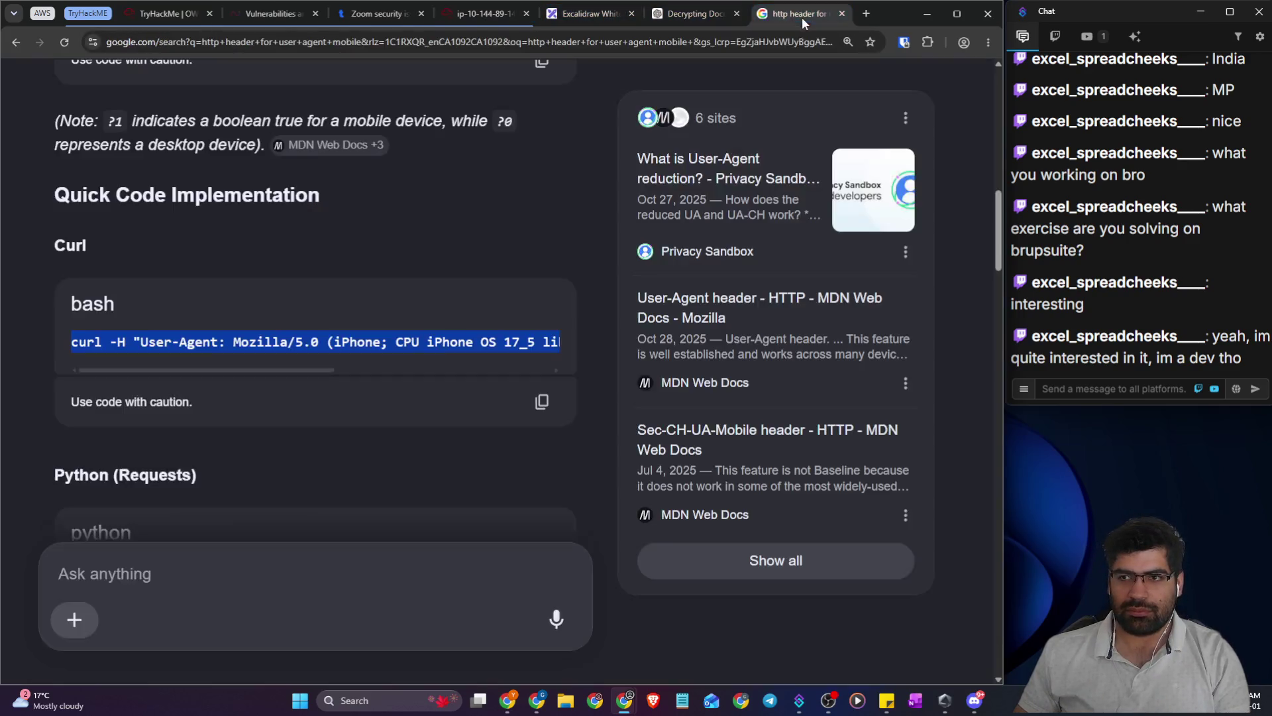
left_click(286, 566)
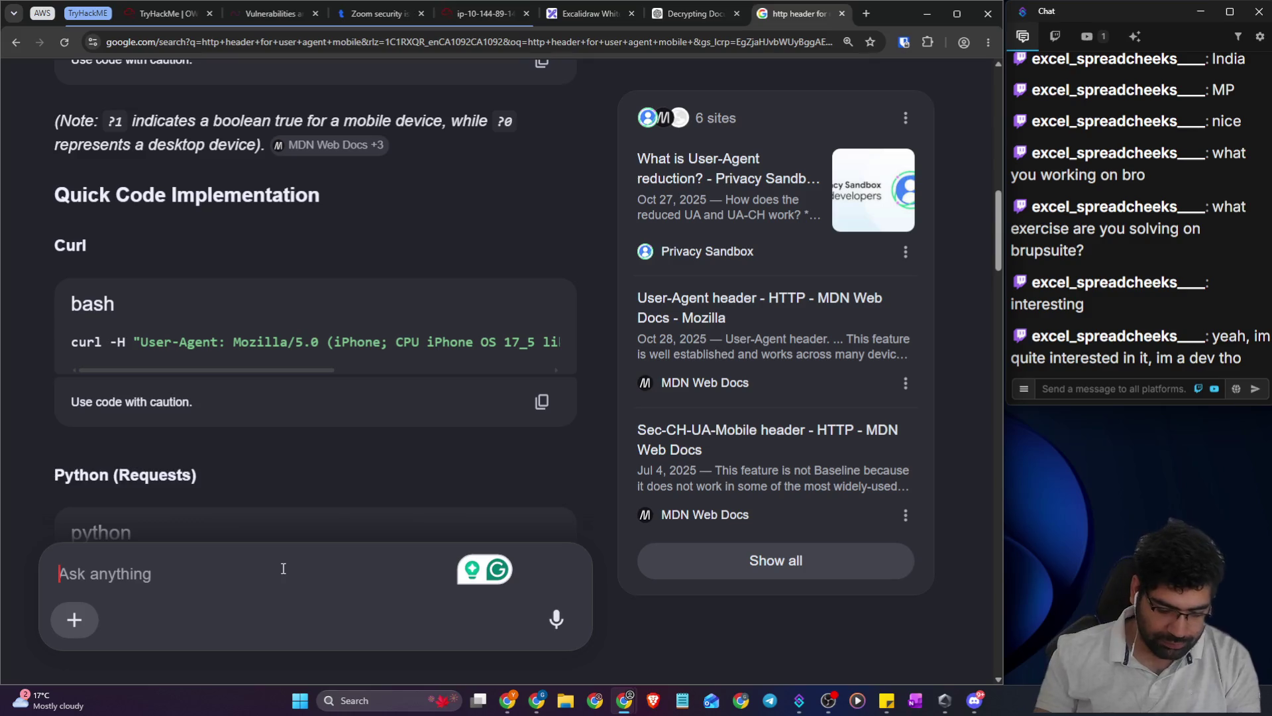
type("what is should be if it is froim android dv")
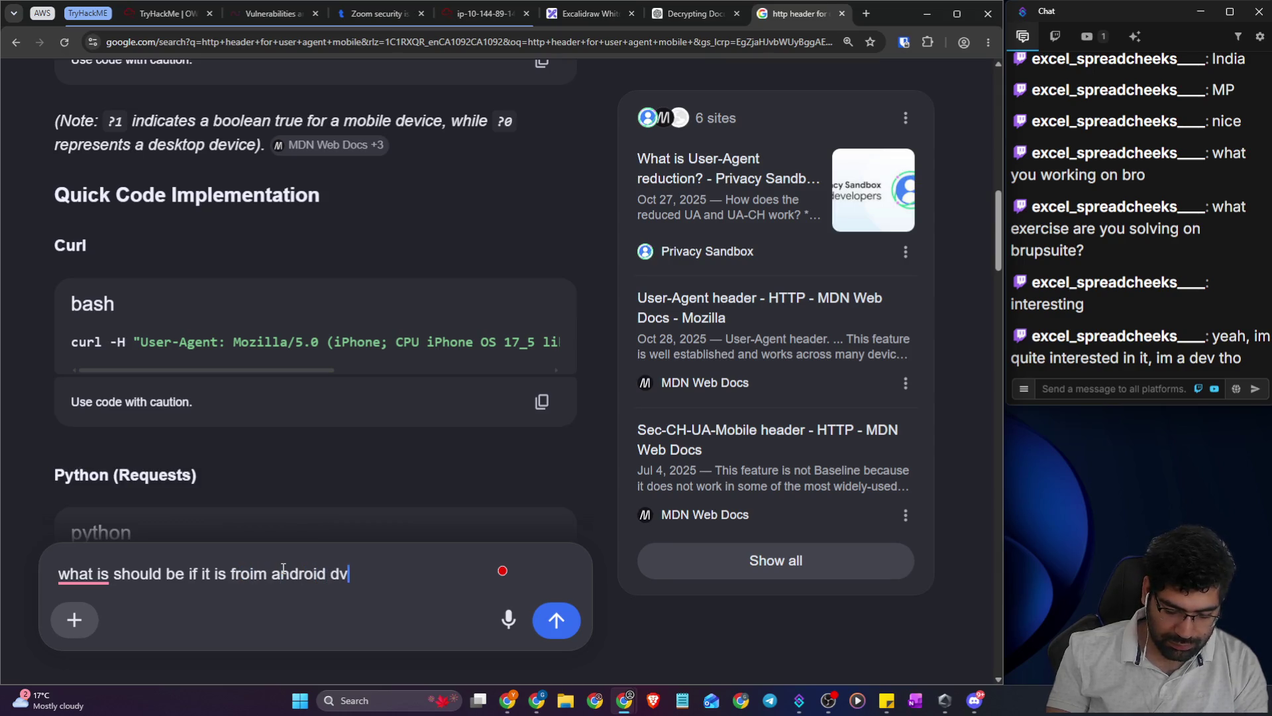
key("BackSpace")
type("evice")
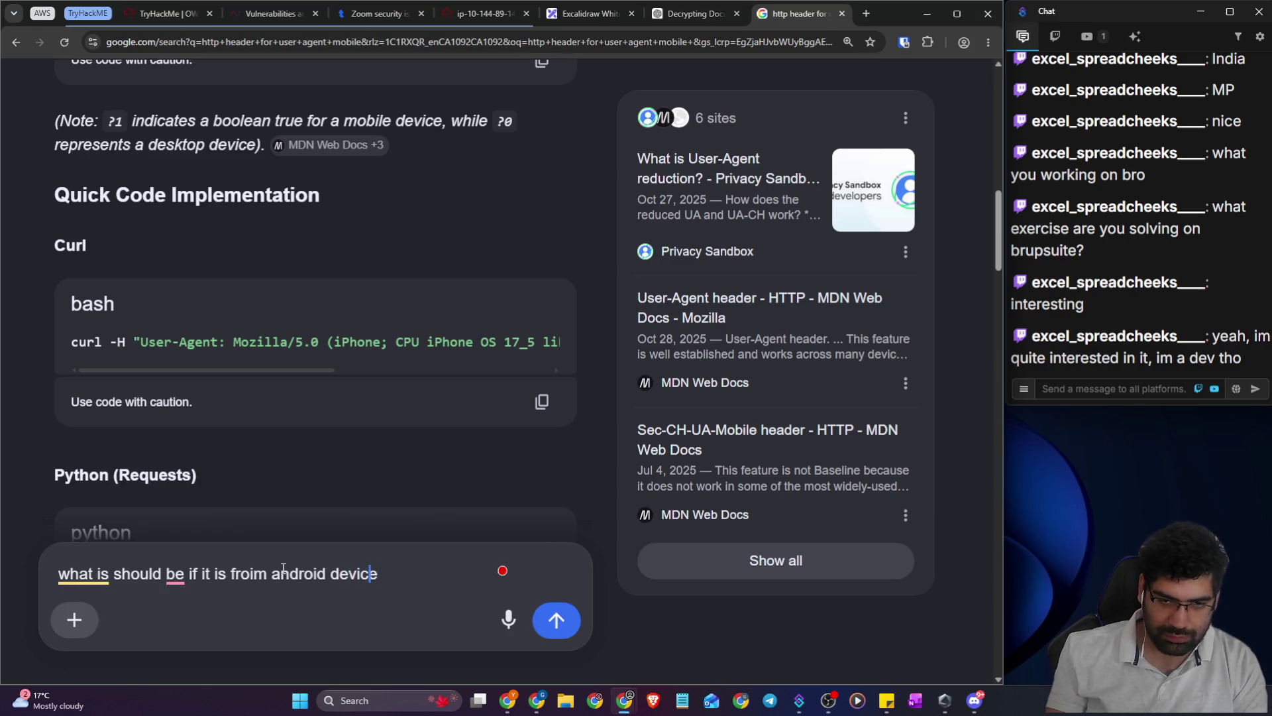
key("Left")
key("Left")
key("Left")
key("BackSpace")
key("Left")
key("Left")
key("Left")
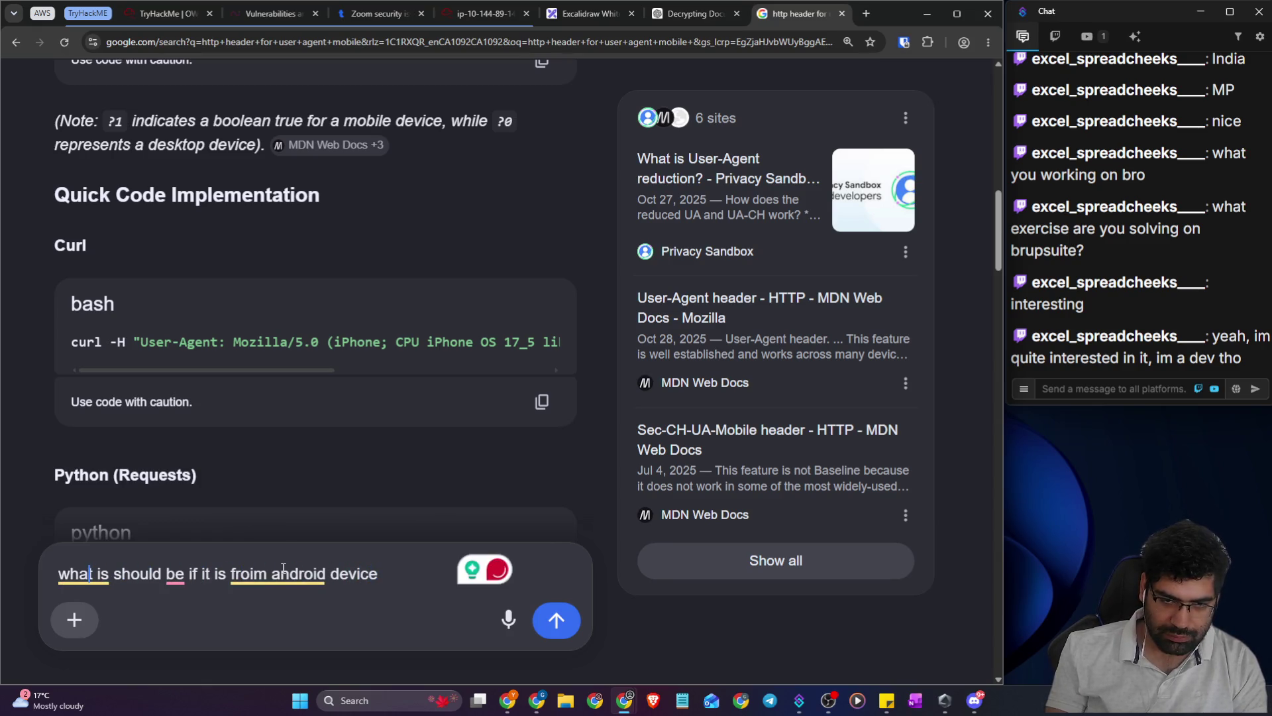
key("Delete")
key("BackSpace")
type("request shou")
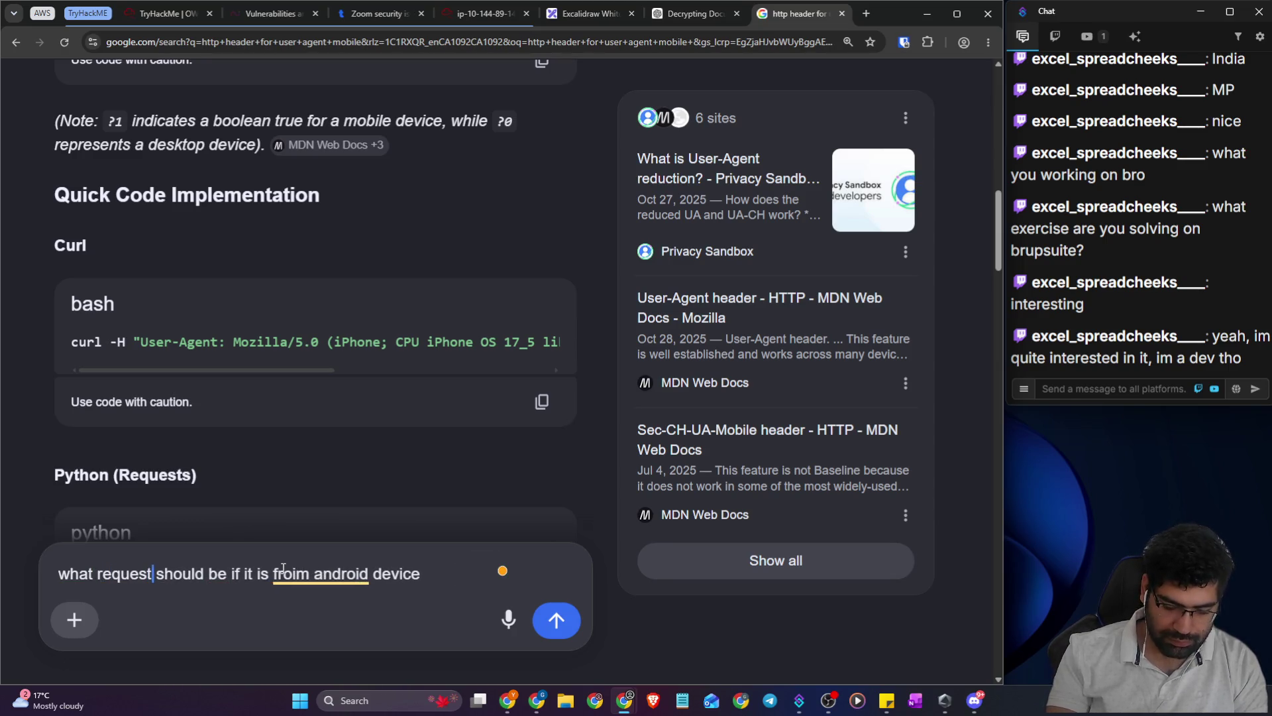
type("ld ")
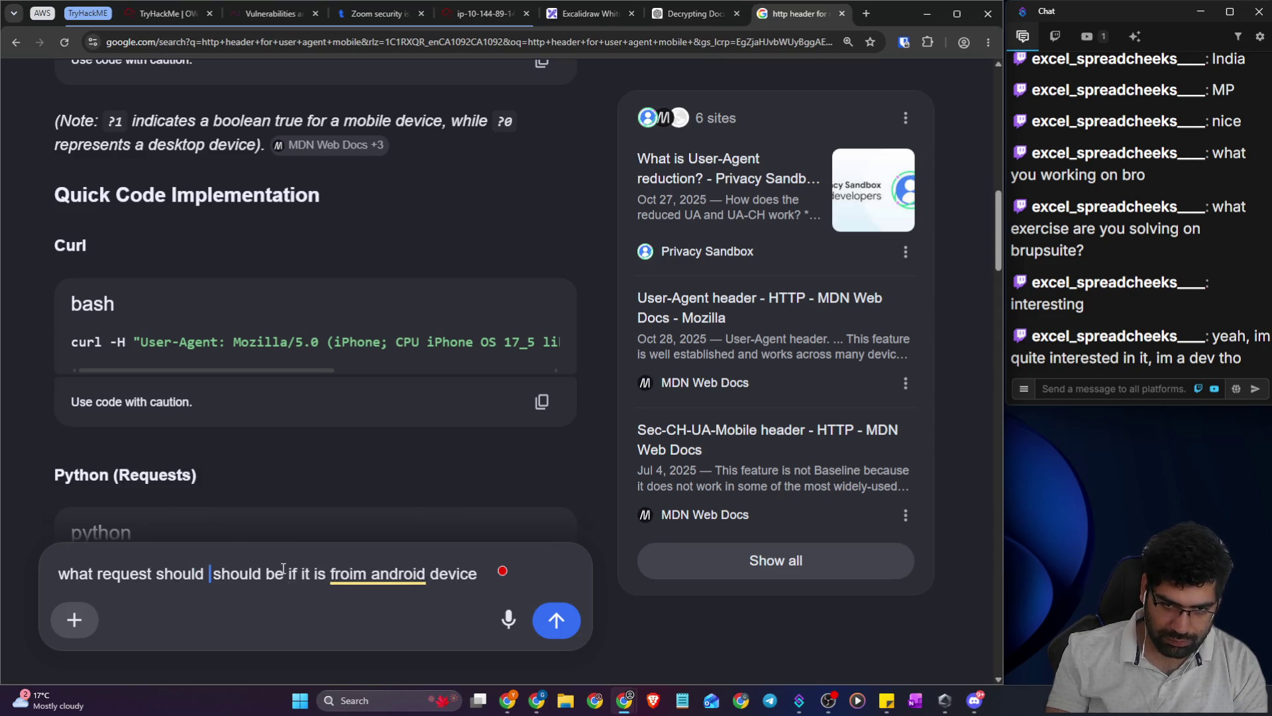
type("look lik")
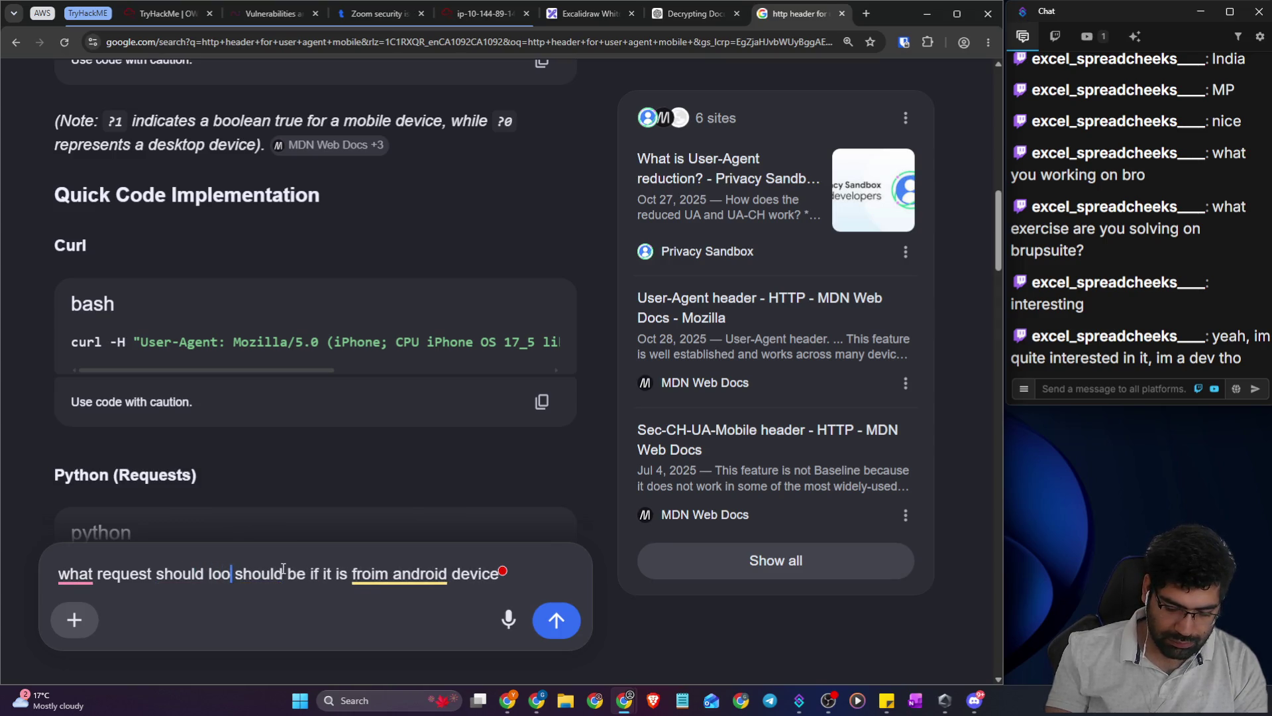
type("e")
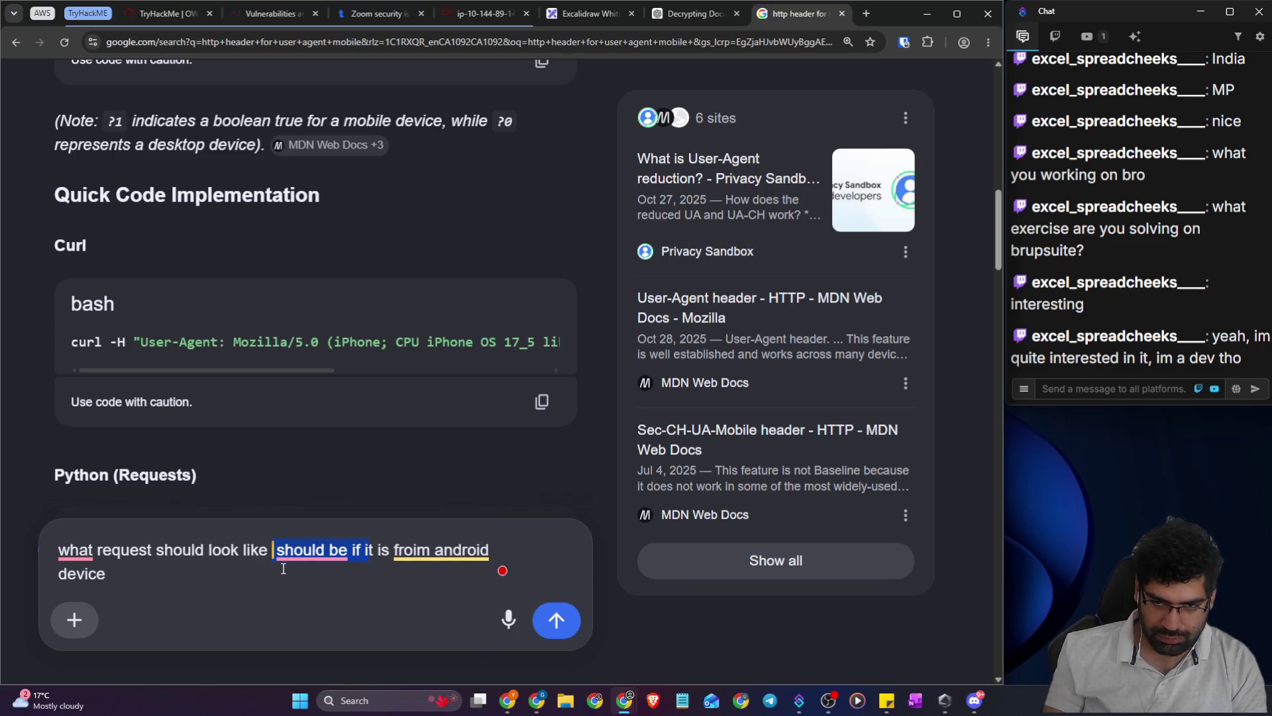
key("BackSpace")
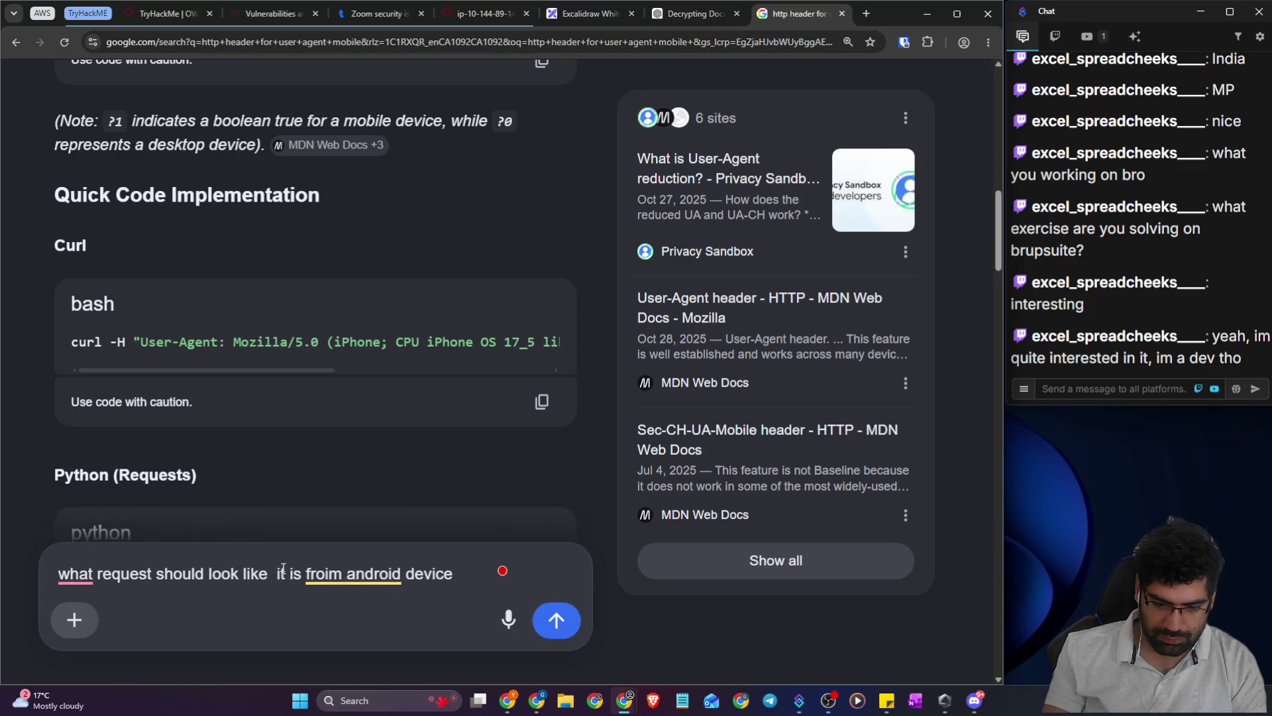
type("i")
key("Return")
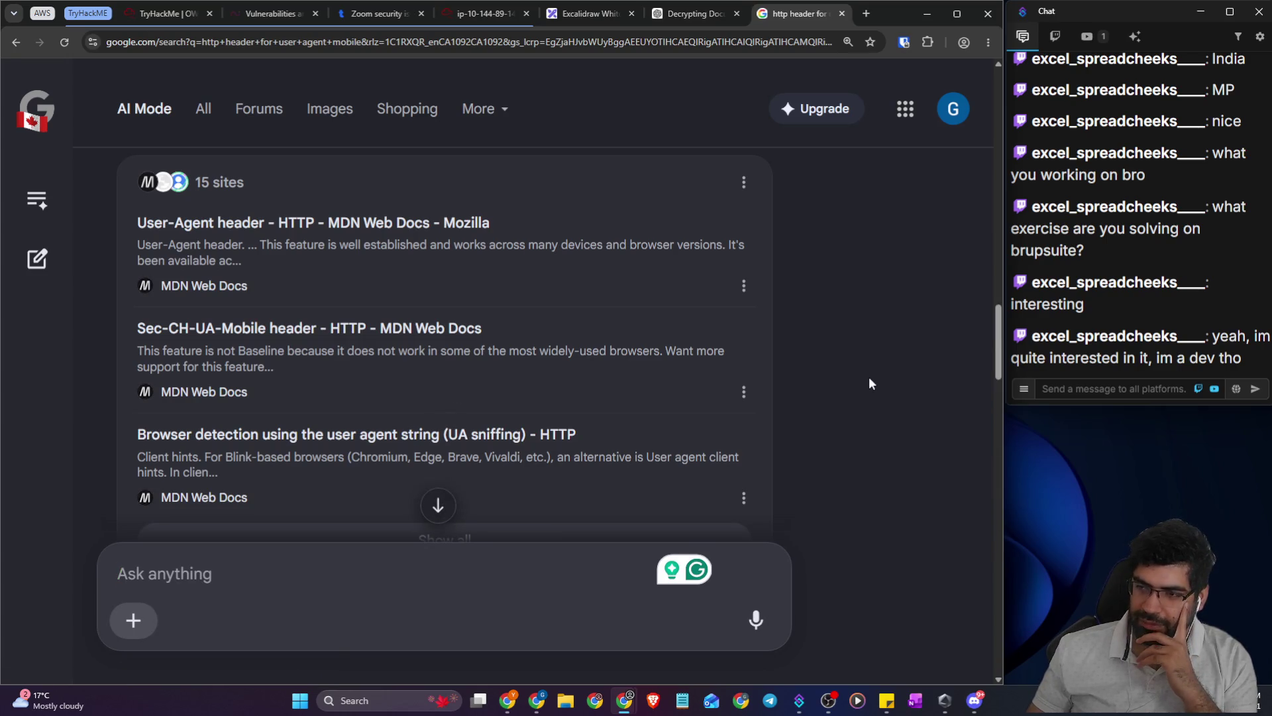
- Scroll through the AI answer and select its Android curl example command
scroll(491, 325, "up", 3)
scroll(483, 330, "up", 4)
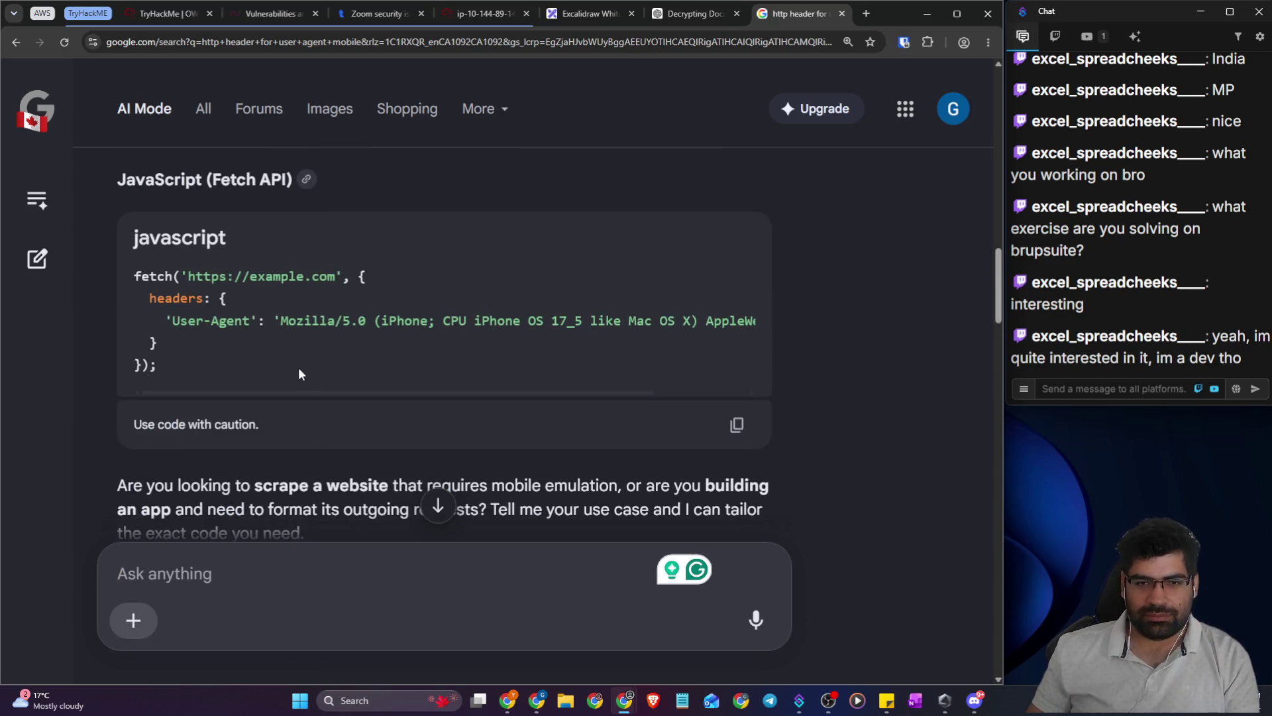
scroll(298, 367, "up", 5)
scroll(336, 330, "up", 5)
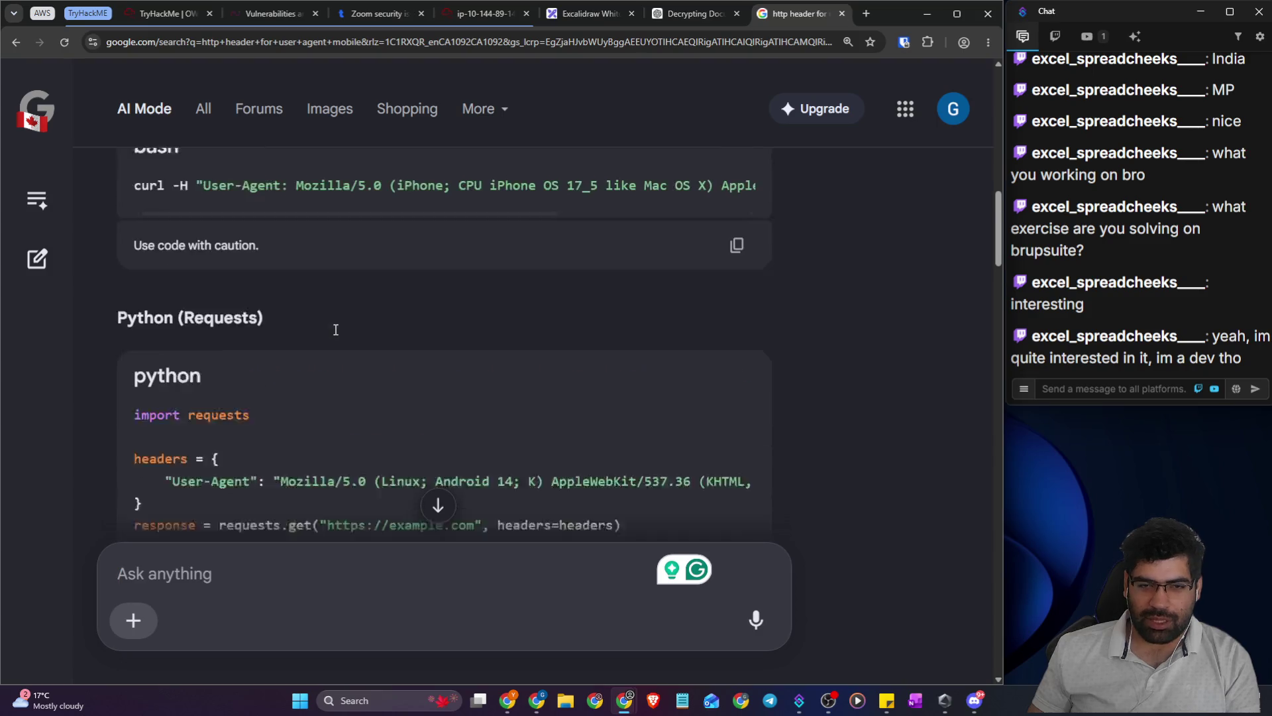
mouse_move(460, 405)
left_mouse_down()
mouse_move(585, 411)
mouse_move(37, 404)
left_mouse_up()
scroll(593, 491, "down", 10)
scroll(603, 512, "down", 10)
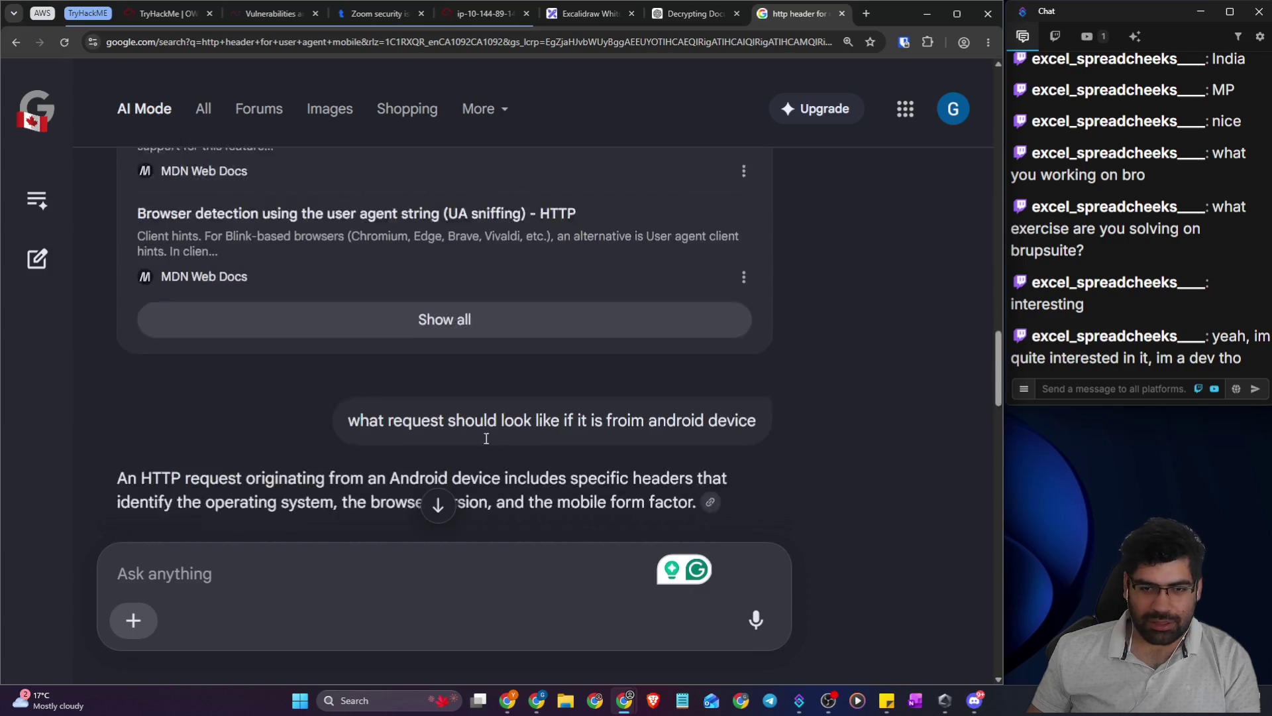
scroll(338, 365, "down", 3)
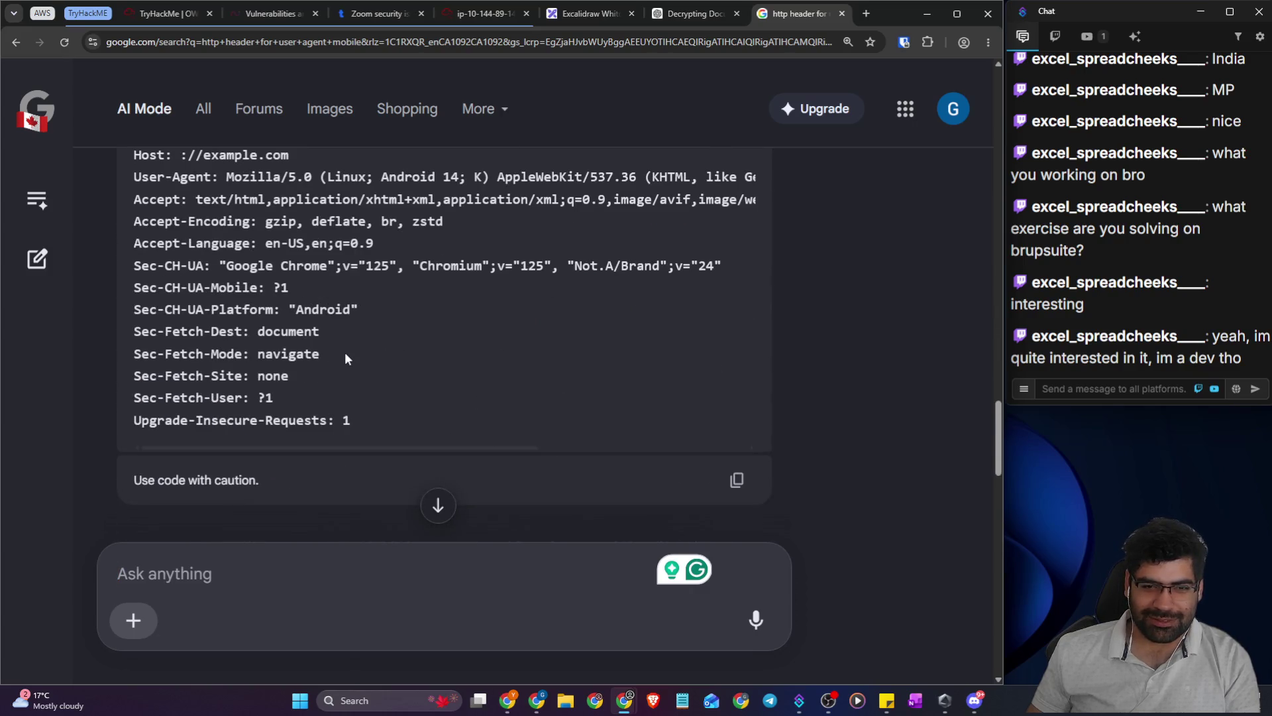
scroll(318, 360, "down", 8)
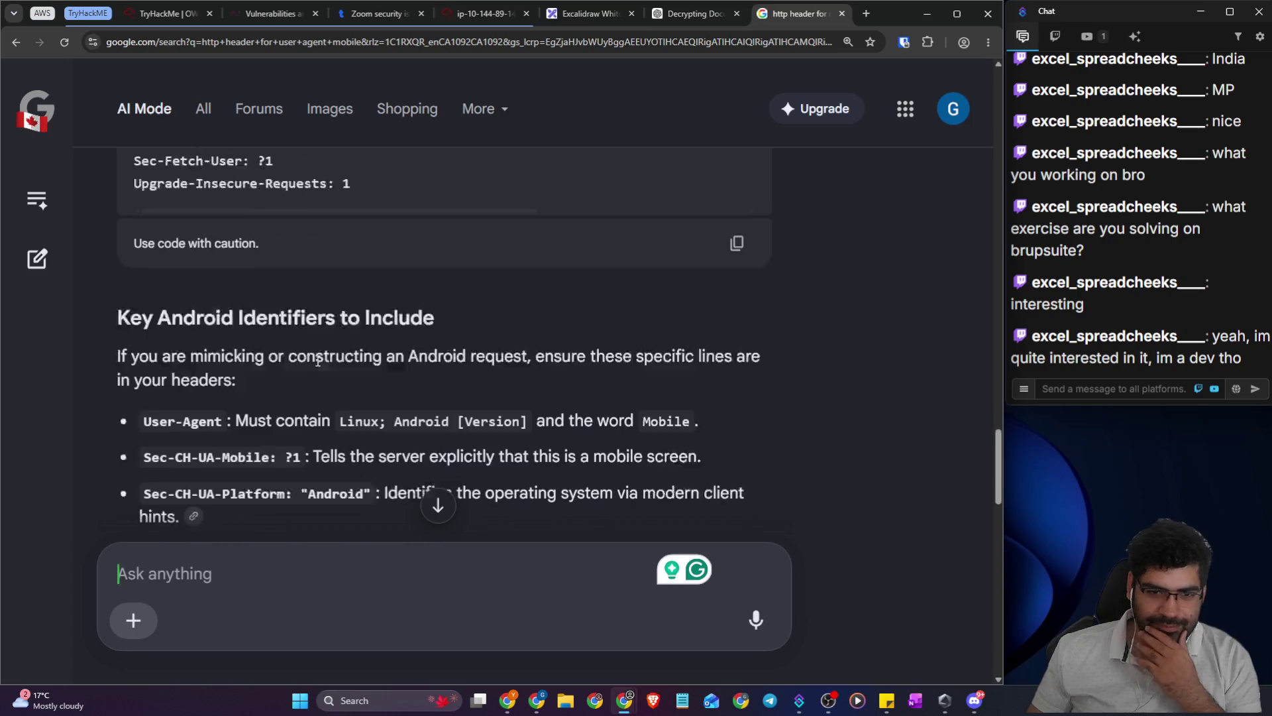
scroll(316, 359, "down", 5)
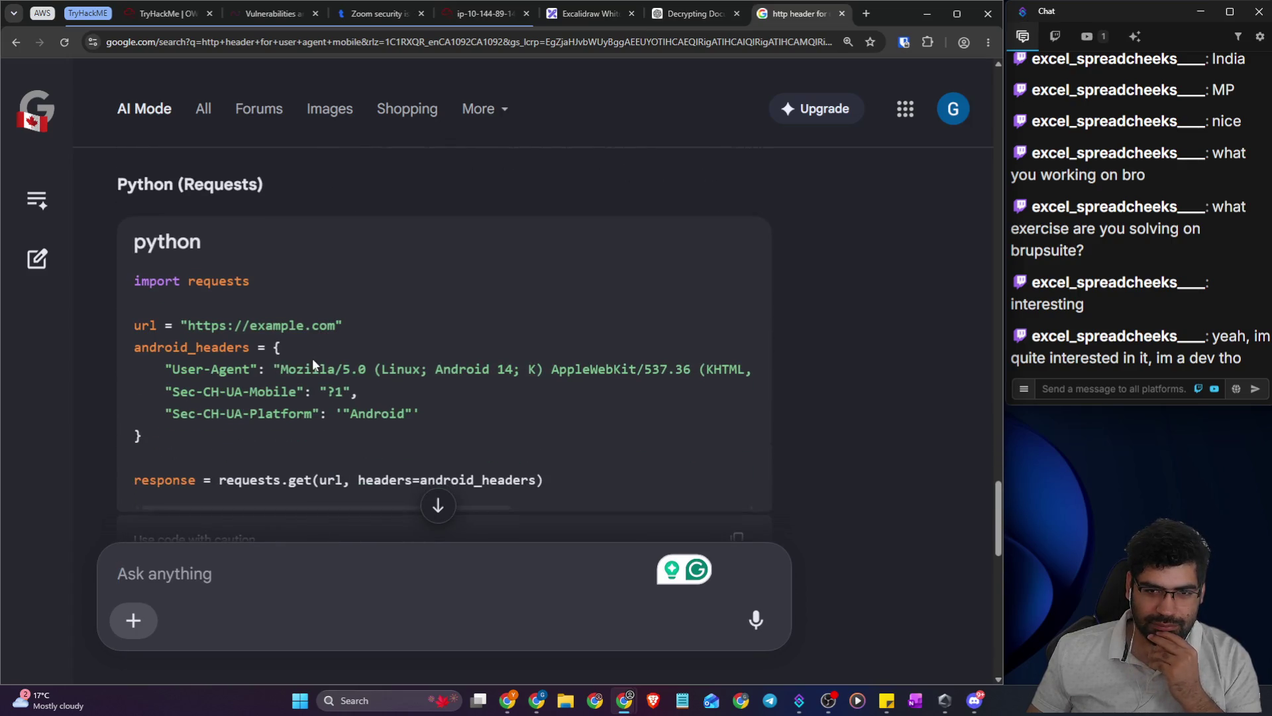
scroll(312, 357, "down", 6)
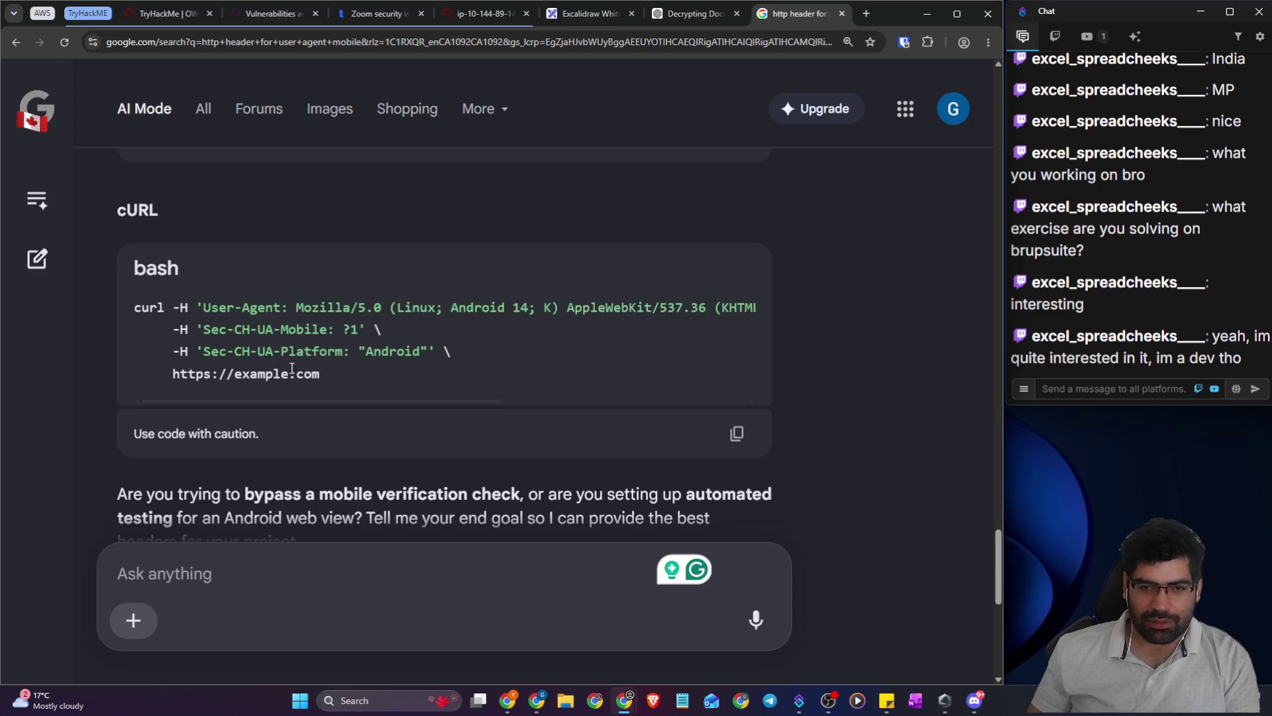
mouse_move(446, 351)
left_mouse_down()
mouse_move(139, 323)
mouse_move(135, 207)
mouse_move(140, 311)
mouse_move(454, 359)
left_mouse_up()
left_click(140, 311)
- Close the Vulnerabilities and Zoom security article tabs
key("alt+Tab")
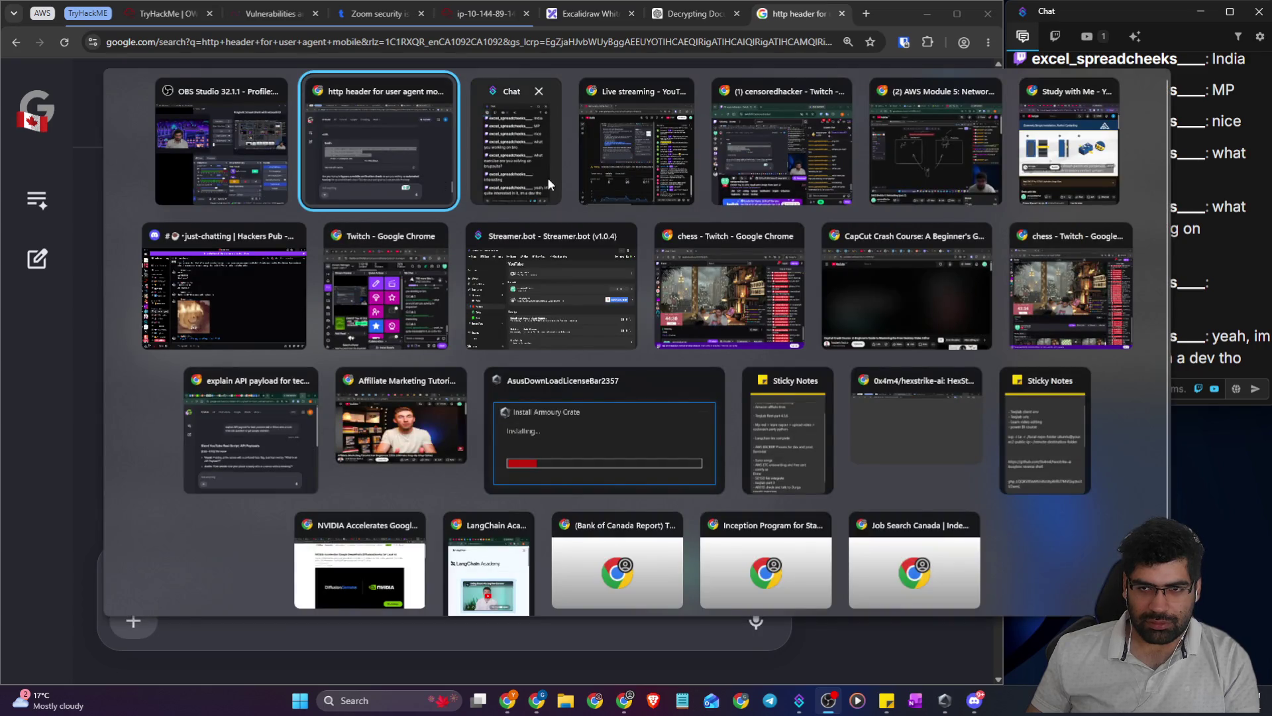
left_click(389, 169)
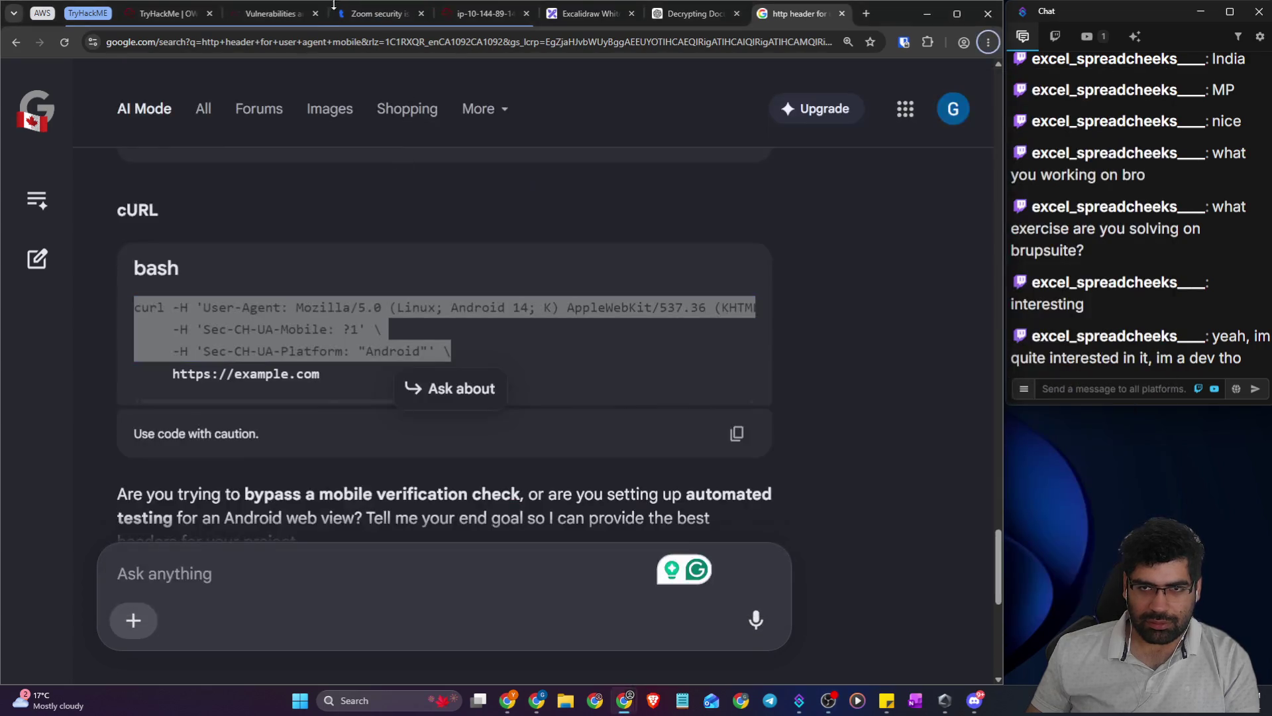
left_click(229, 14)
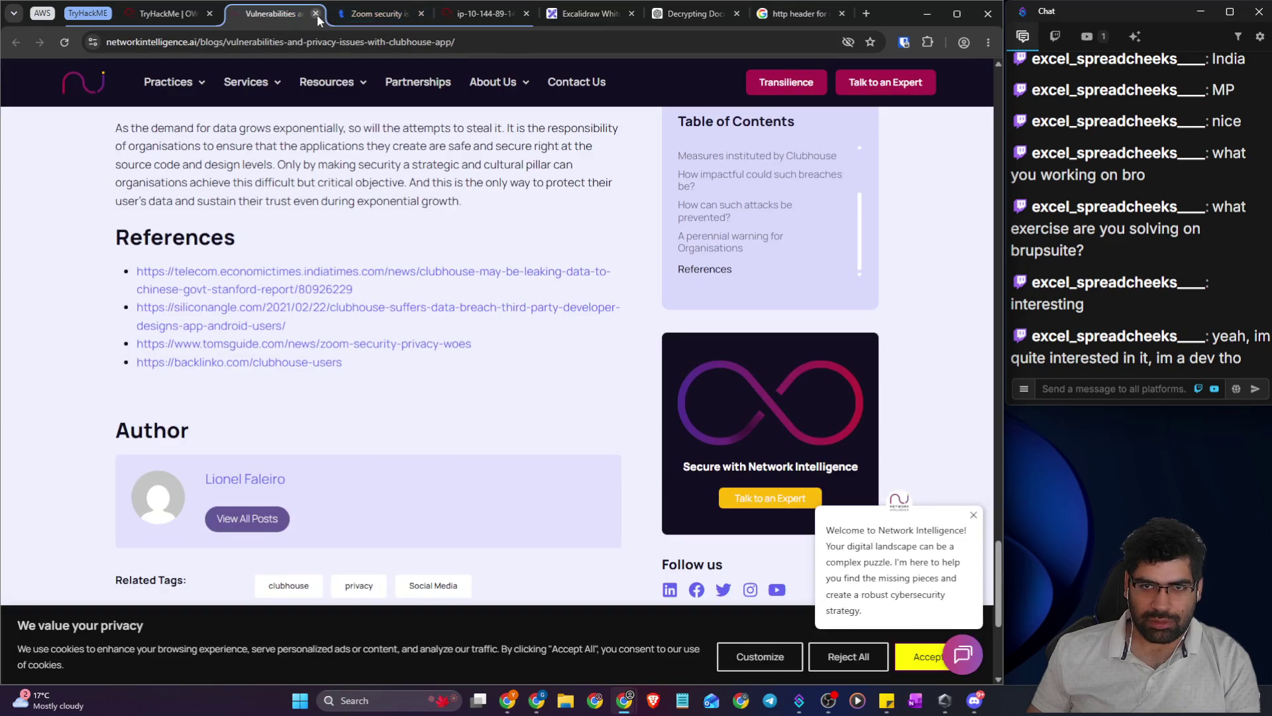
left_click(316, 13)
left_click(315, 13)
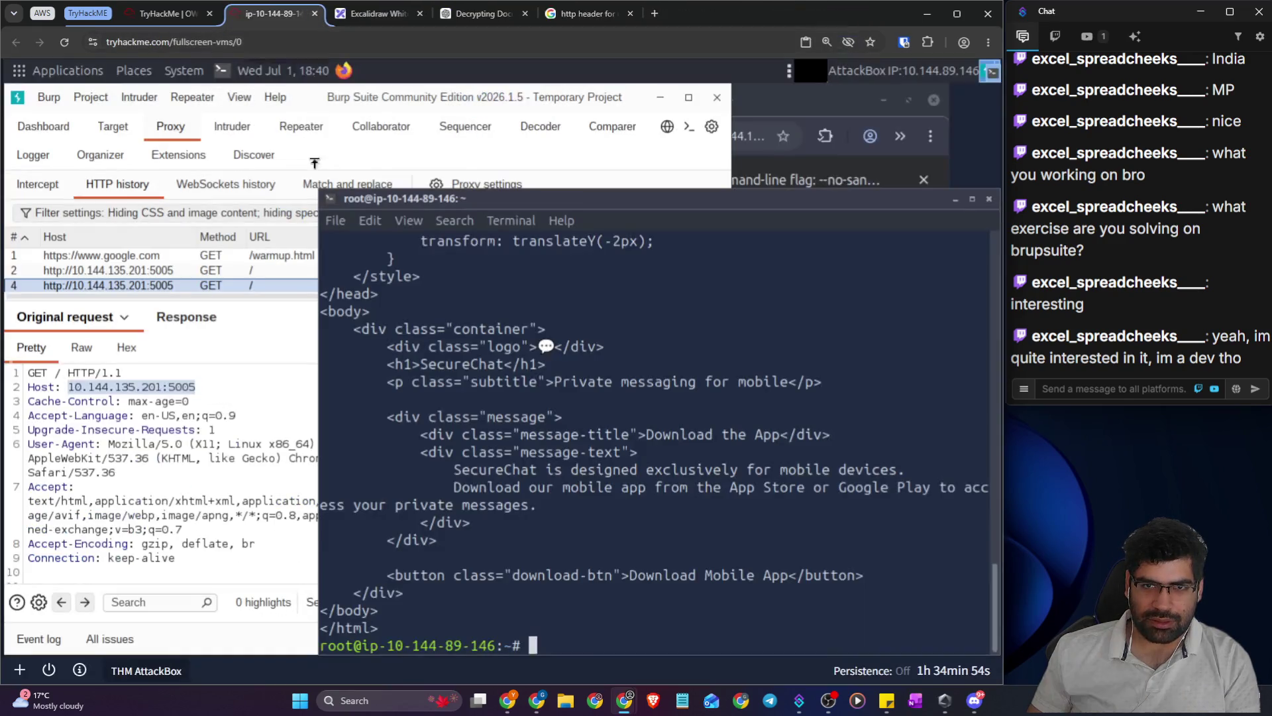
- Paste the Android curl command without its trailing backslash and copy the target URL from the earlier curl
key("ctrl+shift+v")
key("BackSpace")
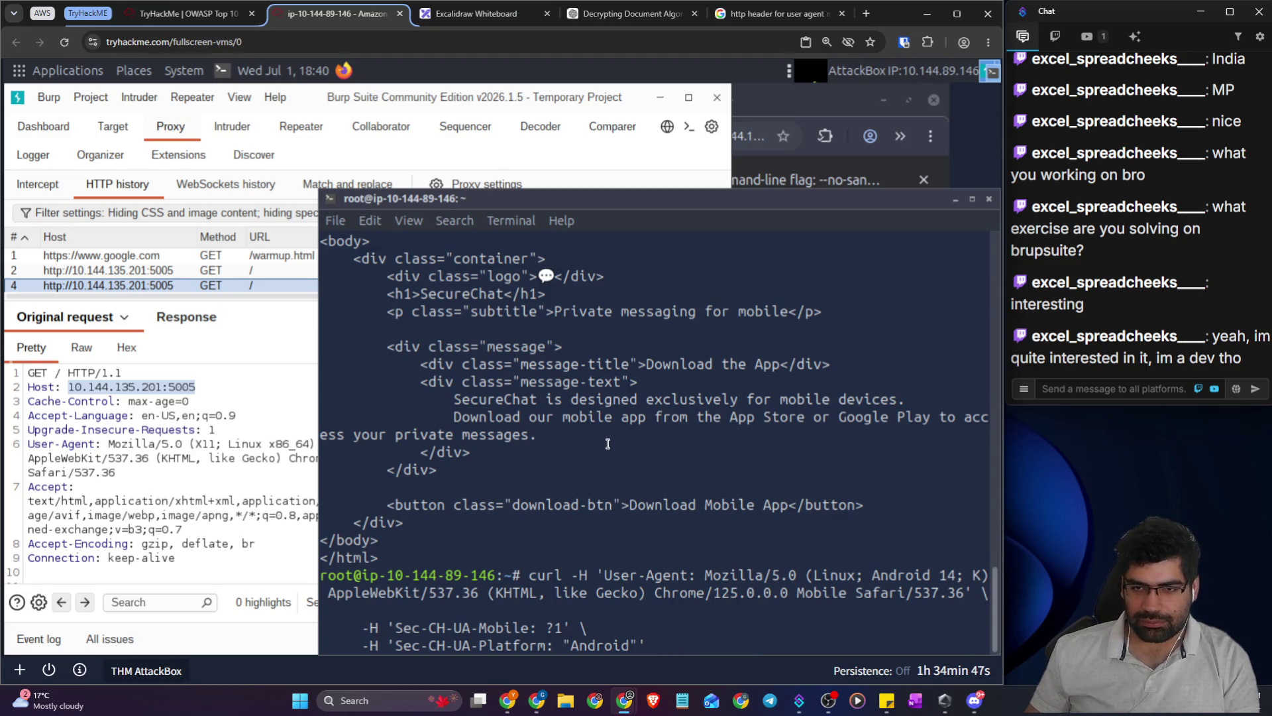
scroll(646, 437, "up", 2)
scroll(647, 437, "up", 7)
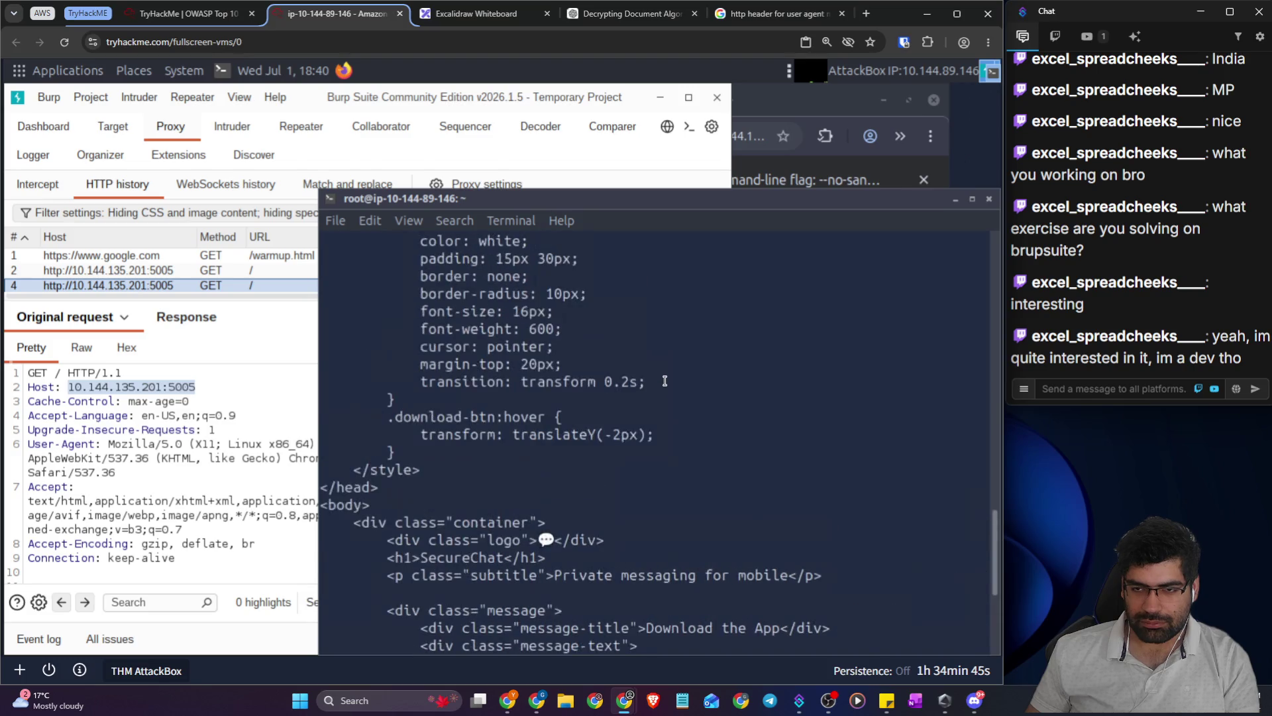
scroll(664, 380, "up", 7)
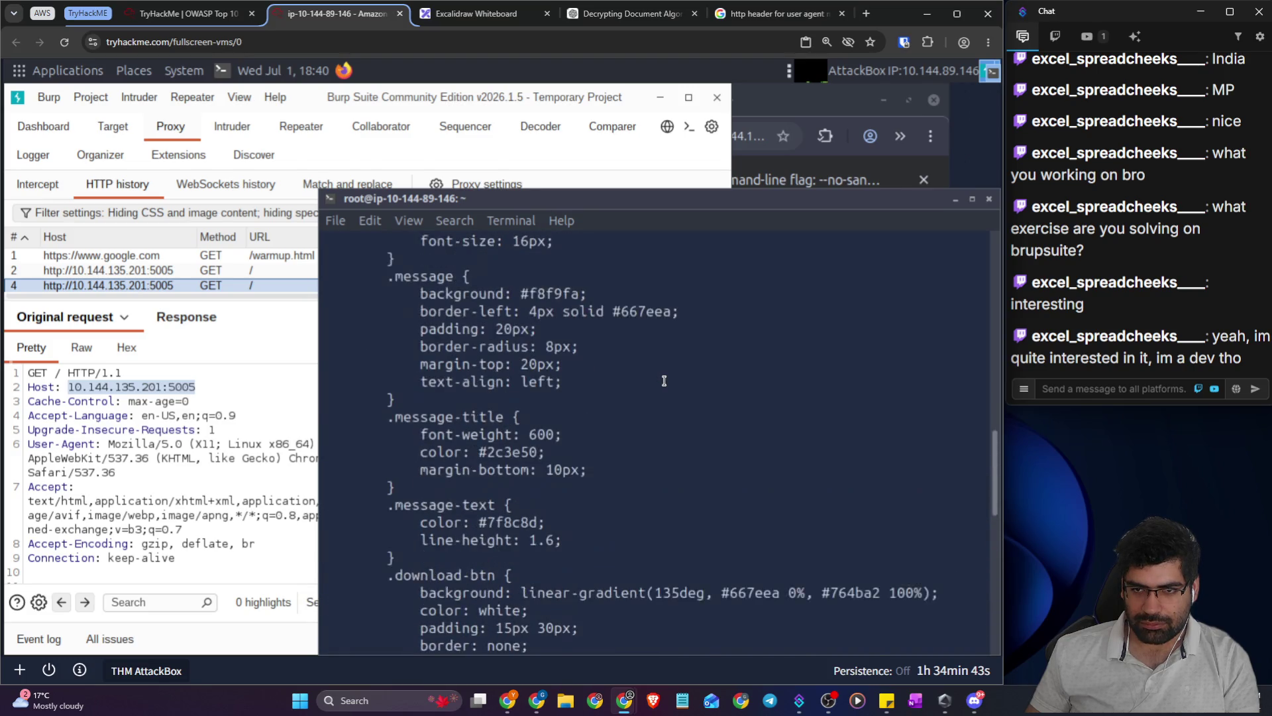
scroll(664, 380, "up", 6)
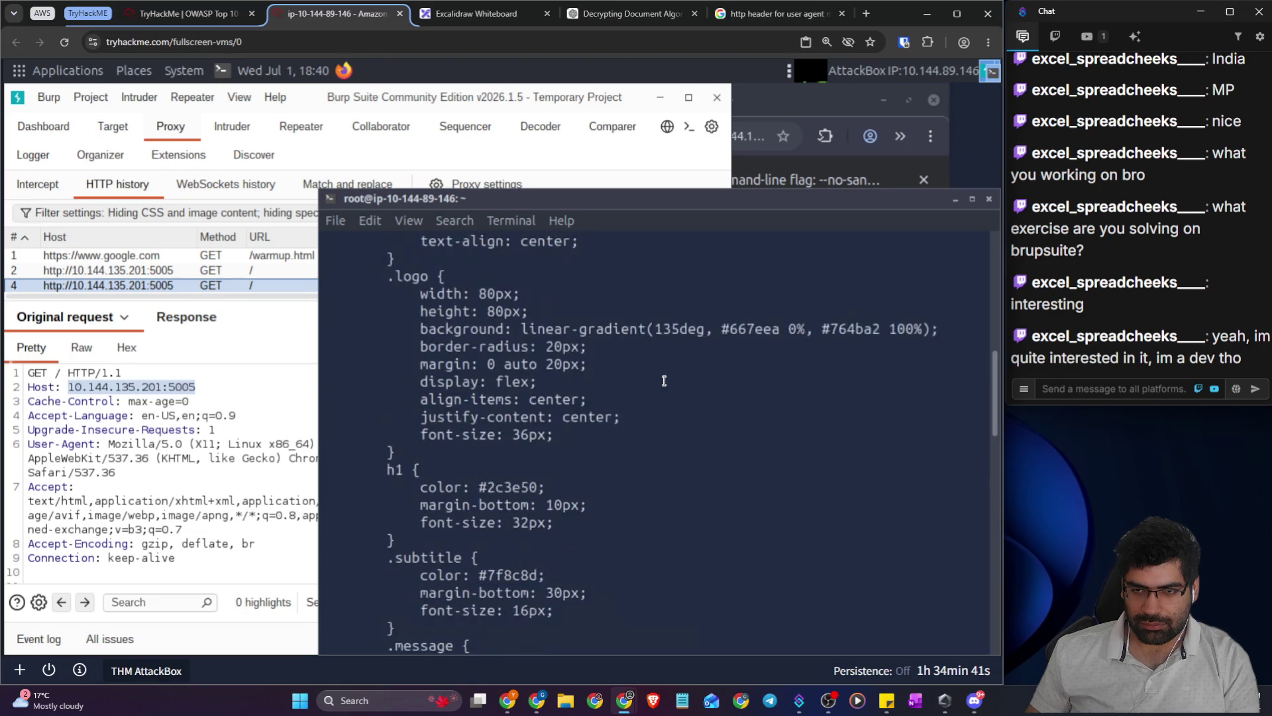
scroll(664, 380, "up", 7)
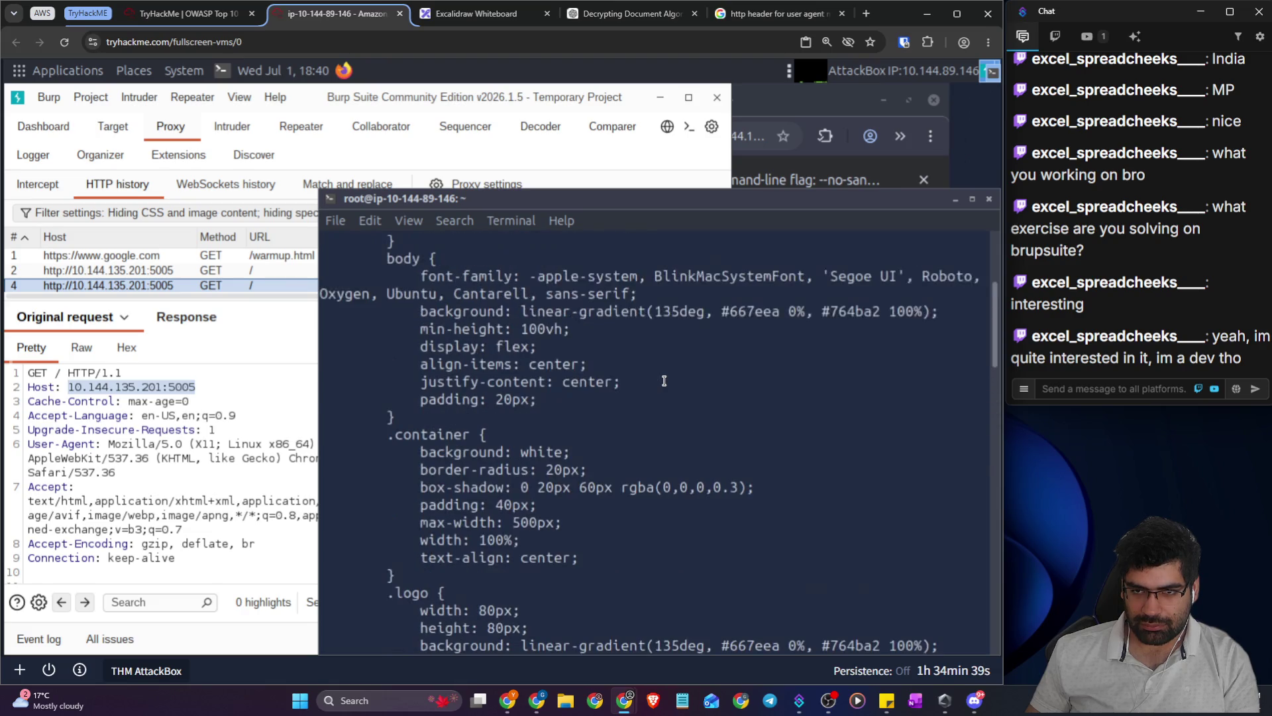
scroll(664, 380, "up", 1)
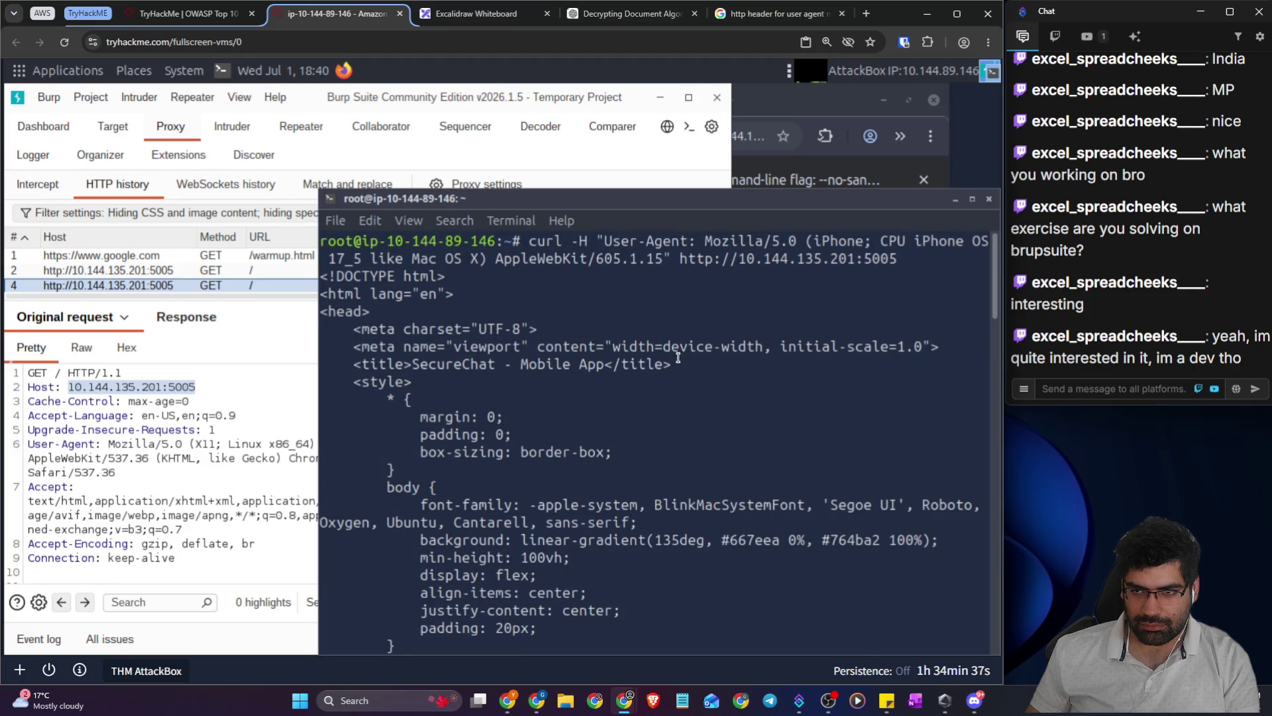
left_click_drag(673, 258, 897, 259)
right_click(890, 264)
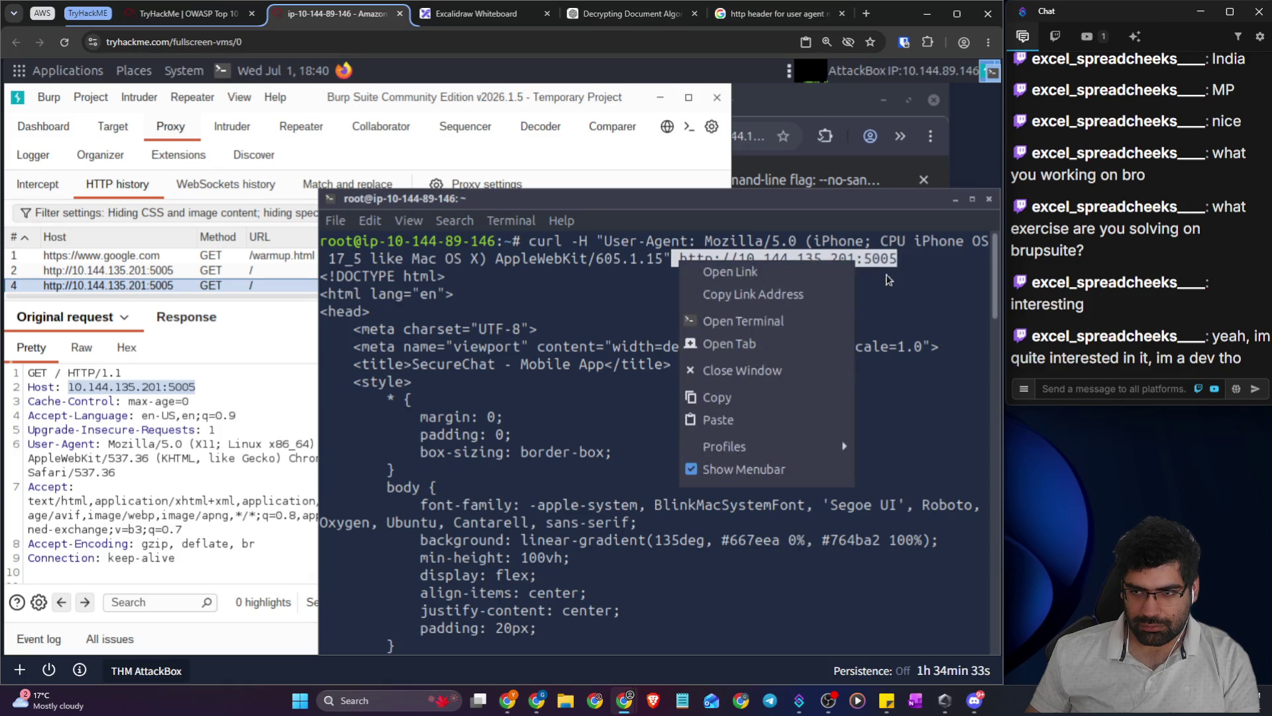
left_click(747, 398)
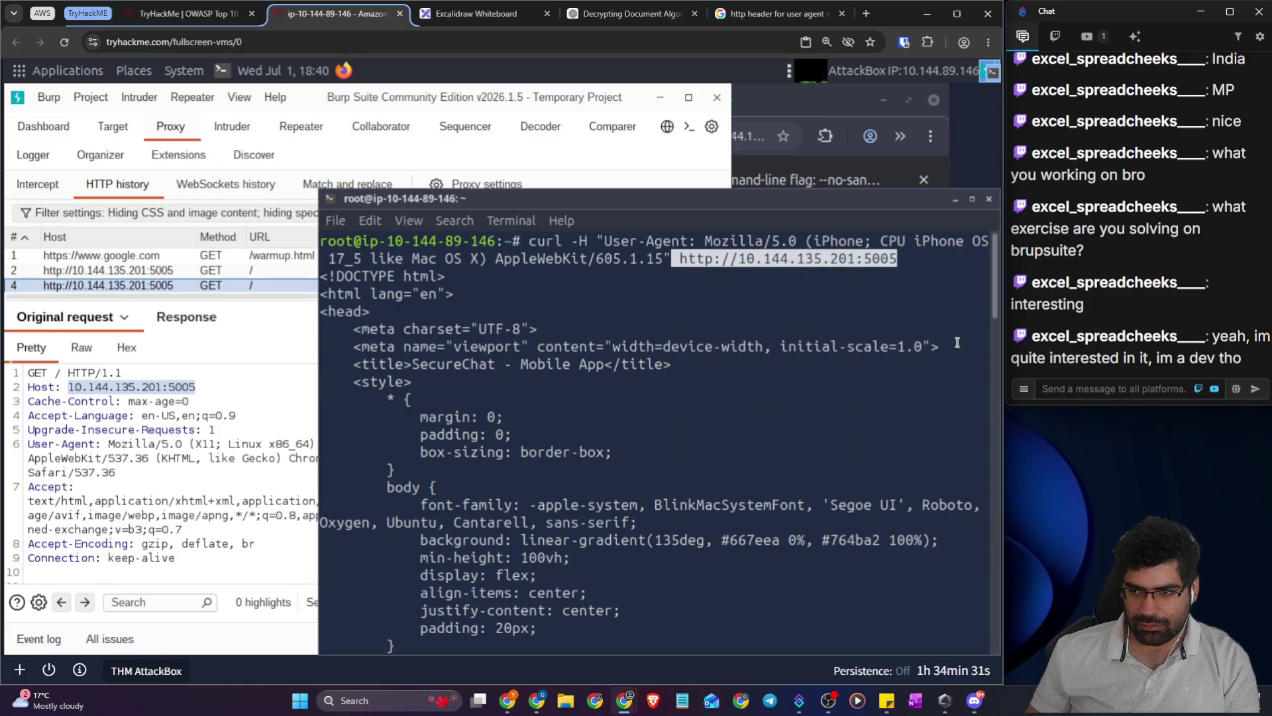
right_click(763, 387)
left_click(819, 479)
- Run the Android curl request against 10.144.135.201:5005
mouse_move(994, 291)
left_mouse_down()
mouse_move(1000, 635)
mouse_move(988, 658)
left_mouse_up()
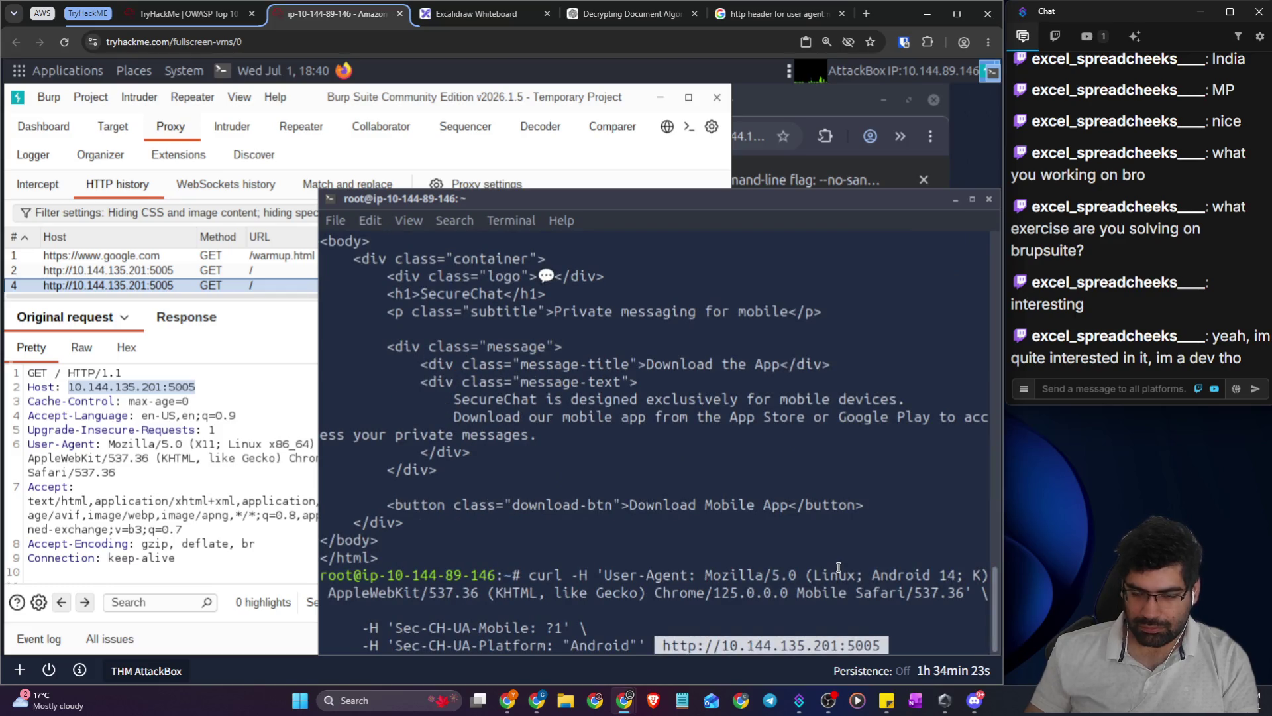
key("Return")
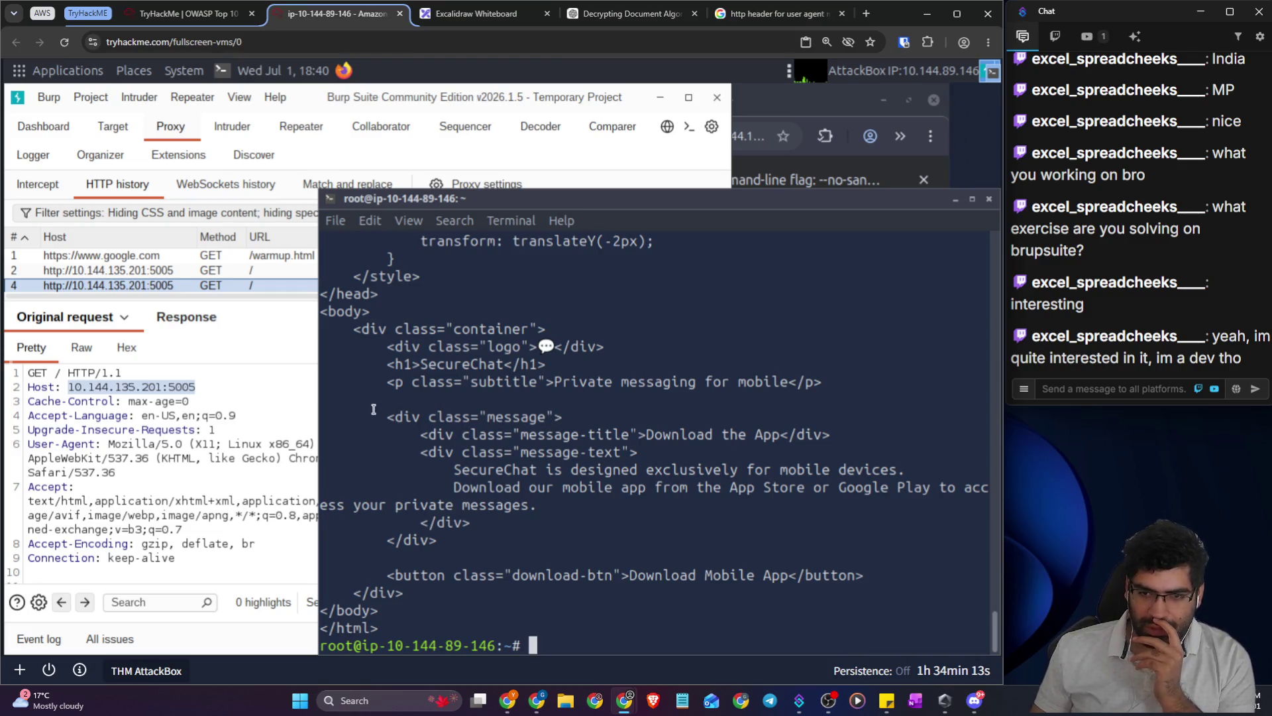
left_click(305, 419)
left_click(835, 510)
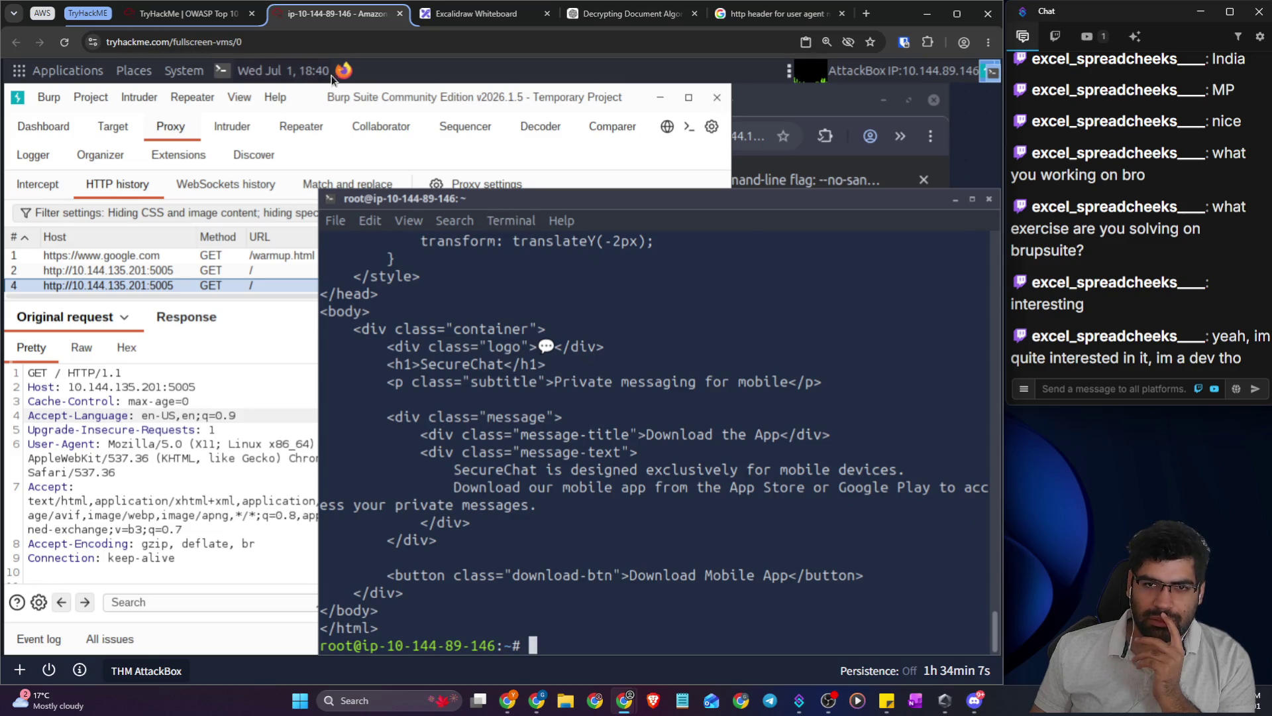
- Check the SecureChat page, then view the server's response for the request in Burp
left_click(758, 93)
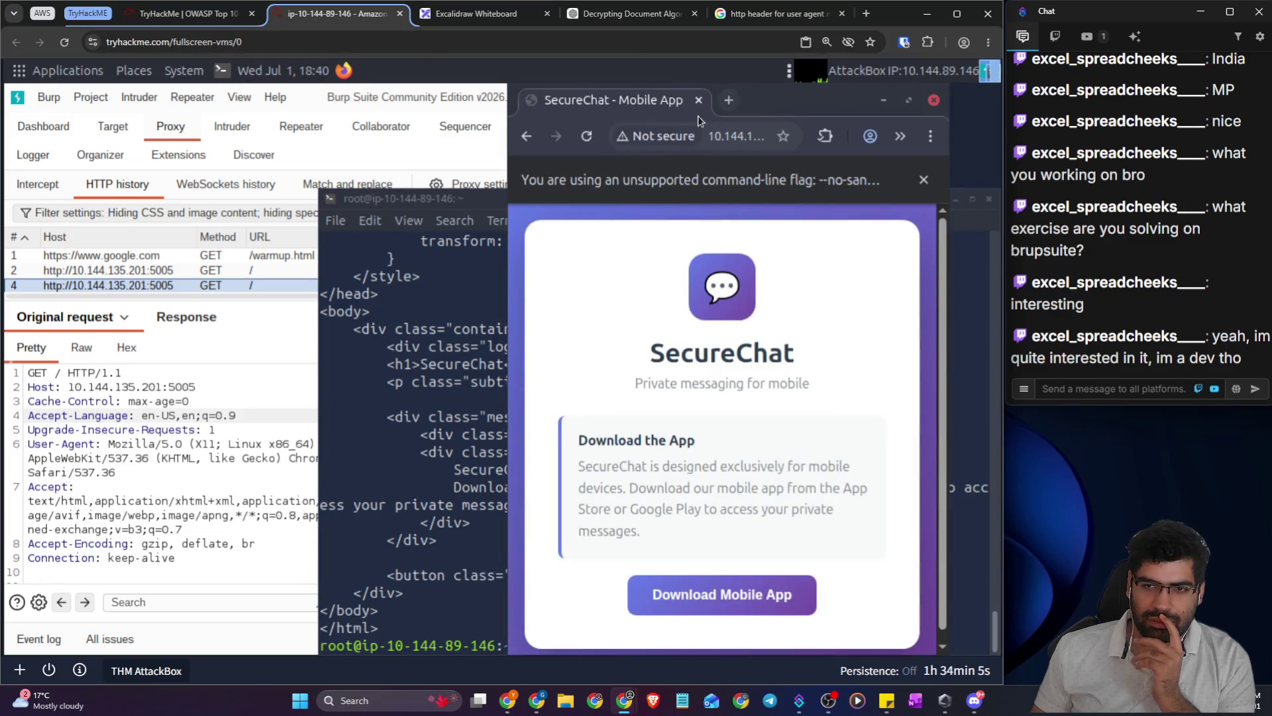
right_click(668, 278)
left_click(567, 602)
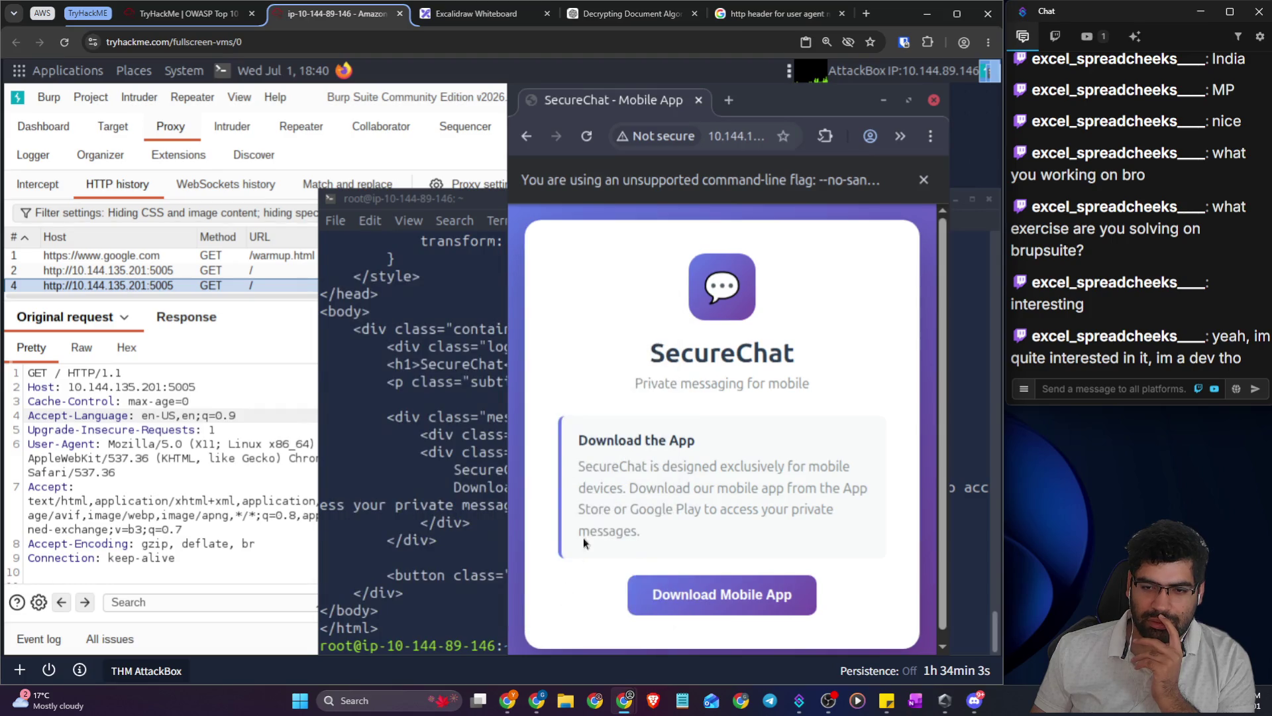
right_click(631, 539)
left_click(202, 494)
left_click(189, 318)
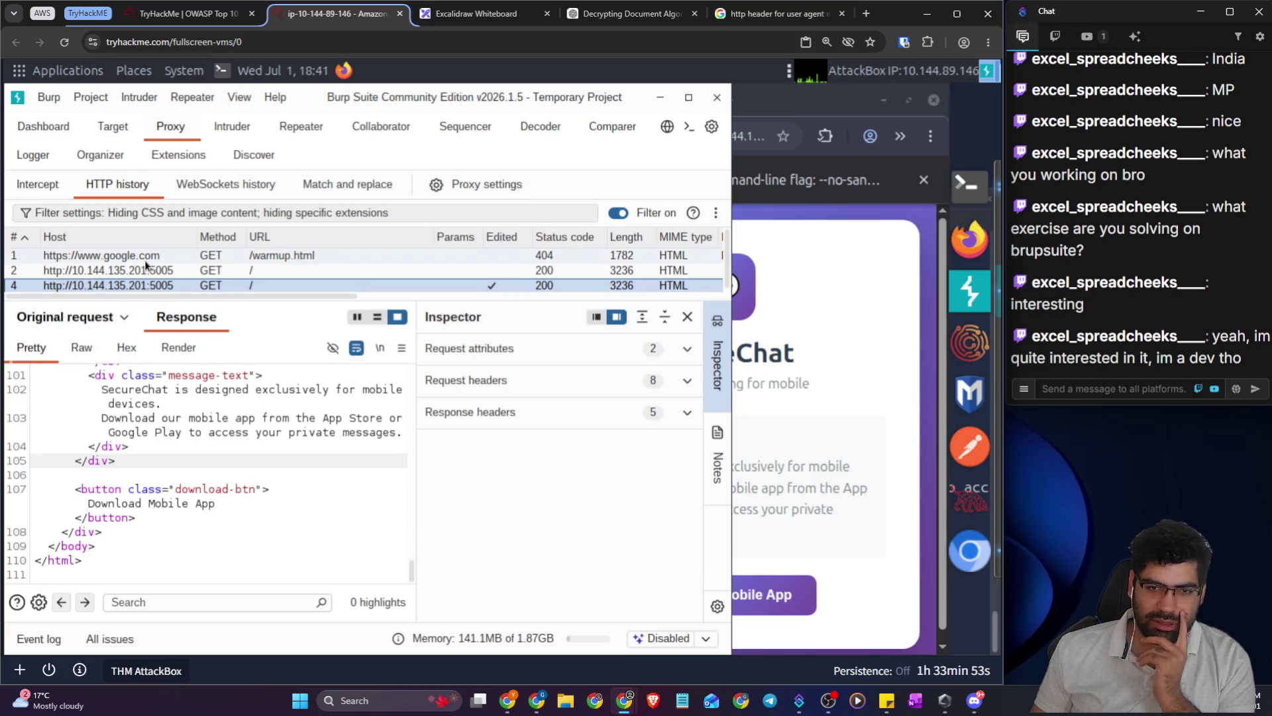
- On the TryHackMe challenge page, send the !discord command in the stream chat
left_click(189, 13)
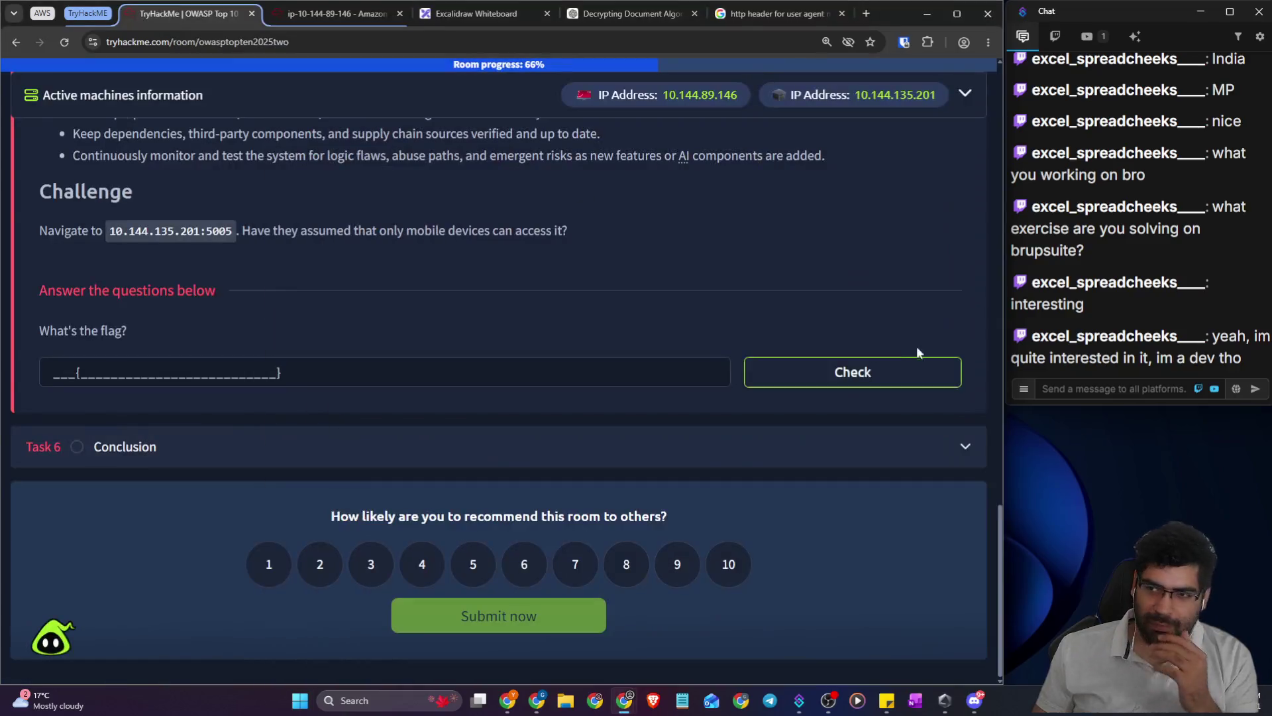
left_click(1061, 389)
type("!discord")
key("Return")
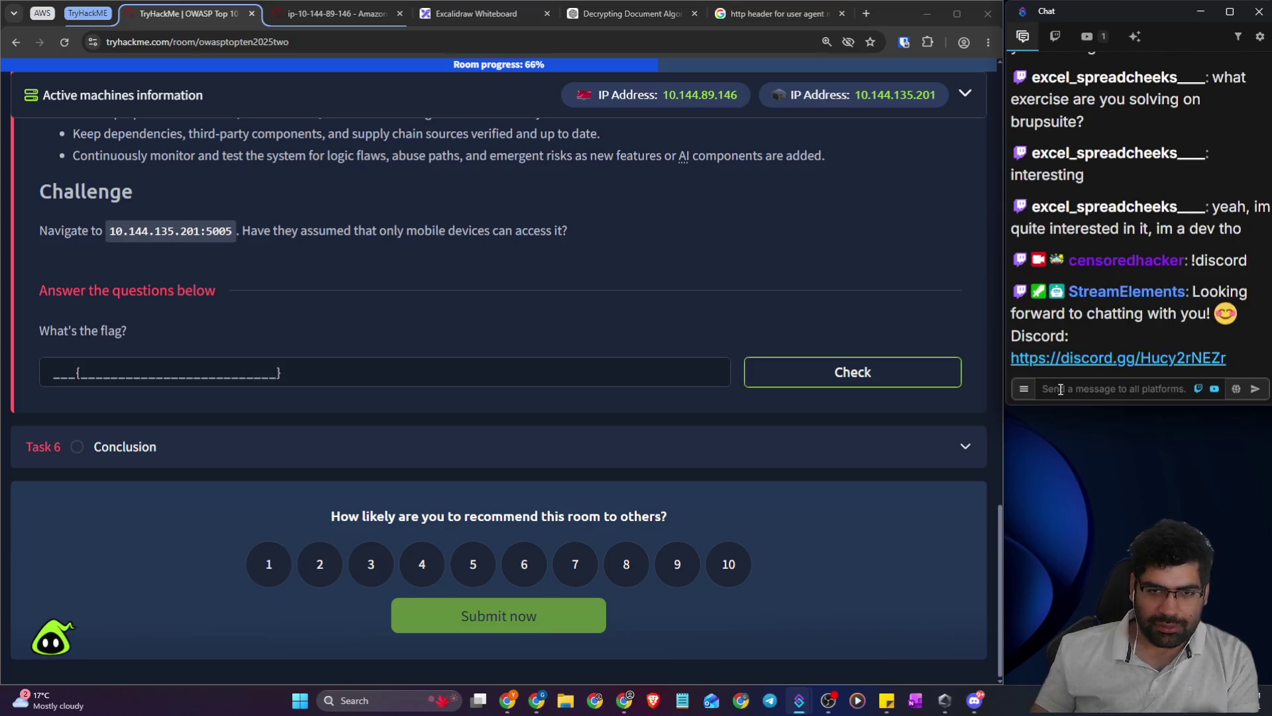
left_click(656, 15)
- Ask Google AI Mode 'does burpsuite has any features that I can use for this'
left_click(742, 16)
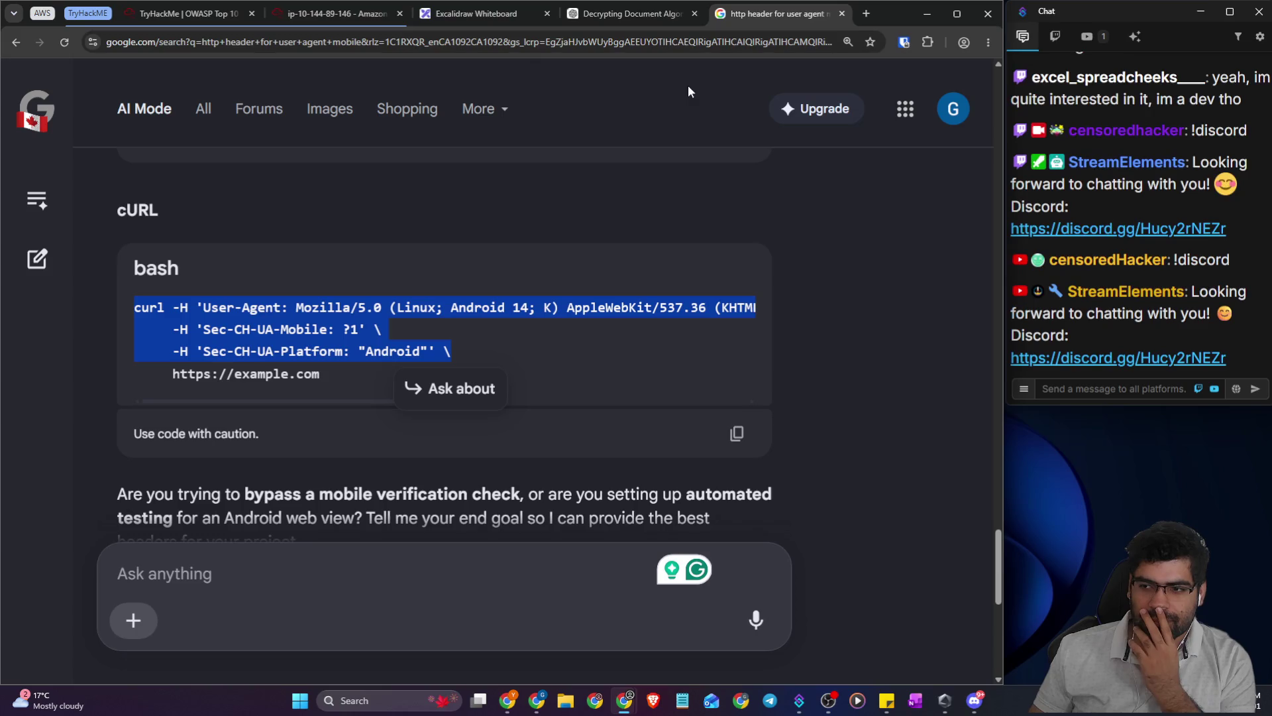
scroll(328, 318, "down", 3)
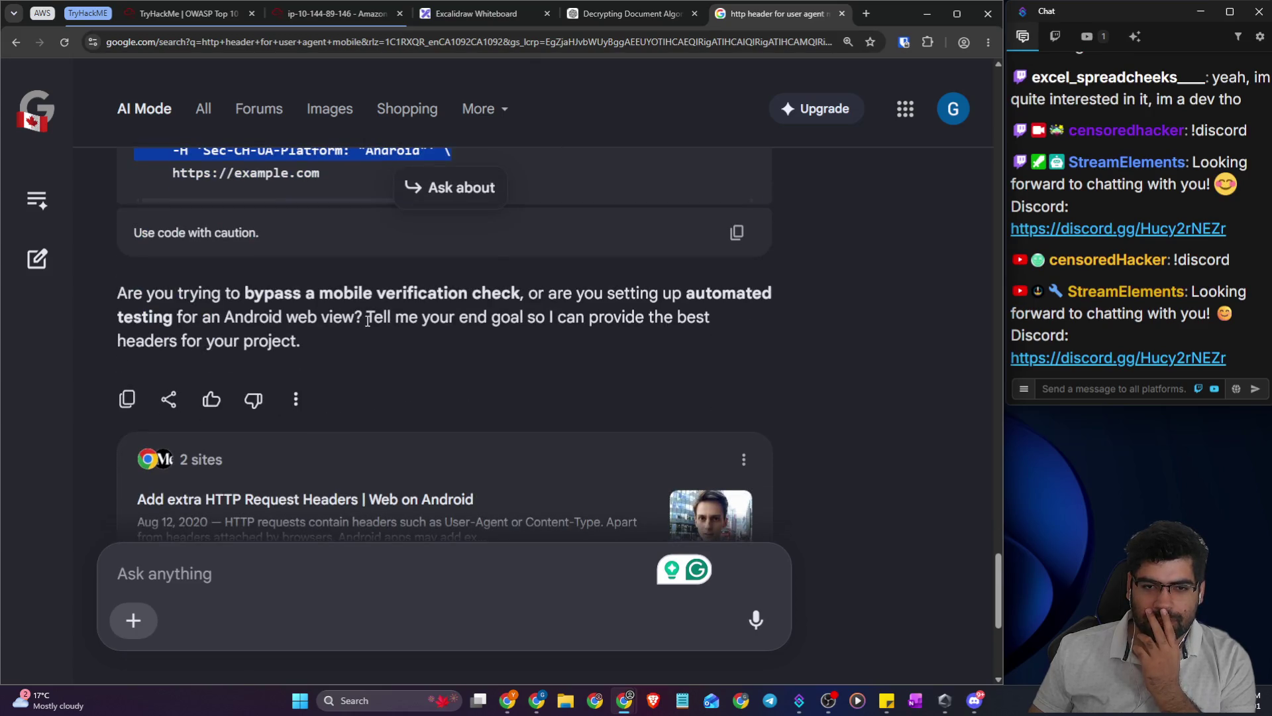
scroll(368, 321, "up", 8)
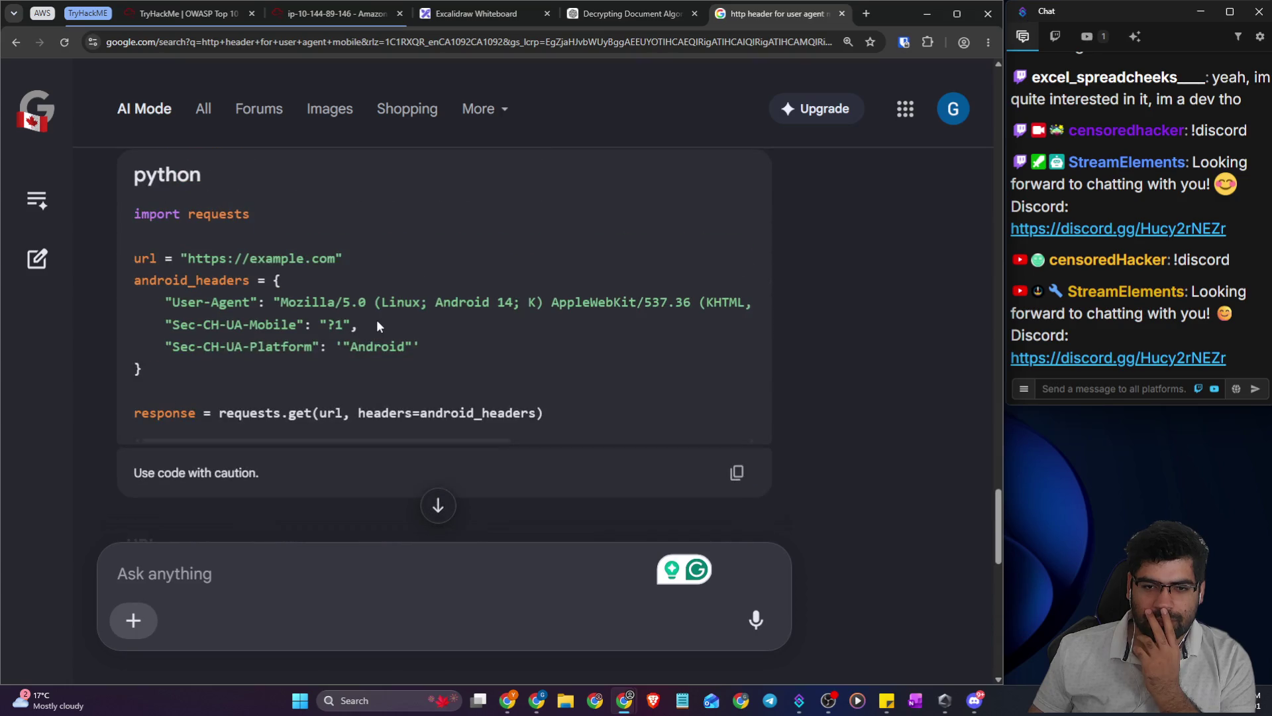
scroll(377, 326, "up", 2)
scroll(298, 464, "down", 1)
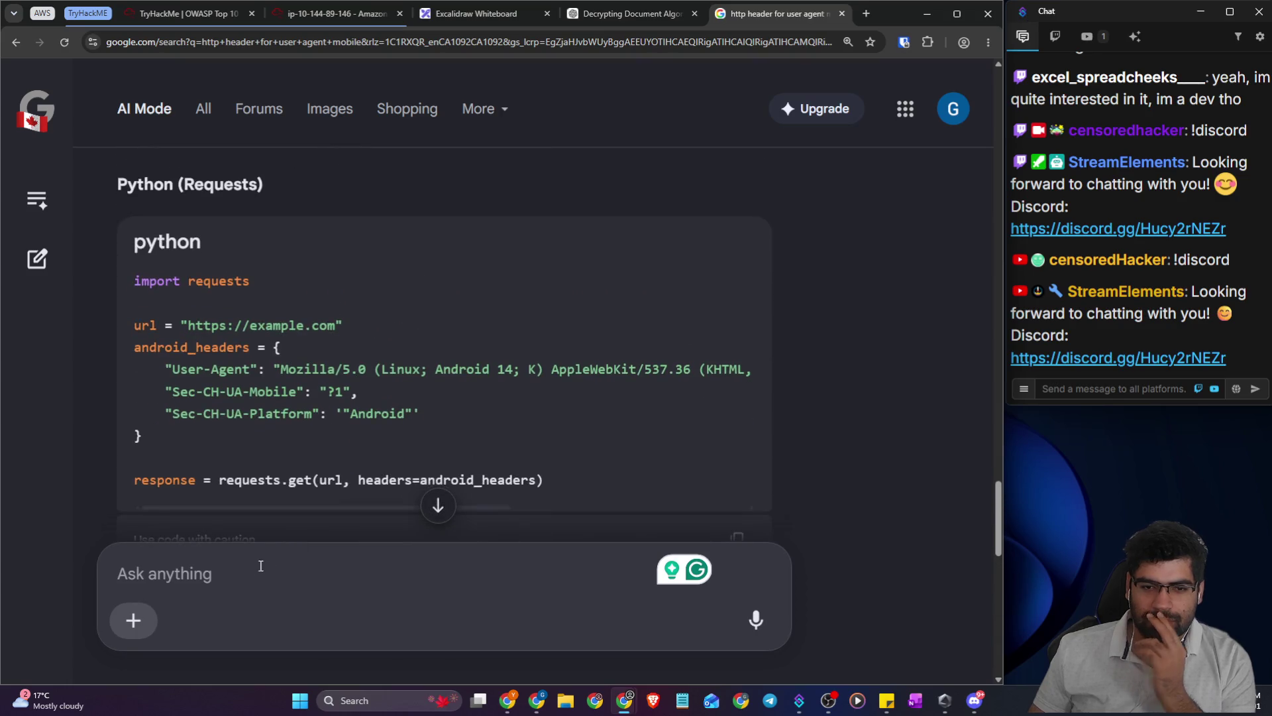
type("does")
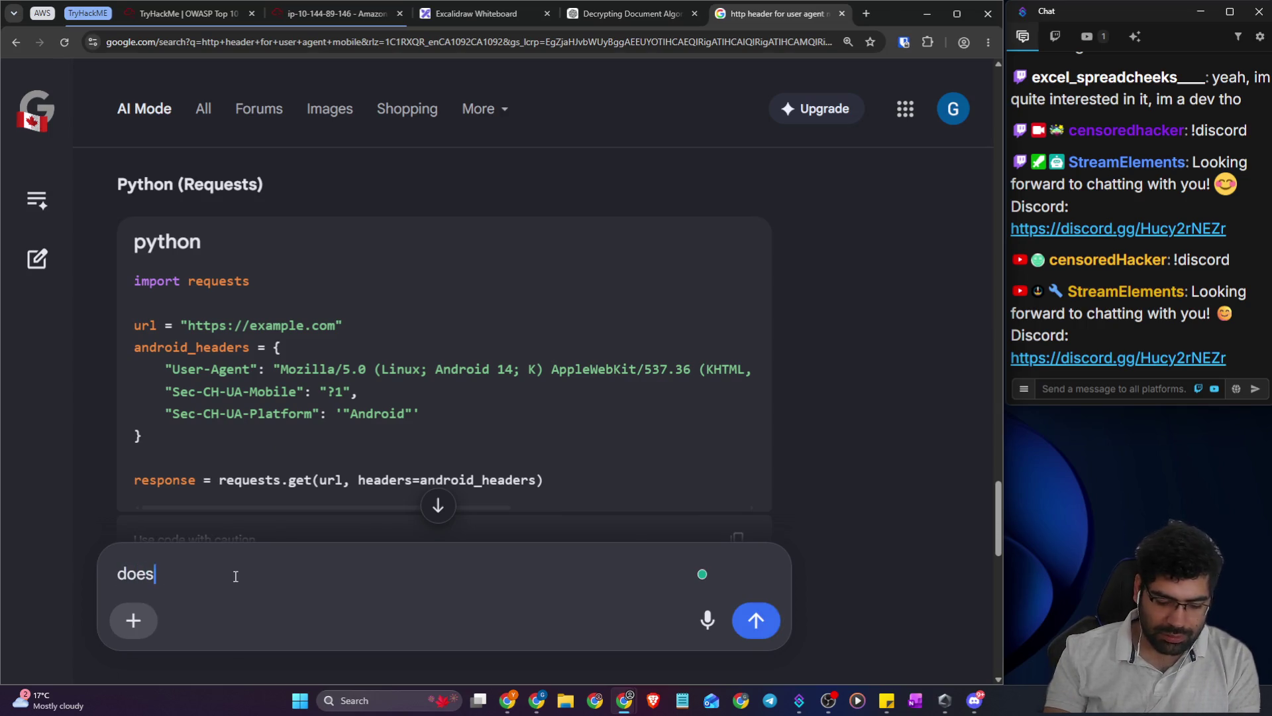
type(" burpsuite has")
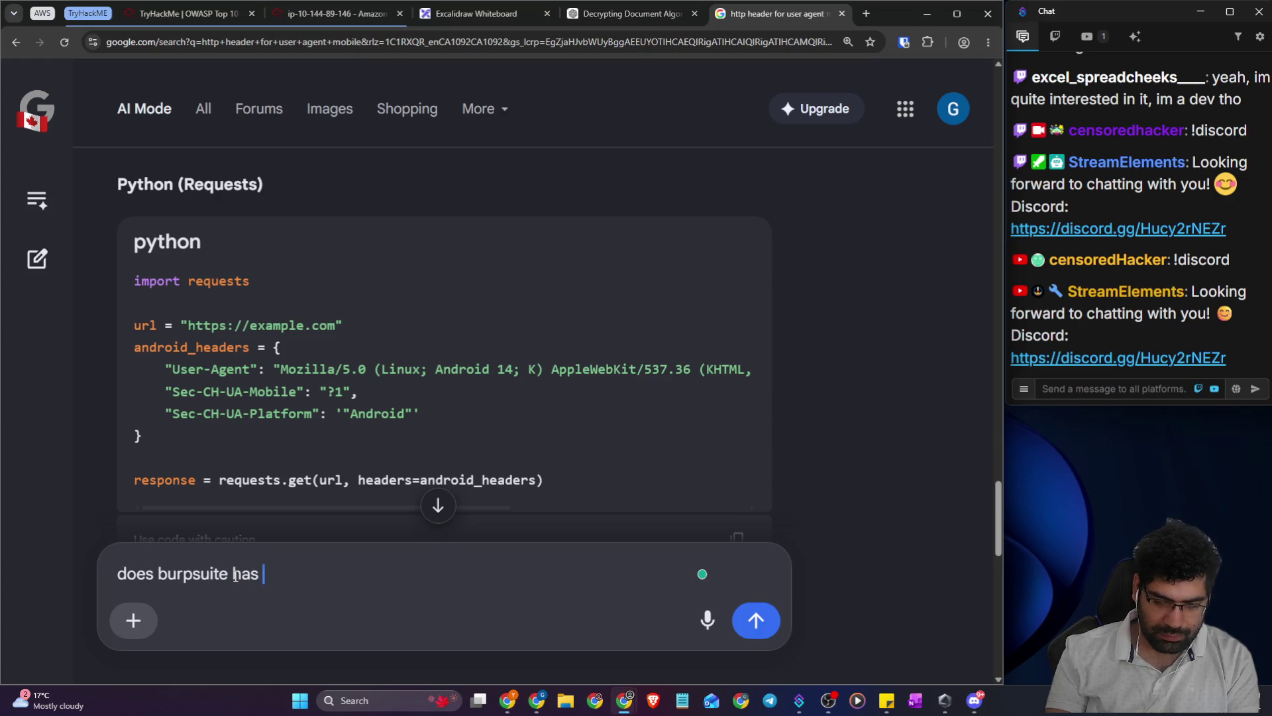
type(" any")
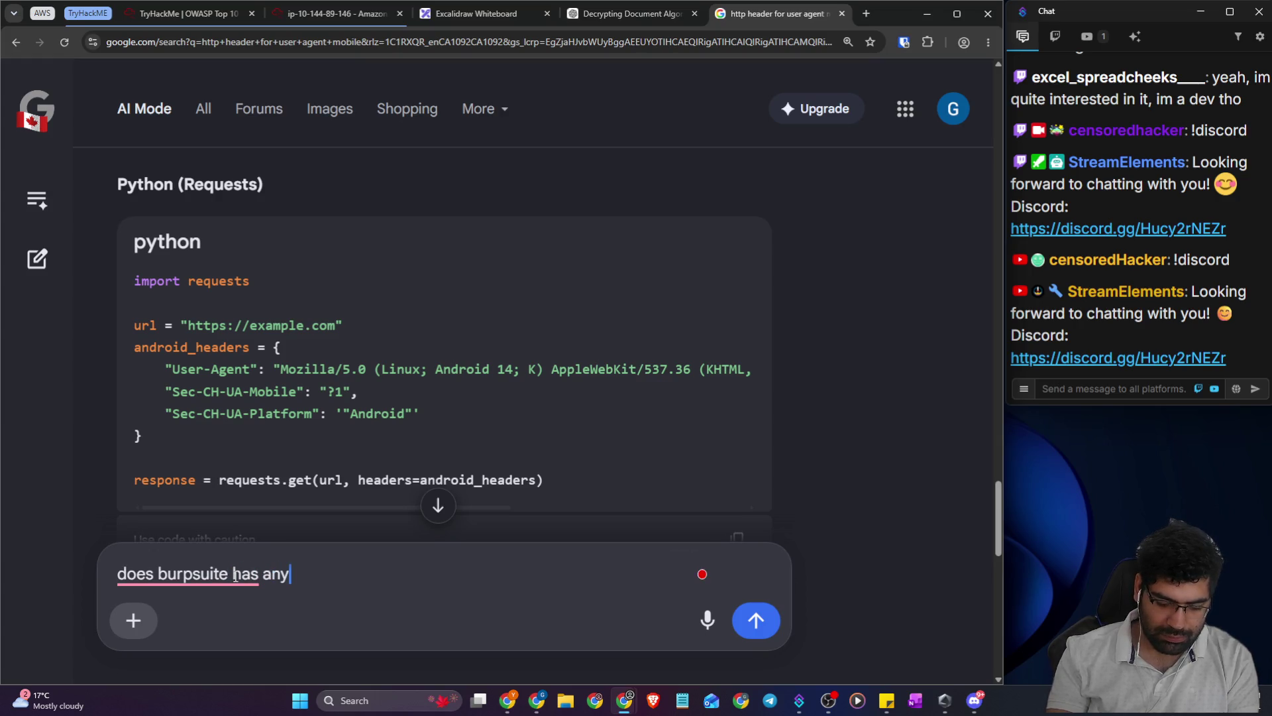
type(" feute")
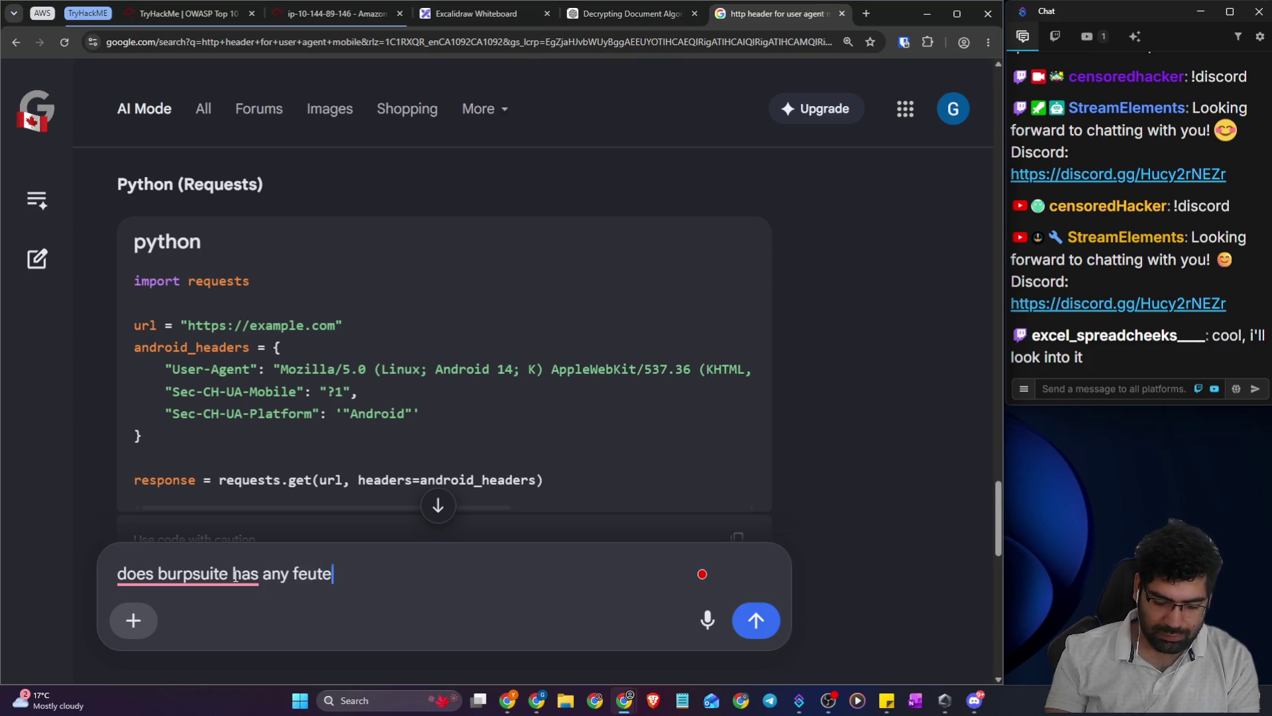
key("BackSpace")
key("BackSpace")
key("BackSpace")
type("a")
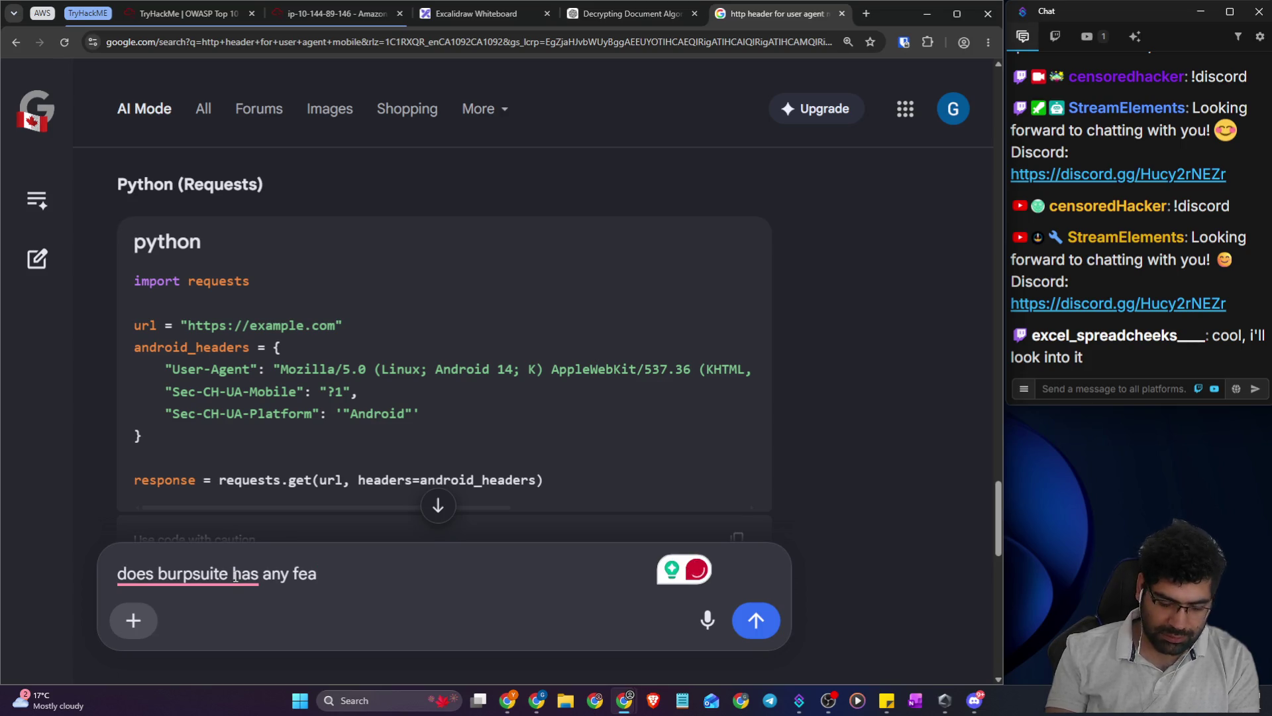
type("tures ")
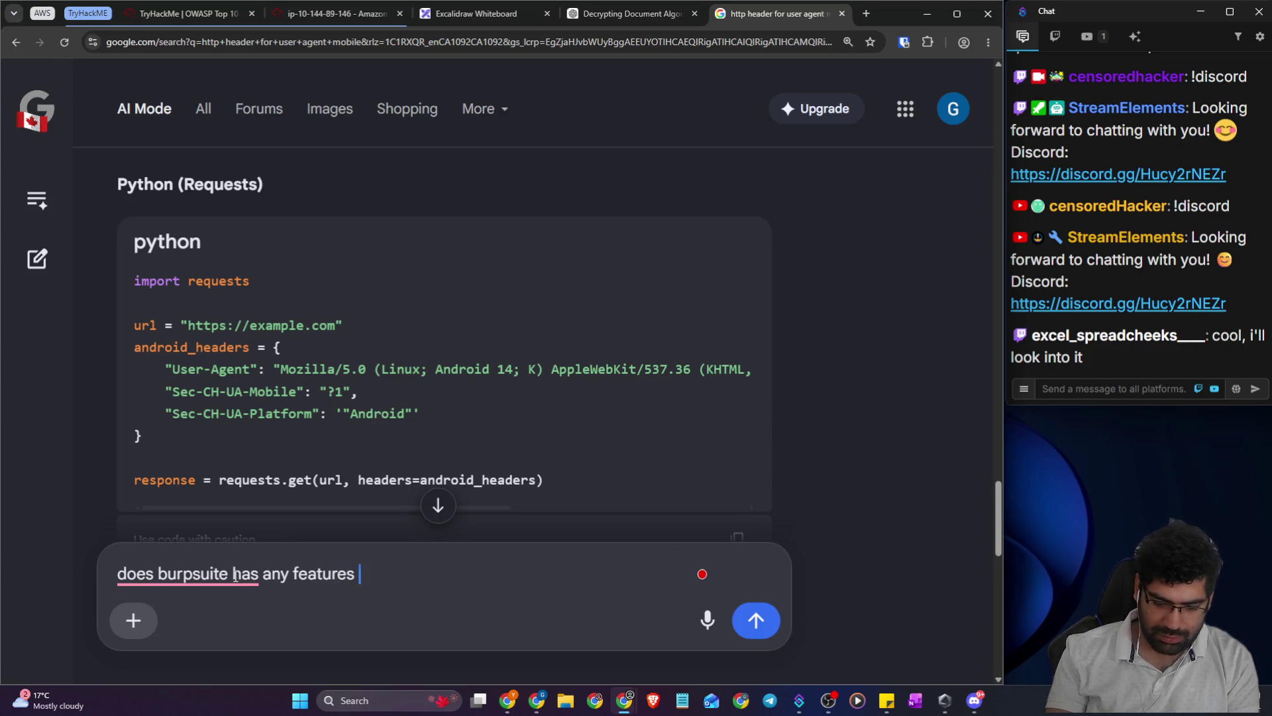
type("that I c")
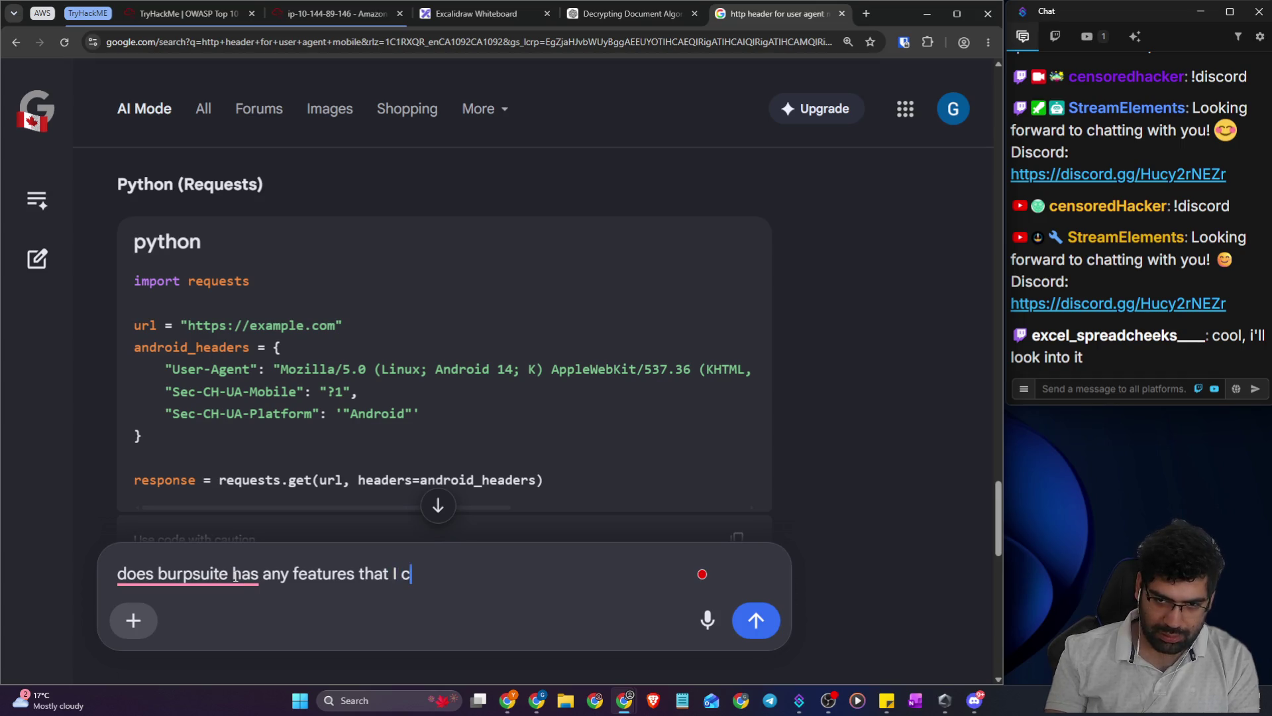
type("an use for this")
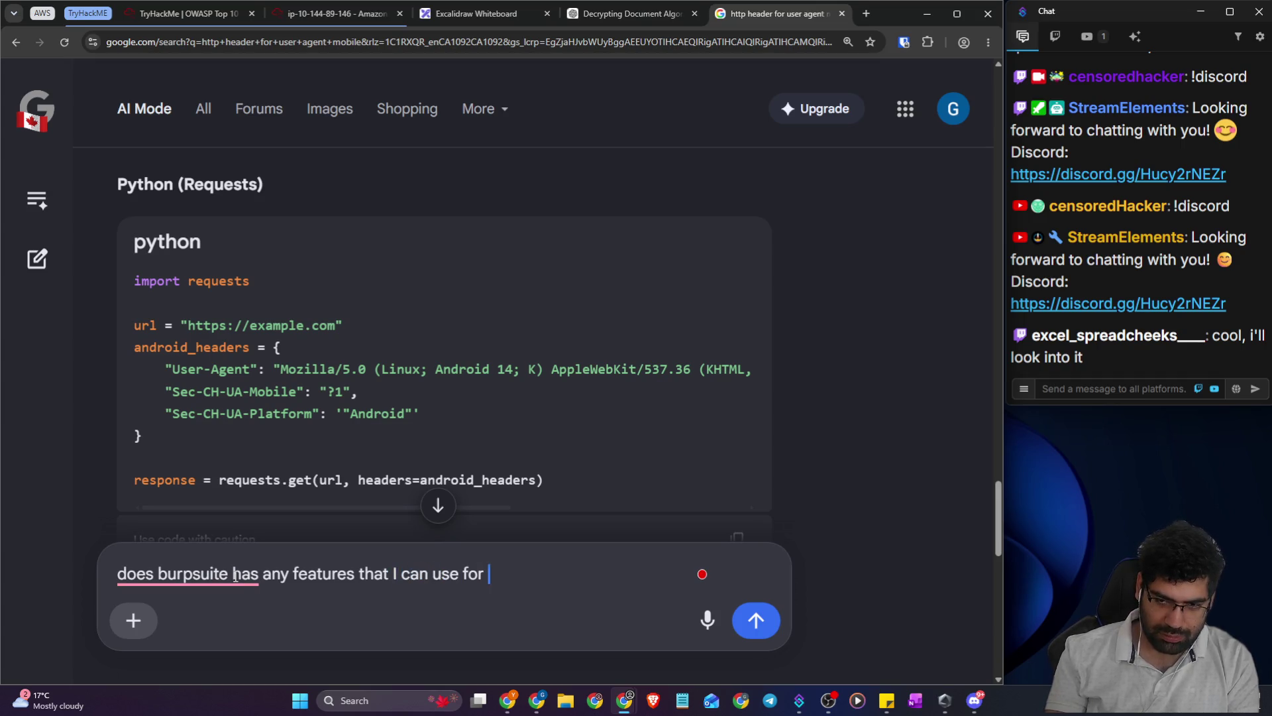
key("Return")
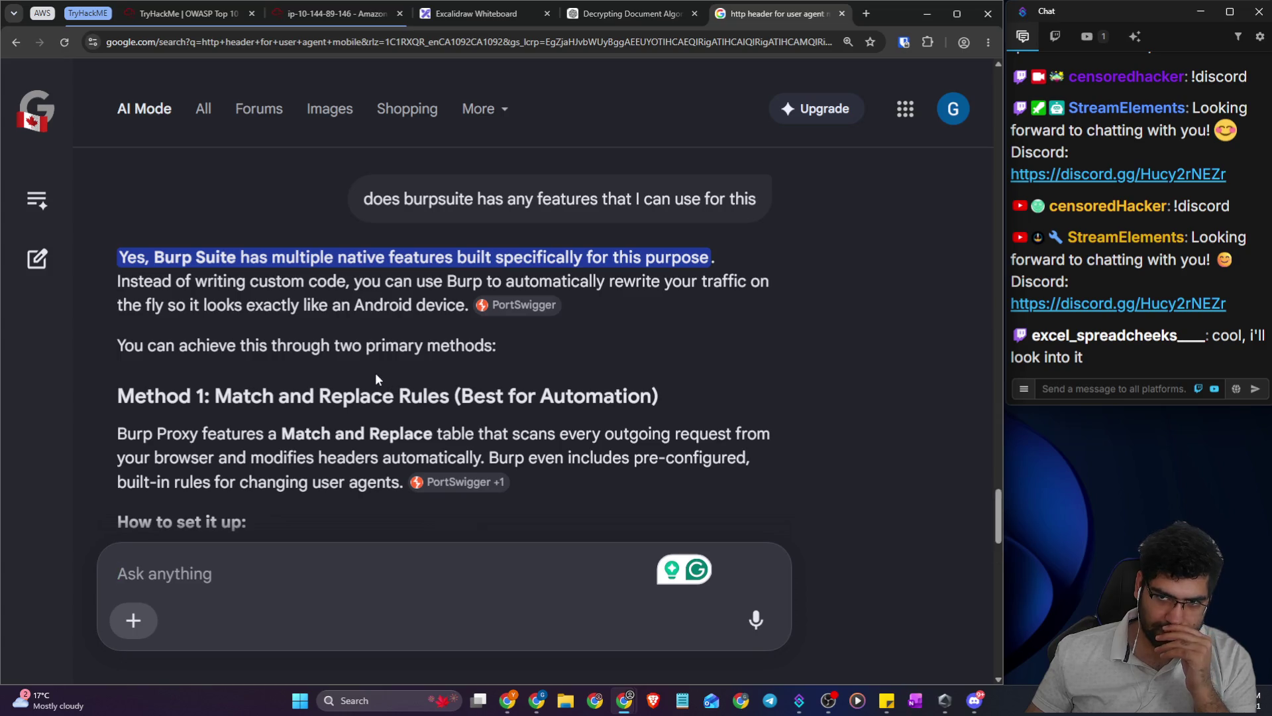
- Scroll to the Match and Replace rules and select Rule 1's Android User-Agent replacement string
left_click_drag(295, 281, 300, 313)
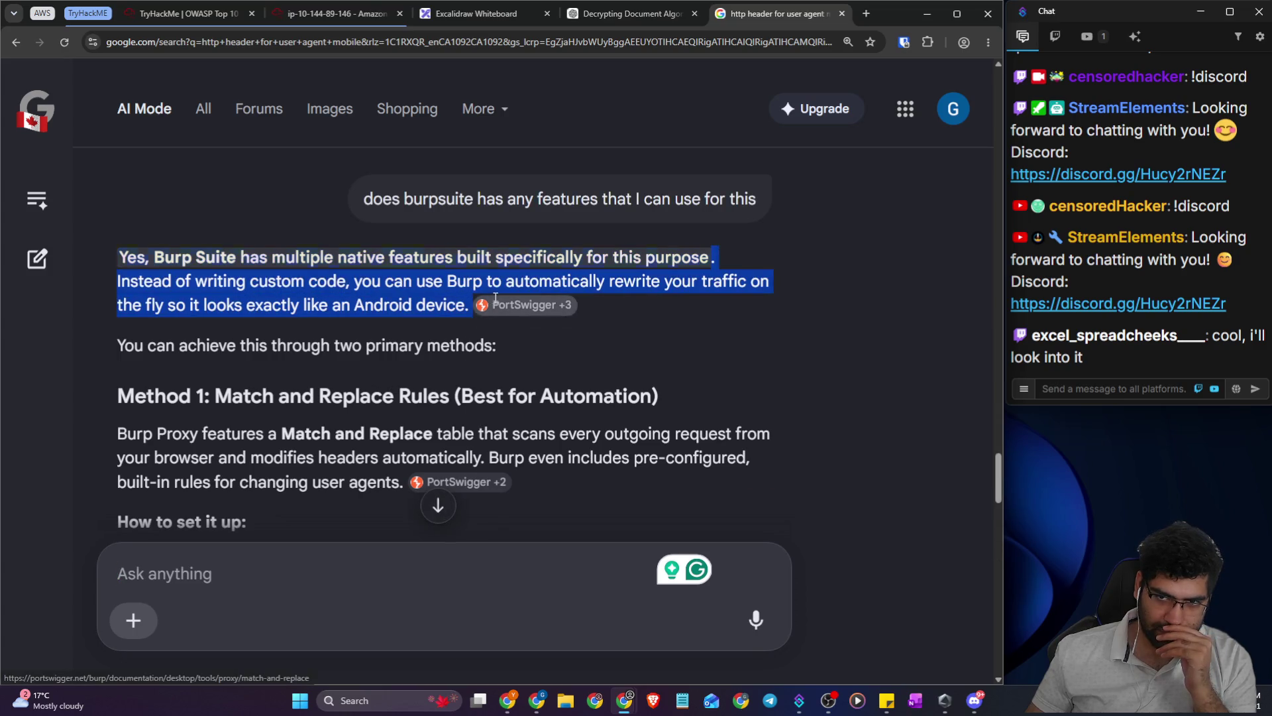
left_click(241, 313)
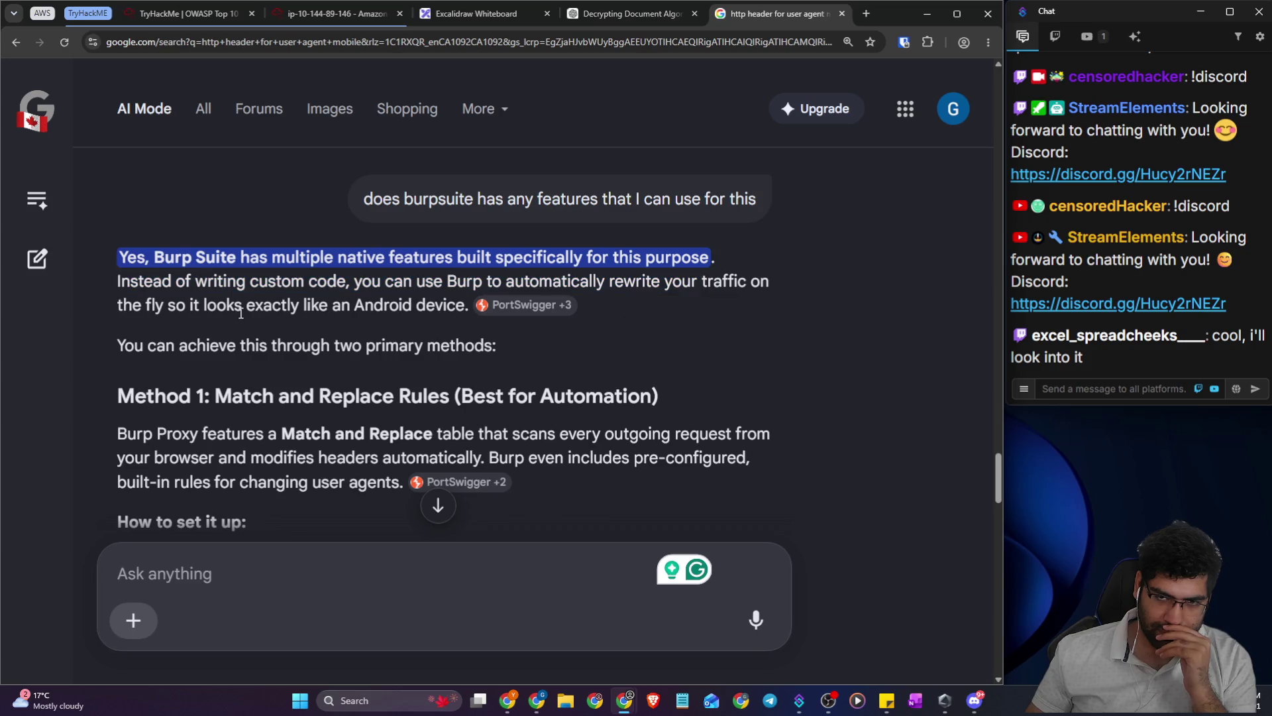
scroll(244, 339, "down", 2)
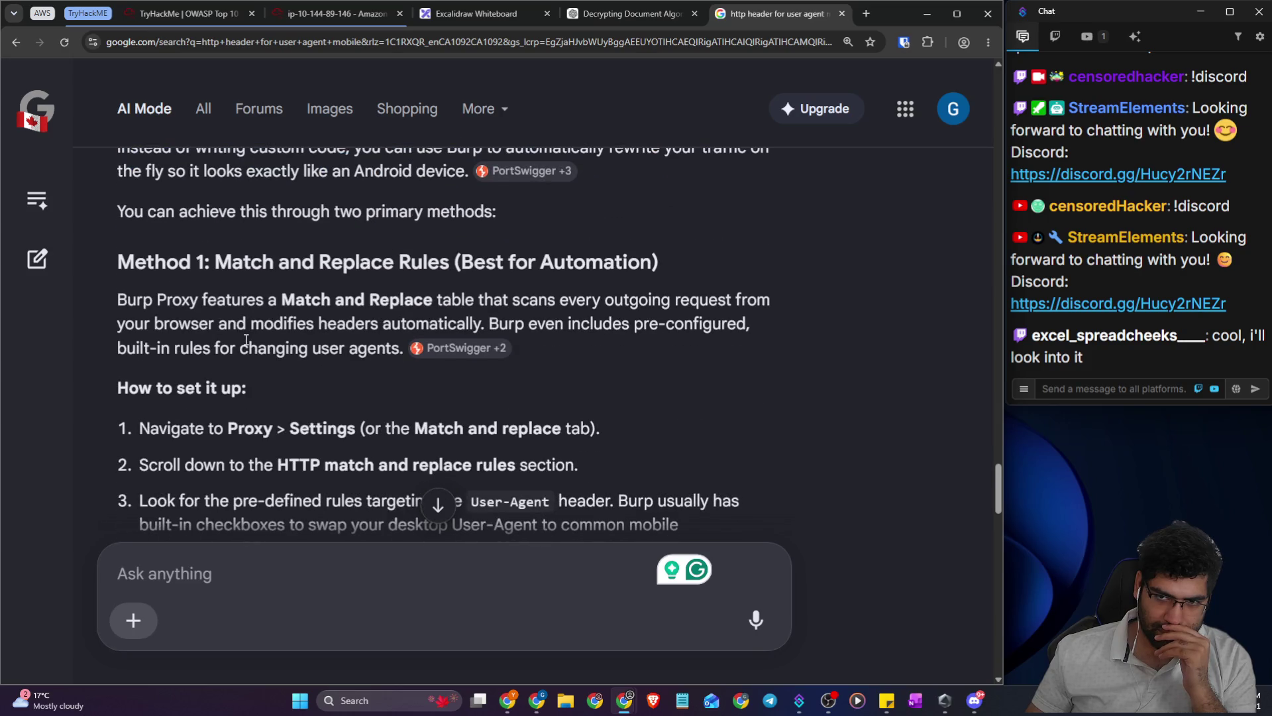
scroll(246, 339, "down", 1)
scroll(245, 354, "down", 2)
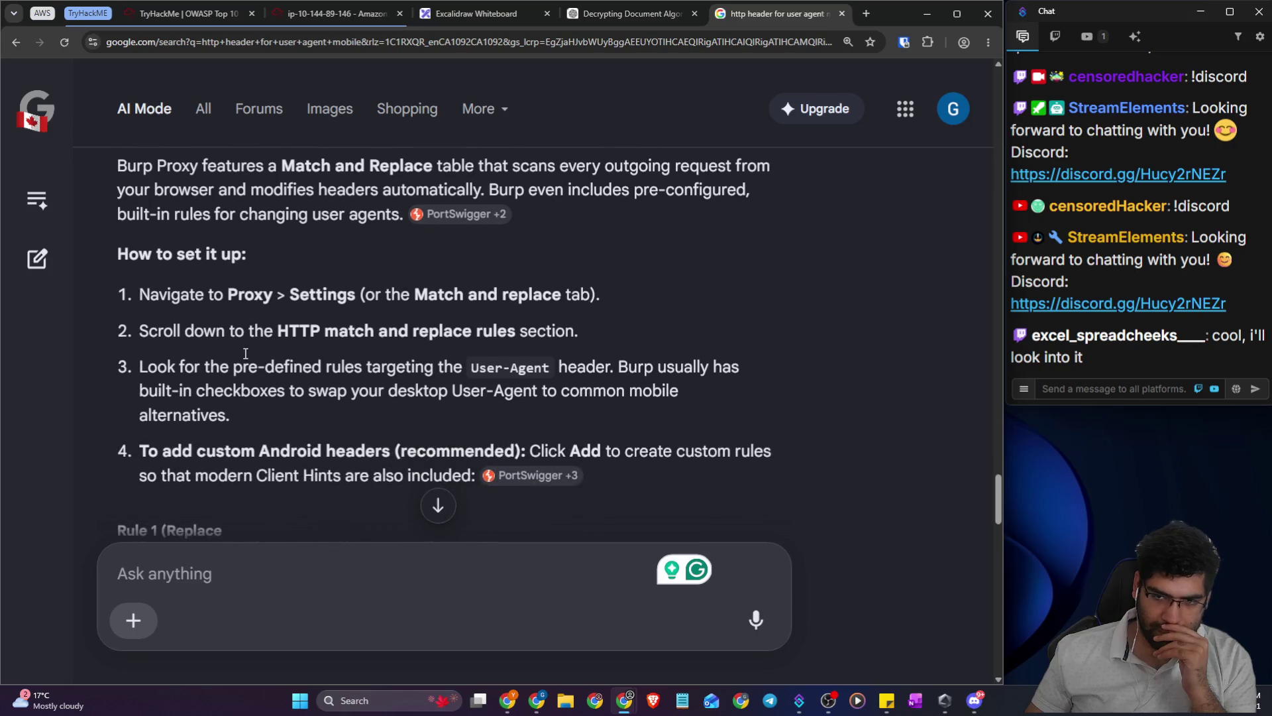
scroll(246, 355, "down", 1)
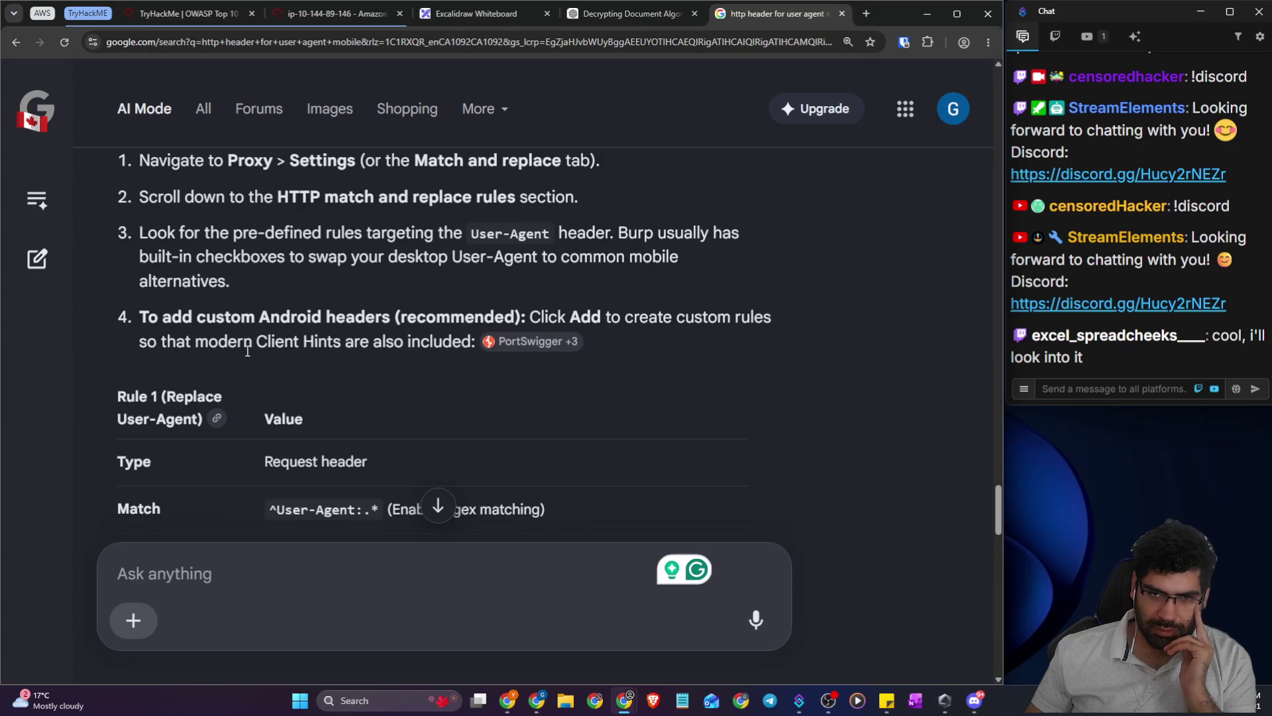
scroll(247, 351, "down", 2)
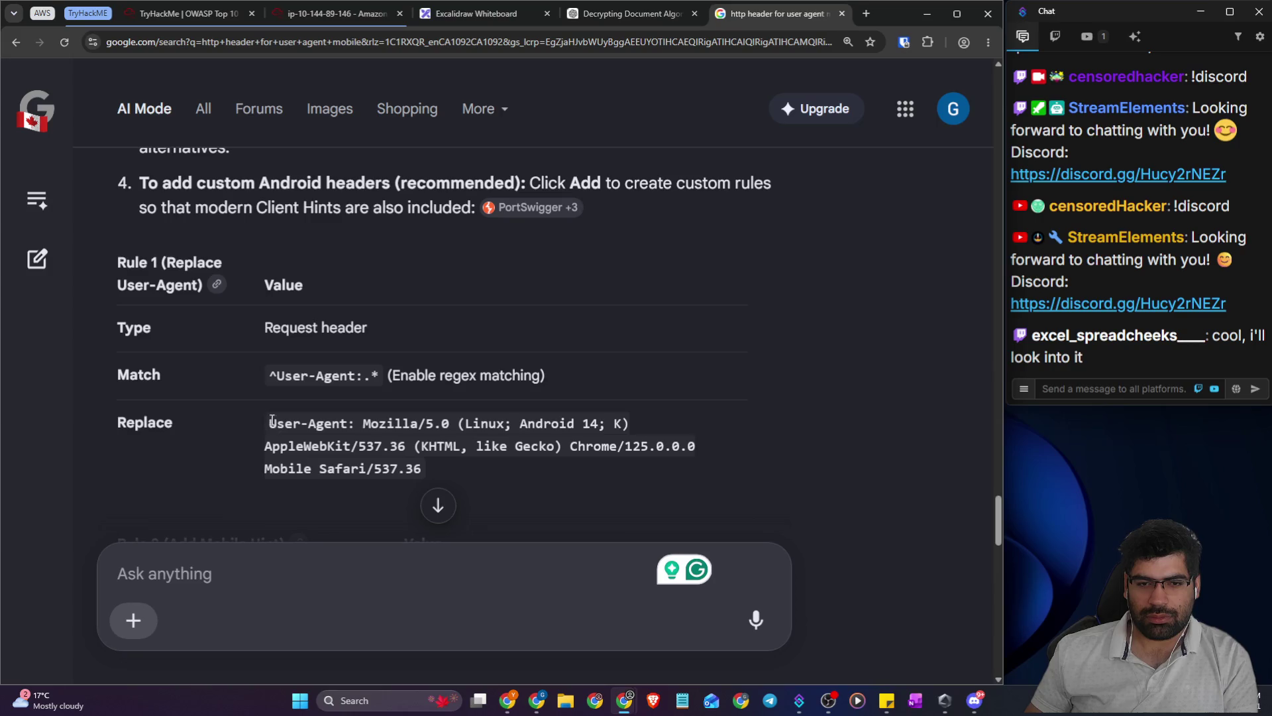
mouse_move(269, 427)
left_mouse_down()
mouse_move(403, 444)
mouse_move(421, 470)
left_mouse_up()
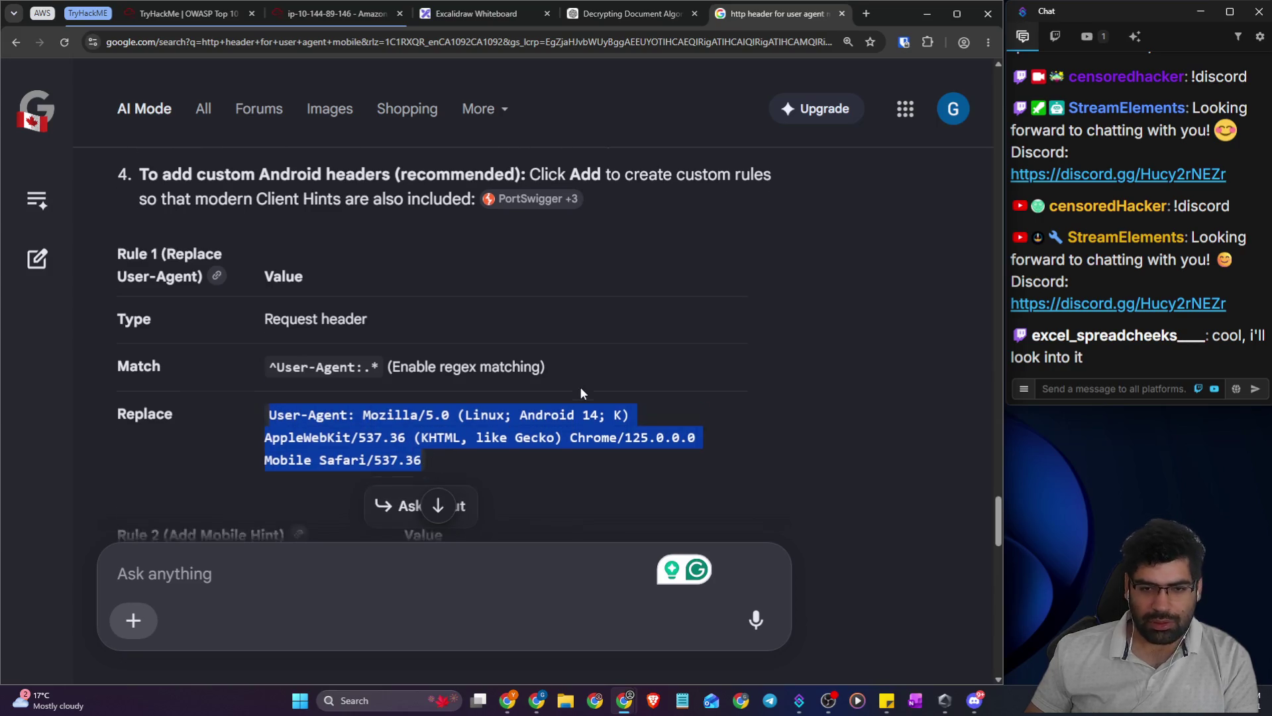
scroll(579, 387, "down", 5)
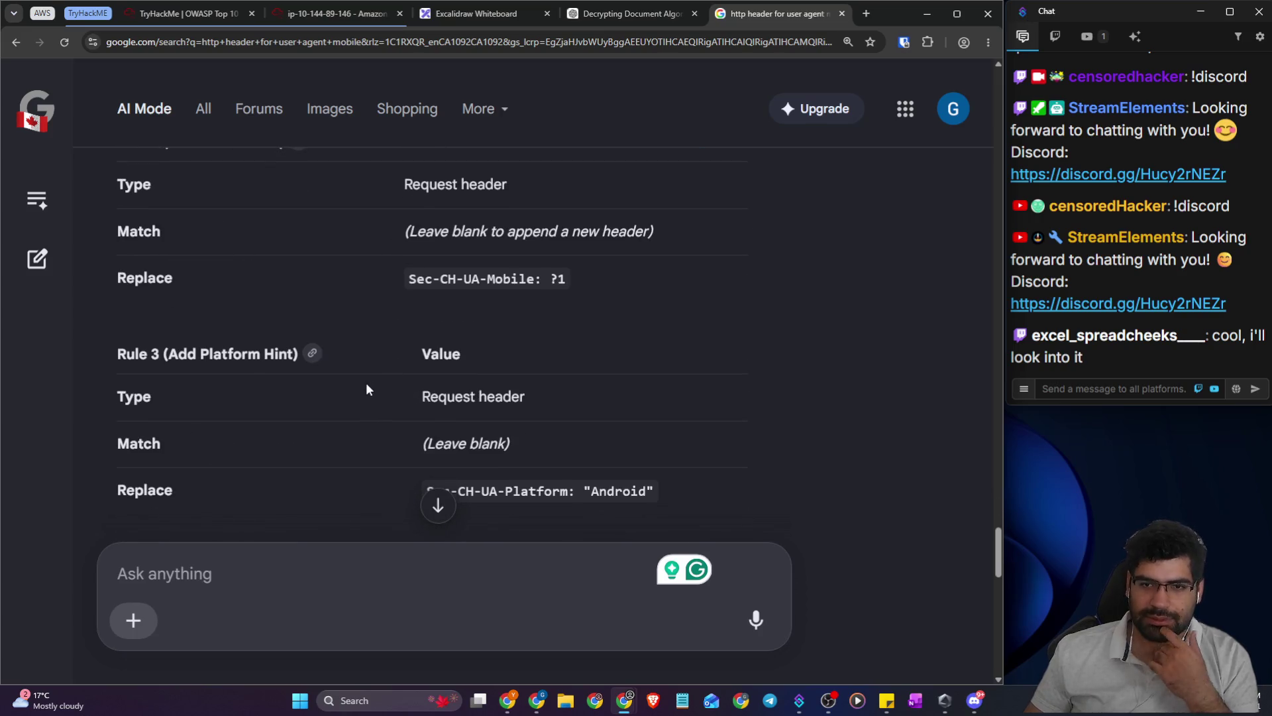
scroll(367, 384, "up", 1)
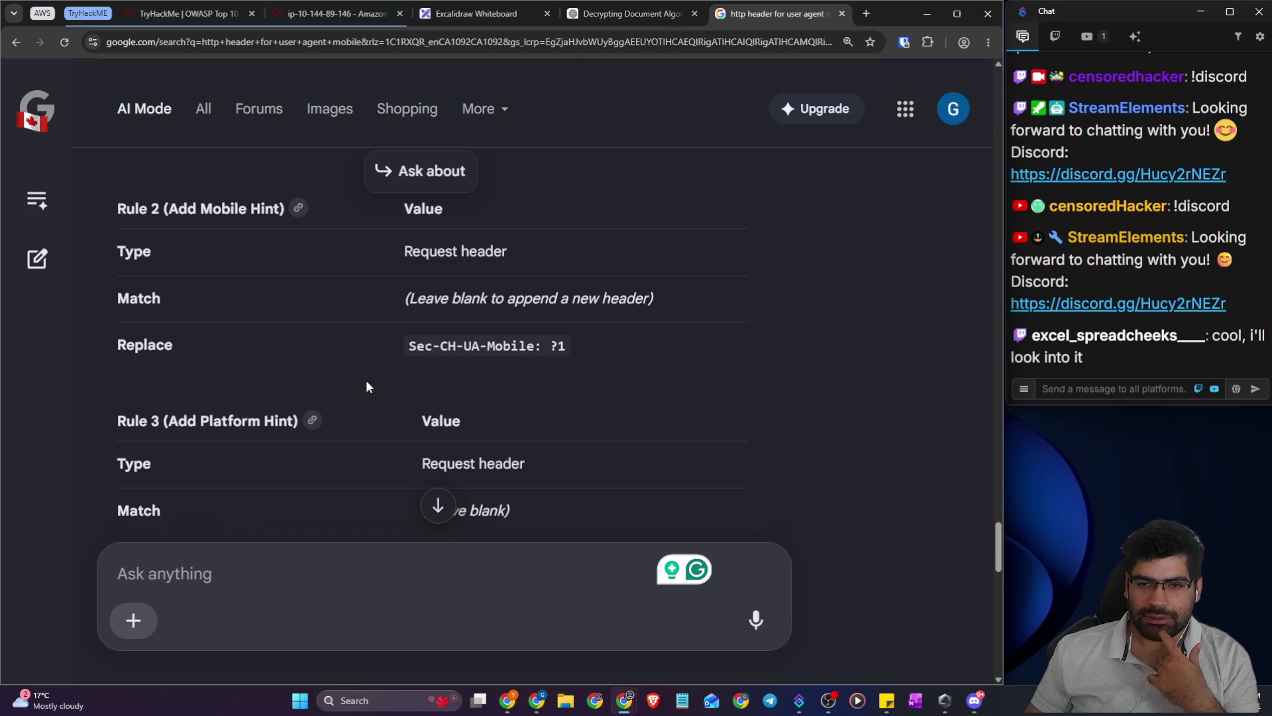
scroll(367, 387, "up", 4)
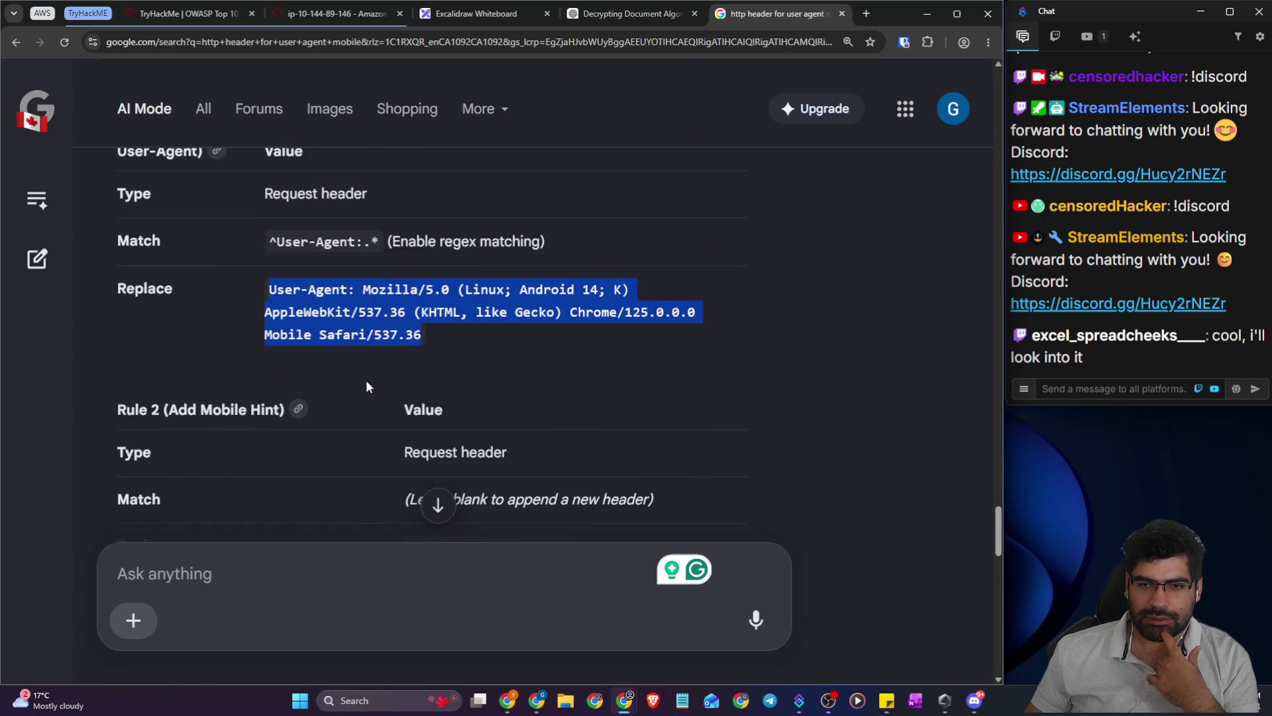
scroll(367, 387, "down", 4)
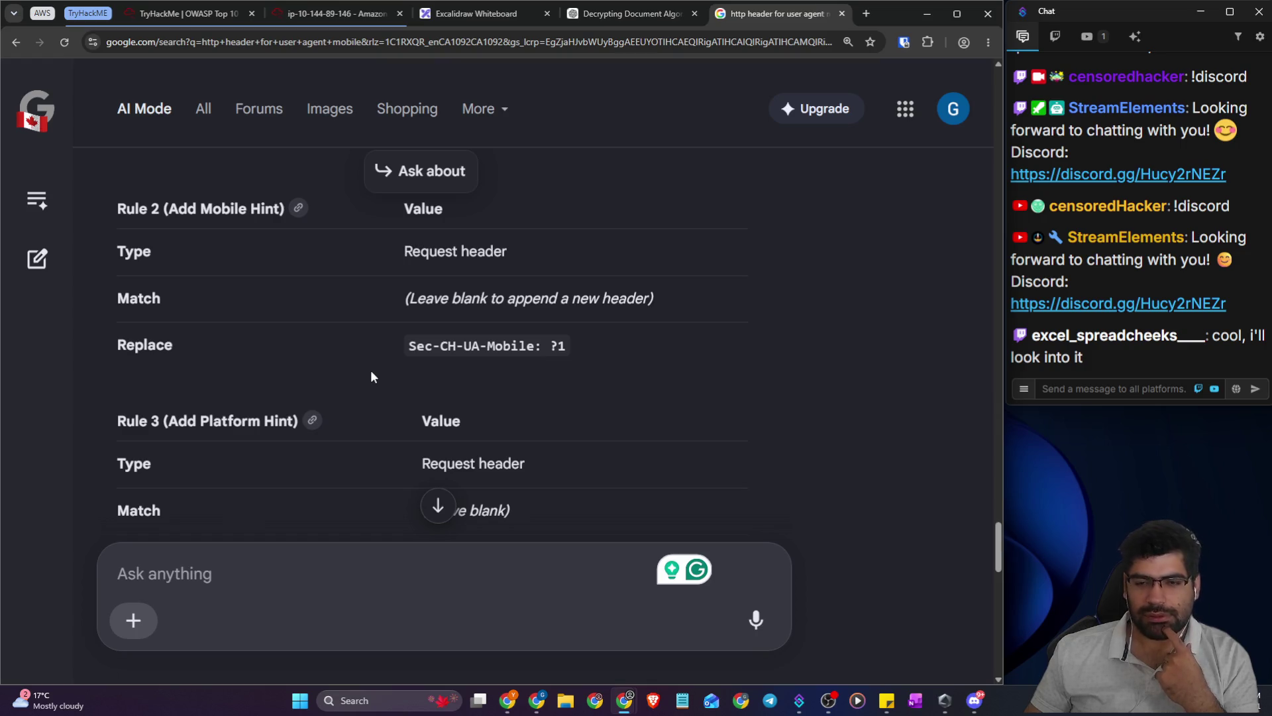
- Reload SecureChat with Proxy Intercept on so Burp holds a GET to 10.144.135.201:5005
left_click(357, 13)
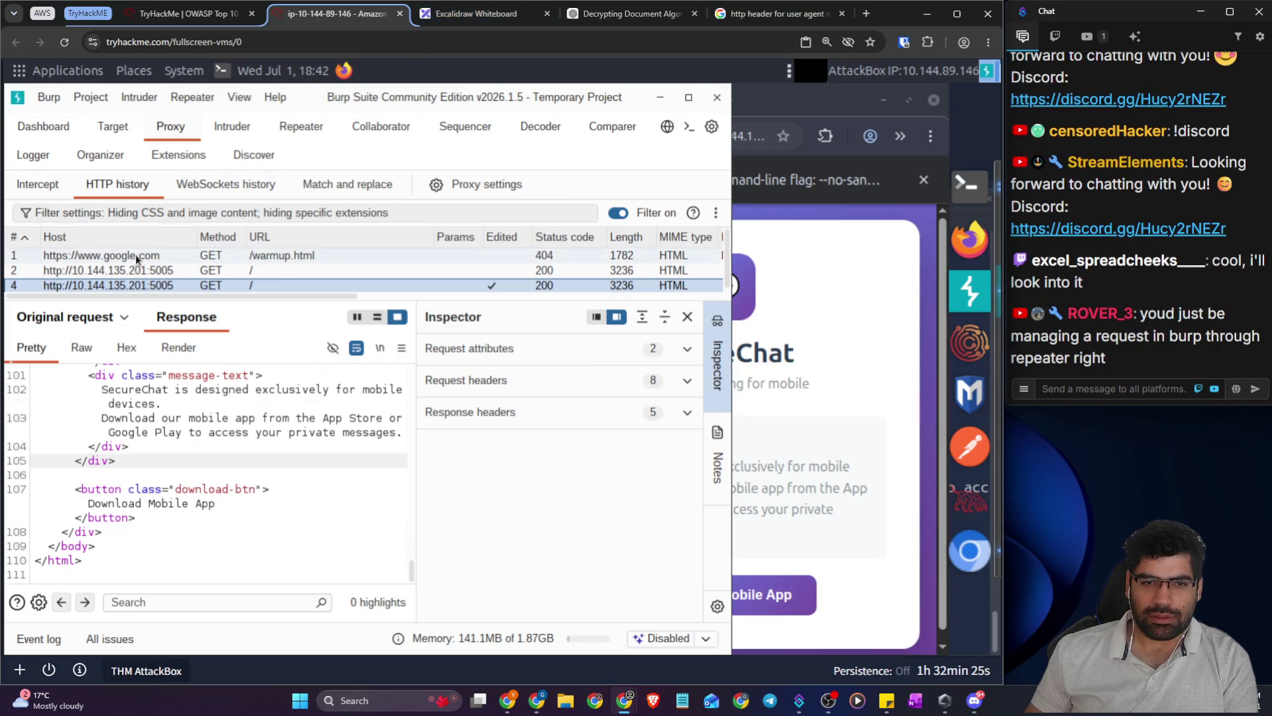
left_click(38, 184)
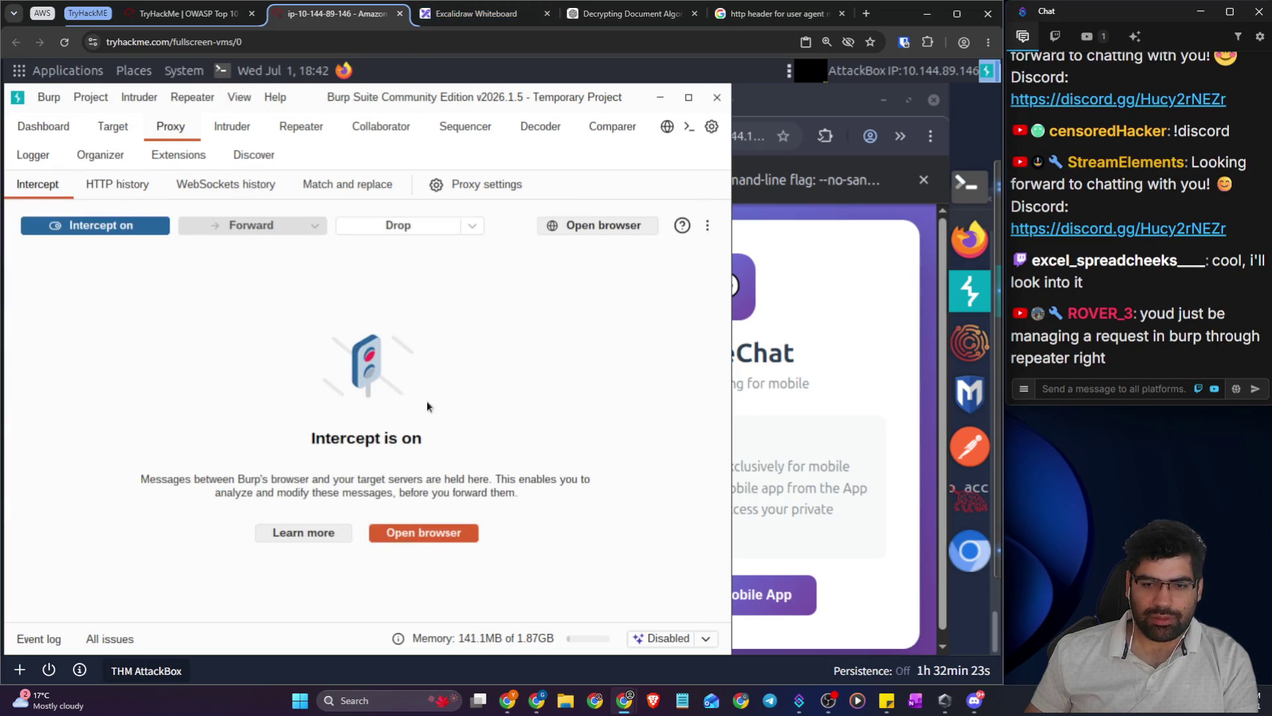
left_click(812, 391)
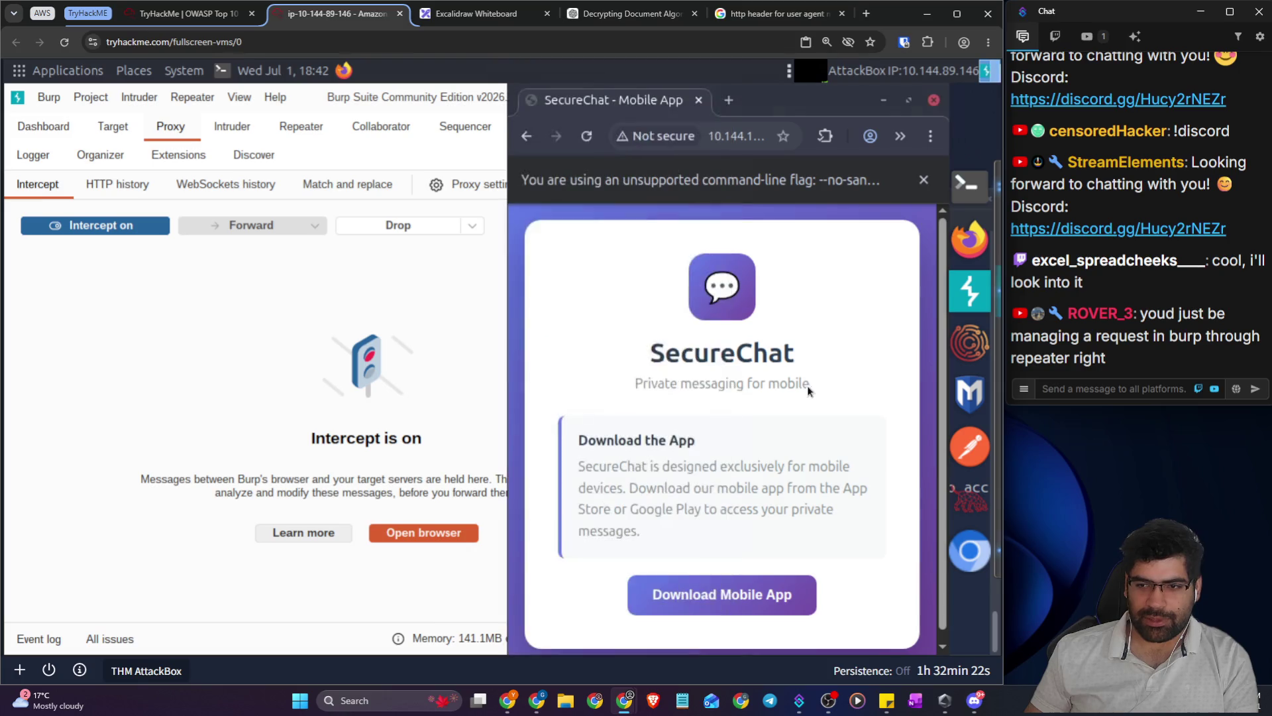
left_click(585, 138)
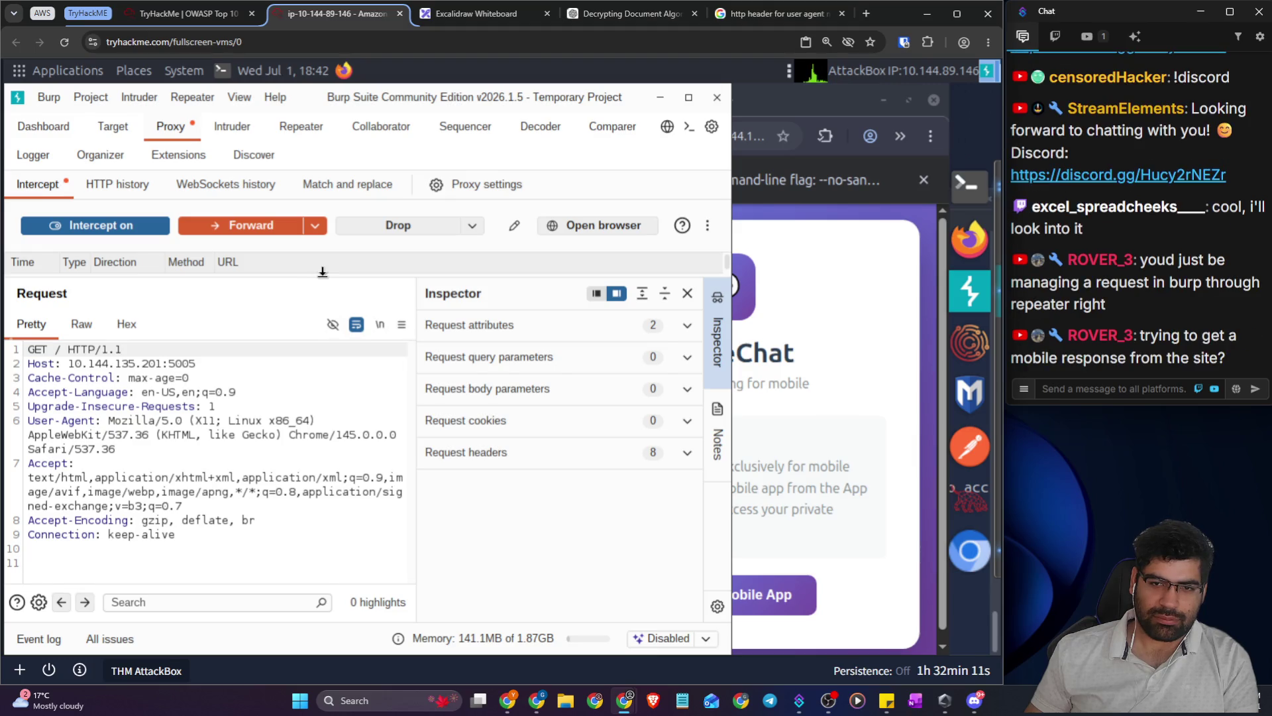
left_click_drag(323, 272, 292, 437)
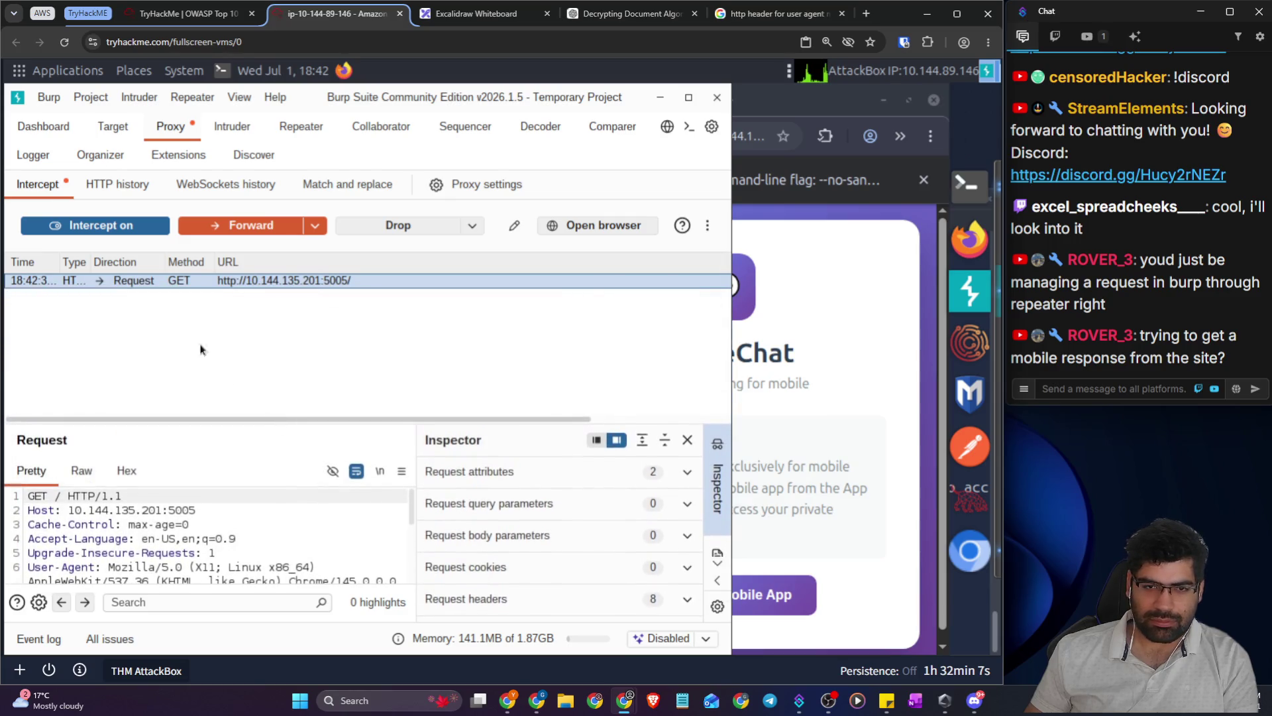
- Send the intercepted request to Repeater and paste the Android 14 User-Agent over the desktop one
right_click(182, 289)
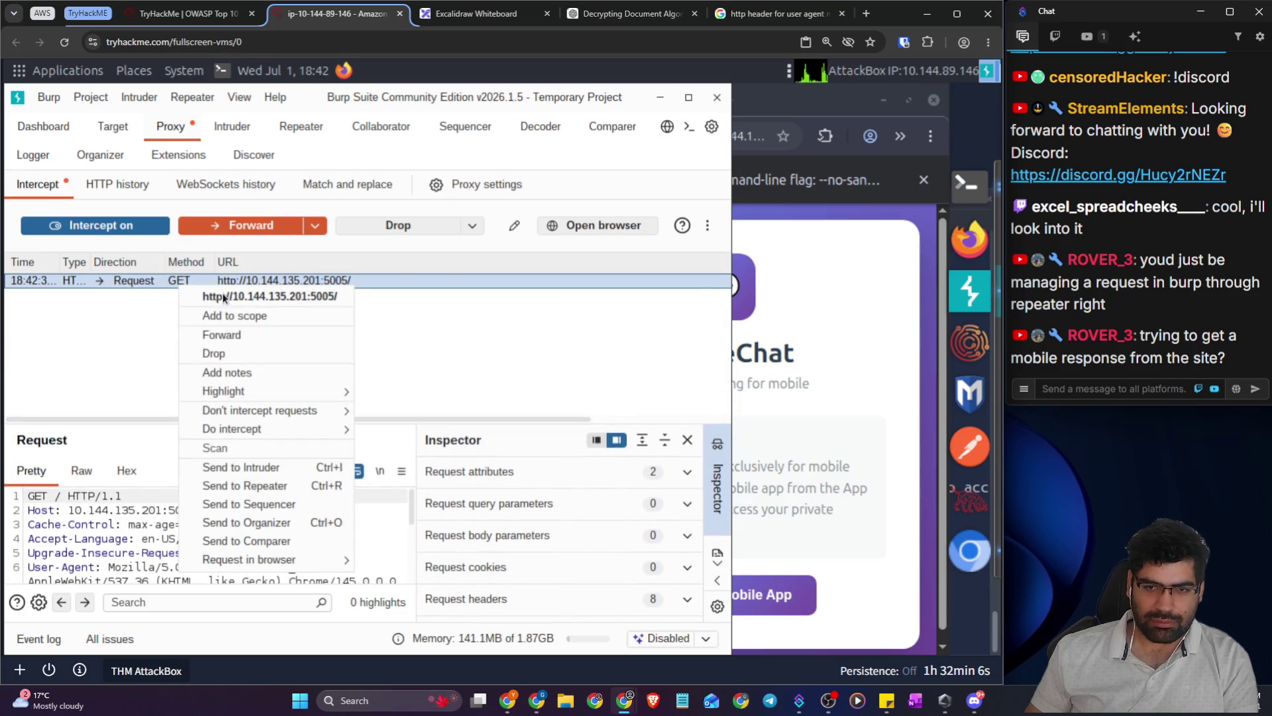
left_click(237, 490)
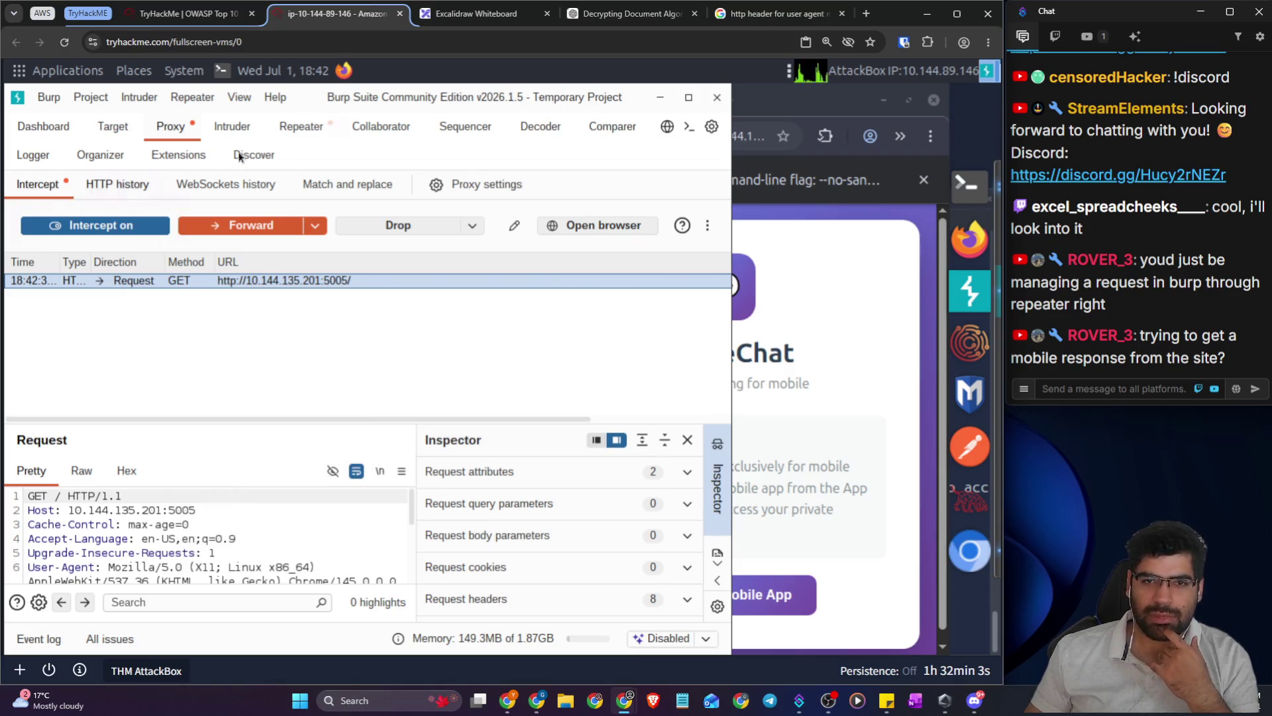
left_click(308, 135)
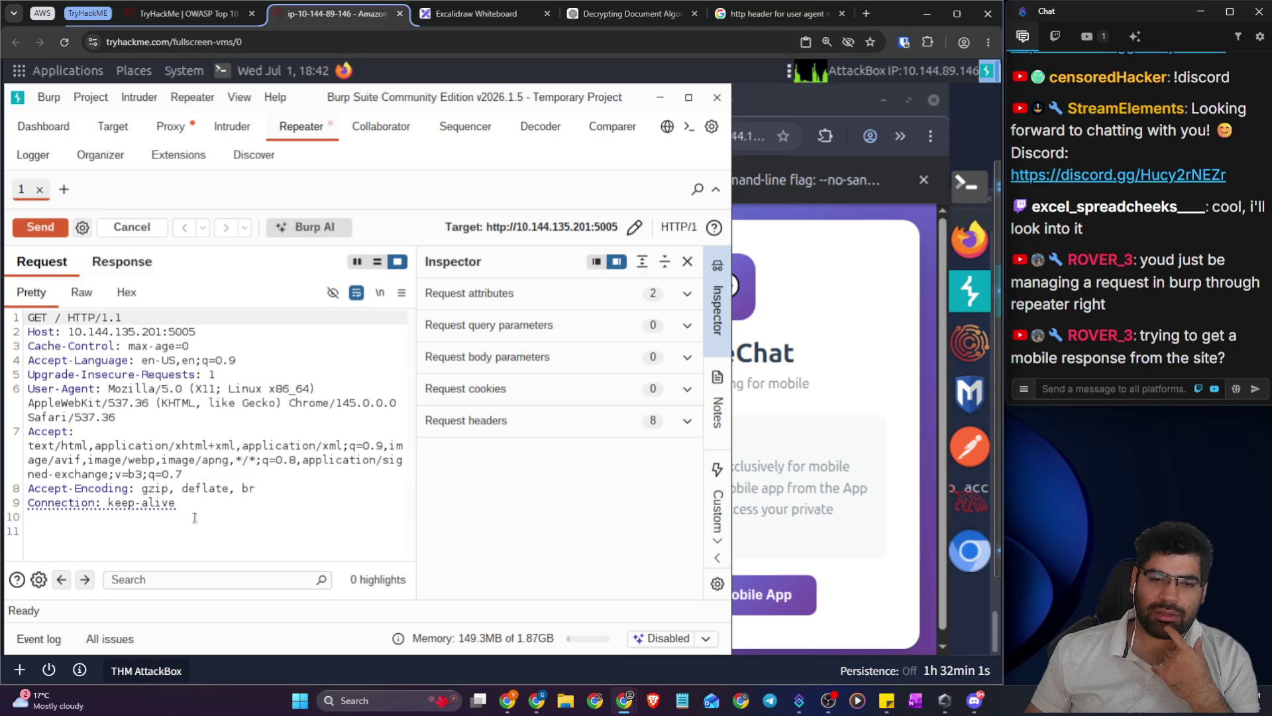
left_click(219, 510)
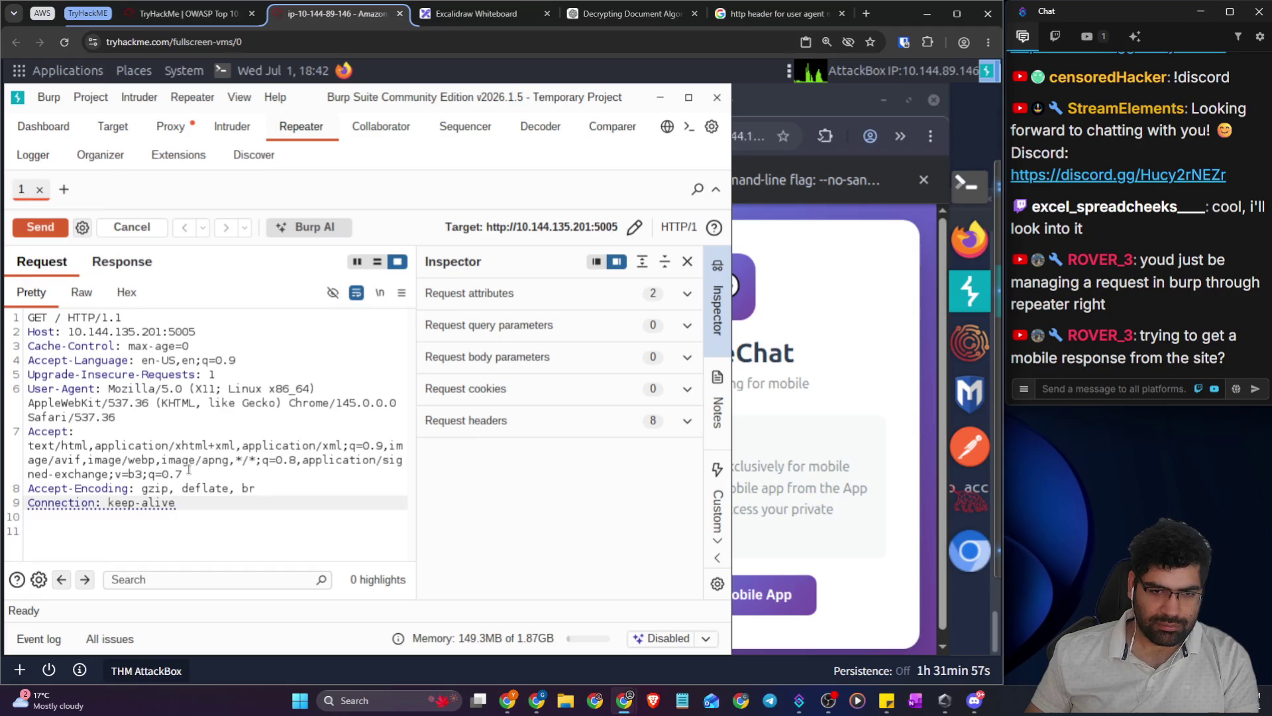
mouse_move(115, 417)
left_mouse_down()
mouse_move(133, 402)
mouse_move(109, 388)
left_mouse_up()
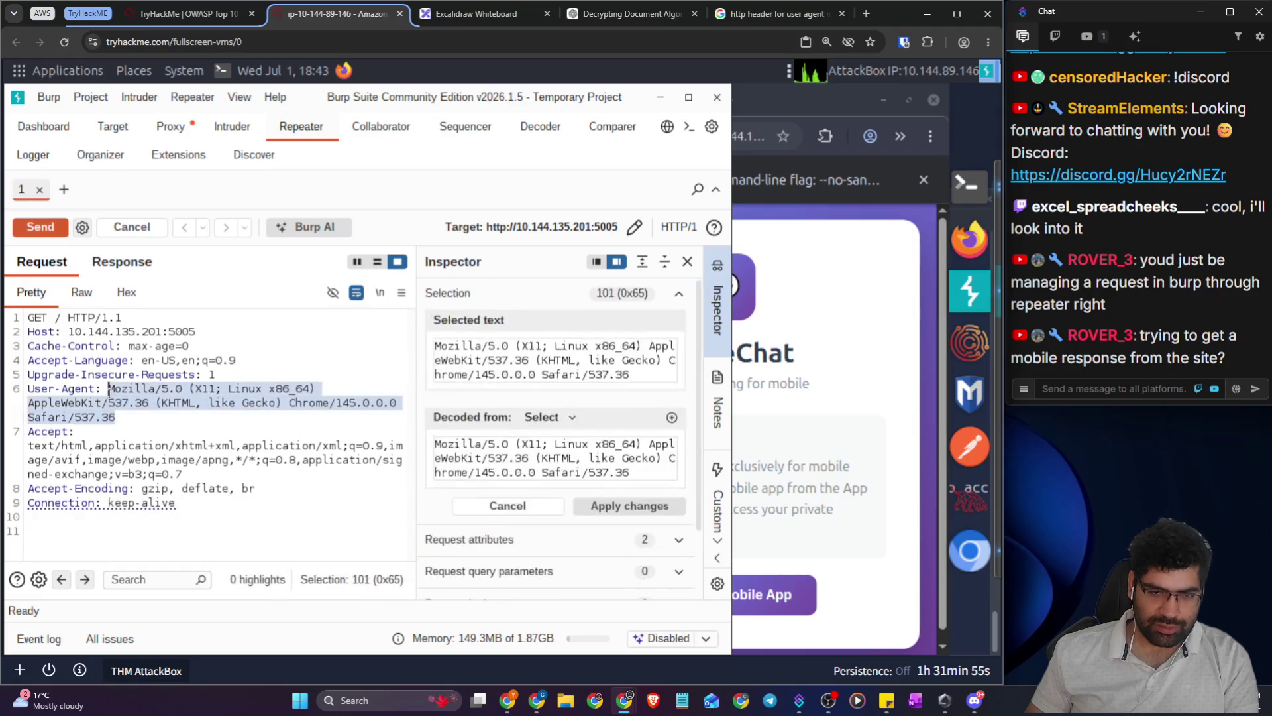
type("User-Agent: Mozilla/5.0 (Linux; Android 14; K) AppleWebKit/537.36 (KHTML, like Gecko) Chrome/125.0.0.0 Mobile Safari/537.36")
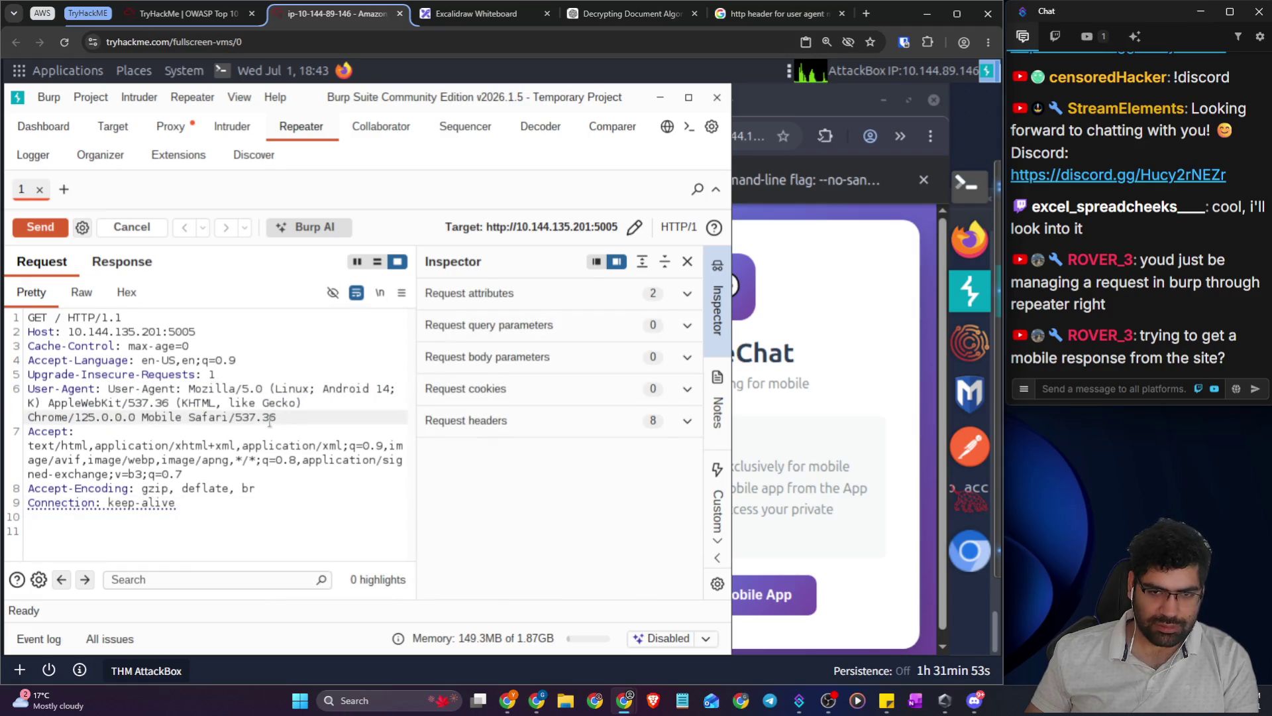
left_click(464, 20)
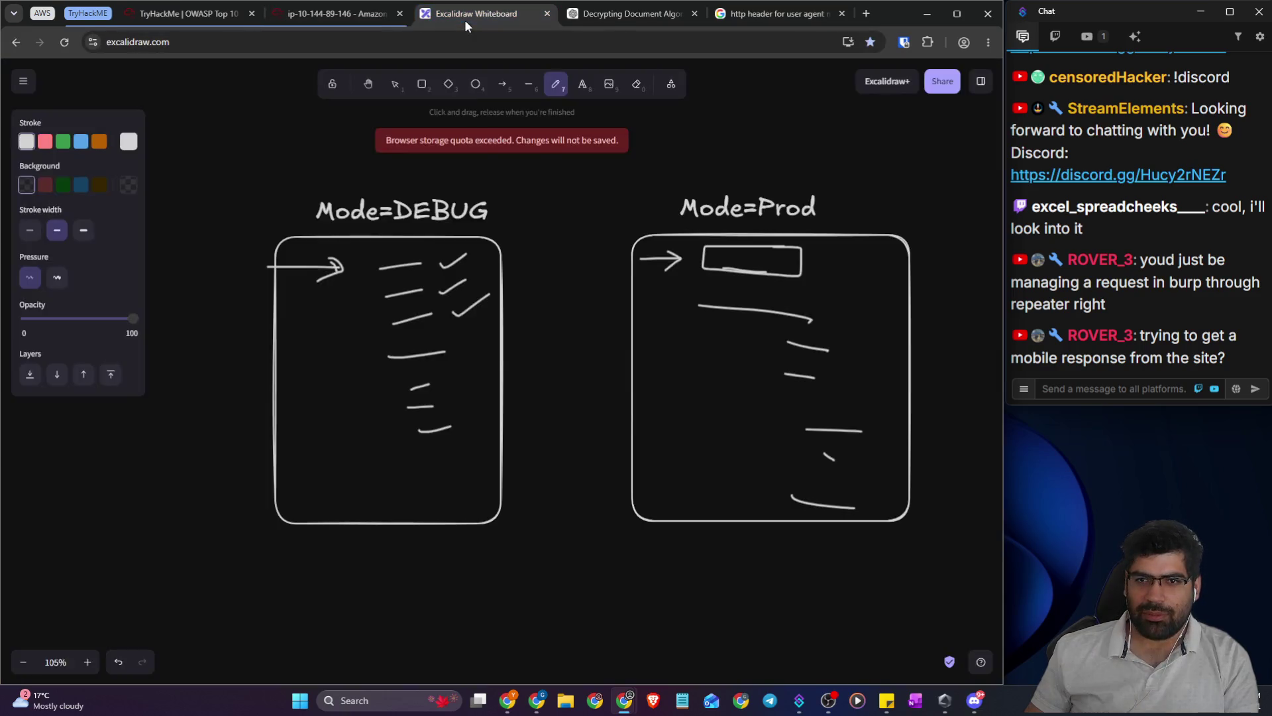
- Copy the Sec-CH-UA-Platform: "Android" line and add it after Connection in the Repeater request
left_click(735, 16)
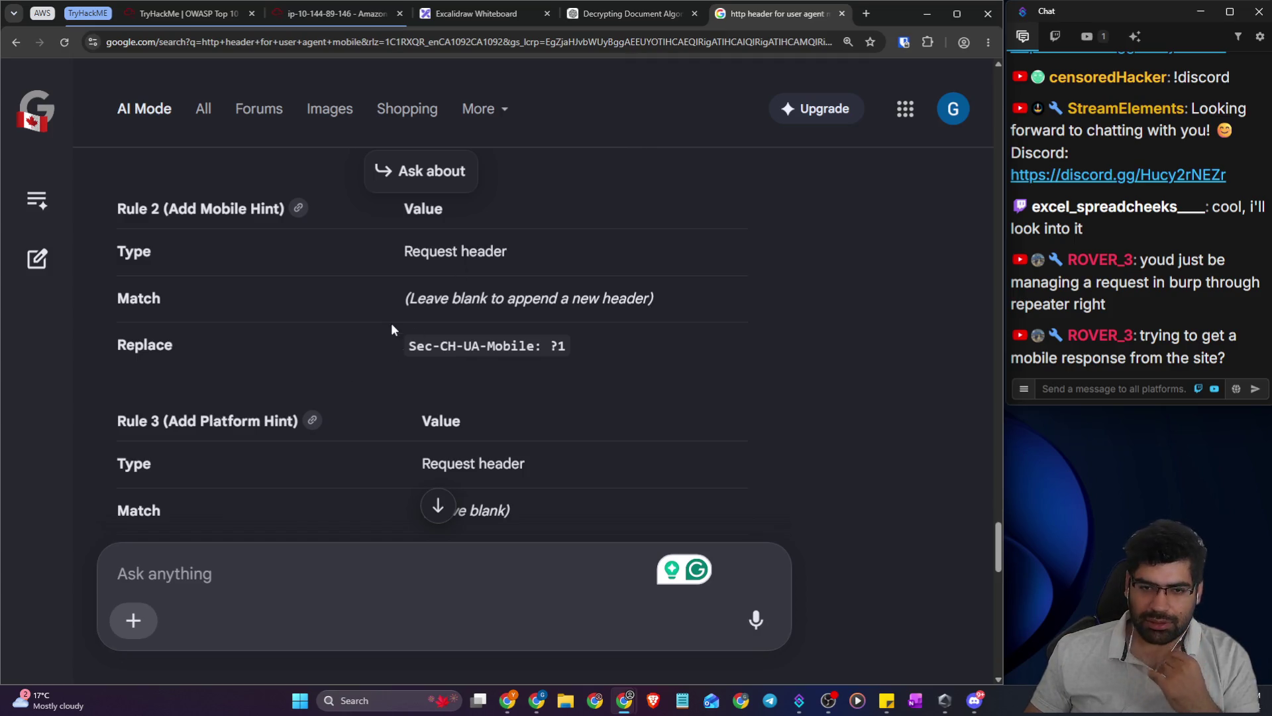
scroll(435, 348, "down", 3)
left_click_drag(429, 356, 662, 355)
key("ctrl+c")
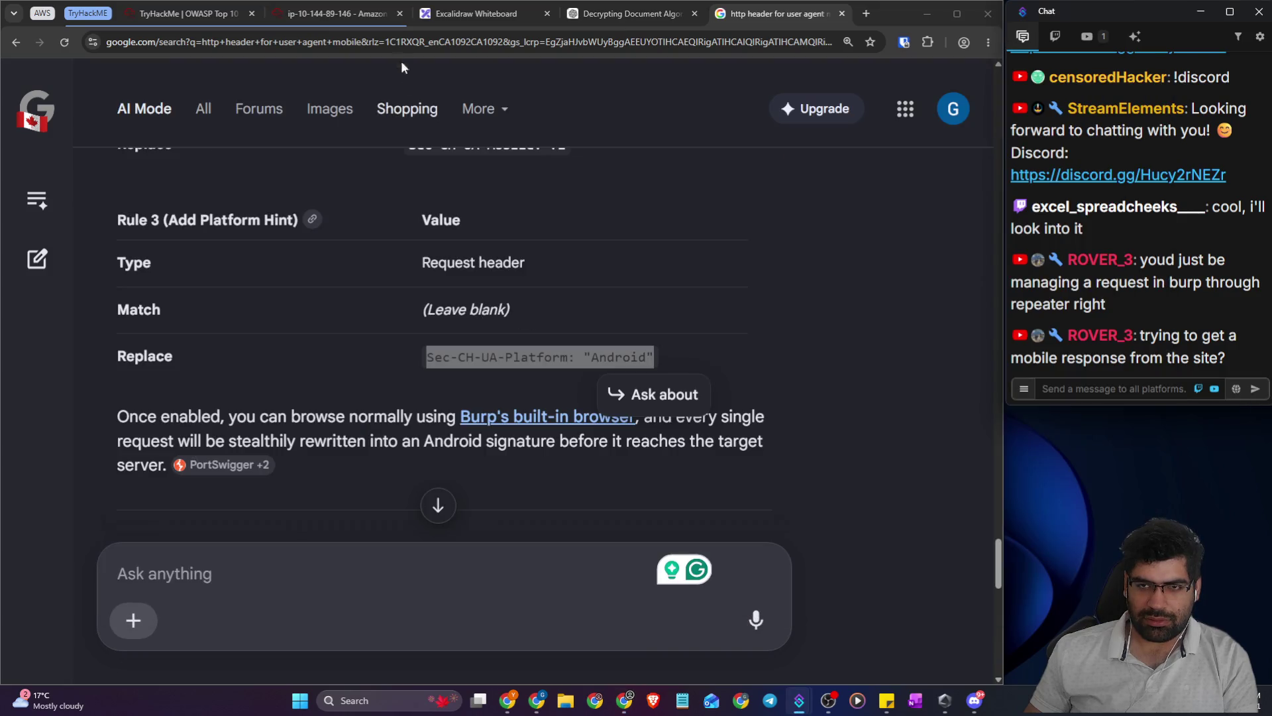
left_click(286, 19)
left_click(258, 500)
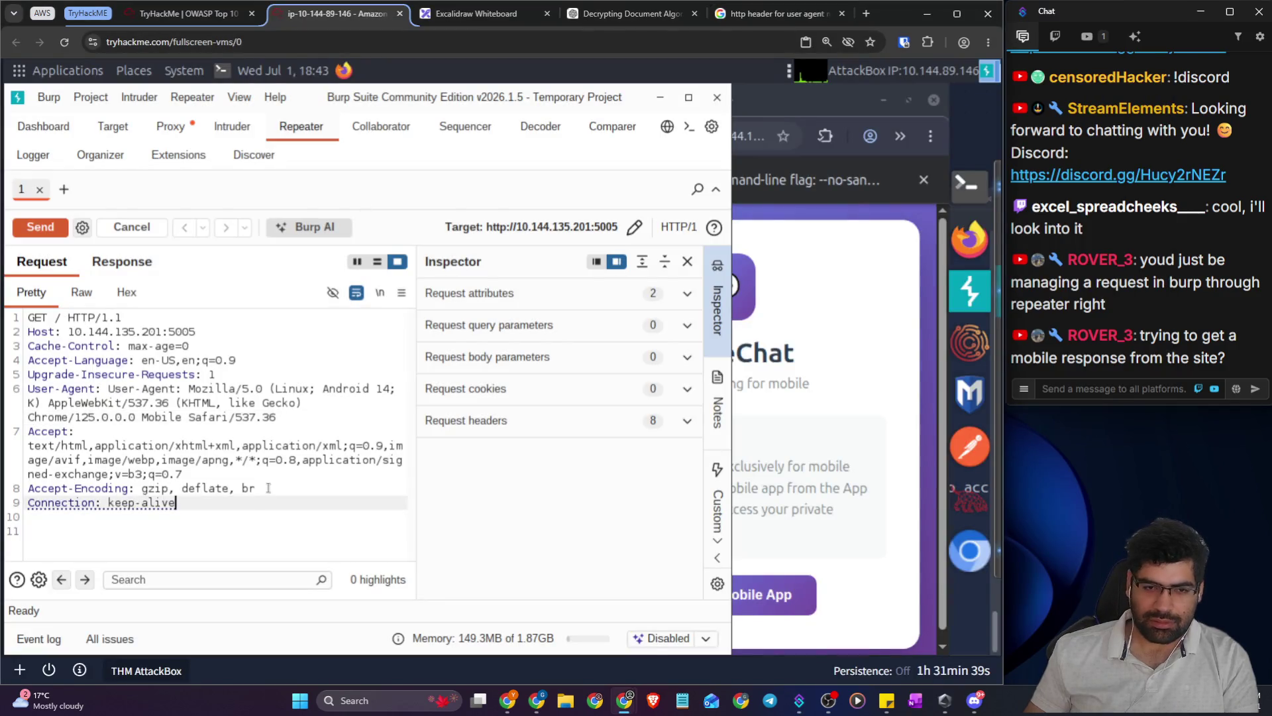
key("Return")
key("ctrl+v")
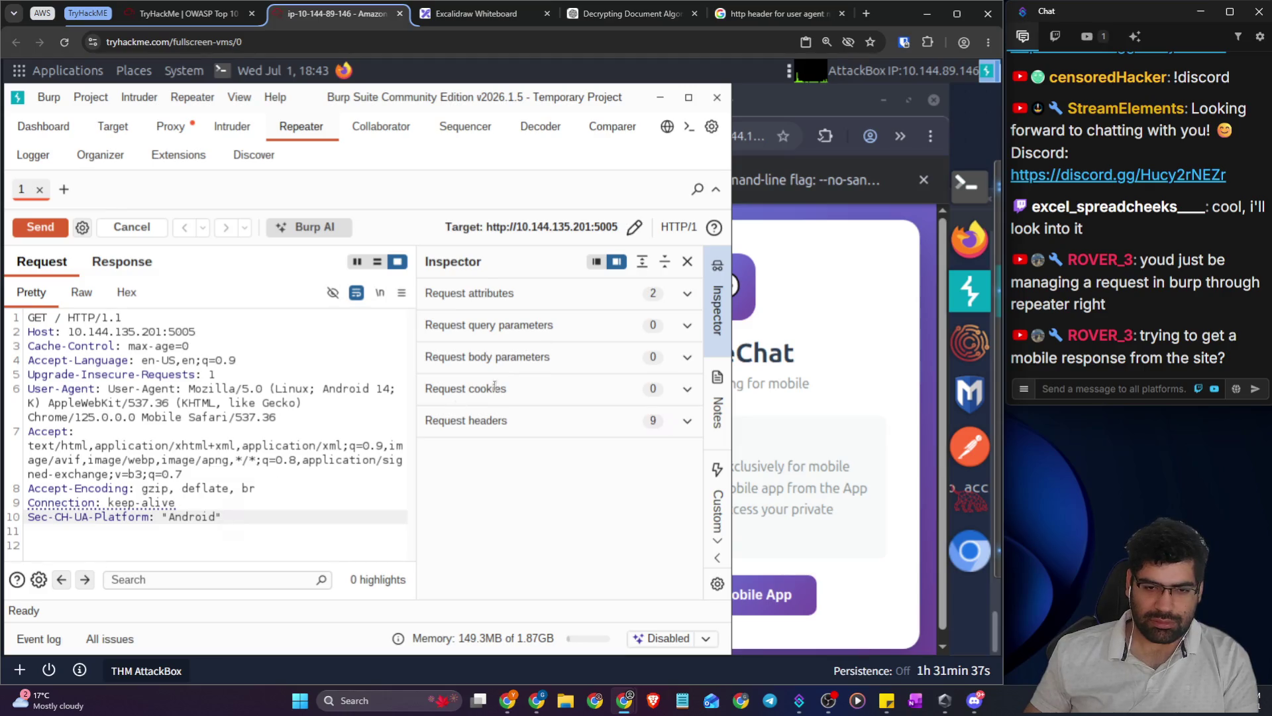
- Check the ChatGPT and Google AI Mode answers for the Sec-CH-UA-Mobile: ?1 header
left_click(521, 14)
left_click(601, 12)
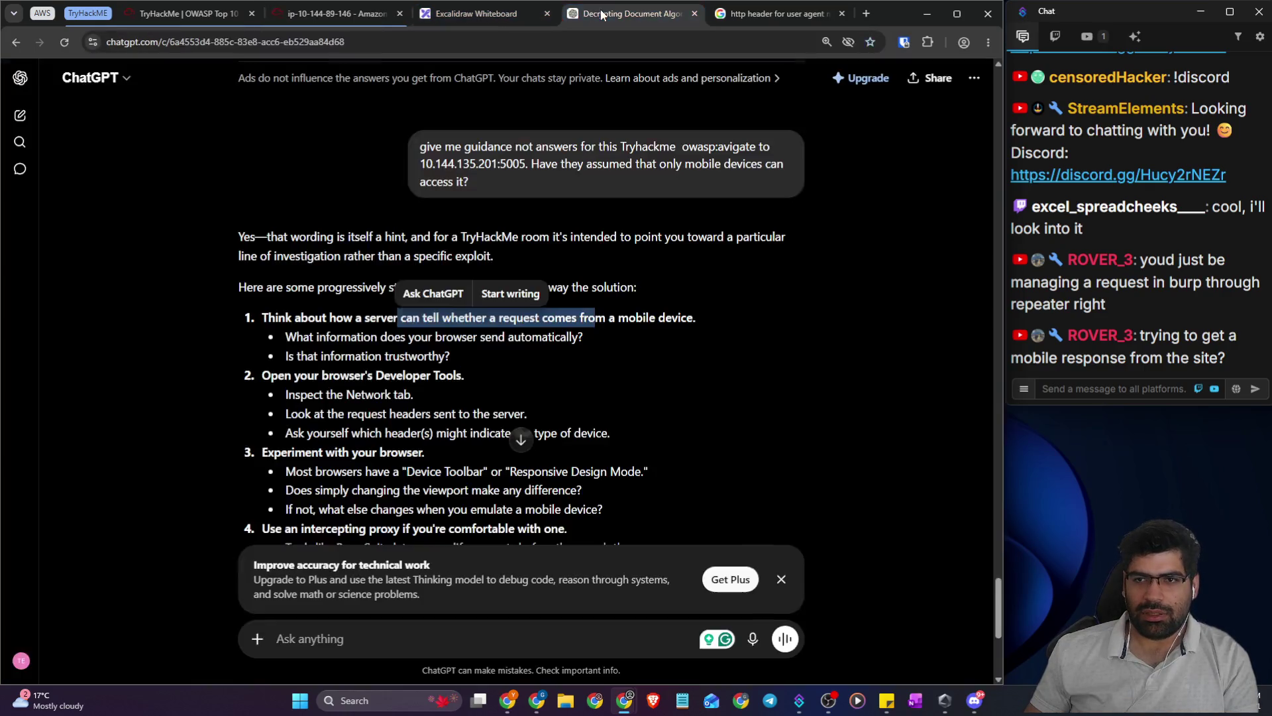
left_click(772, 13)
left_click_drag(567, 346, 403, 343)
scroll(532, 262, "down", 10)
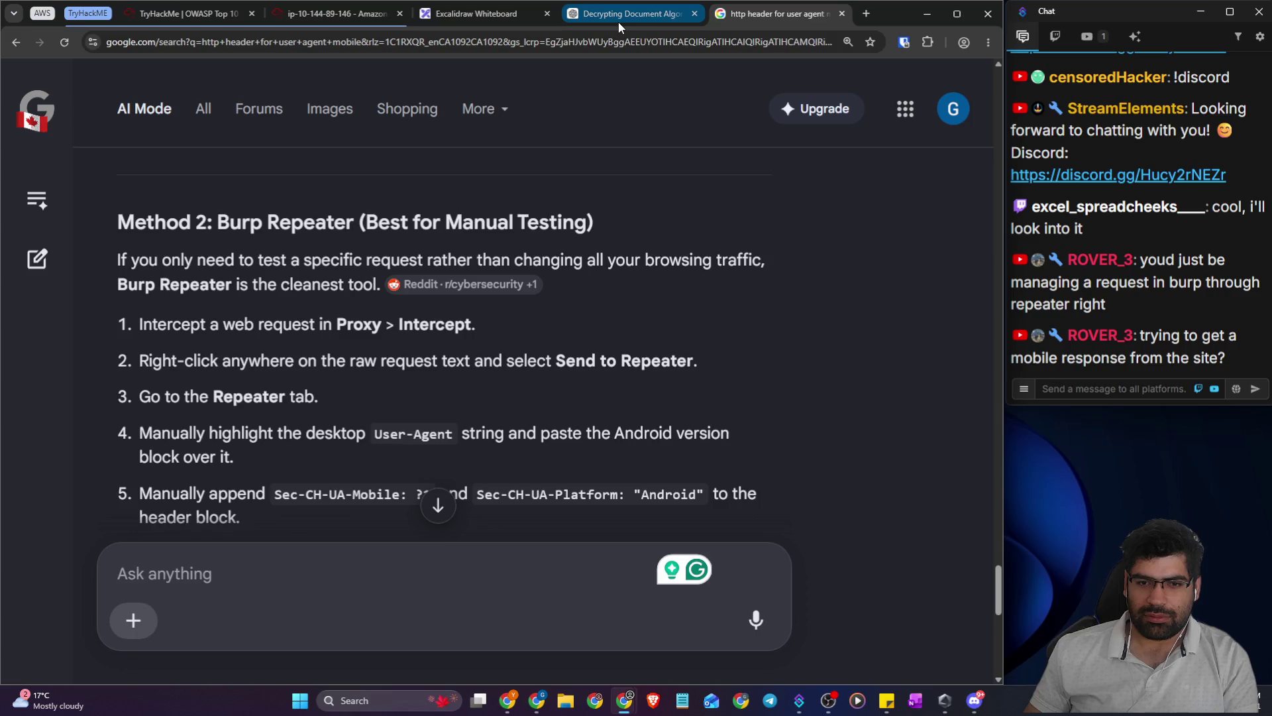
left_click(618, 22)
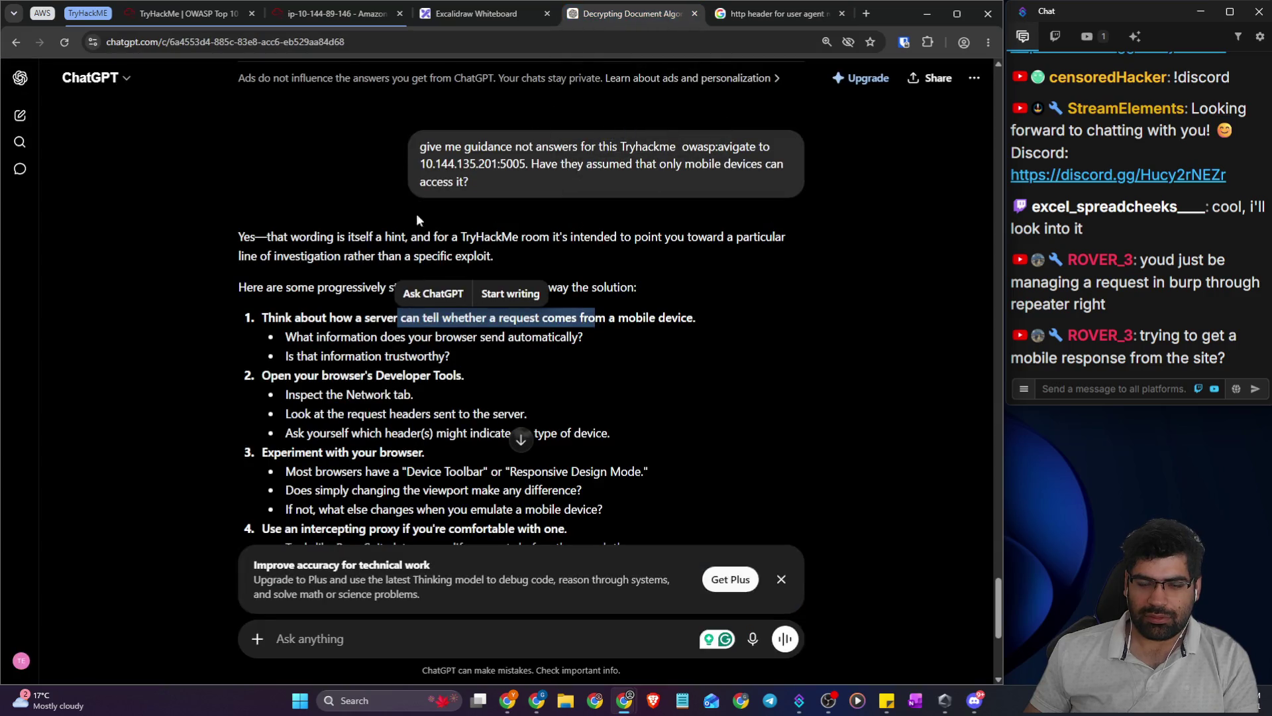
left_click(214, 16)
left_click(357, 13)
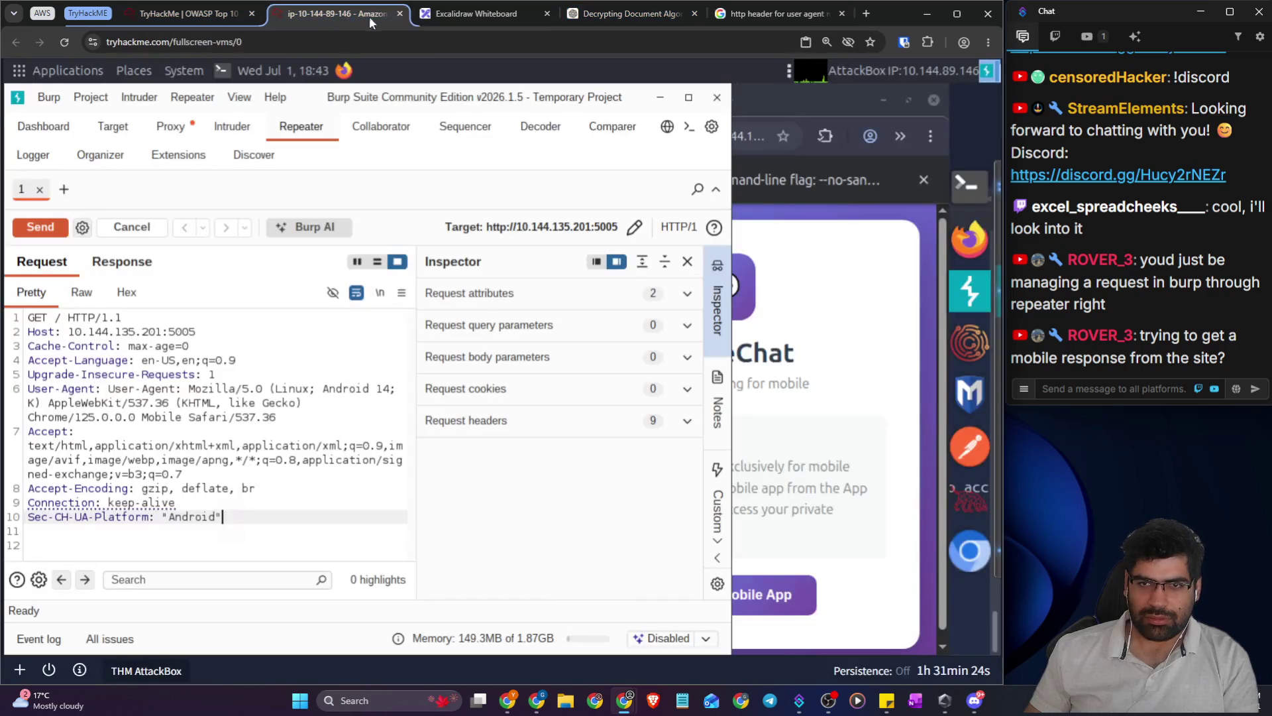
- Add a Sec-CH-UA-Mobile: ?1 header line and send the request
key("Return")
type("Sec-CH-UA-Mobile: ?1")
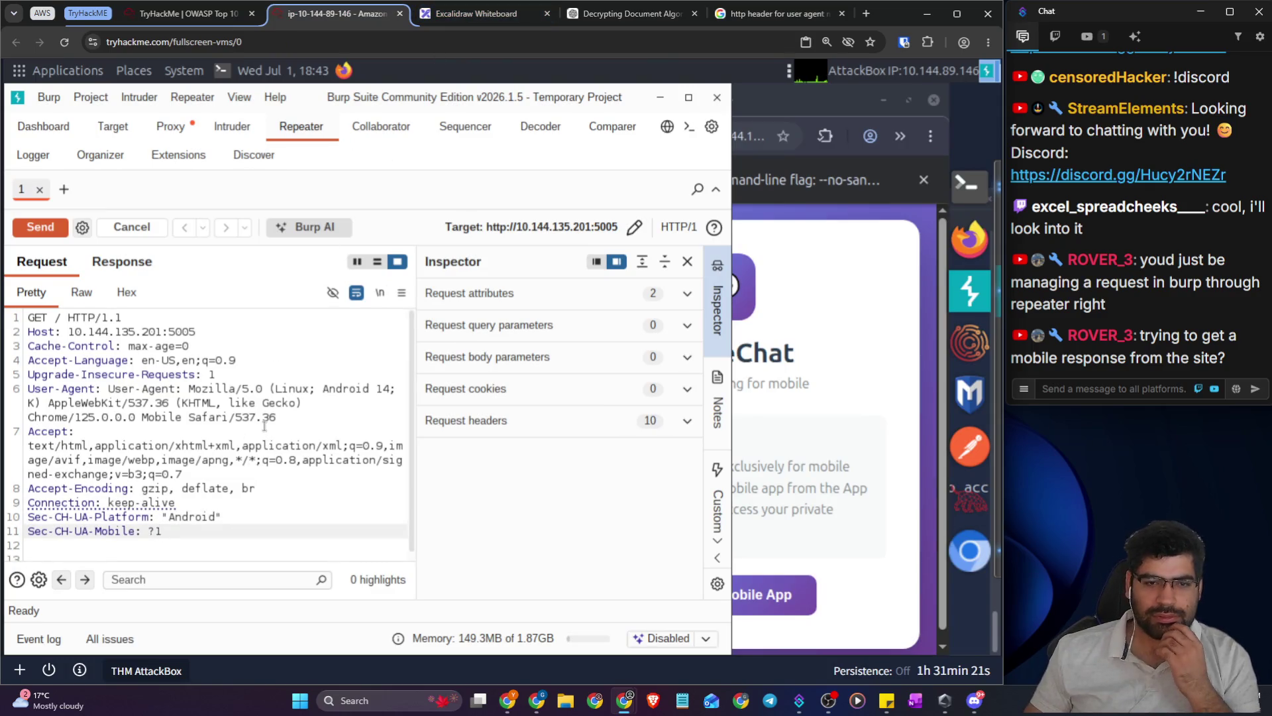
left_click(49, 232)
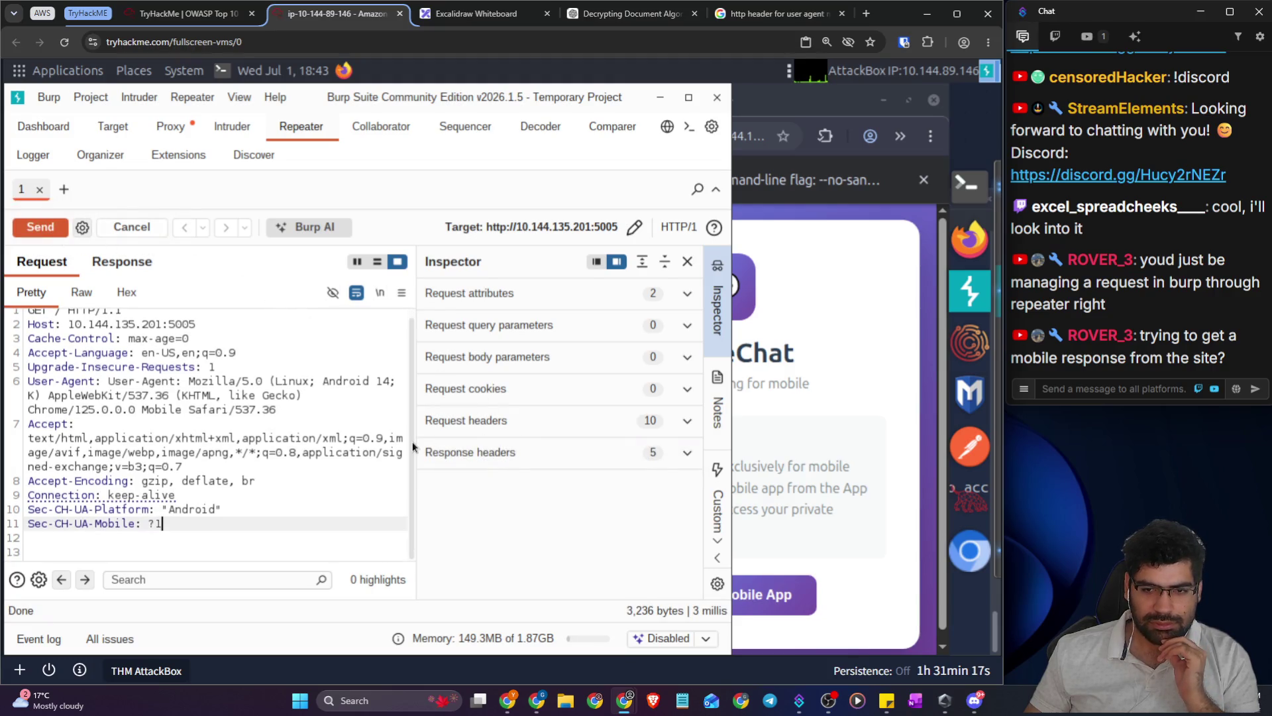
- Read through the 3,236-byte SecureChat 'Download the App' HTML response
left_click_drag(411, 442, 503, 442)
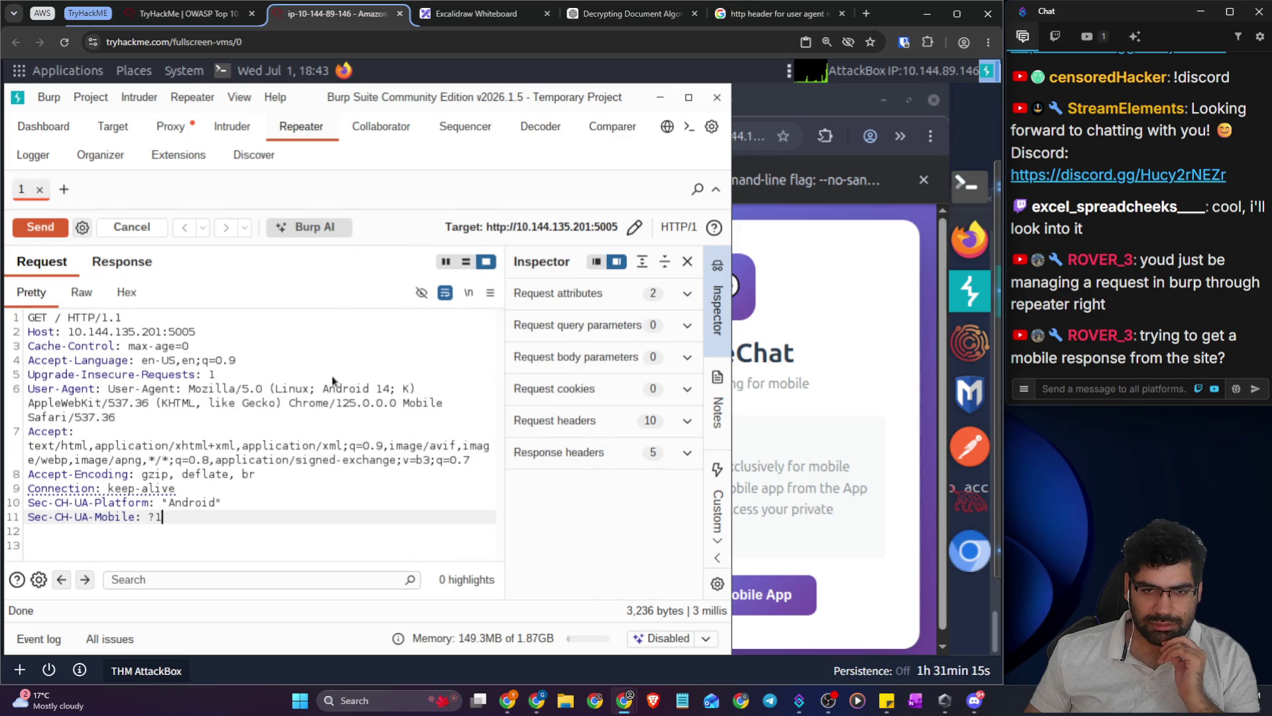
left_click(114, 267)
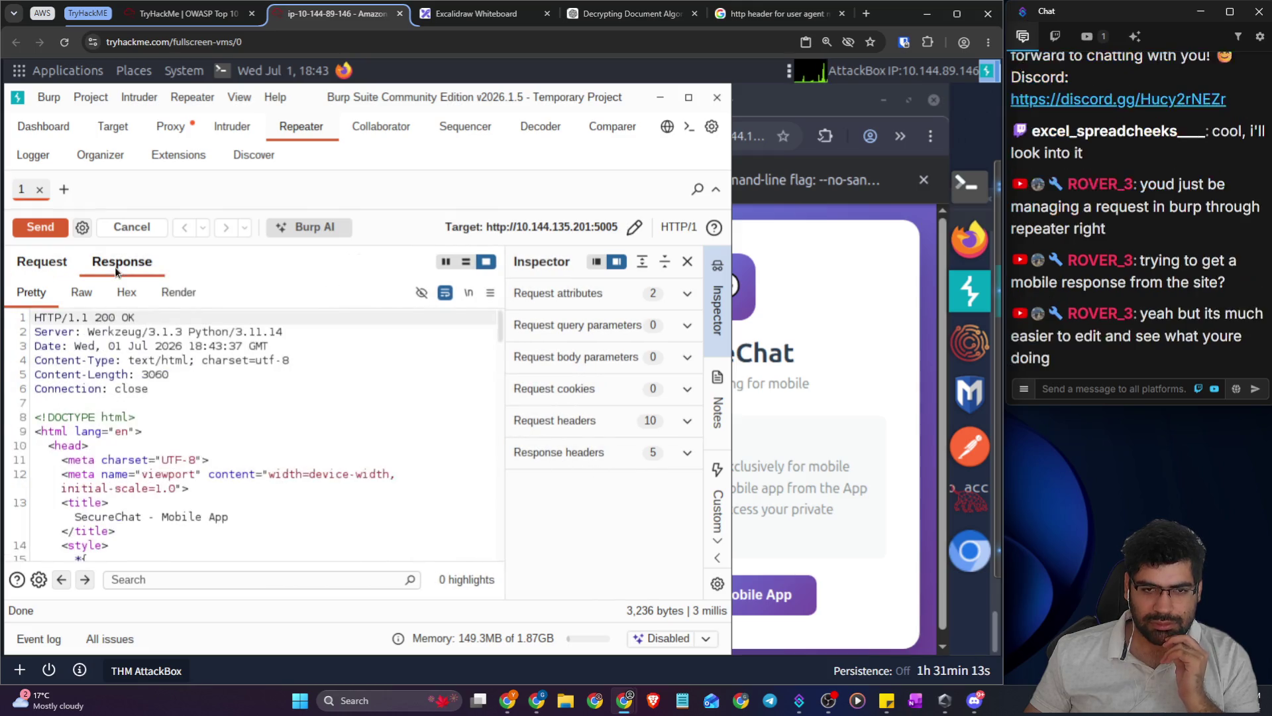
scroll(219, 431, "down", 2)
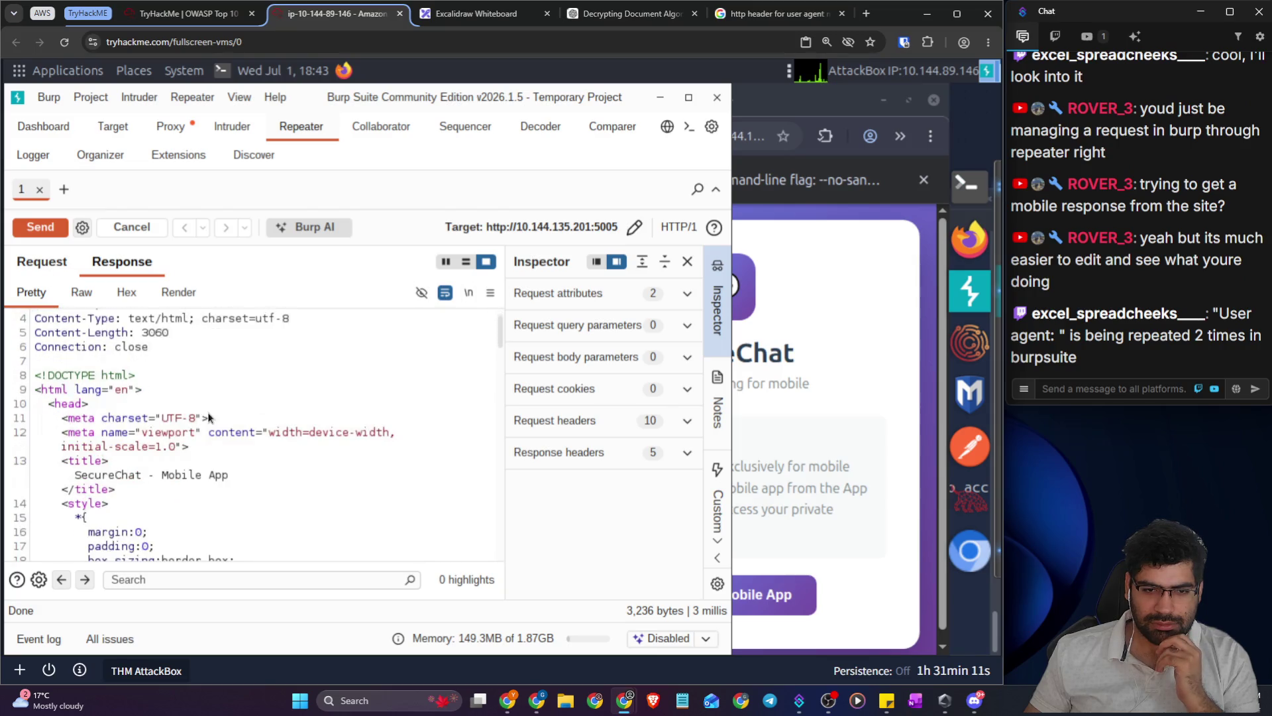
scroll(209, 419, "down", 4)
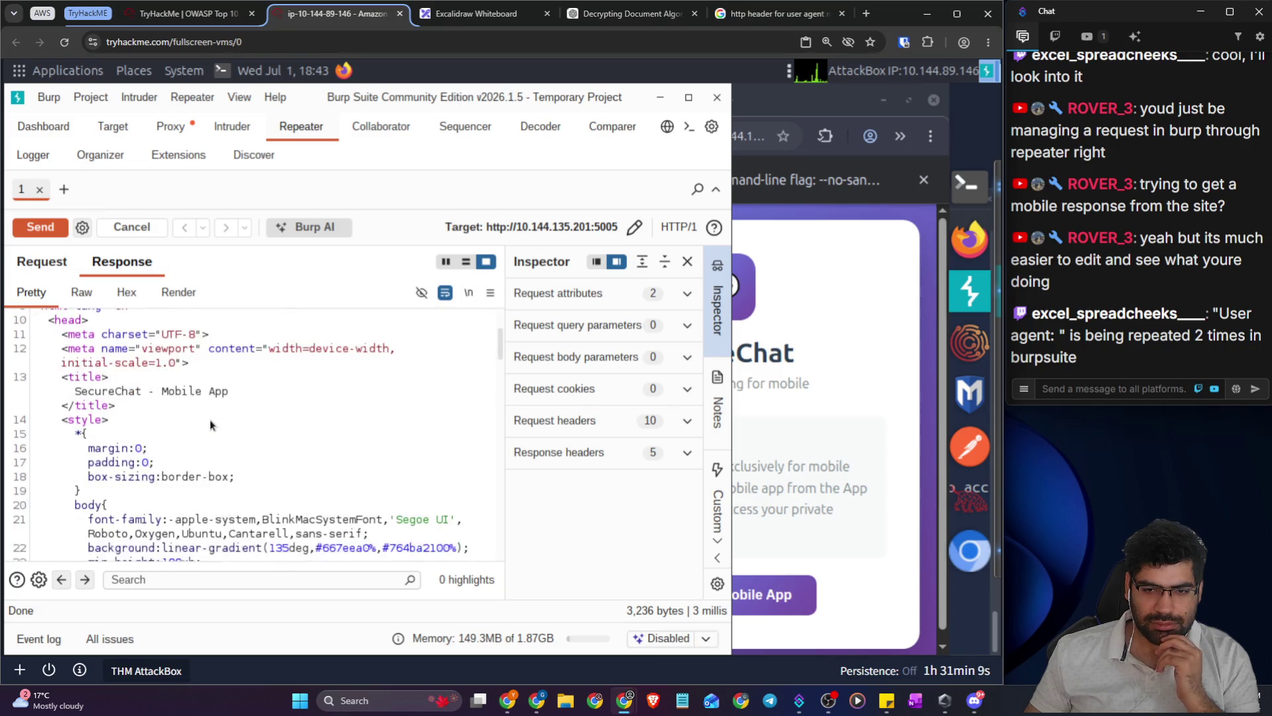
scroll(211, 426, "down", 3)
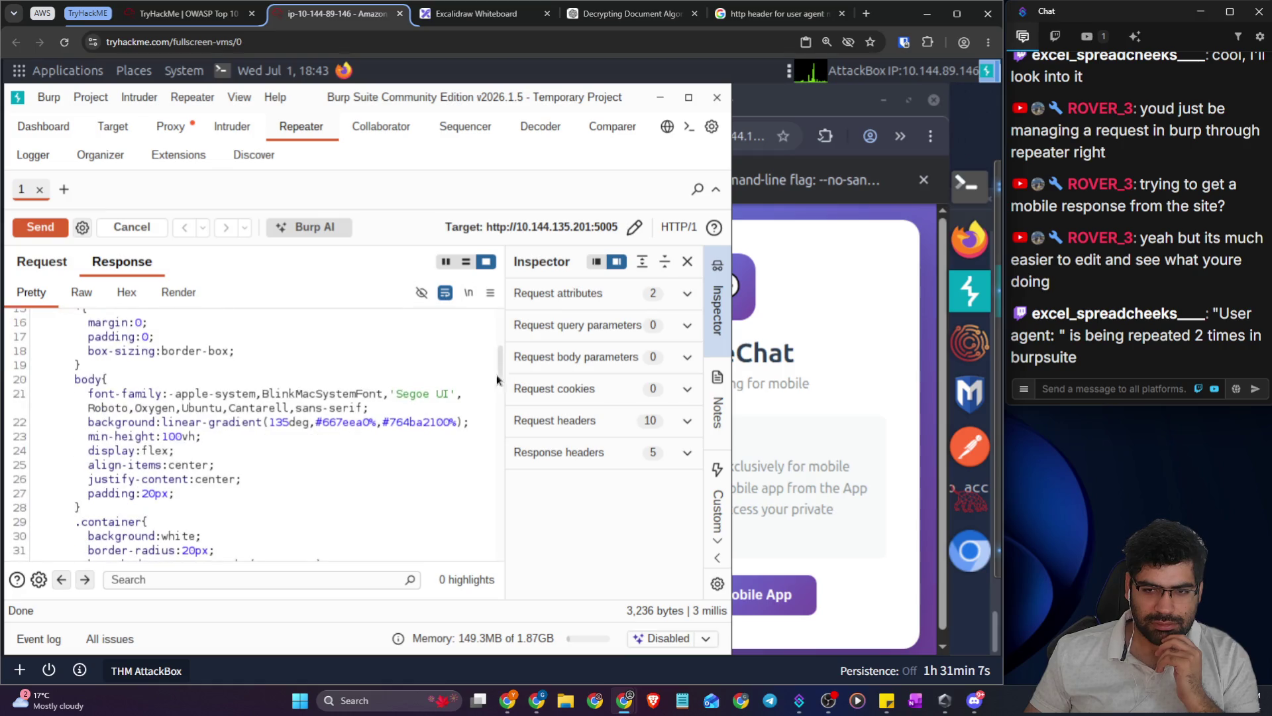
left_click_drag(503, 374, 499, 552)
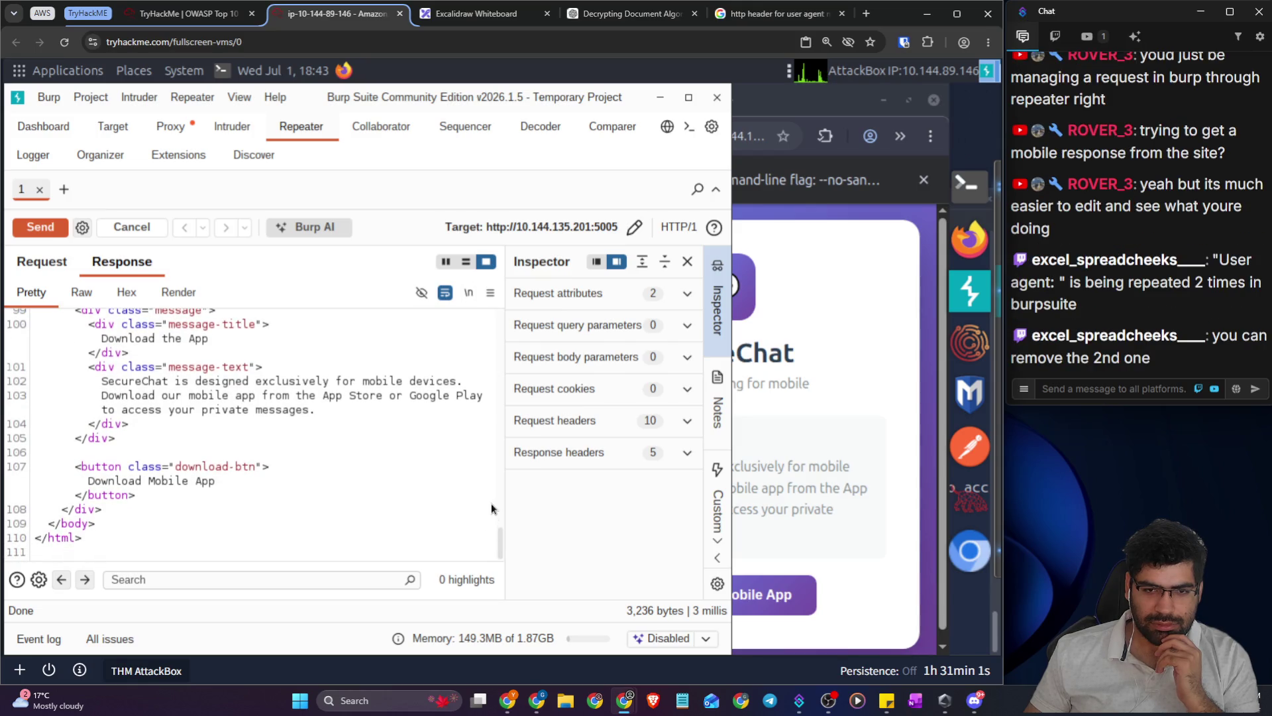
scroll(487, 485, "up", 10)
scroll(488, 485, "down", 4)
scroll(495, 514, "down", 3)
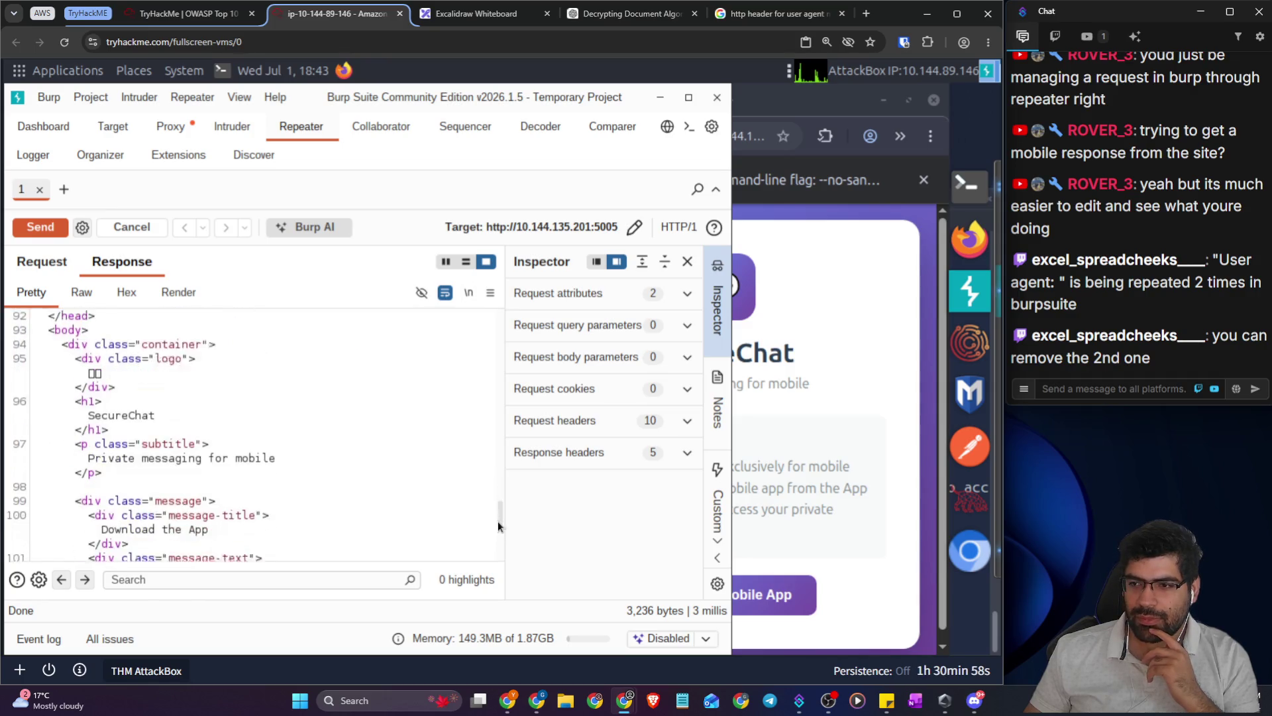
- Back in the Request tab, select and delete the Accept header line
left_click(54, 272)
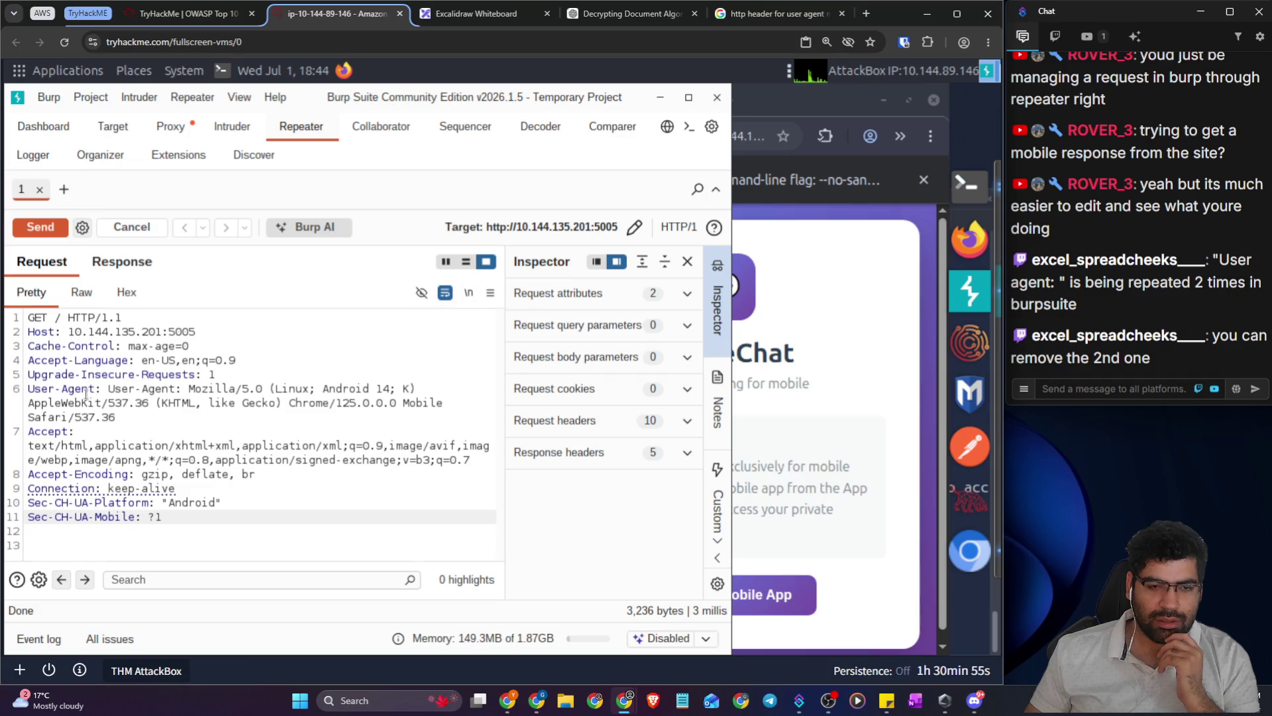
mouse_move(112, 416)
left_mouse_down()
mouse_move(60, 412)
mouse_move(18, 386)
left_mouse_up()
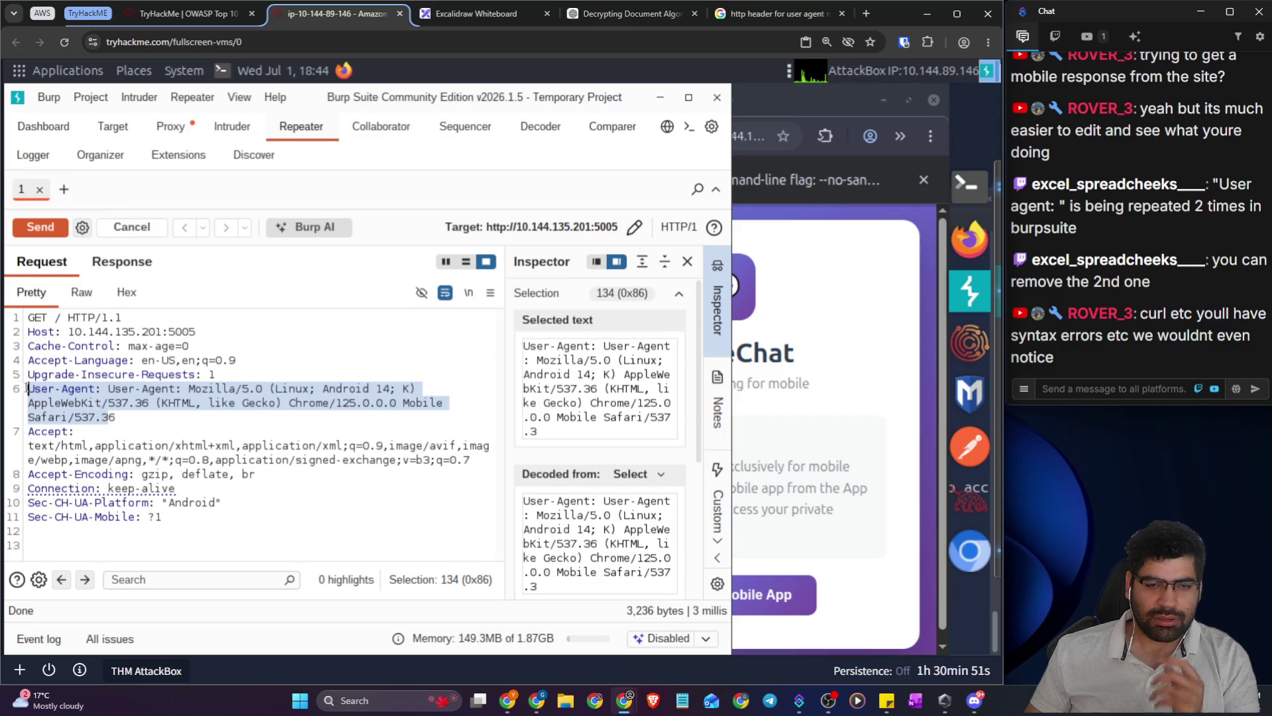
left_click(242, 407)
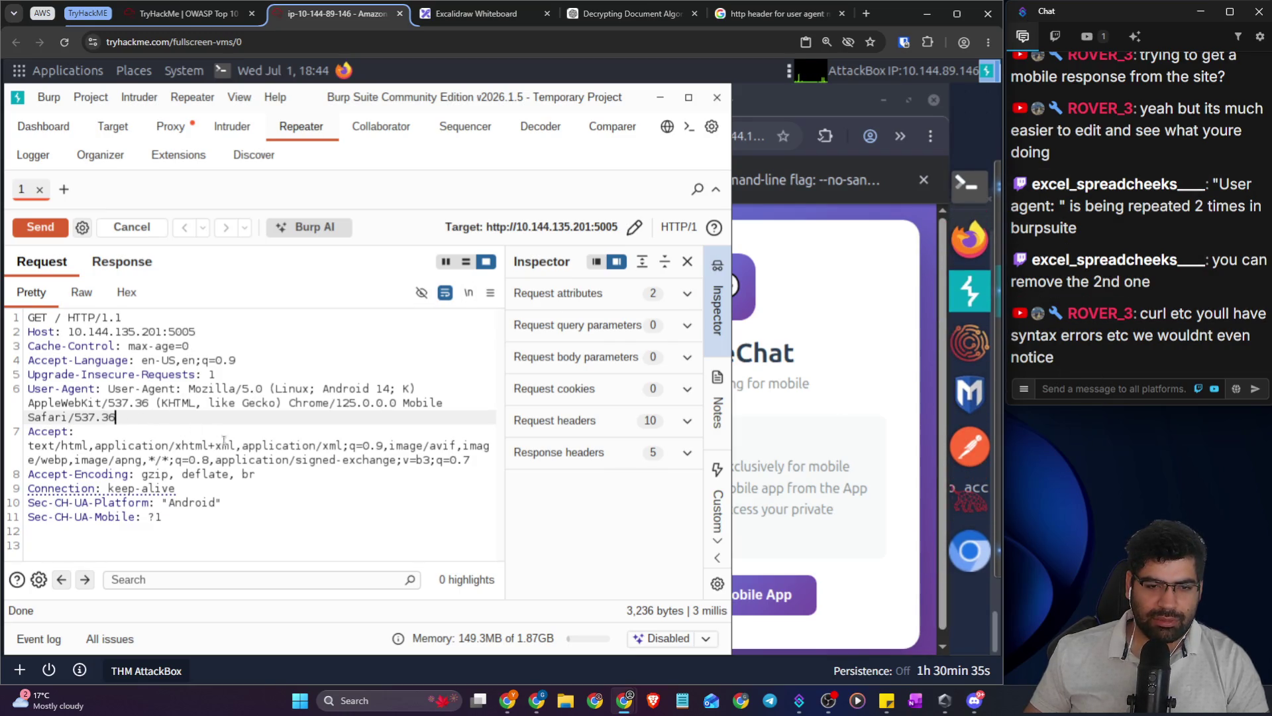
mouse_move(257, 471)
left_mouse_down()
mouse_move(33, 460)
mouse_move(257, 471)
left_mouse_up()
left_click_drag(475, 463, 13, 436)
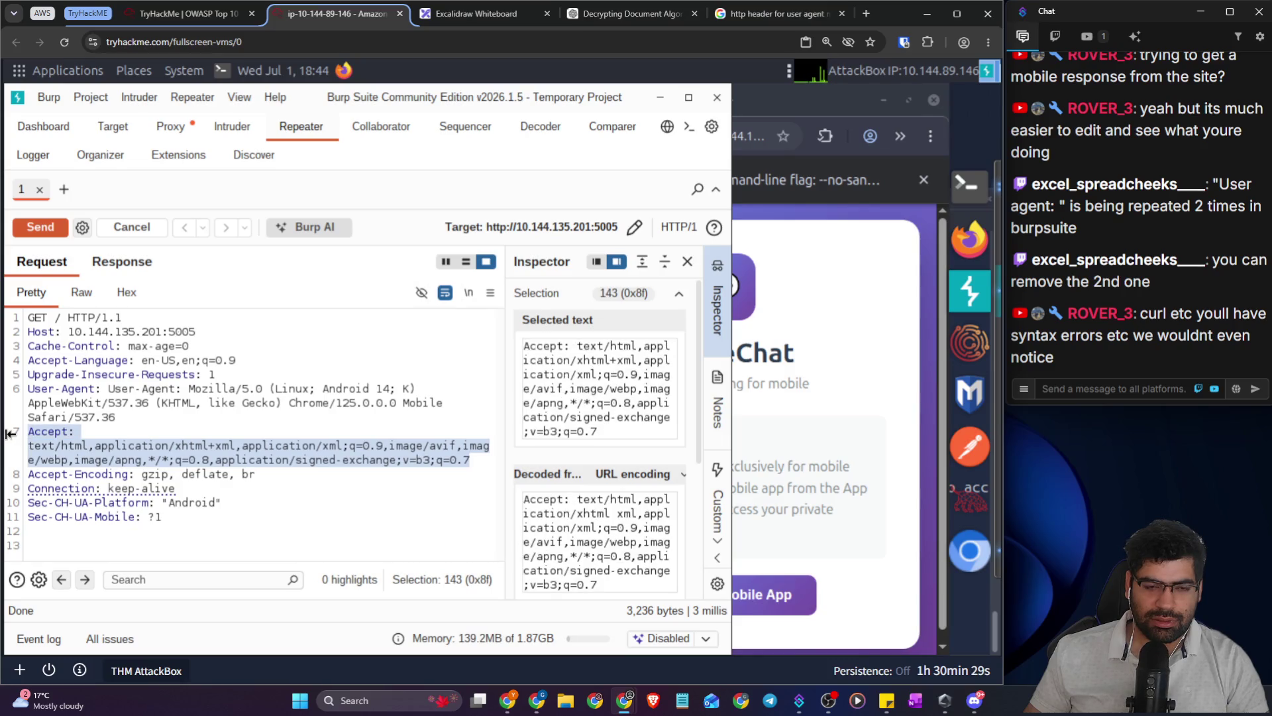
key("BackSpace")
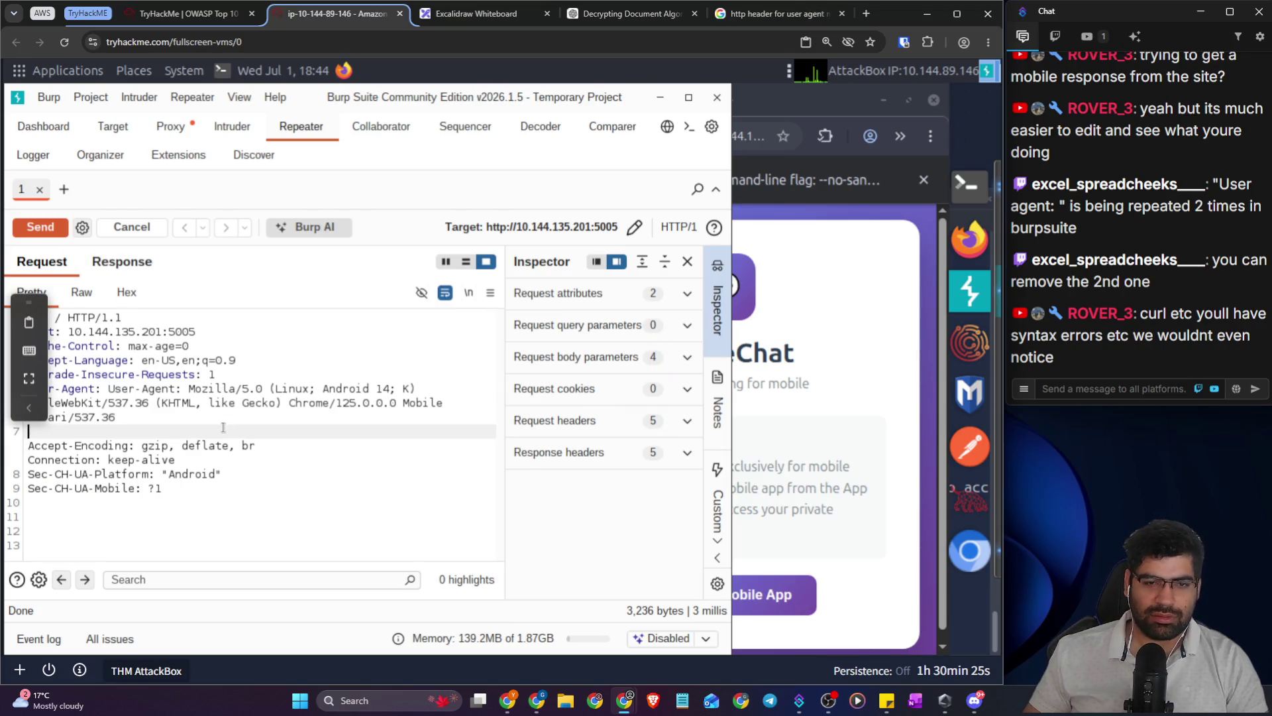
- Undo the deletion, tidy the blank line, and delete the Accept header again
left_click(210, 457)
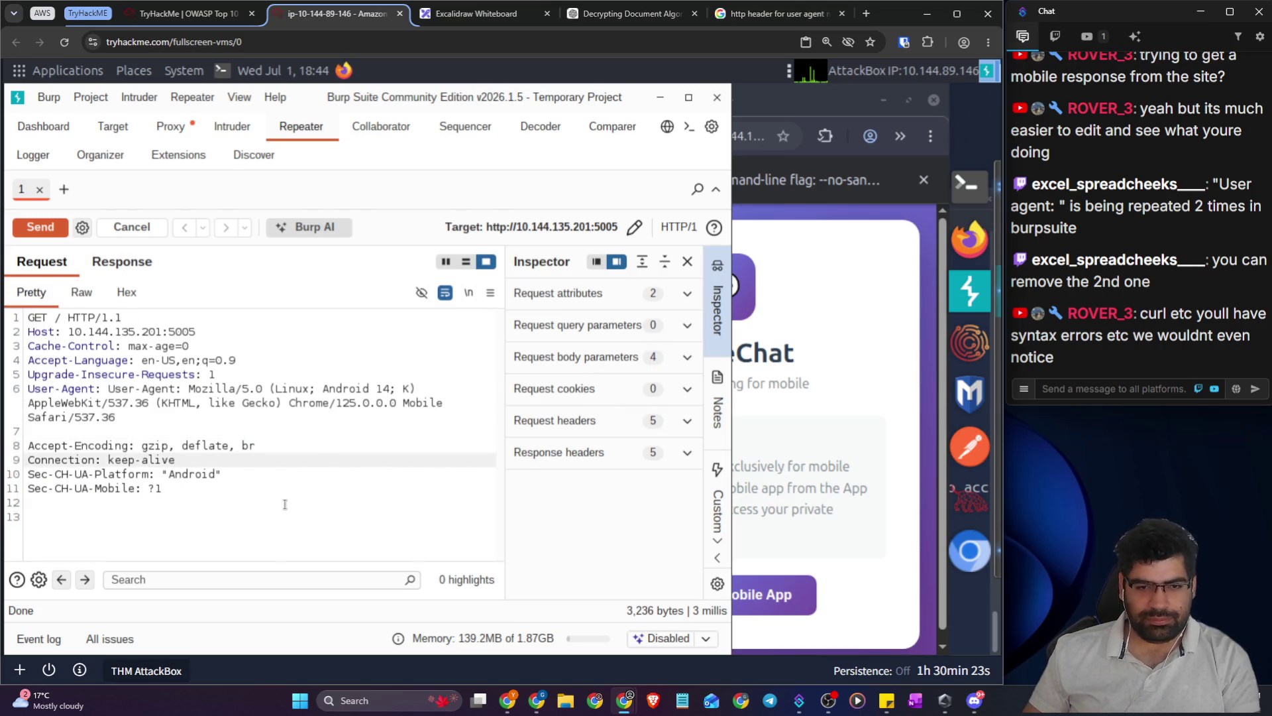
left_click(211, 432)
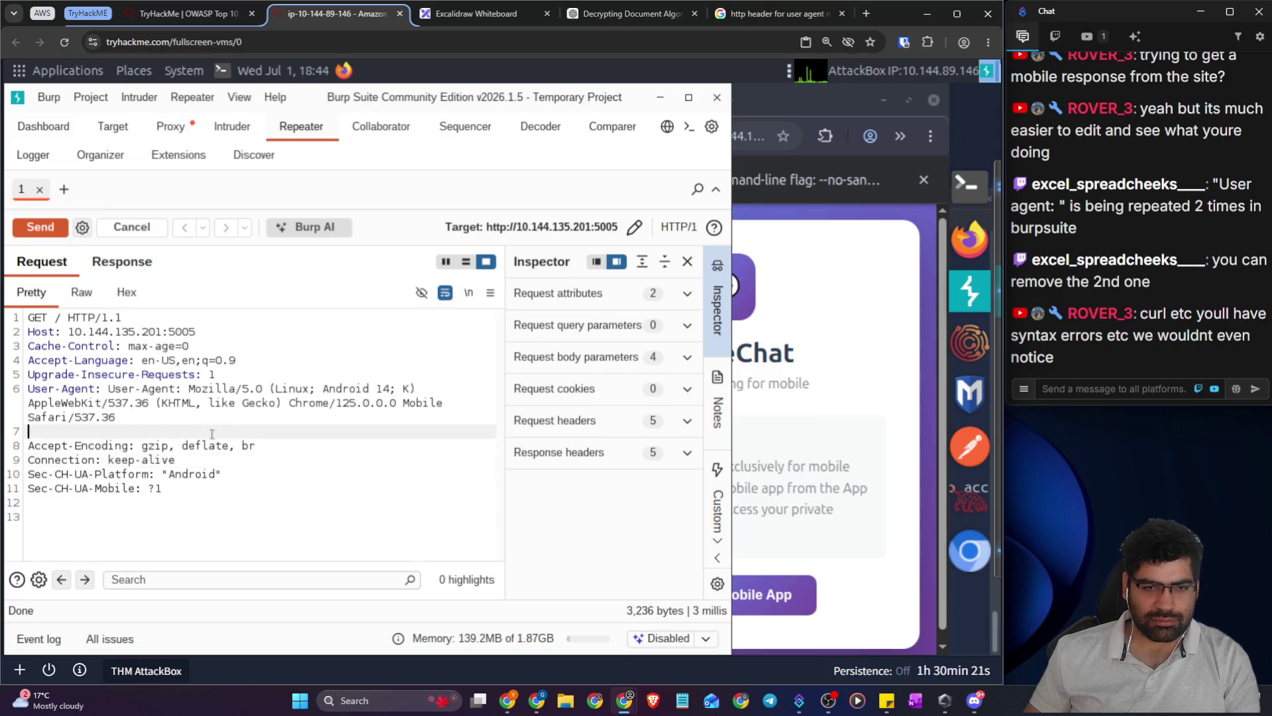
key("ctrl+z")
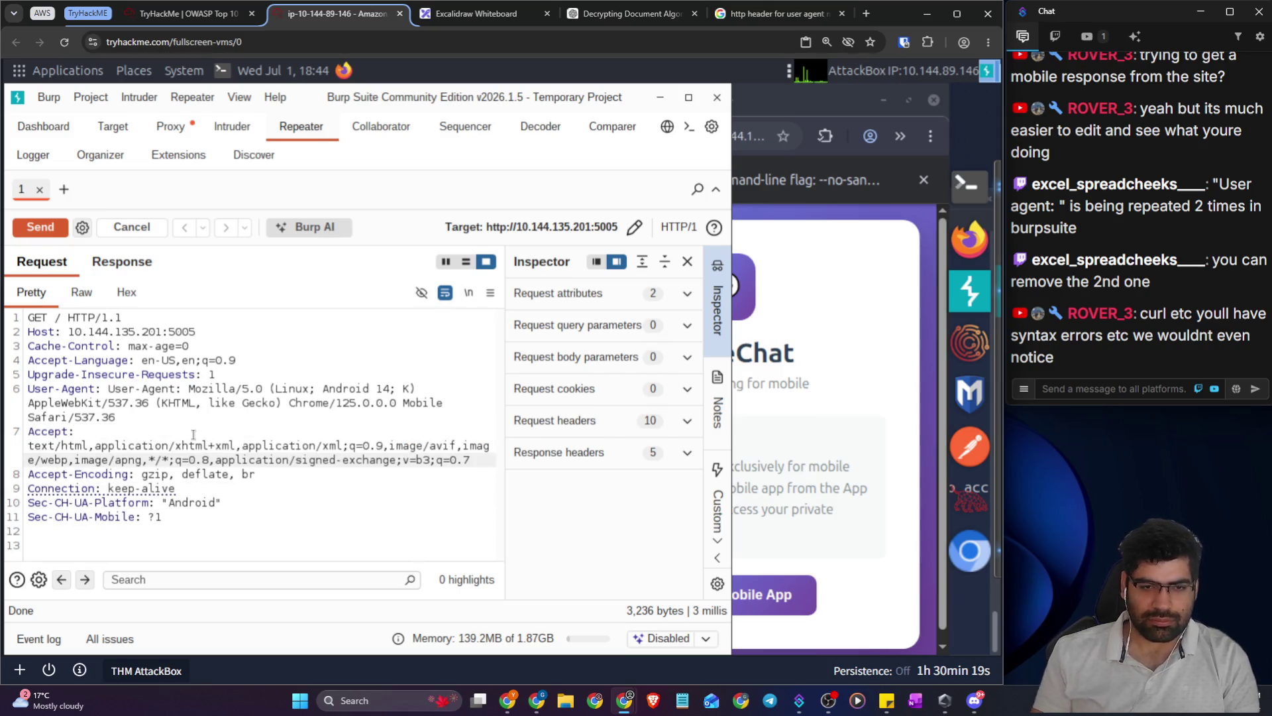
key("Return")
key("Up")
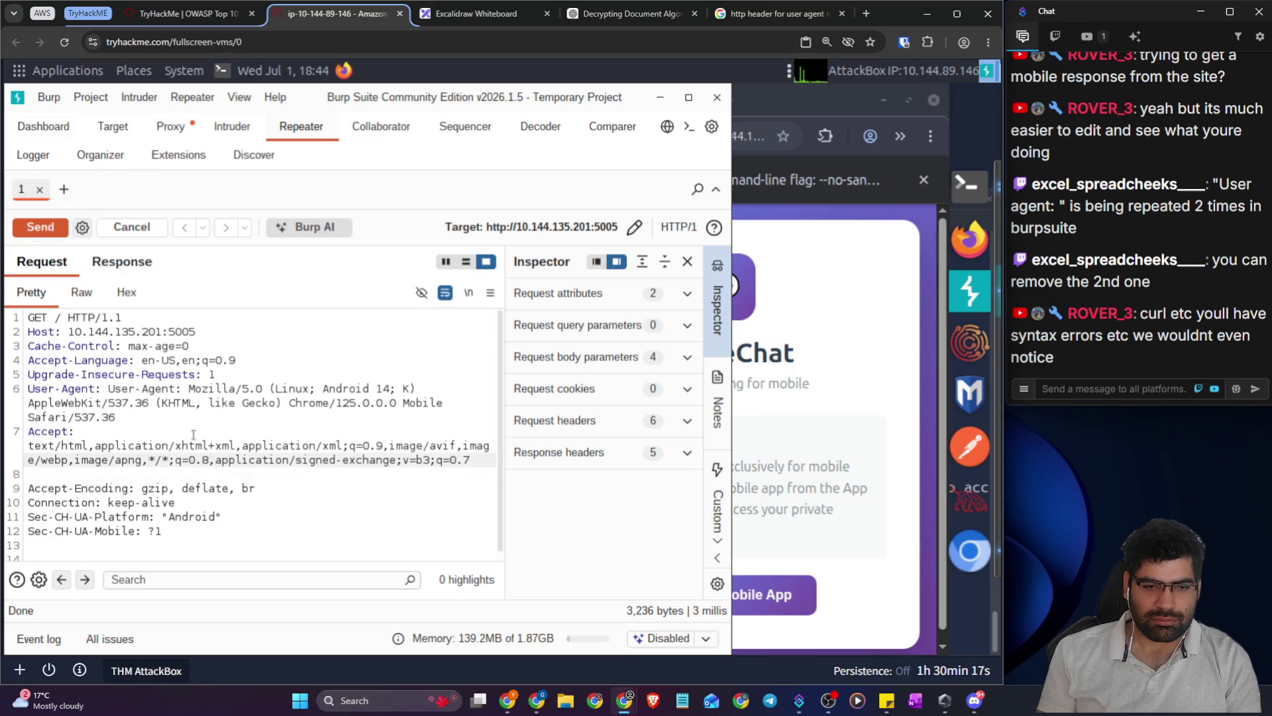
key("Down")
key("BackSpace")
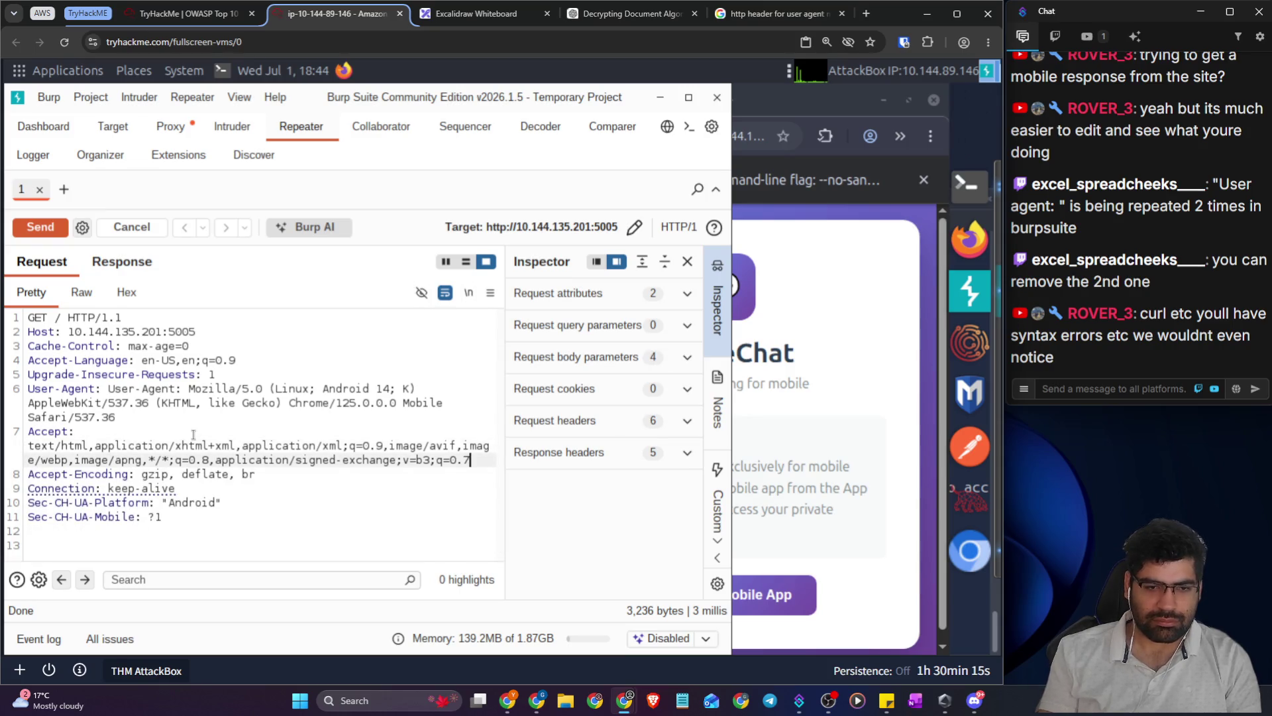
key("shift+Up")
key("shift+Up")
key("BackSpace")
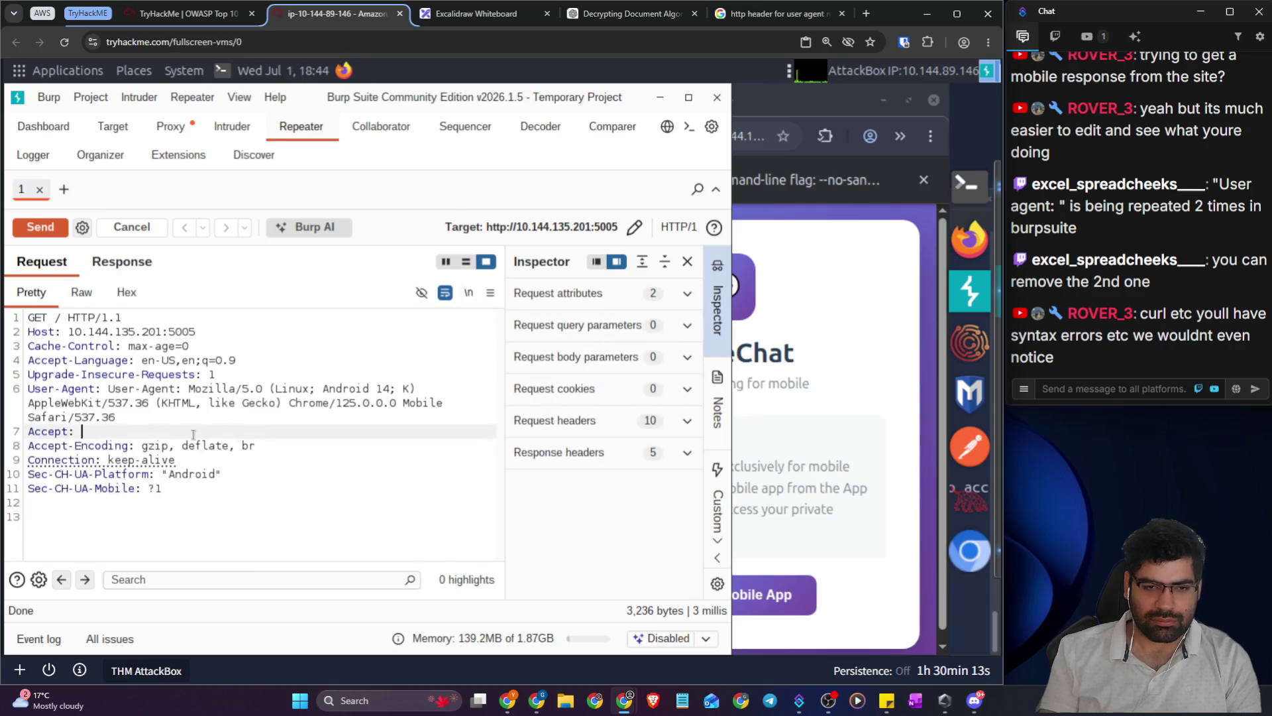
key("BackSpace")
key("BackSpace")
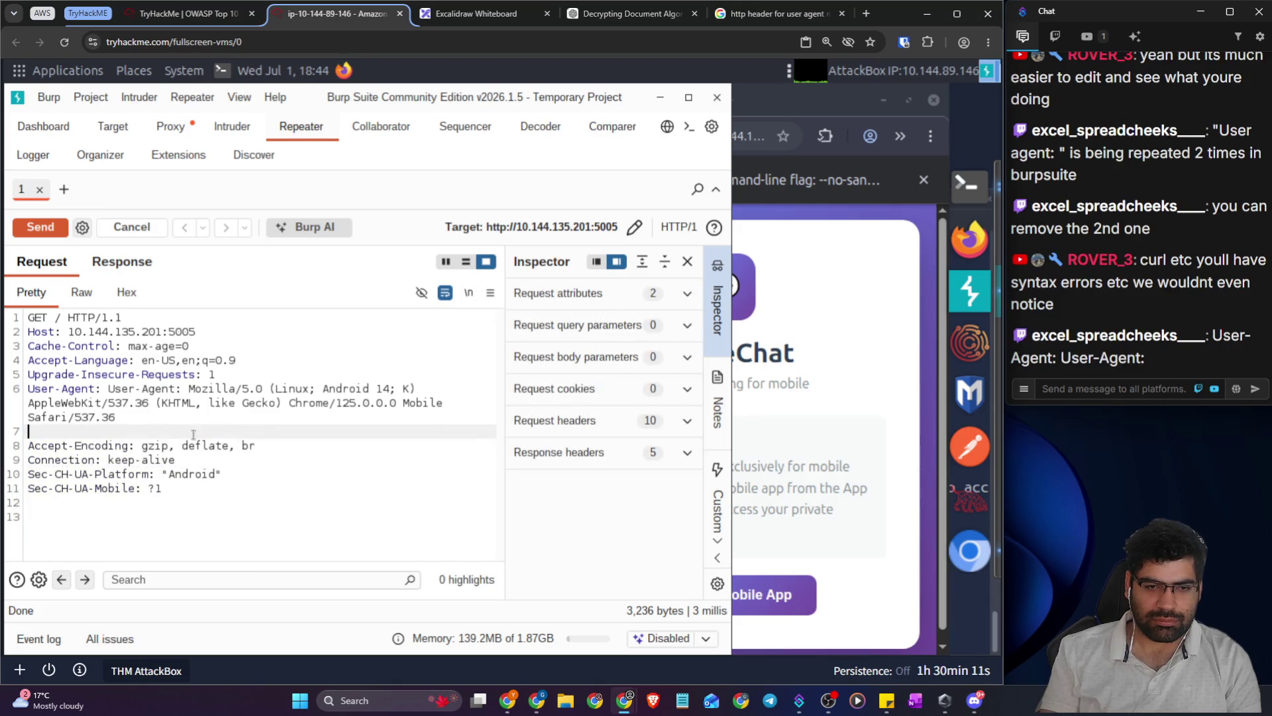
- Resend the request without the Accept header and scroll through its response
left_click(40, 228)
left_click(121, 261)
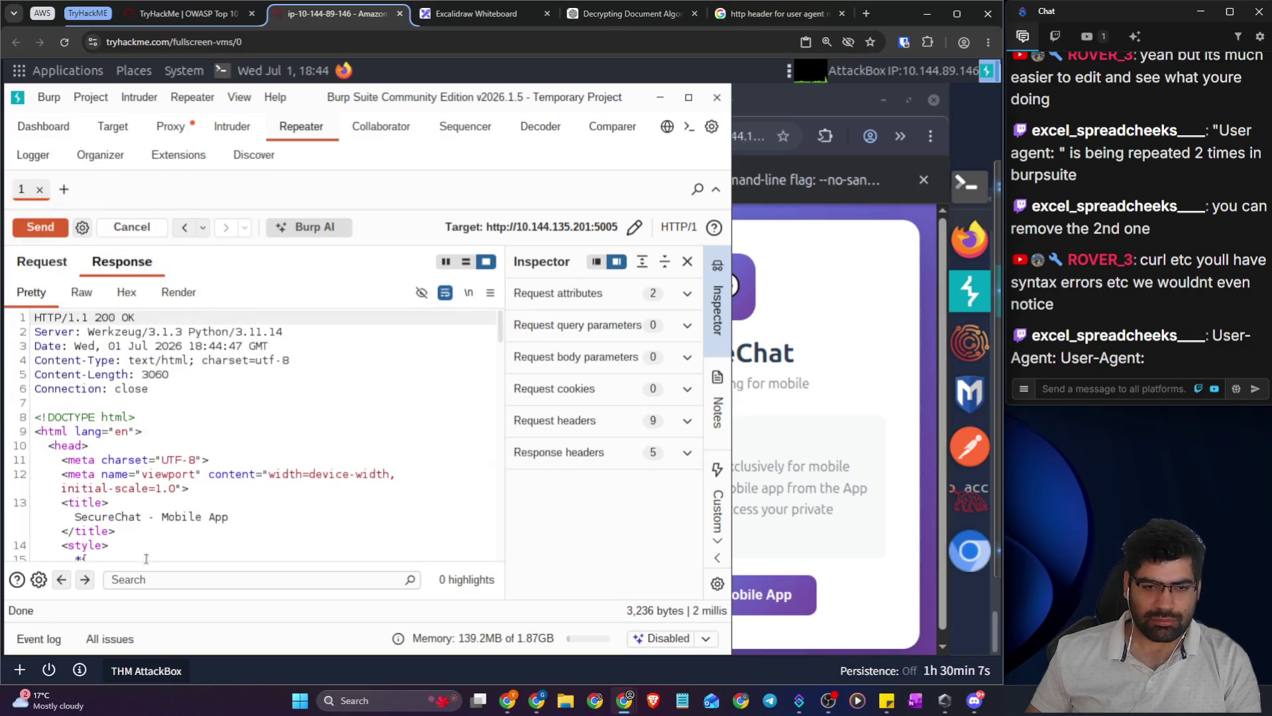
scroll(161, 491, "down", 3)
scroll(161, 493, "down", 1)
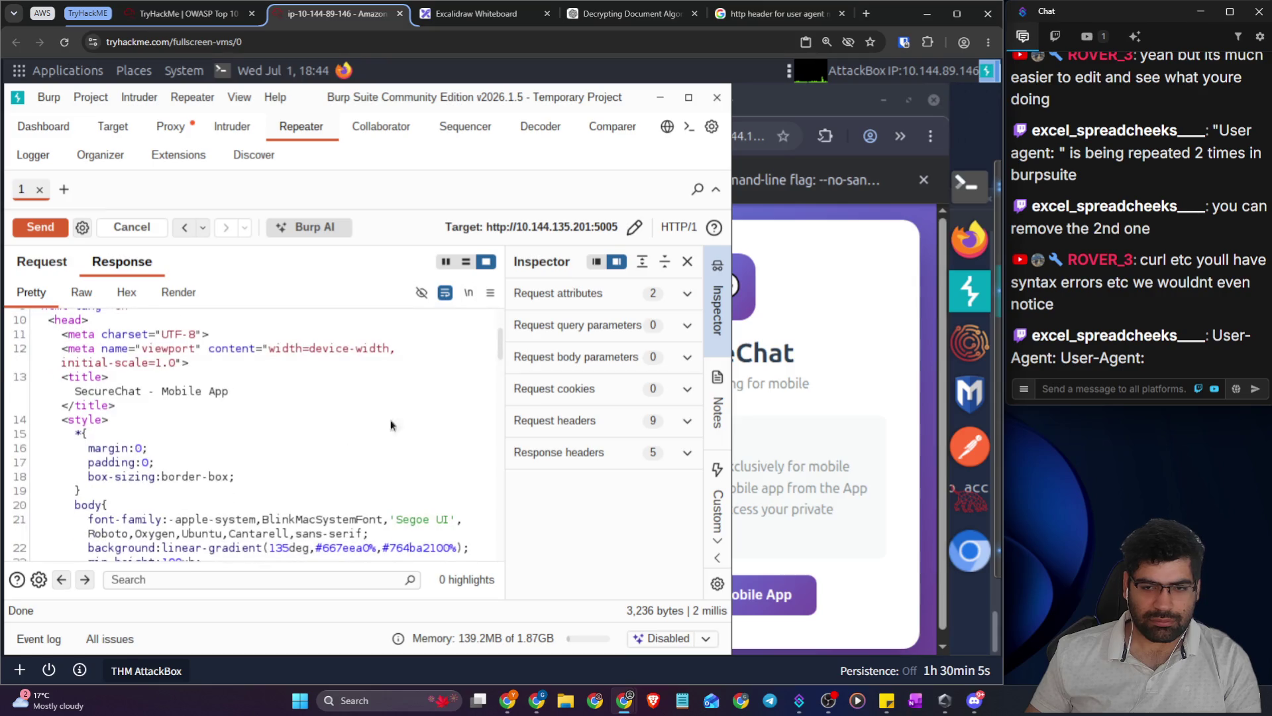
left_click_drag(501, 347, 501, 544)
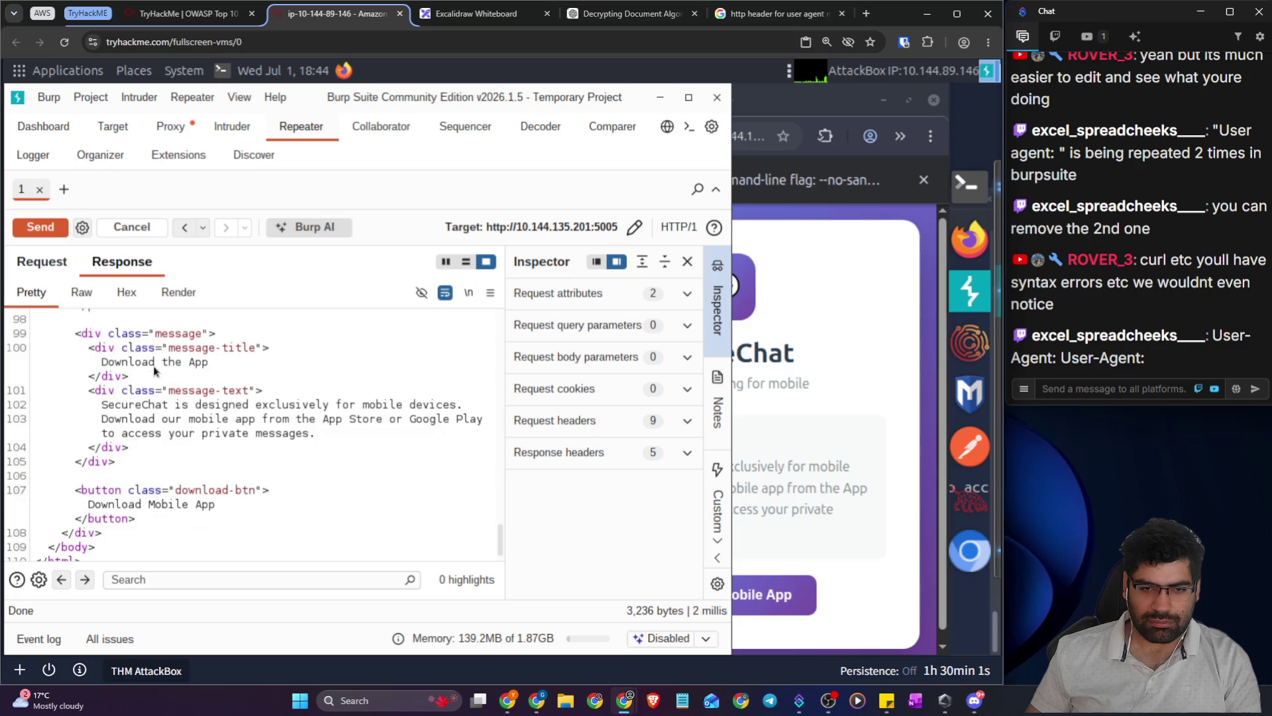
- Delete the duplicate 'User-Agent:' label on line 6, with the Accept header restored by undo
left_click(54, 267)
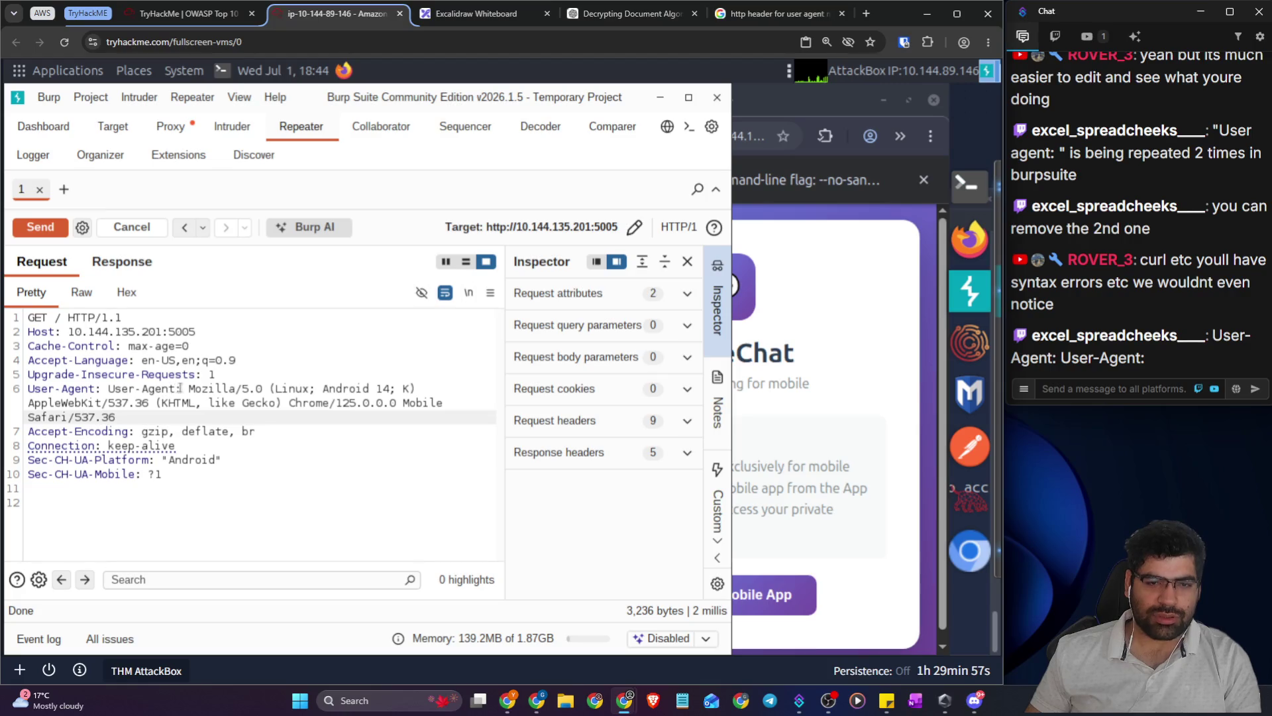
left_click_drag(189, 388, 109, 388)
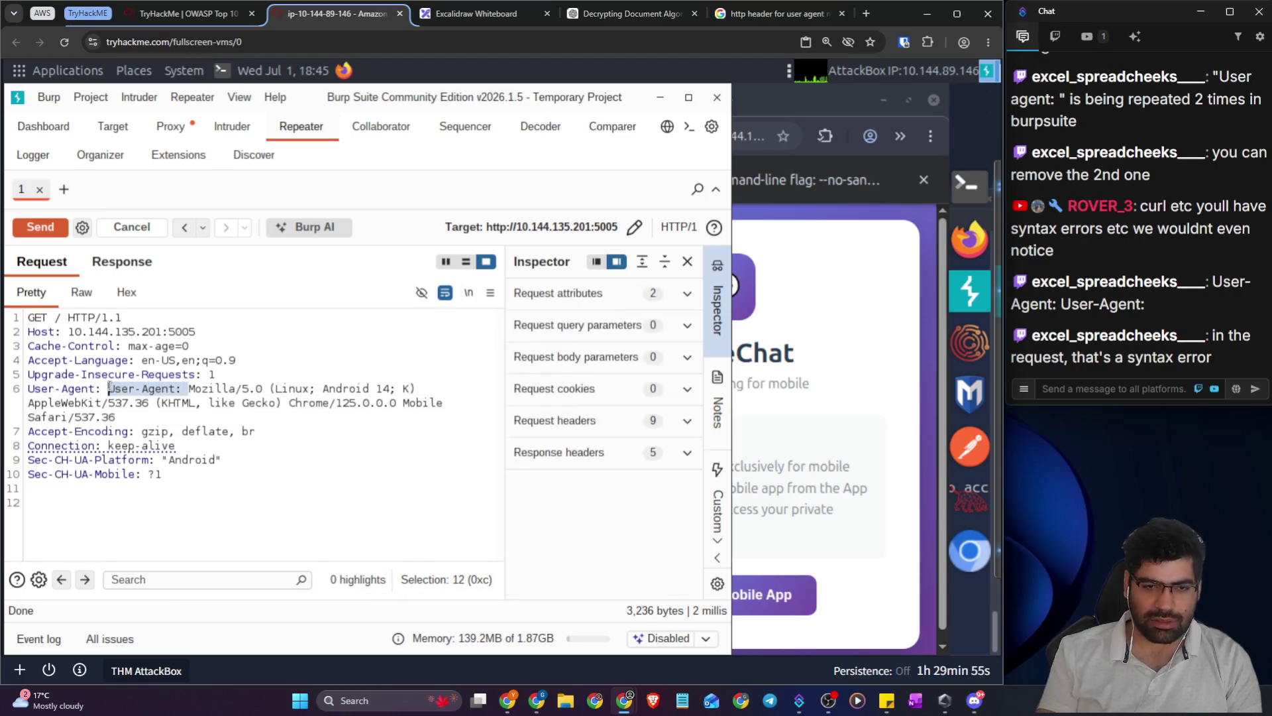
key("BackSpace")
key("ctrl+z")
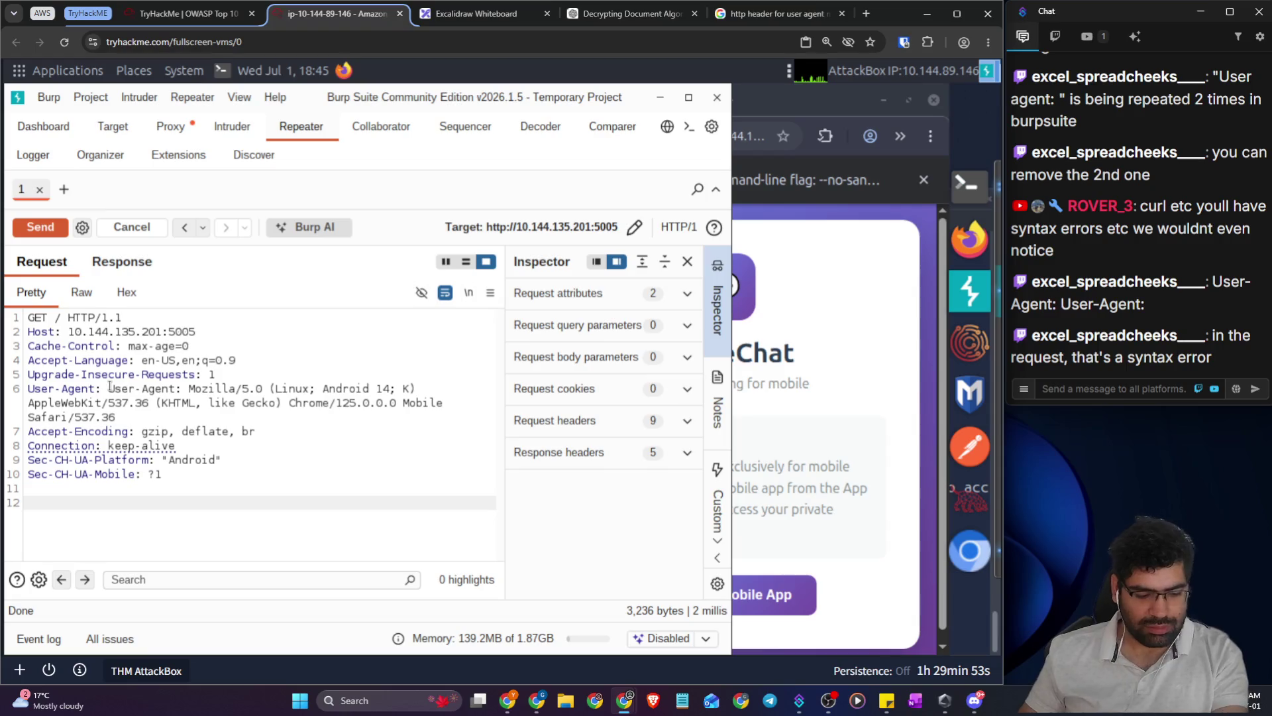
left_click(245, 462)
key("ctrl+z")
key("ctrl+z")
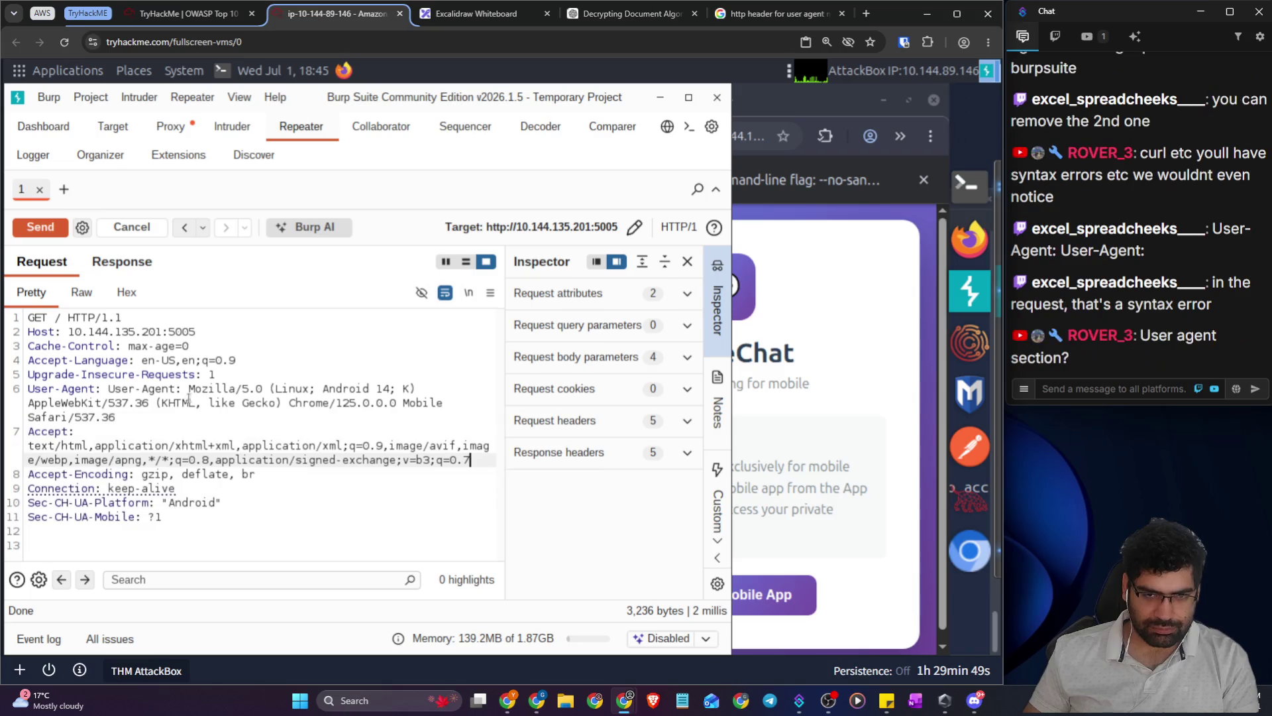
left_click_drag(181, 389, 107, 387)
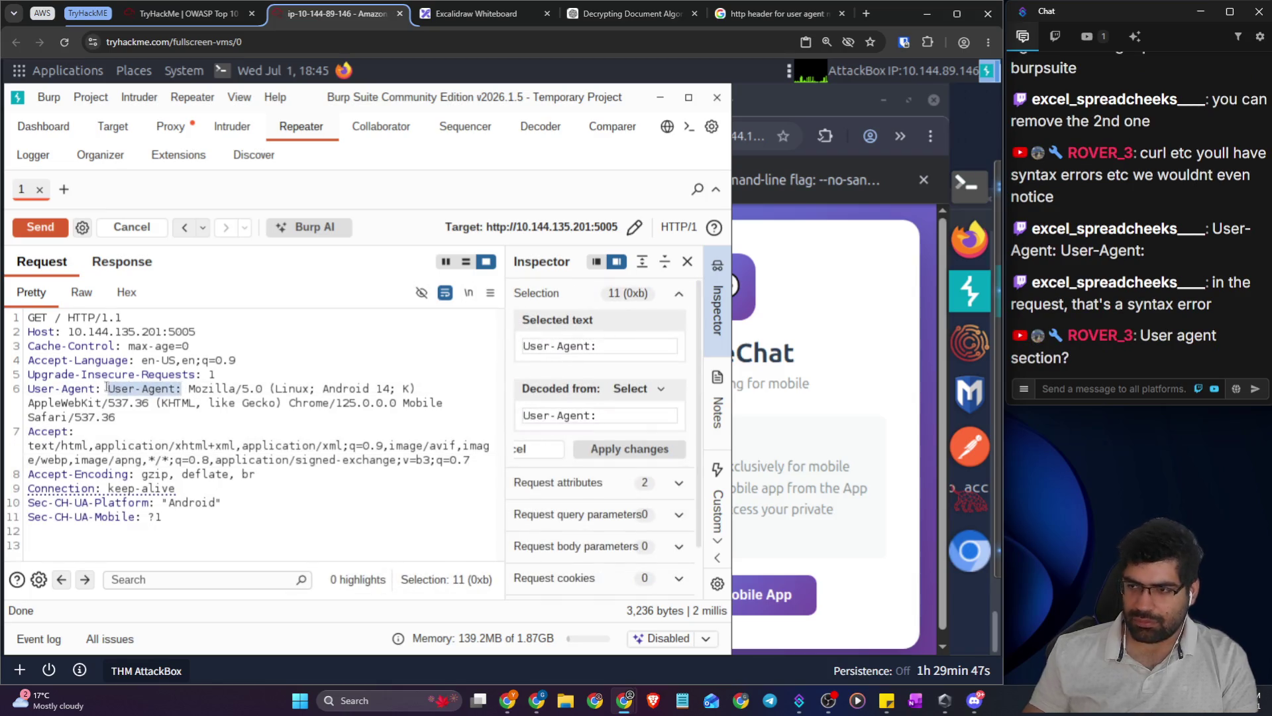
key("BackSpace")
key("BackSpace")
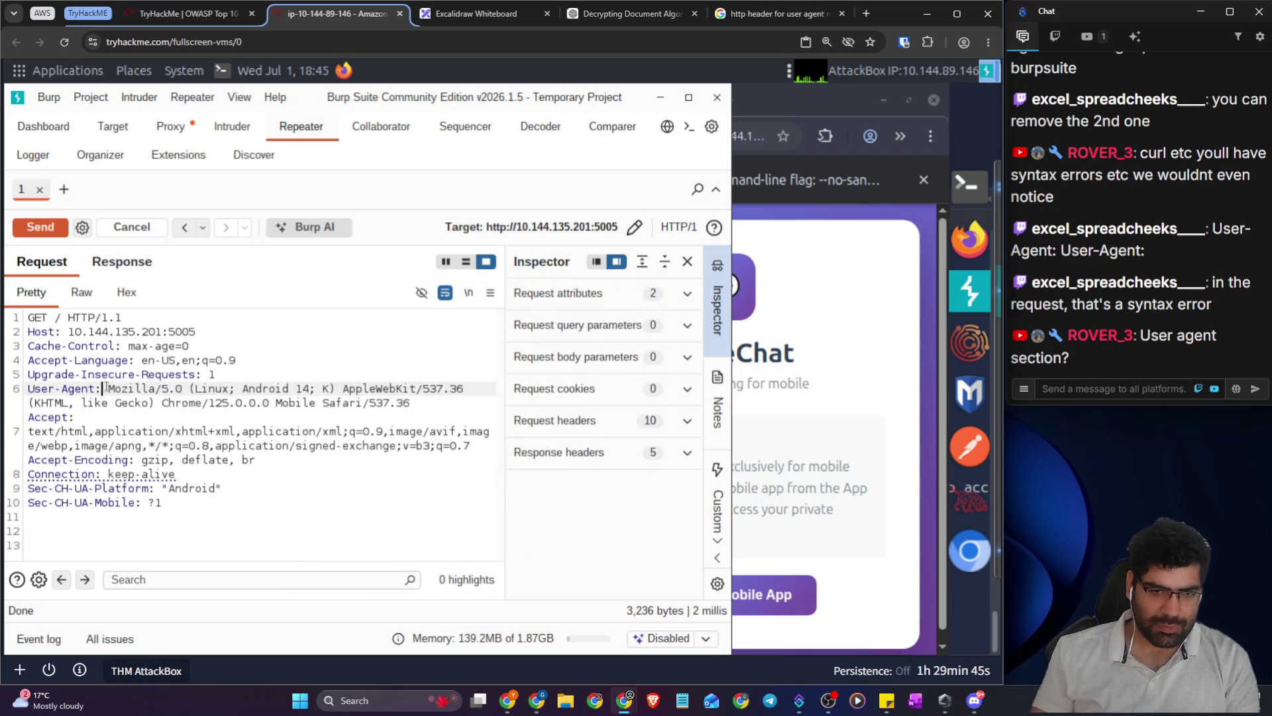
left_click(311, 463)
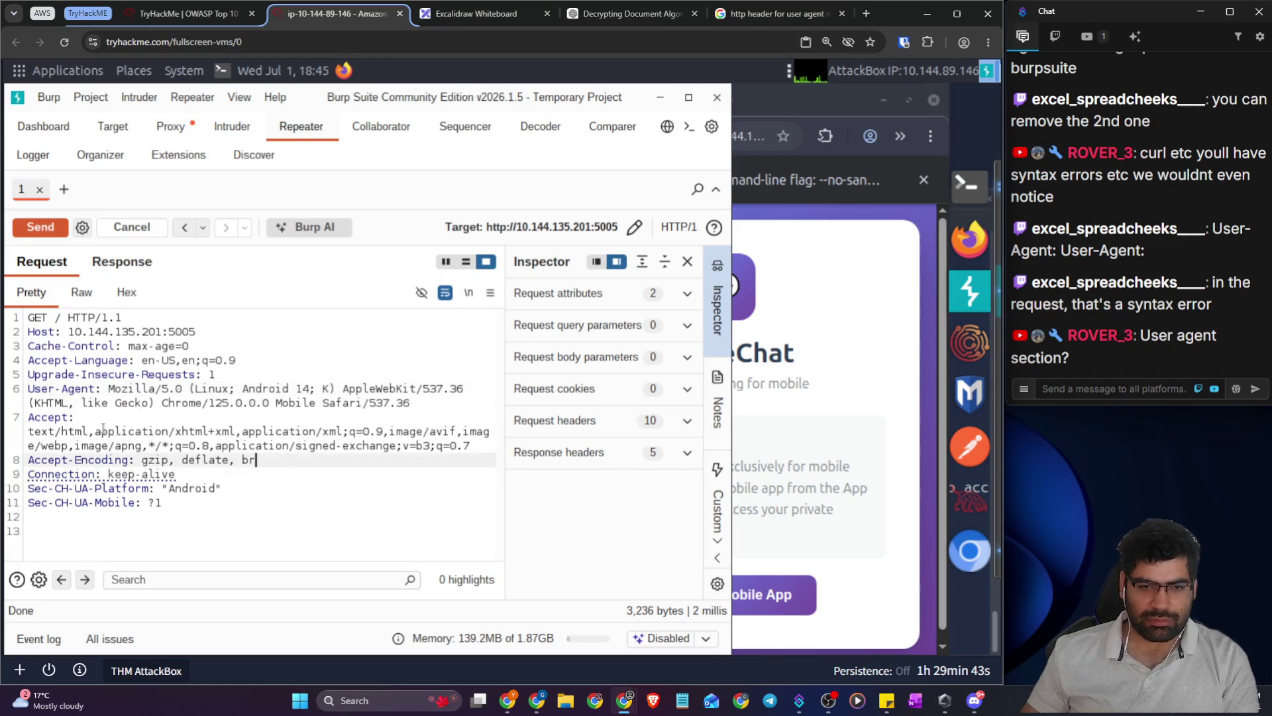
left_click(87, 416)
key("ctrl+f")
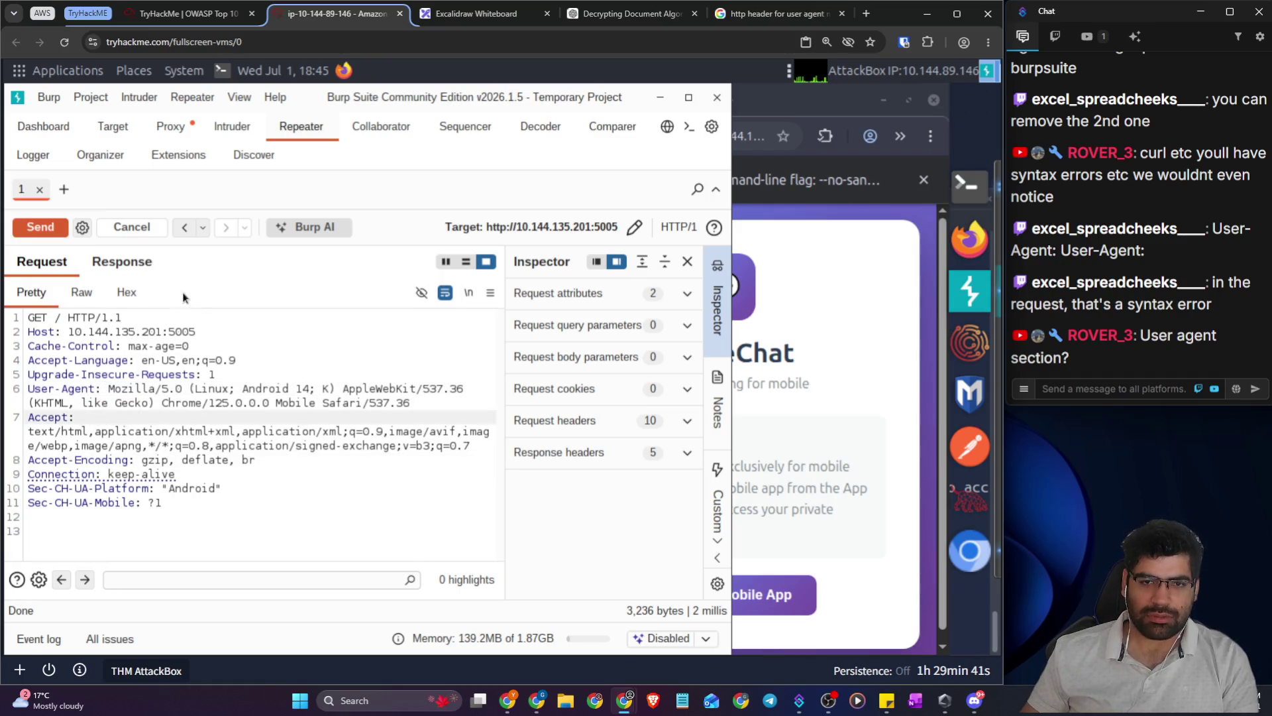
- Resend the edited Android request, review the 200 OK SecureChat Mobile App response, and return to Proxy
left_click(33, 229)
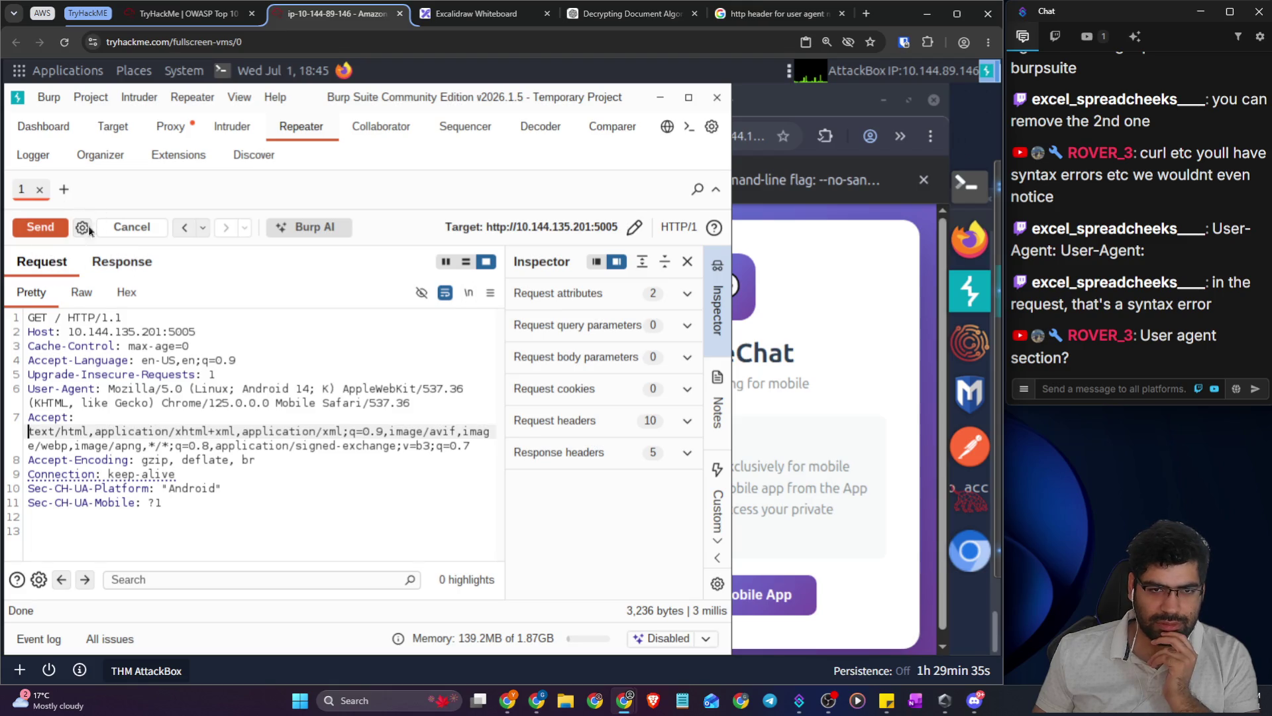
left_click(120, 260)
scroll(257, 456, "down", 2)
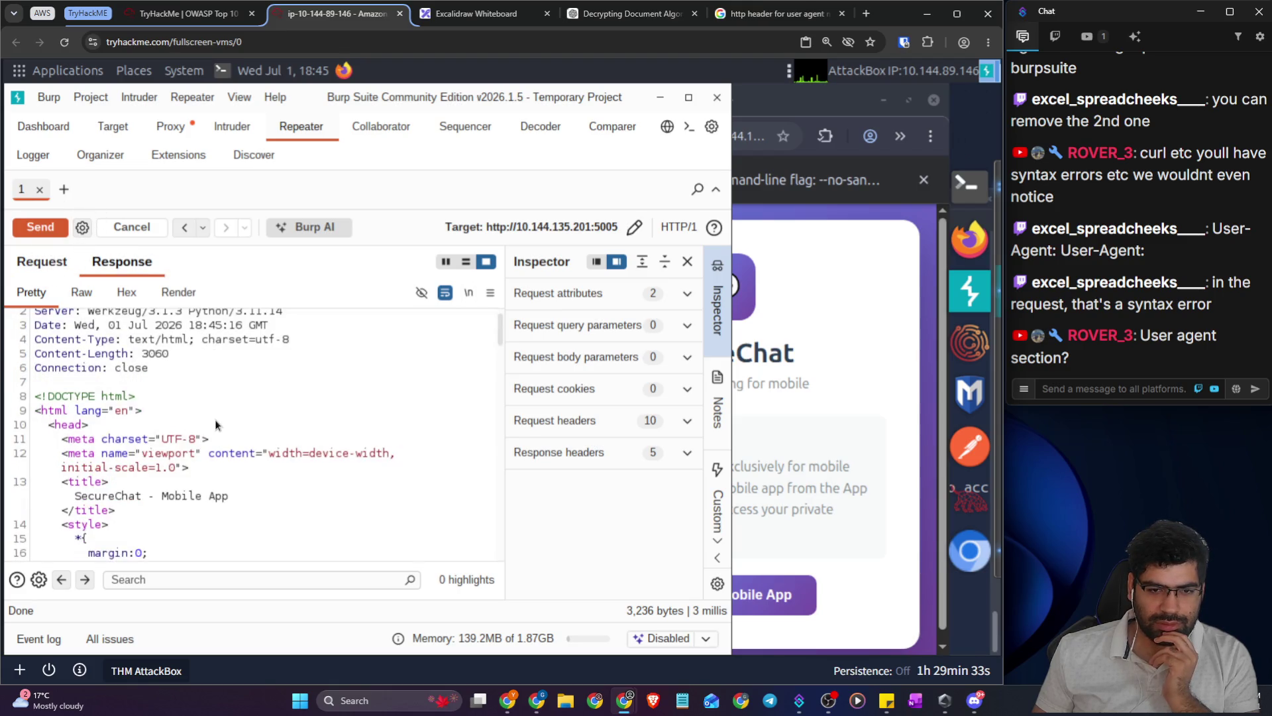
scroll(257, 456, "down", 1)
left_click_drag(499, 342, 495, 558)
scroll(495, 558, "up", 20)
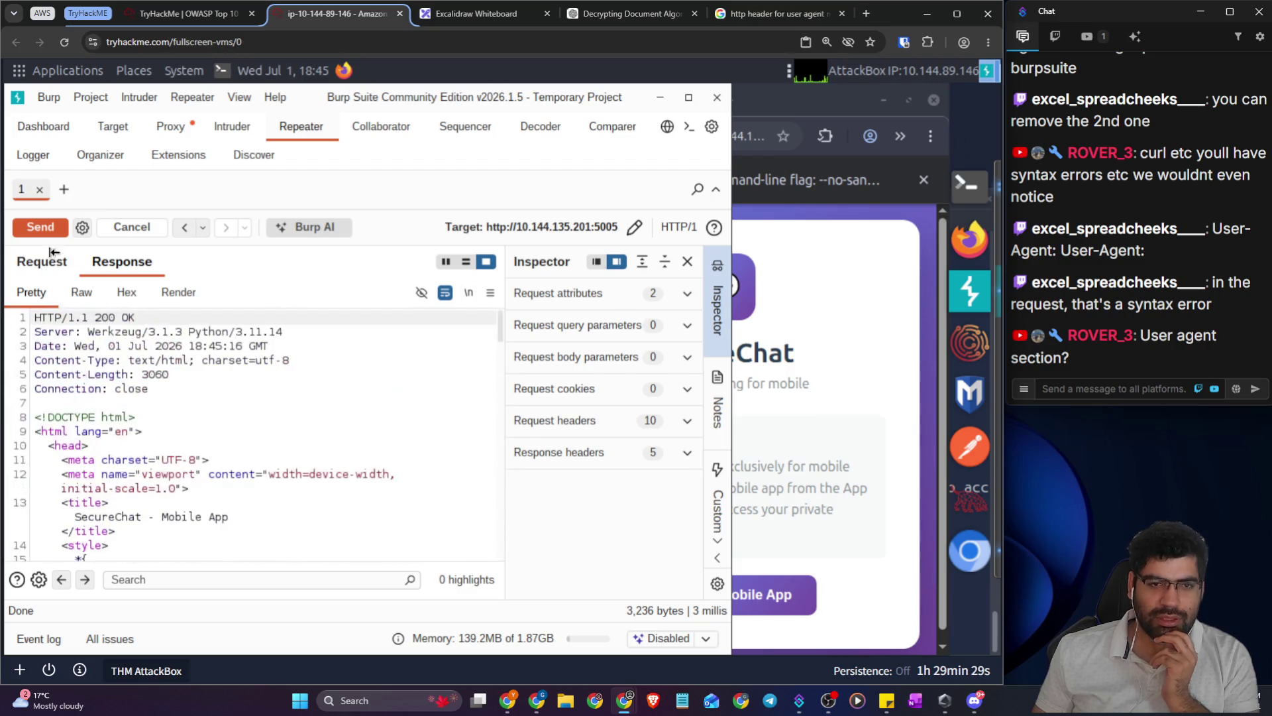
left_click(163, 127)
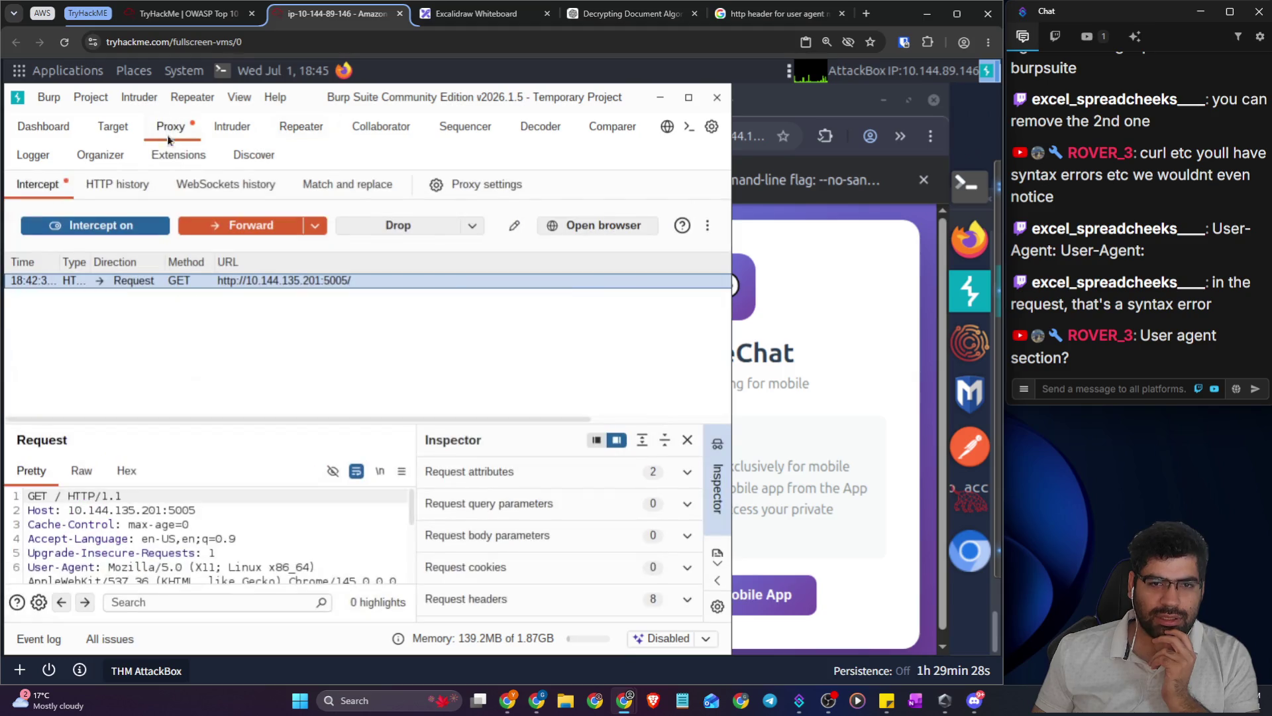
- Forward the held GET request in Proxy Intercept to the server
left_click(213, 279)
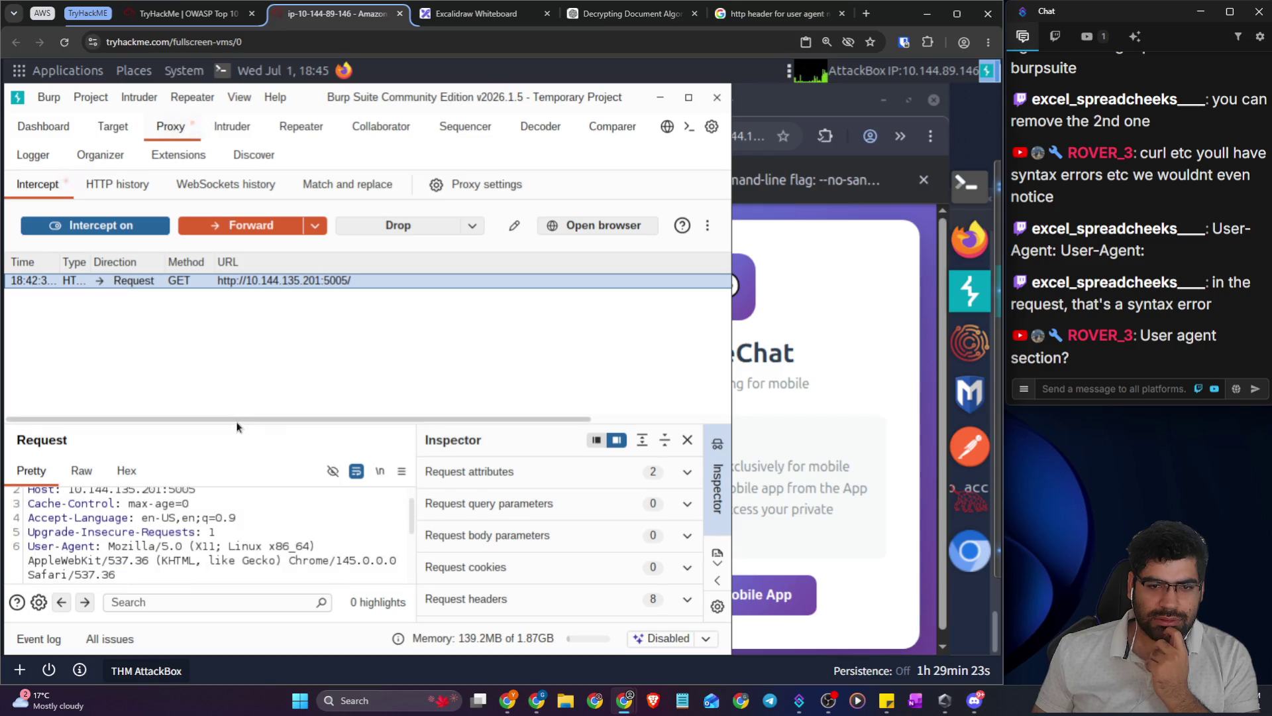
left_click_drag(237, 424, 70, 188)
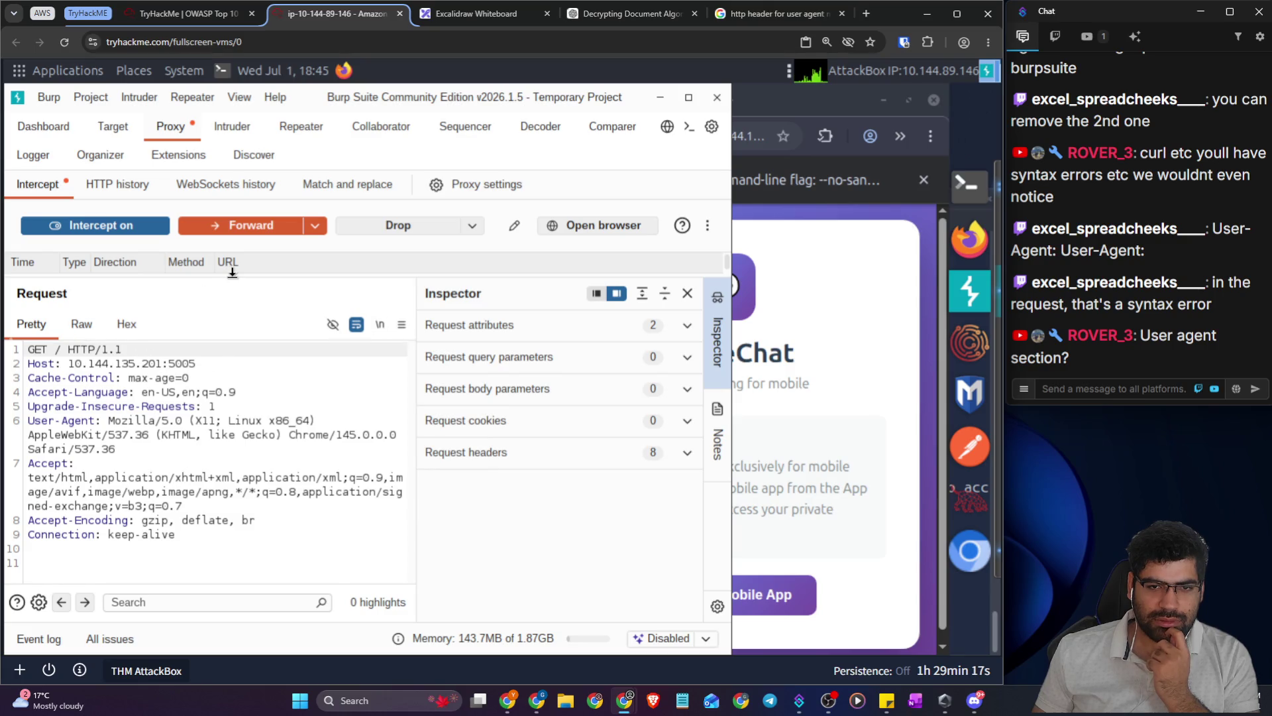
left_click_drag(232, 280, 231, 393)
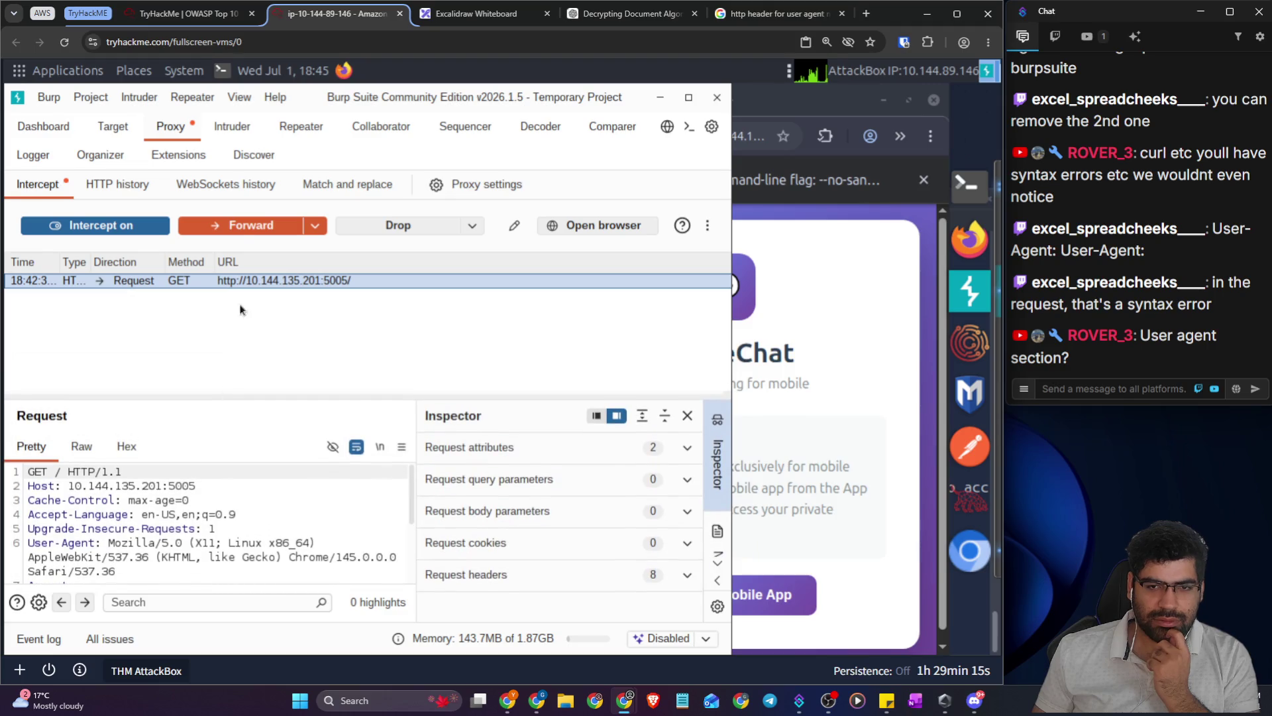
left_click(236, 226)
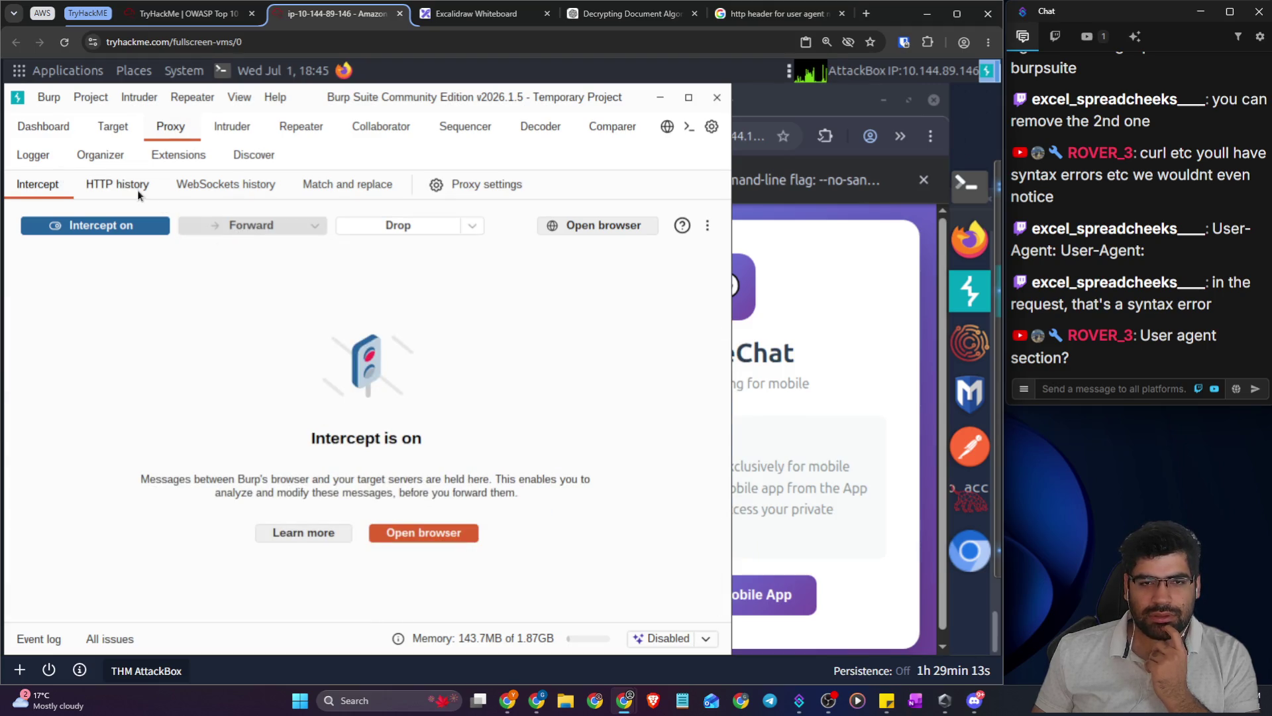
- Check the newest HTTP history entry (5, status 200), then return to Repeater
left_click(137, 189)
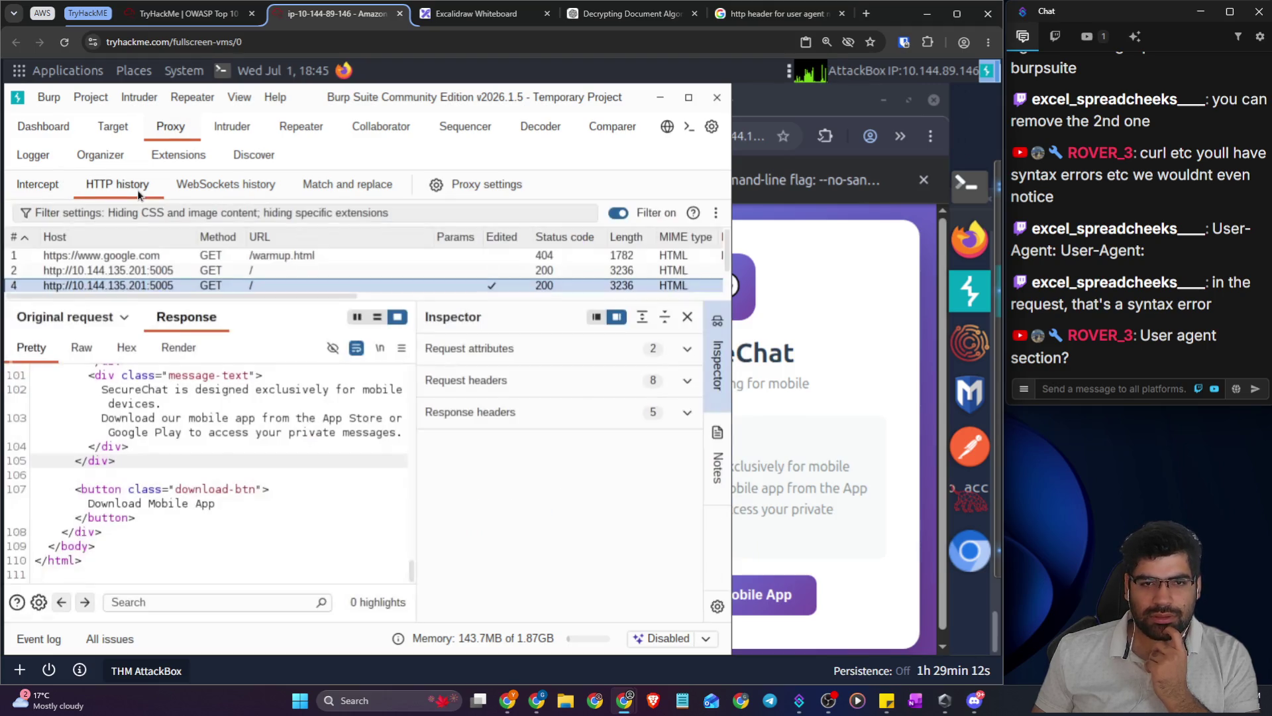
left_click(225, 284)
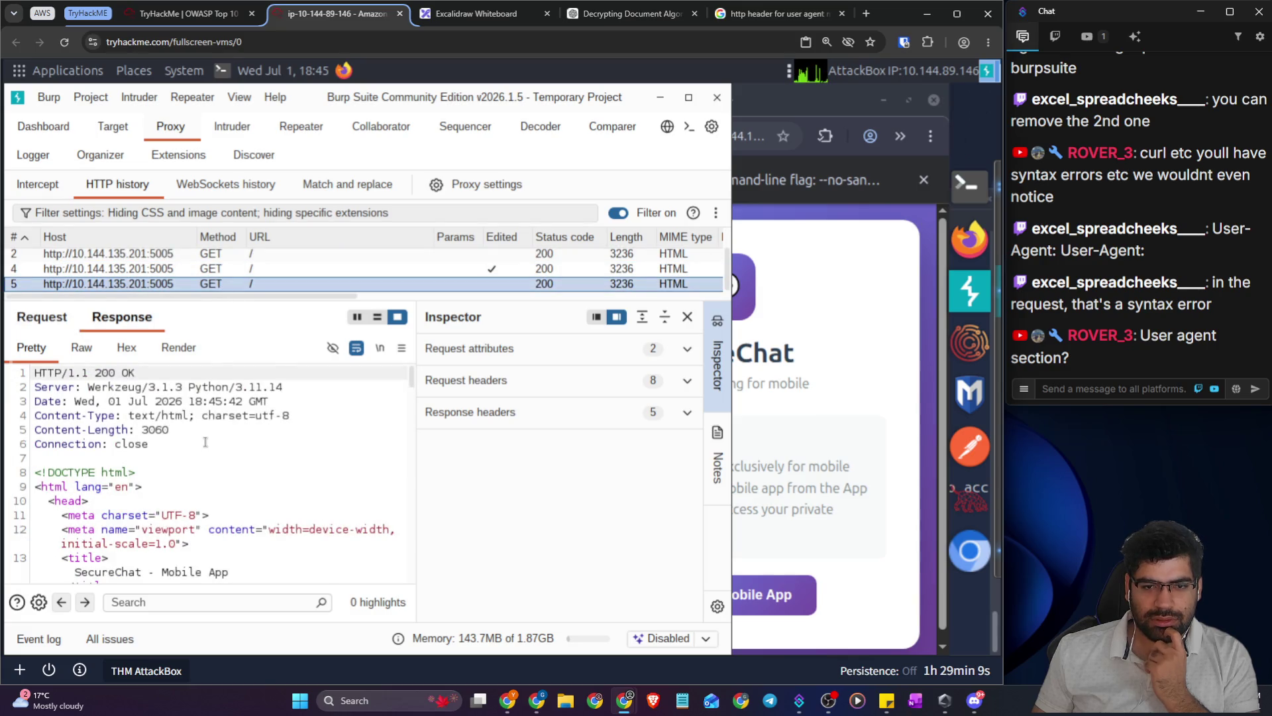
scroll(205, 442, "down", 2)
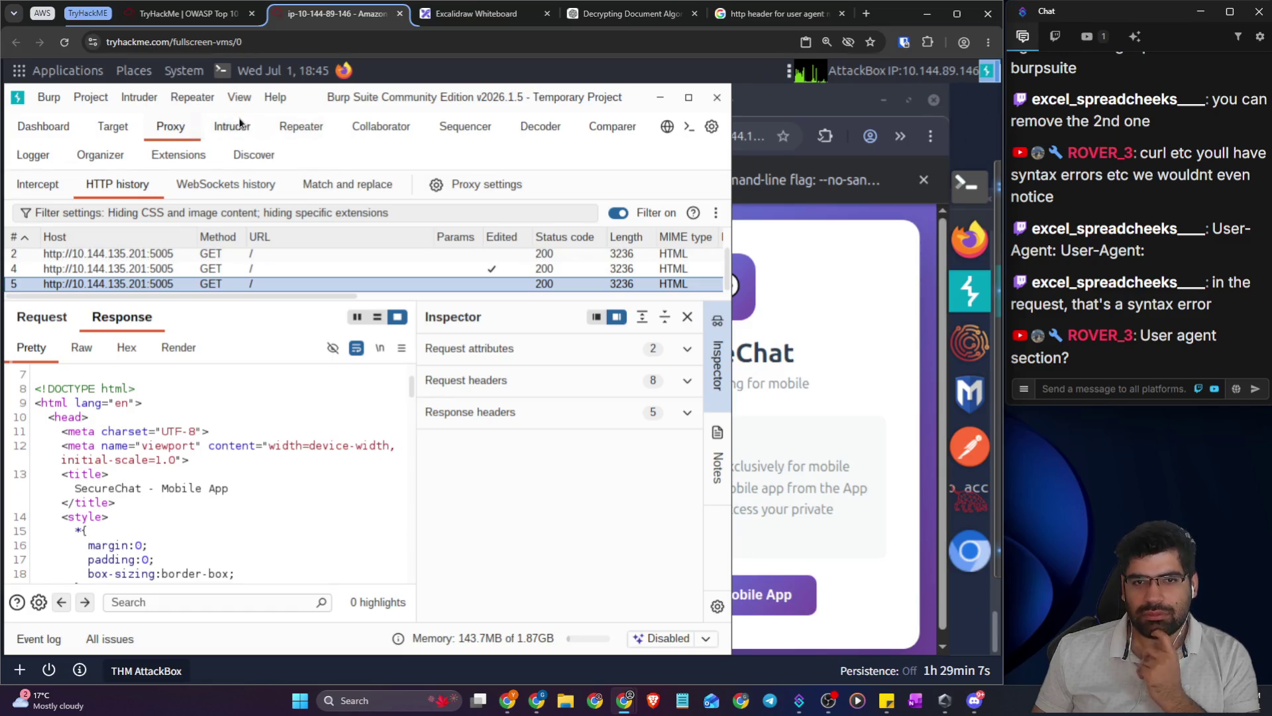
left_click(232, 126)
left_click(301, 126)
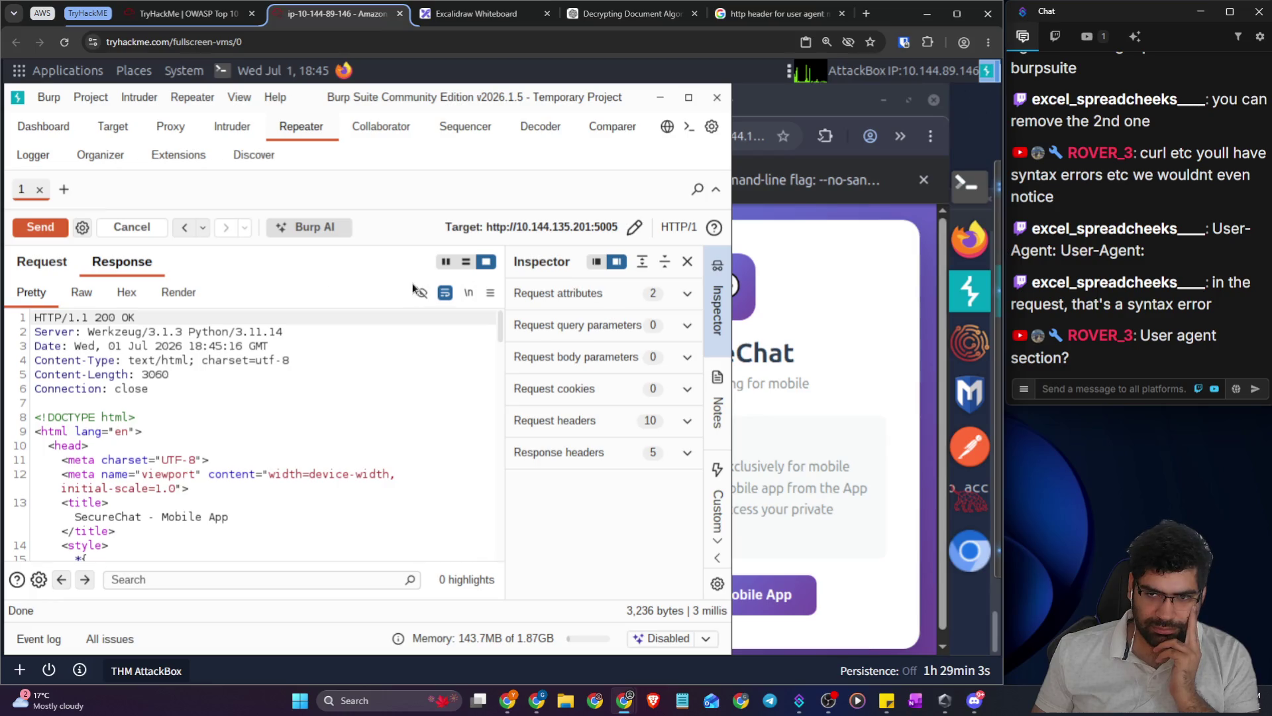
- Scroll through the Android request's response, then view the edited request headers
scroll(278, 418, "down", 3)
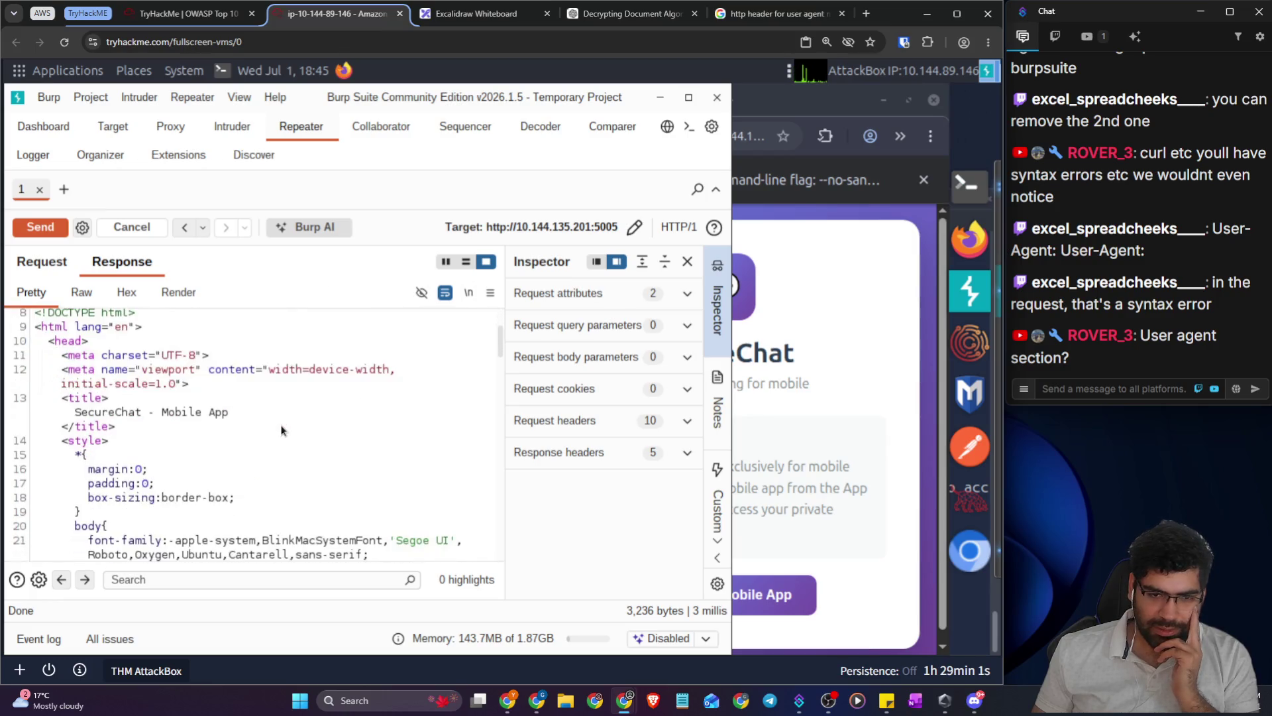
scroll(282, 431, "down", 1)
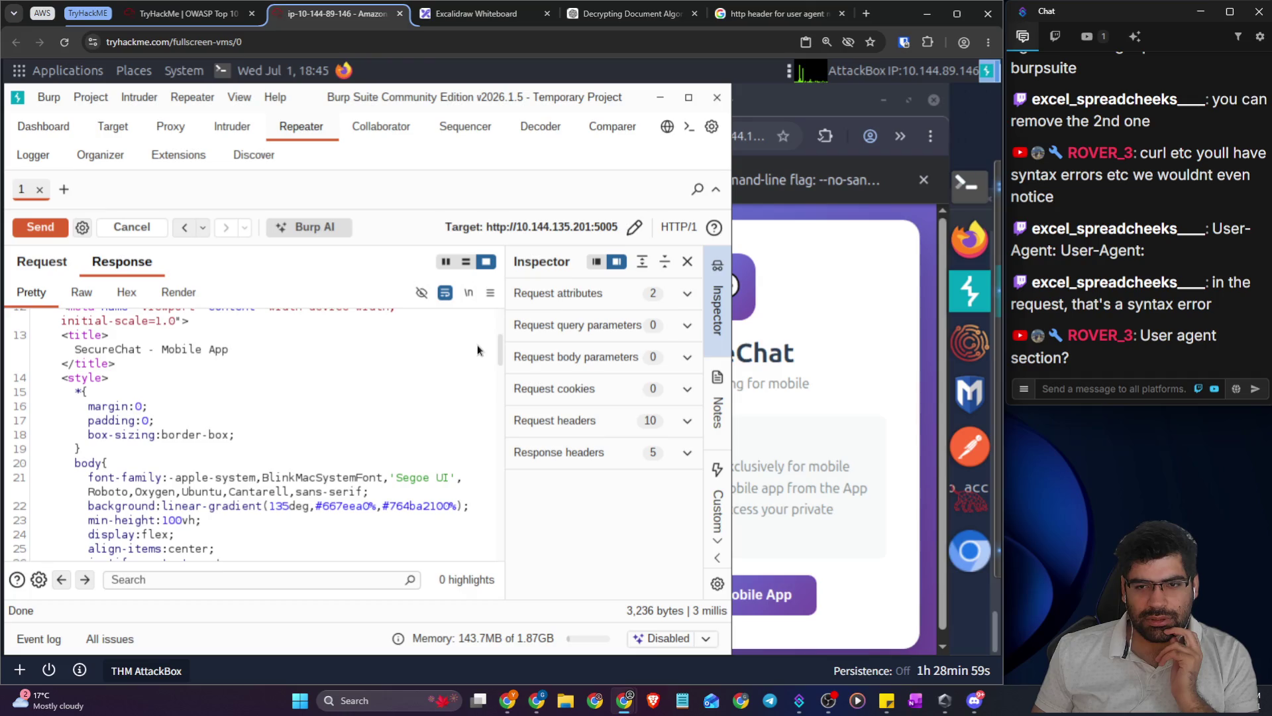
left_click_drag(498, 355, 489, 551)
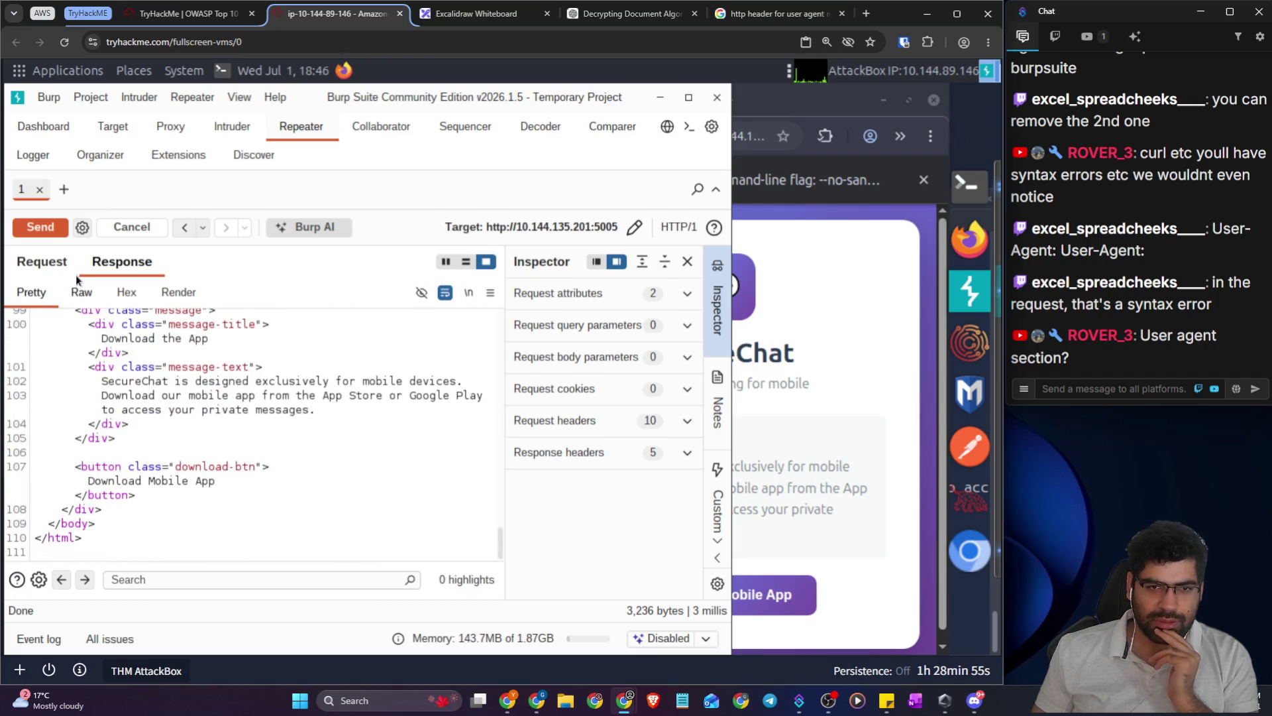
left_click(50, 265)
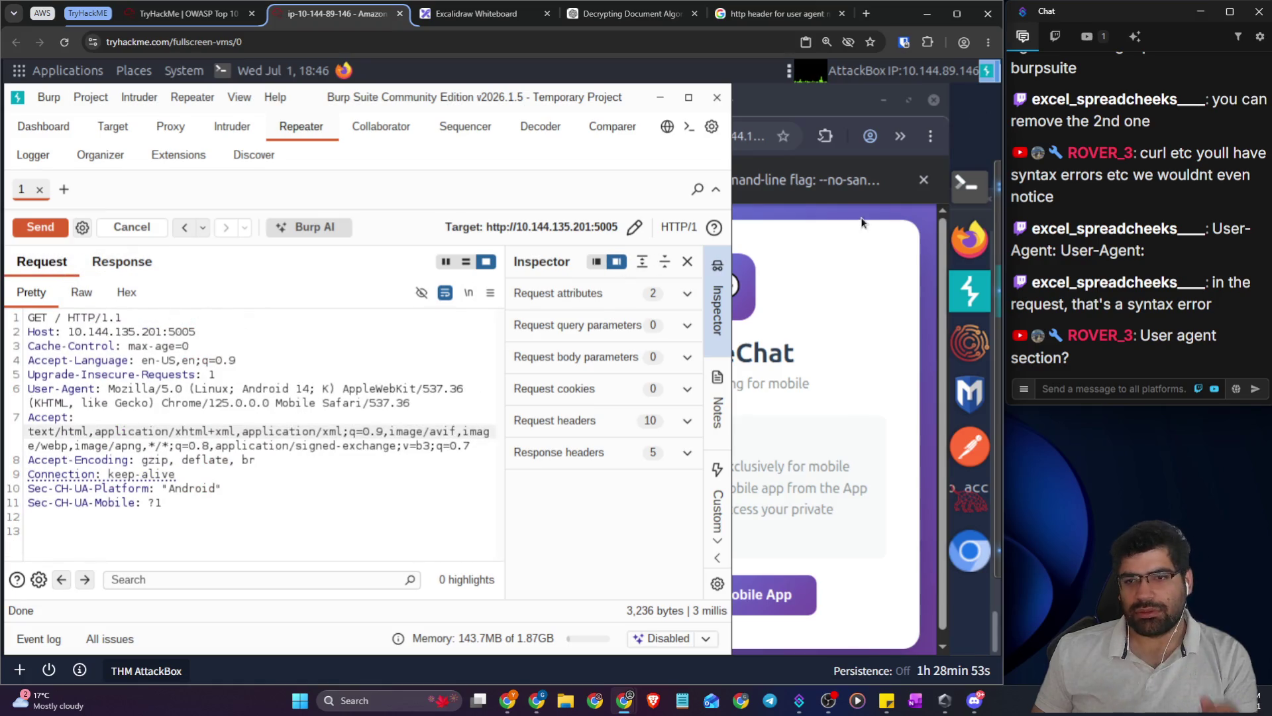
- Switch away from Burp to the Mode=DEBUG versus Mode=Prod whiteboard sketch
key("alt+Tab")
scroll(668, 375, "down", 1)
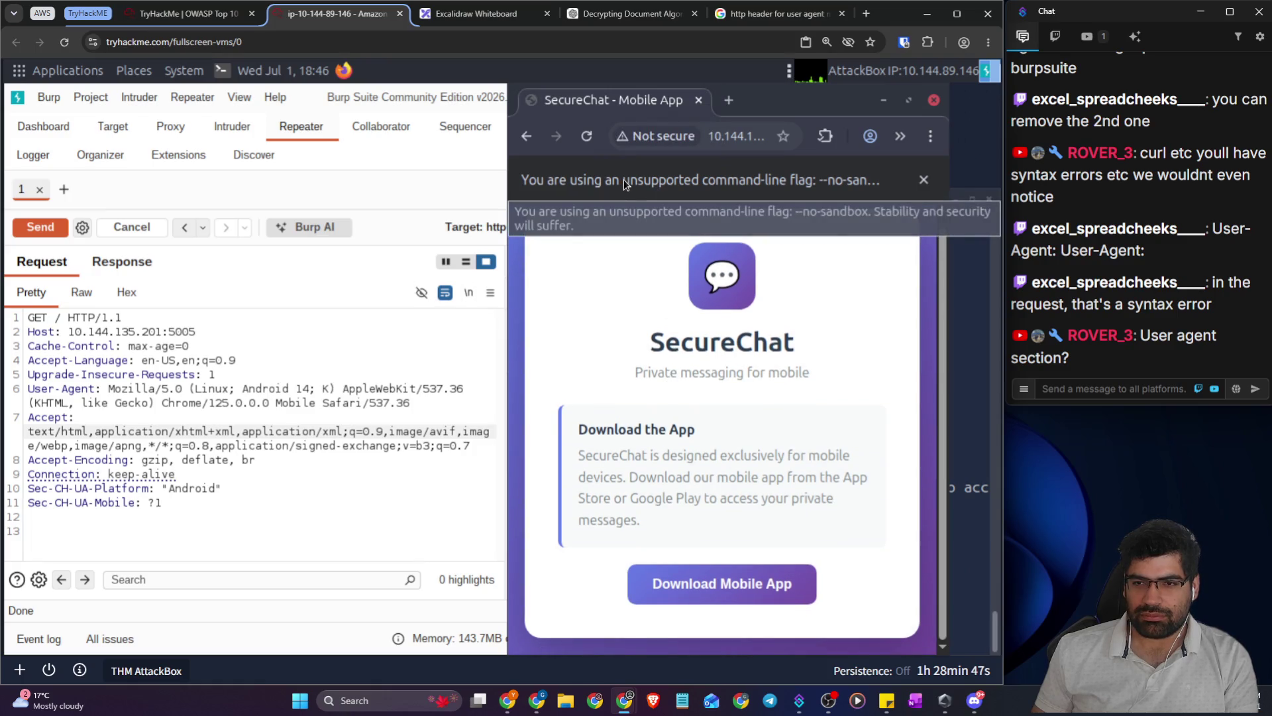
left_click(489, 13)
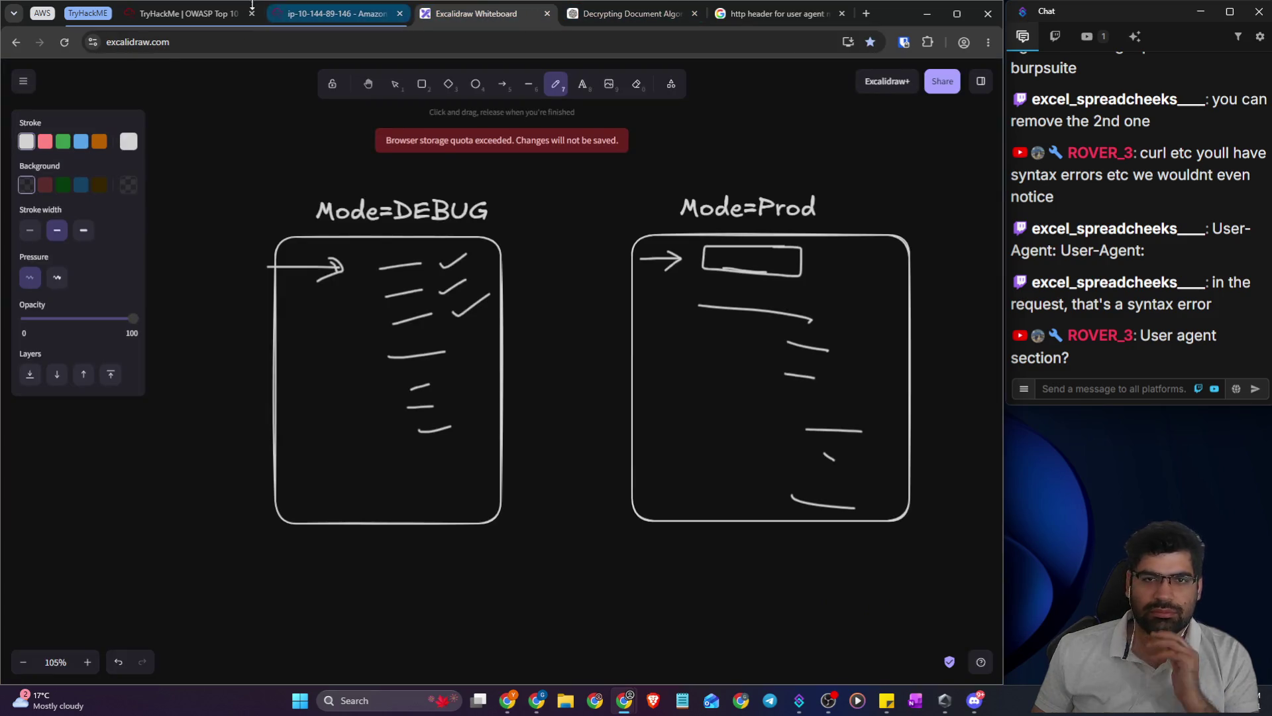
left_click(196, 13)
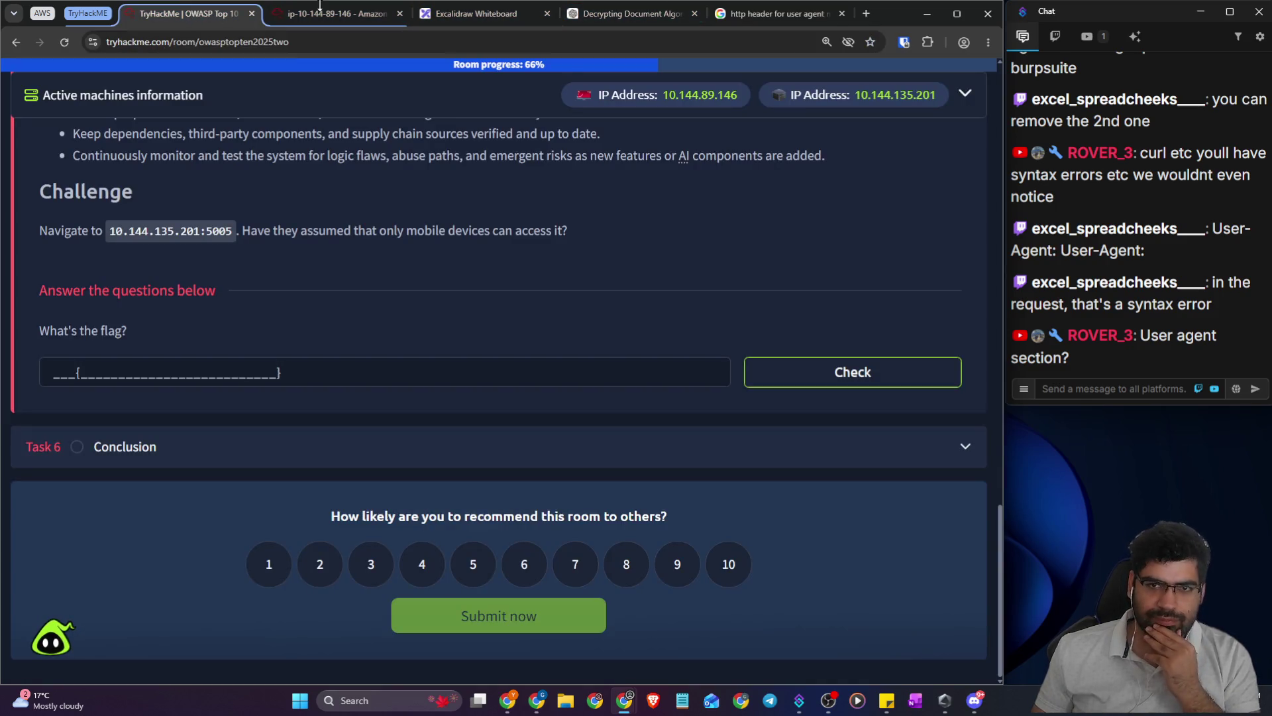
left_click(742, 14)
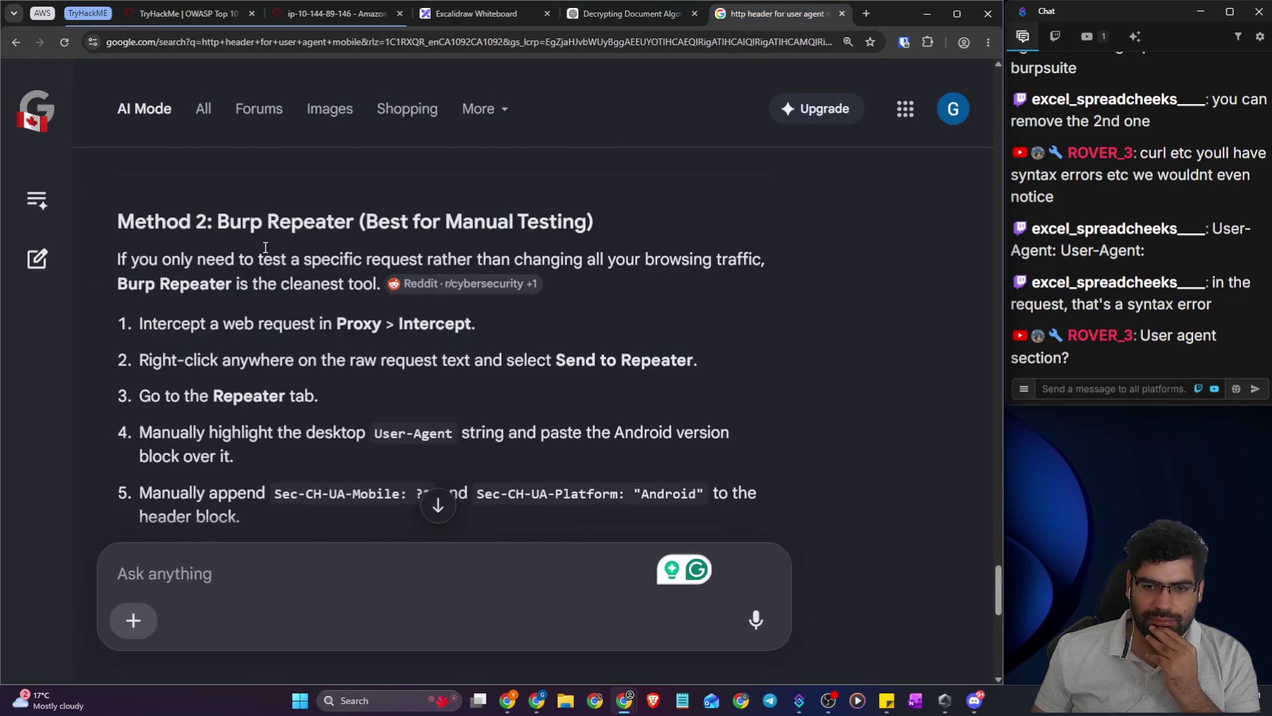
scroll(265, 253, "down", 3)
scroll(265, 252, "down", 4)
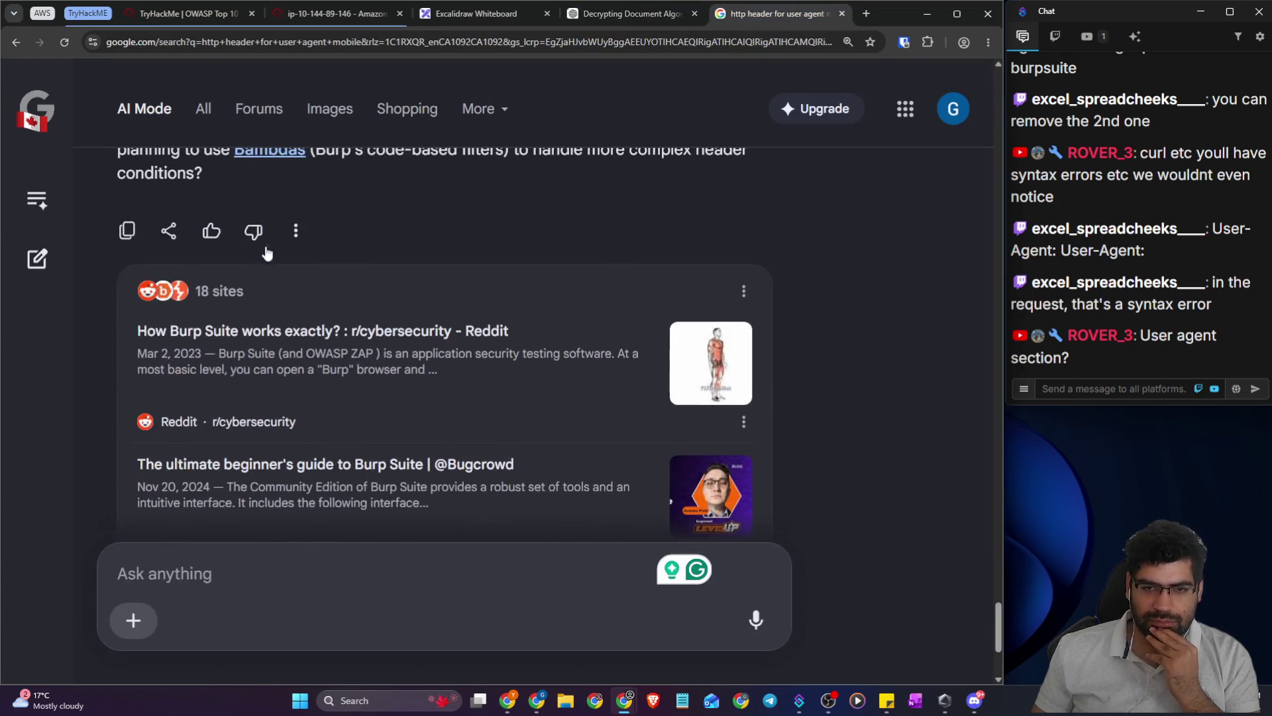
scroll(459, 270, "up", 6)
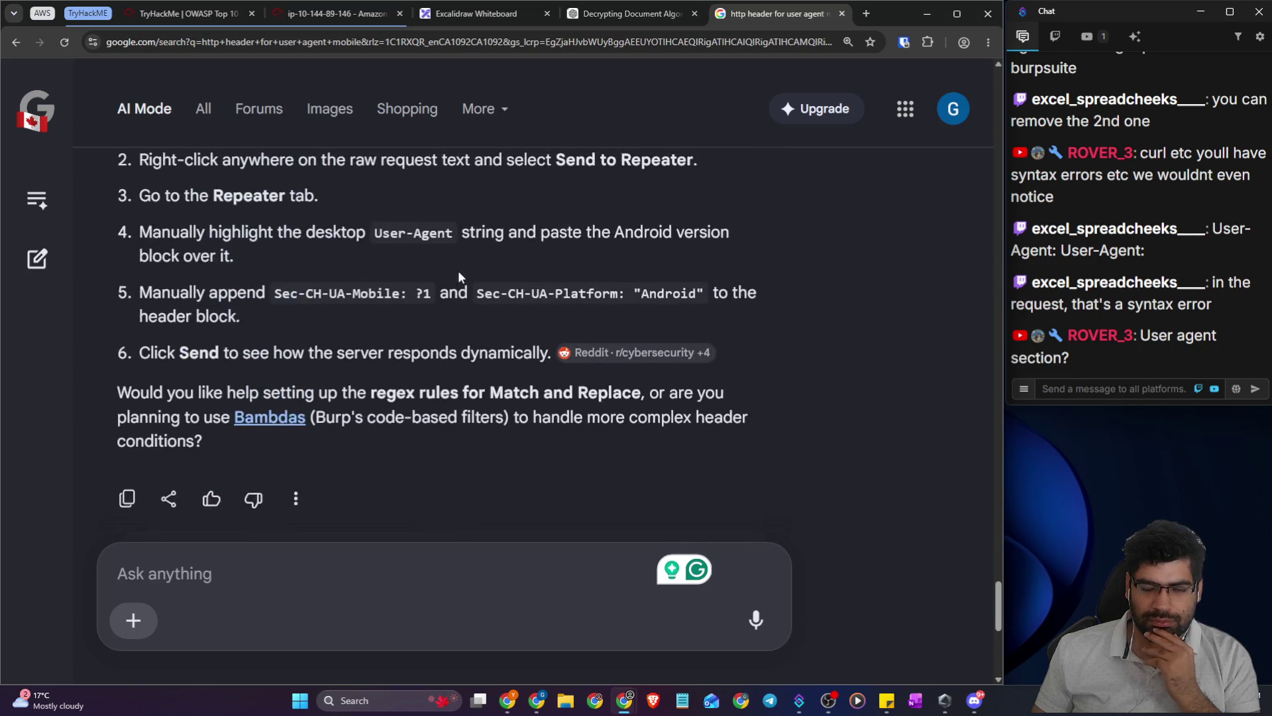
scroll(444, 283, "up", 2)
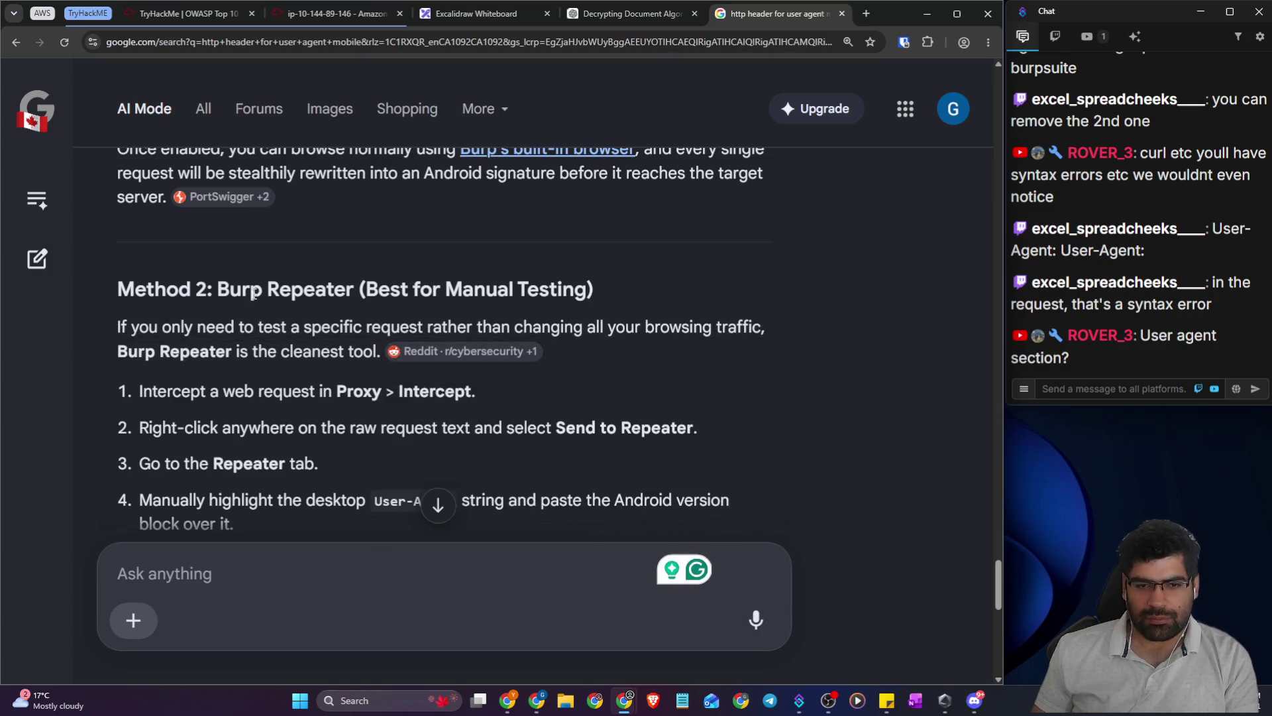
scroll(238, 384, "down", 3)
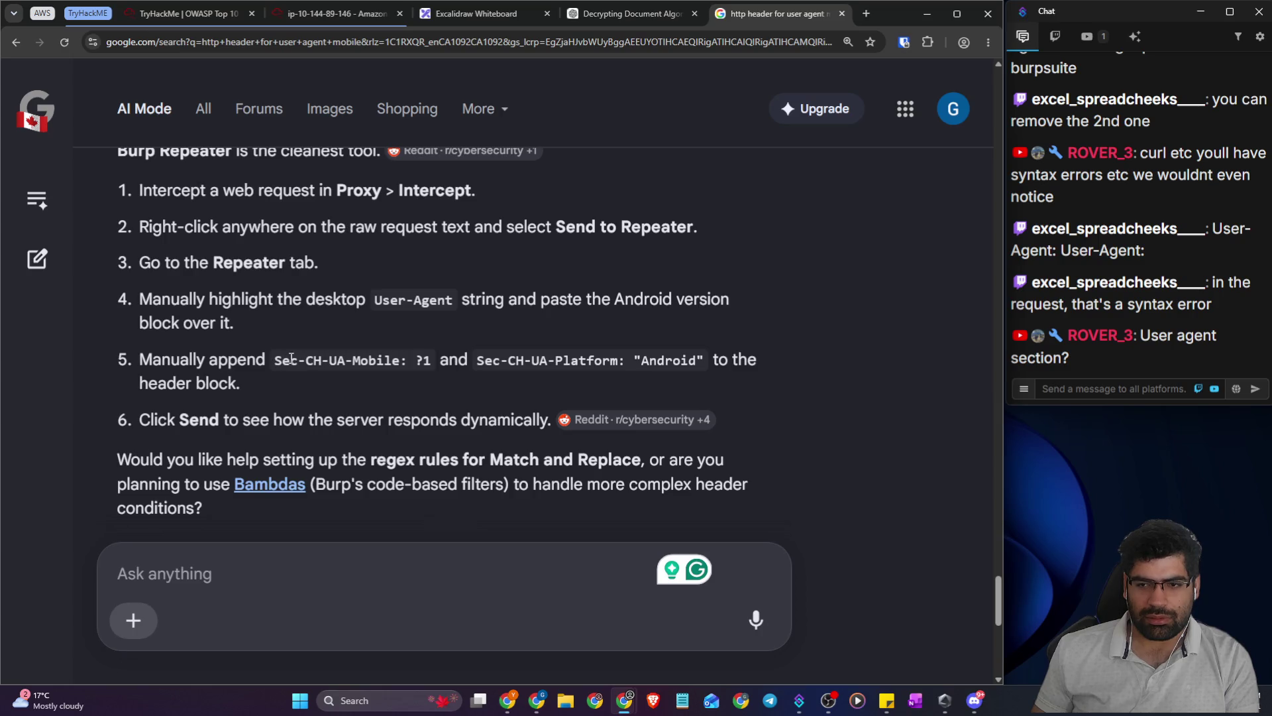
scroll(291, 358, "up", 5)
scroll(290, 353, "down", 5)
left_click(318, 13)
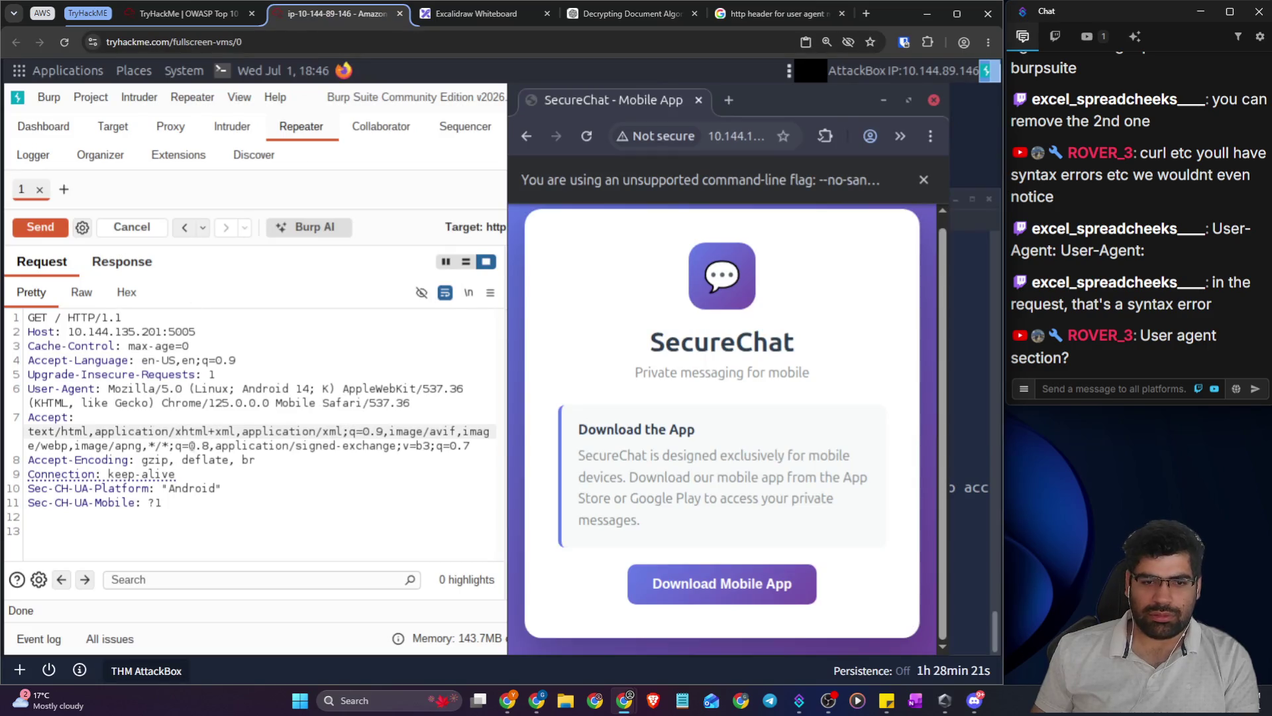
- Copy the entire Repeater request text and return to the Google AI Mode answer
mouse_move(186, 514)
left_mouse_down()
mouse_move(28, 402)
mouse_move(6, 311)
left_mouse_up()
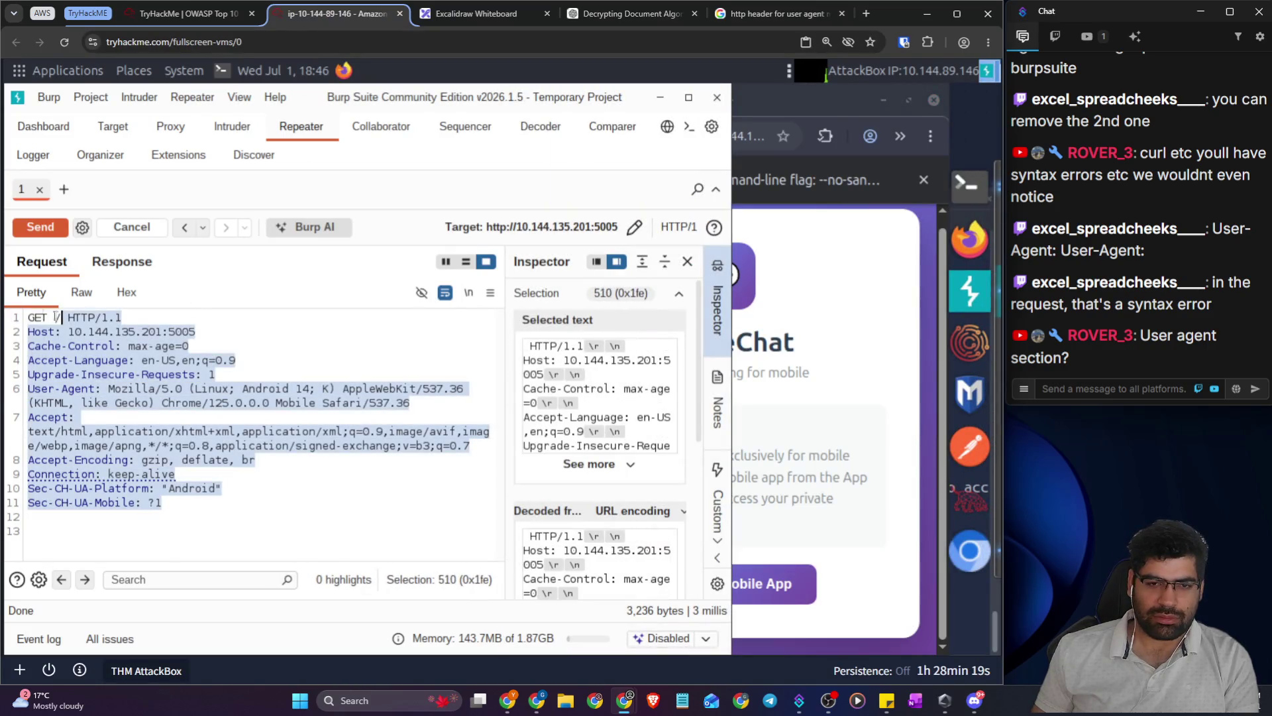
right_click(101, 310)
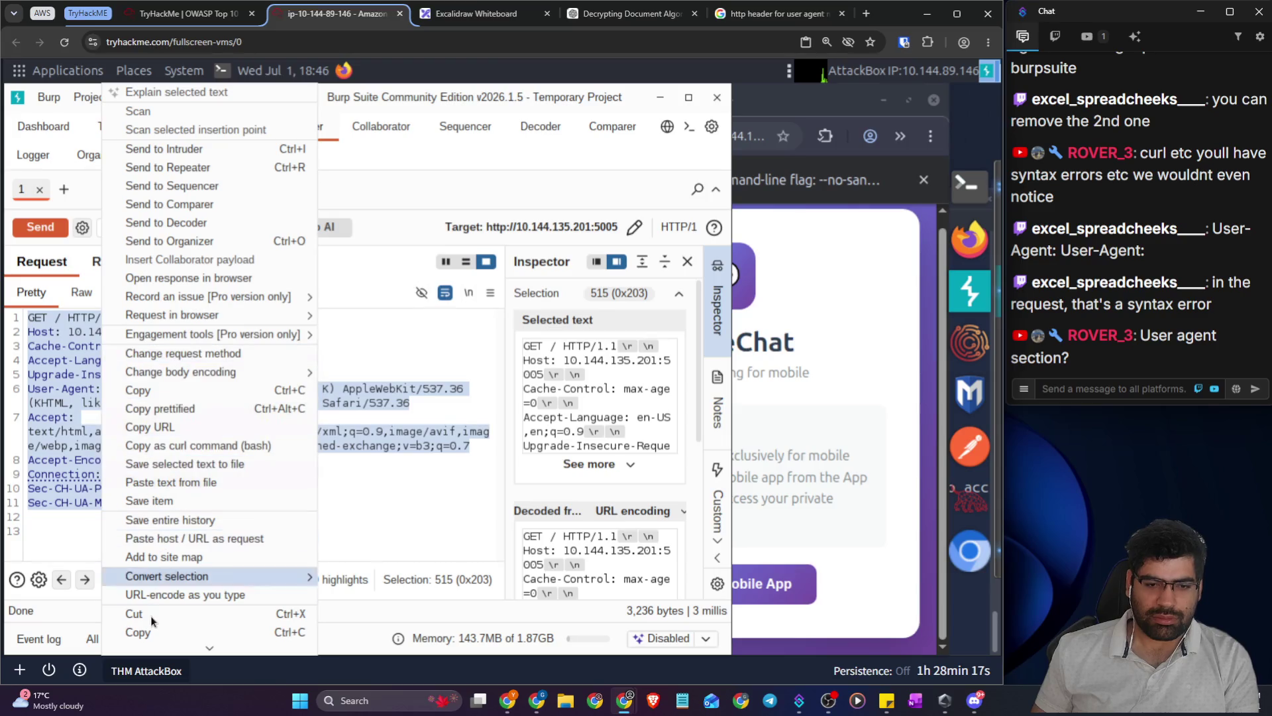
left_click(147, 631)
left_click(489, 17)
left_click(636, 16)
left_click(777, 14)
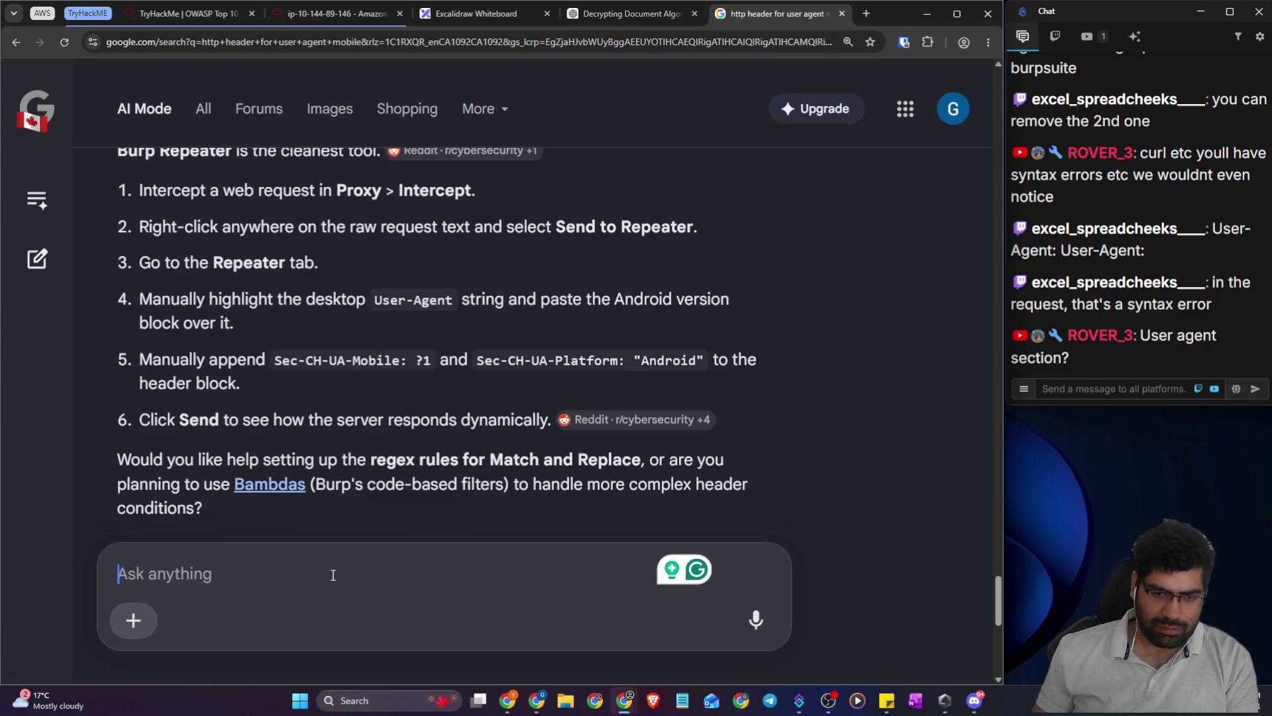
- Ask AI Mode what is wrong with this request, pasting the copied request
type("what us wring")
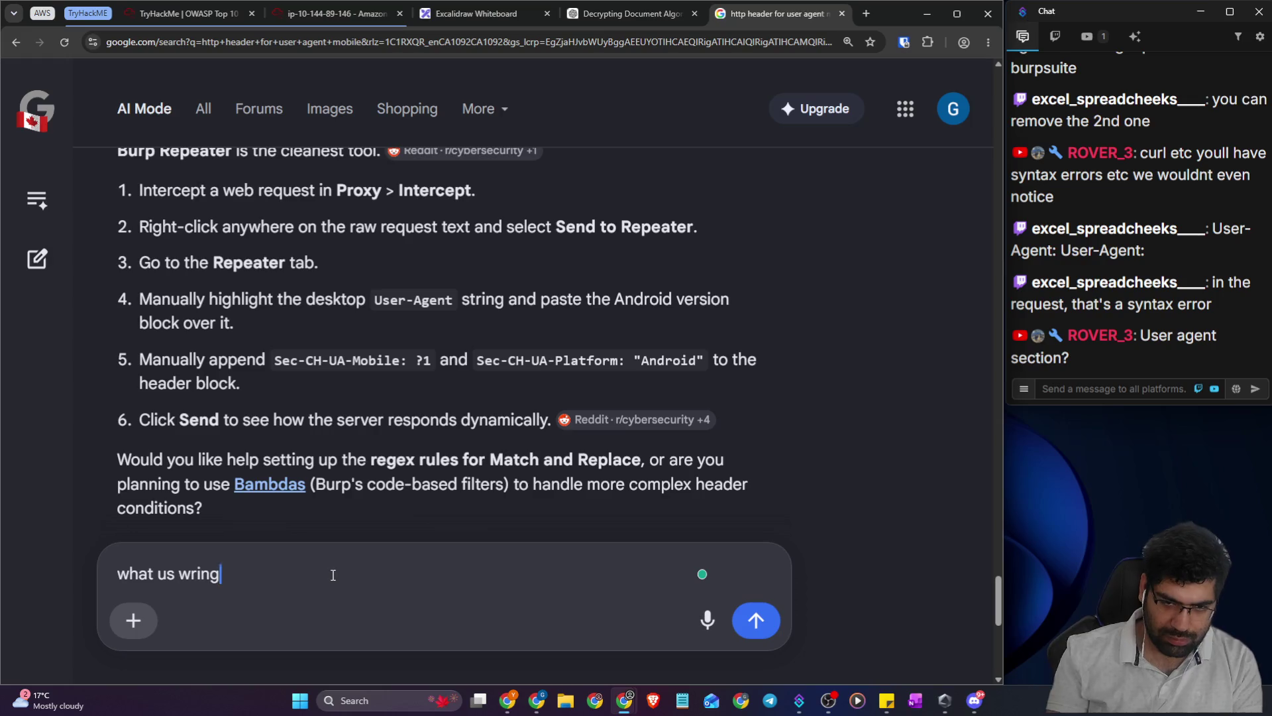
key("BackSpace")
key("BackSpace")
type("ong")
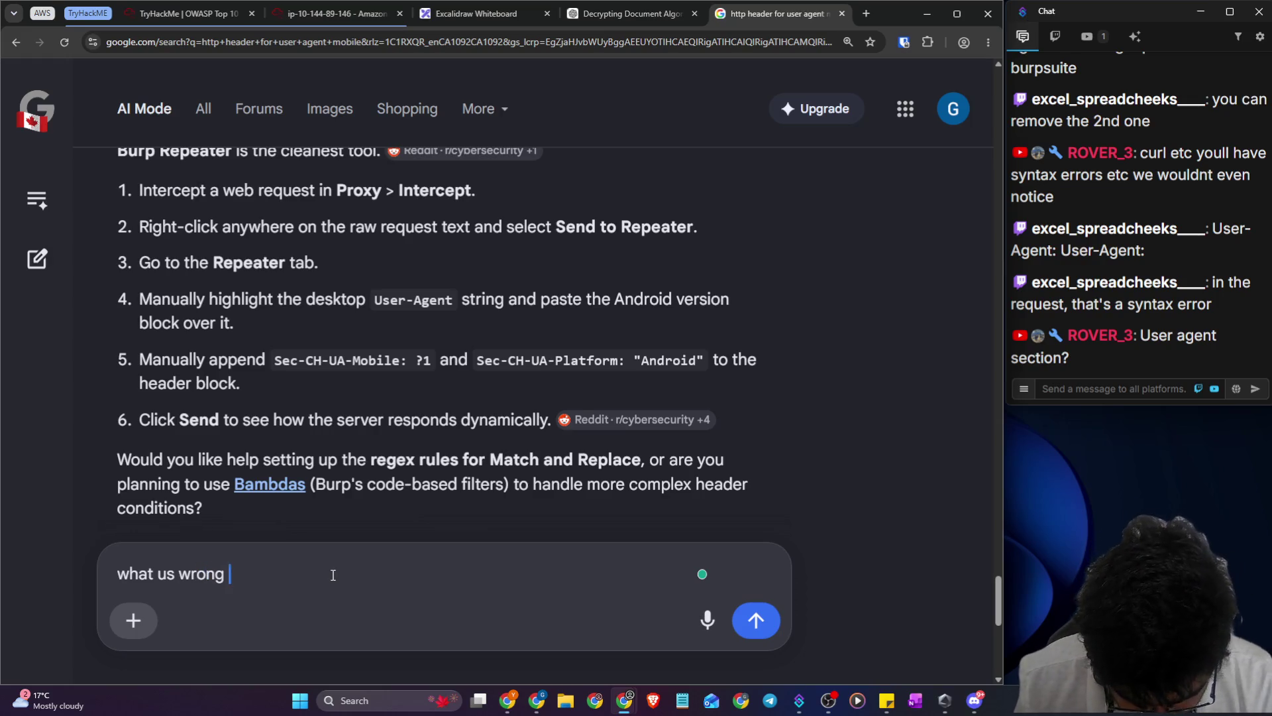
type("this req")
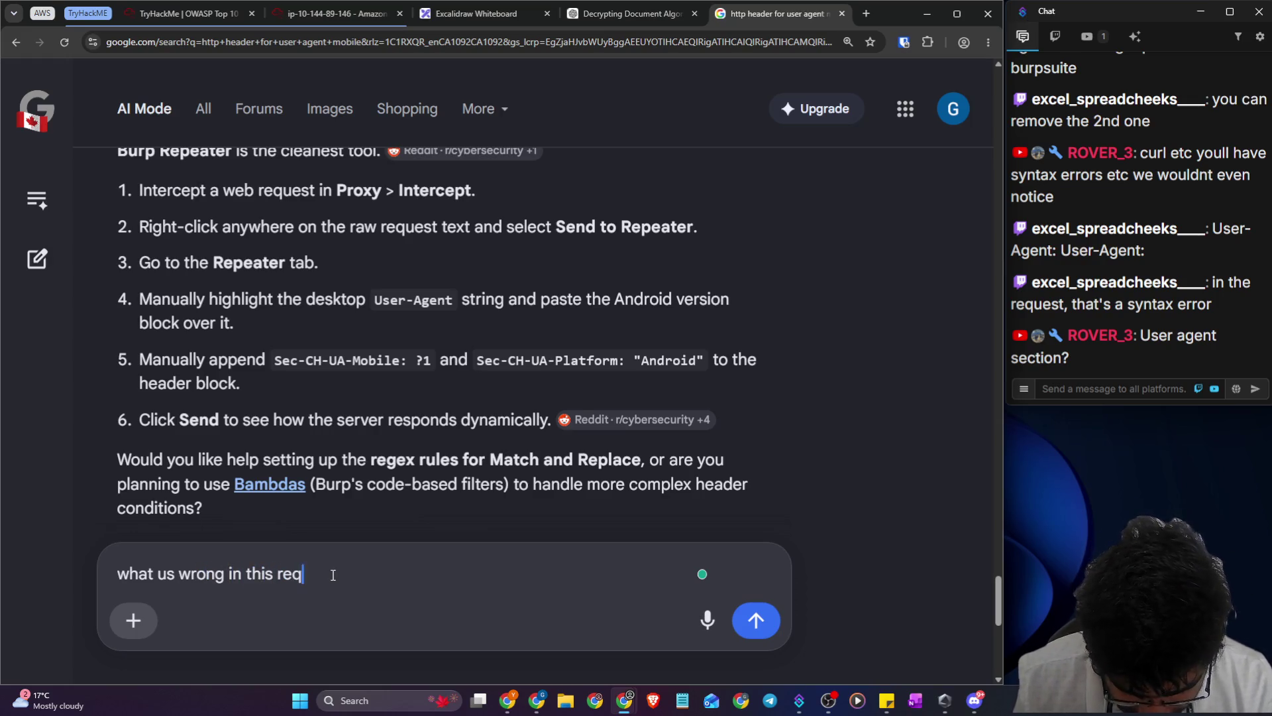
key("ctrl+v")
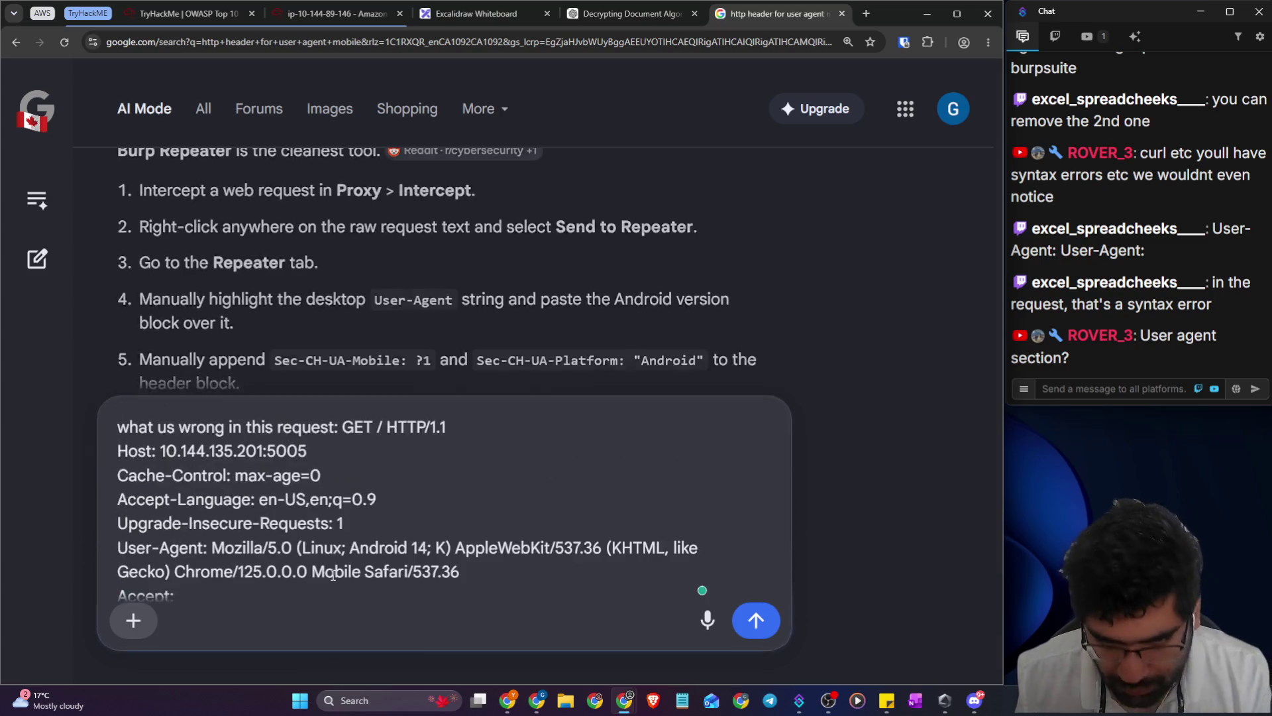
key("Return")
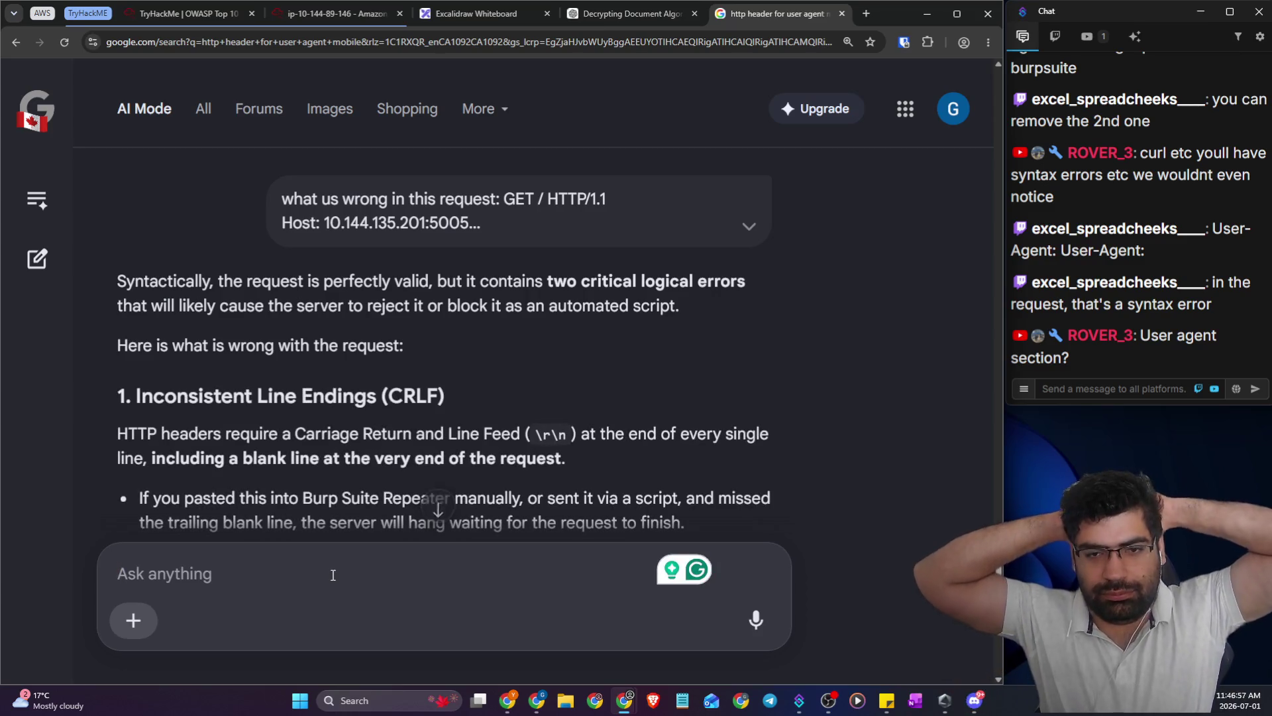
- Select the corrected http request adding Sec-CH-UA, then go back to Burp Repeater
scroll(380, 297, "down", 4)
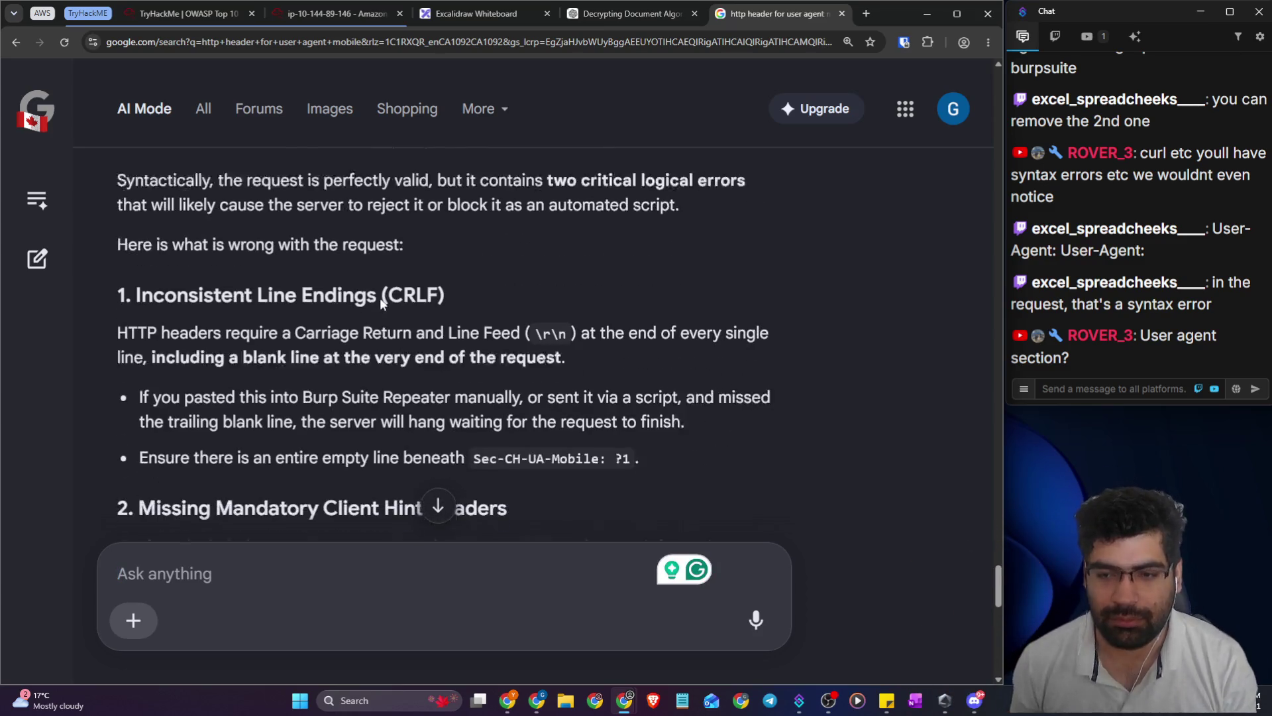
scroll(433, 300, "down", 7)
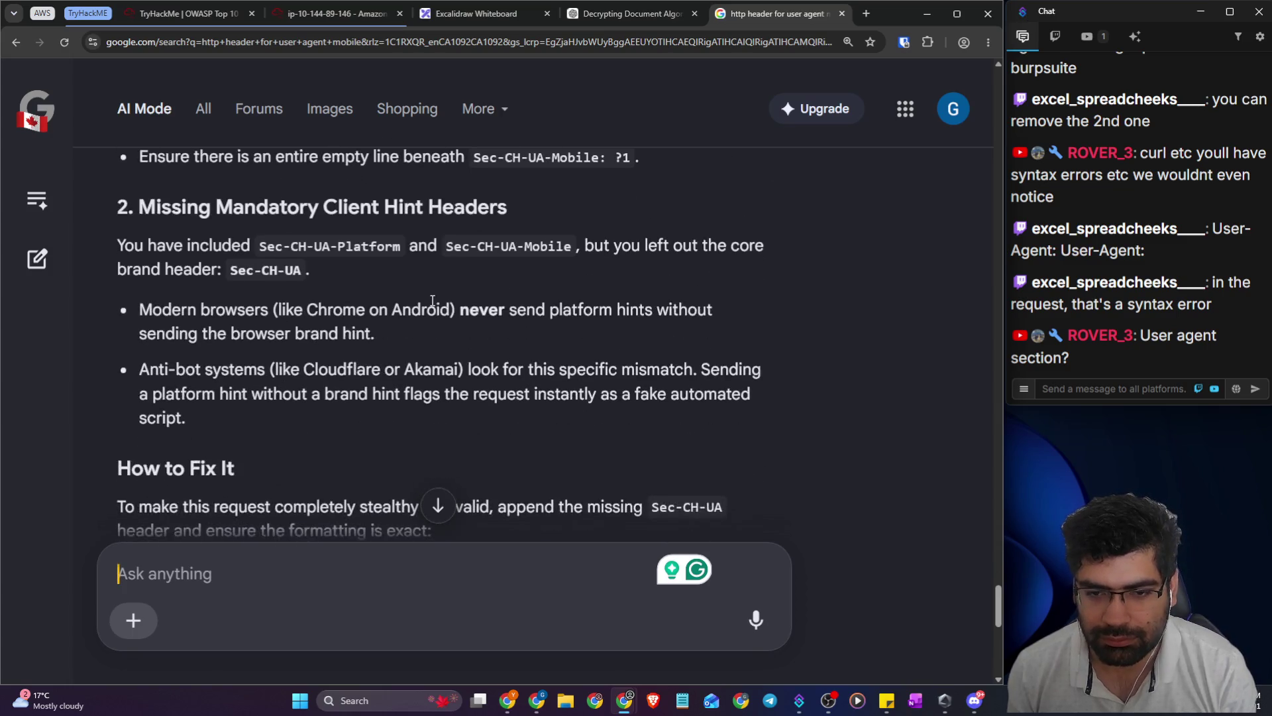
scroll(387, 341, "down", 3)
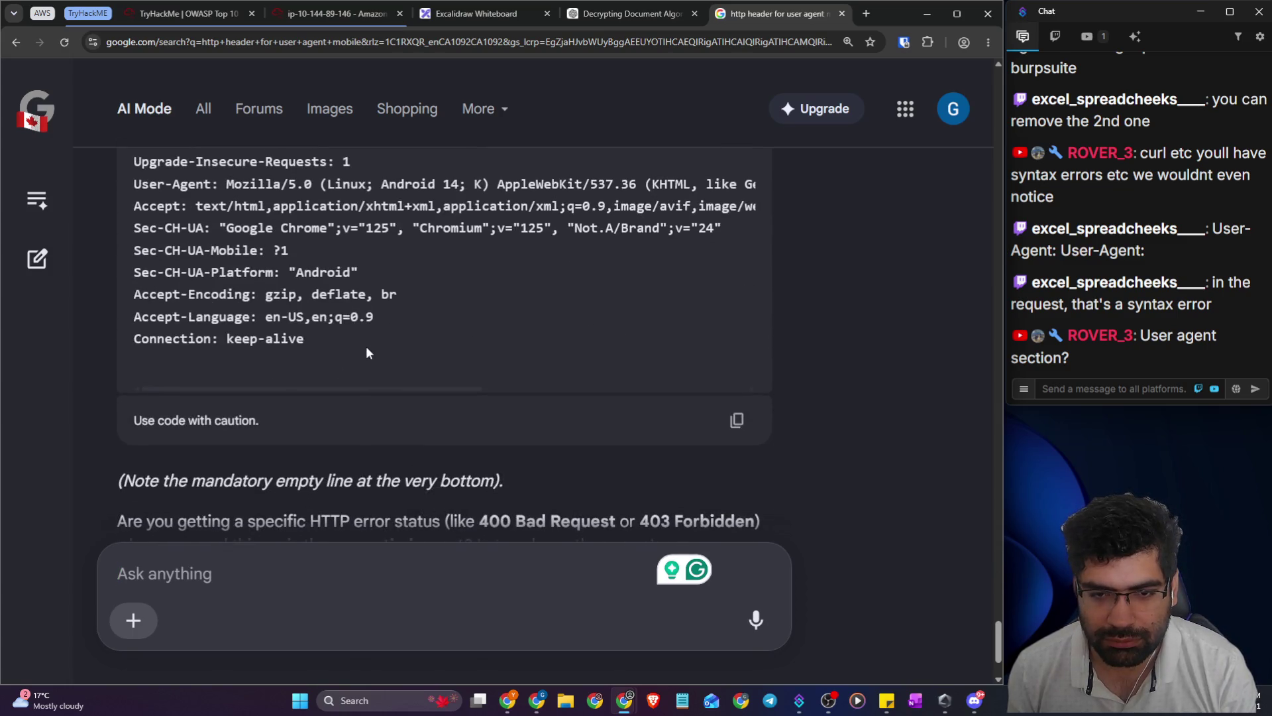
mouse_move(348, 339)
left_mouse_down()
mouse_move(108, 301)
mouse_move(123, 257)
mouse_move(135, 296)
left_mouse_up()
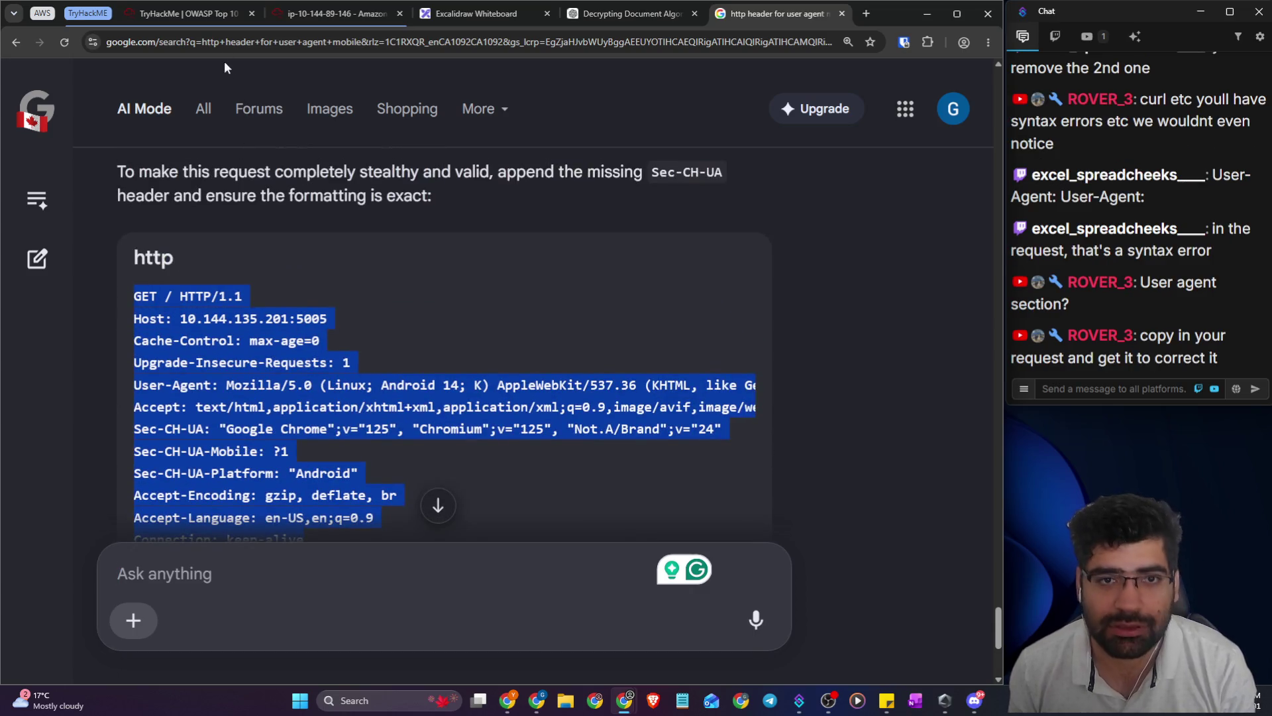
left_click(192, 13)
left_click(311, 18)
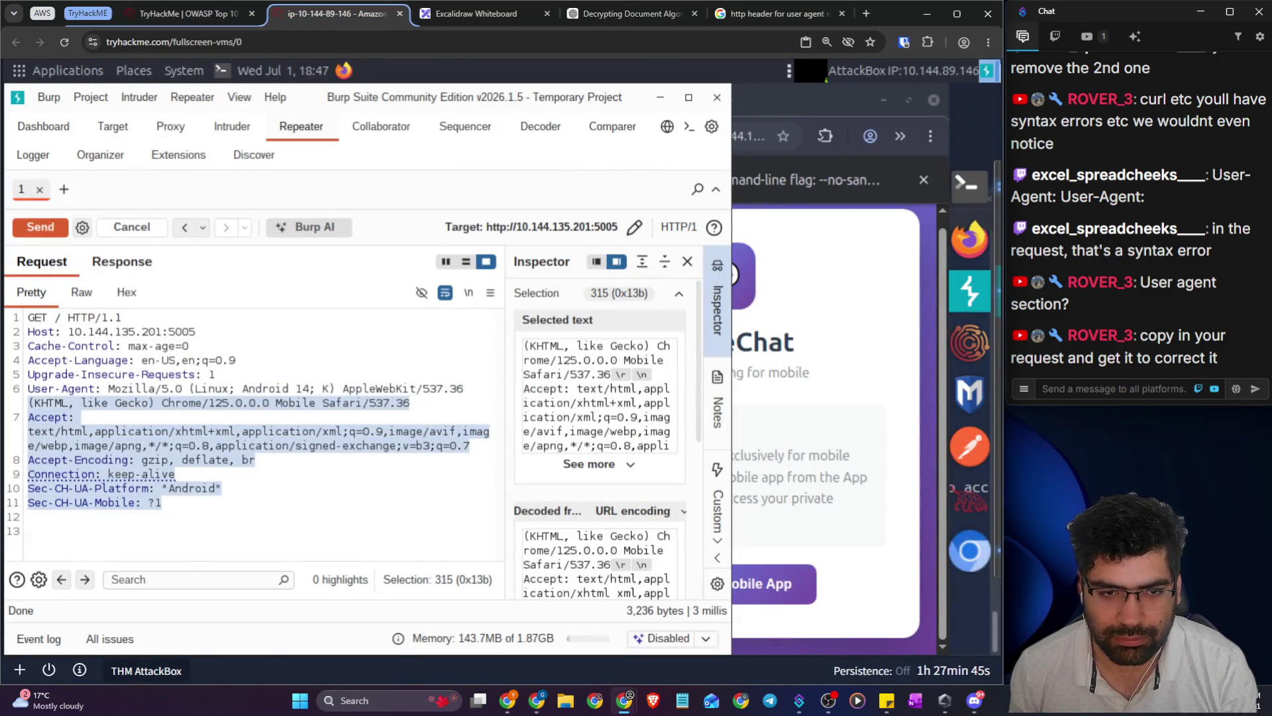
- Paste the corrected Sec-CH-UA request over the old one; the response still shows Download the App
left_click(28, 318, "shift")
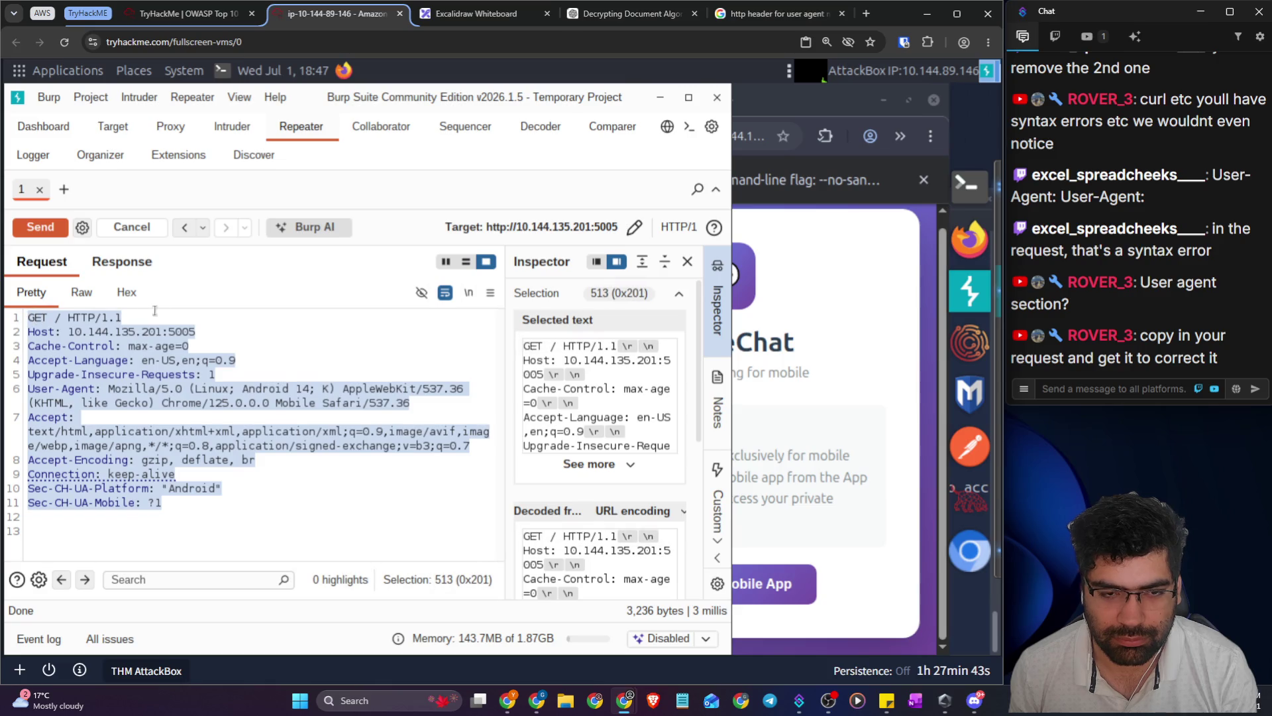
type("GET / HTTP/1.1 Host: 10.144.135.201:5005 Cache-Control: max-age=0 Upgrade-Insecure-Requests: 1 User-Agent: Mozilla/5.0 (Linux; Android 14; K) AppleWebKit/537.36 (KHTML, like Gecko) Chrome/125.0.0.0 Mobile Safari/537.36 Accept: text/html,application/xhtml+xml,application/xml;q=0.9,image/avif,image/webp,image/apng,*/*;q=0.8,application/signed-exchange;v=b3;q=0.7 Sec-CH-UA: \"Google Chrome\";v=\"125\", \"Chromium\";v=\"125\", \"Not.A/Brand\";v=\"24\" Sec-CH-UA-Mobile: ?1 Sec-CH-UA-Platform: \"Android\" Accept-Encoding: gzip, deflate, br Accept-Language: en-US,en;q=0.9 Connection: keep-alive")
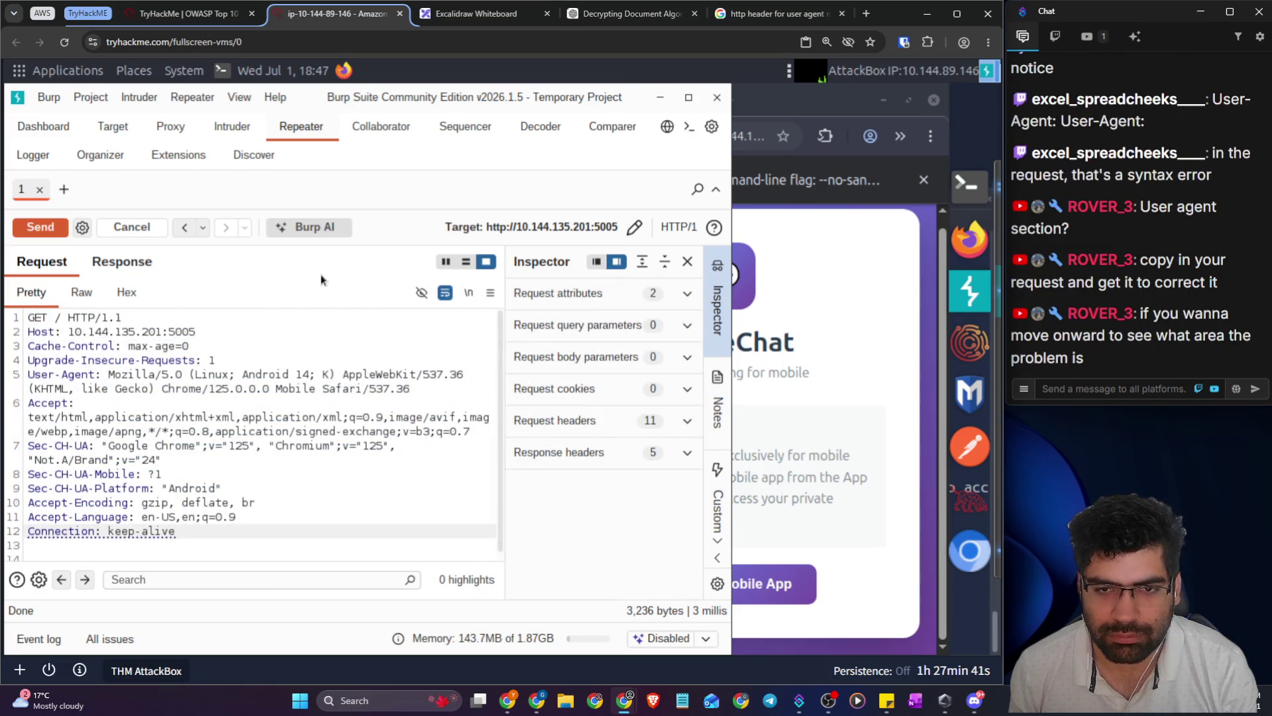
left_click(114, 264)
scroll(258, 464, "down", 5)
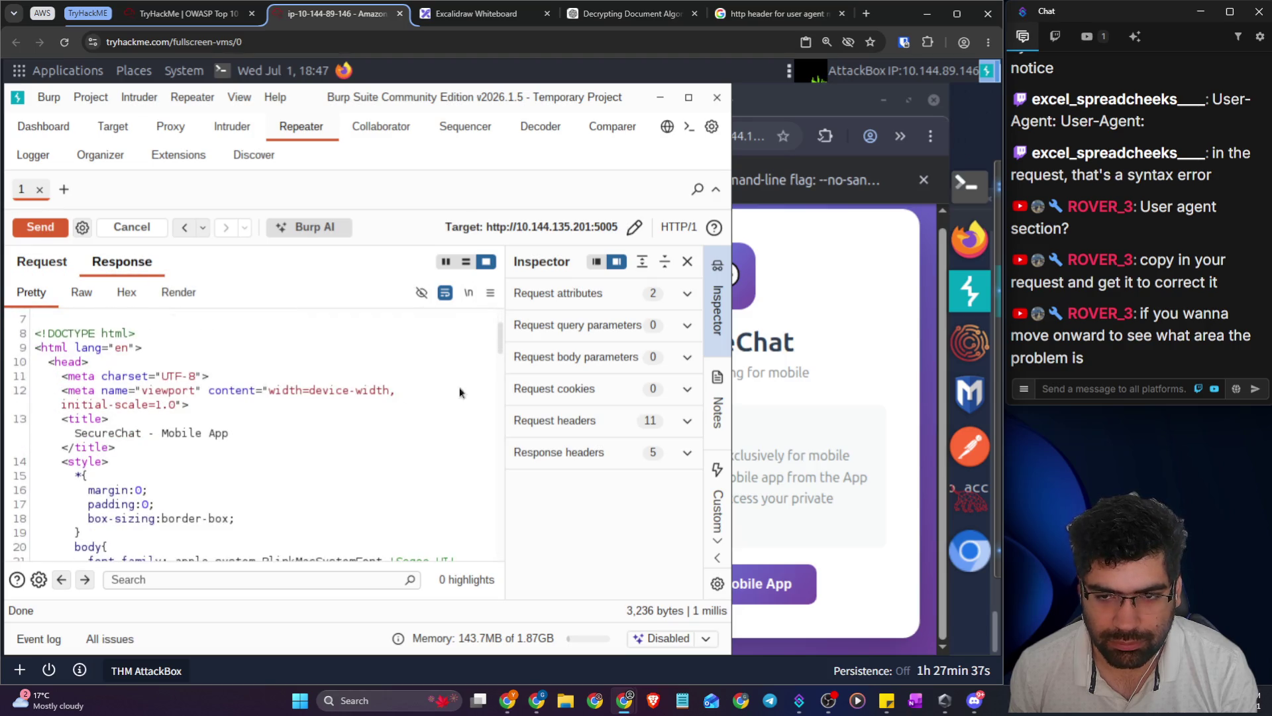
left_click_drag(501, 348, 492, 557)
left_click(350, 509)
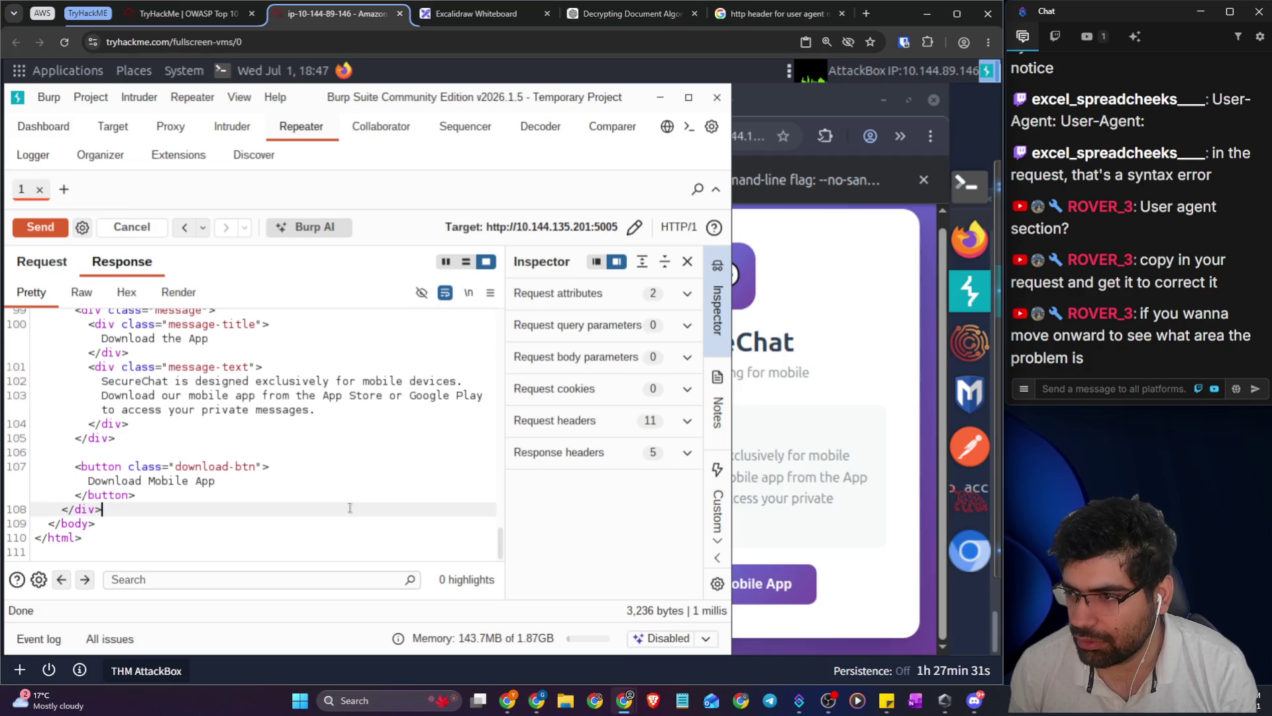
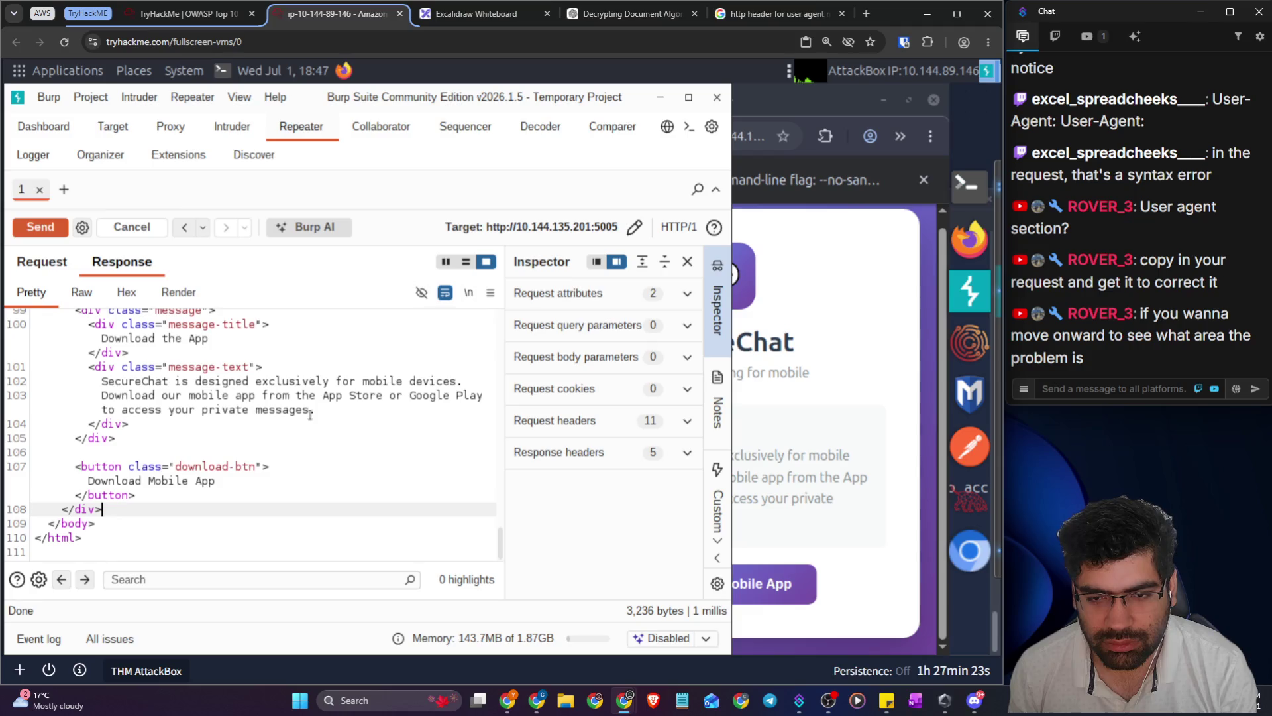
- Go back to the Google AI Mode answer about mobile User-Agent headers
left_click(479, 18)
left_click(623, 18)
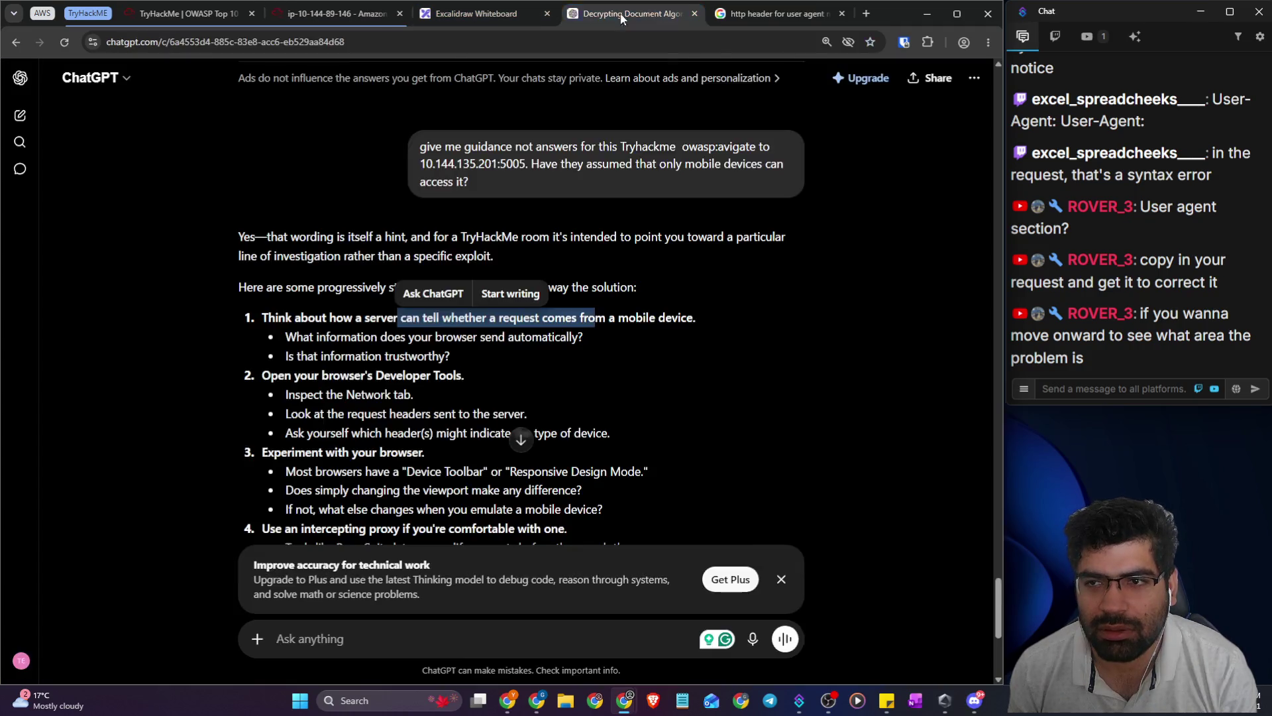
left_click(763, 17)
scroll(224, 340, "down", 5)
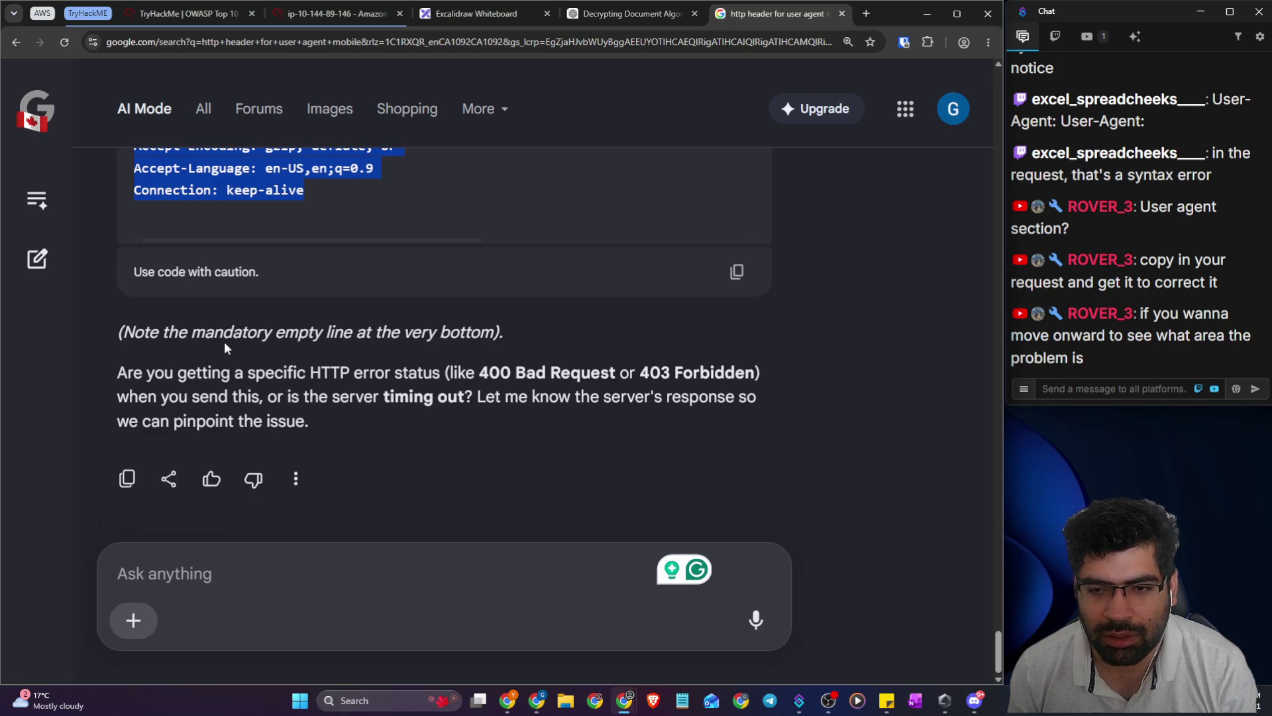
- Ask Google AI Mode 'i am still seeing the web version' and read its answer
left_click(314, 571)
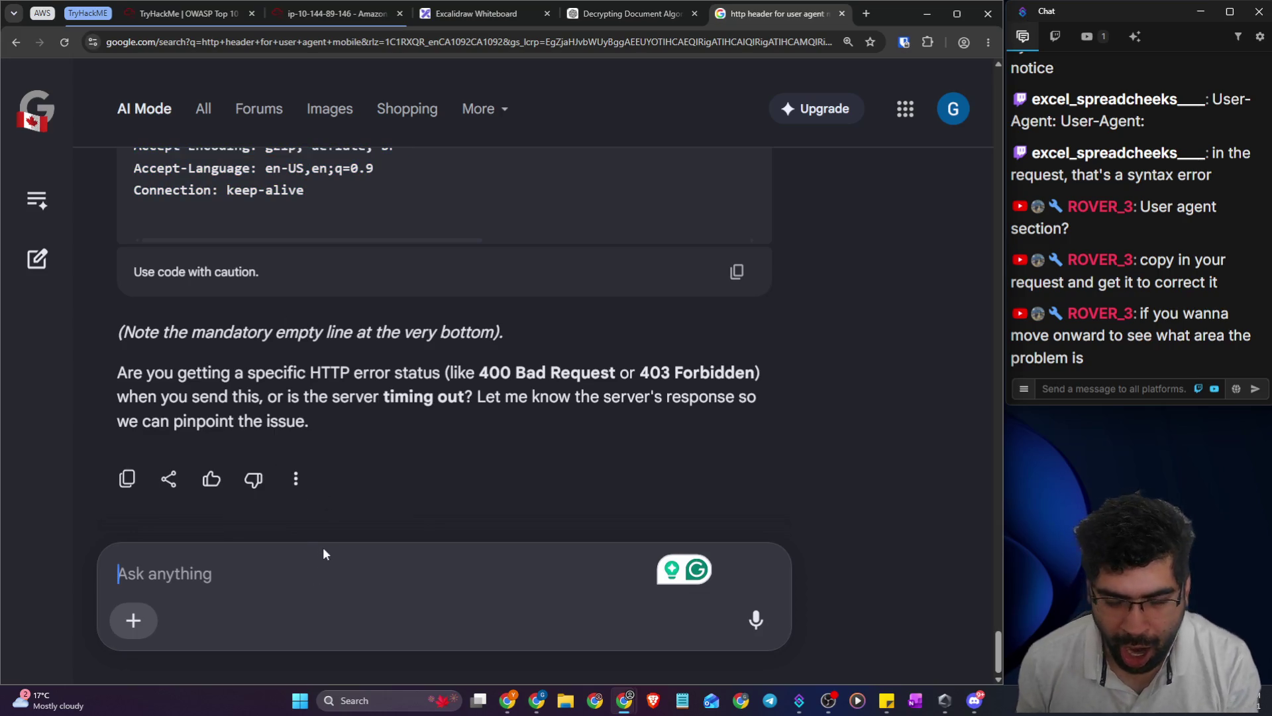
type("i am s")
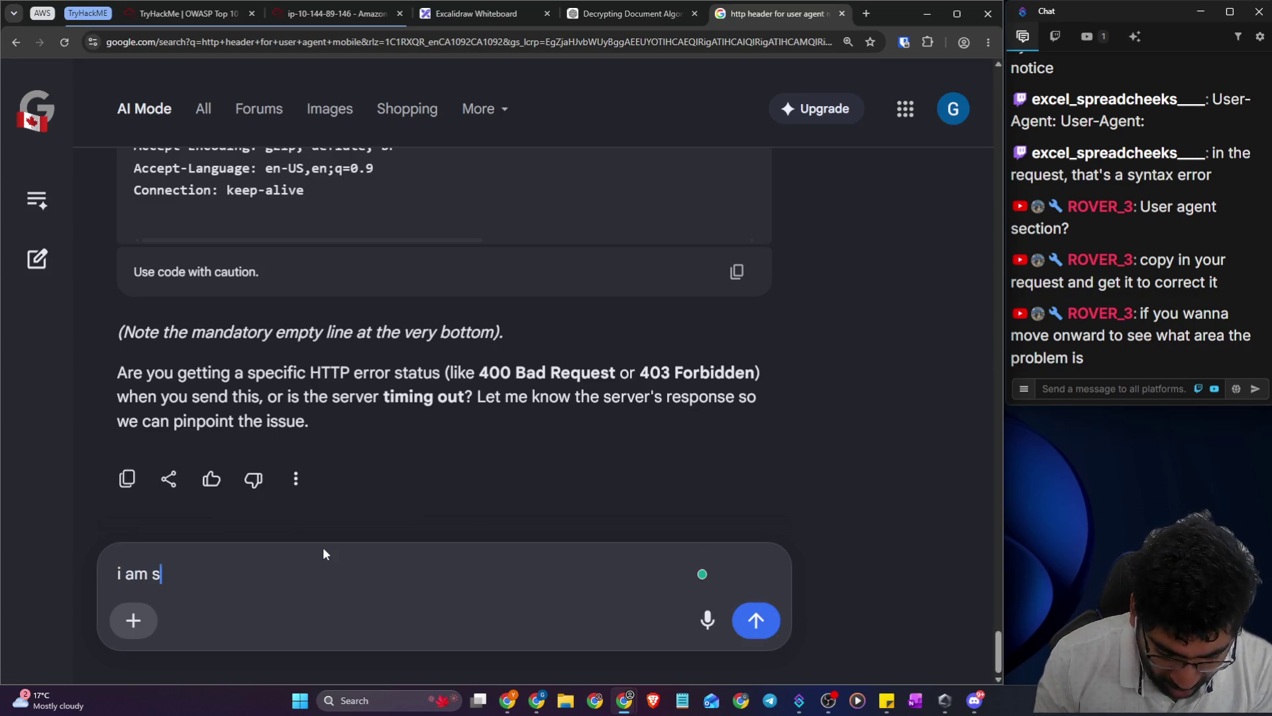
type("til")
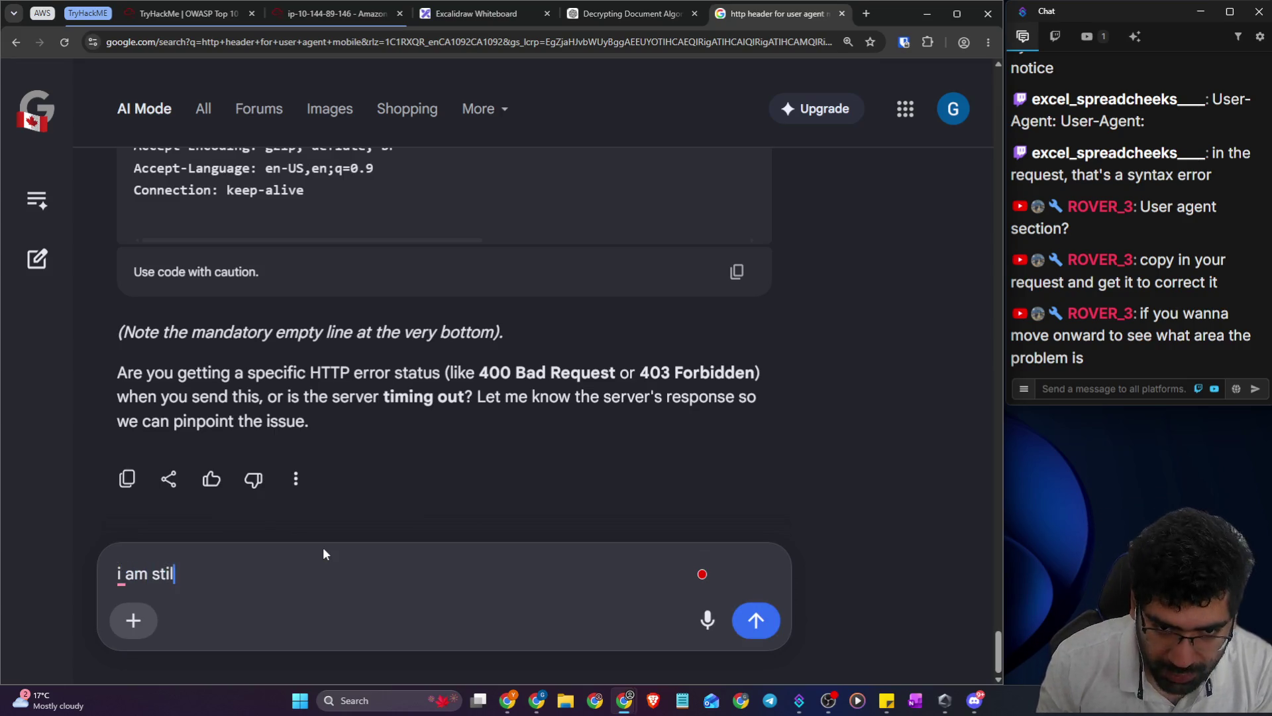
type("l se")
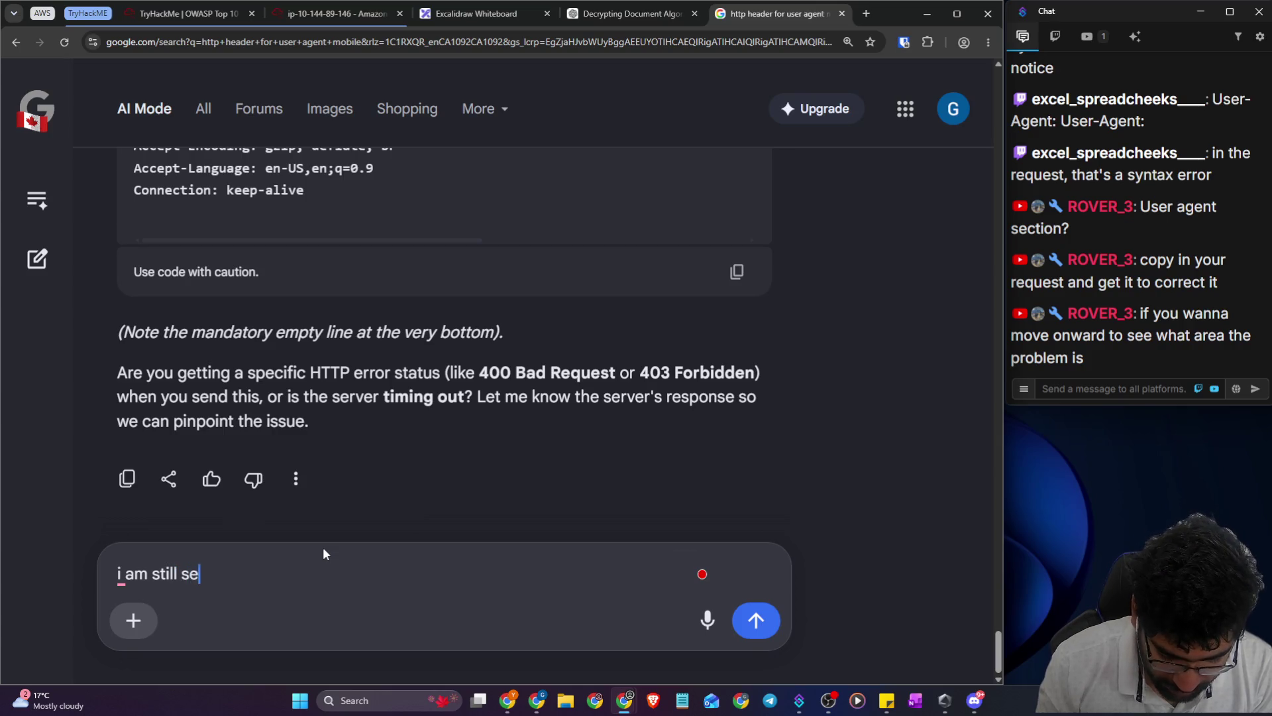
type("eing the ")
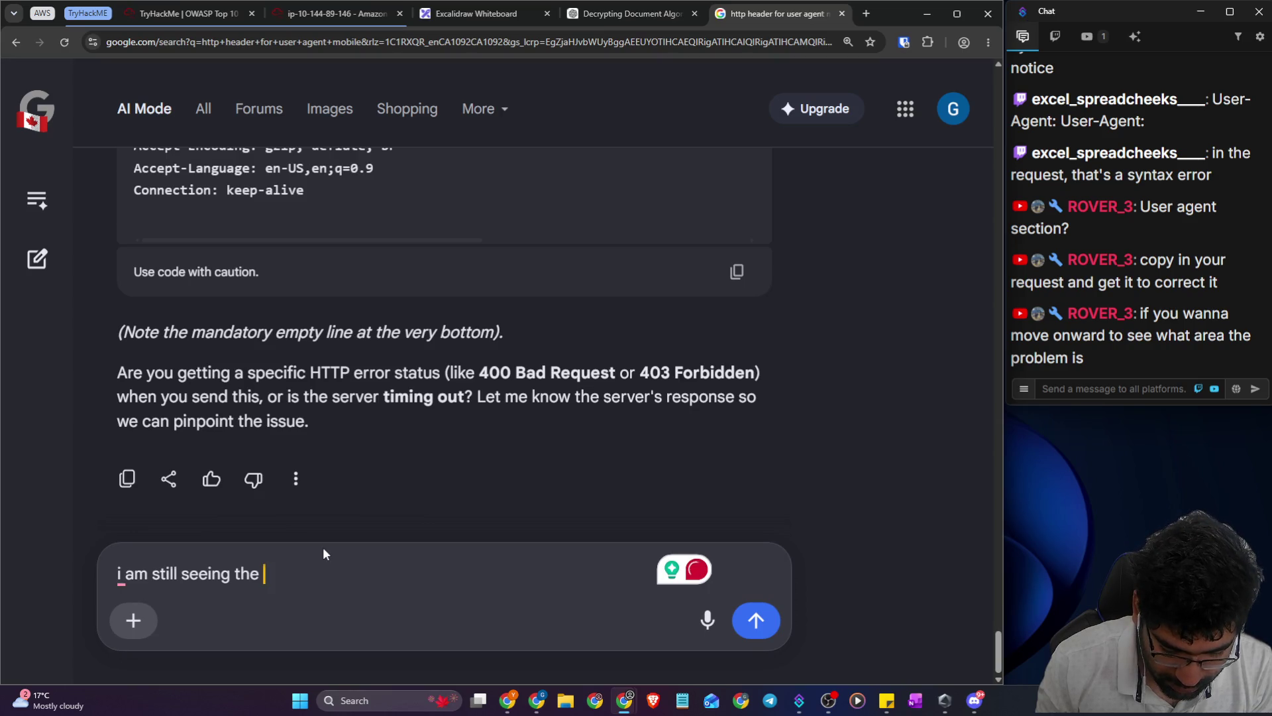
type("web ver")
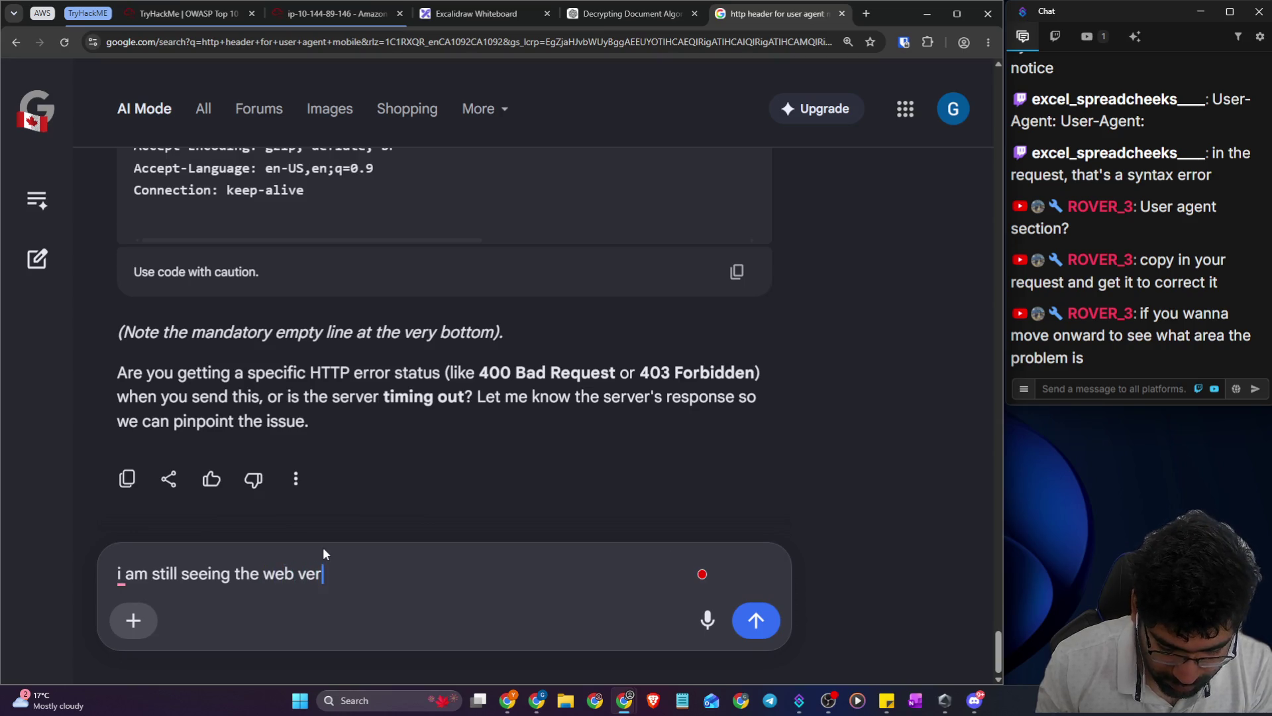
type("sion")
key("Return")
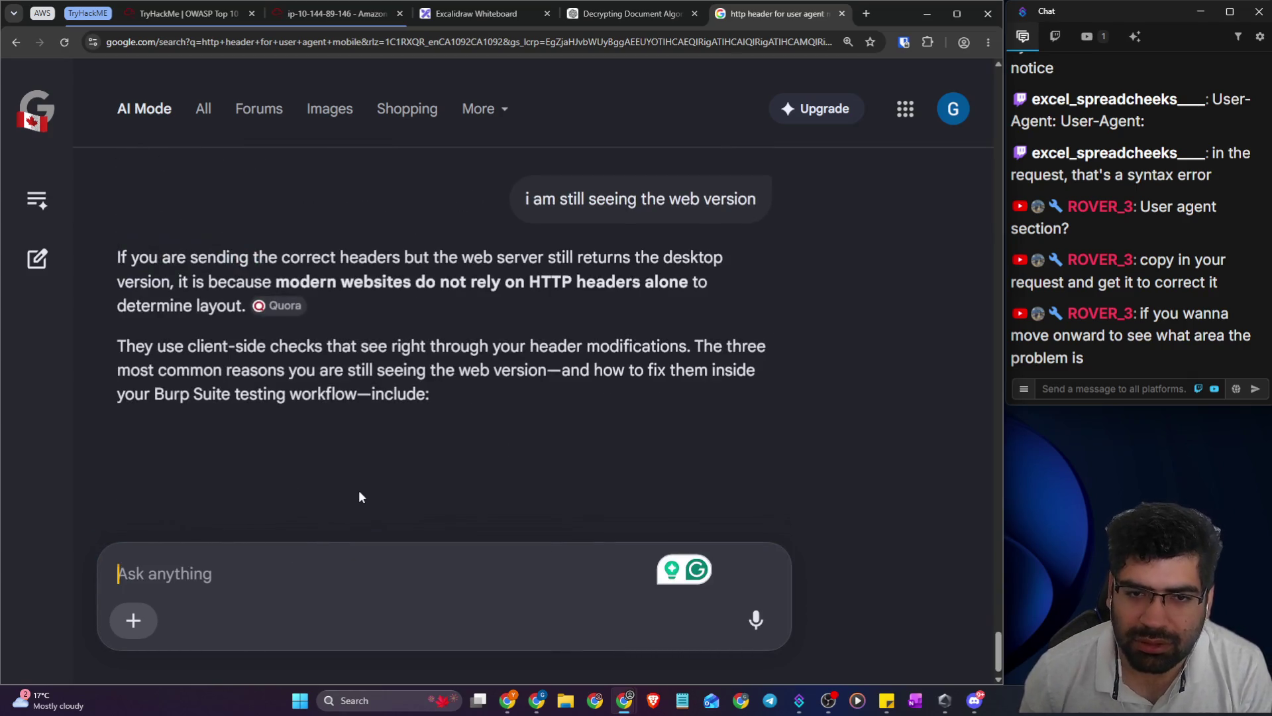
scroll(358, 474, "down", 4)
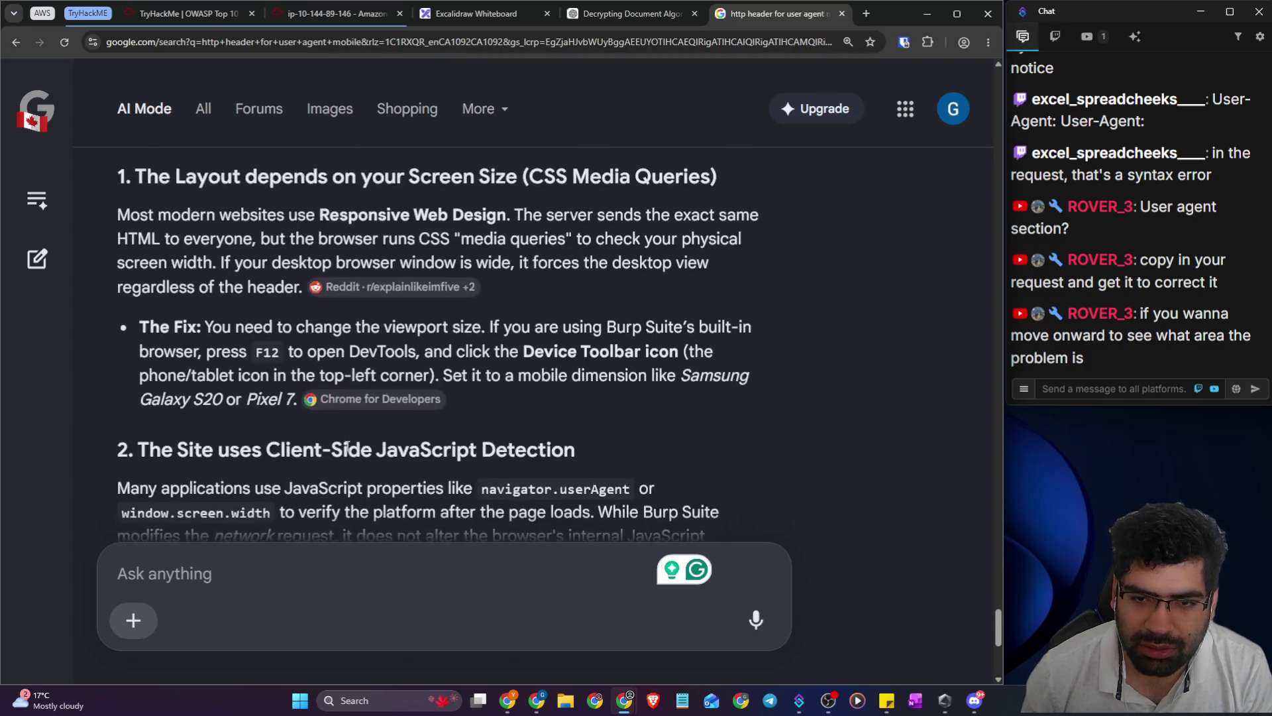
scroll(318, 431, "down", 9)
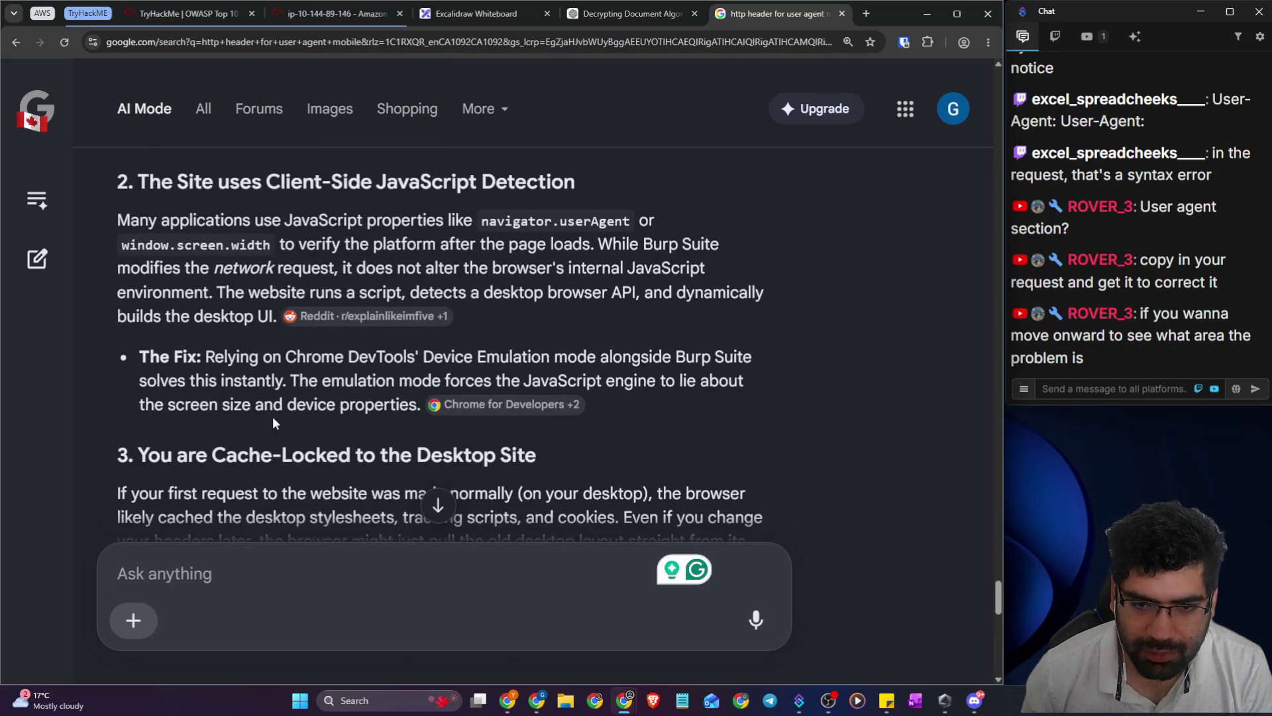
left_click(169, 9)
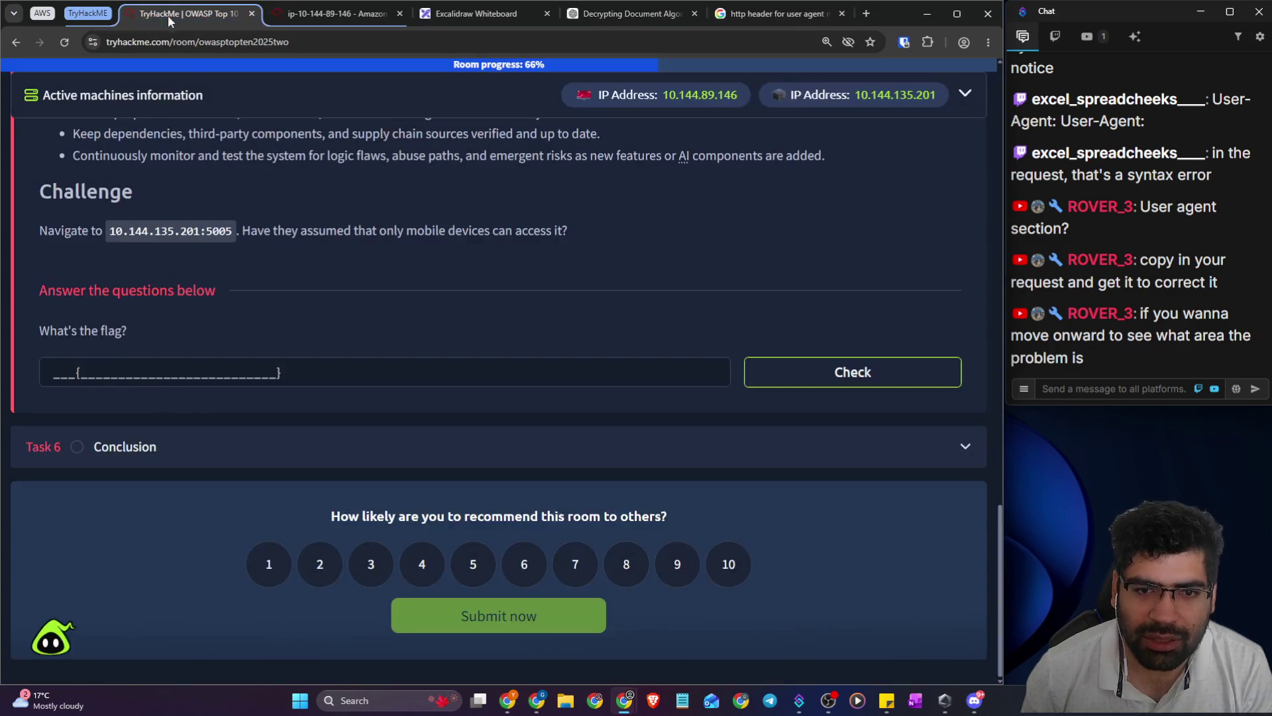
- In Burp Repeater, send the request with path /api and check the 404 Not Found reply
left_click(335, 14)
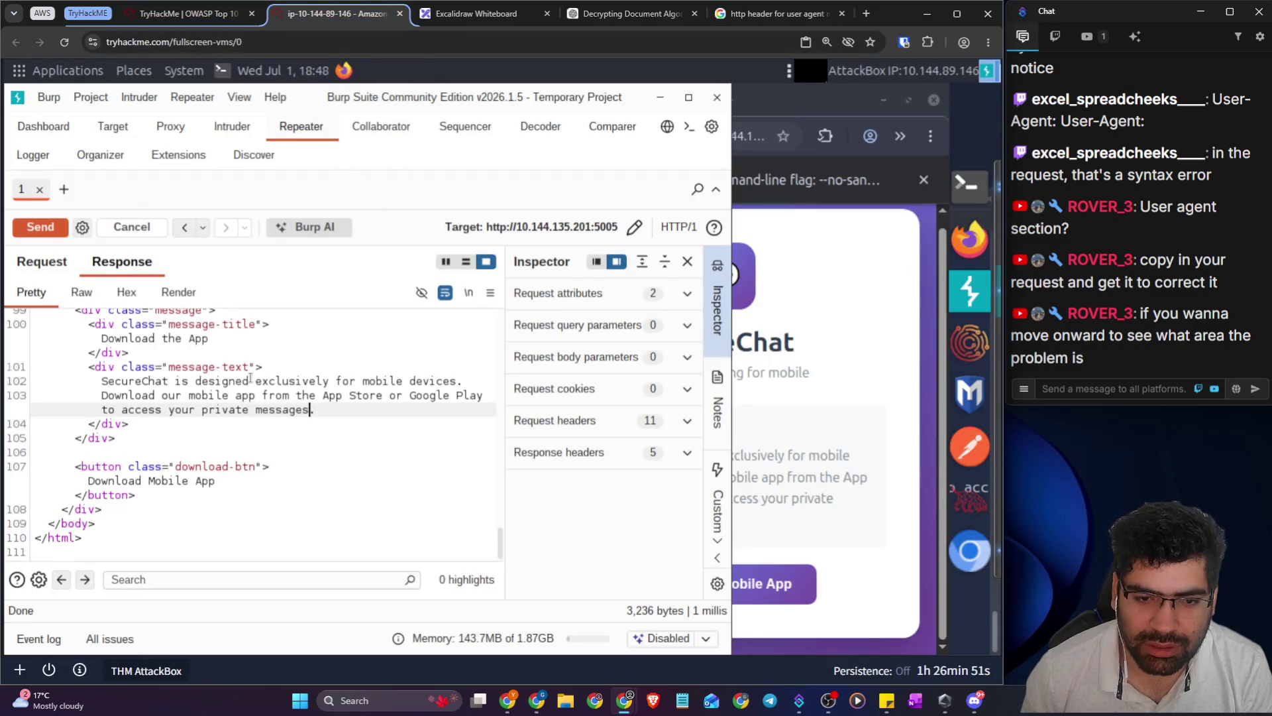
scroll(251, 378, "up", 5)
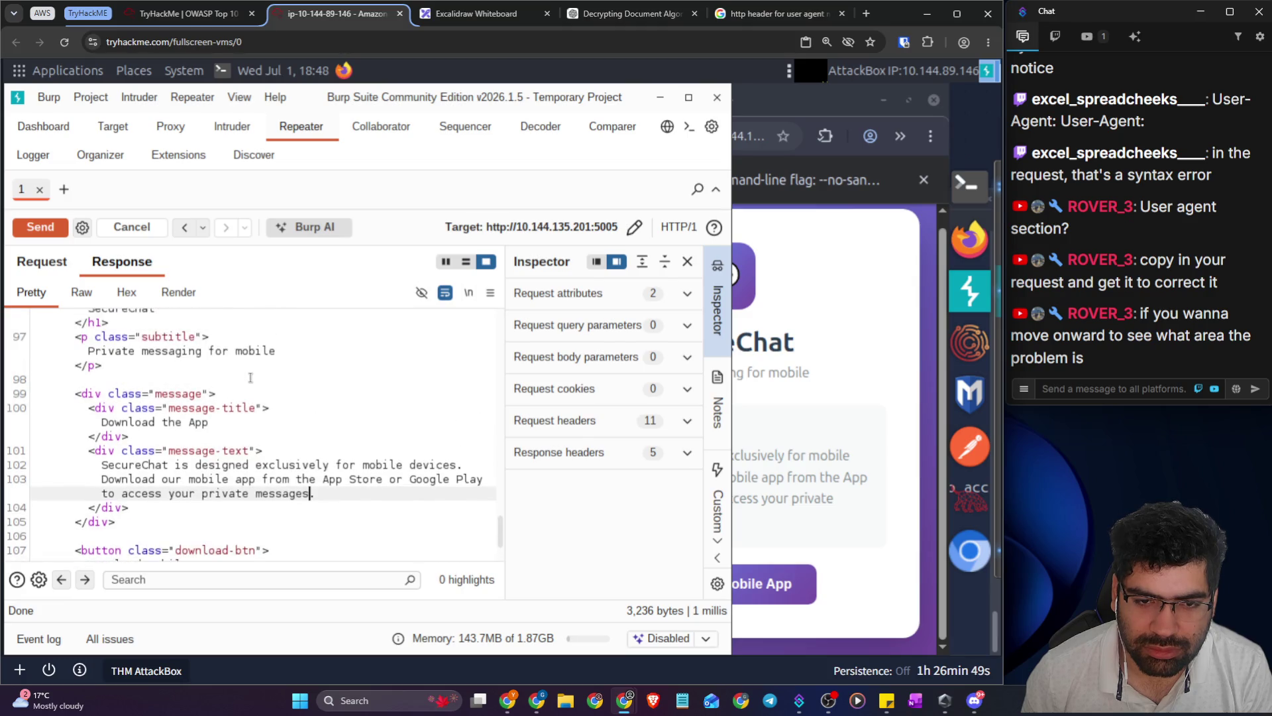
mouse_move(501, 523)
left_mouse_down()
mouse_move(490, 344)
mouse_move(326, 265)
left_mouse_up()
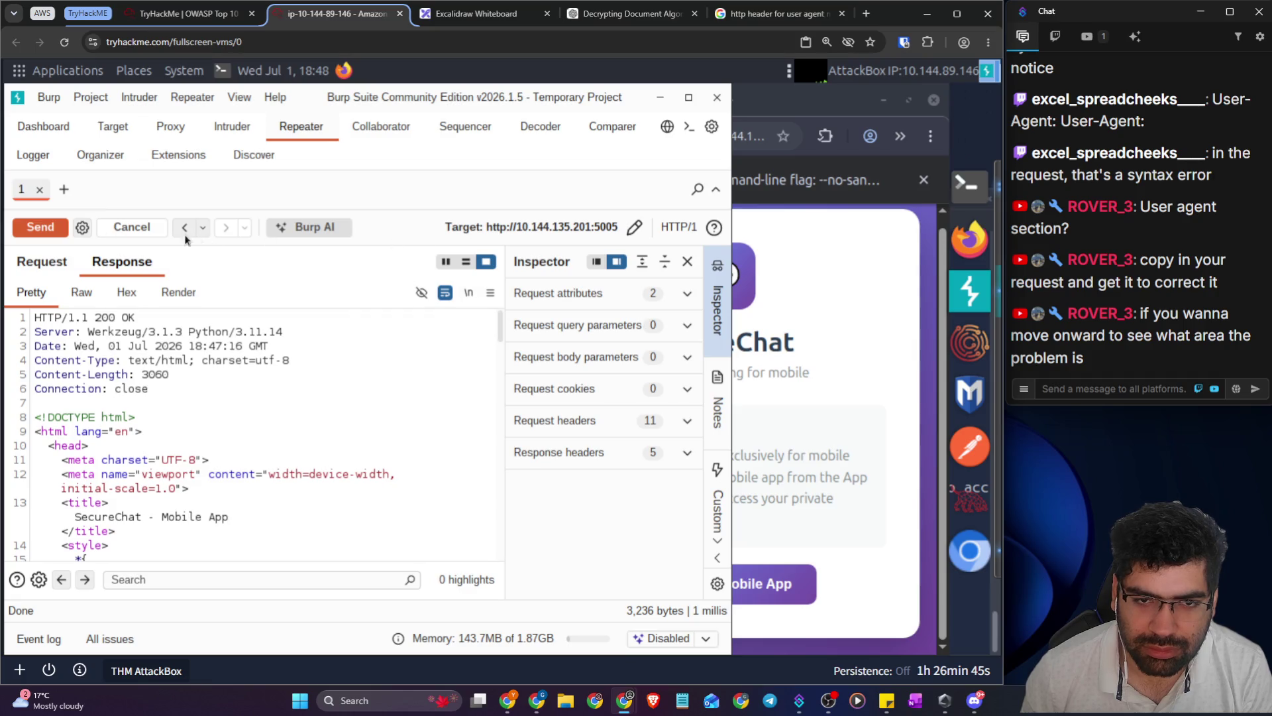
left_click(50, 262)
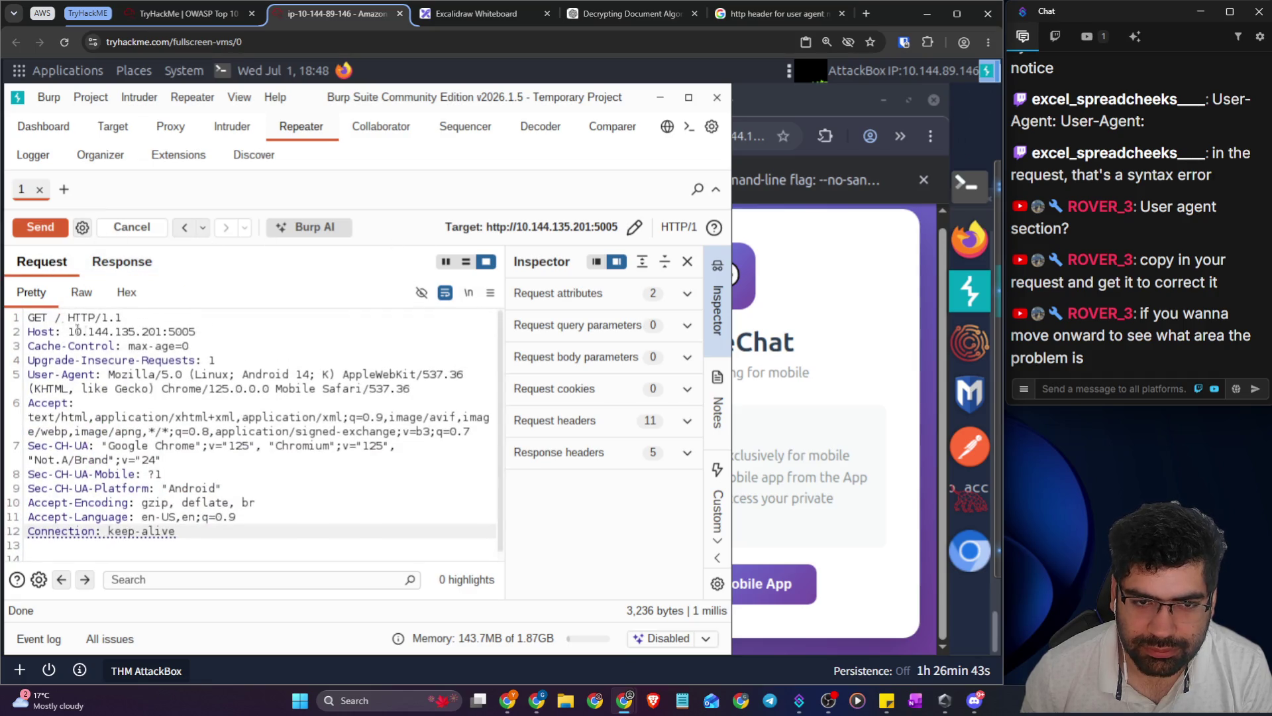
left_click(61, 321)
type("api")
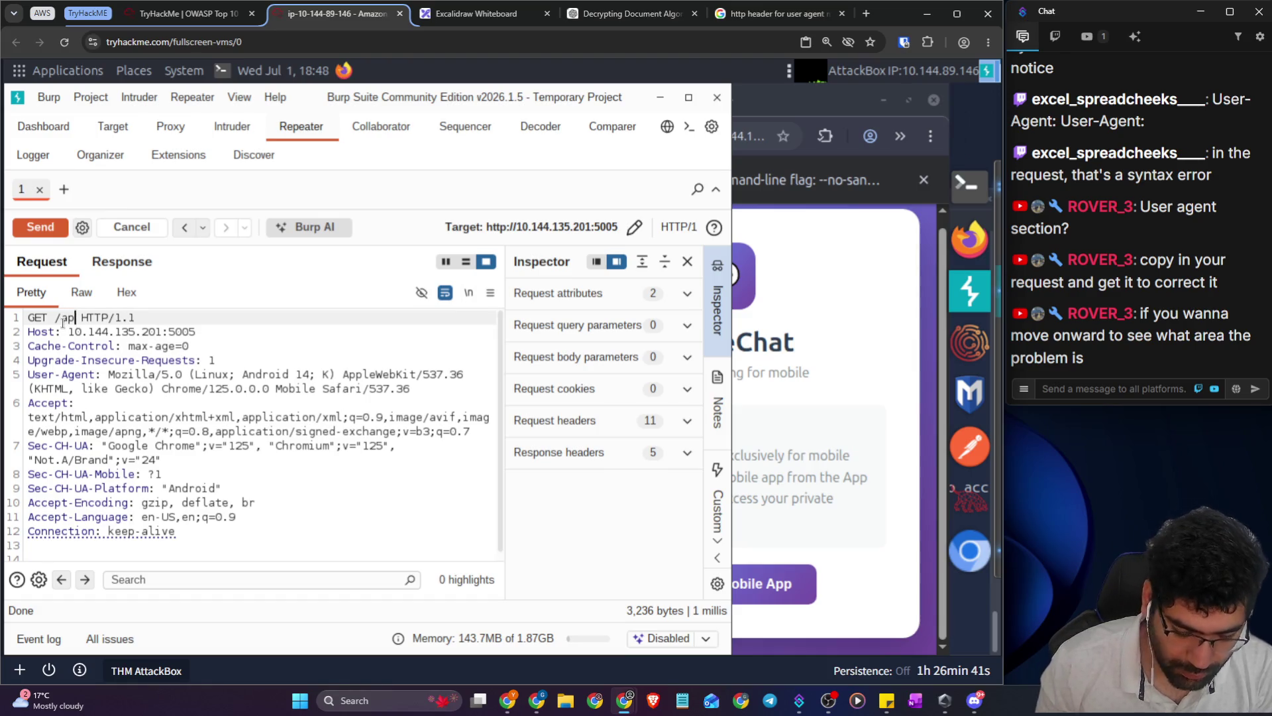
left_click(40, 226)
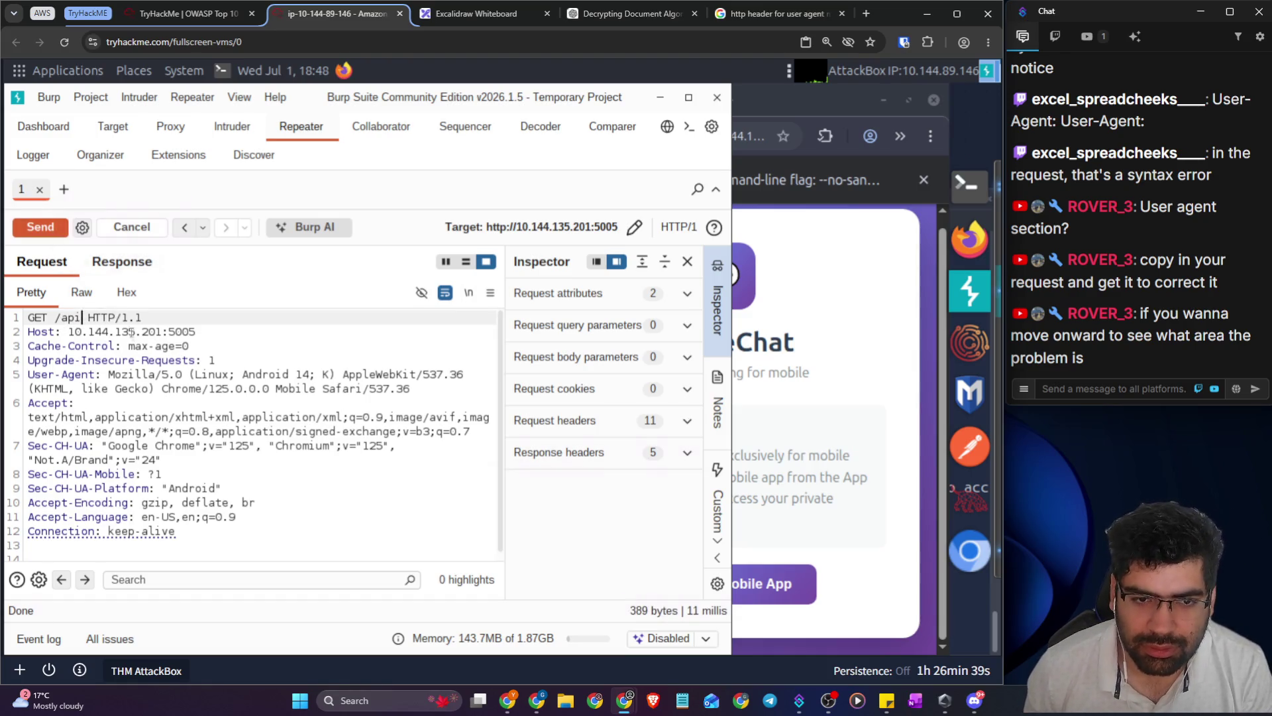
left_click(118, 272)
scroll(199, 434, "down", 2)
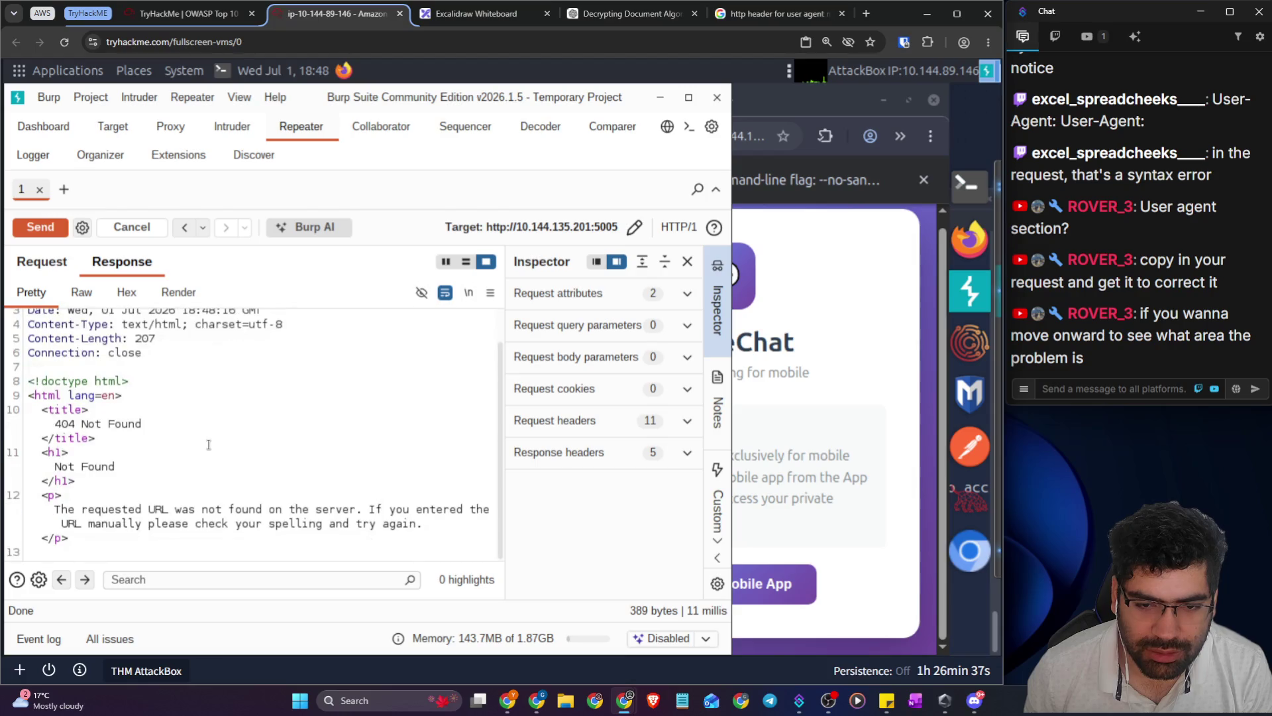
- Try the /mobile path, which also returns 404, then change the path to /login
left_click(55, 266)
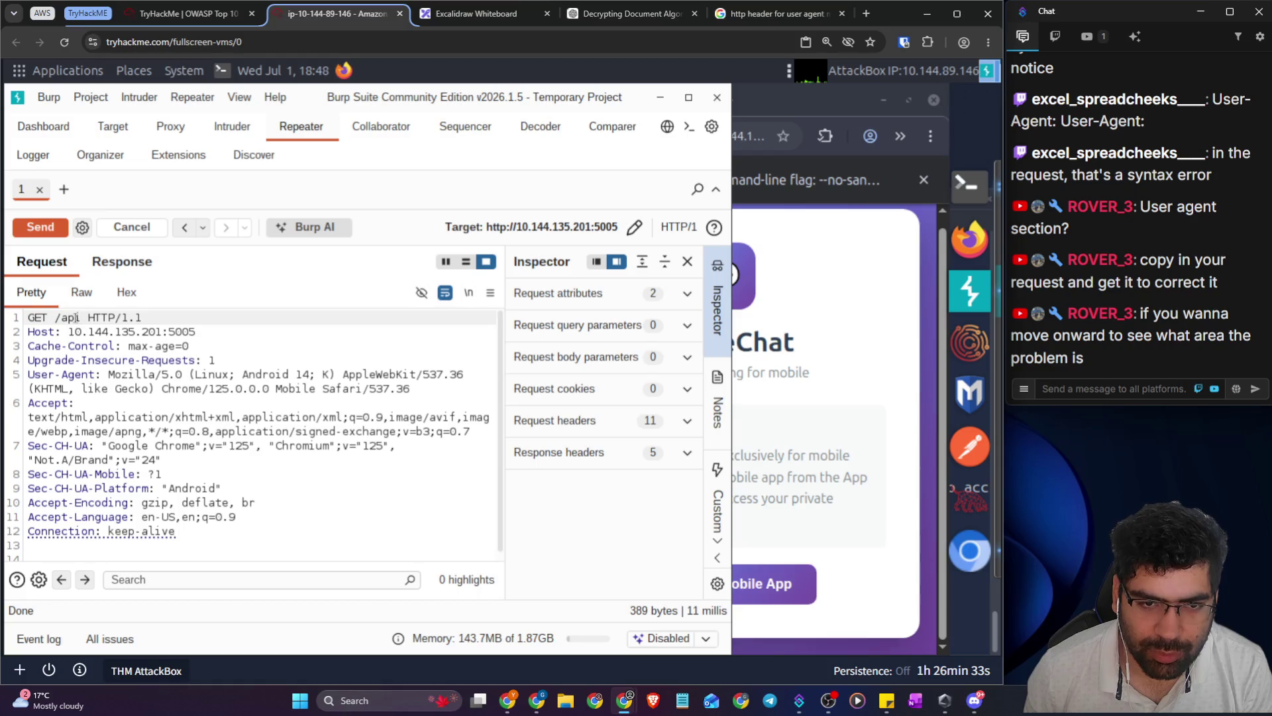
double_click(75, 318)
type("mobile")
left_click(46, 226)
left_click(106, 266)
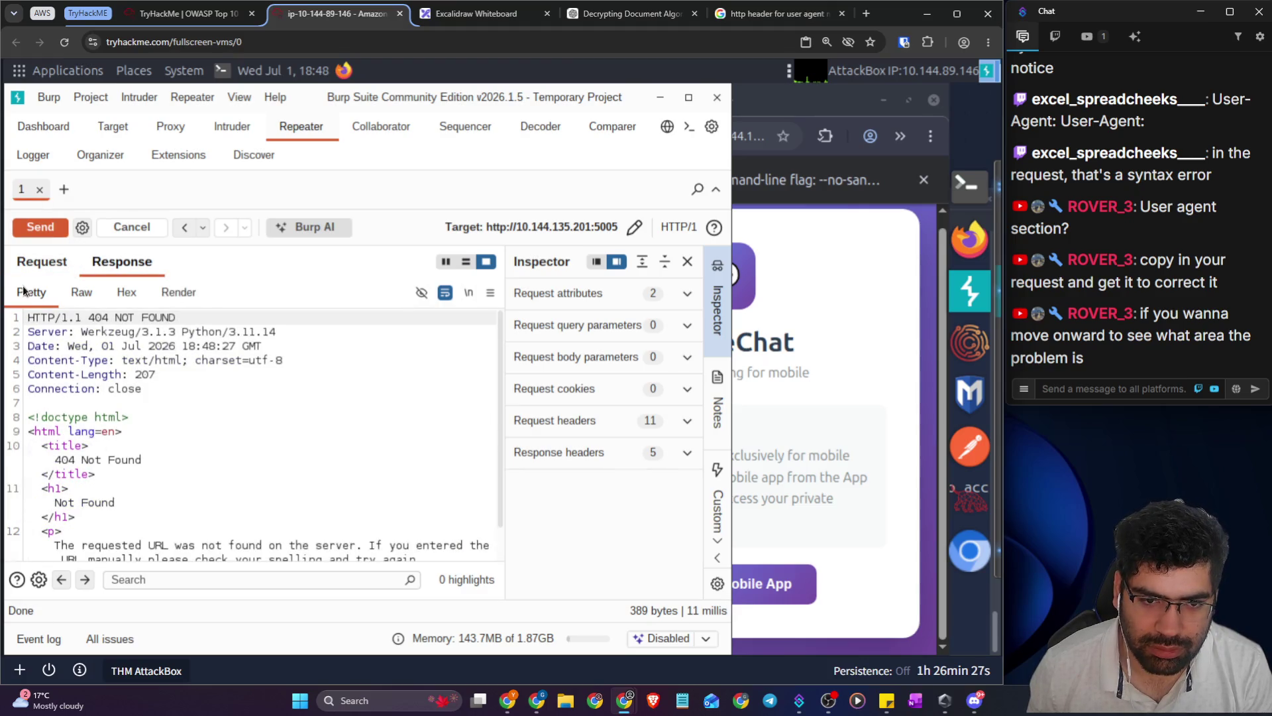
left_click(59, 265)
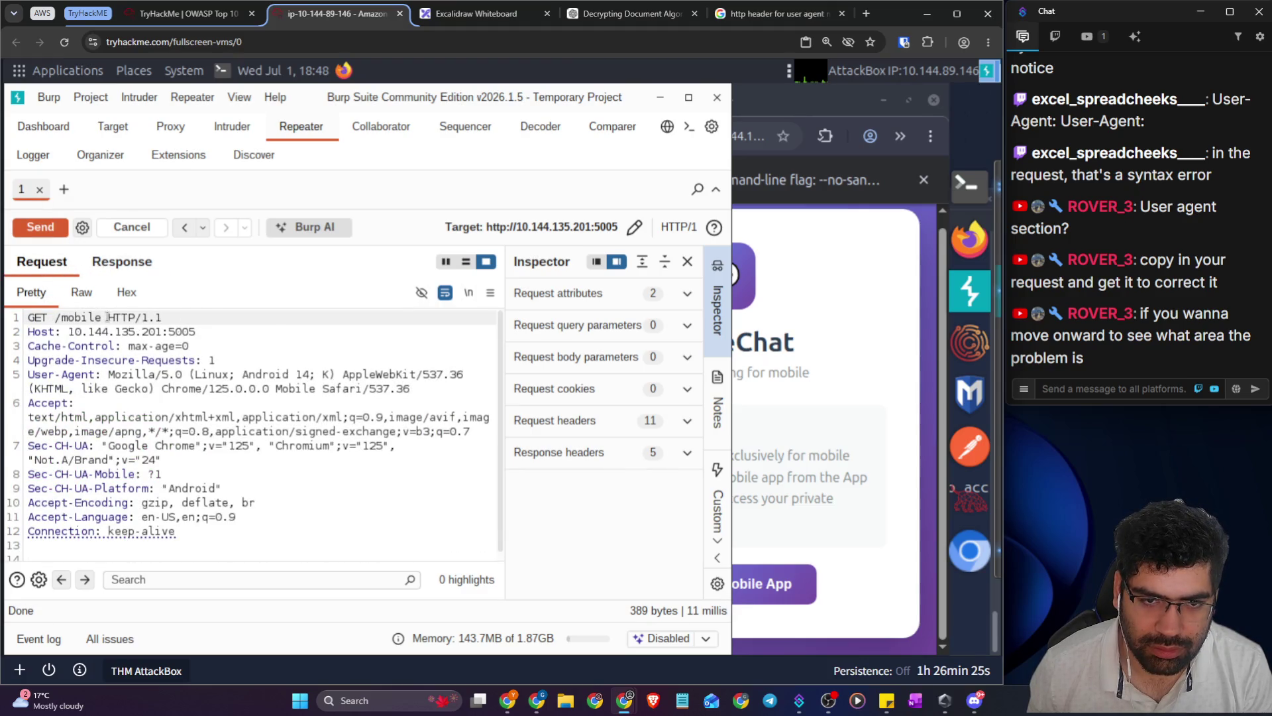
double_click(63, 317)
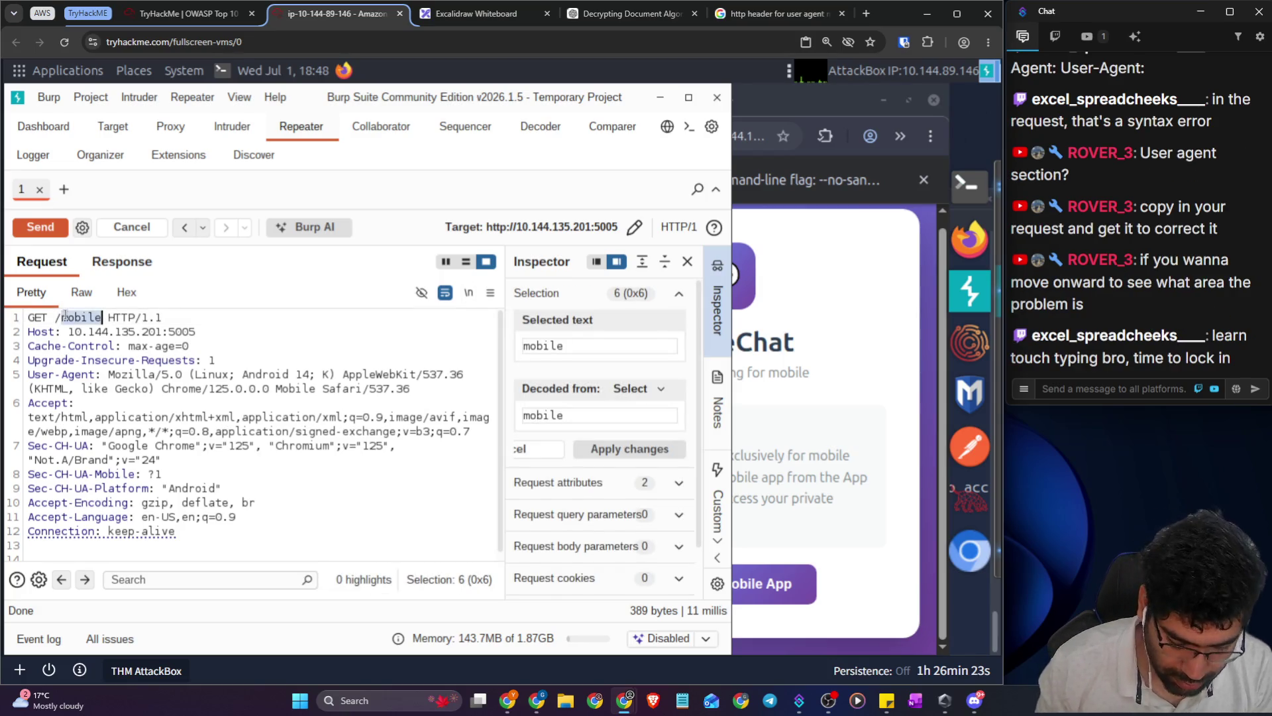
type("login")
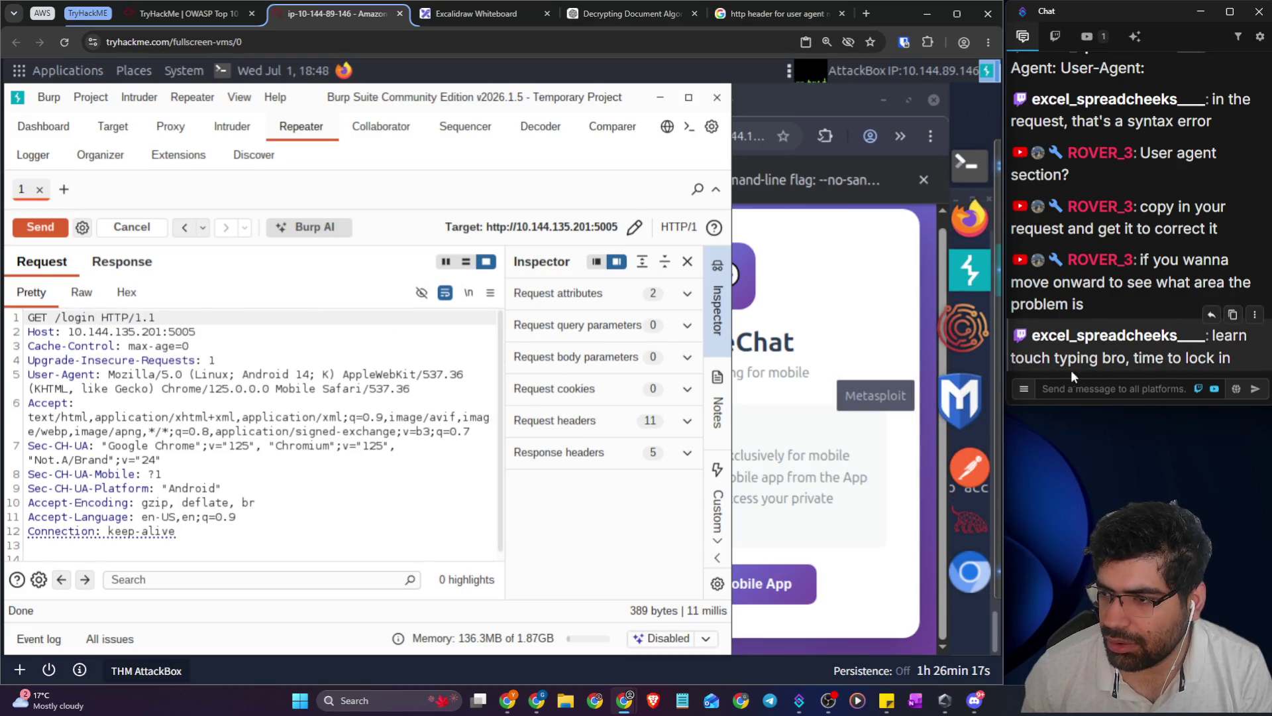
- Search Google in a new tab for the copied words 'touch typing'
left_click_drag(1102, 359, 1012, 358)
key("ctrl+c")
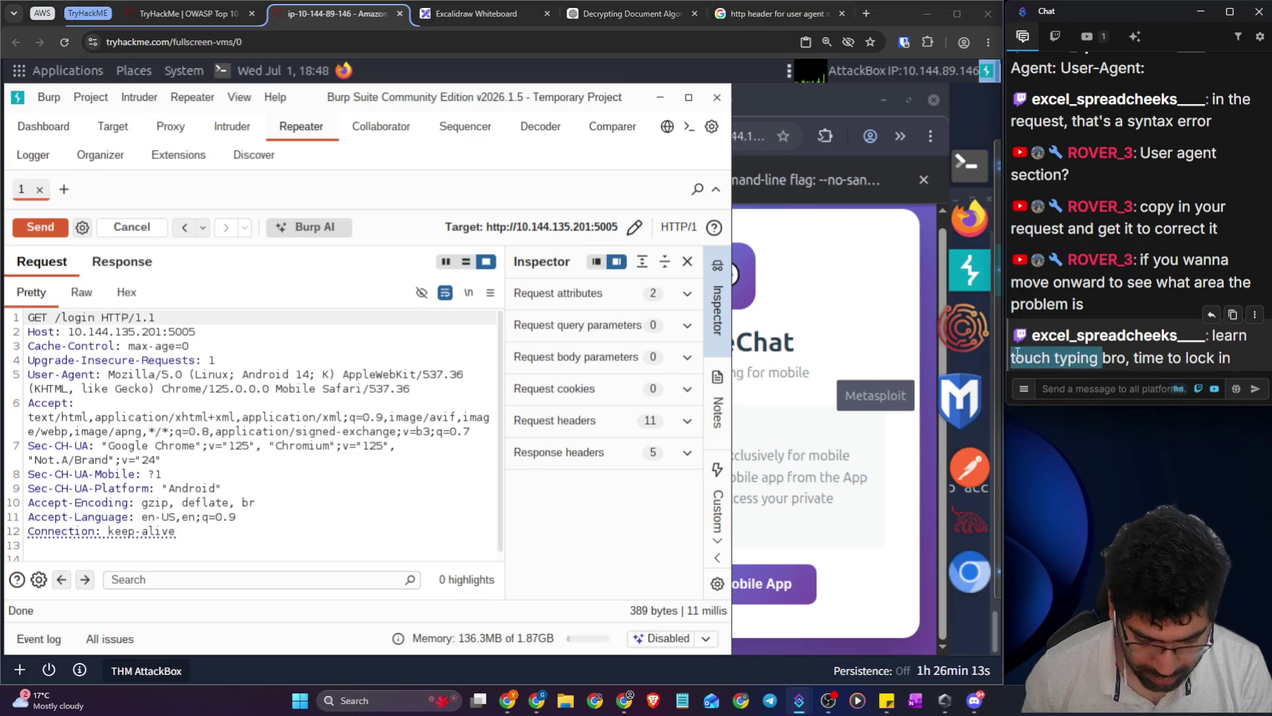
left_click(864, 13)
key("ctrl+v")
key("Return")
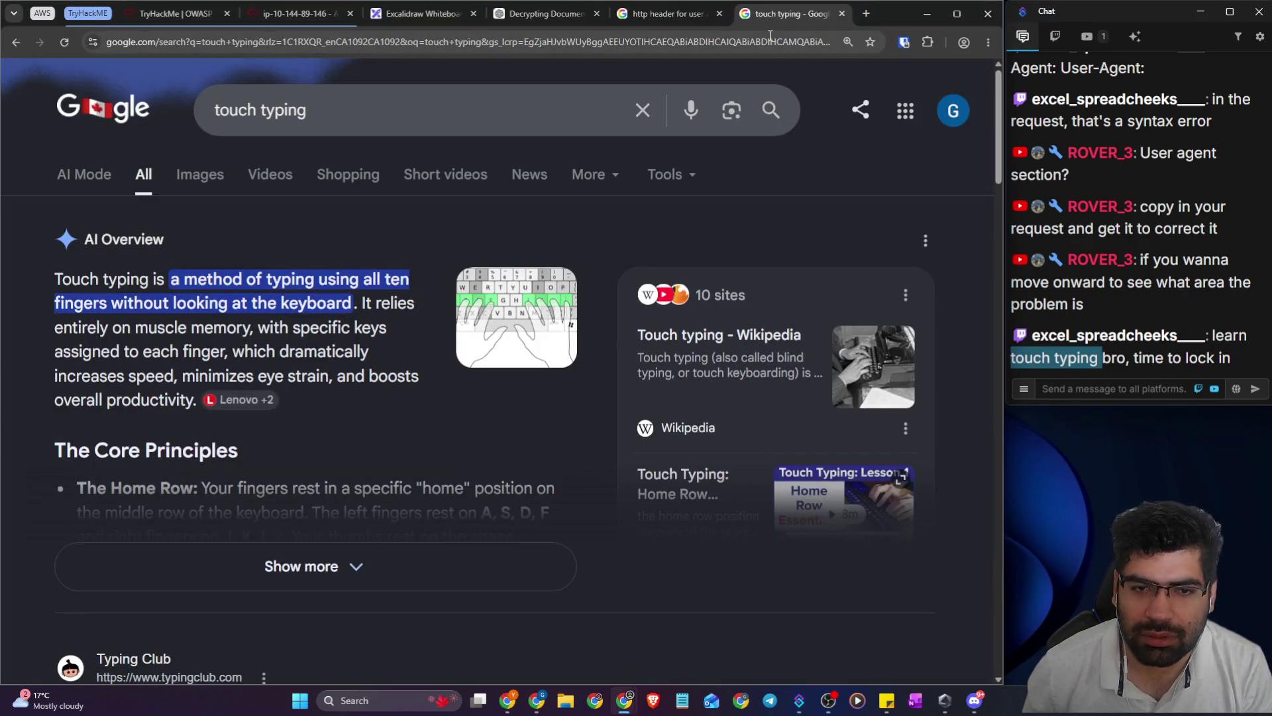
- Check the 404 Not Found response for /login in Burp Repeater
left_click(173, 23)
key("ctrl+Tab")
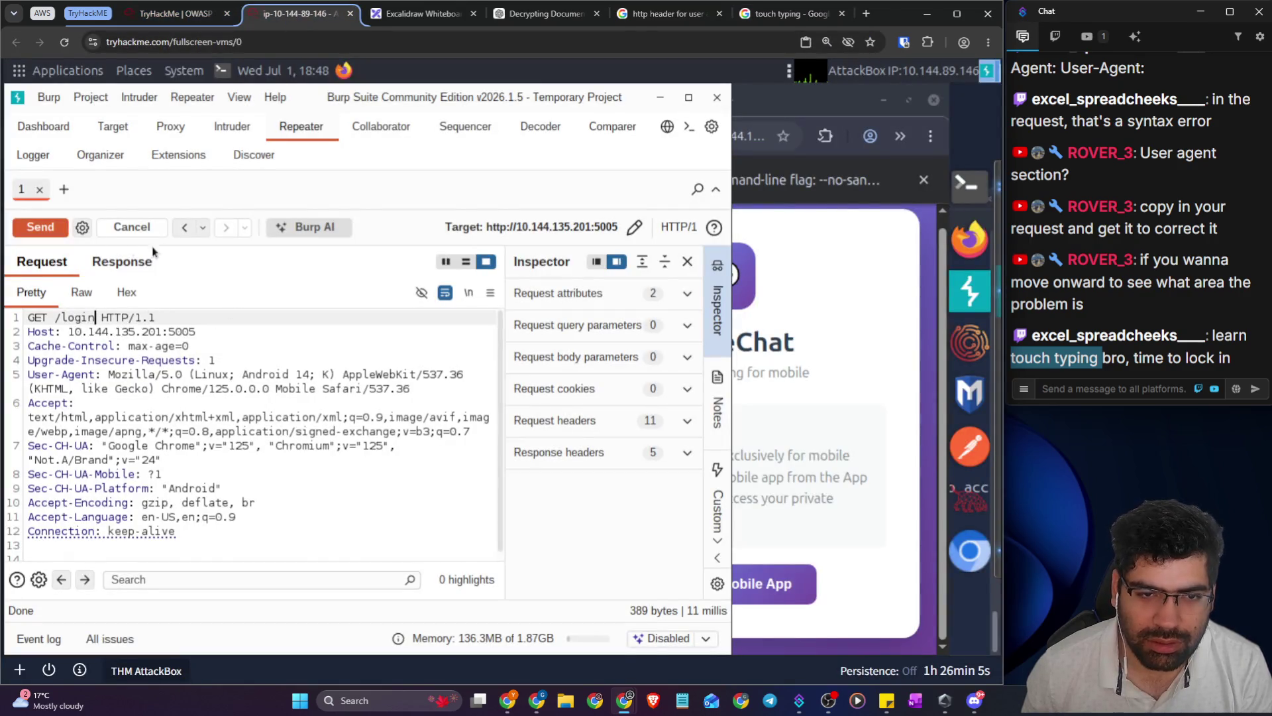
left_click(59, 232)
left_click(112, 263)
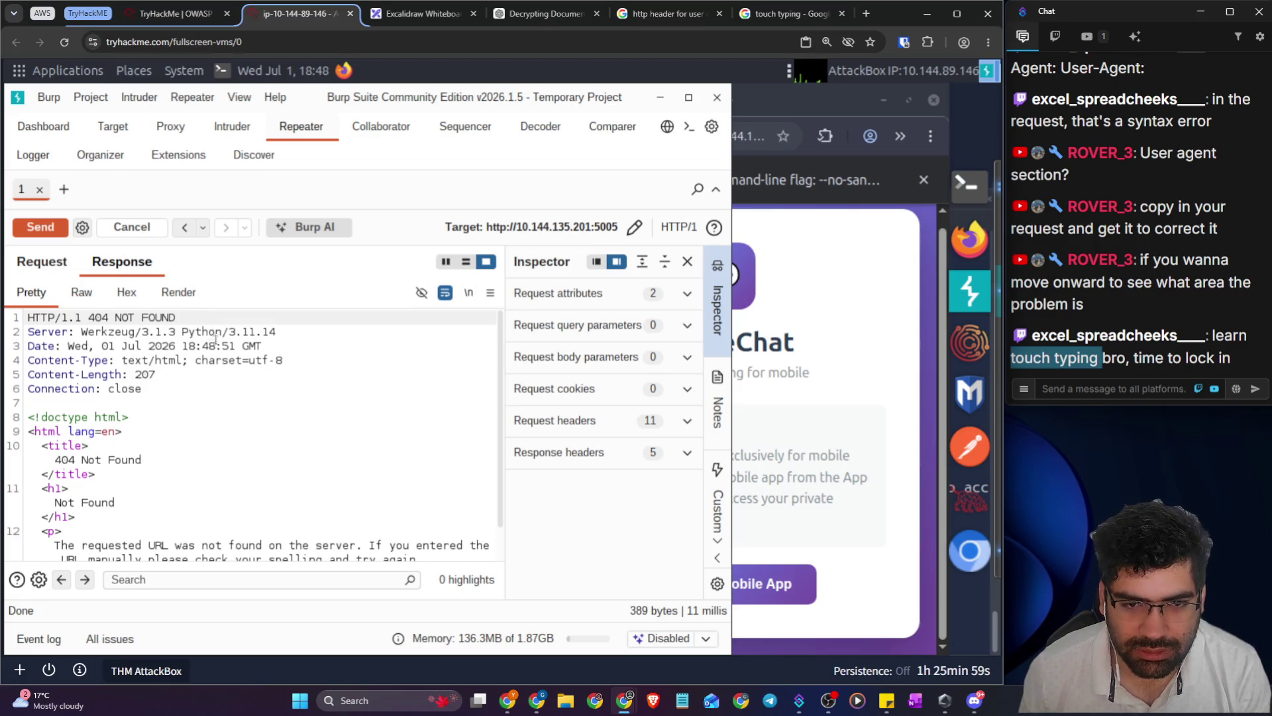
scroll(253, 397, "down", 1)
left_click(666, 13)
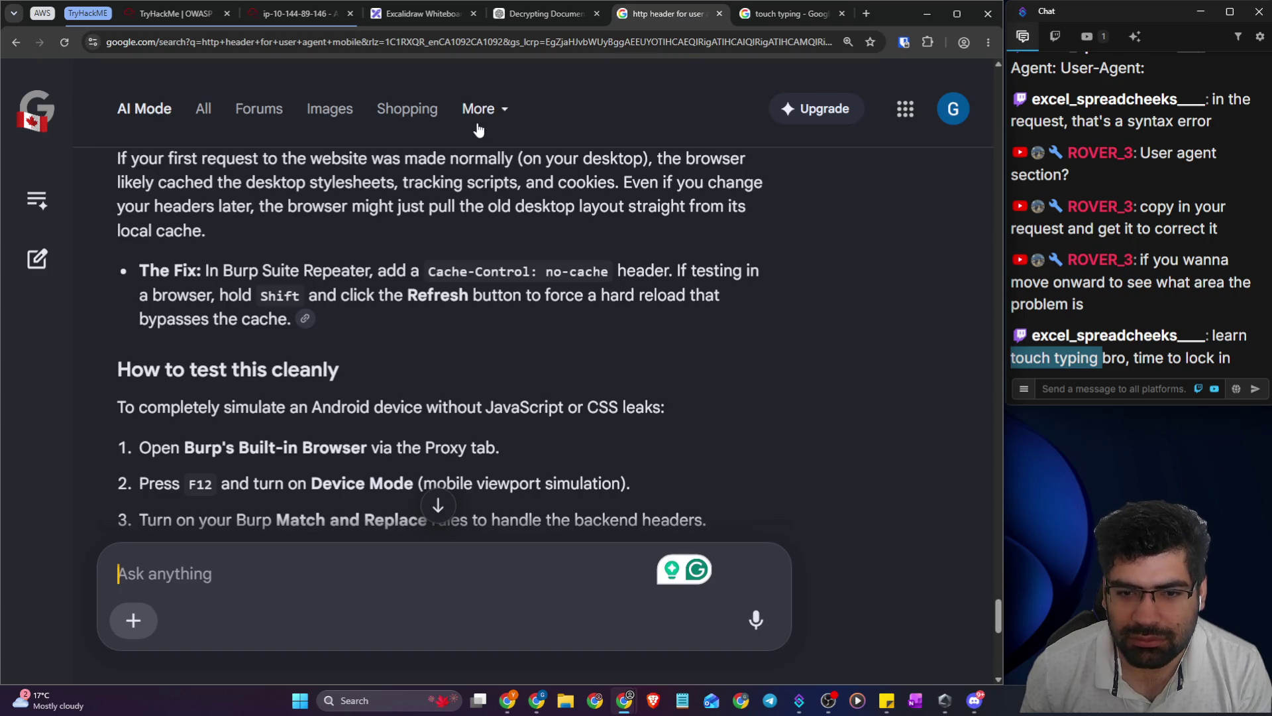
- Search Google for 'owasp top 10 2025 application design flaws' and open the Medium write-up
left_click(357, 50)
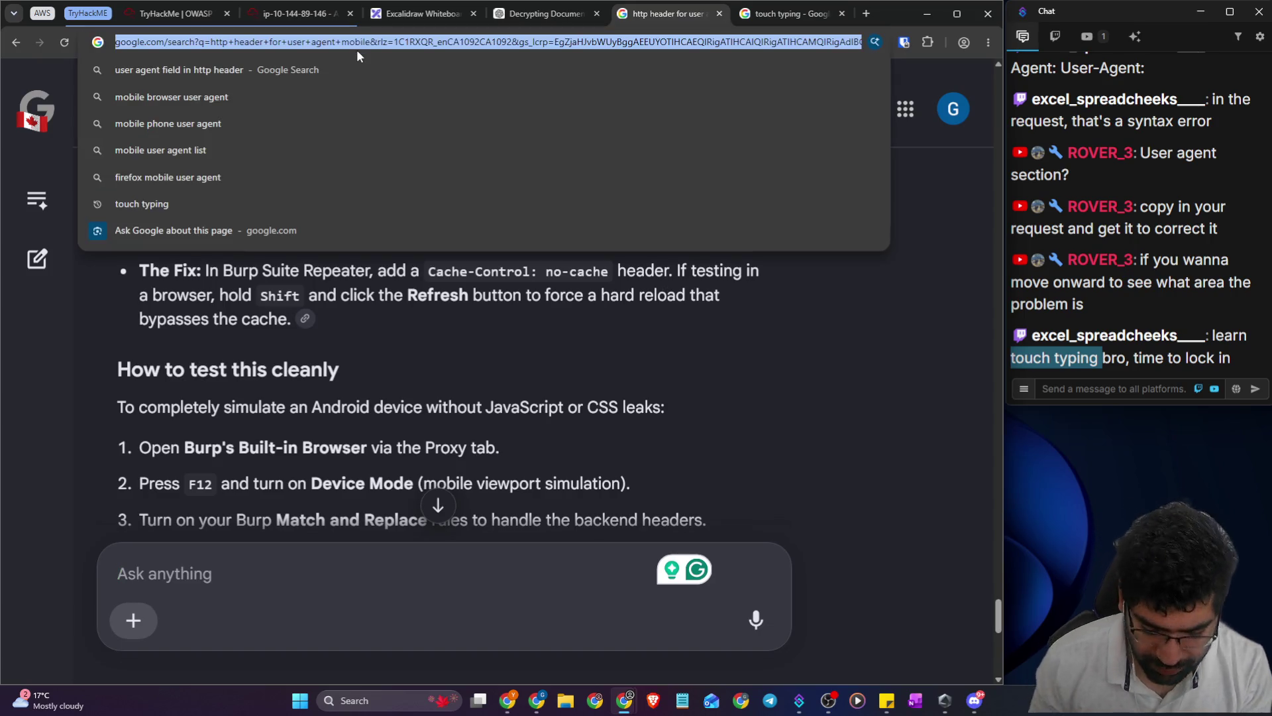
type("owasp top")
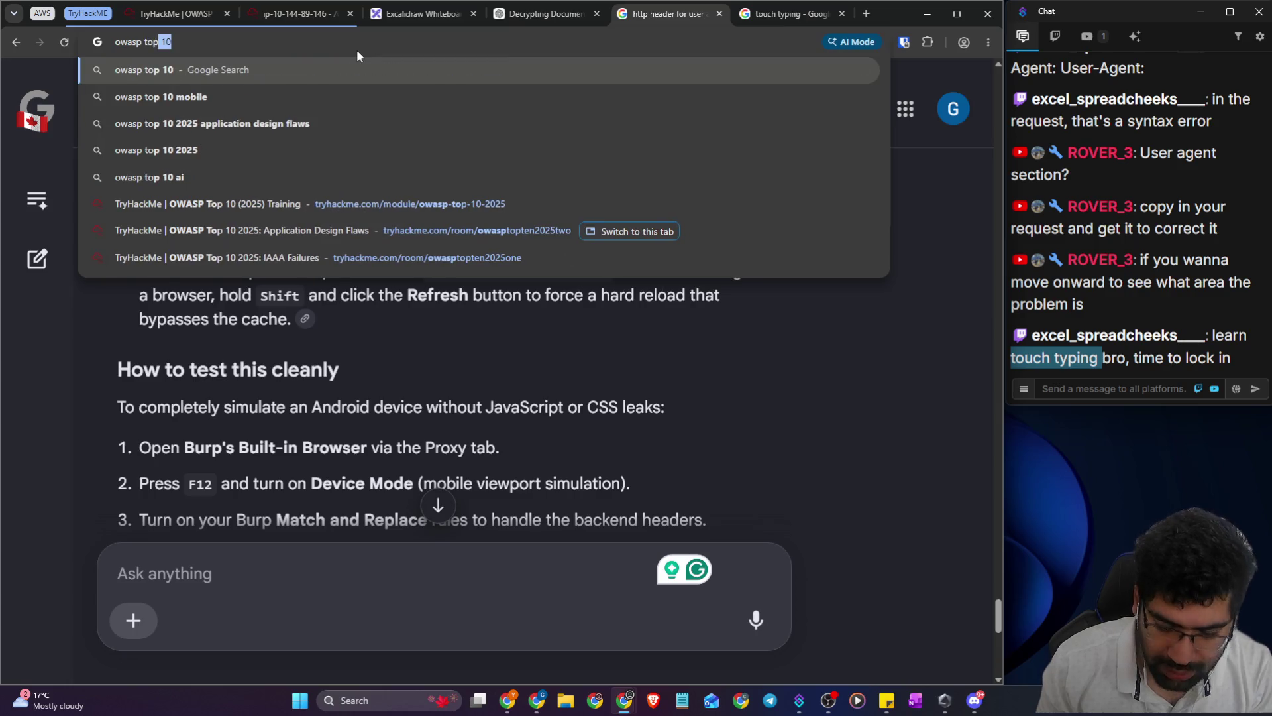
key("Down")
key("Down")
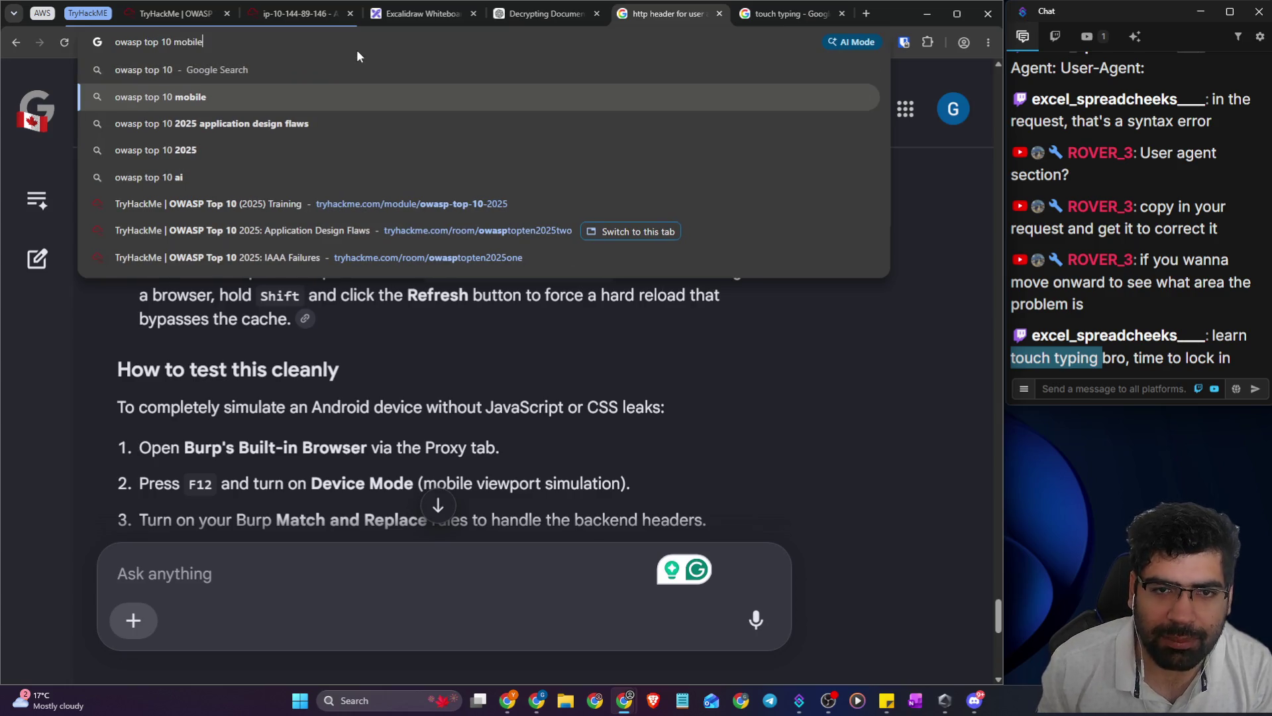
key("Return")
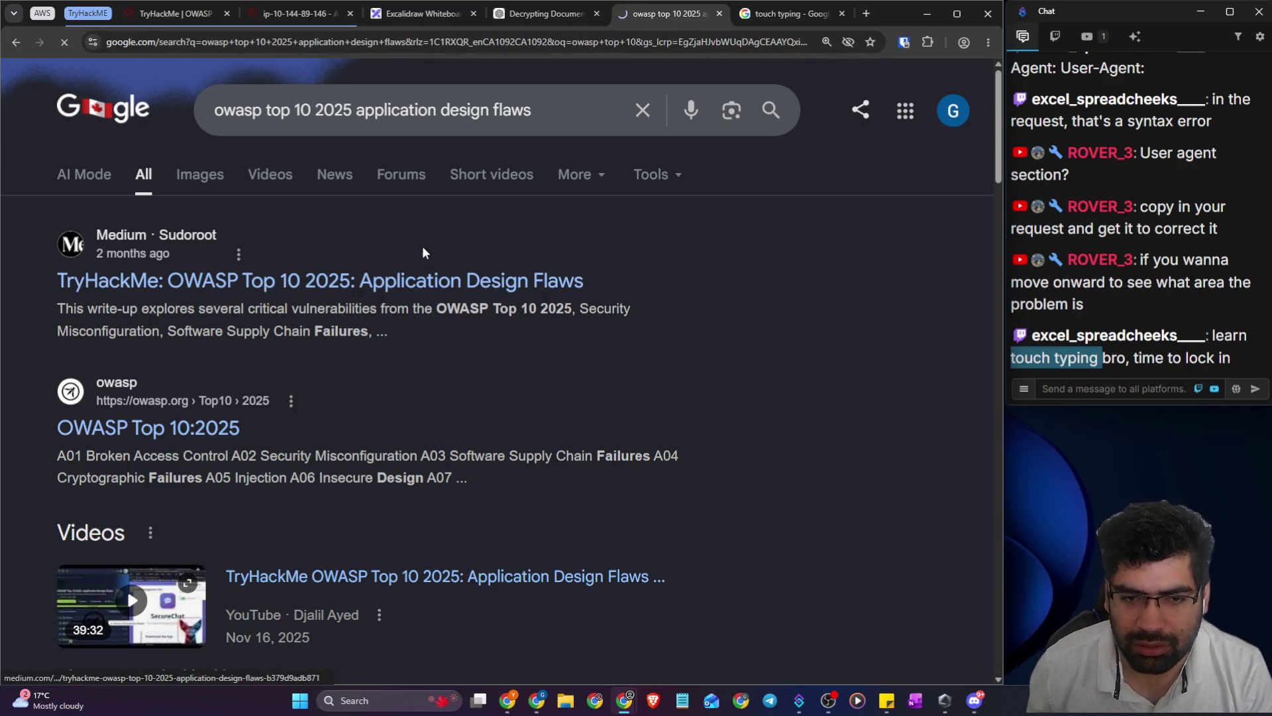
left_click(420, 280)
- Scroll the Medium write-up and highlight the claim about mobile-only access
scroll(942, 416, "down", 15)
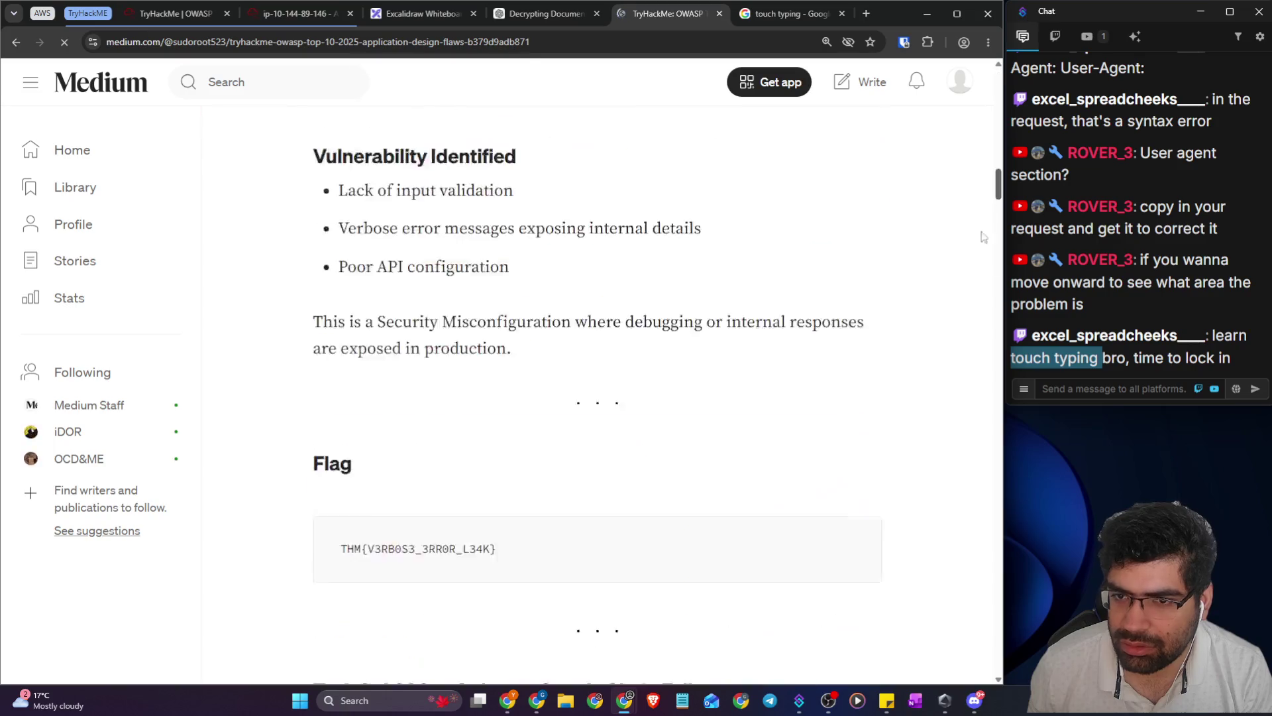
scroll(611, 315, "up", 8)
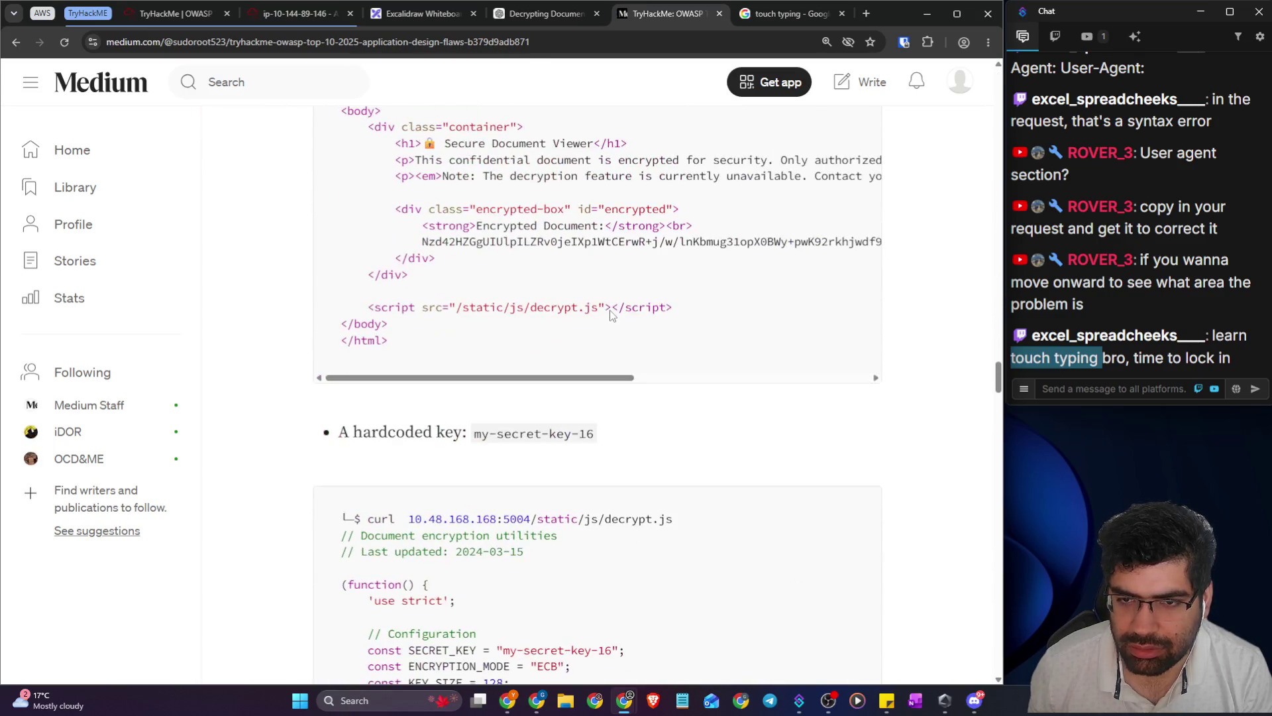
scroll(611, 310, "down", 20)
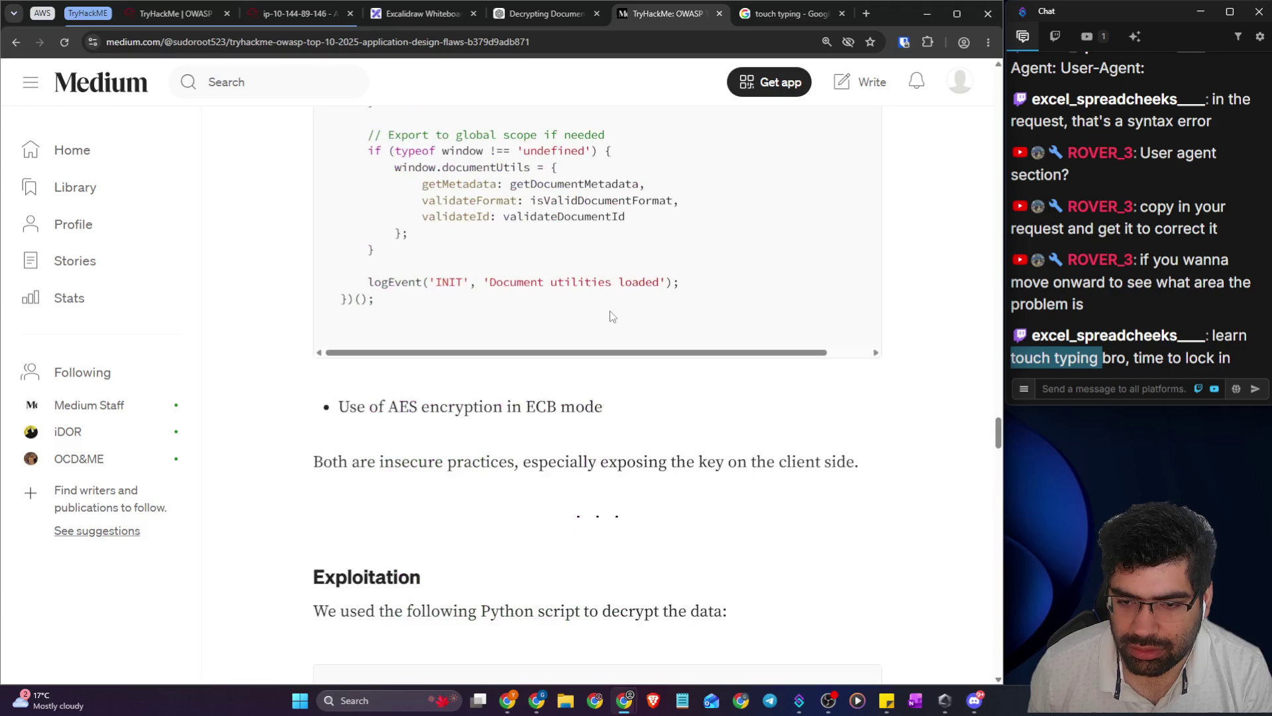
scroll(611, 315, "down", 12)
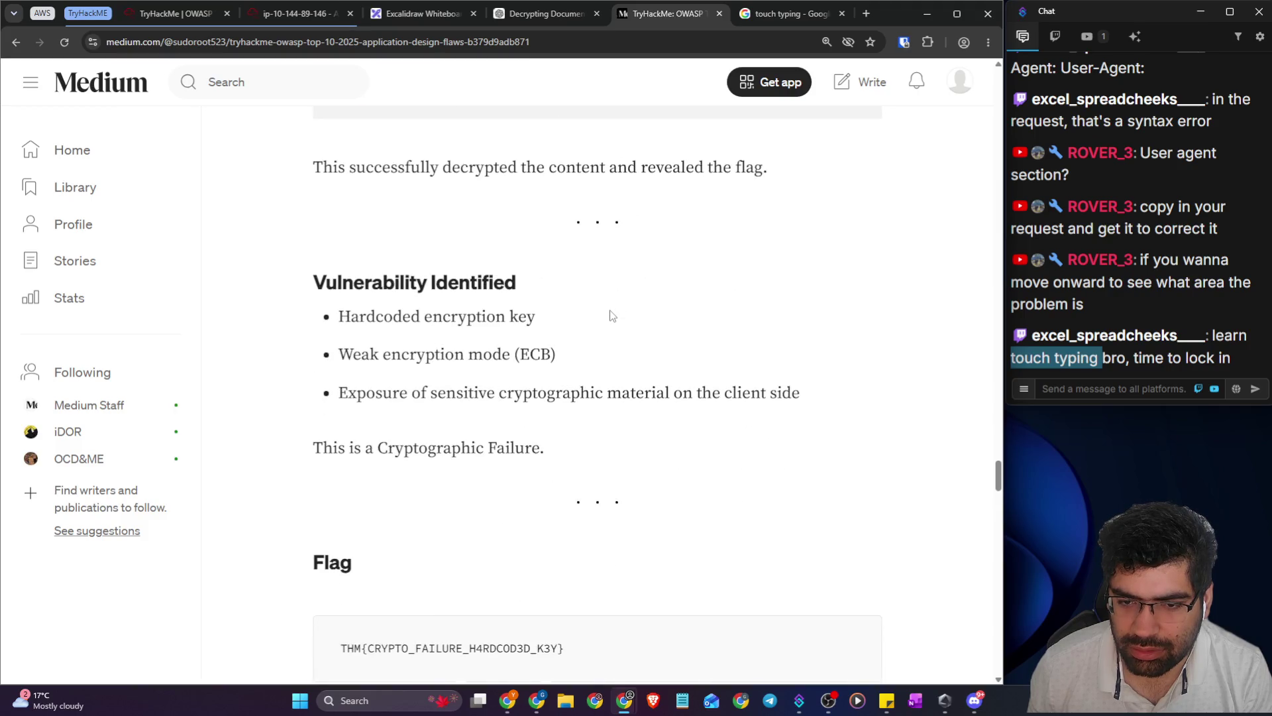
scroll(611, 316, "down", 5)
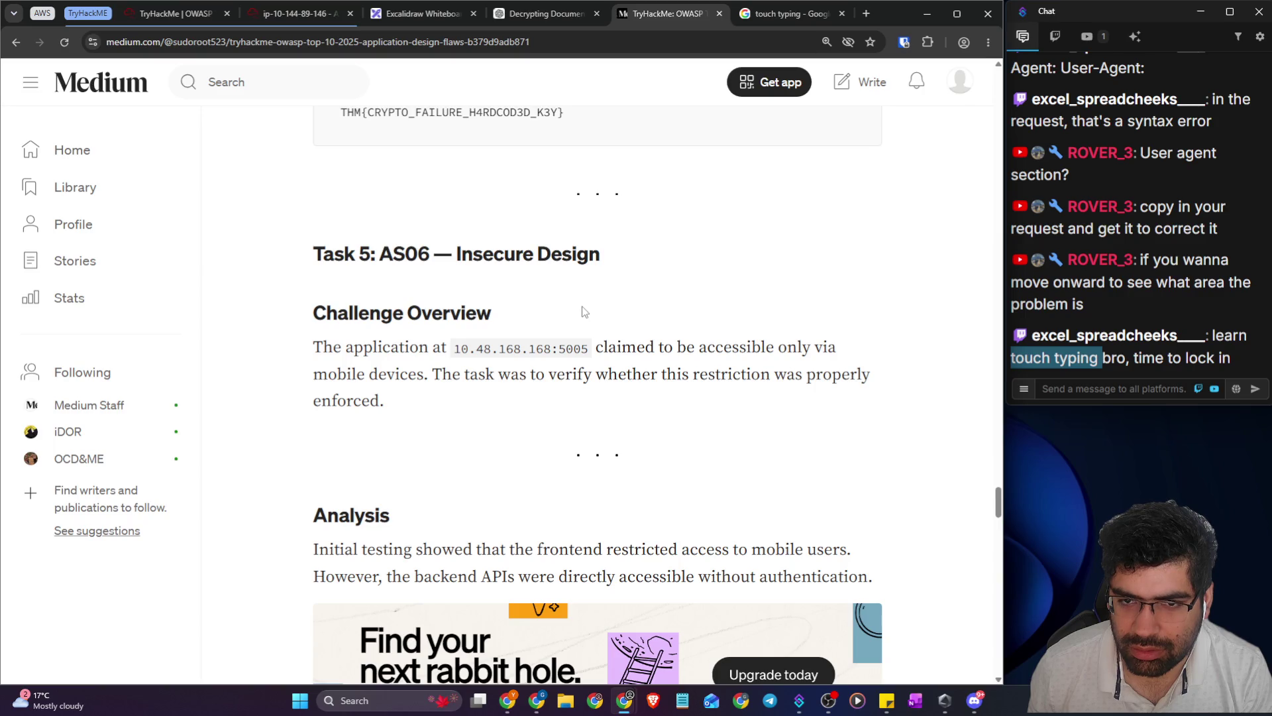
left_click_drag(638, 363, 823, 357)
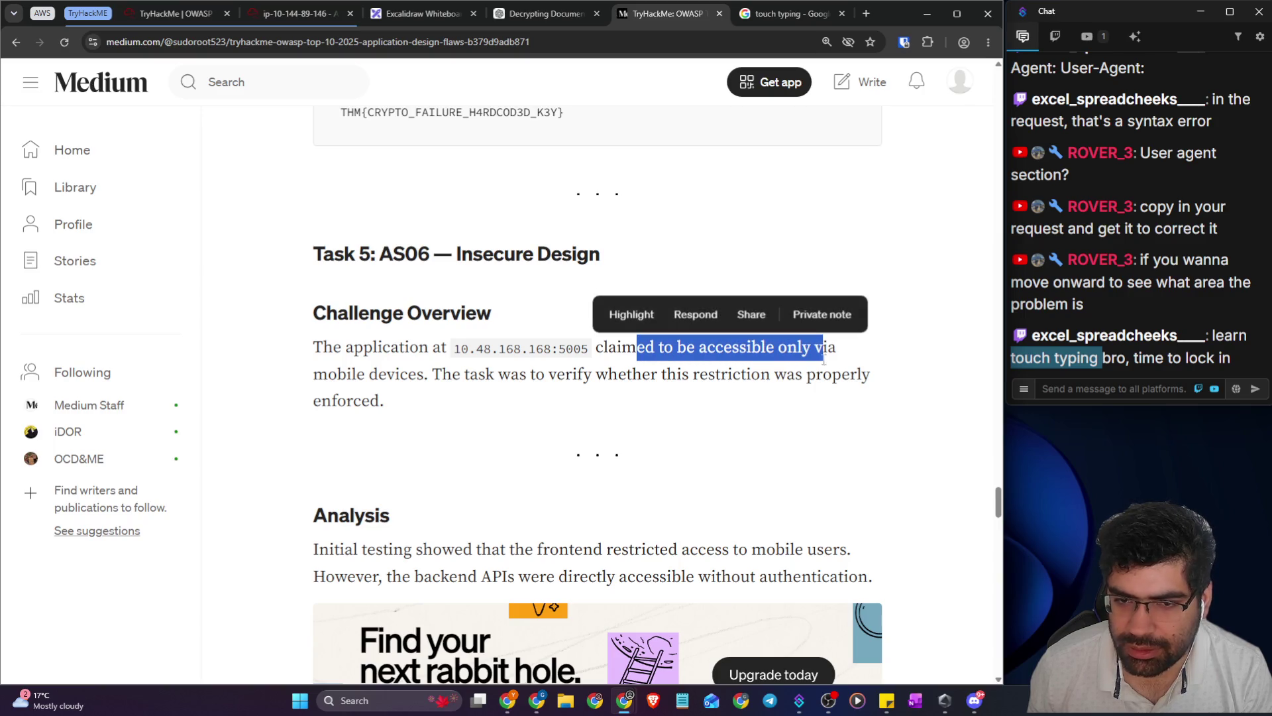
left_click(503, 384)
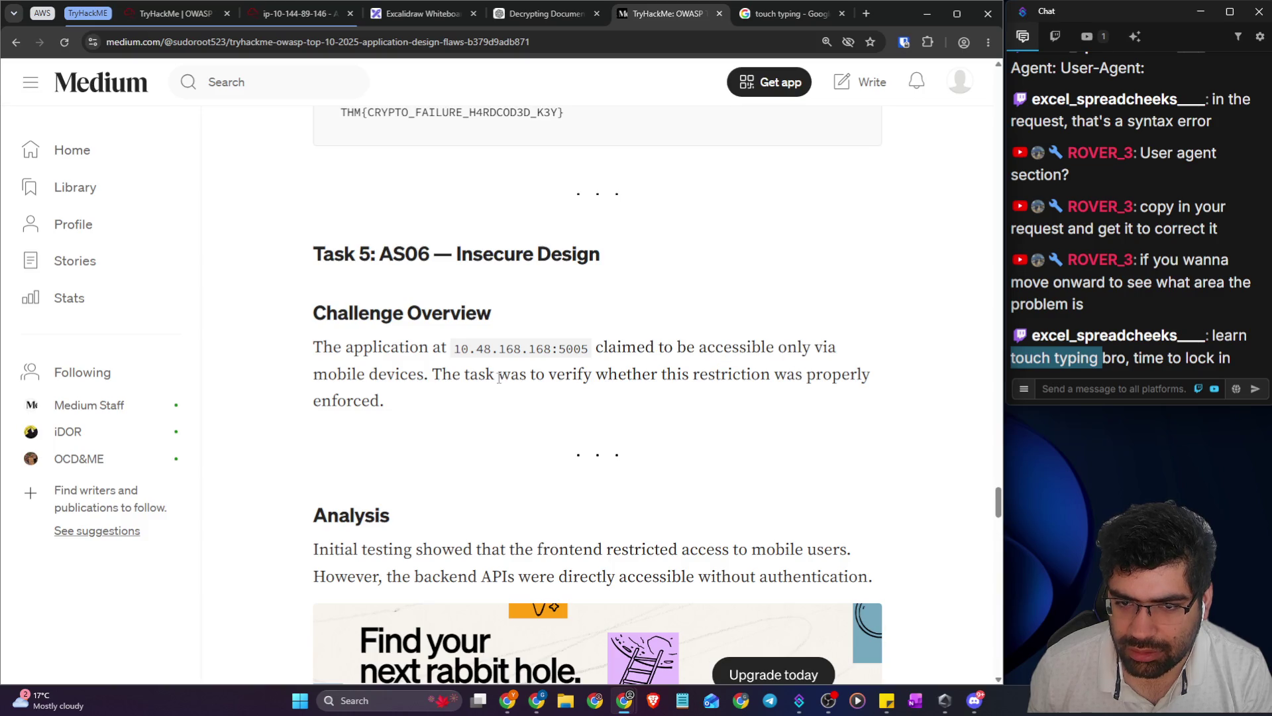
- Highlight the frontend mobile-restriction sentence and read down to Task 5's /api/users curl example
scroll(497, 378, "down", 1)
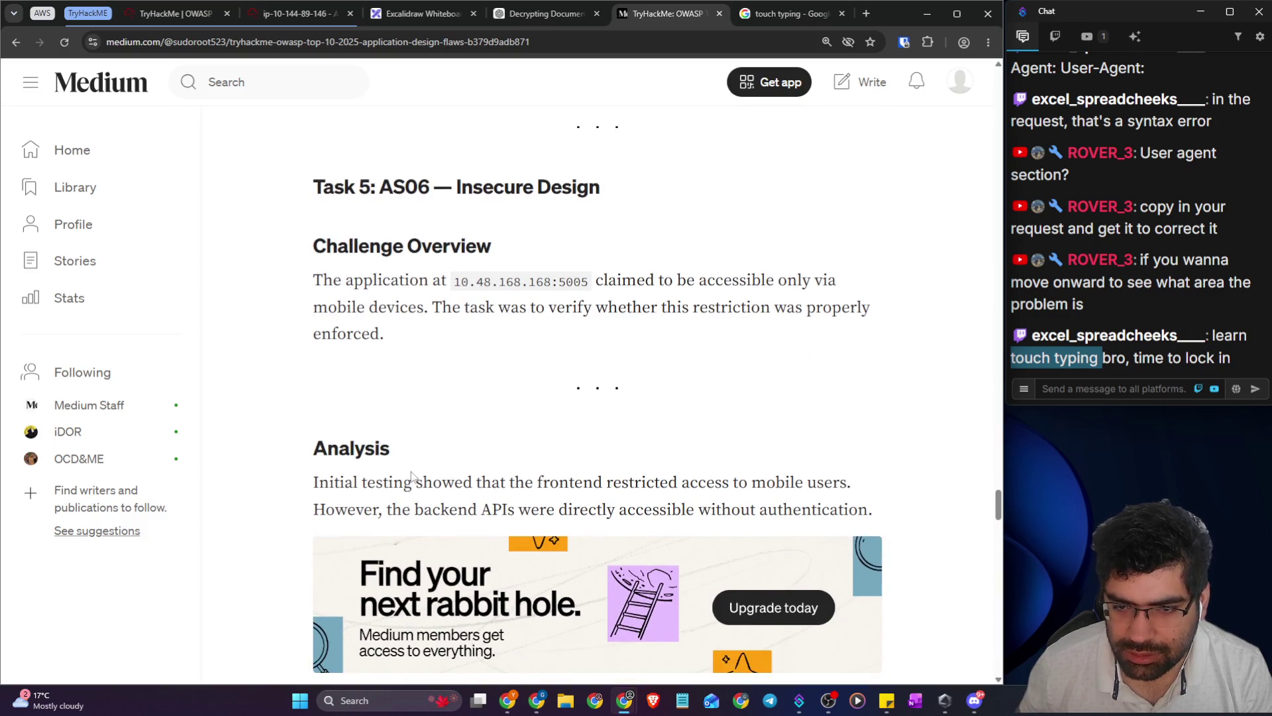
mouse_move(416, 481)
left_mouse_down()
mouse_move(790, 482)
mouse_move(841, 470)
left_mouse_up()
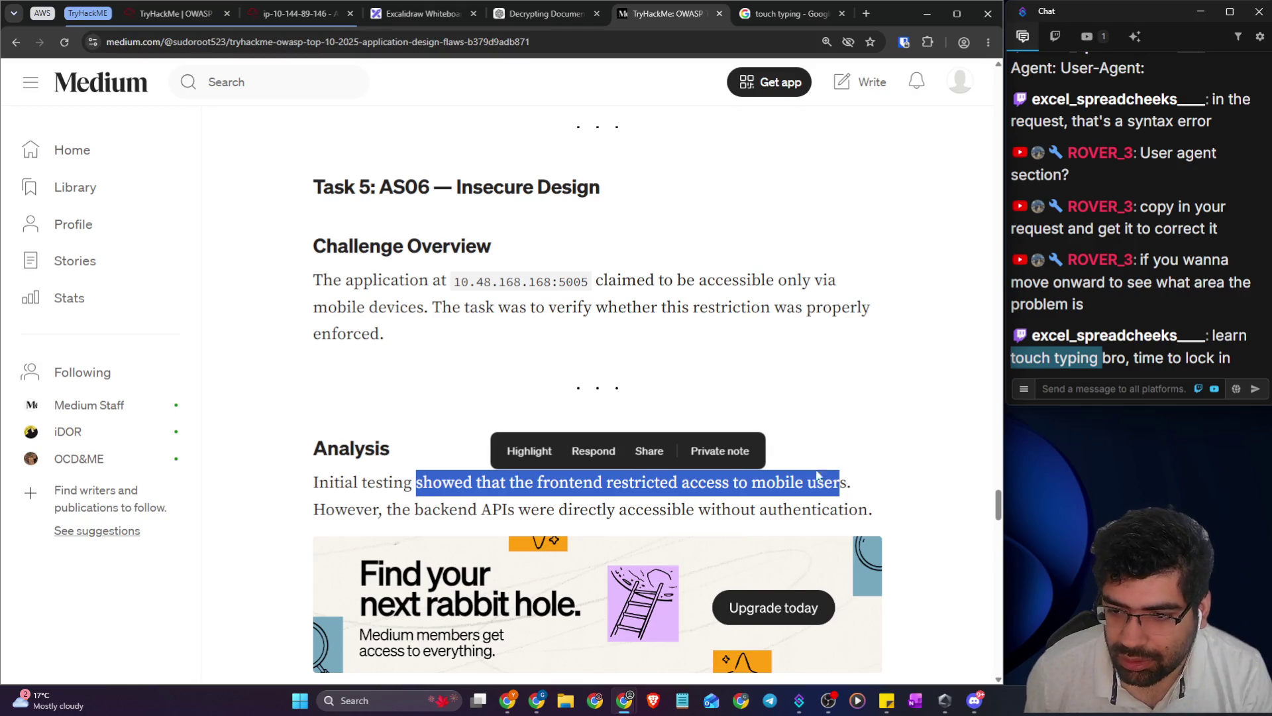
scroll(647, 489, "down", 1)
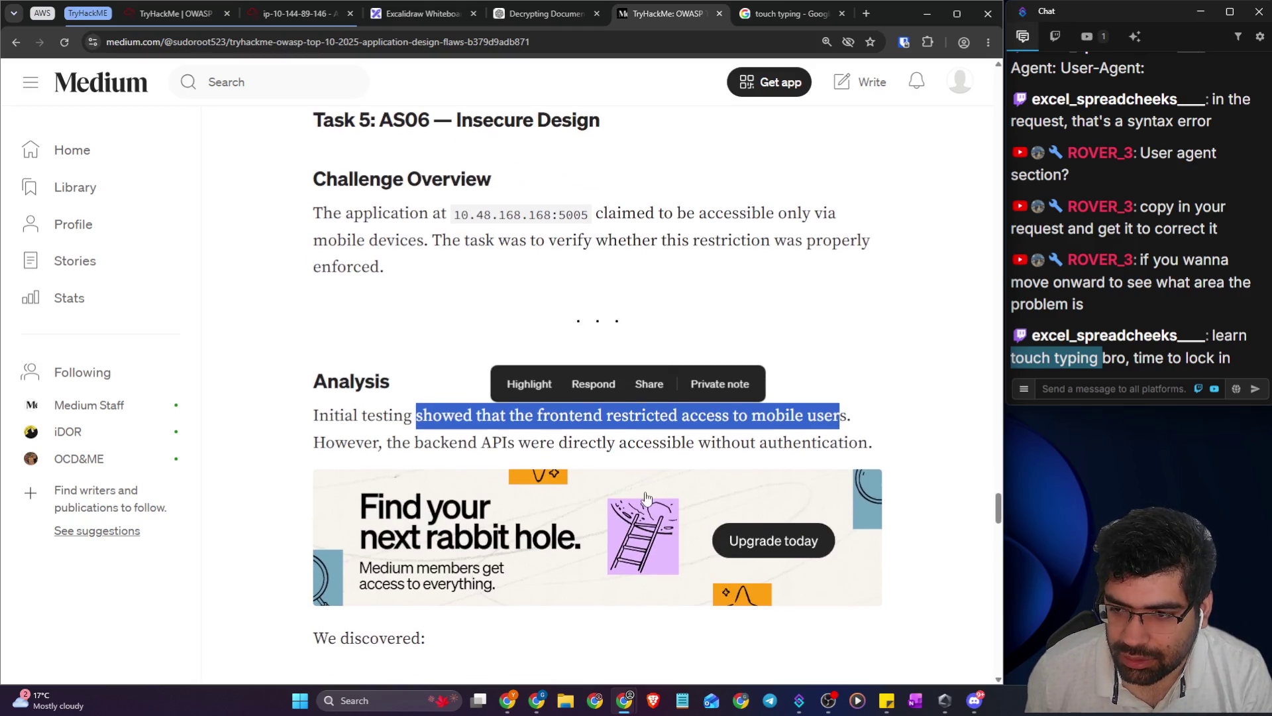
scroll(632, 500, "down", 1)
scroll(596, 501, "down", 1)
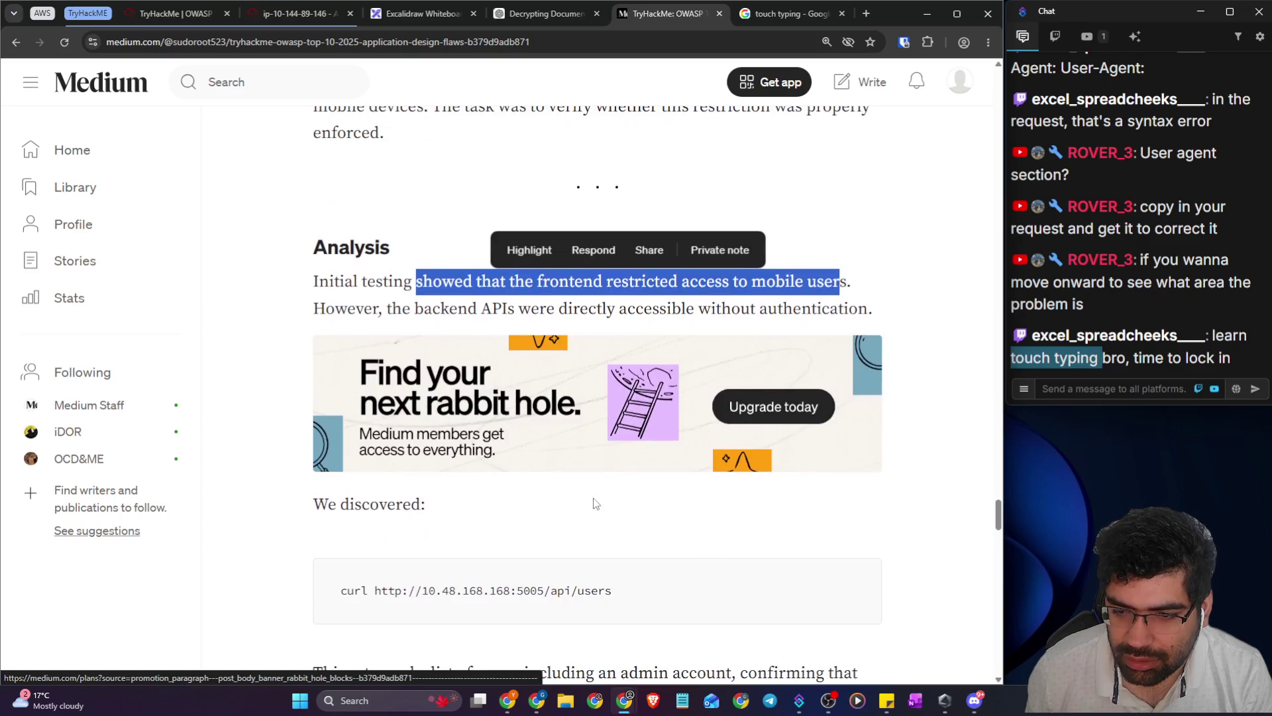
left_click_drag(641, 591, 487, 590)
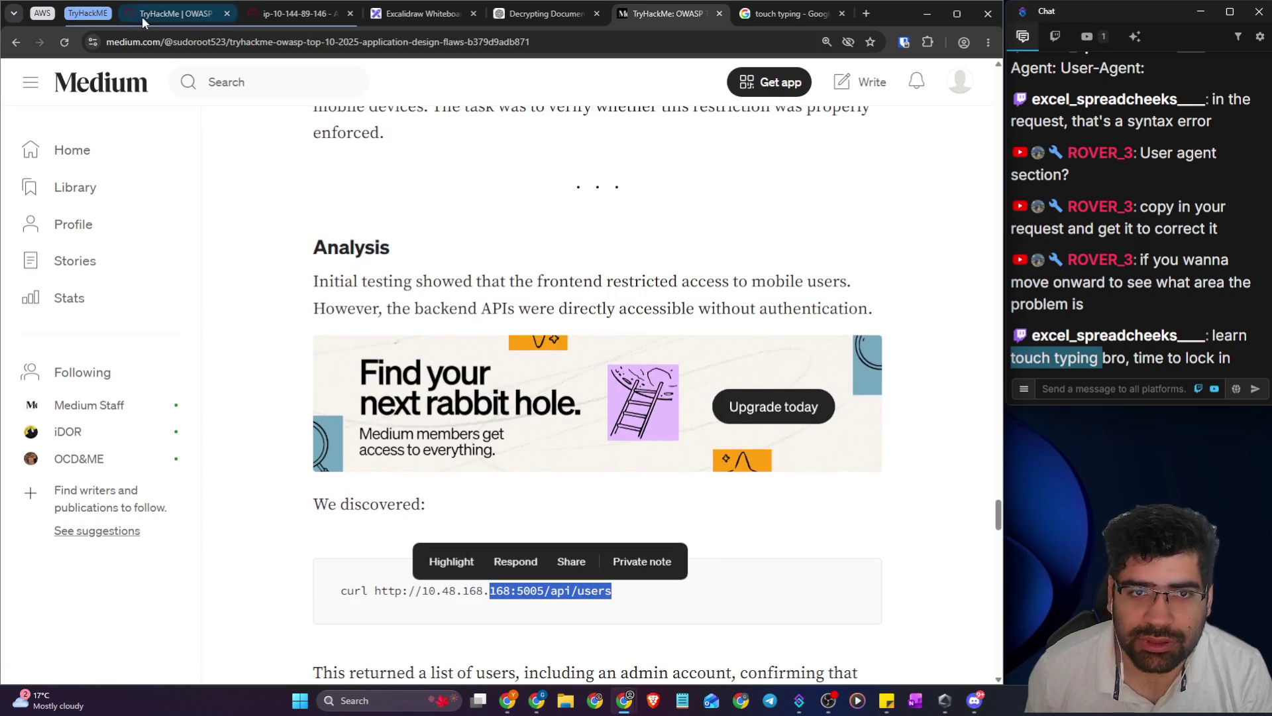
left_click(142, 16)
- Change the Repeater request path from /login to /api/user
left_click(308, 16)
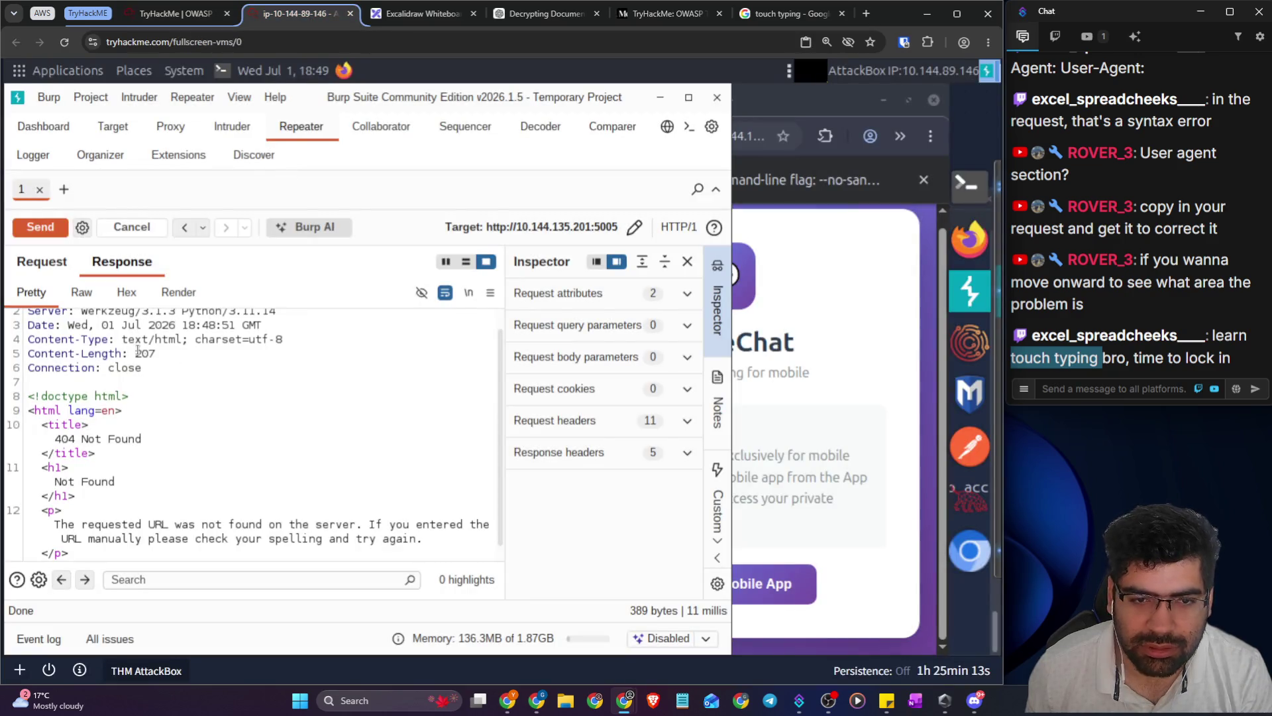
scroll(140, 329, "up", 1)
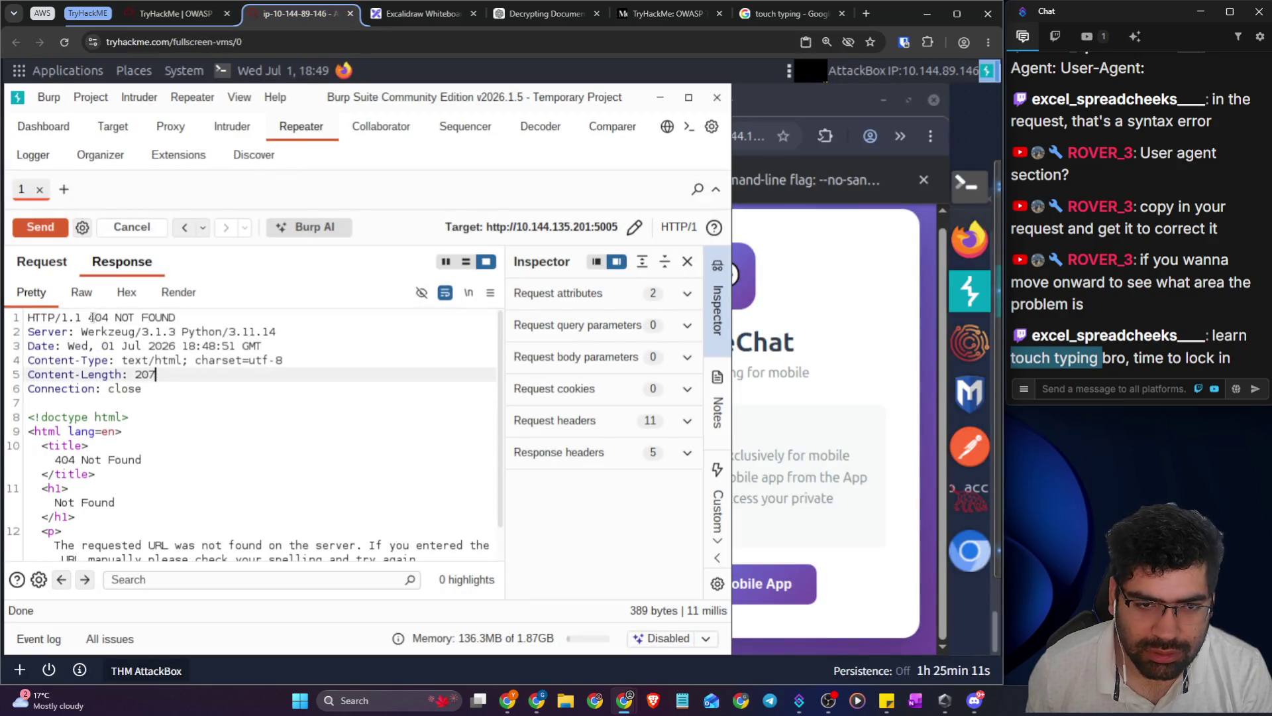
left_click(72, 265)
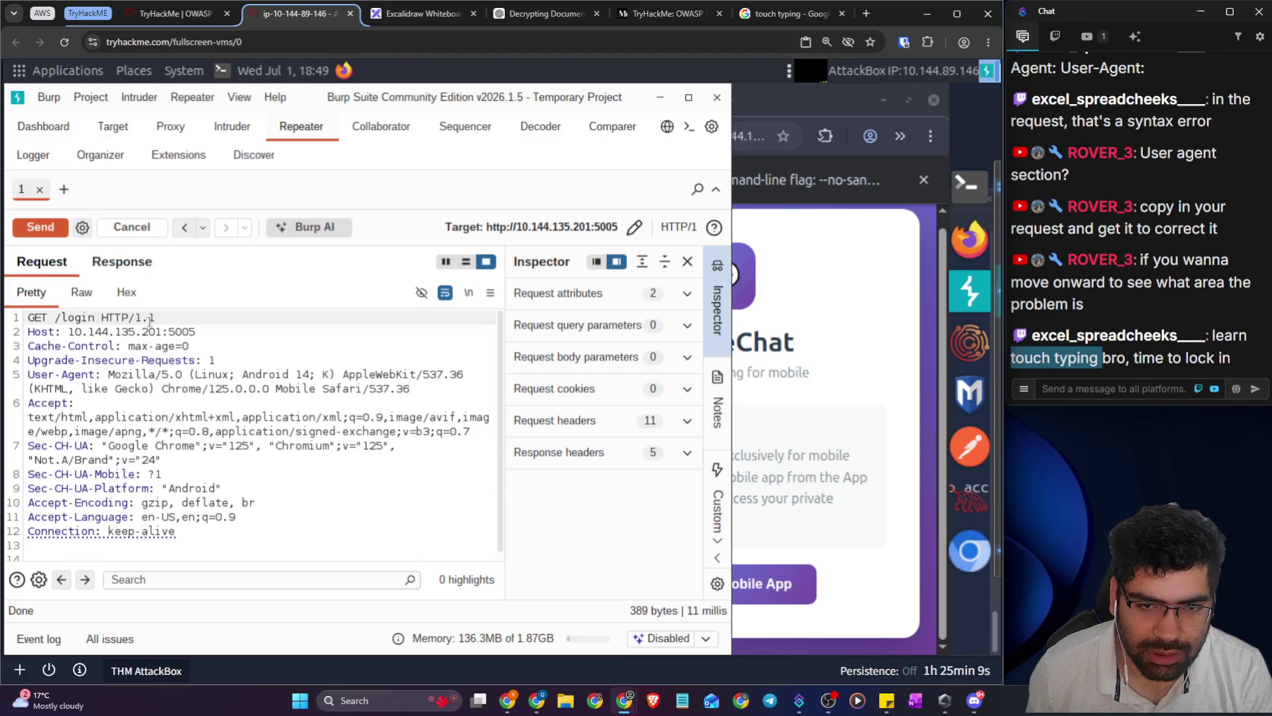
double_click(82, 318)
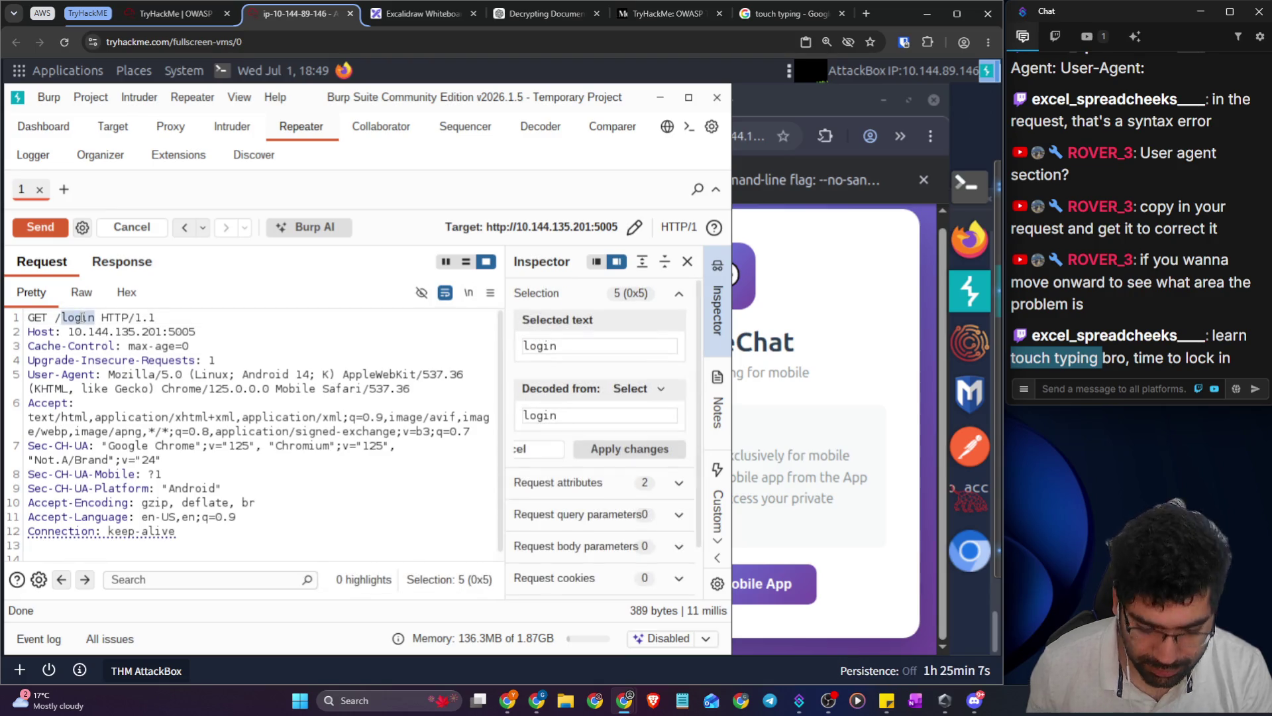
type("api/user")
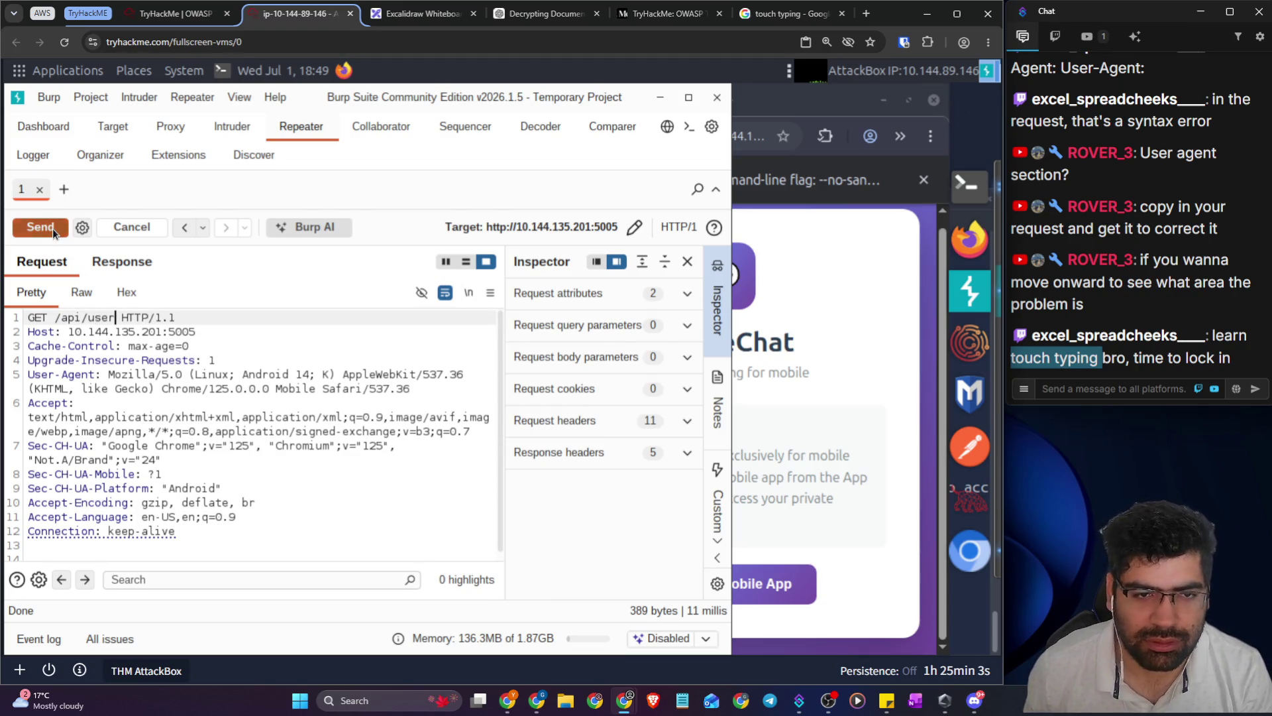
left_click(121, 268)
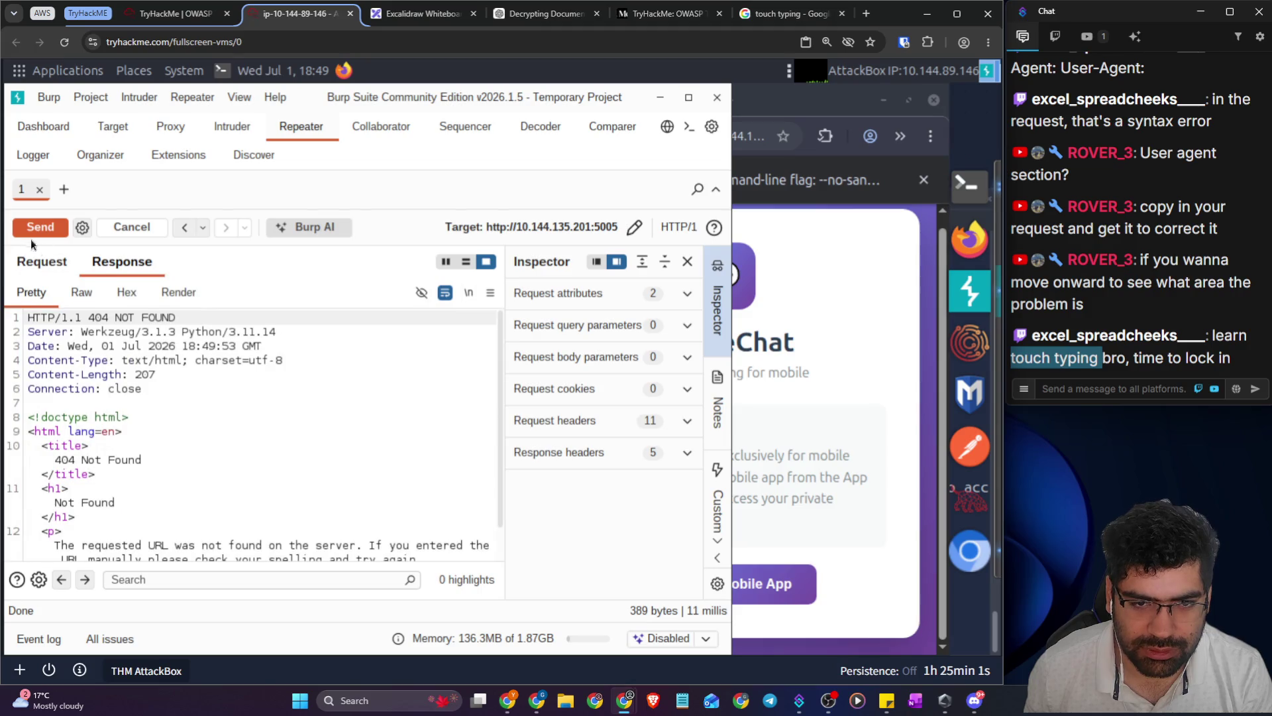
left_click(42, 262)
- Complete the path as /api/users, send it, and read the returned JSON account list
type("sers HTTP/1.1")
left_click(39, 226)
left_click(121, 261)
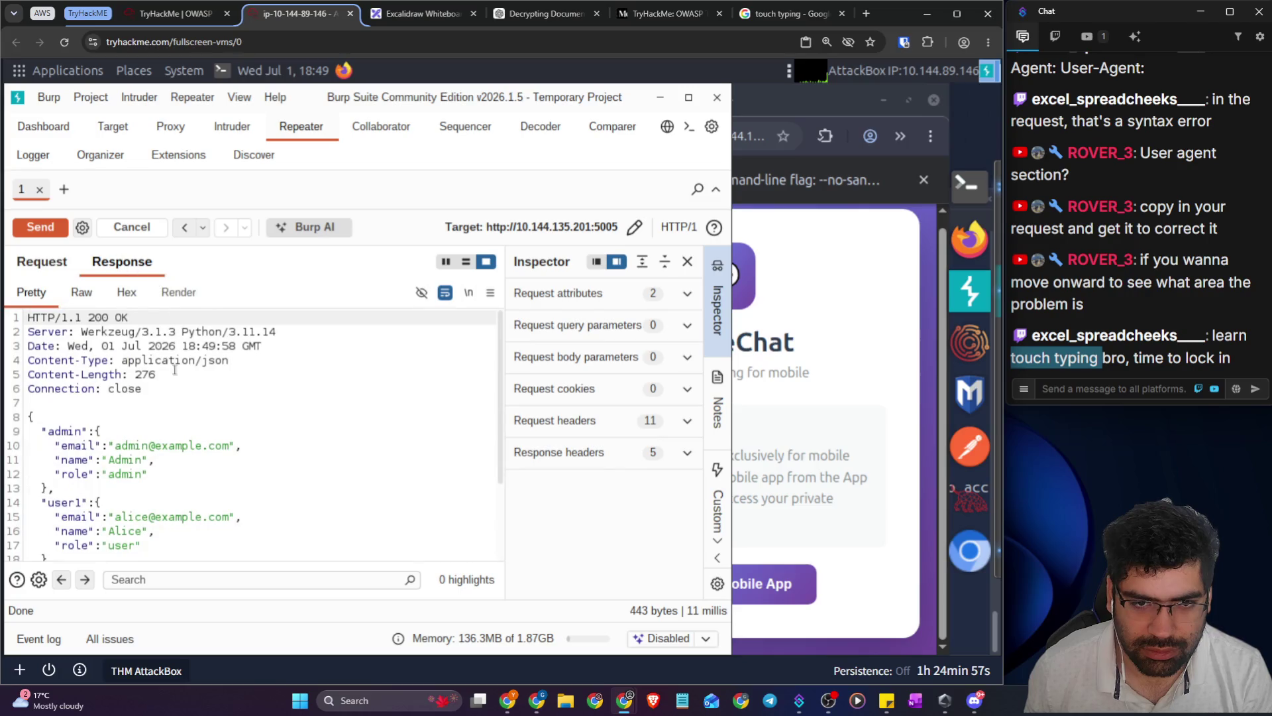
scroll(170, 385, "down", 4)
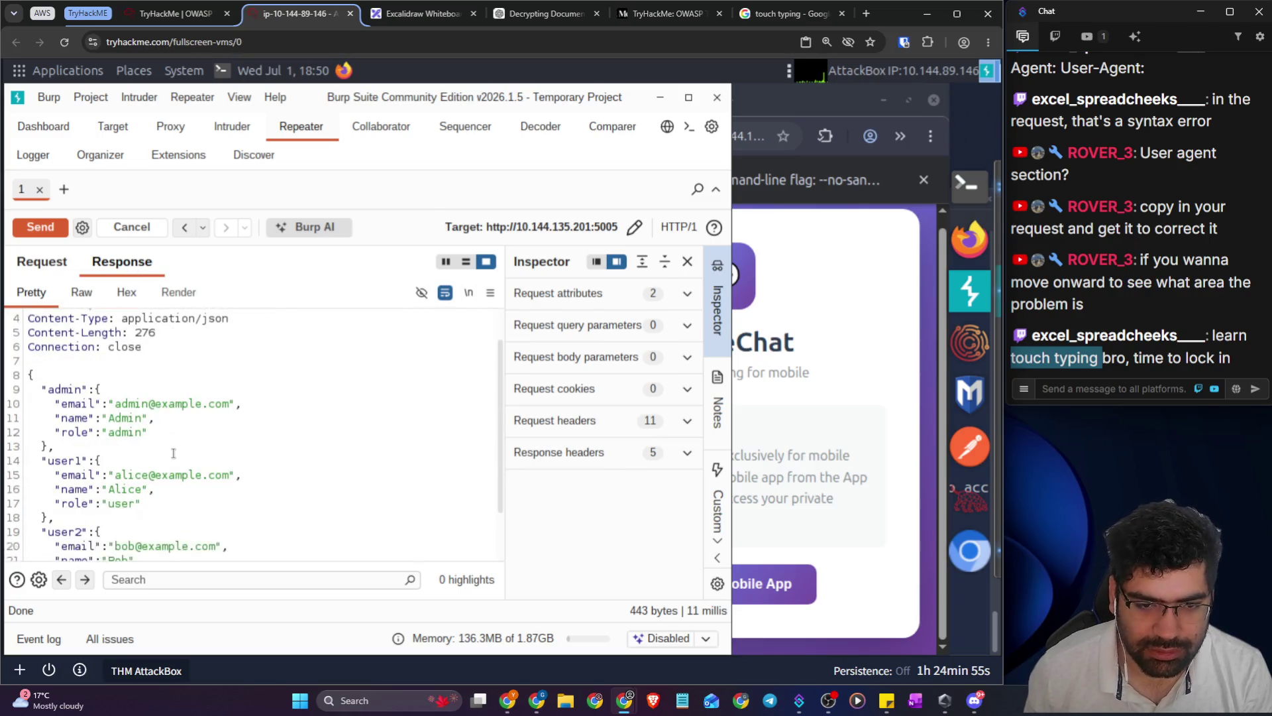
scroll(209, 456, "down", 1)
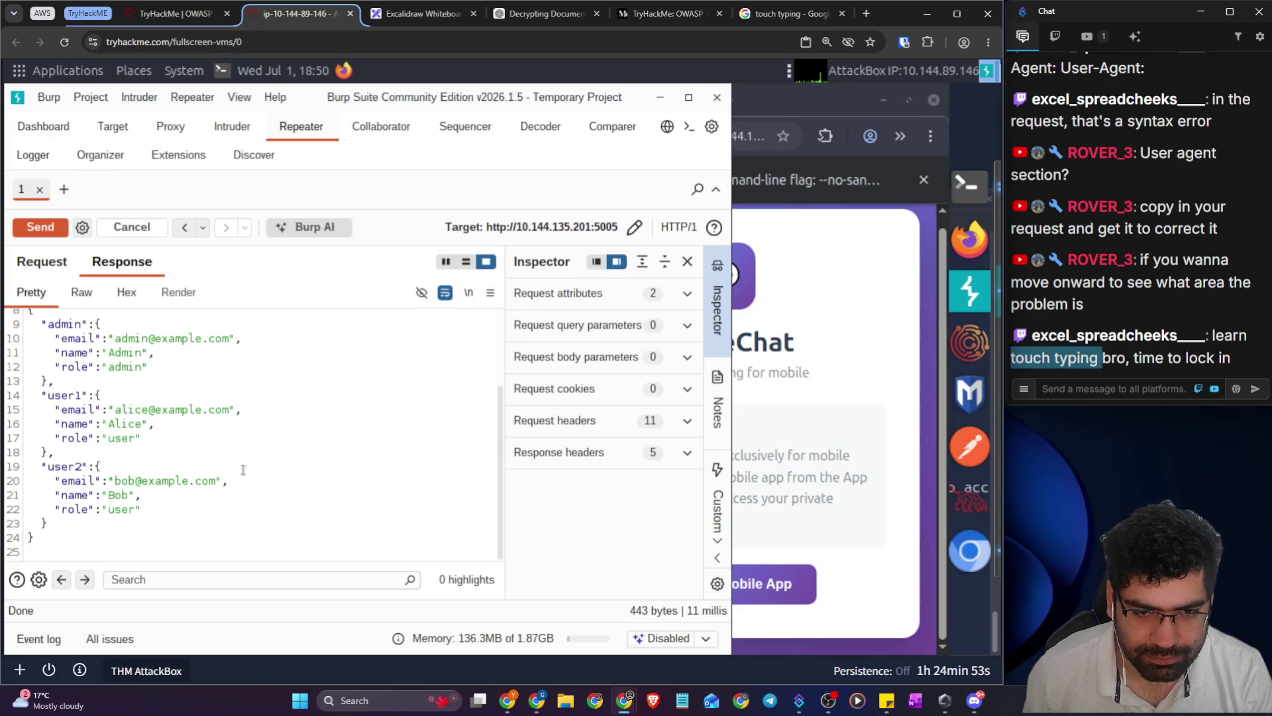
scroll(243, 469, "up", 3)
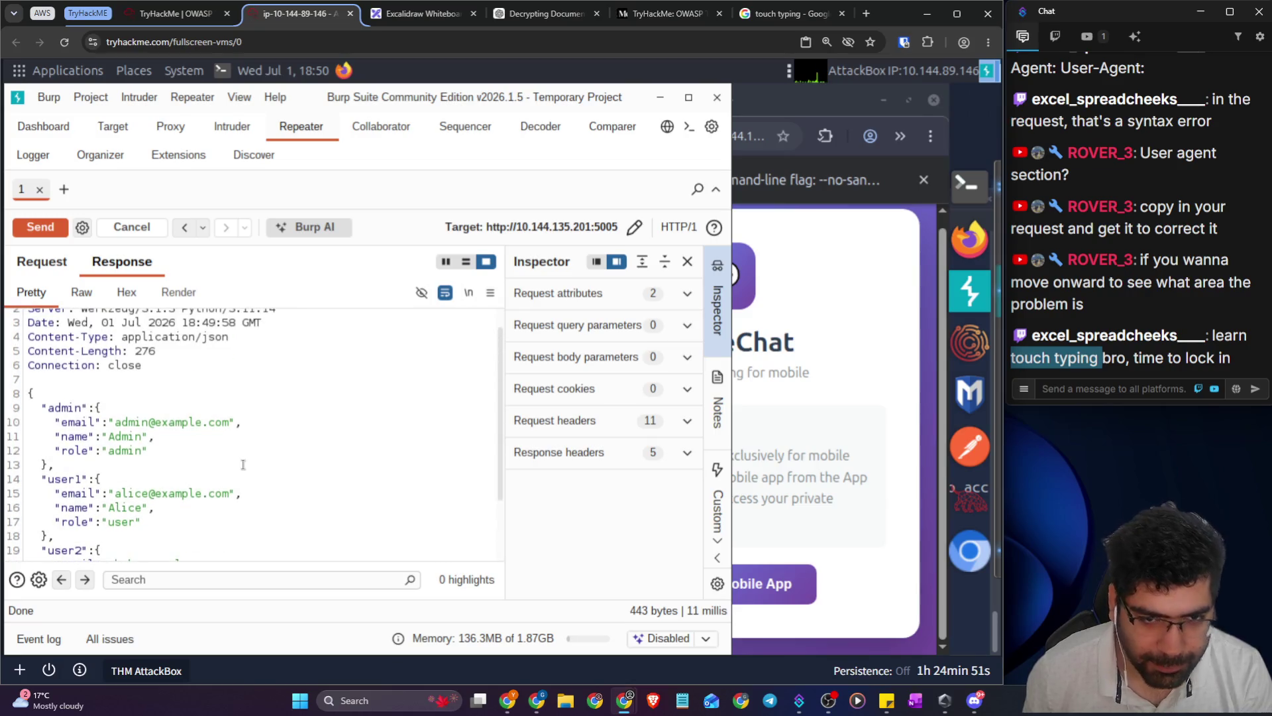
scroll(254, 434, "up", 1)
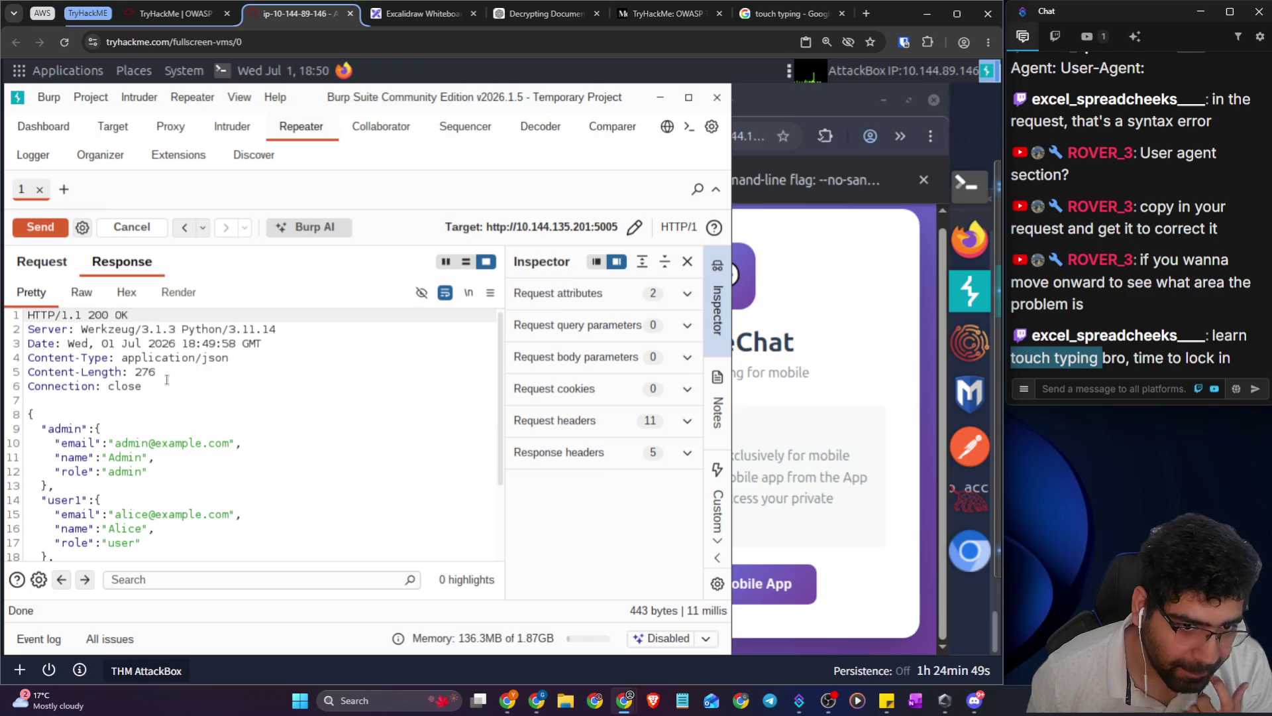
- Send GET /api/login in Repeater and see it return 404 Not Found
left_click(49, 269)
double_click(104, 317)
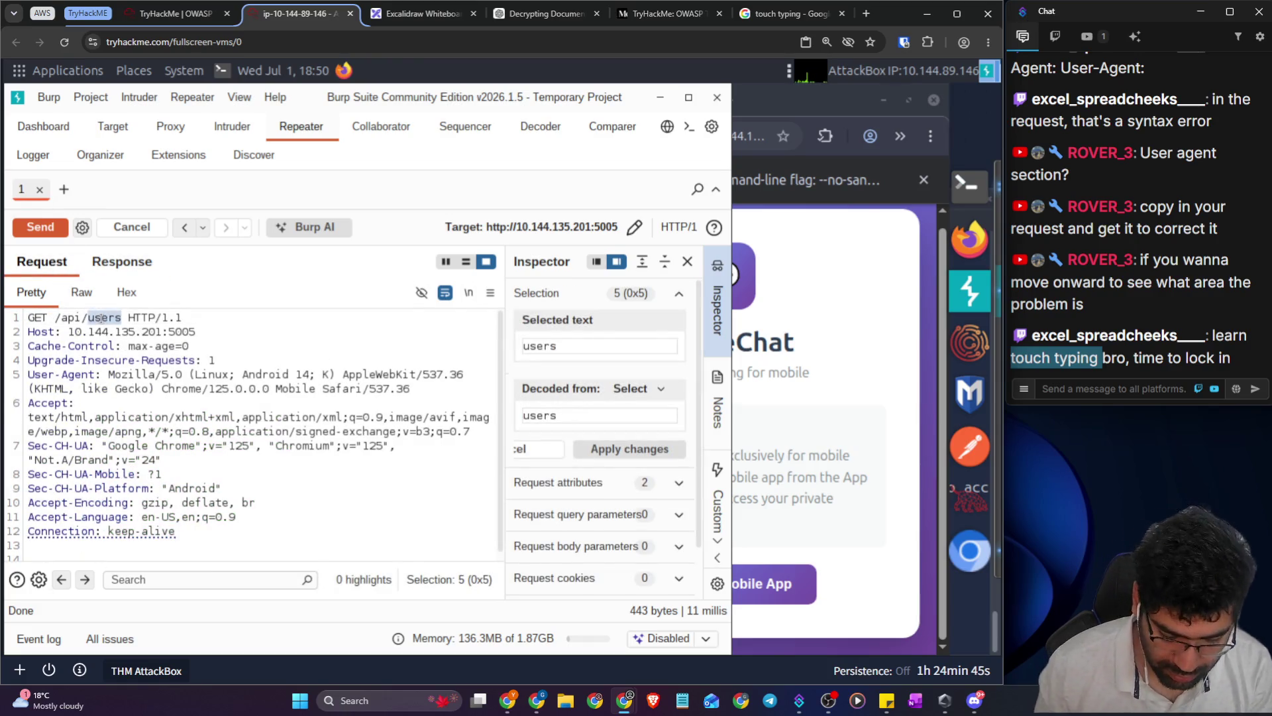
type("login")
key("Return")
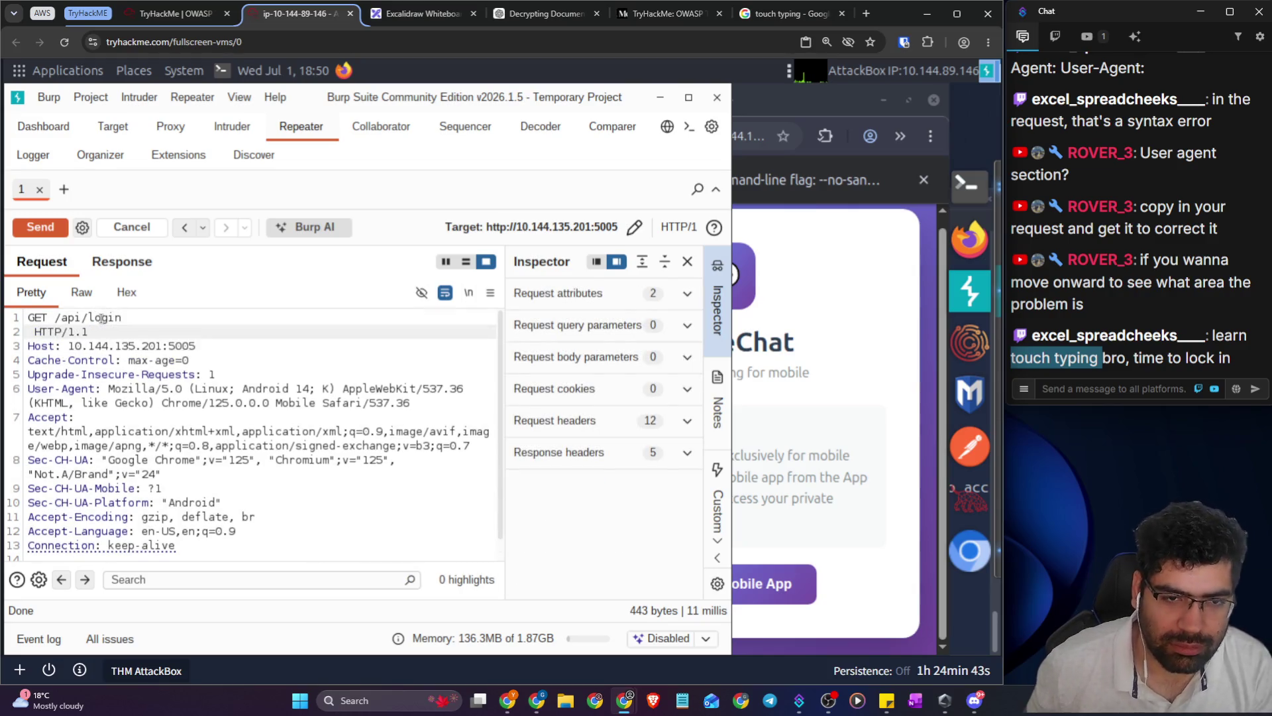
type("=")
key("ctrl+z")
key("ctrl+z")
key("ctrl+z")
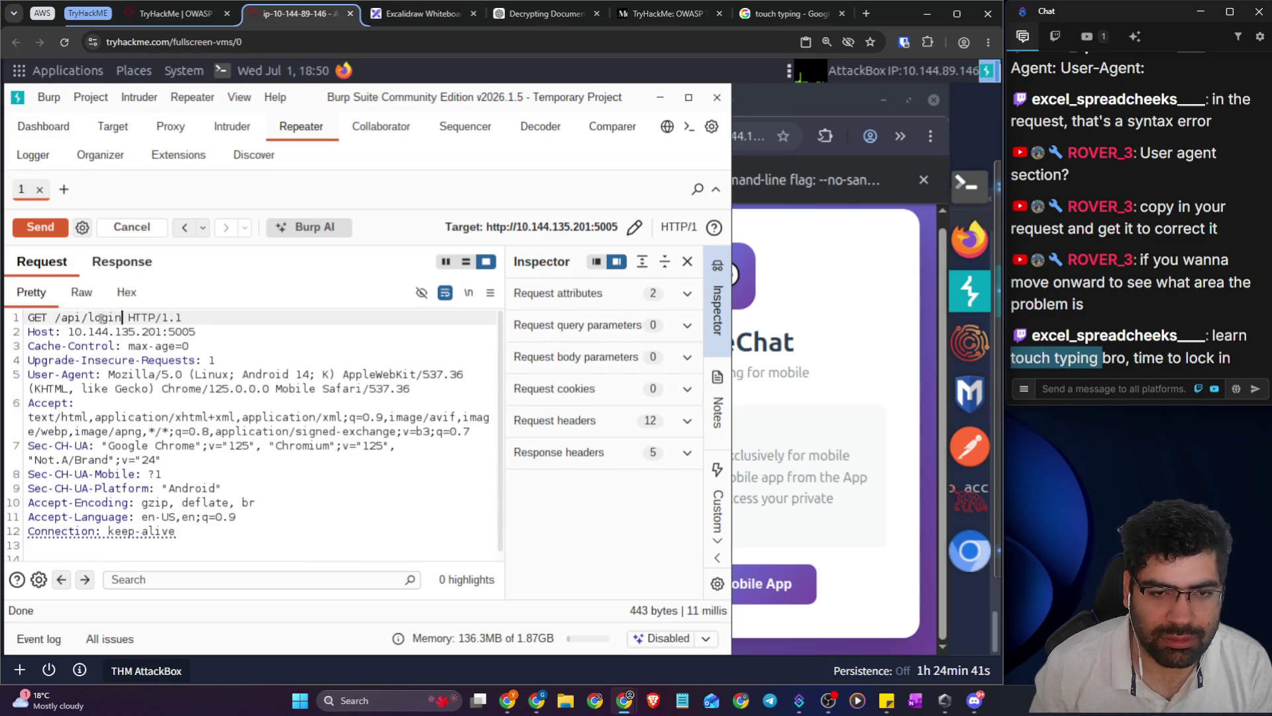
key("BackSpace")
key("BackSpace")
key("BackSpace")
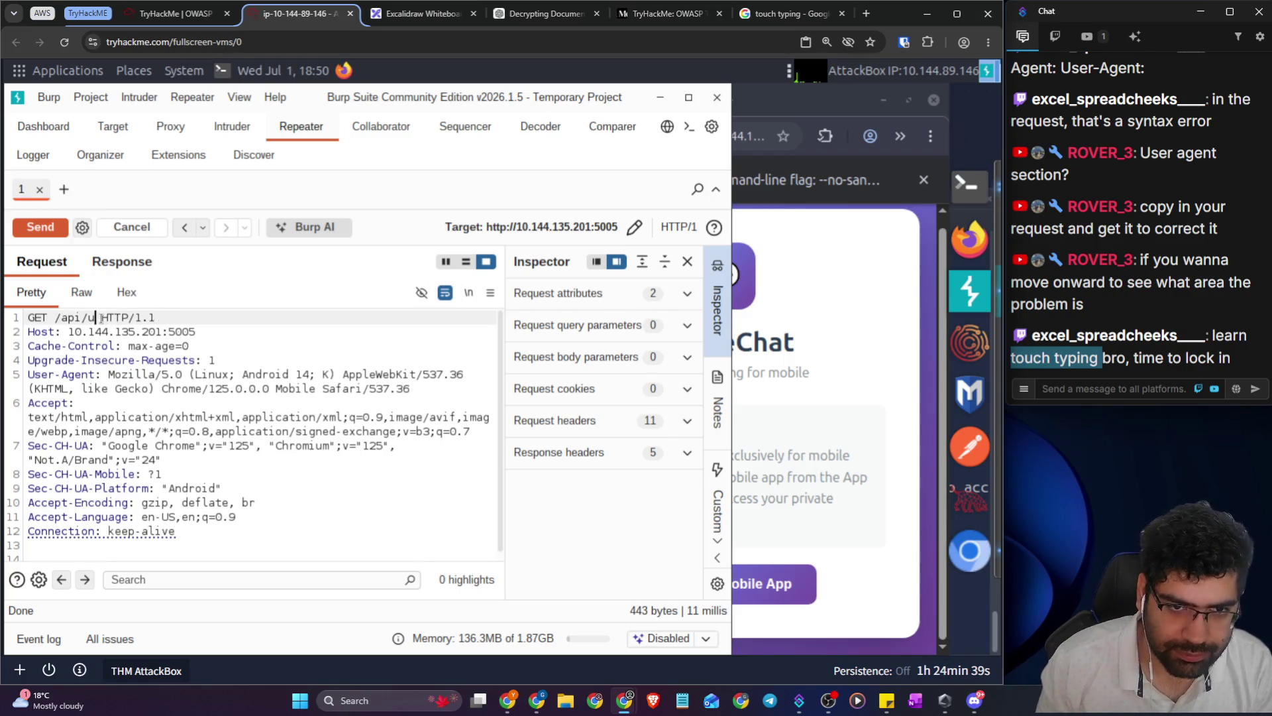
type("log")
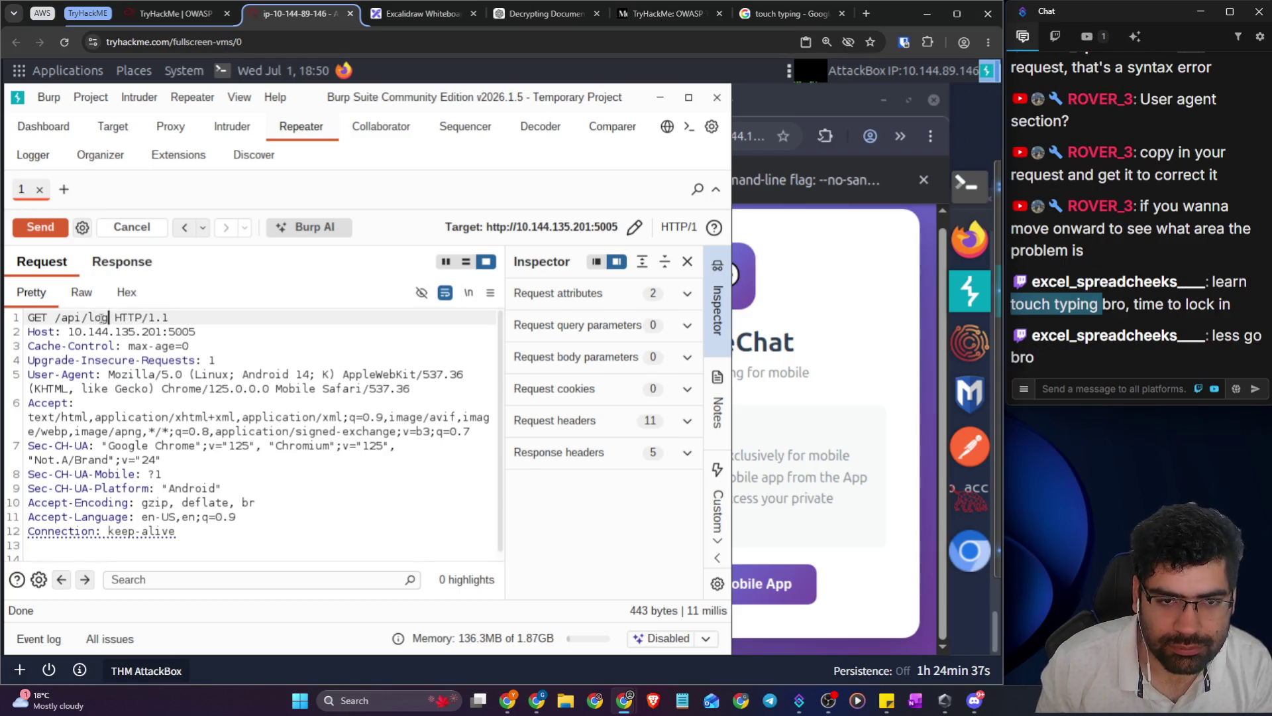
type("in")
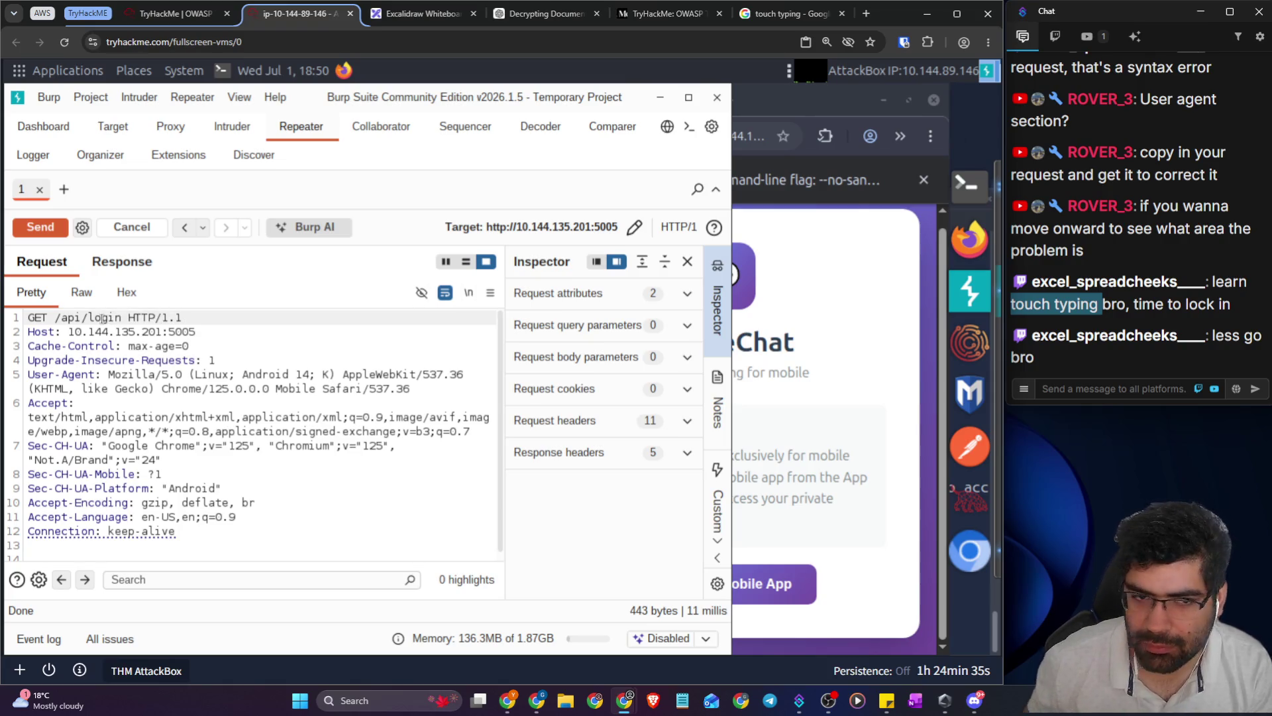
left_click(46, 230)
left_click(99, 265)
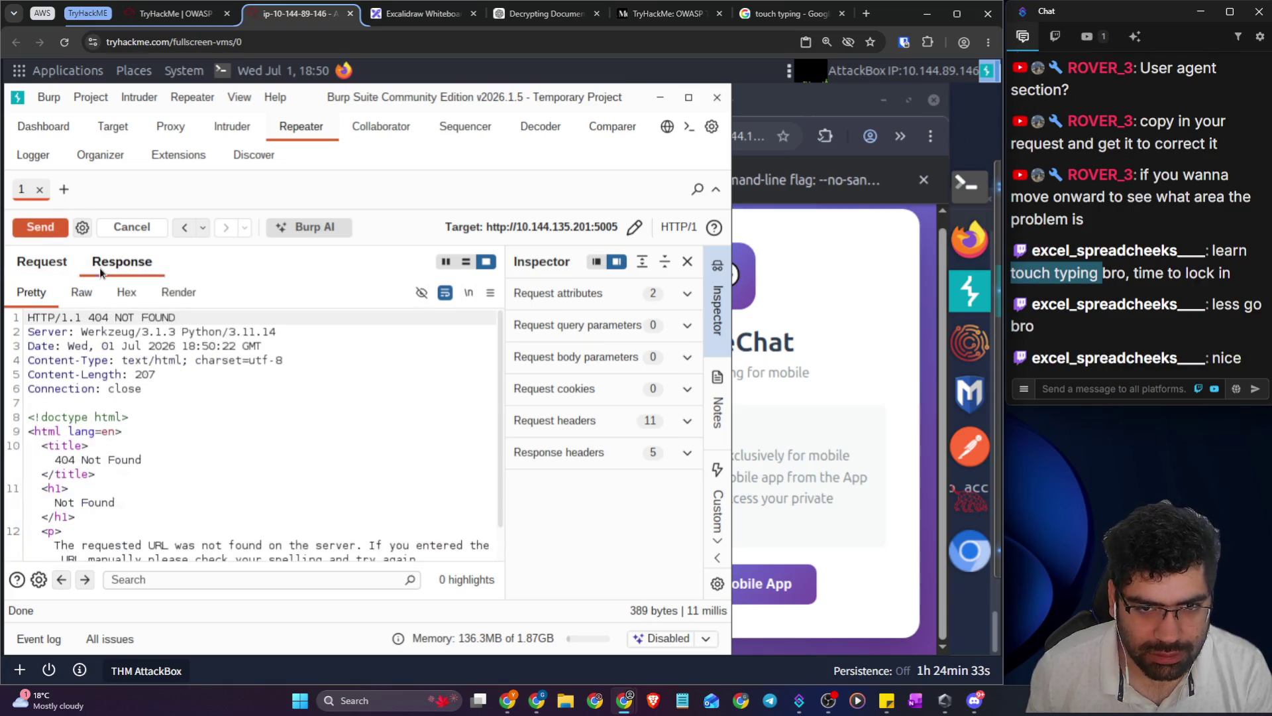
scroll(169, 452, "down", 1)
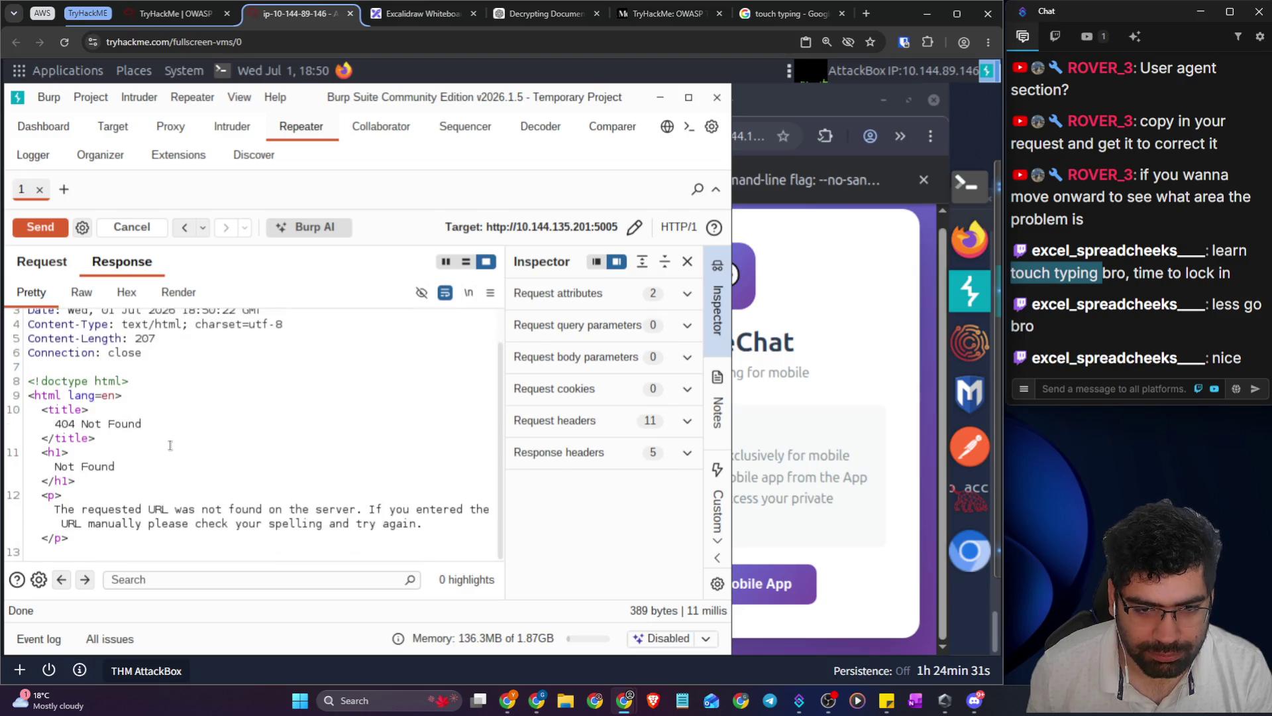
- Switch the path back to /api/users, resend, and review the JSON user list
left_click(38, 263)
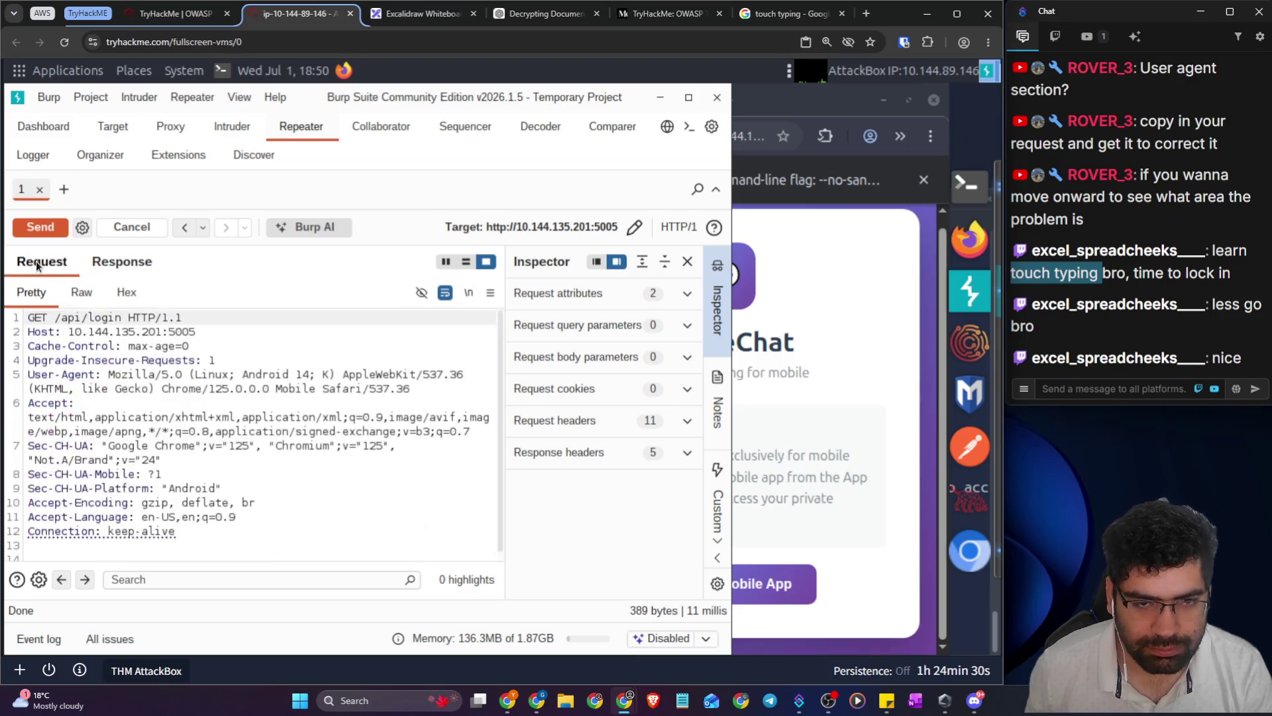
double_click(109, 318)
type("user")
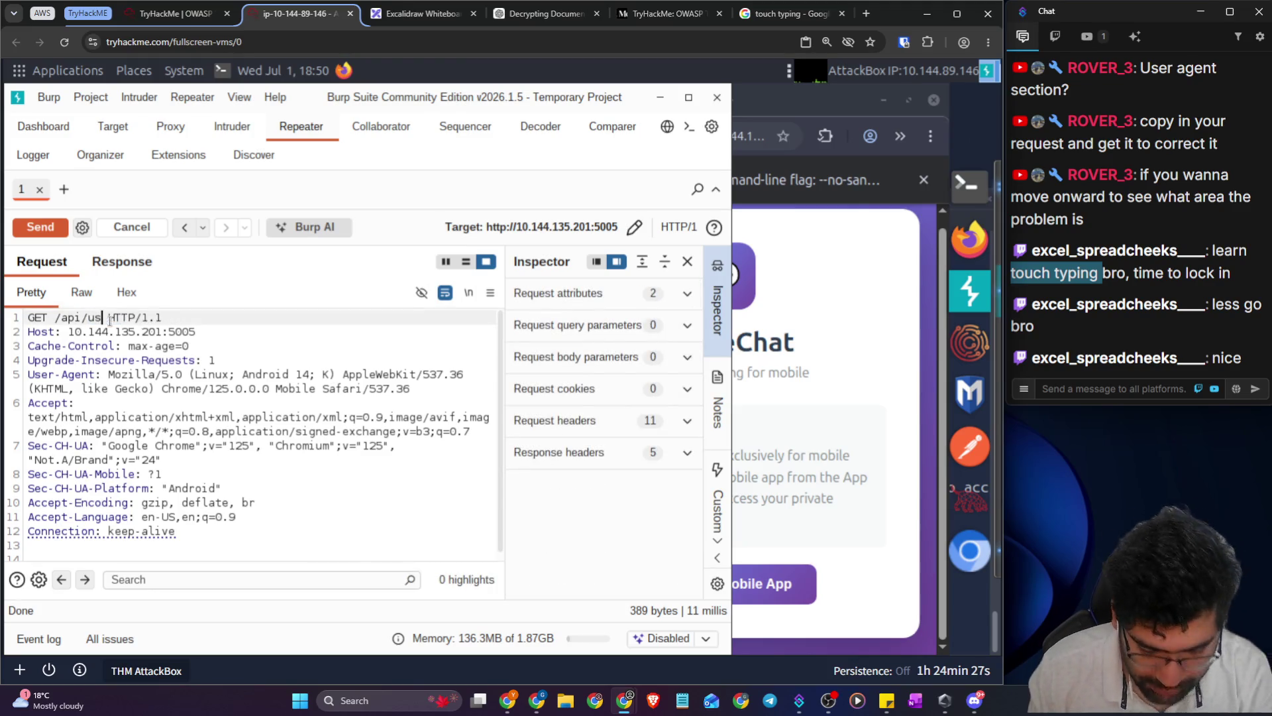
type("s")
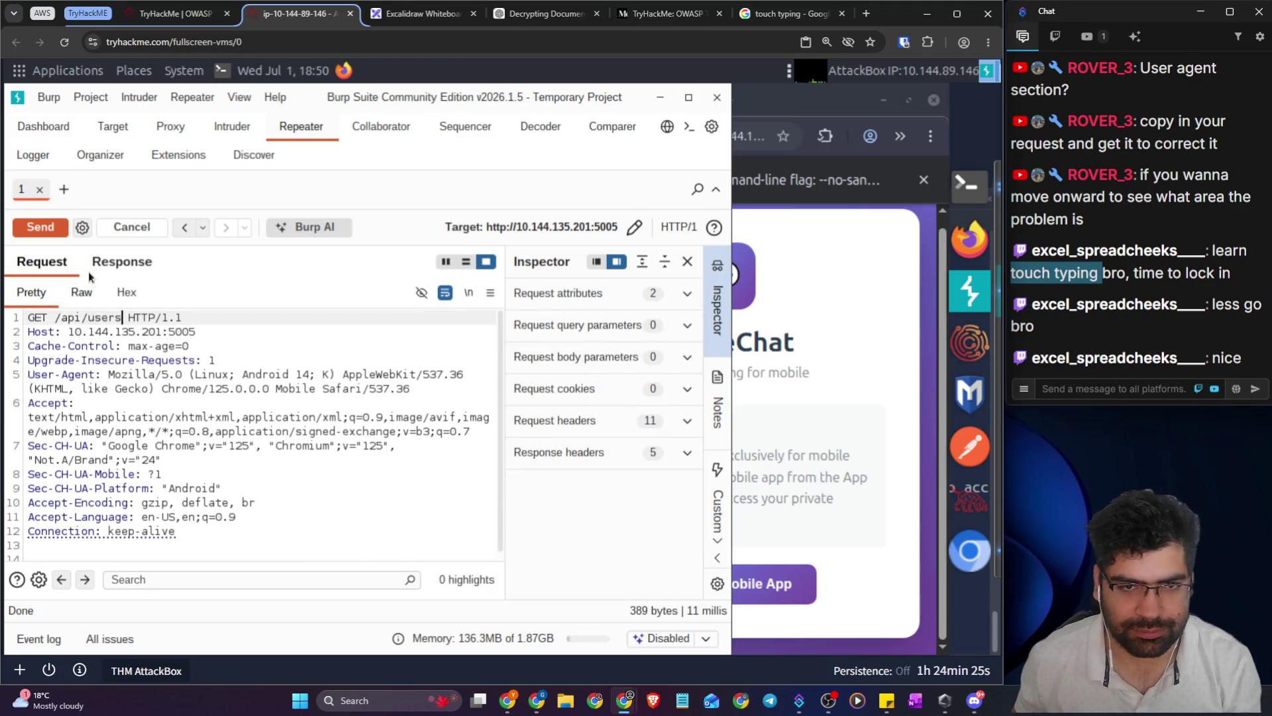
left_click(46, 229)
left_click(121, 261)
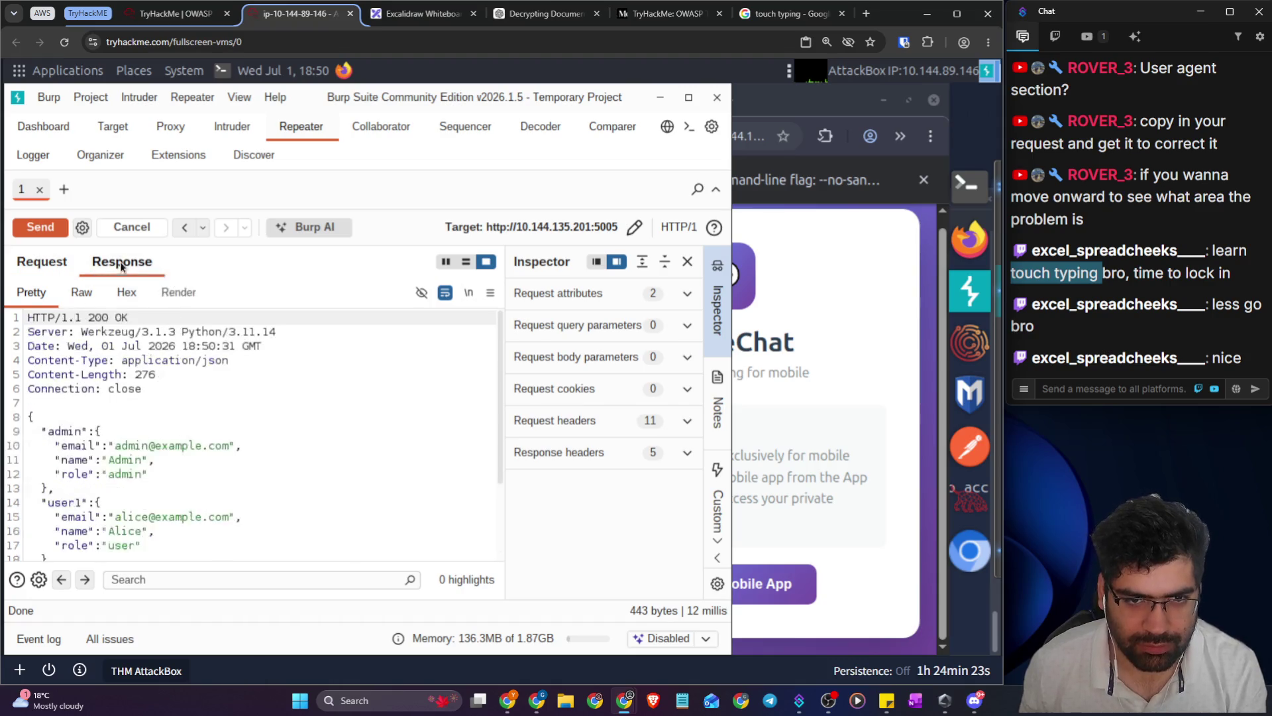
scroll(192, 471, "down", 1)
scroll(192, 471, "down", 3)
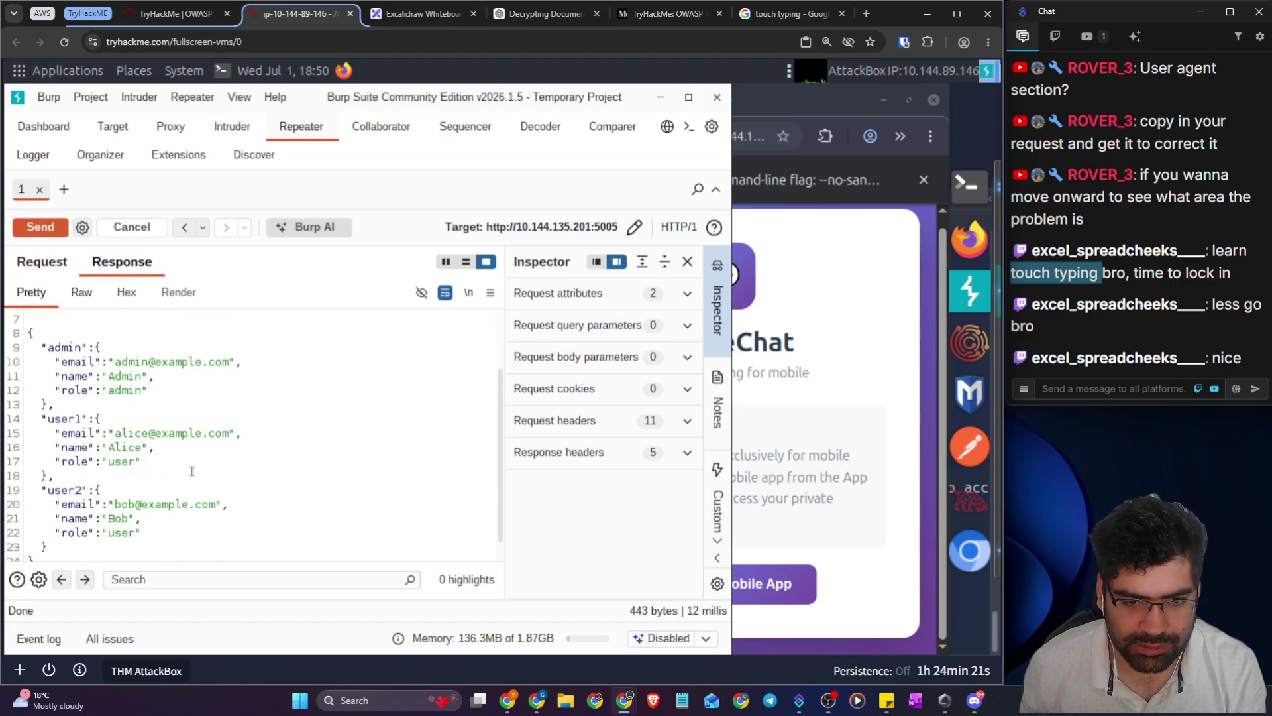
left_click(150, 15)
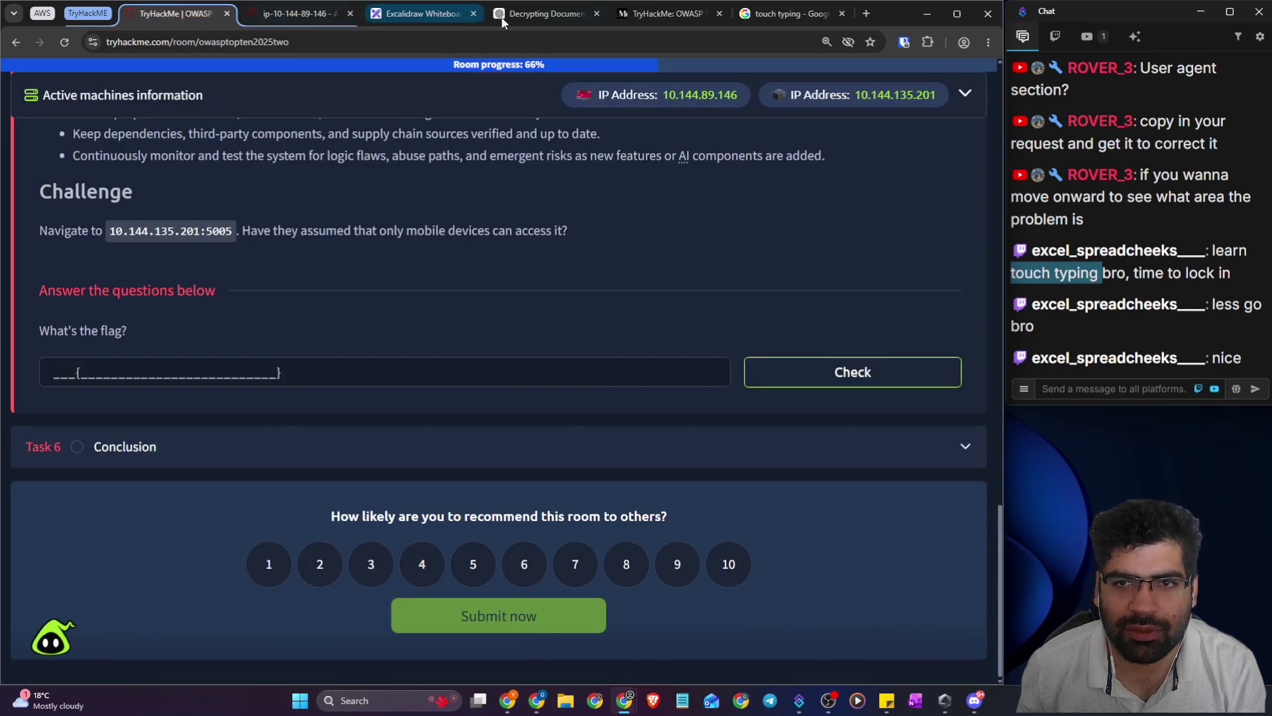
- Scroll up in ChatGPT to the common endpoints list, including /api/user and /api/login
left_click(543, 13)
scroll(351, 218, "up", 15)
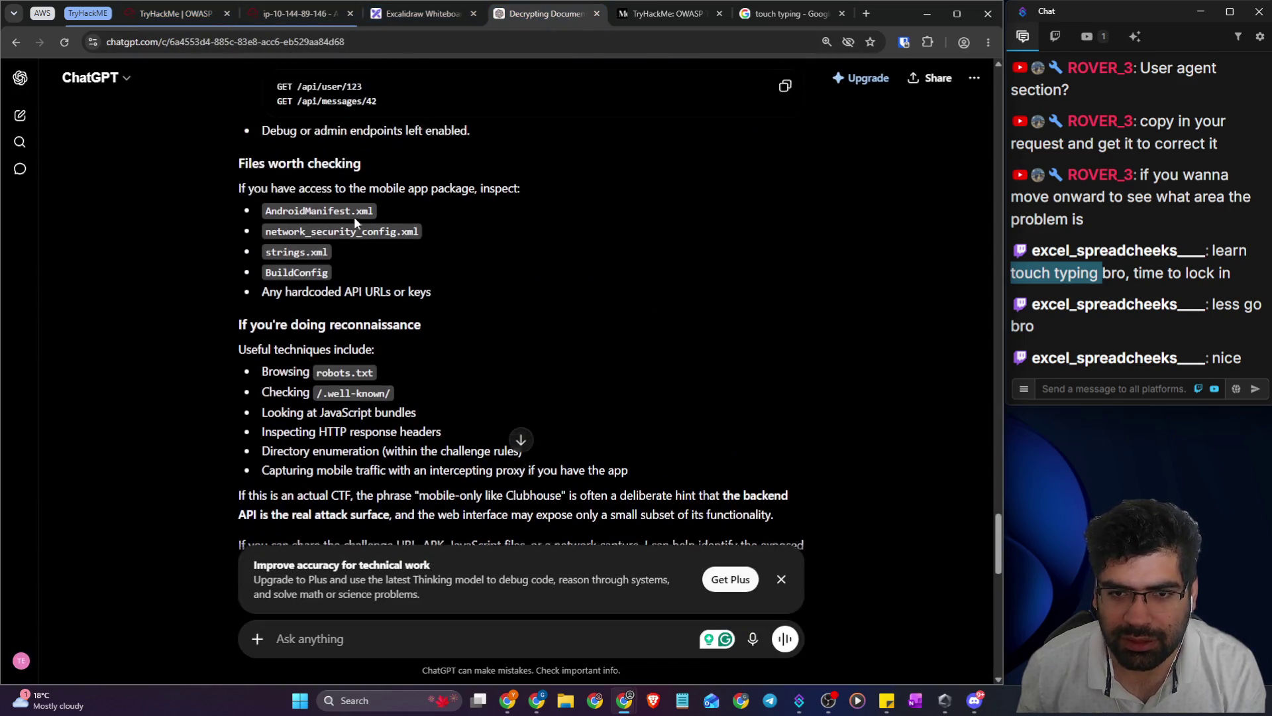
scroll(362, 222, "up", 10)
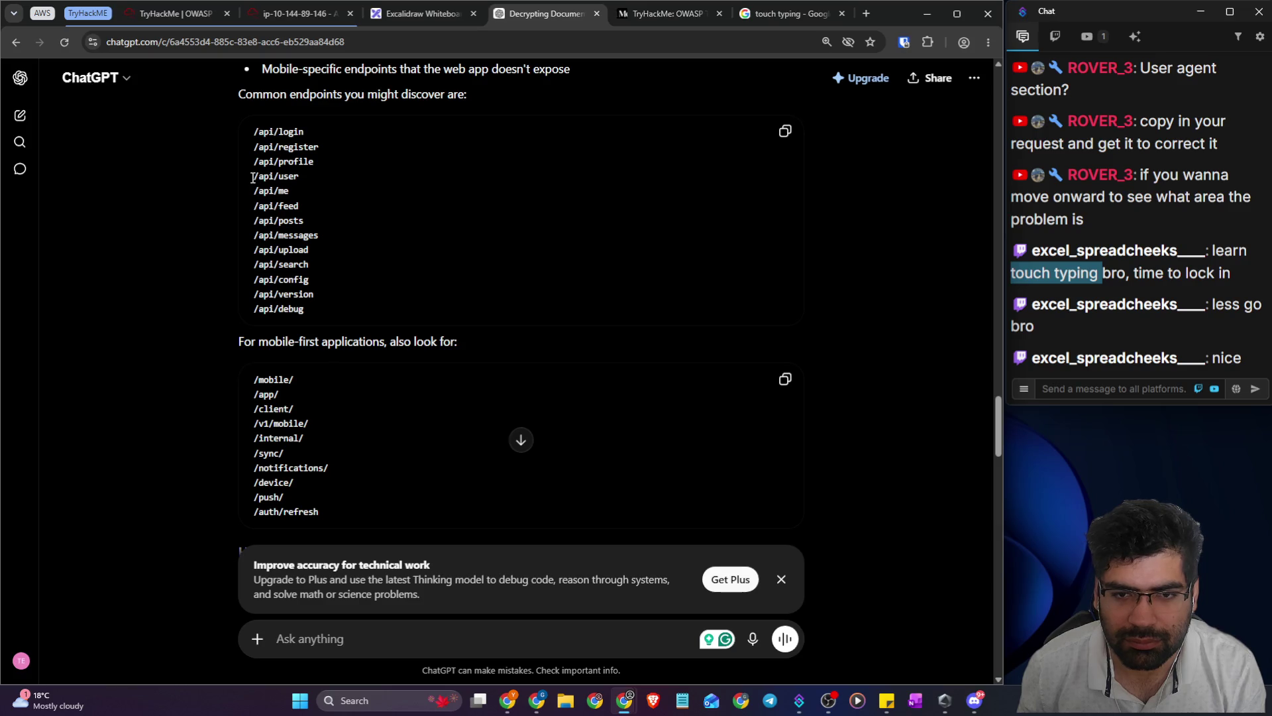
left_click(252, 14)
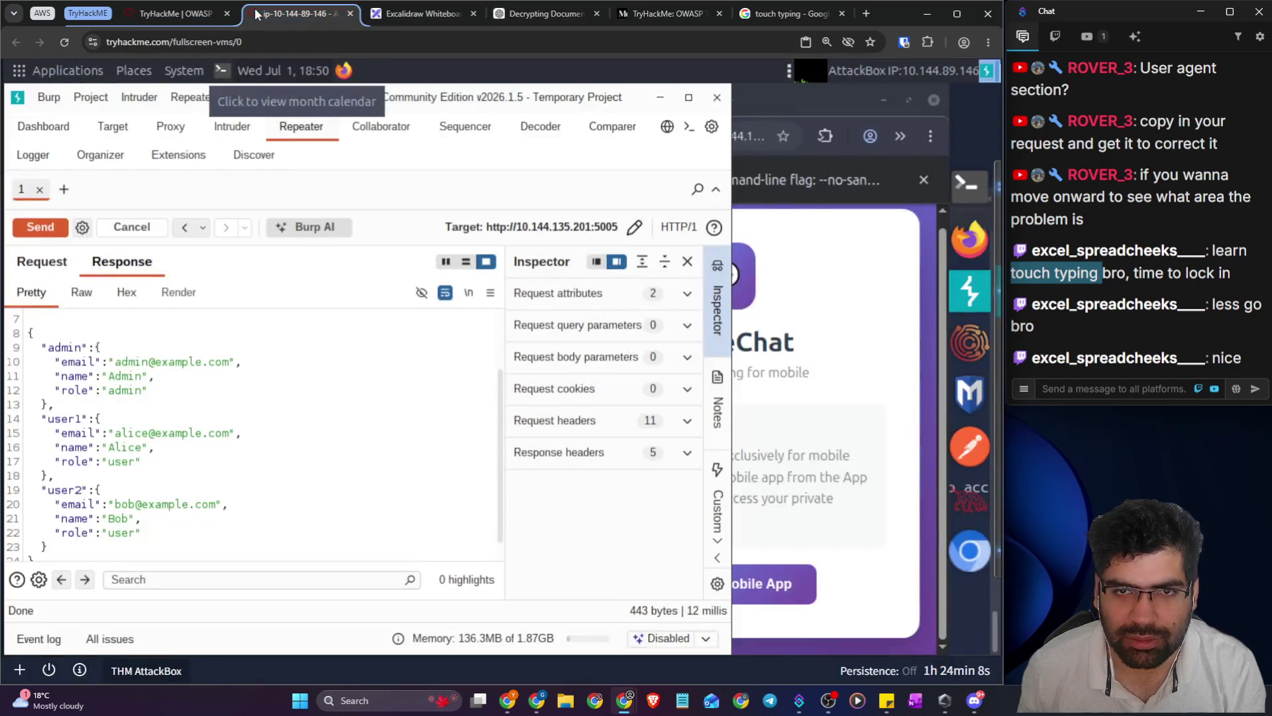
- Reread the mobile-device challenge question, then request /api/user/admin, which returns 404
left_click(158, 21)
left_click_drag(343, 232, 492, 233)
left_click(265, 22)
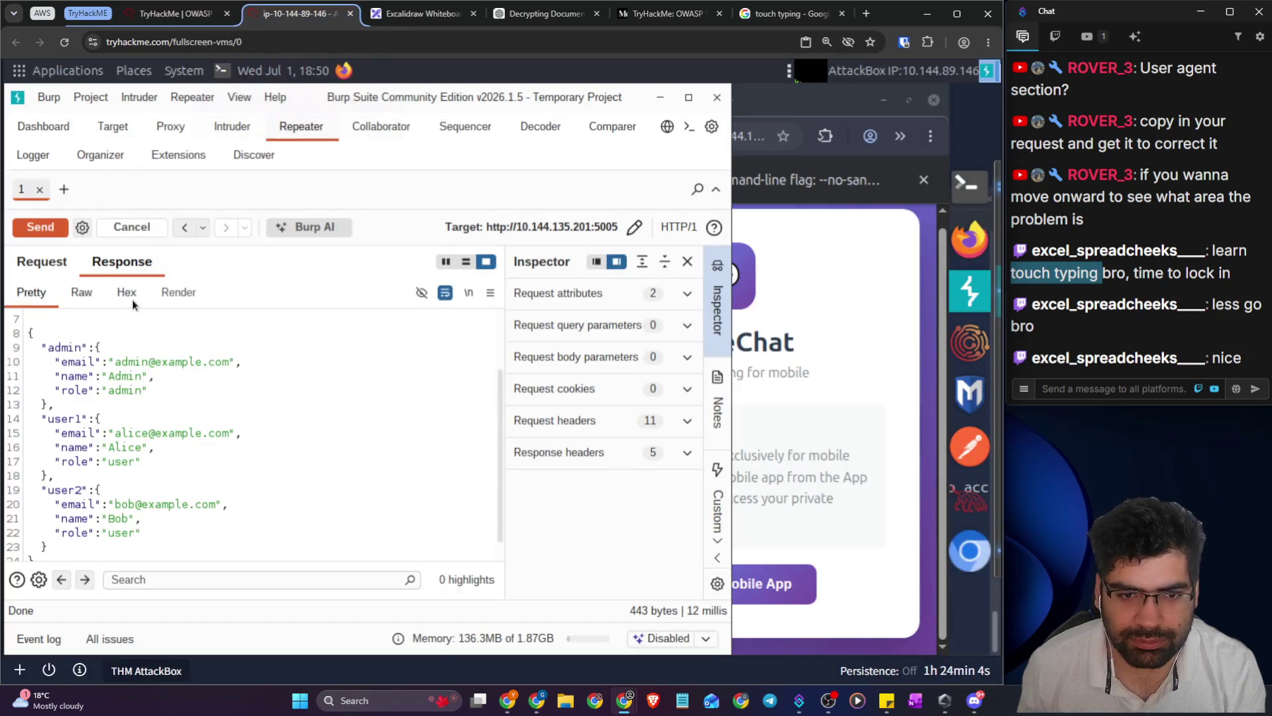
scroll(152, 358, "down", 1)
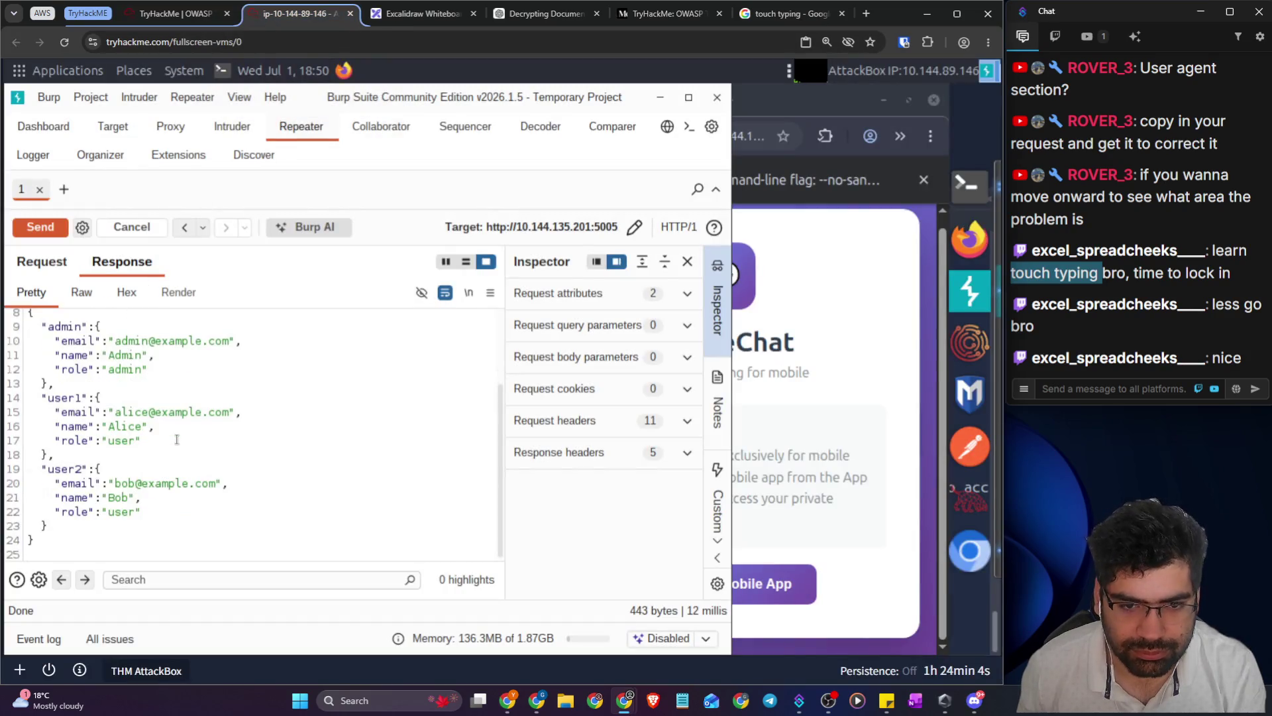
left_click(53, 265)
double_click(105, 316)
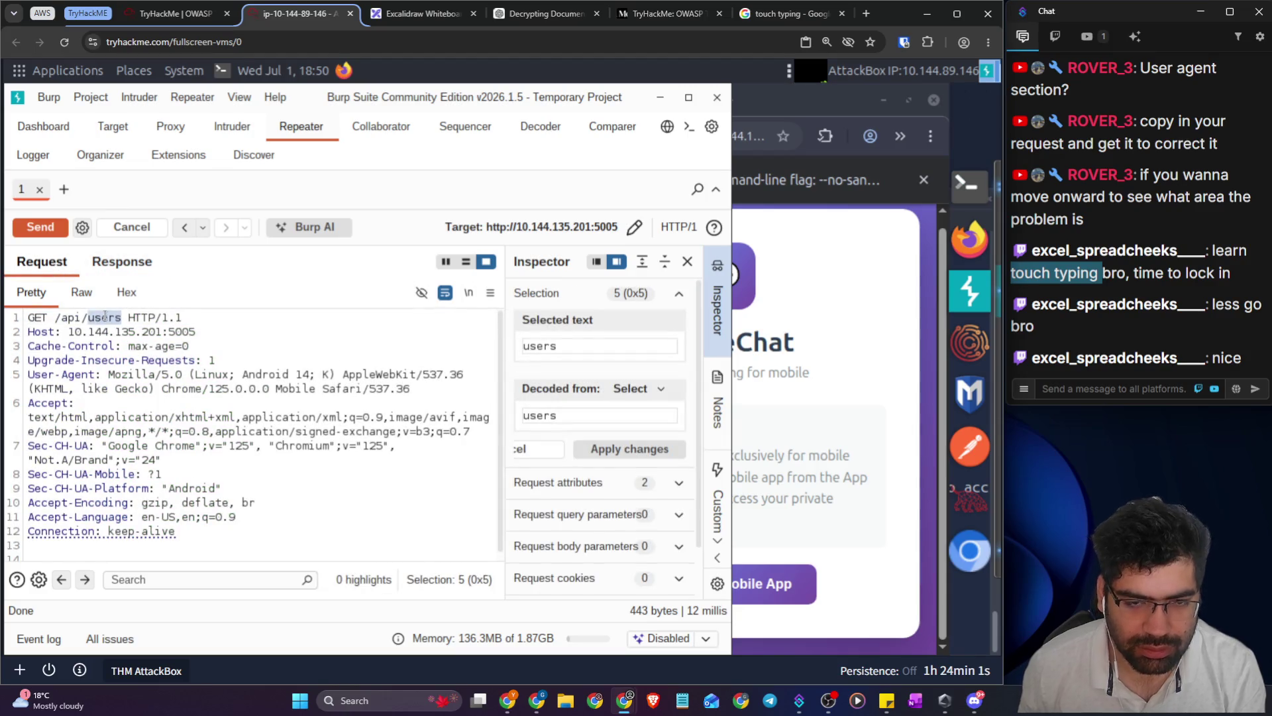
type("user")
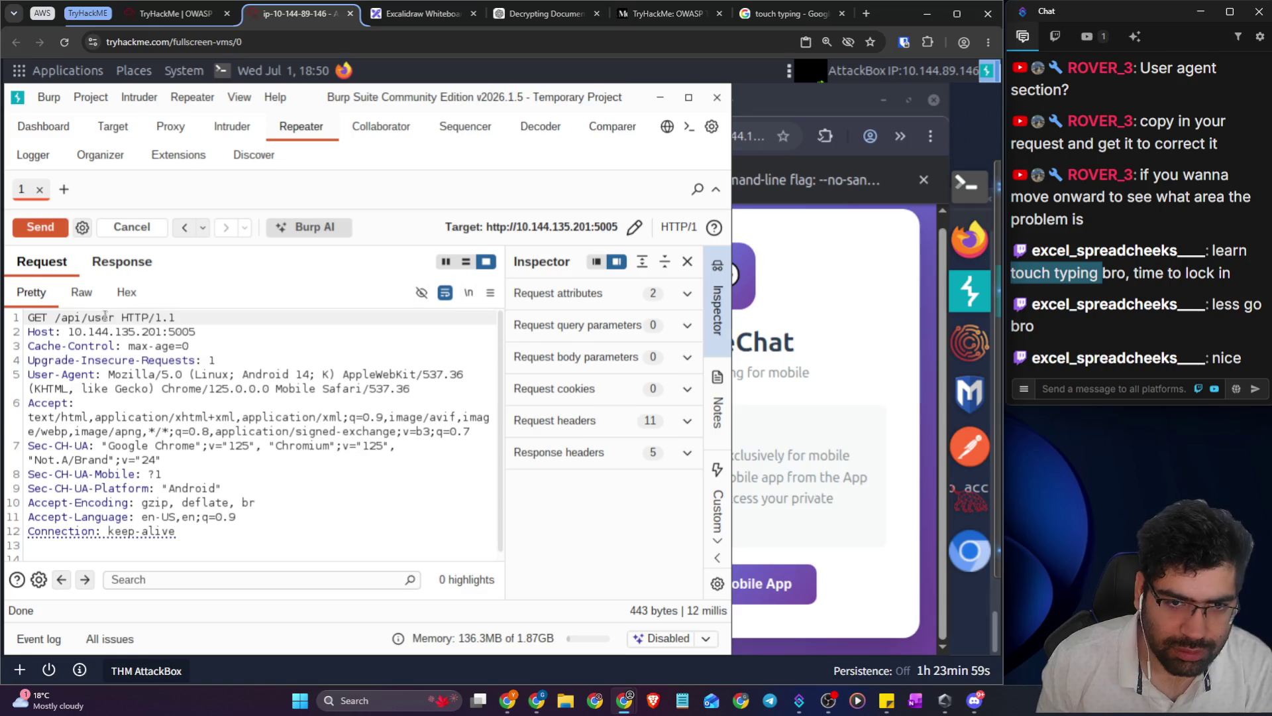
type("/admi")
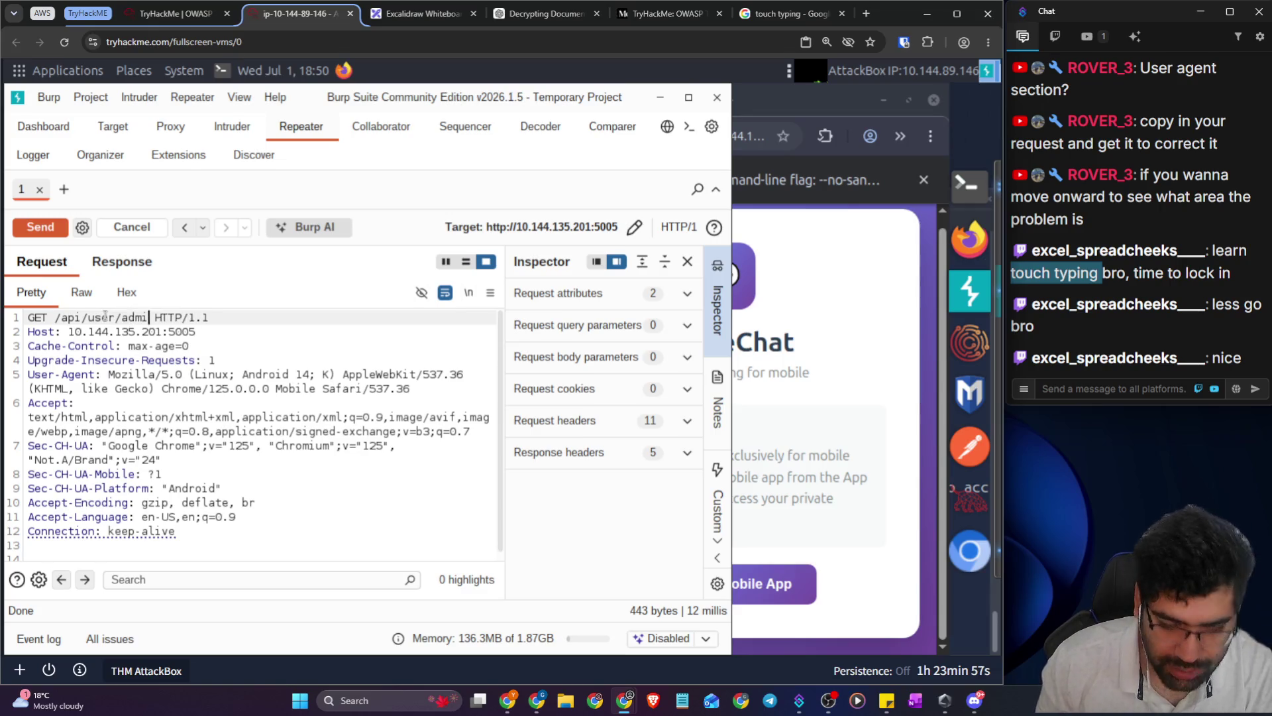
type("n")
left_click(119, 261)
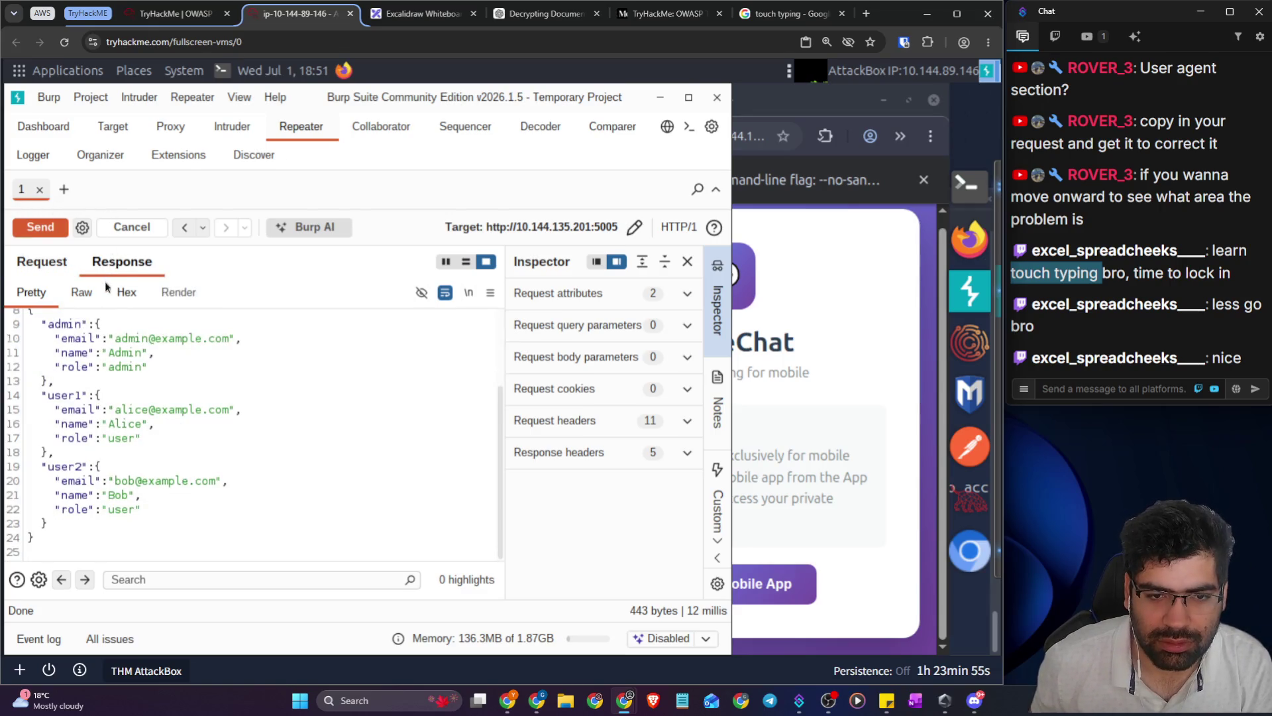
left_click(37, 267)
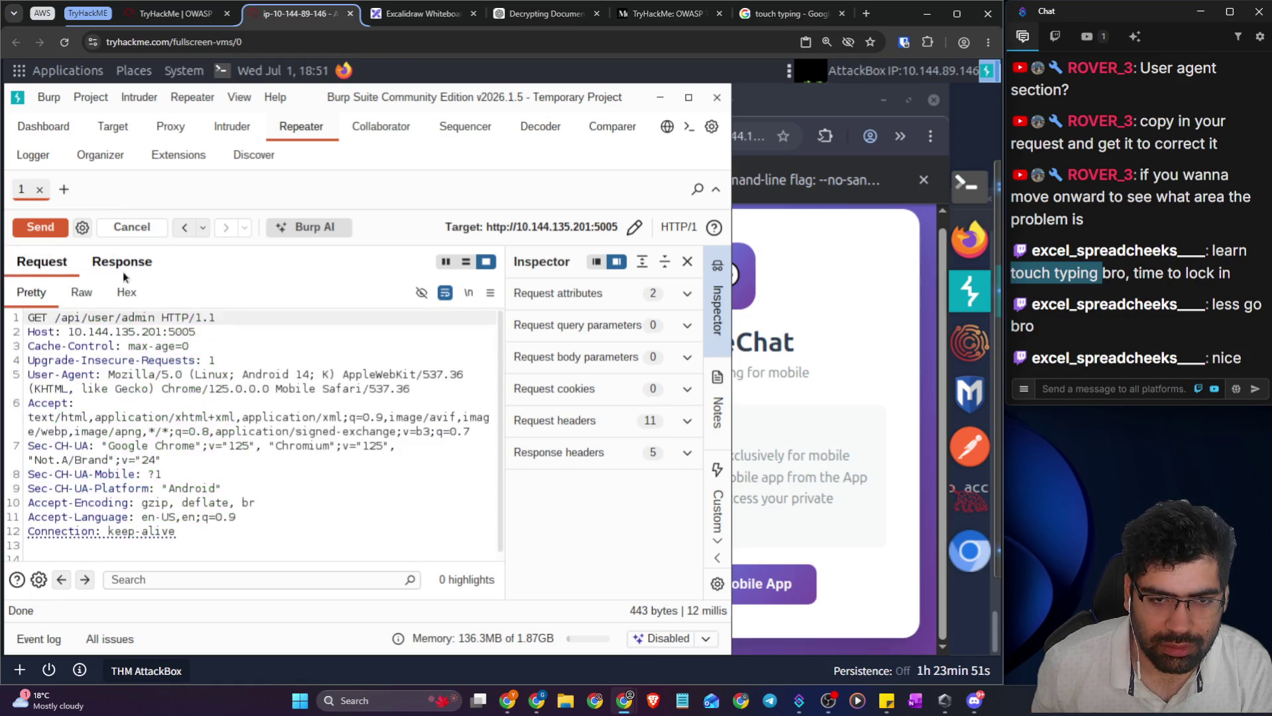
left_click(56, 225)
left_click(108, 268)
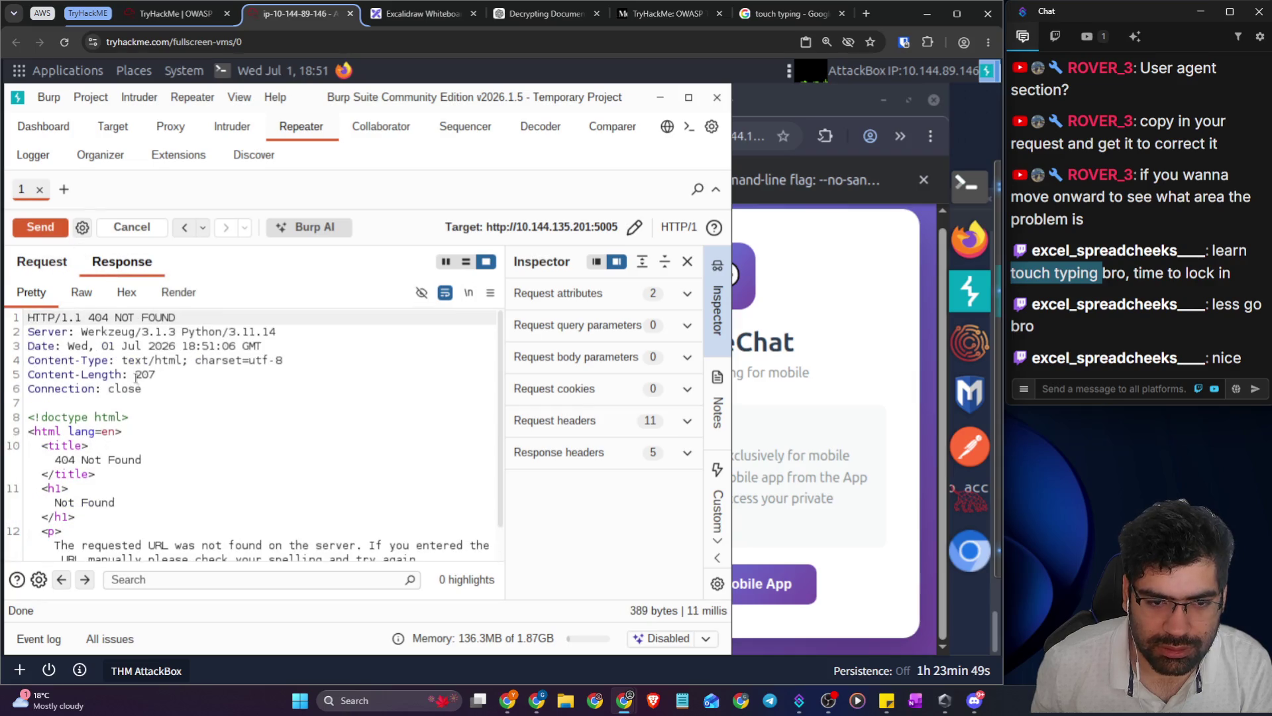
- Fetch the admin record via /api/users/admin, then try /api/users/alice, which returns not found
left_click(48, 266)
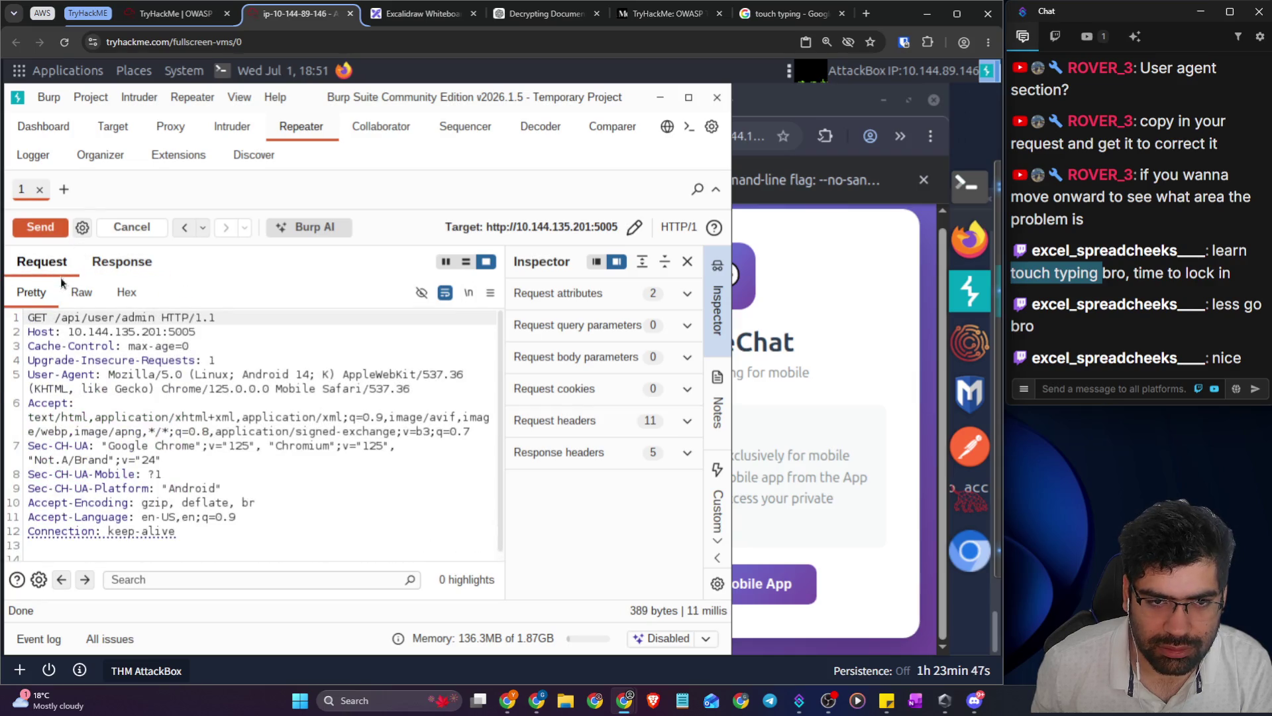
double_click(102, 318)
type("users")
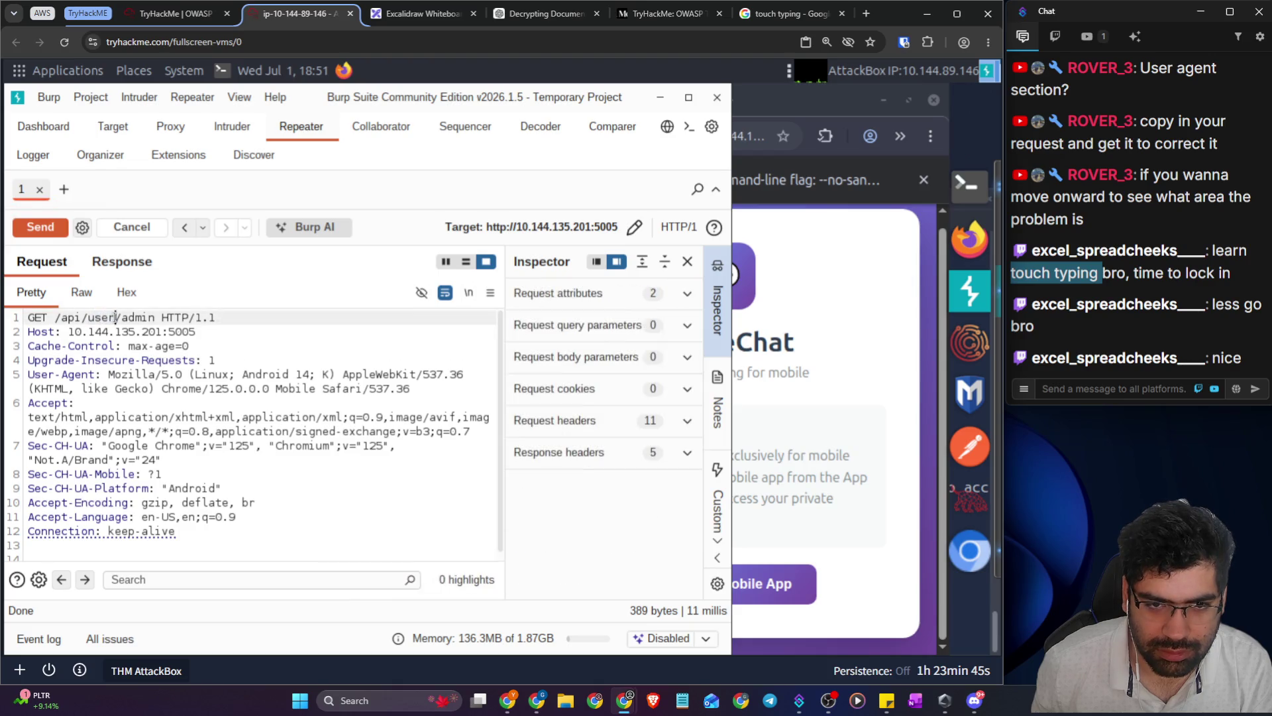
left_click(115, 266)
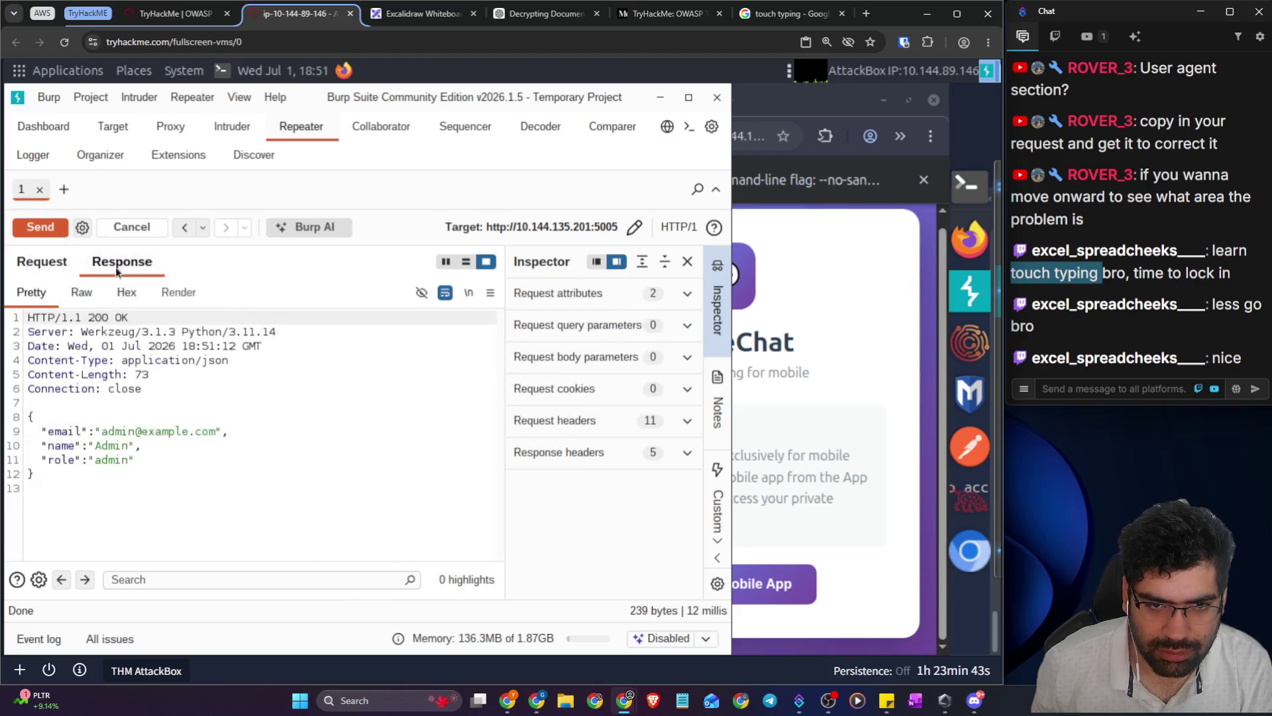
left_click(64, 268)
double_click(137, 317)
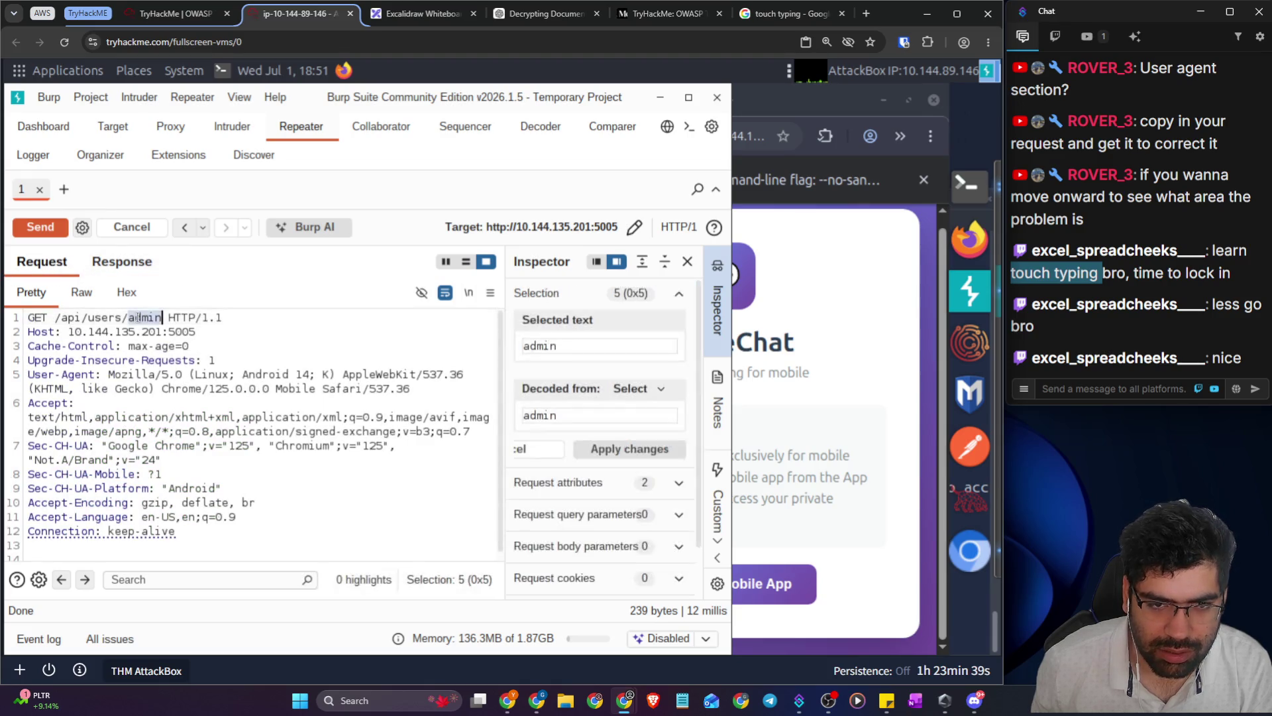
type("alice")
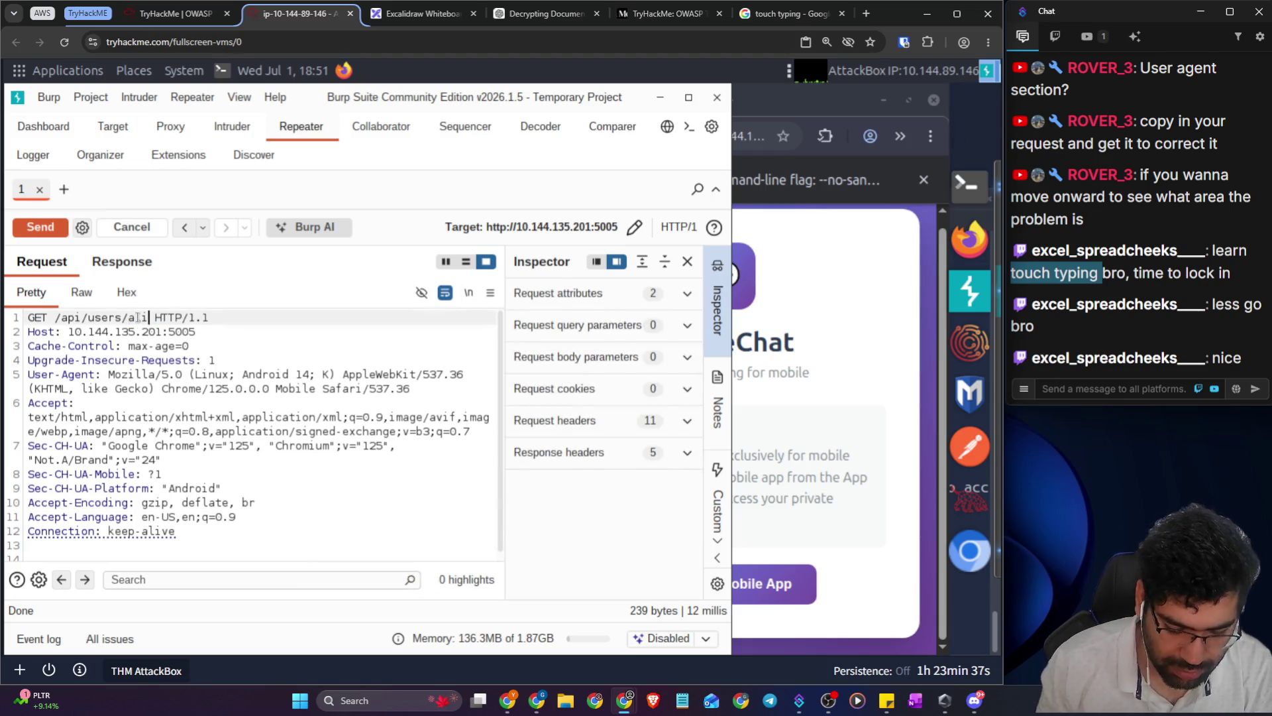
left_click(53, 229)
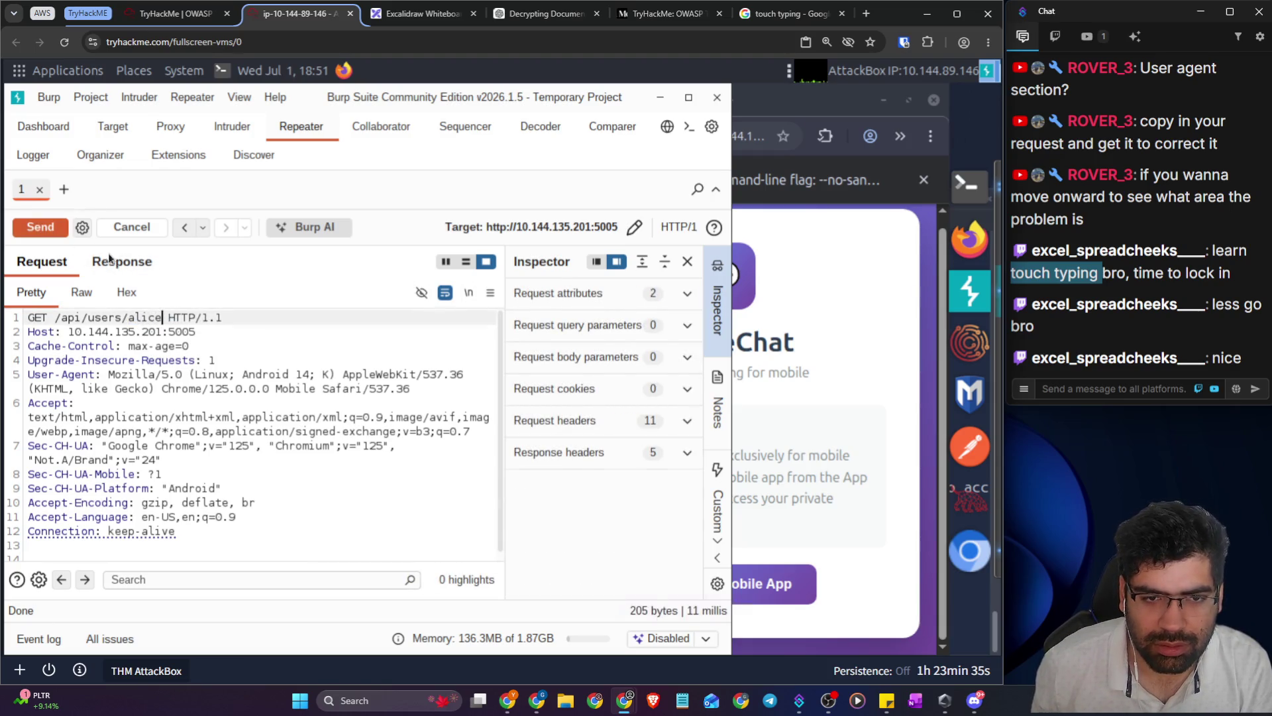
left_click(122, 265)
- Remove /alice, send GET /api/users, and scroll through the admin, Alice and Bob accounts
left_click(57, 264)
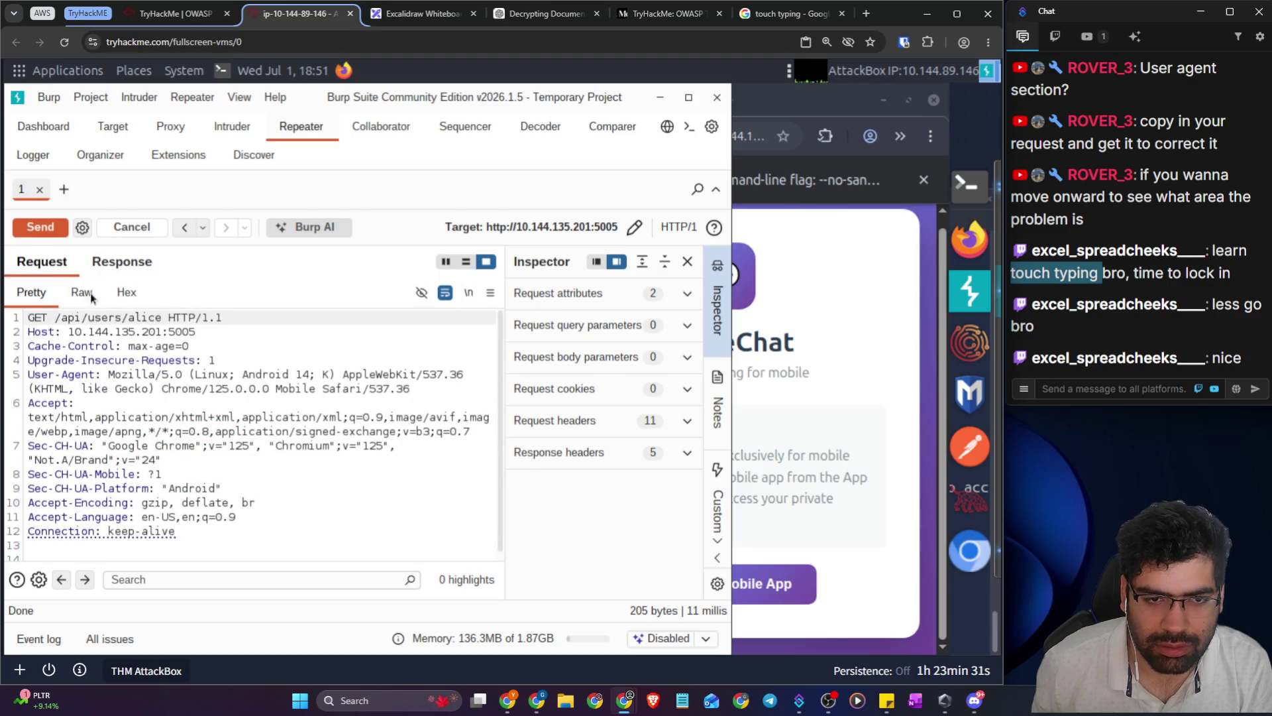
left_click(161, 319, "shift")
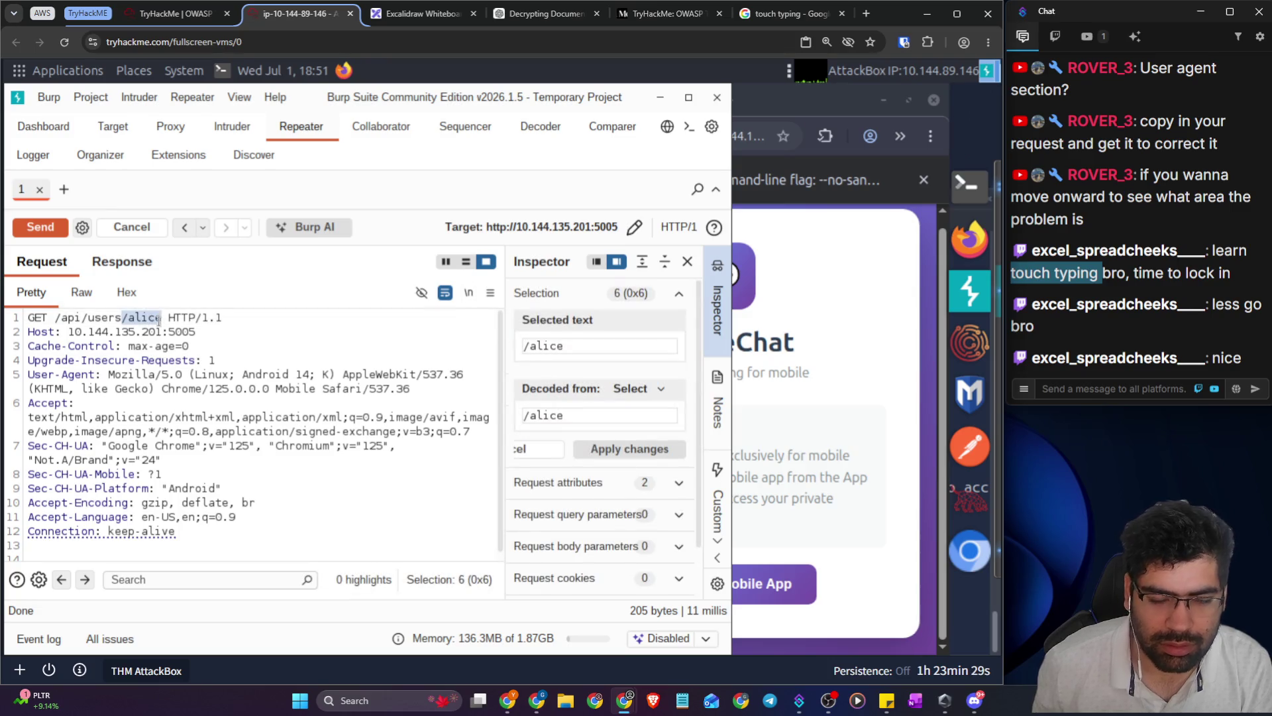
key("BackSpace")
left_click(32, 232)
left_click(119, 269)
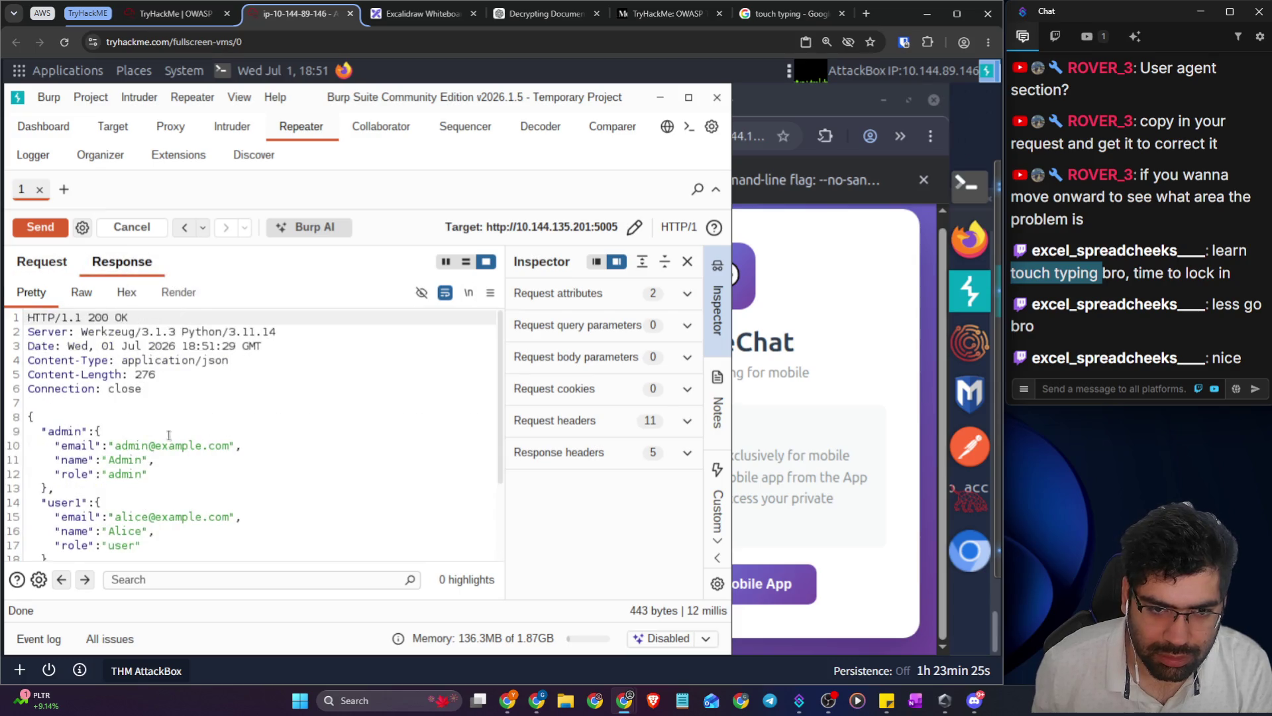
scroll(171, 433, "down", 1)
scroll(171, 433, "down", 1)
scroll(190, 453, "down", 1)
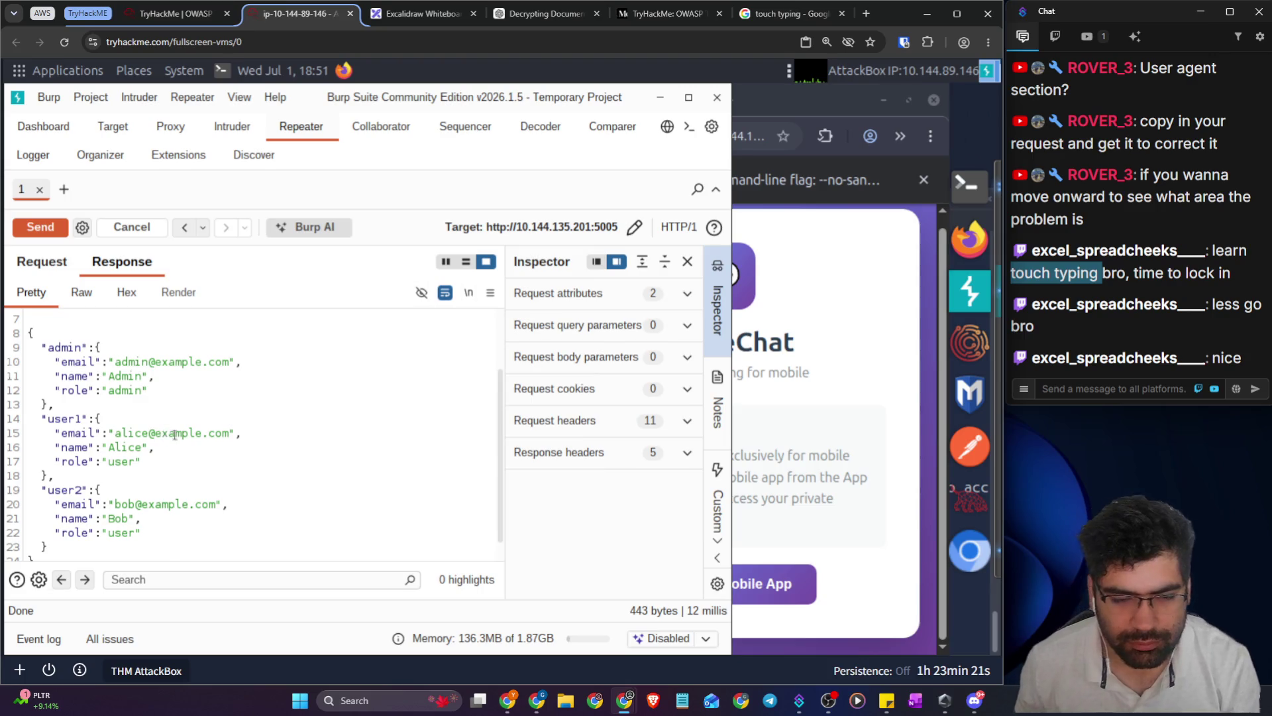
scroll(153, 414, "up", 3)
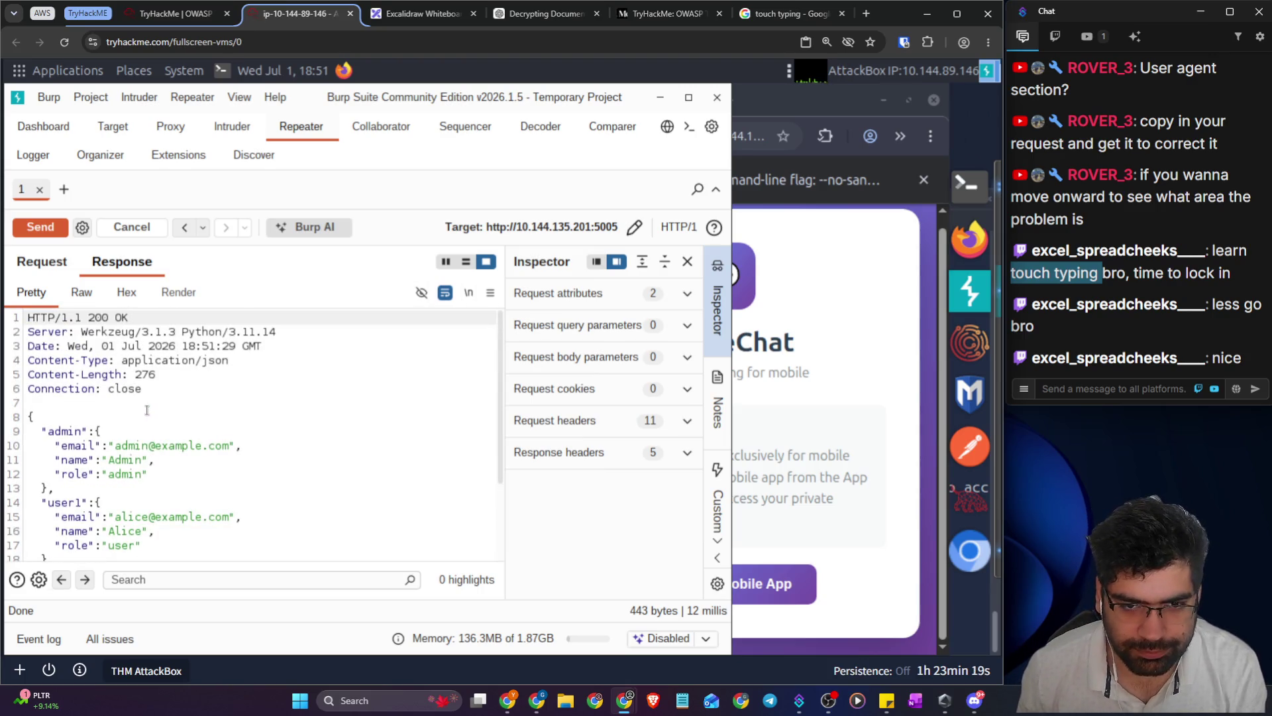
- Select 'users' in the GET /api/users path, then move to the ChatGPT conversation
left_click(65, 265)
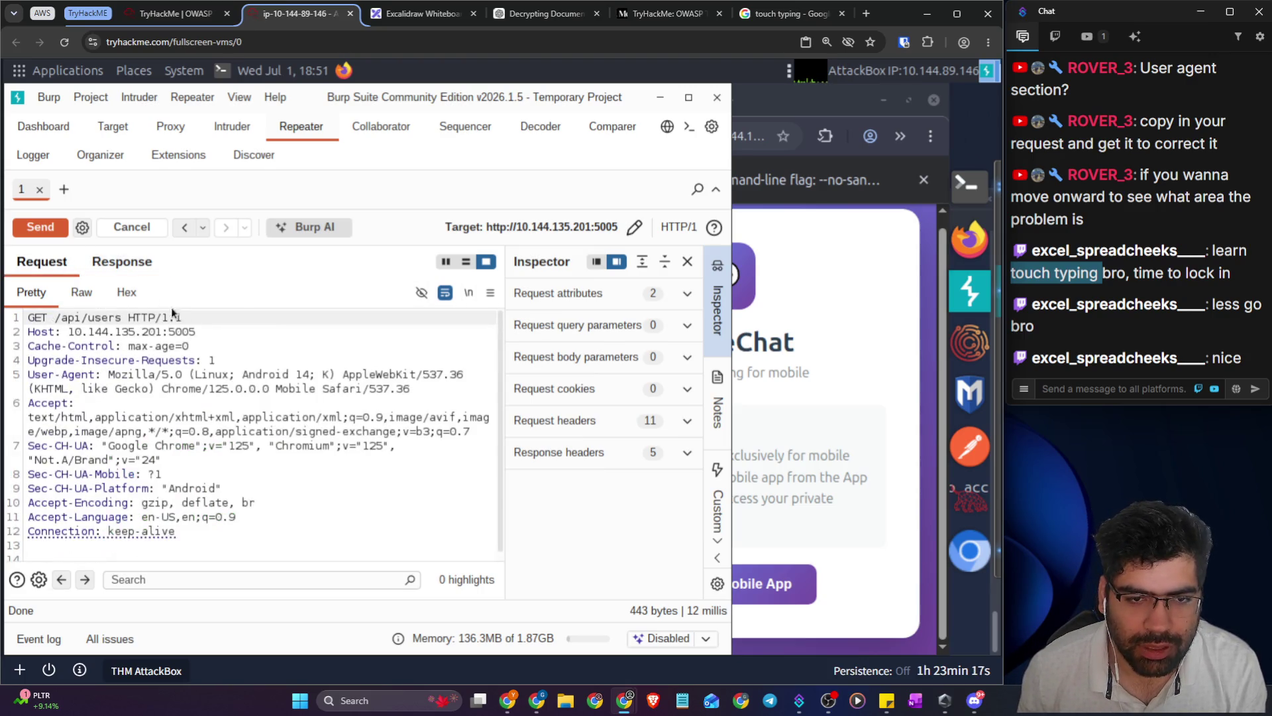
double_click(121, 331)
double_click(106, 318)
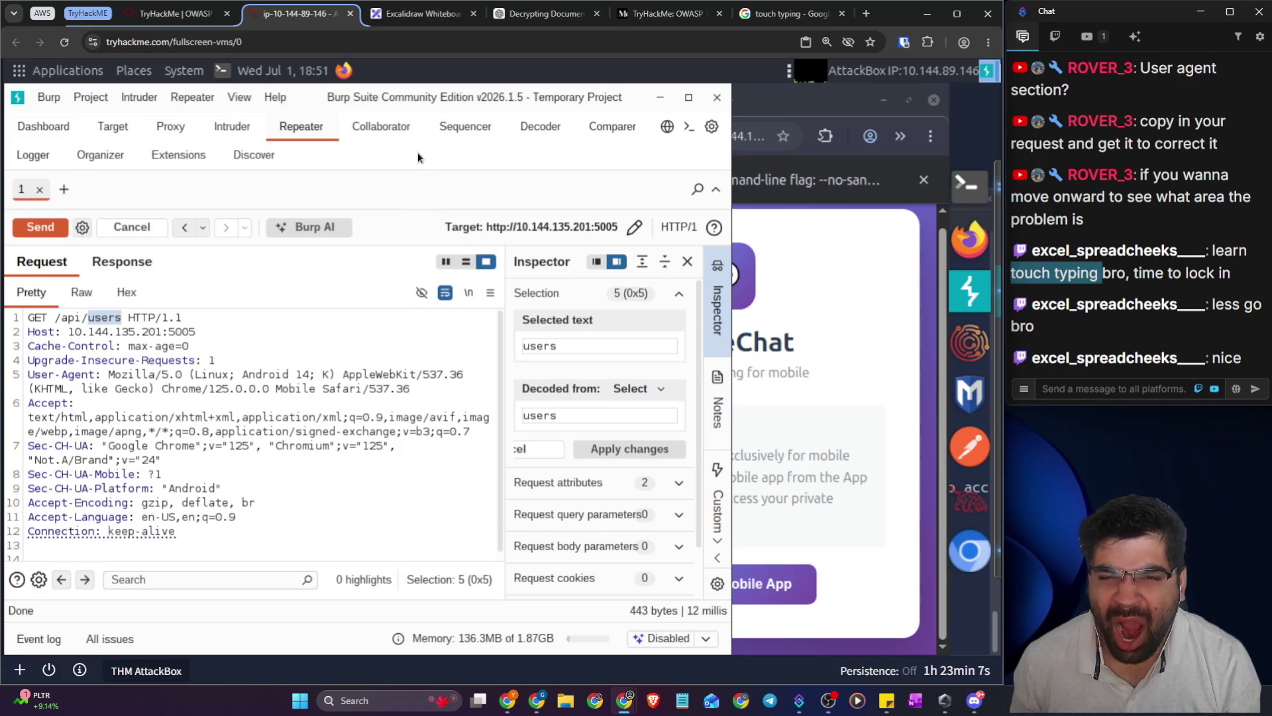
left_click(415, 16)
left_click(538, 17)
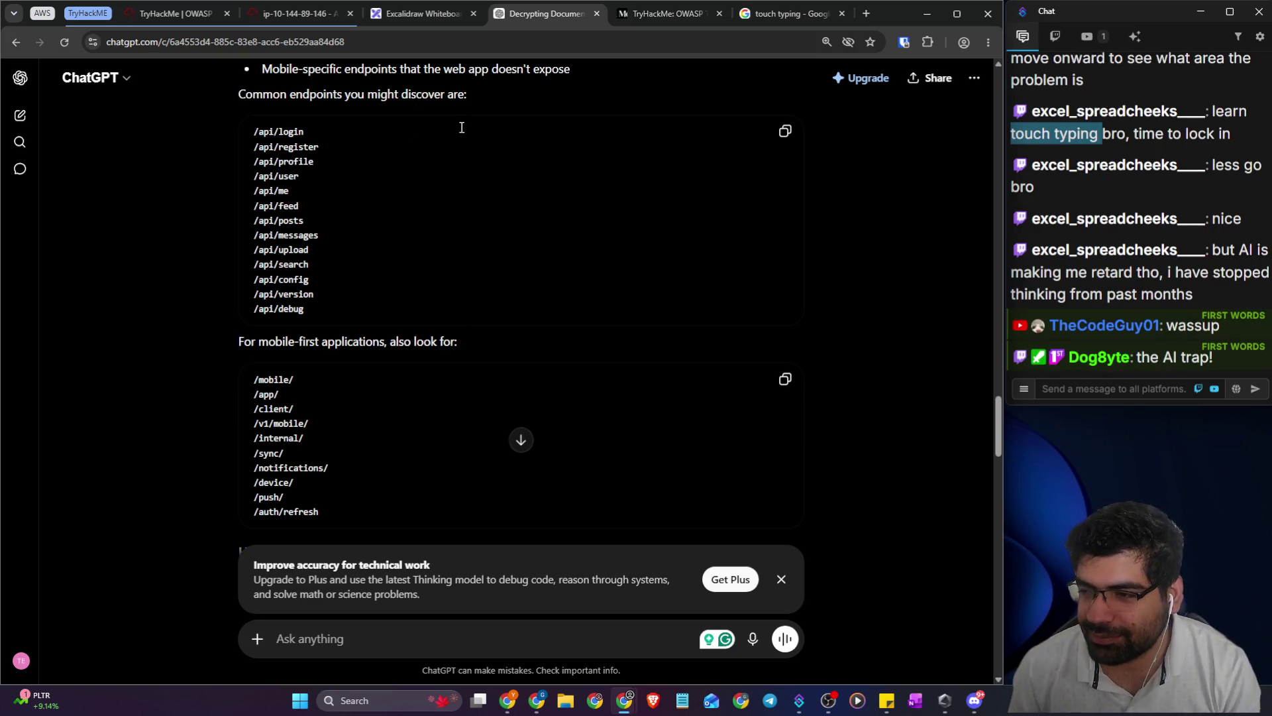
- Read the Medium write-up's Analysis of the unauthenticated /api/users endpoint on port 5005
left_click(415, 22)
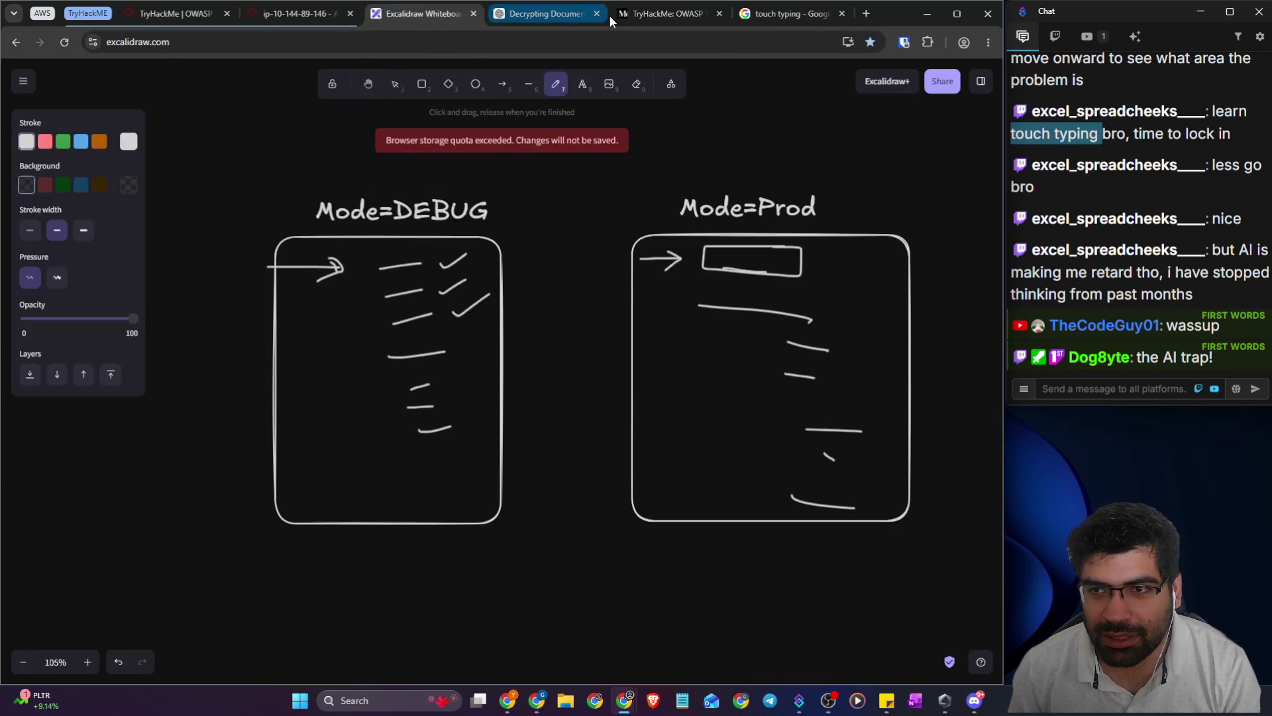
left_click(663, 13)
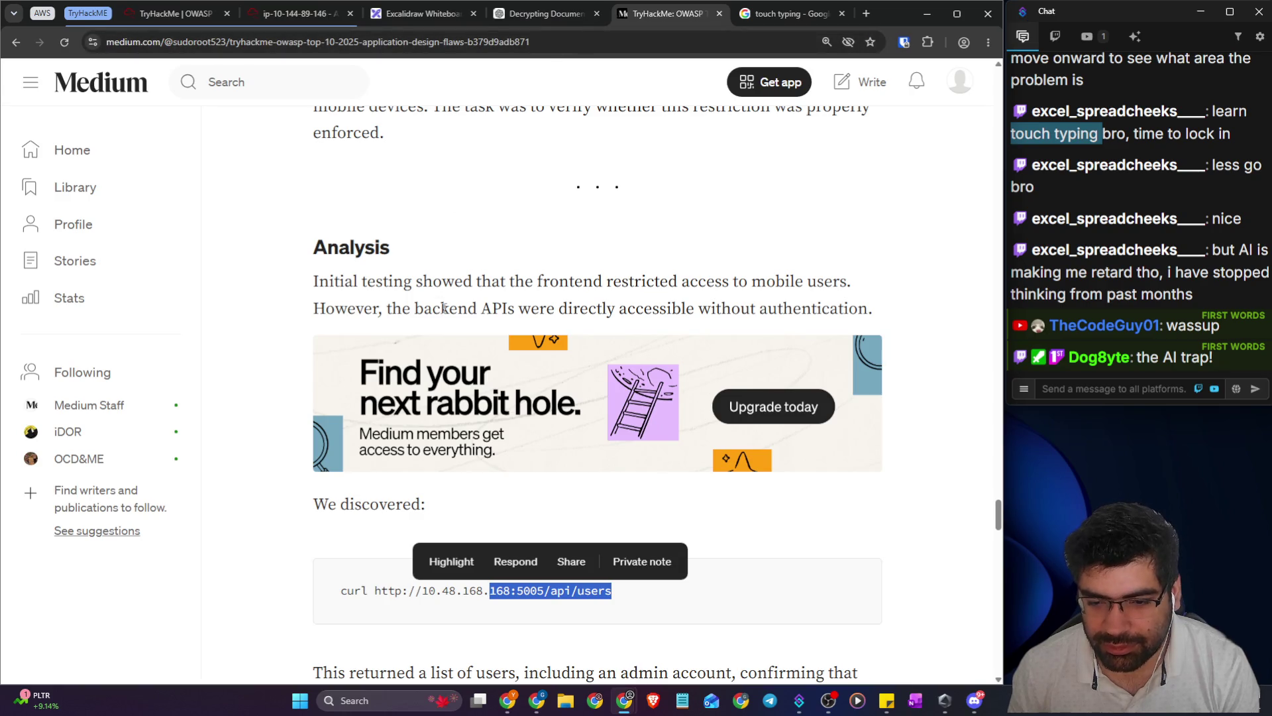
scroll(385, 451, "down", 1)
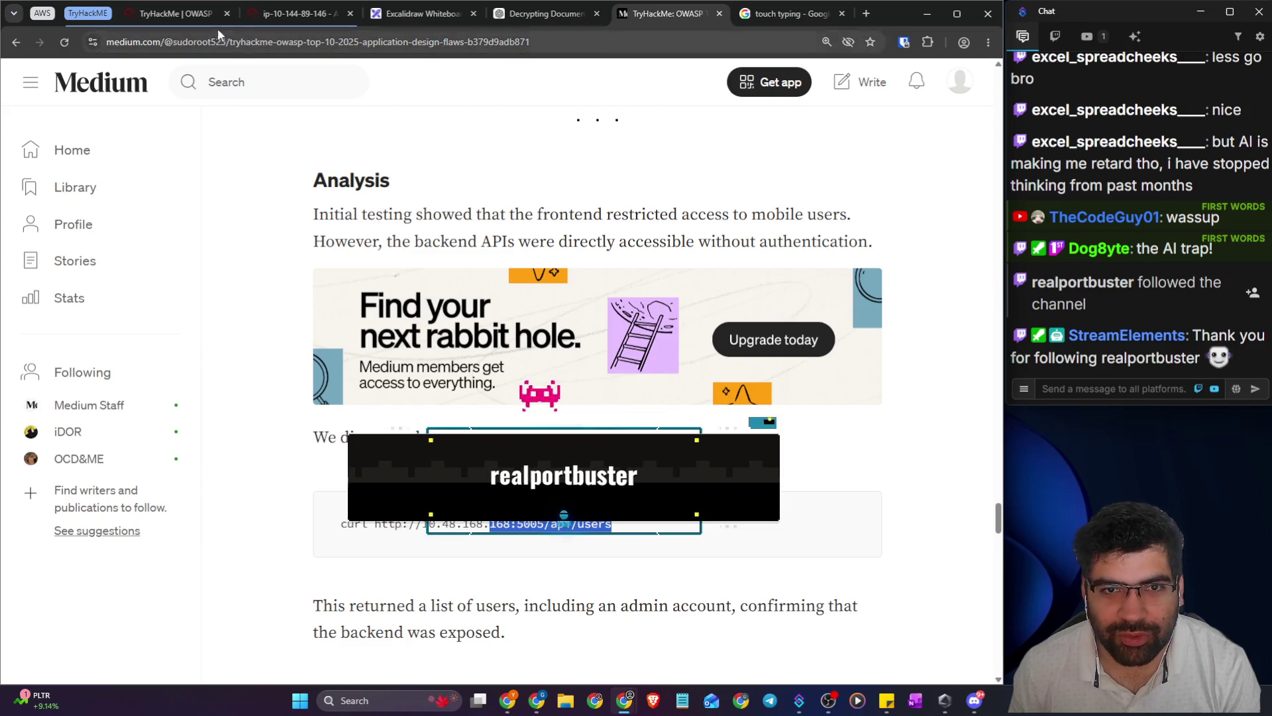
left_click(298, 13)
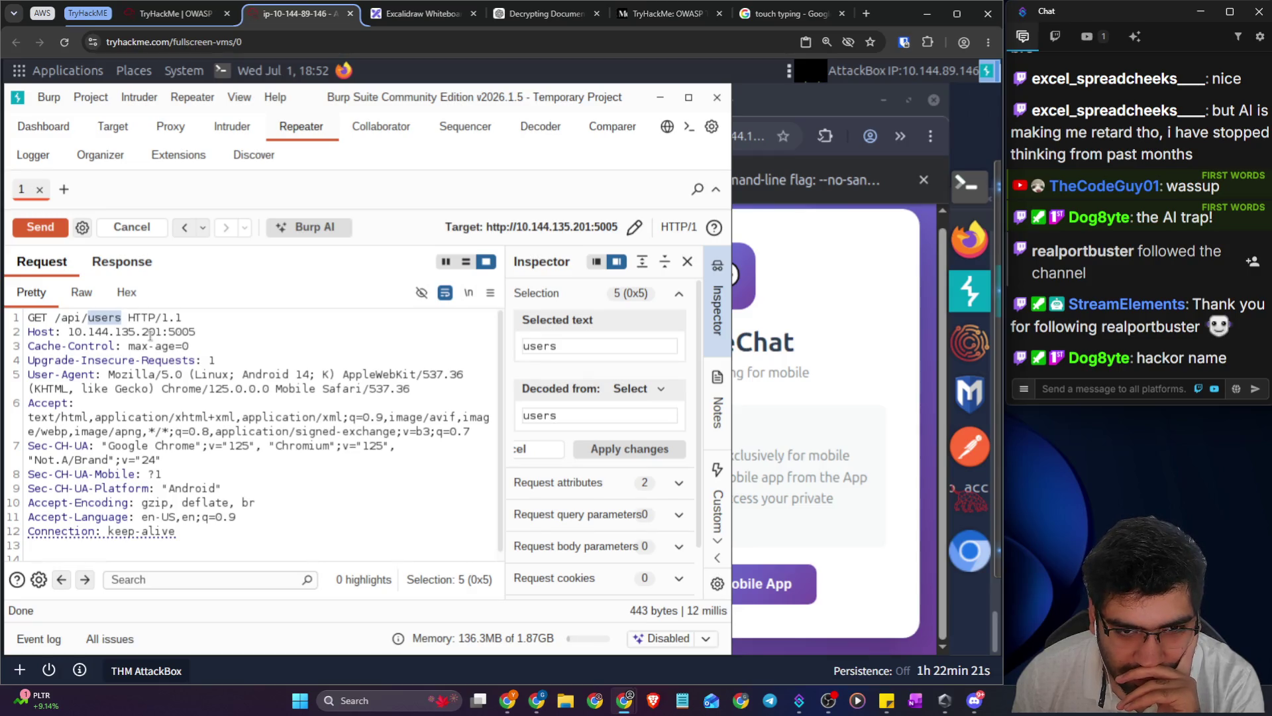
left_click(117, 266)
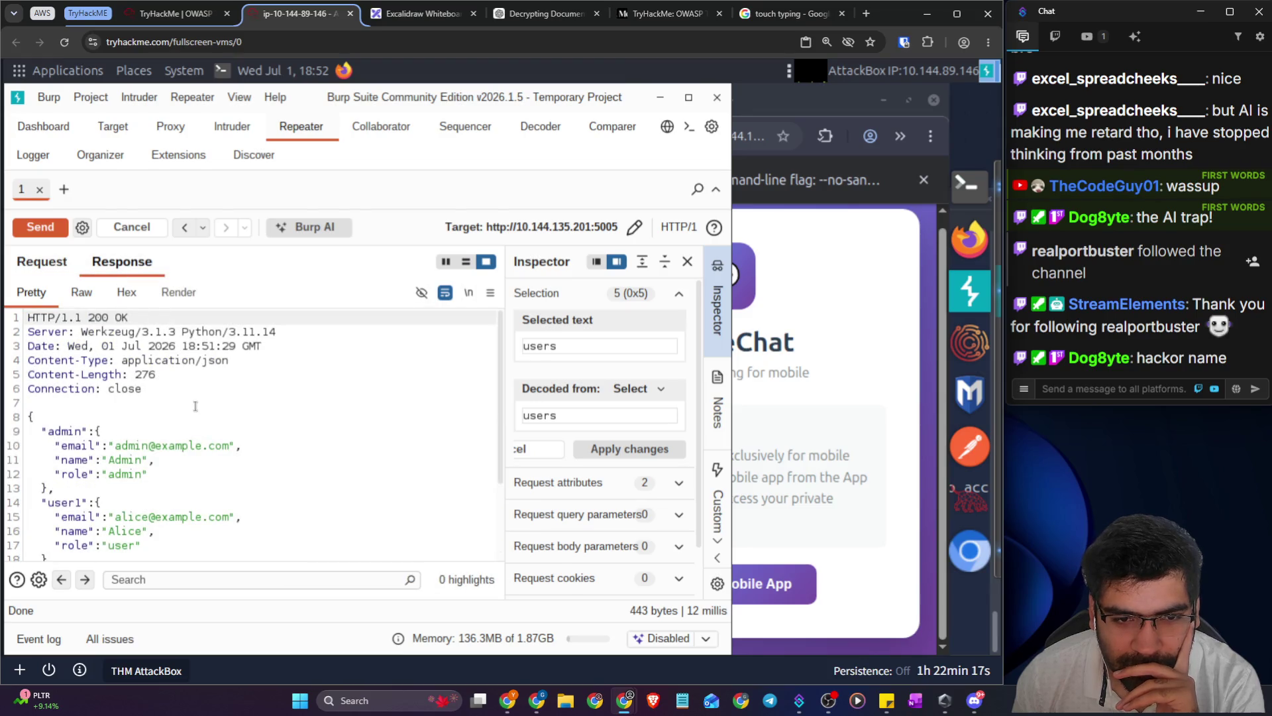
scroll(196, 406, "down", 2)
scroll(195, 409, "down", 1)
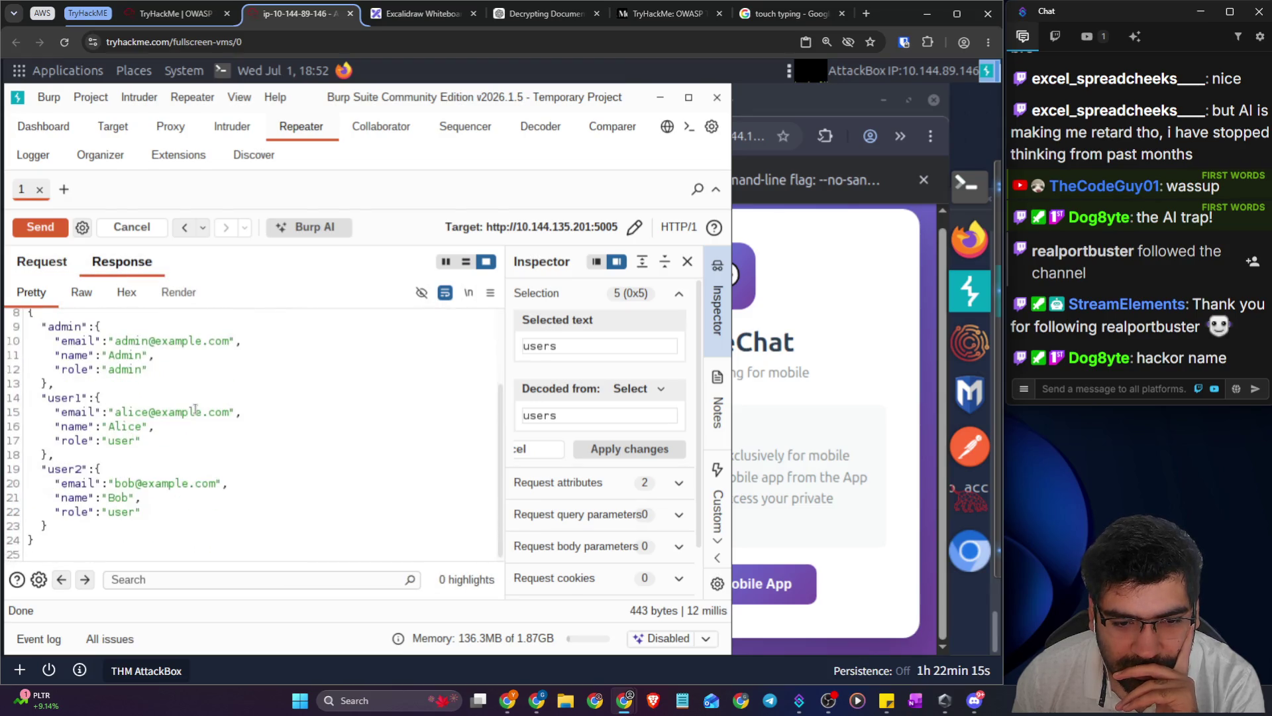
left_click(42, 267)
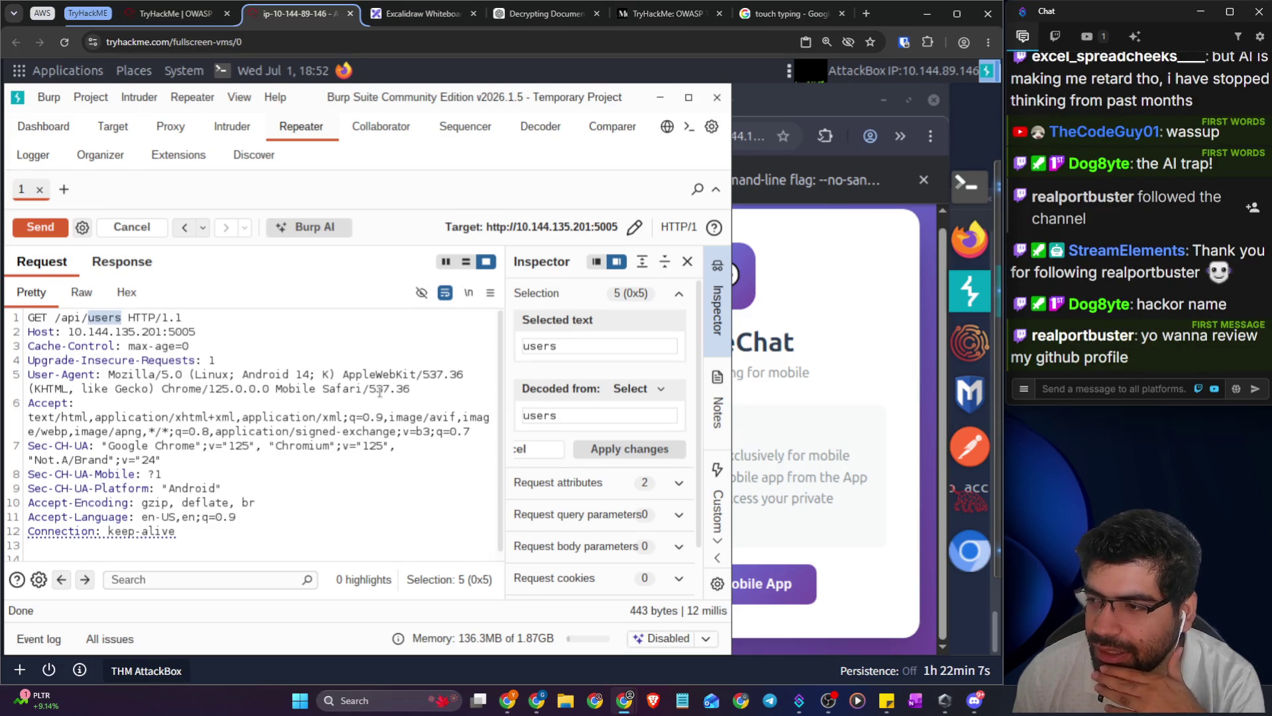
left_click(674, 14)
scroll(608, 431, "down", 5)
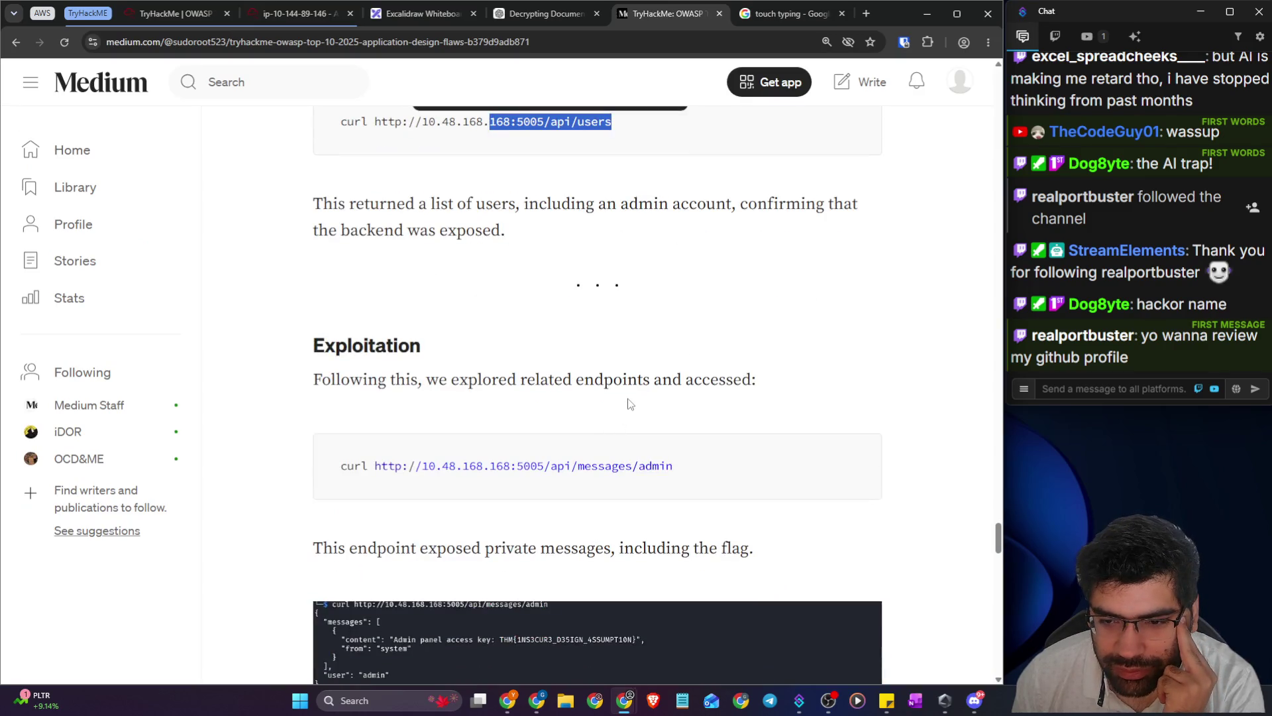
double_click(603, 465)
scroll(591, 470, "down", 1)
scroll(589, 471, "down", 4)
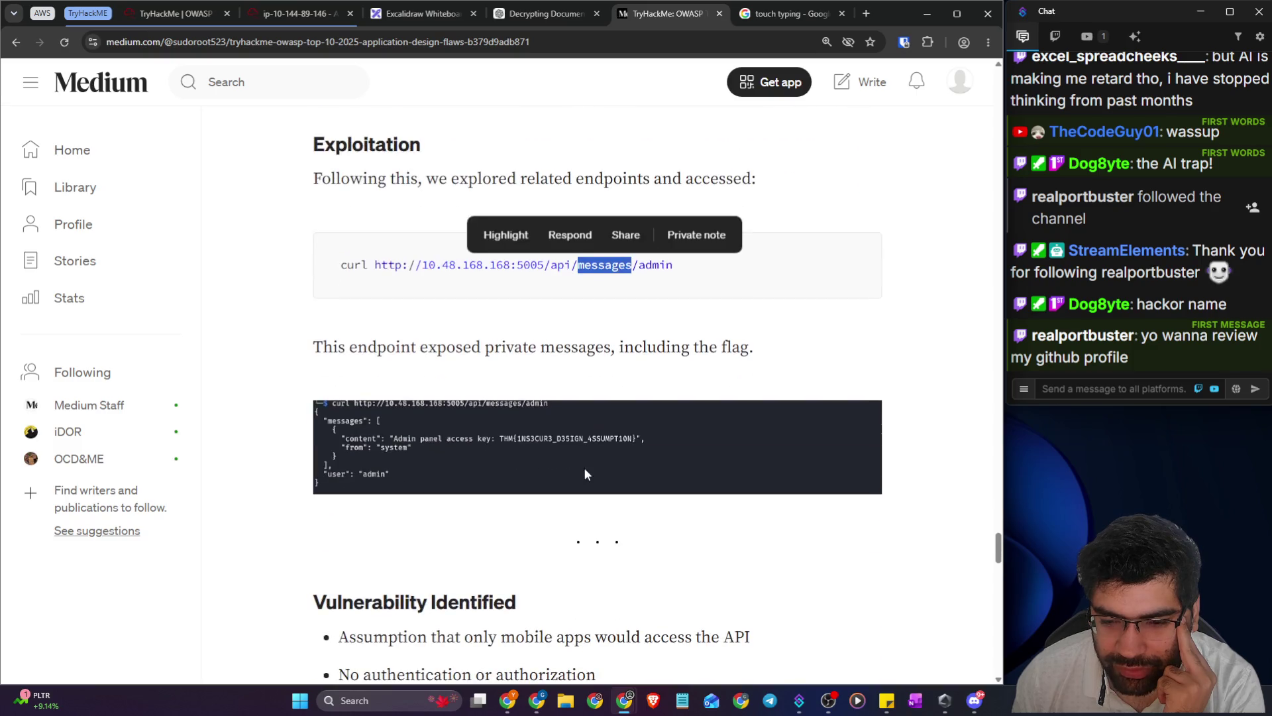
left_click(471, 438)
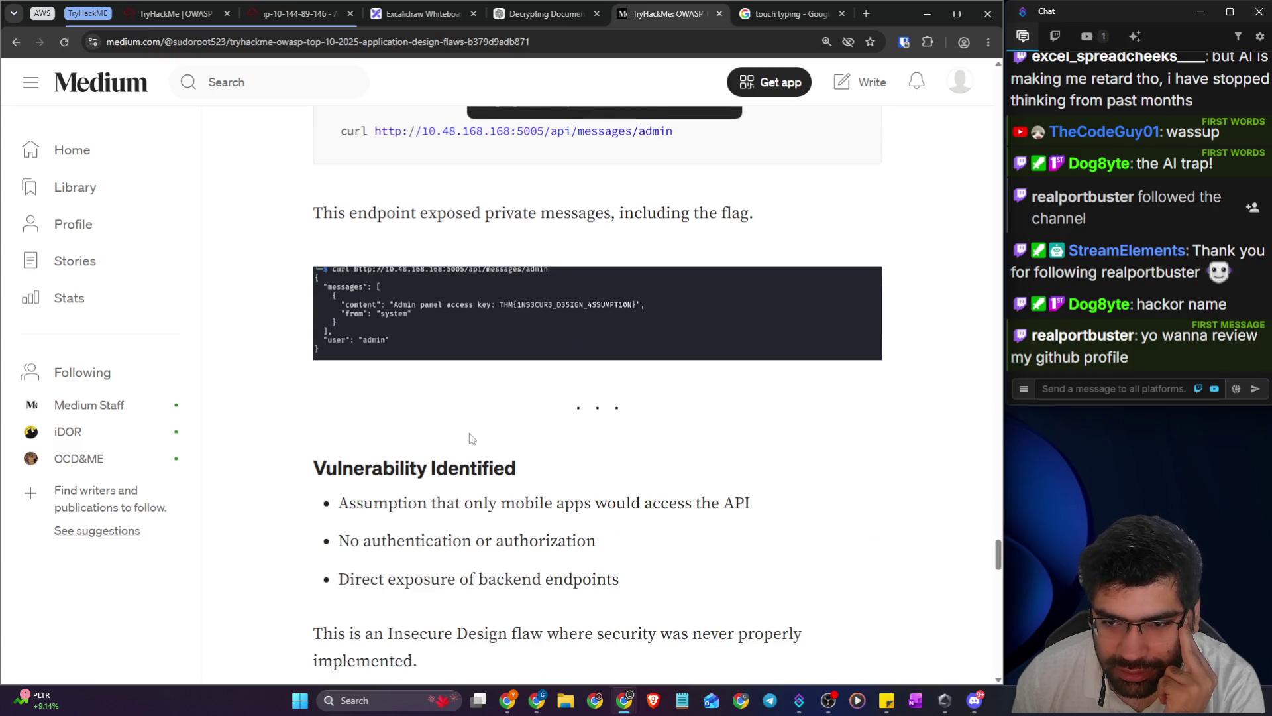
left_click(156, 19)
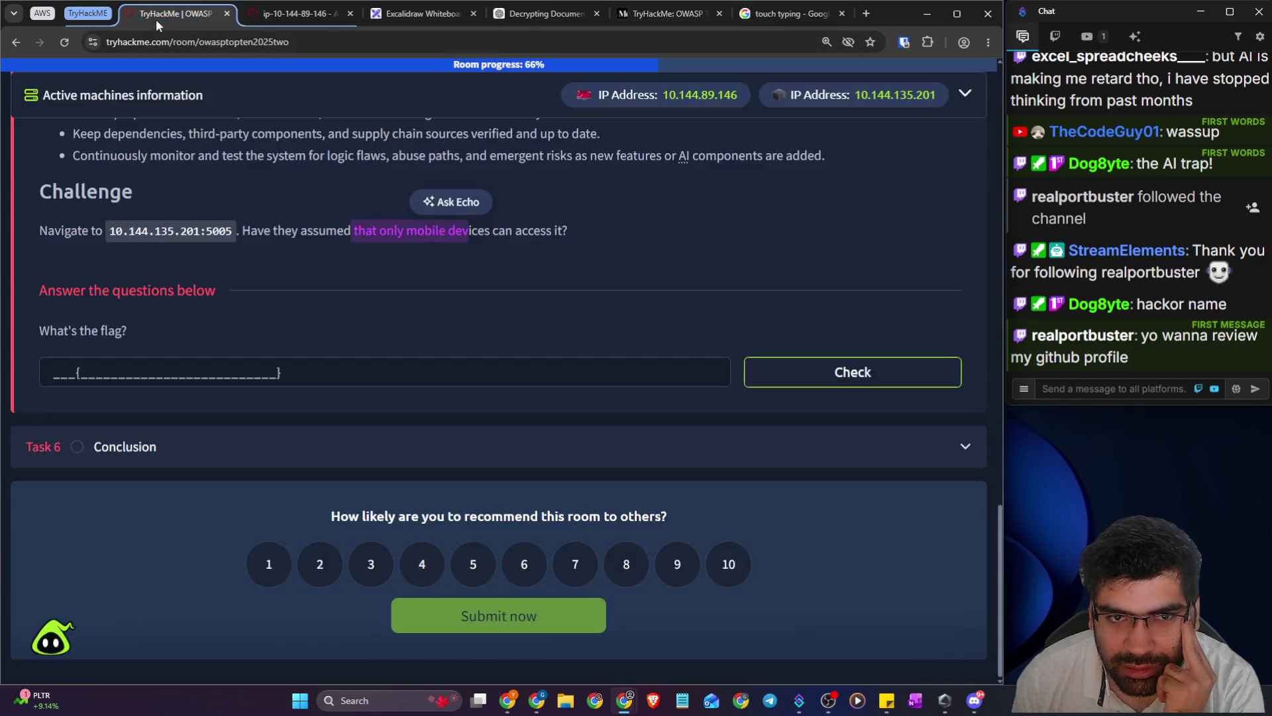
left_click(284, 21)
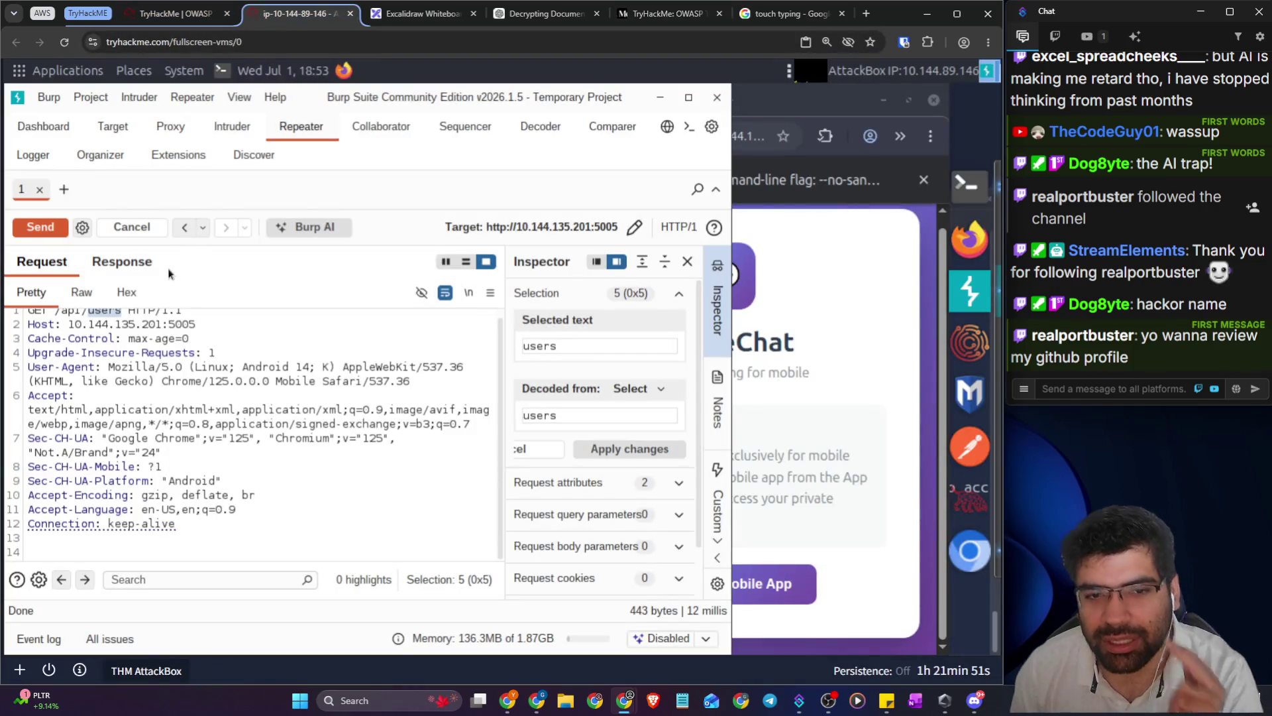
scroll(136, 361, "up", 1)
left_click(135, 374)
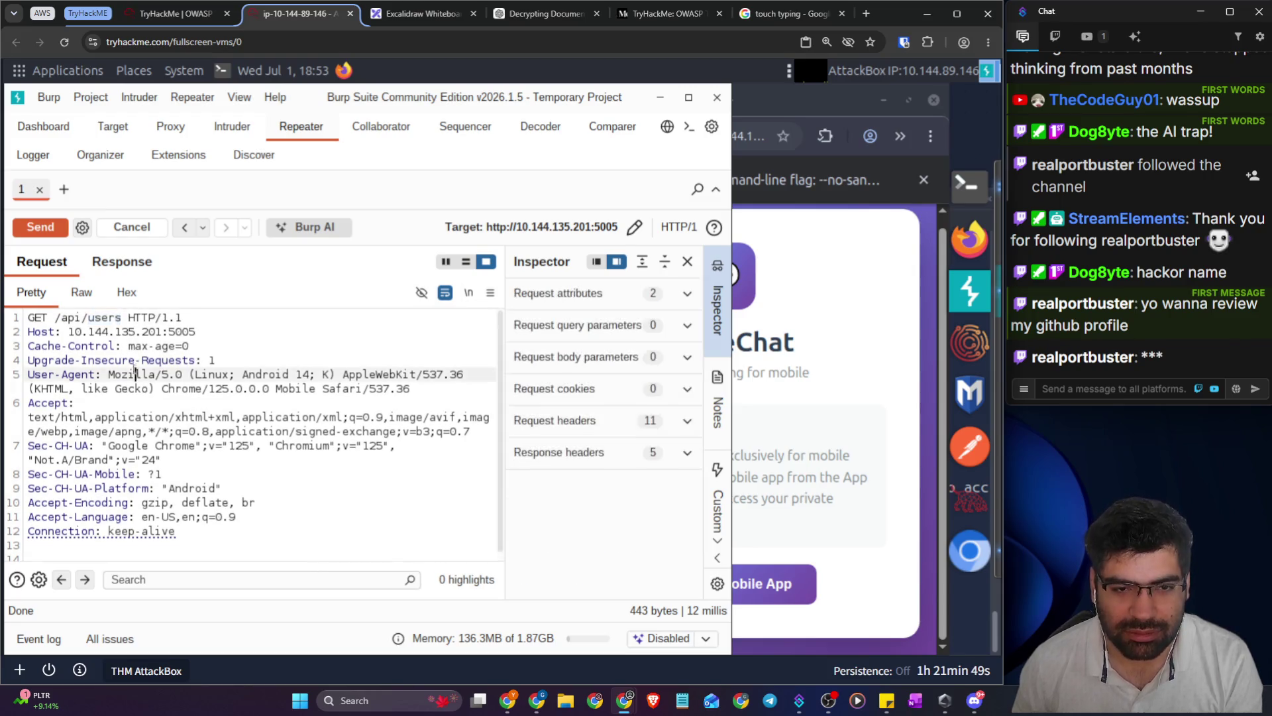
- Request /api/messages/admin in Repeater and copy the THM{...} admin panel access key flag
double_click(112, 316)
type("mess")
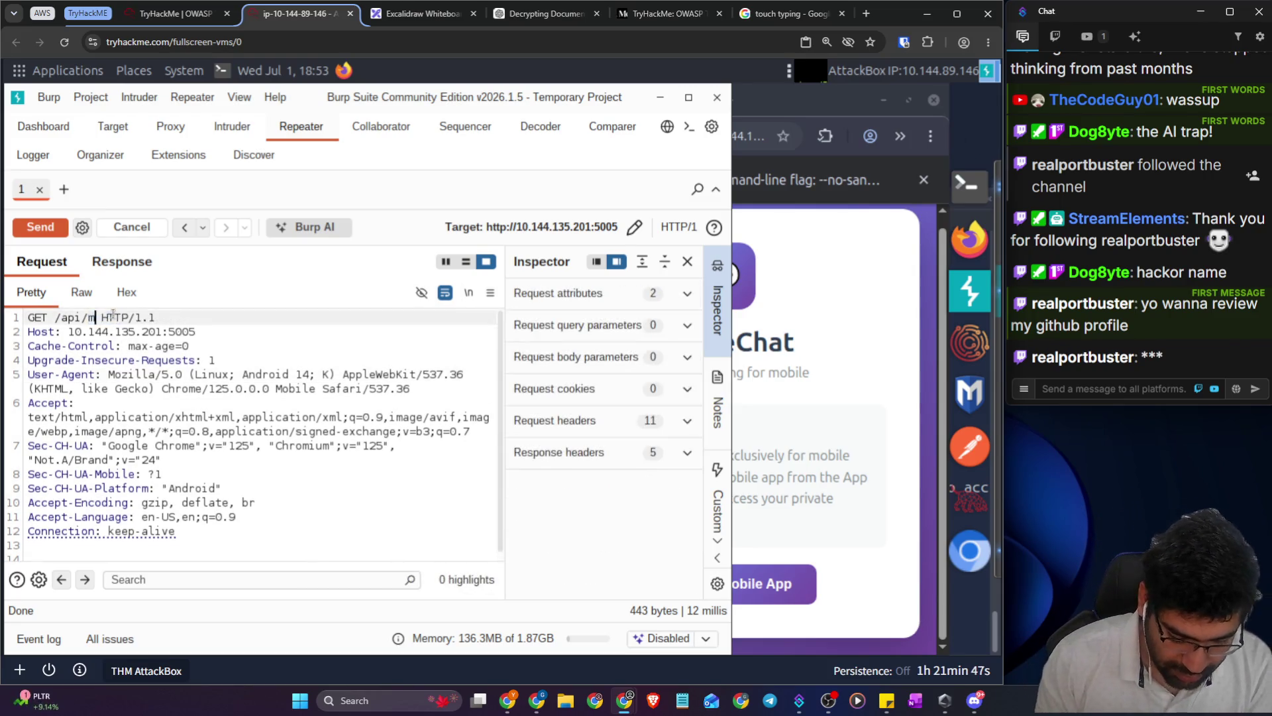
type("ages.")
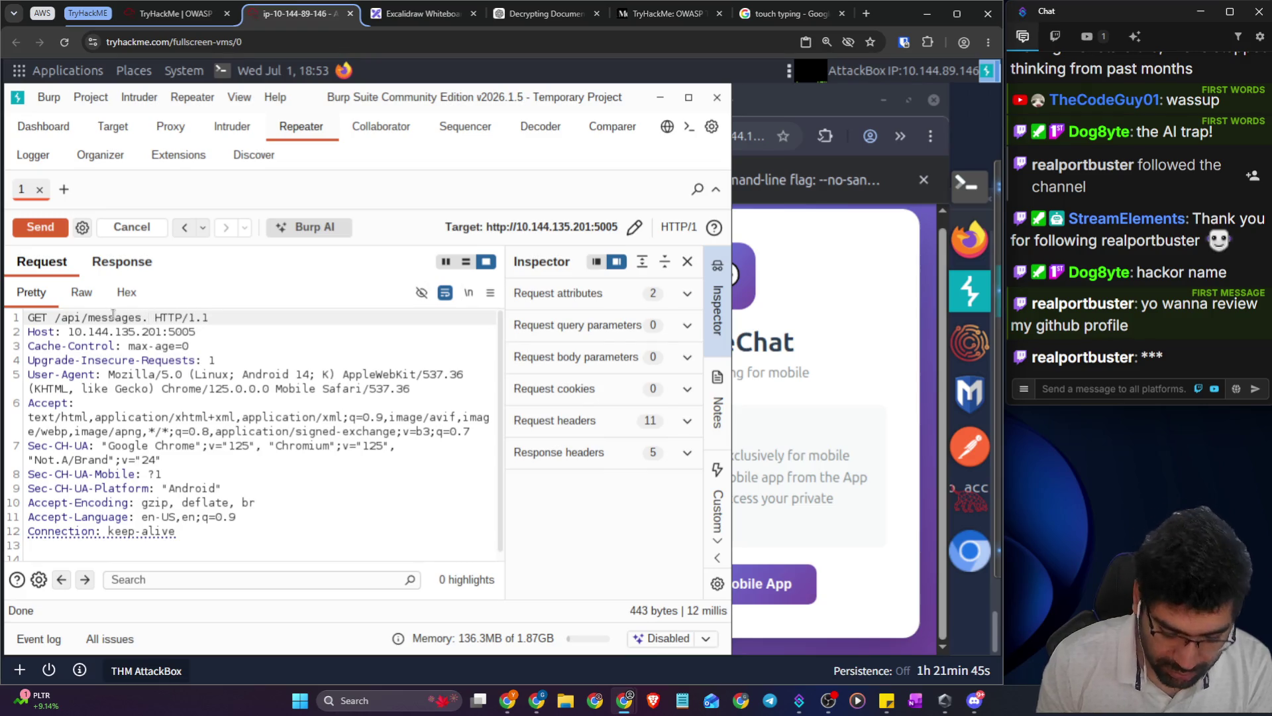
type("/admin")
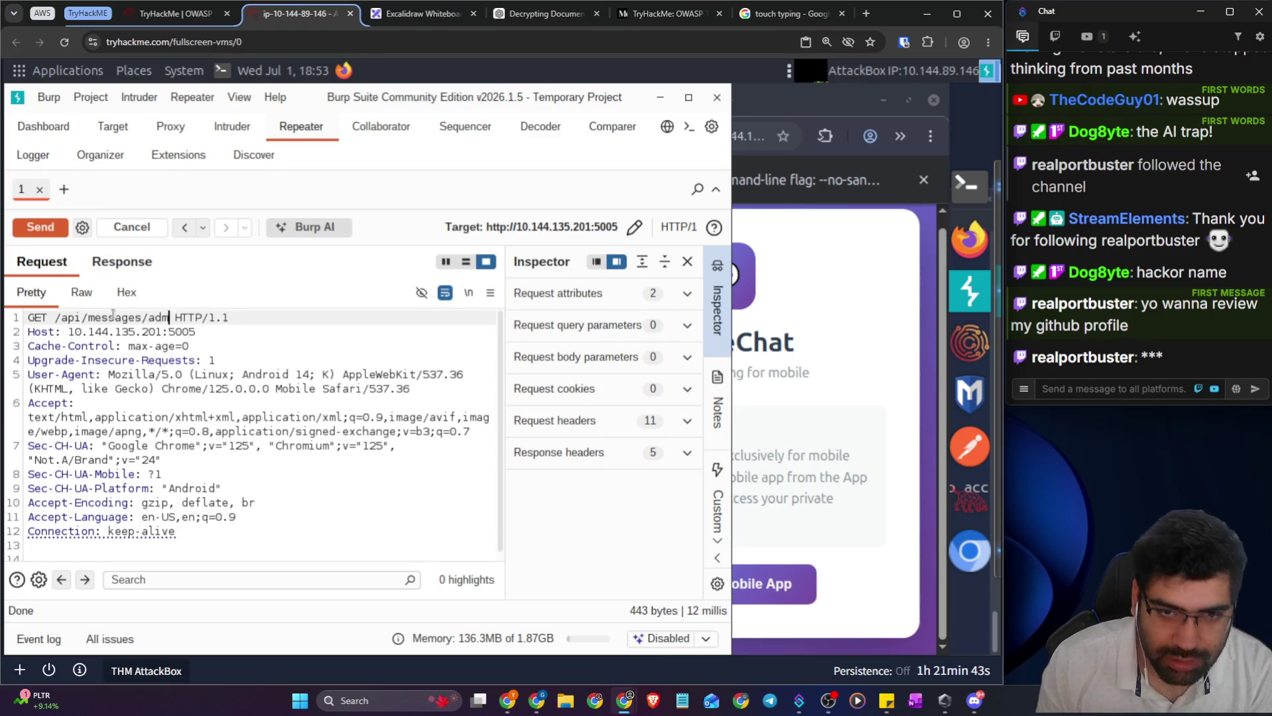
left_click(41, 227)
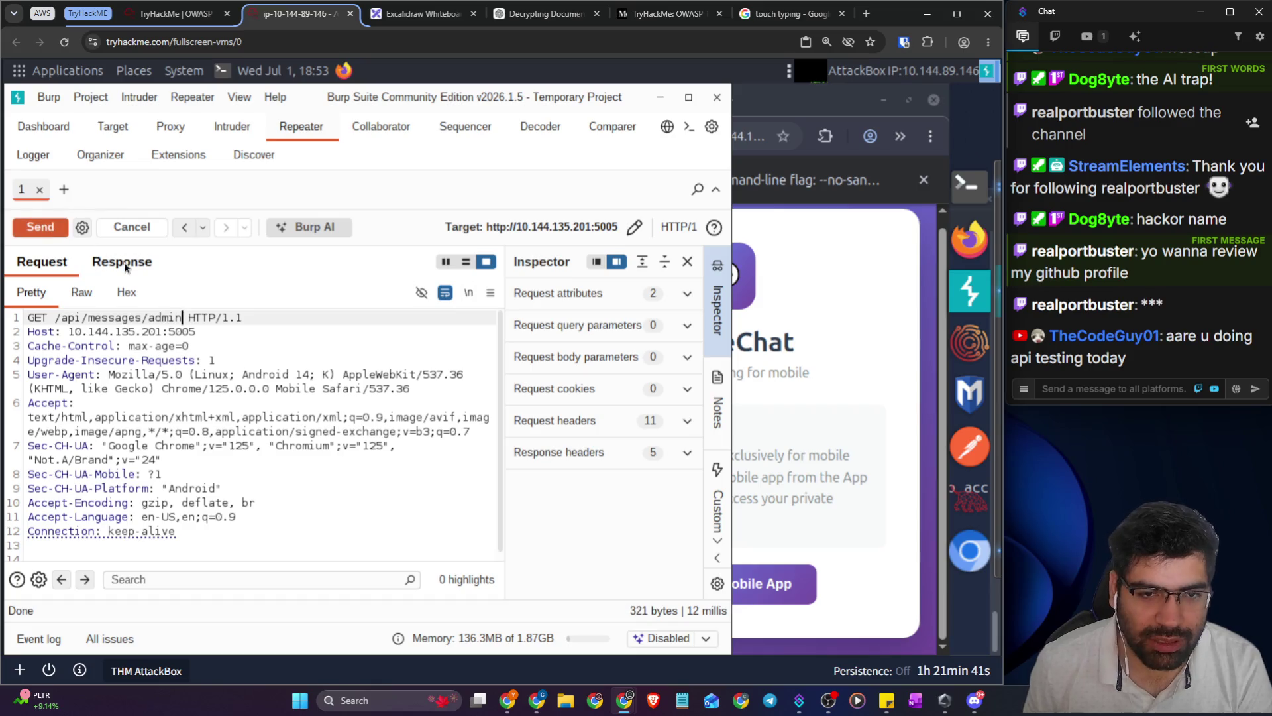
left_click(123, 261)
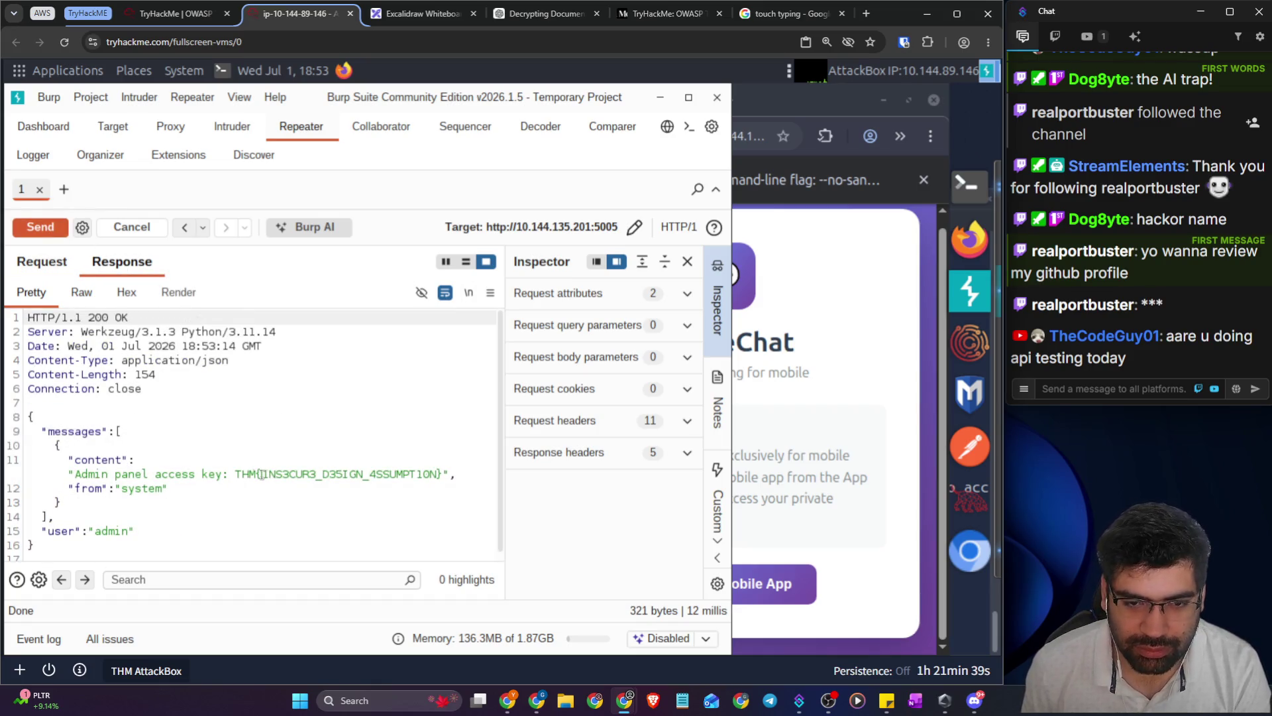
left_click_drag(235, 474, 444, 475)
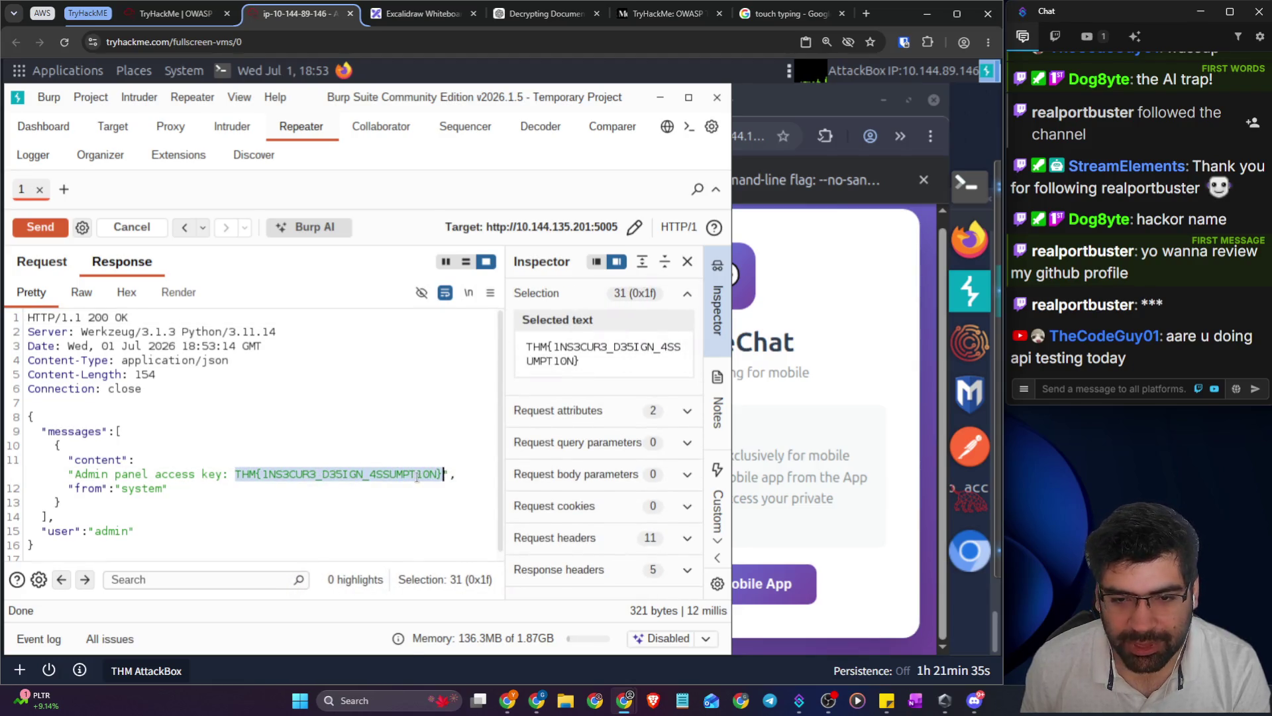
right_click(417, 476)
left_click(445, 389)
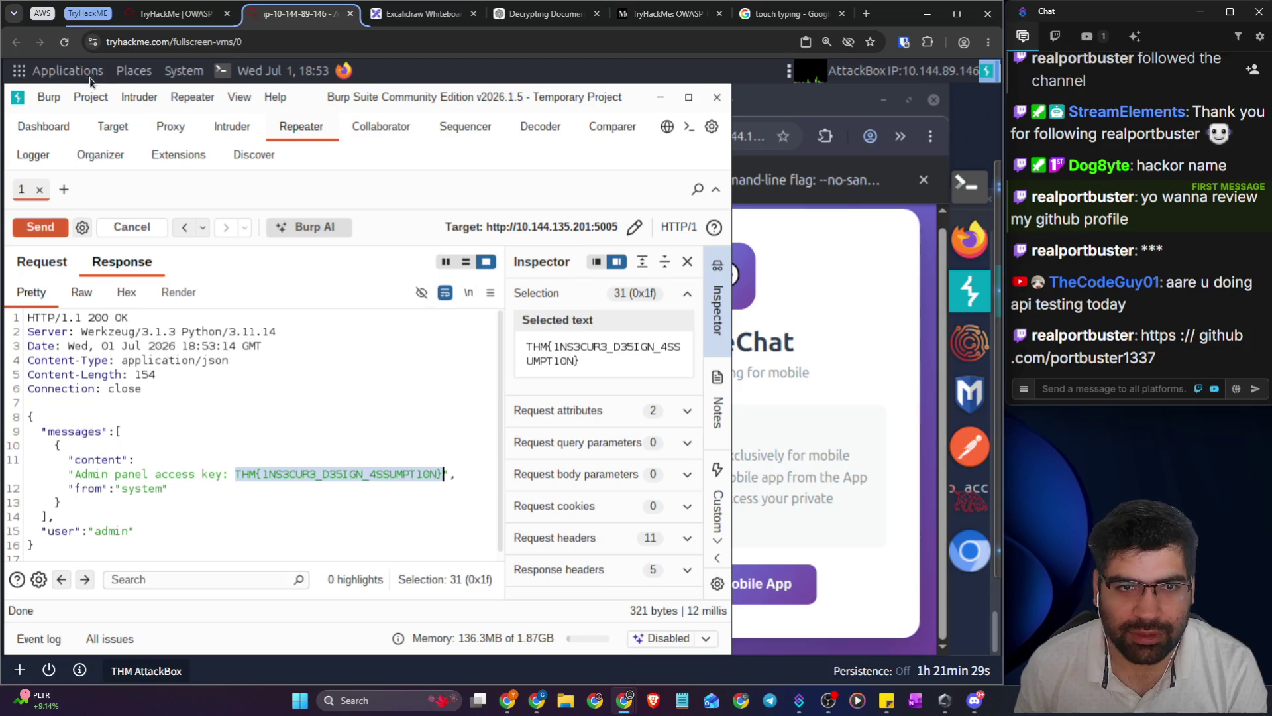
- Paste the copied admin flag into the TryHackMe answer field and check it
left_click(171, 16)
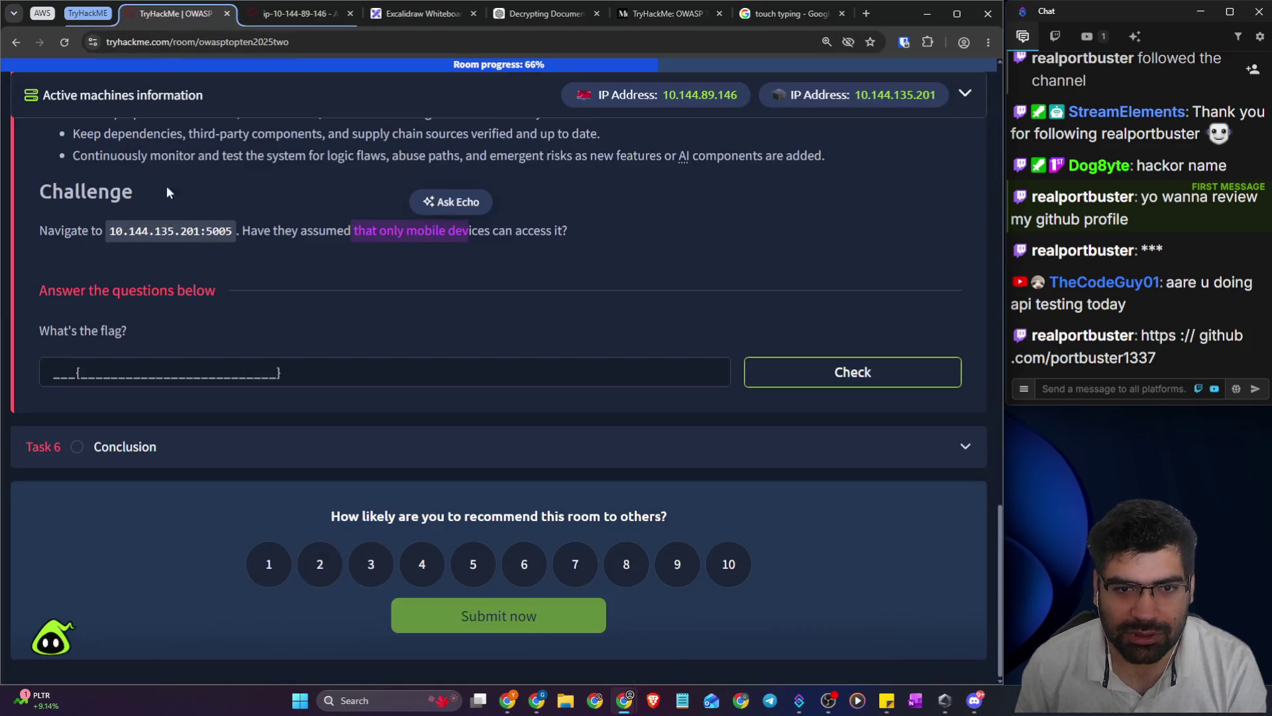
left_click(183, 373)
key("ctrl+v")
left_click(762, 377)
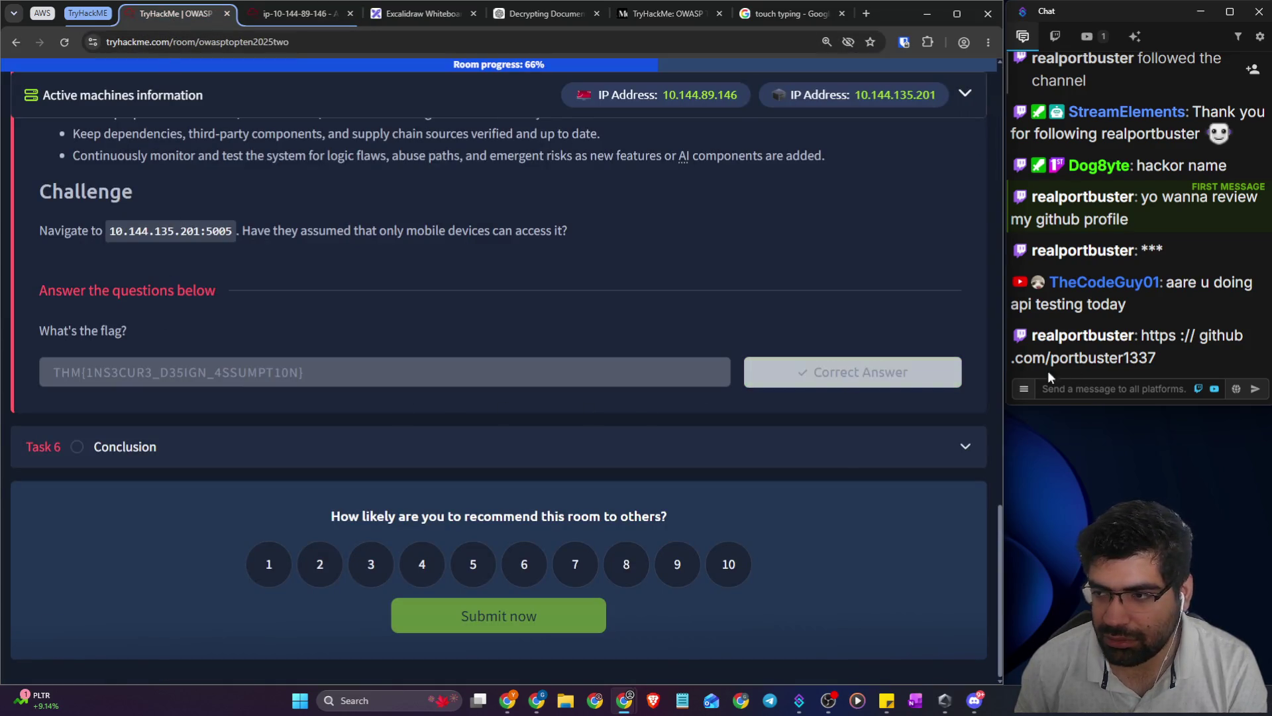
- Expand Task 6 Conclusion and enlarge the page for reading
left_click_drag(1156, 358, 1054, 358)
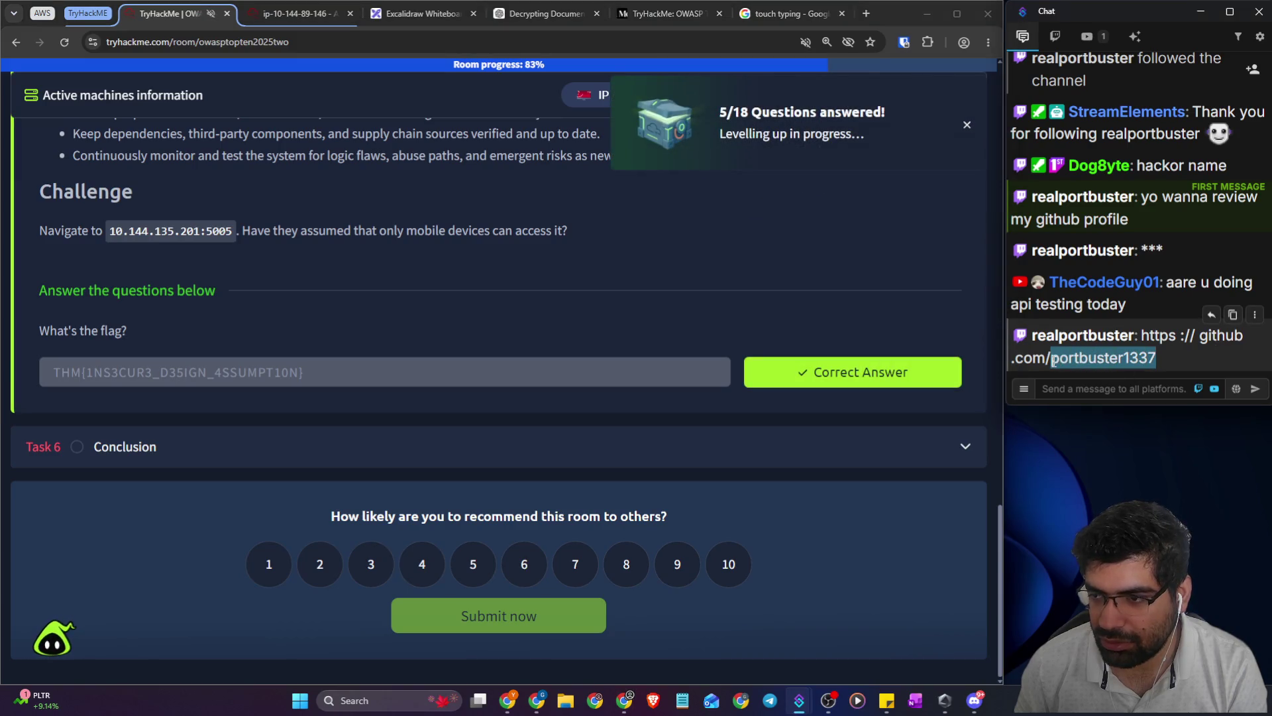
left_click(226, 458)
key("ctrl+plus")
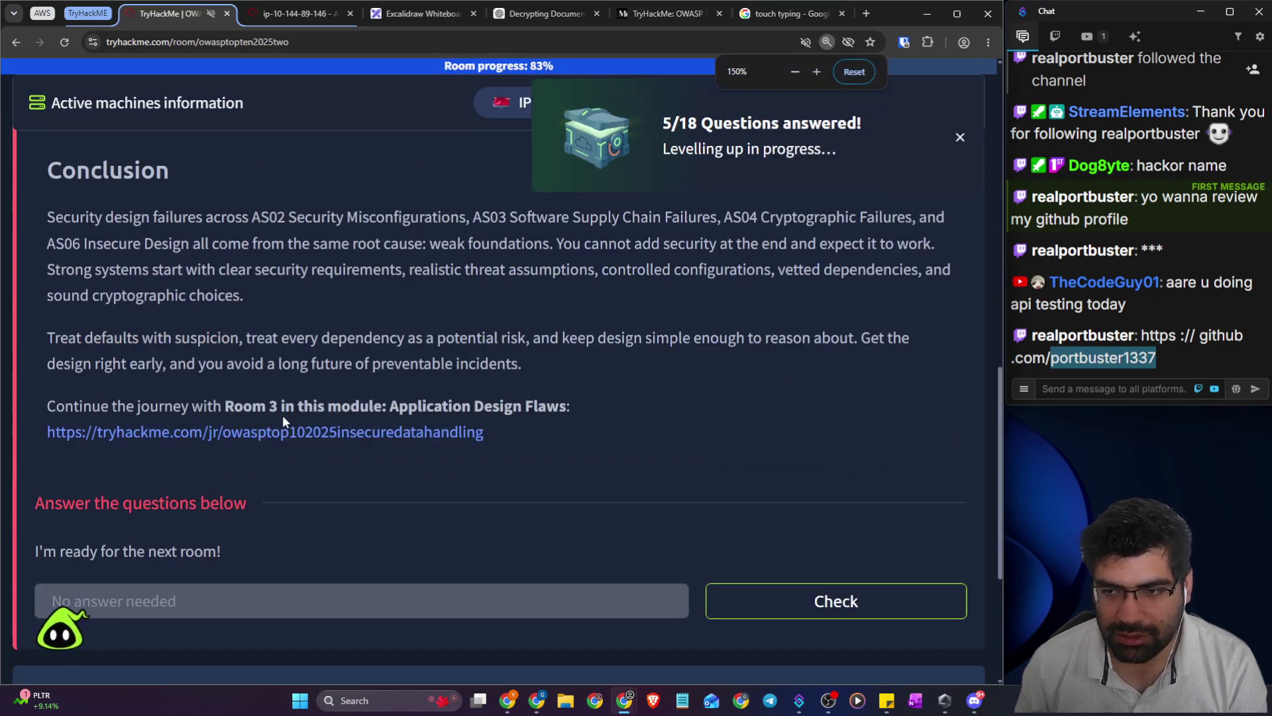
- Read the Conclusion's advice on weak foundations and treating defaults with suspicion
scroll(282, 415, "up", 1)
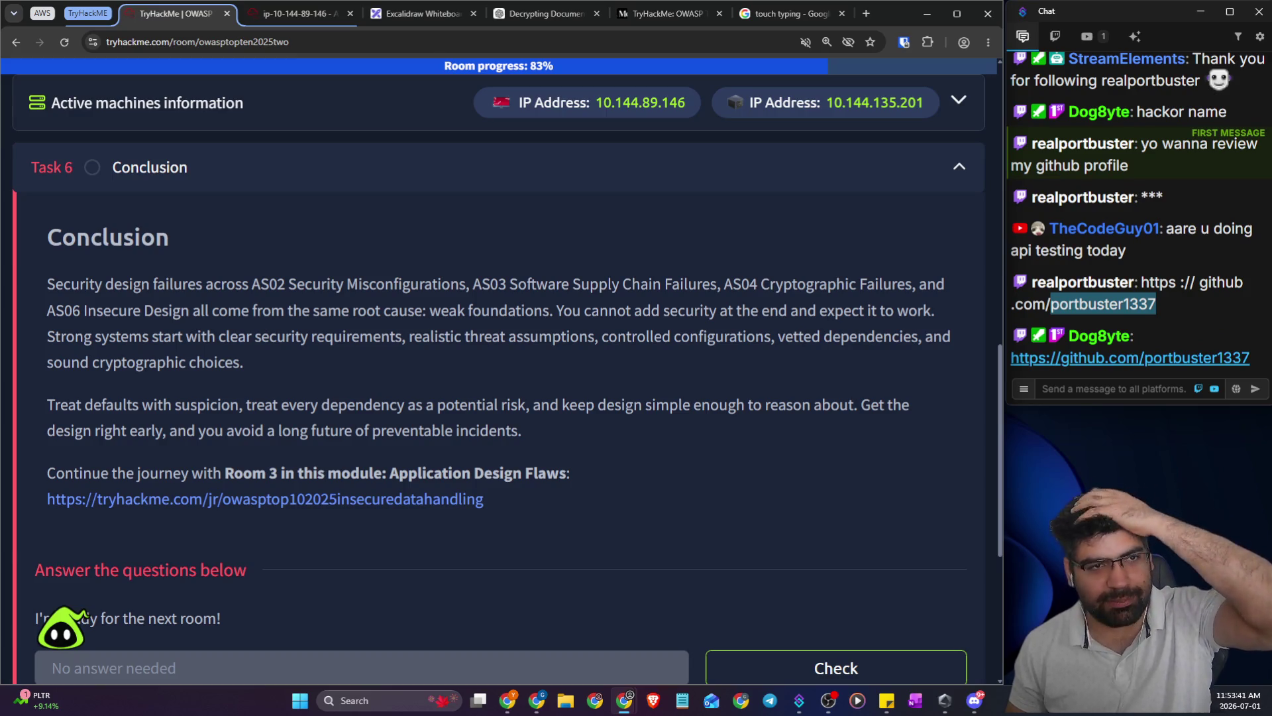
key("super+alt+s")
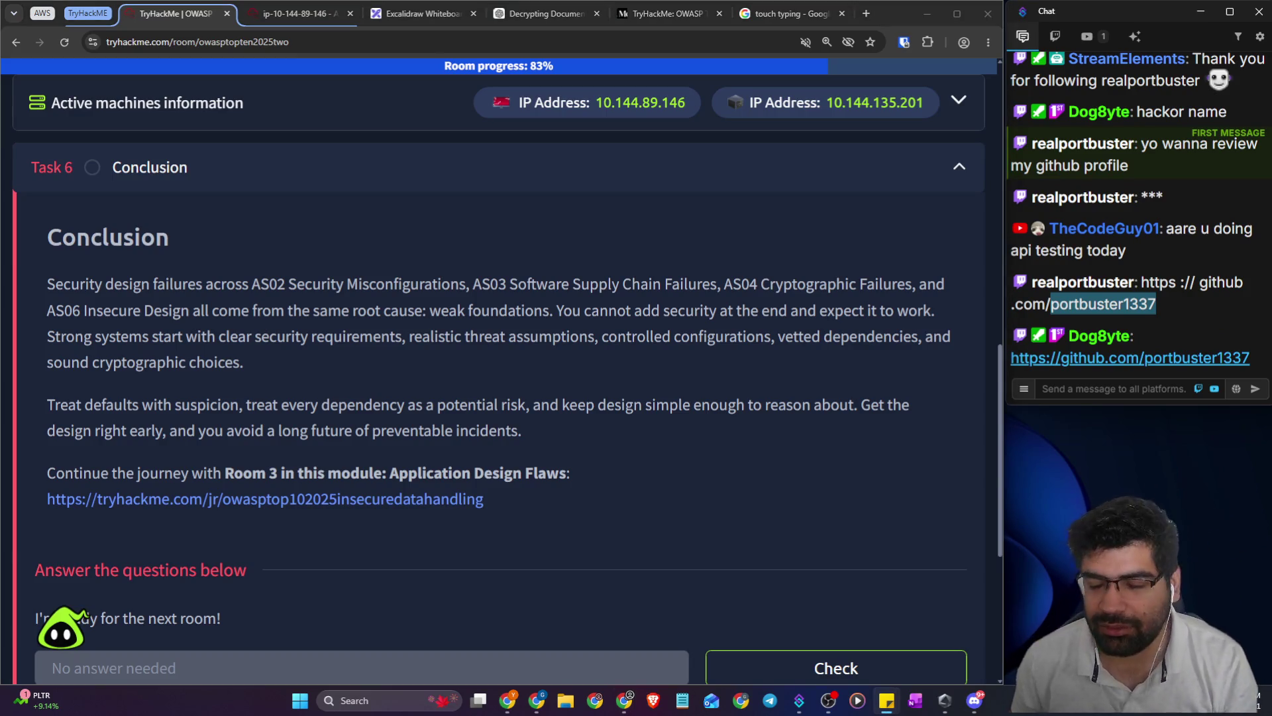
left_click(351, 365)
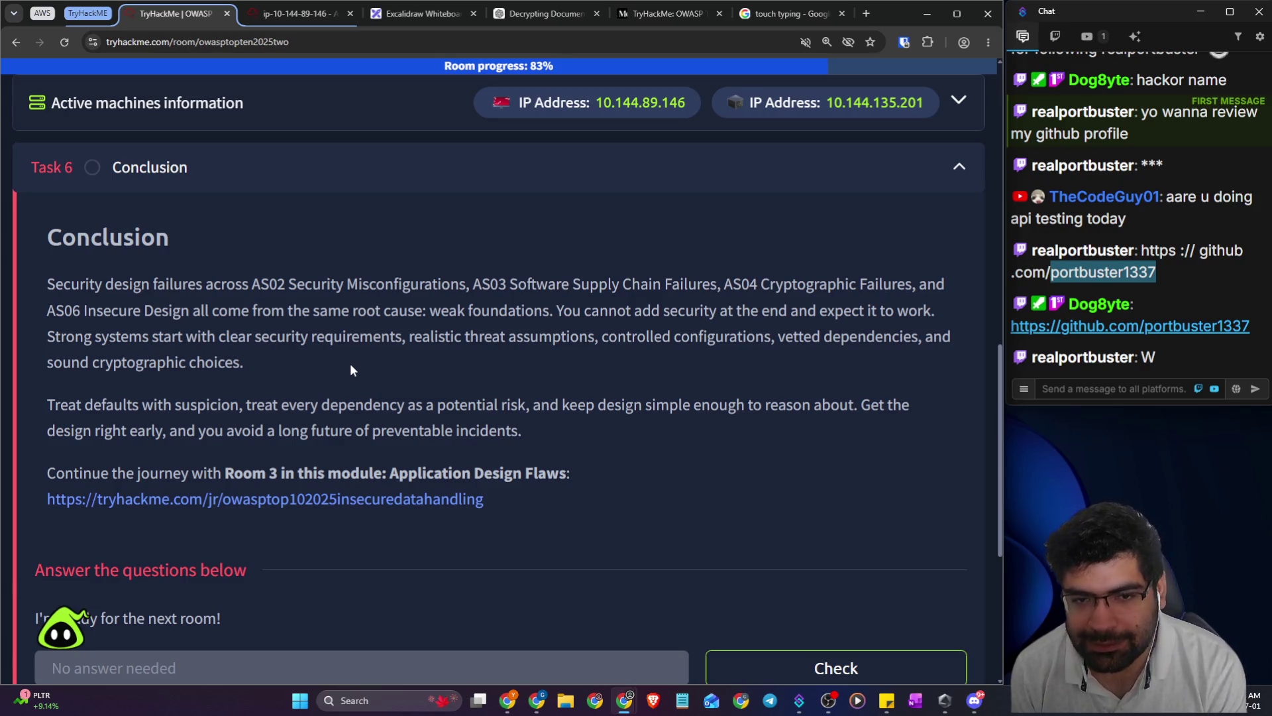
left_click_drag(252, 311, 946, 321)
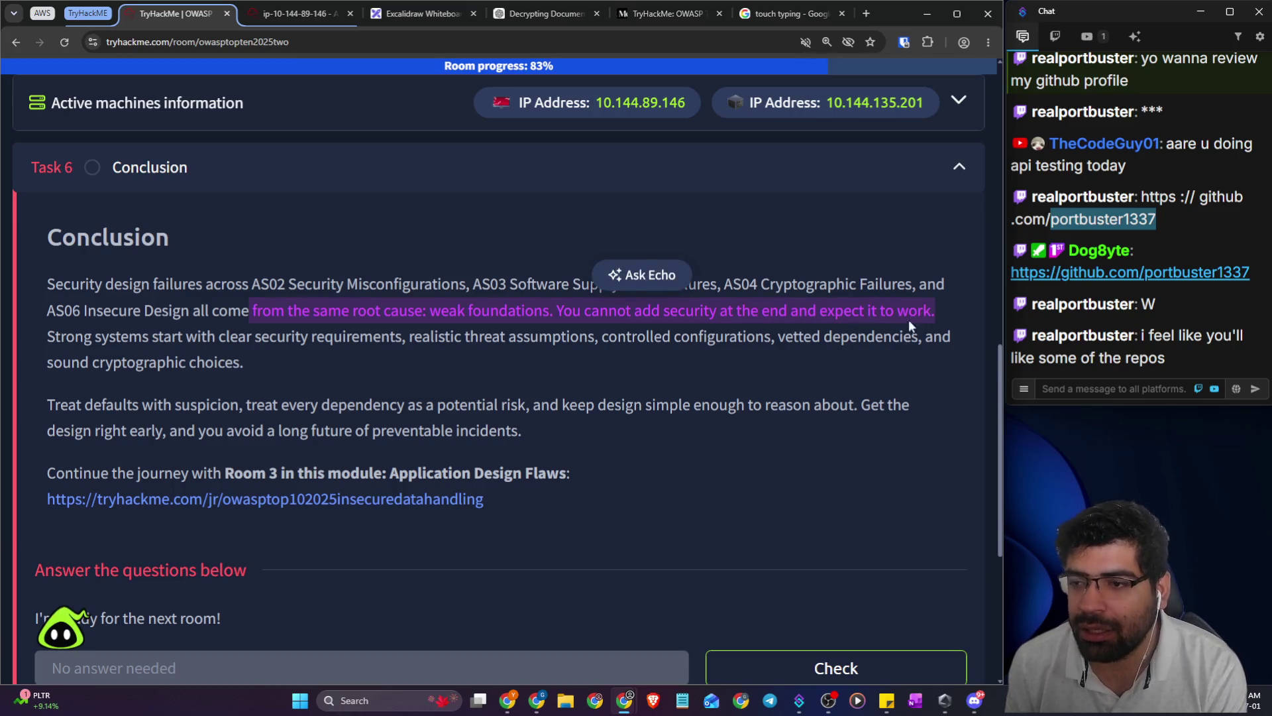
left_click_drag(58, 338, 912, 340)
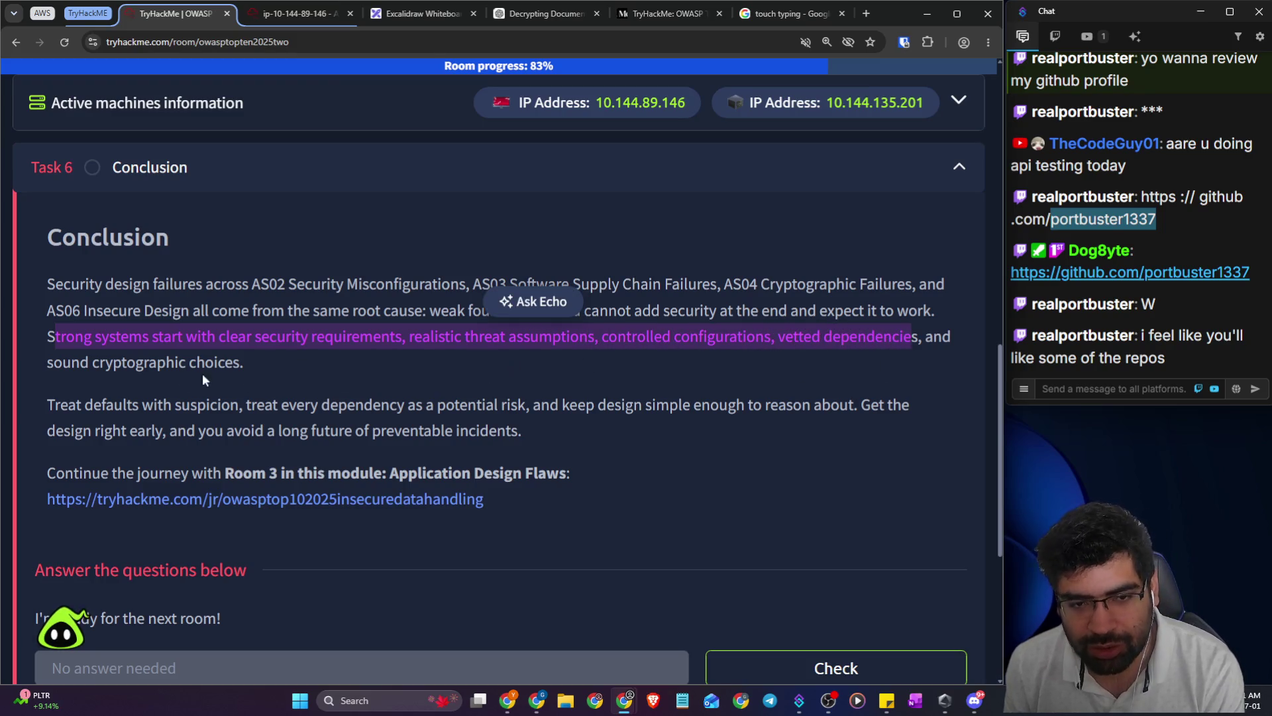
mouse_move(54, 405)
left_mouse_down()
mouse_move(760, 405)
mouse_move(919, 422)
left_mouse_up()
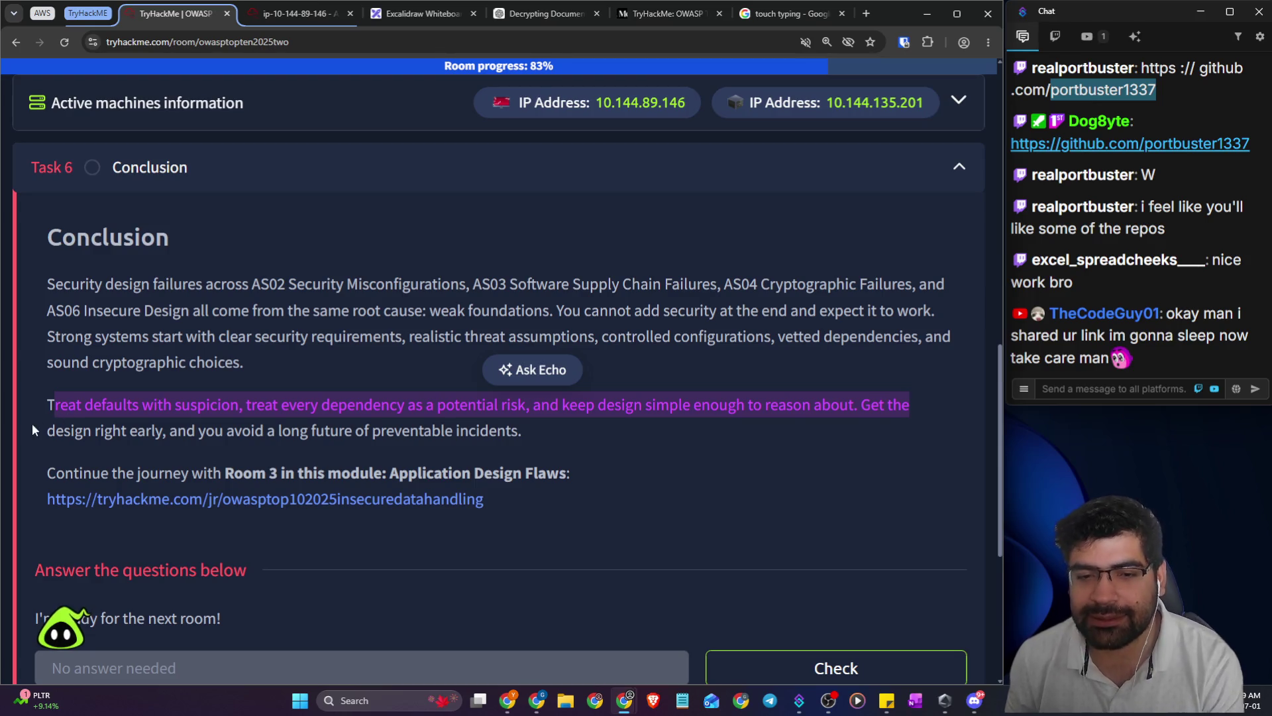
mouse_move(198, 432)
left_mouse_down()
mouse_move(418, 446)
mouse_move(424, 432)
mouse_move(543, 435)
left_mouse_up()
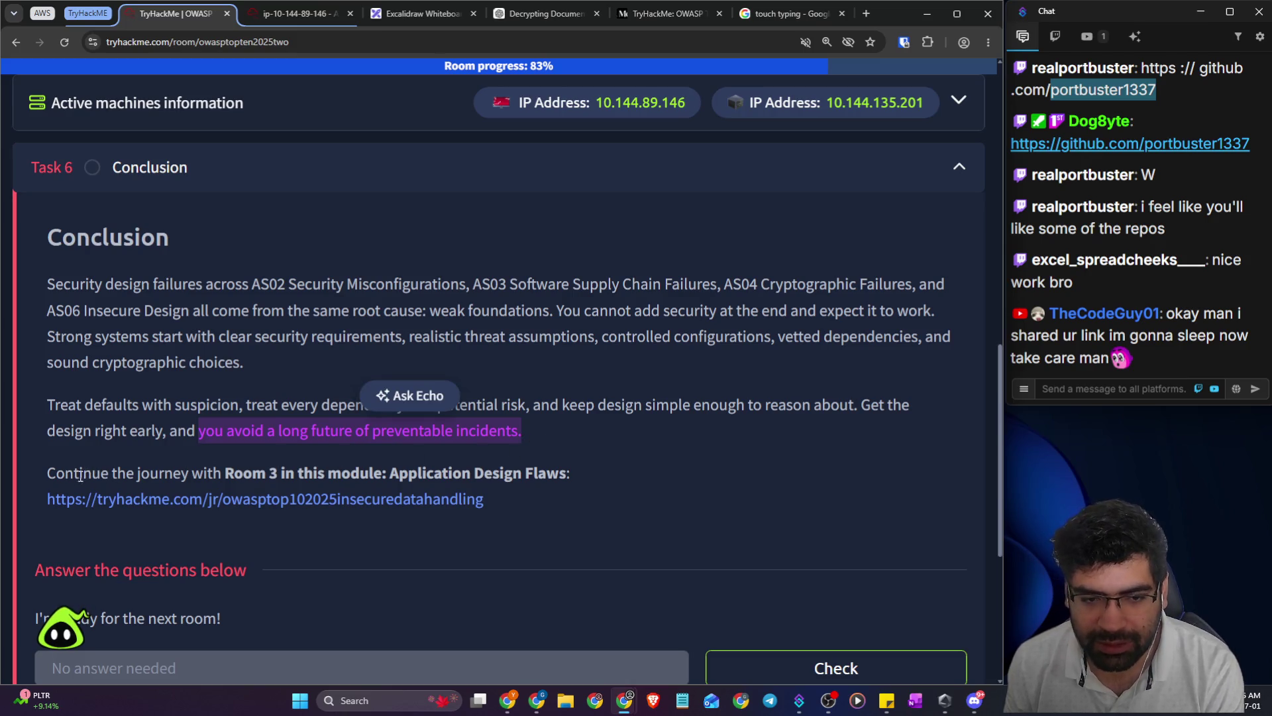
- Check the final 'I'm ready for the next room!' question to complete the room
left_click(46, 475)
left_click_drag(46, 475, 561, 472)
scroll(352, 546, "down", 4)
left_click(769, 346)
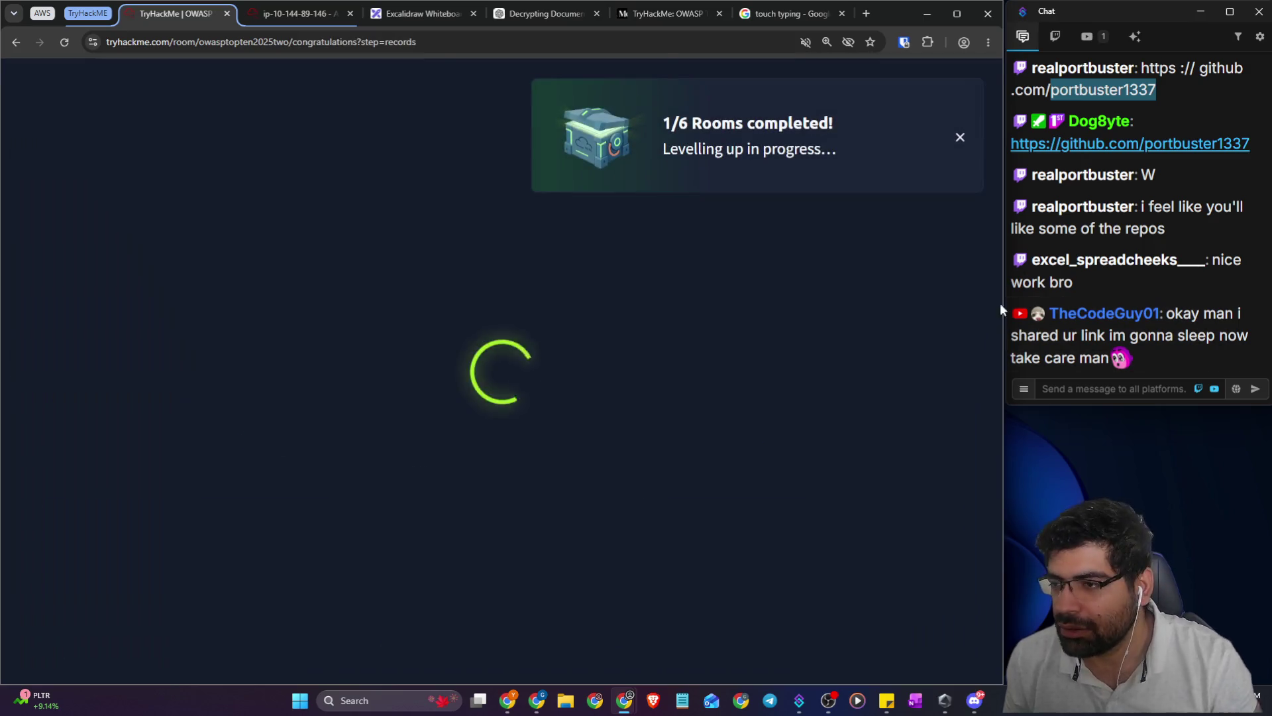
- Open the GitHub profile shared in chat and scroll through its overview
left_click(1087, 150)
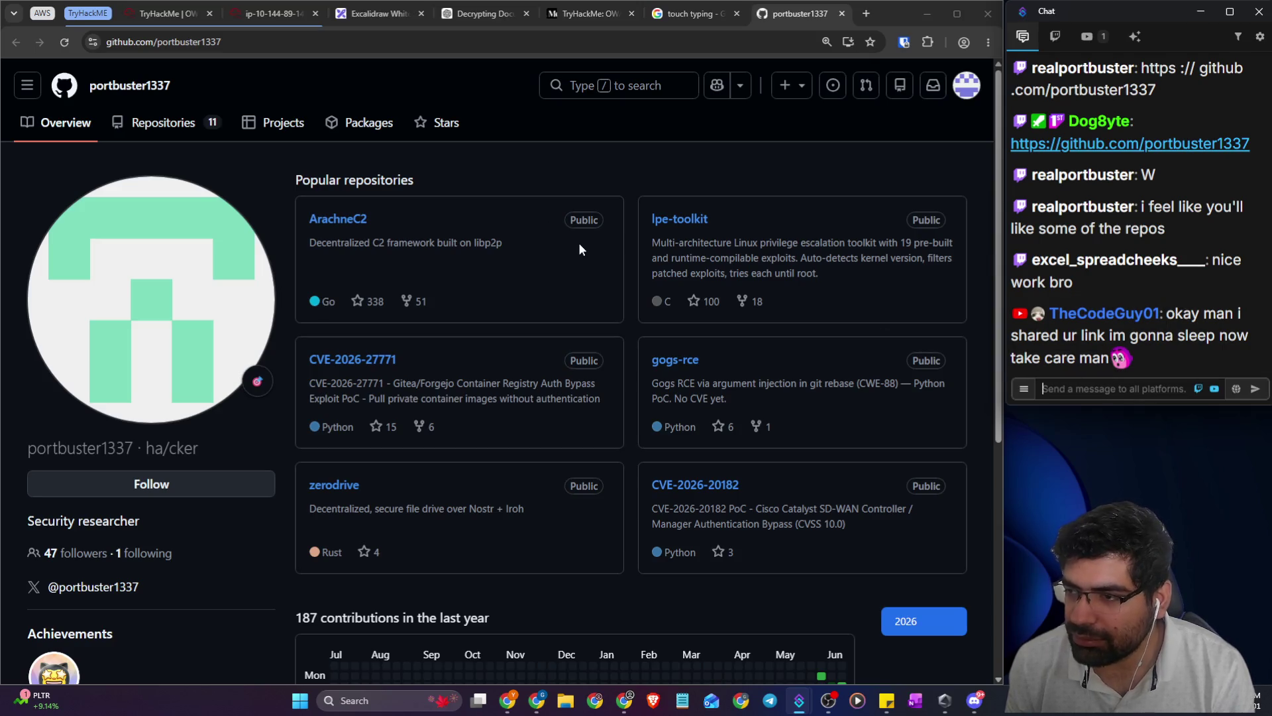
scroll(239, 284, "down", 5)
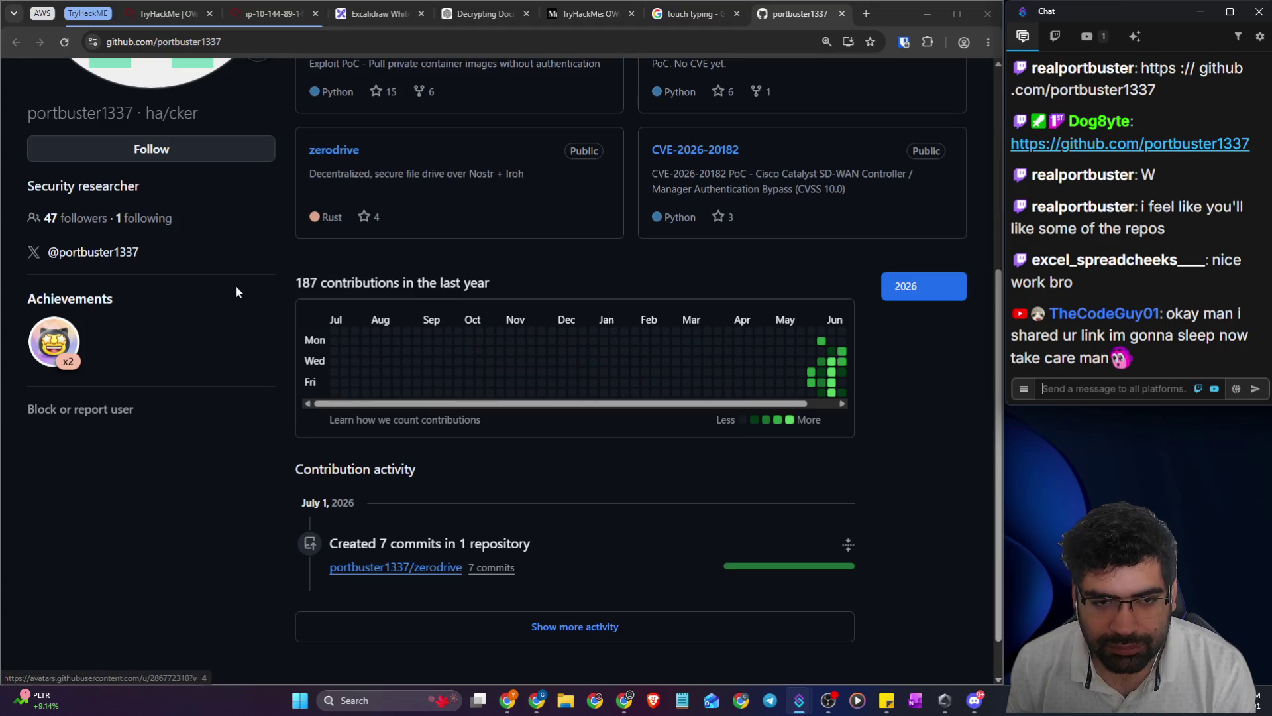
mouse_move(60, 342)
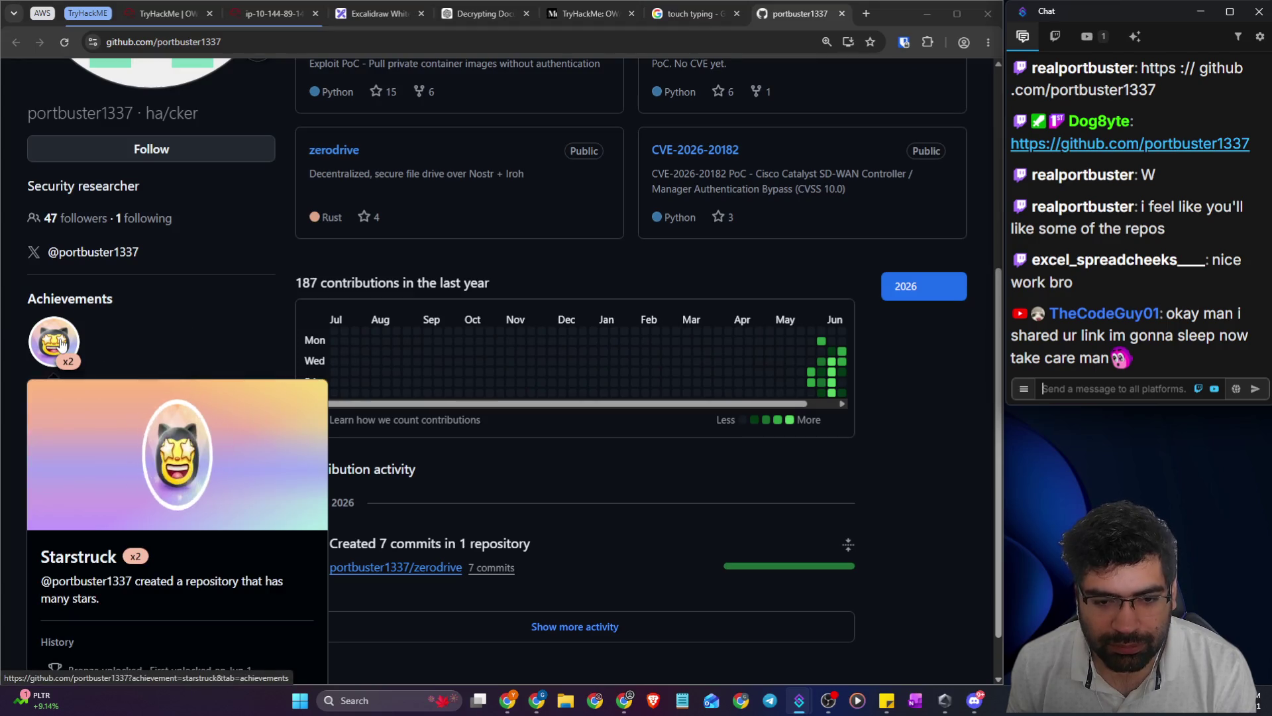
scroll(60, 343, "down", 1)
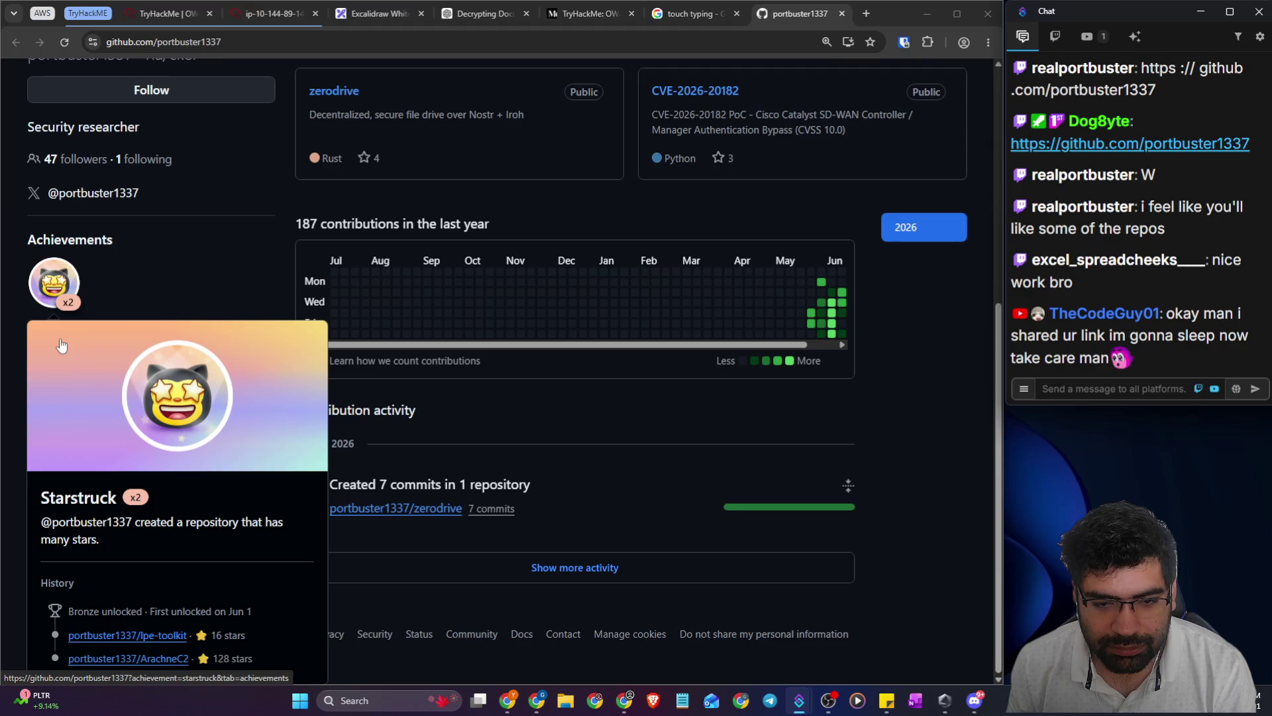
mouse_move(53, 301)
scroll(350, 301, "up", 6)
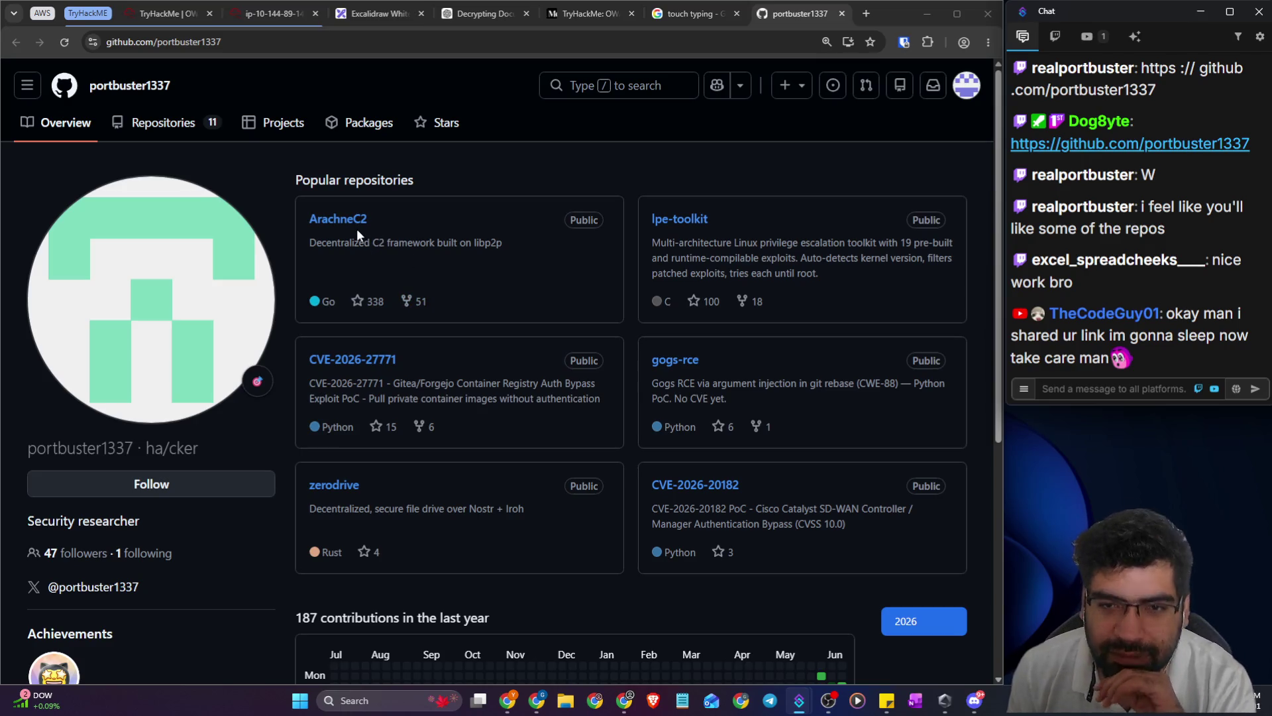
left_click(386, 251)
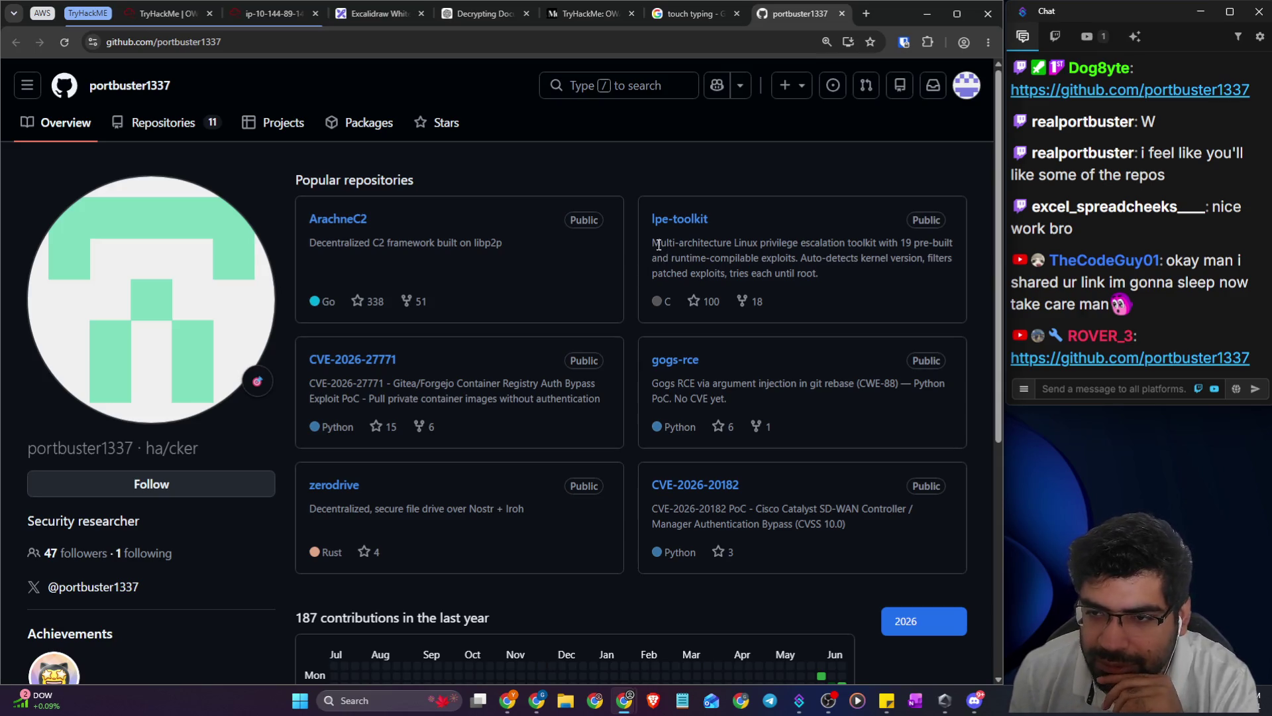
- Read the lpe-toolkit and CVE-2026-27771 repository descriptions
left_click_drag(661, 243, 753, 241)
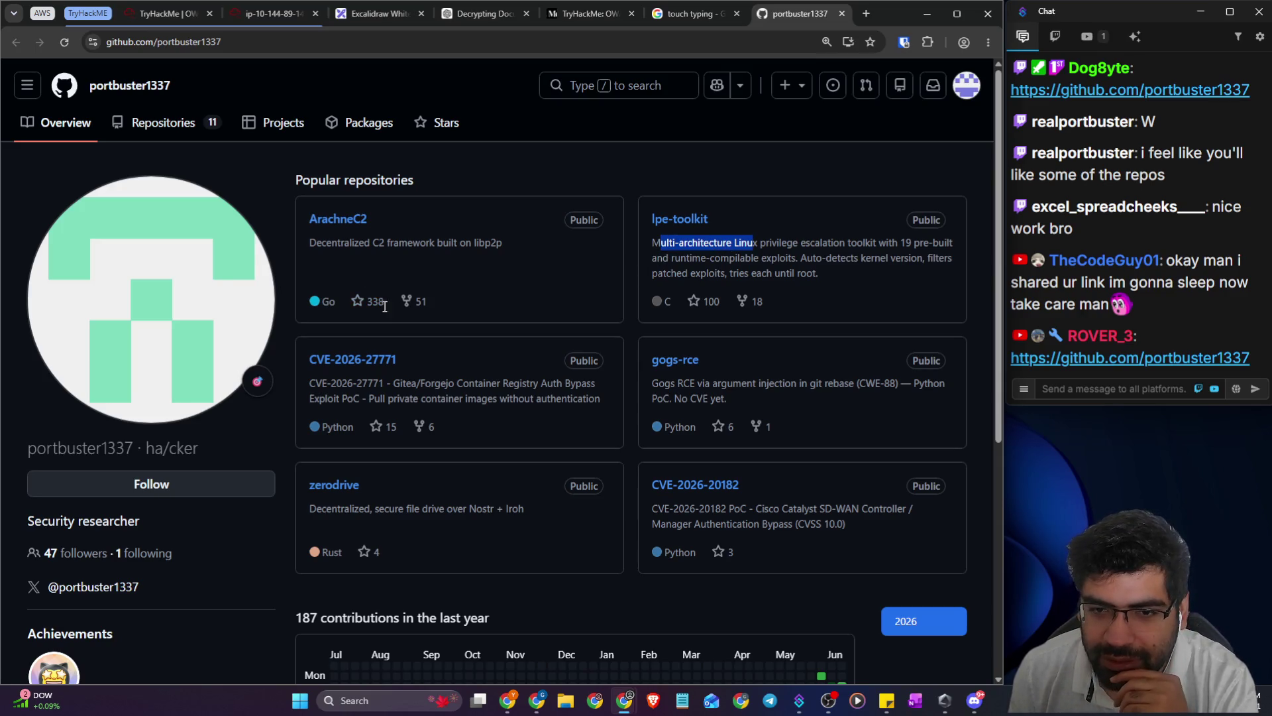
left_click(803, 273)
mouse_move(666, 243)
left_mouse_down()
mouse_move(926, 245)
mouse_move(932, 275)
left_mouse_up()
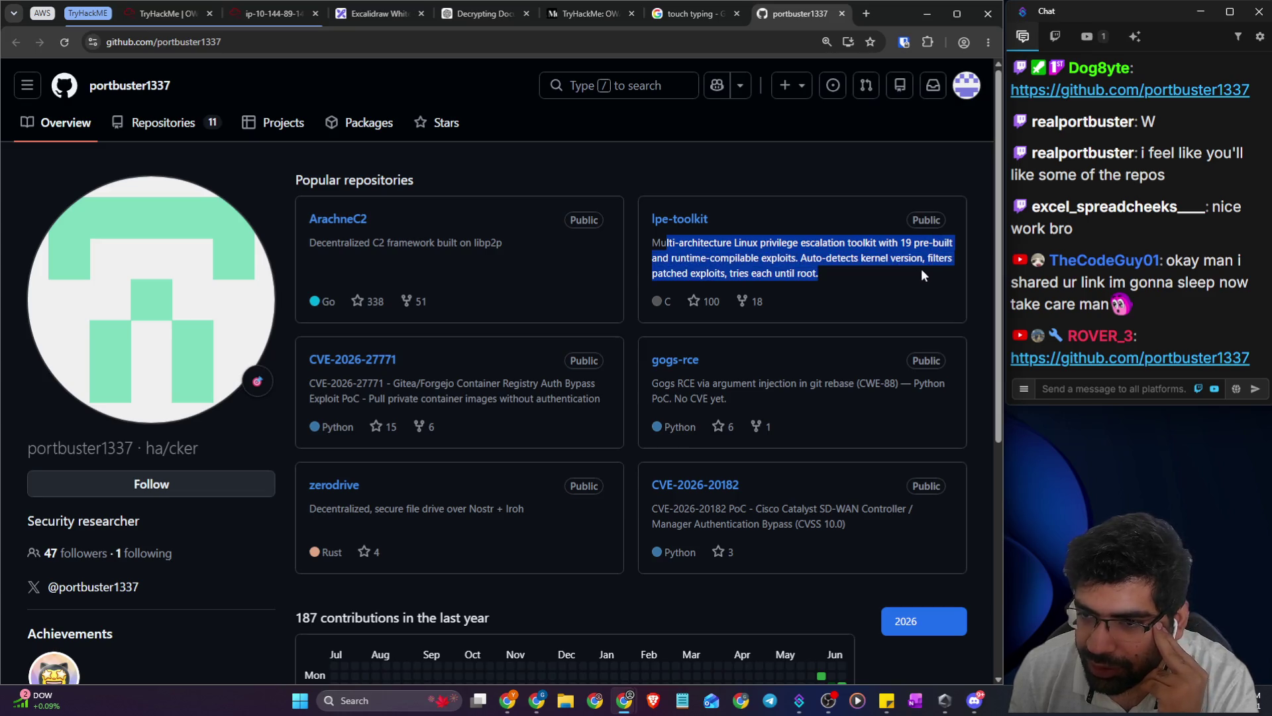
scroll(681, 280, "down", 1)
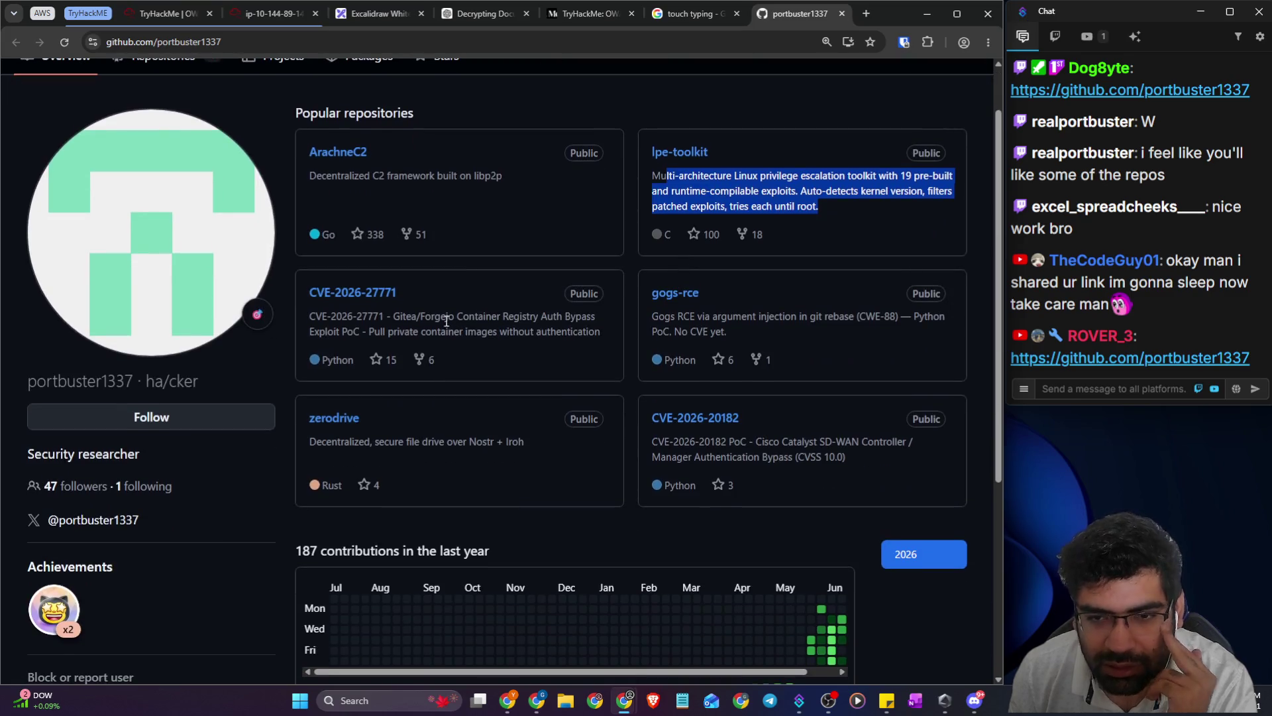
left_click_drag(414, 318, 577, 326)
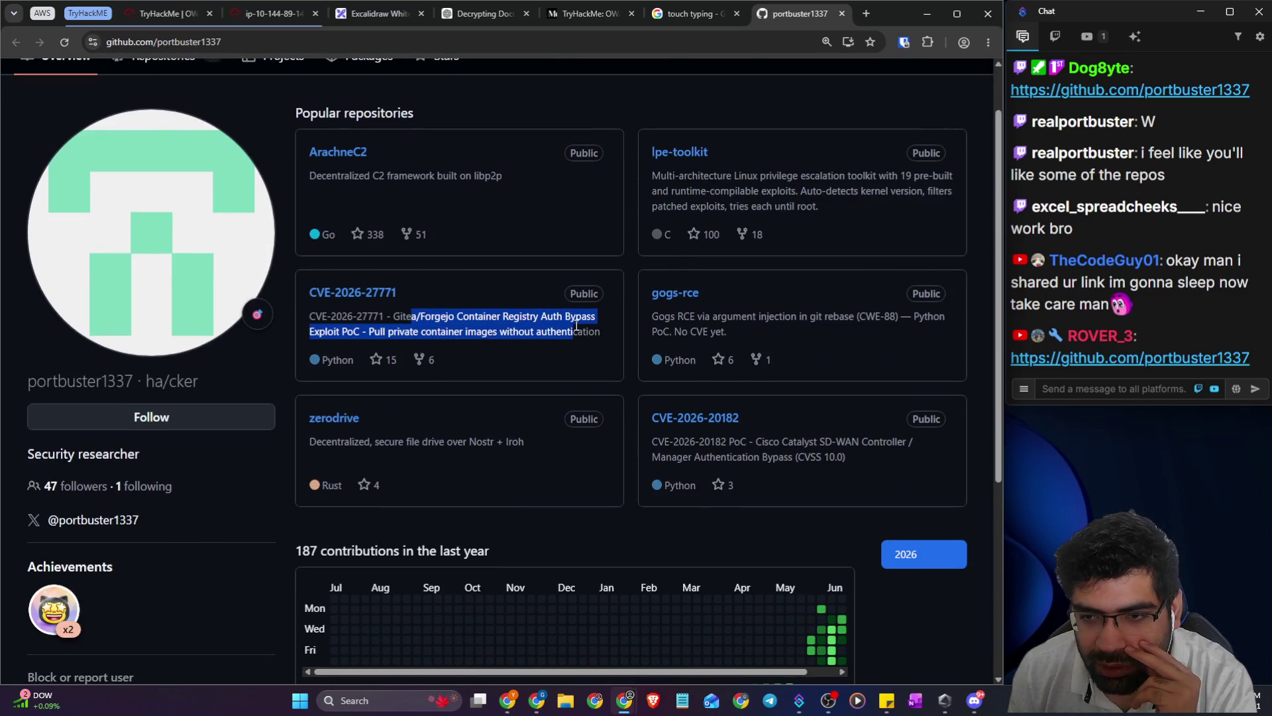
scroll(676, 331, "down", 4)
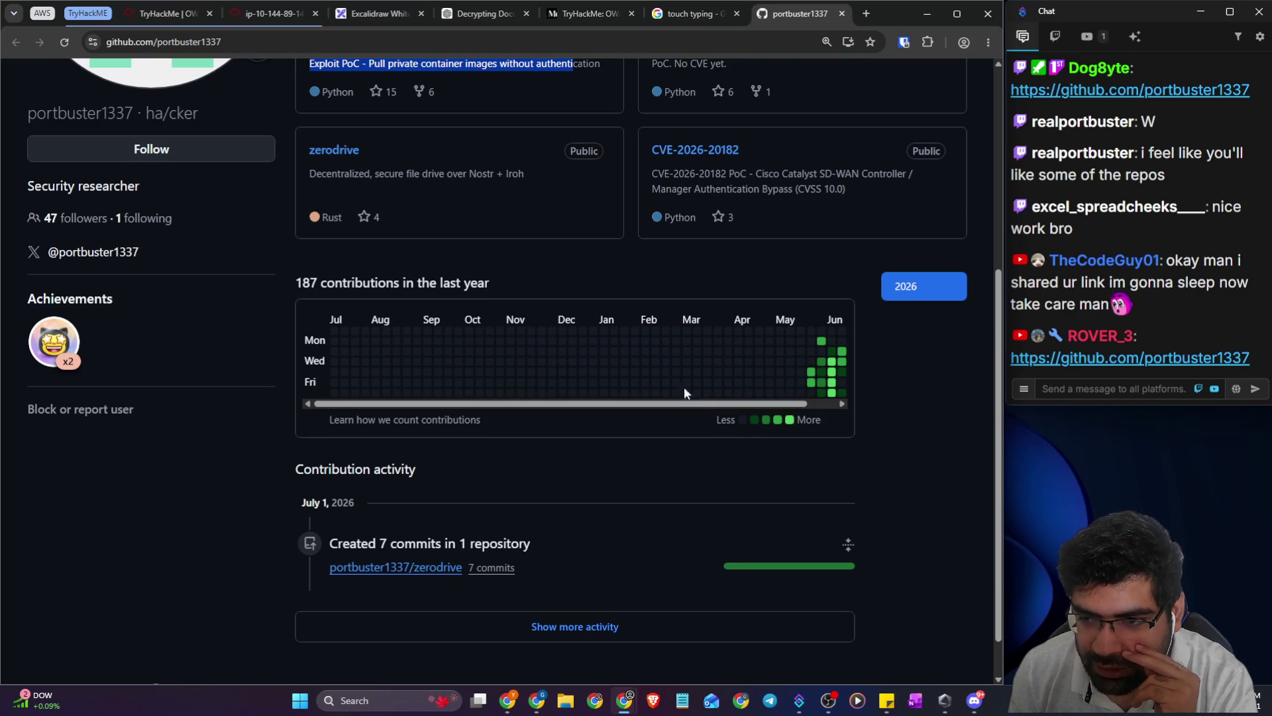
mouse_move(809, 377)
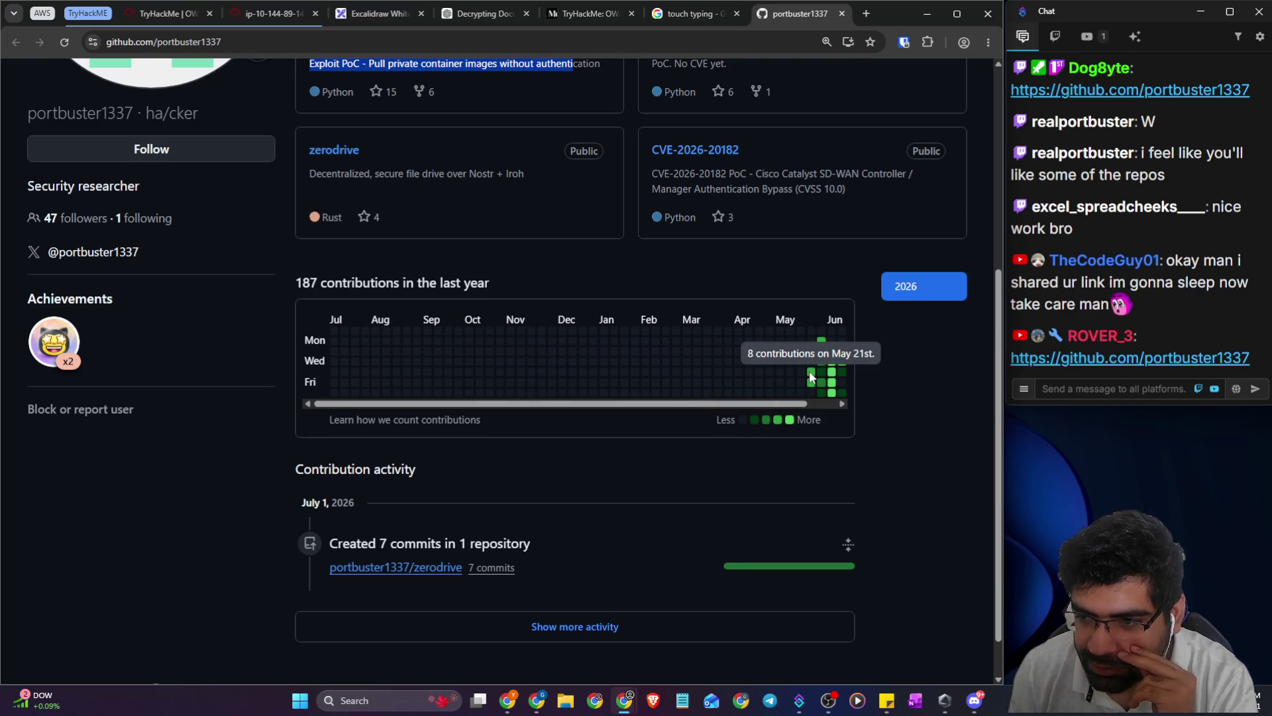
scroll(939, 404, "up", 5)
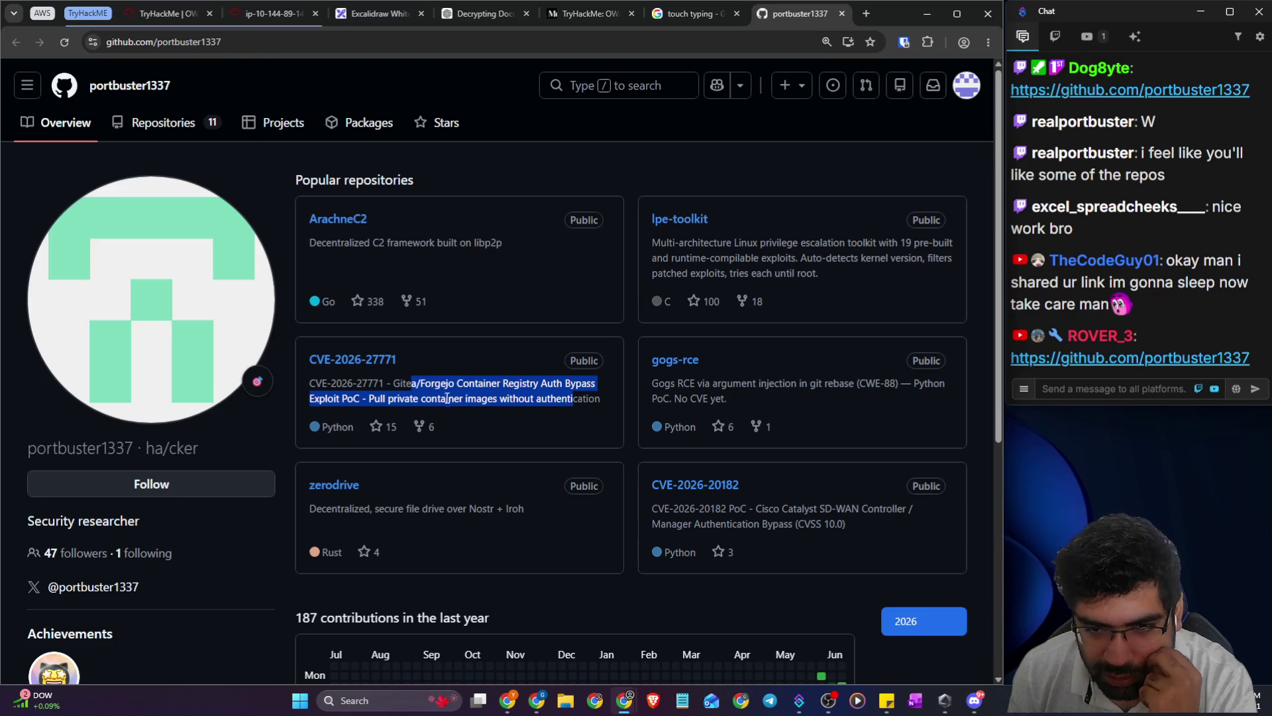
- Review the zerodrive, CVE-2026-20182 and gogs-rce descriptions, then list all repositories
left_click(394, 388)
left_click_drag(395, 385, 606, 396)
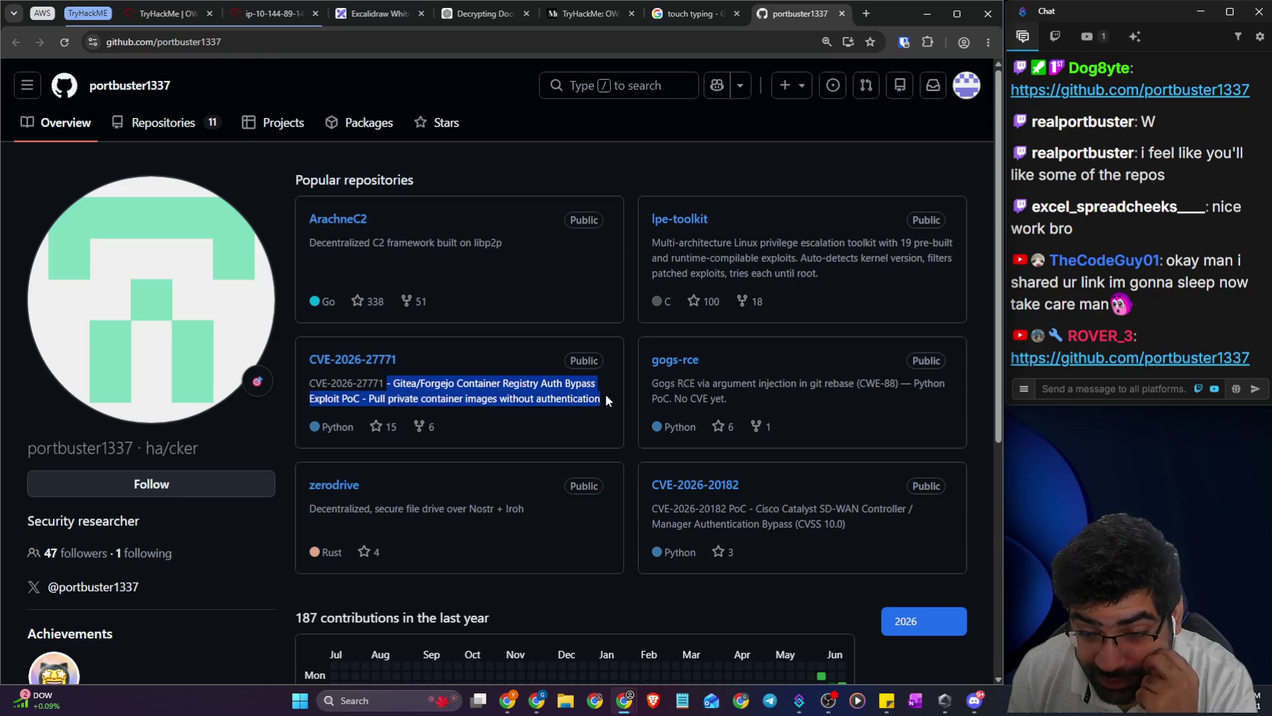
left_click_drag(395, 509, 487, 508)
left_click_drag(675, 508, 814, 510)
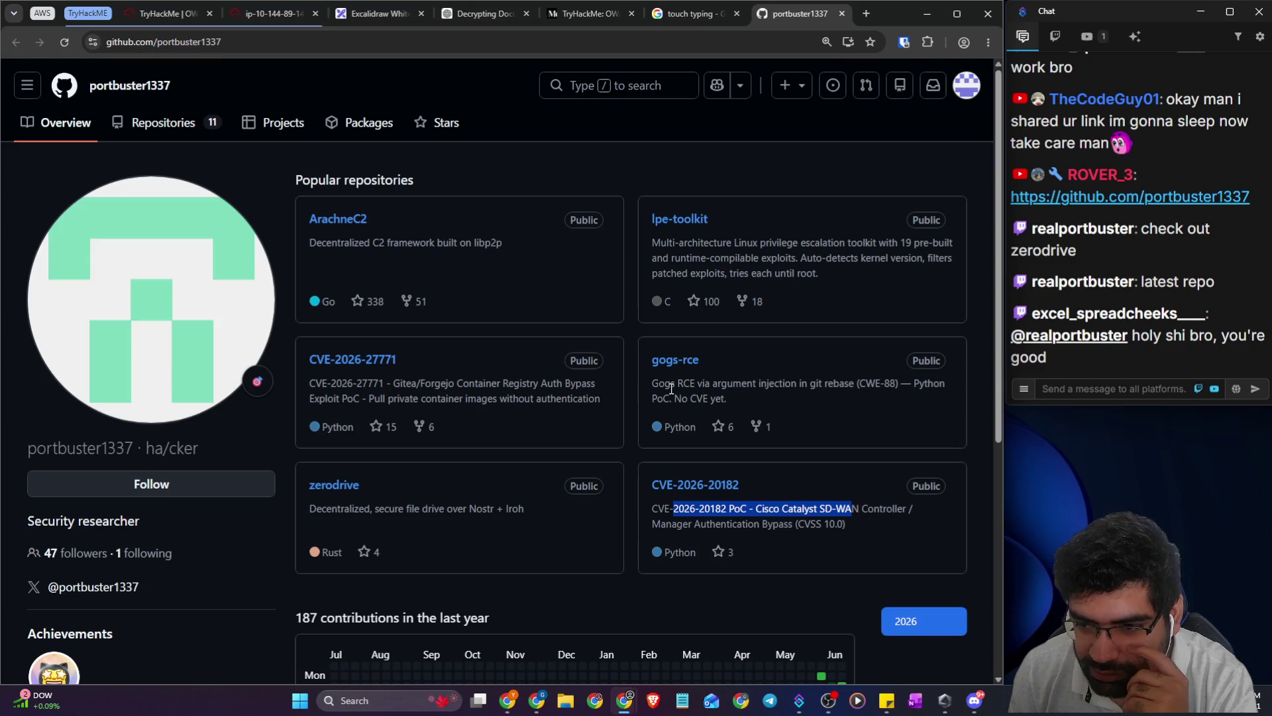
mouse_move(649, 384)
left_mouse_down()
mouse_move(747, 391)
mouse_move(741, 401)
left_mouse_up()
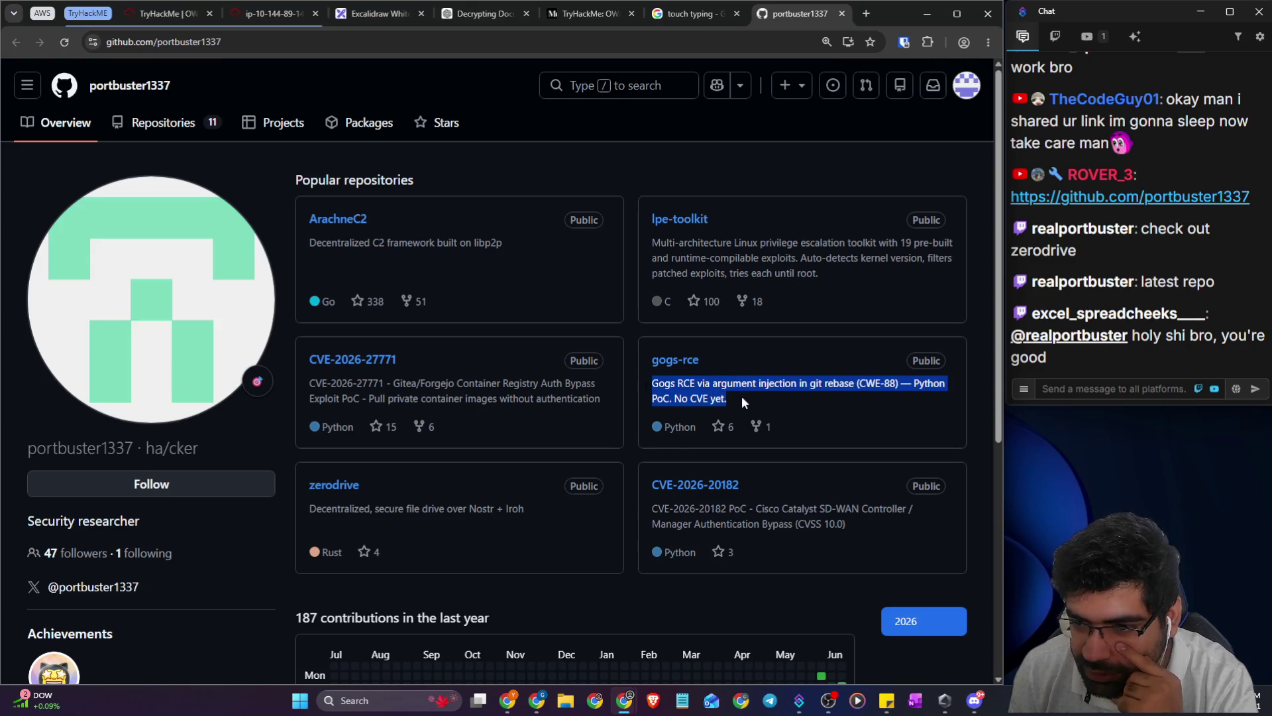
left_click(185, 126)
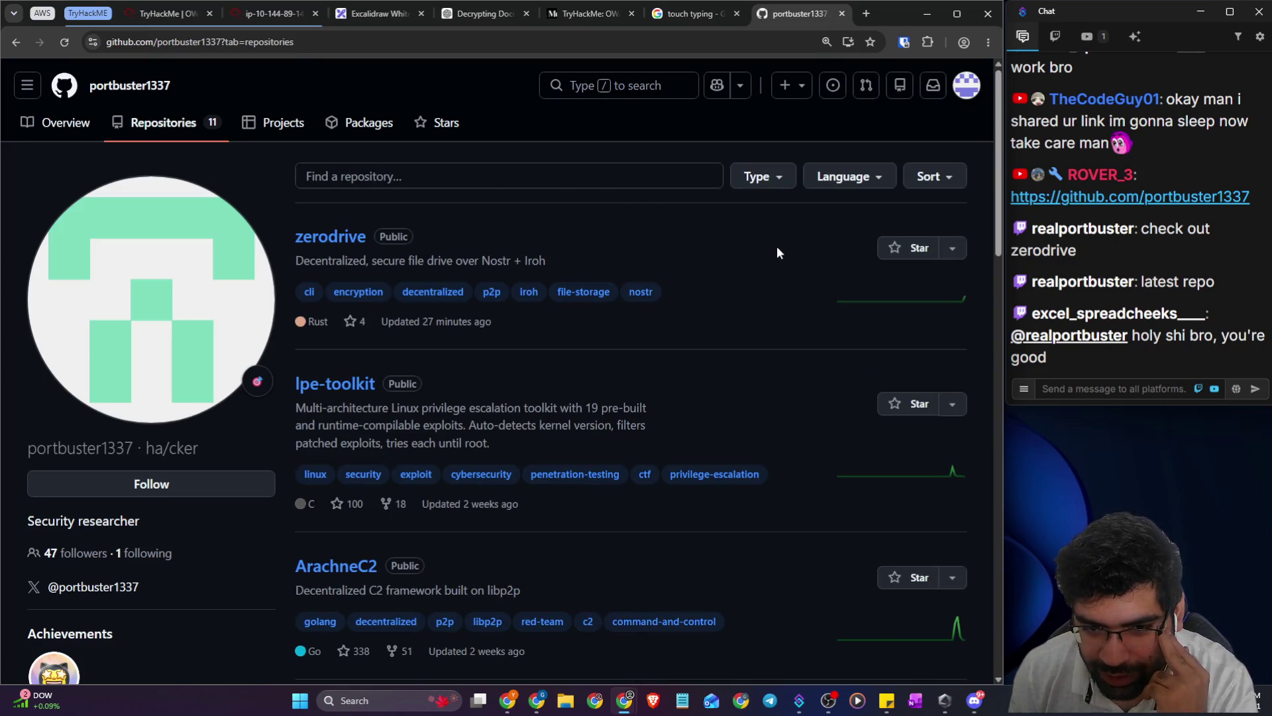
- Scroll through the 11-repository list and start a message in the chat
scroll(777, 247, "down", 6)
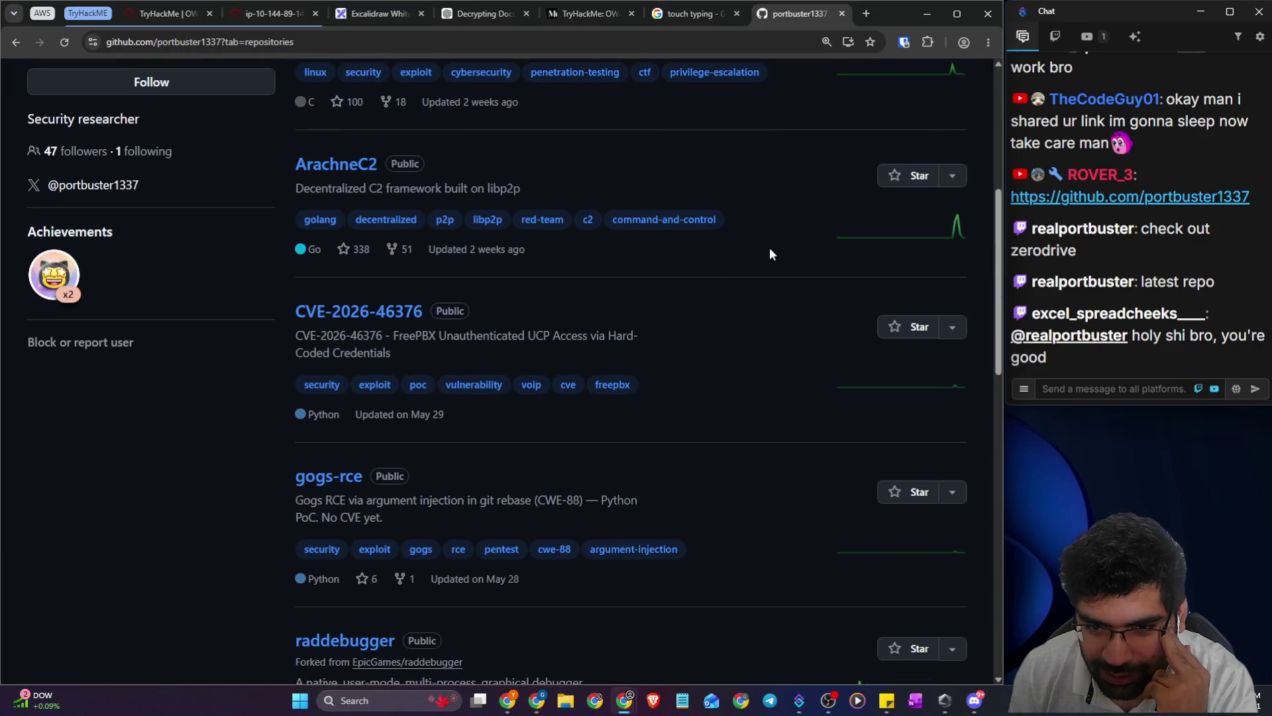
scroll(750, 279, "down", 4)
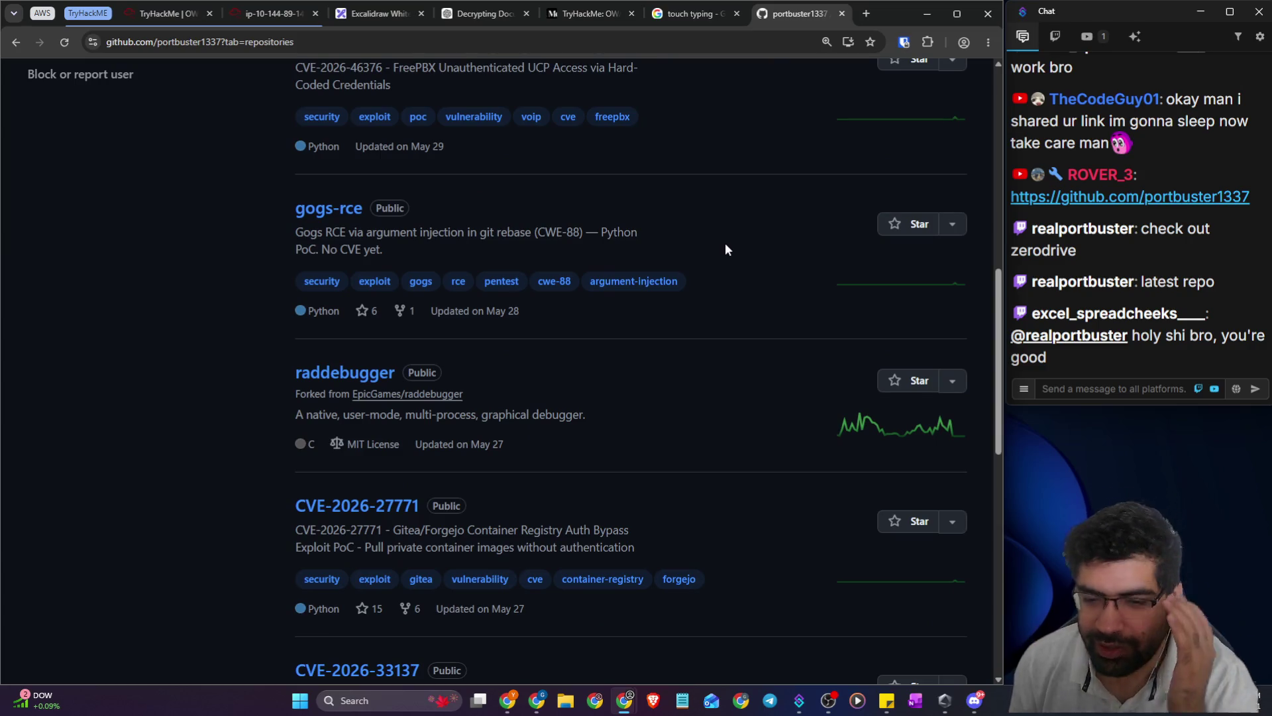
scroll(742, 256, "down", 5)
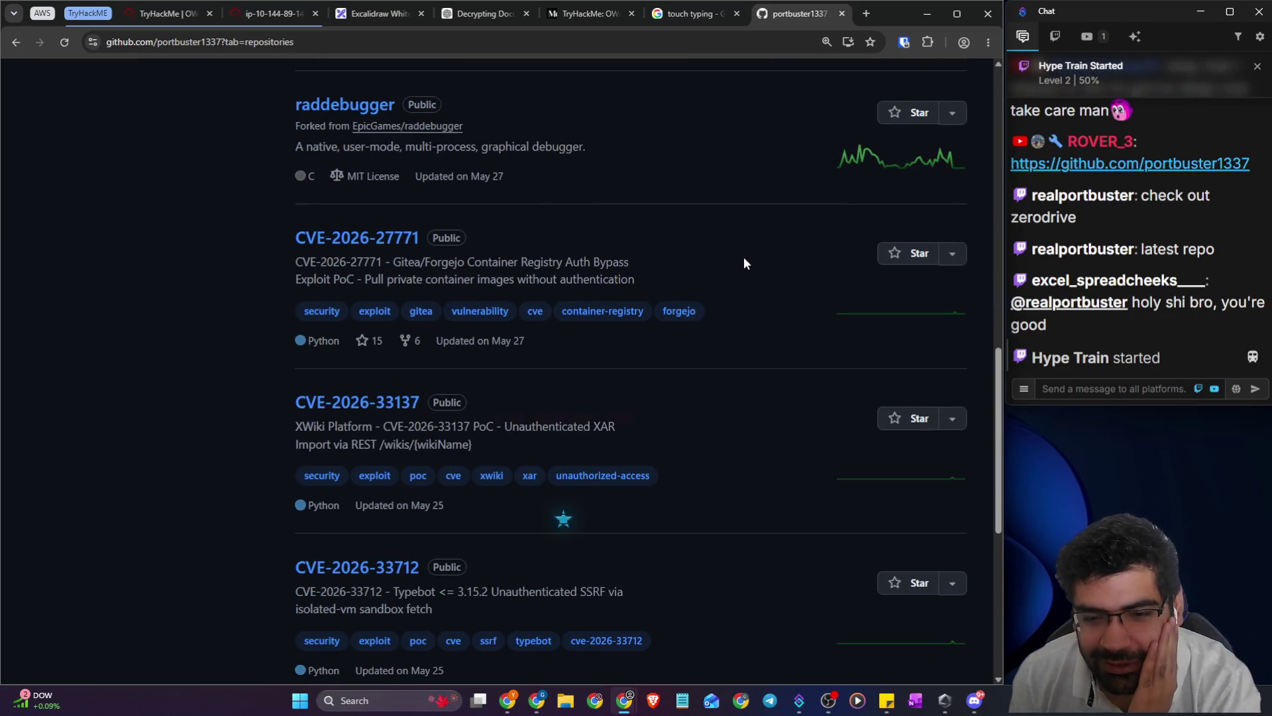
scroll(743, 259, "down", 1)
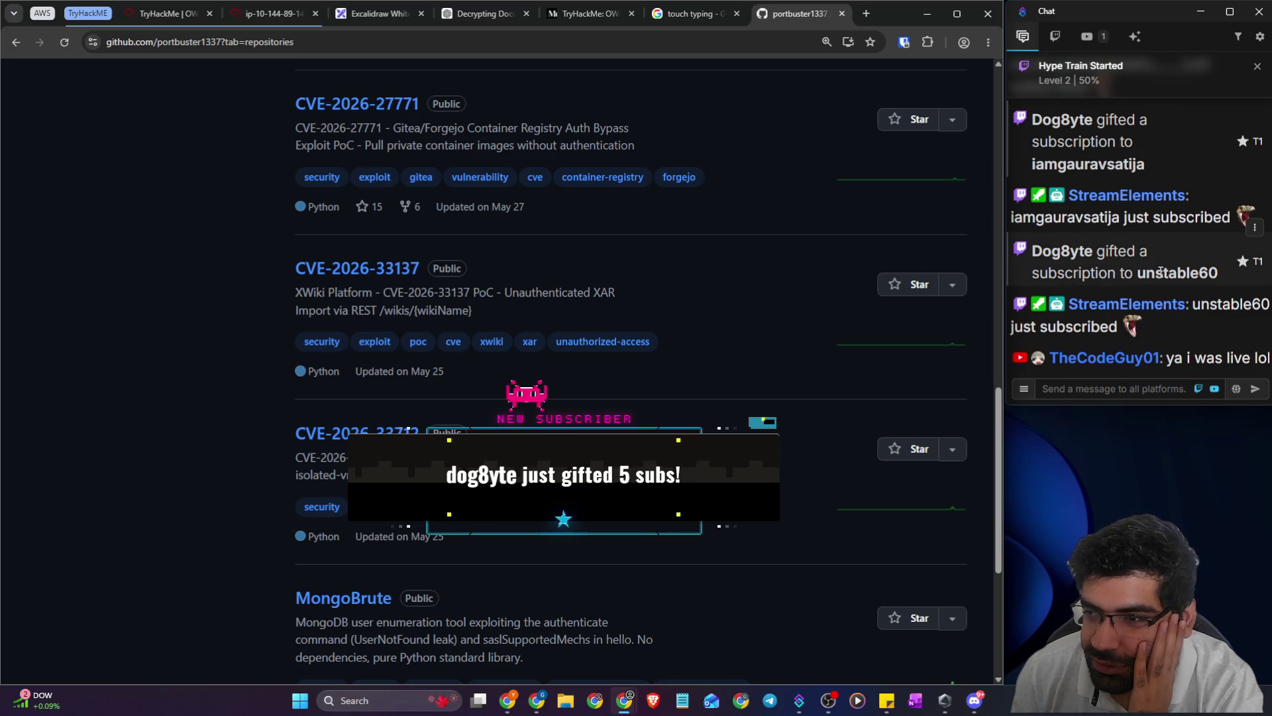
scroll(1171, 248, "up", 1)
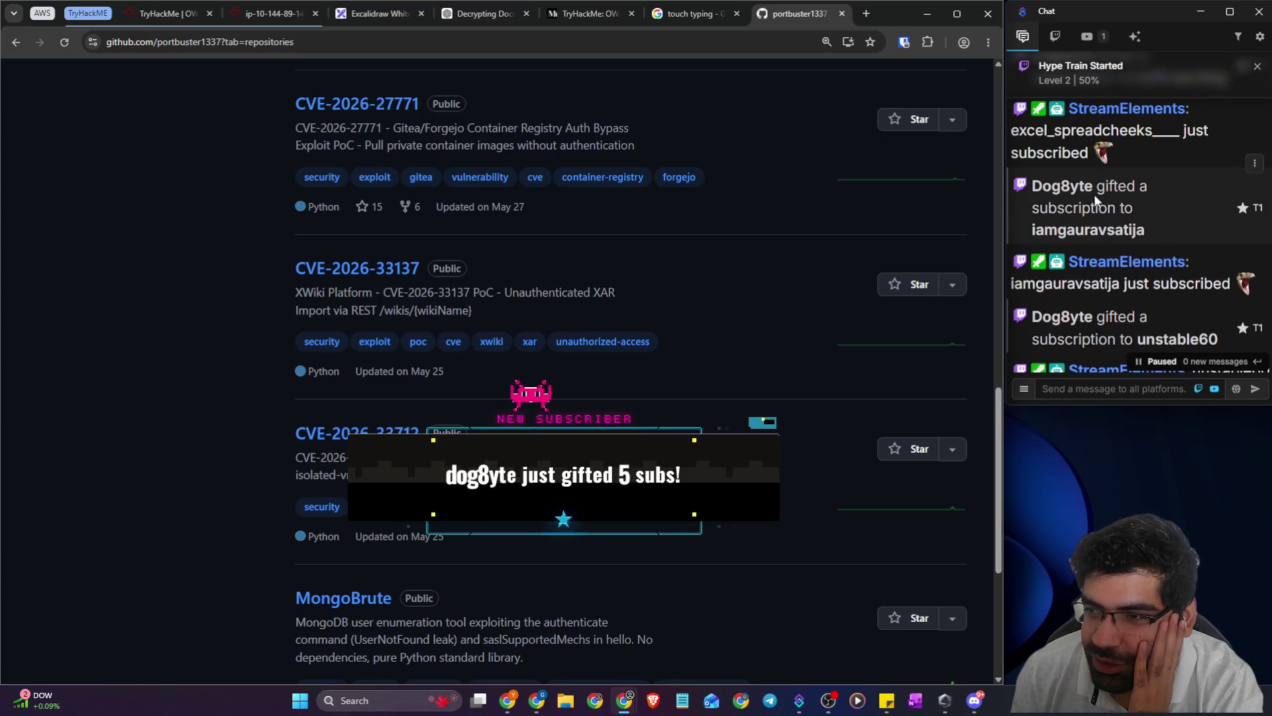
scroll(1163, 228, "down", 1)
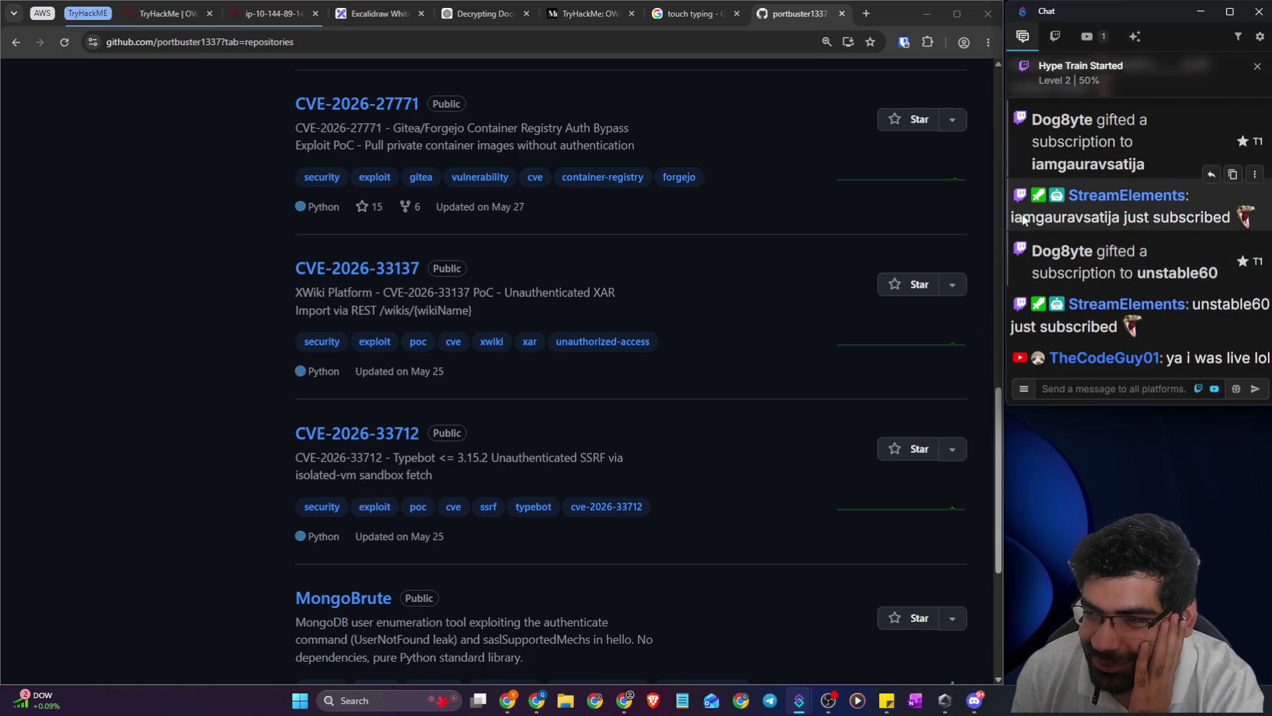
left_click_drag(1031, 218, 1103, 220)
left_click(1120, 387)
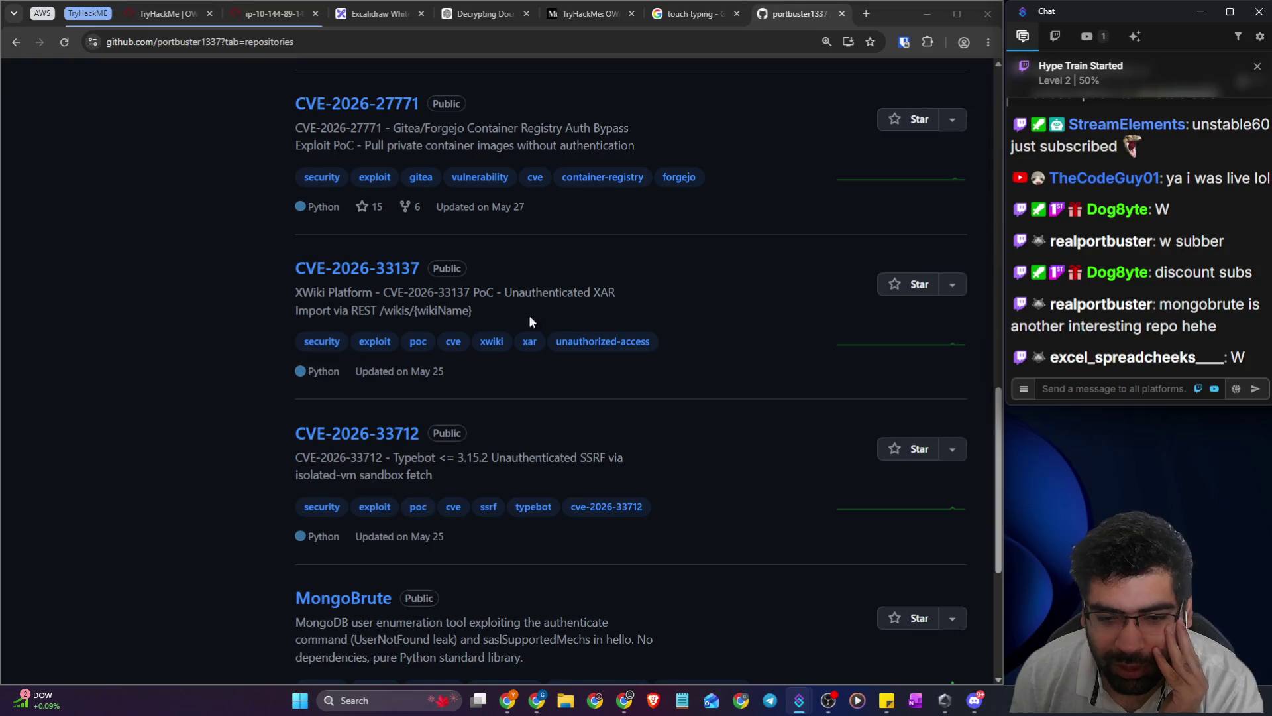
- Read the MongoBrute and XWiki exploit descriptions, then open the MongoBrute repository
scroll(517, 331, "down", 3)
mouse_move(392, 422)
left_mouse_down()
mouse_move(352, 421)
mouse_move(600, 432)
left_mouse_up()
left_click_drag(358, 438, 642, 440)
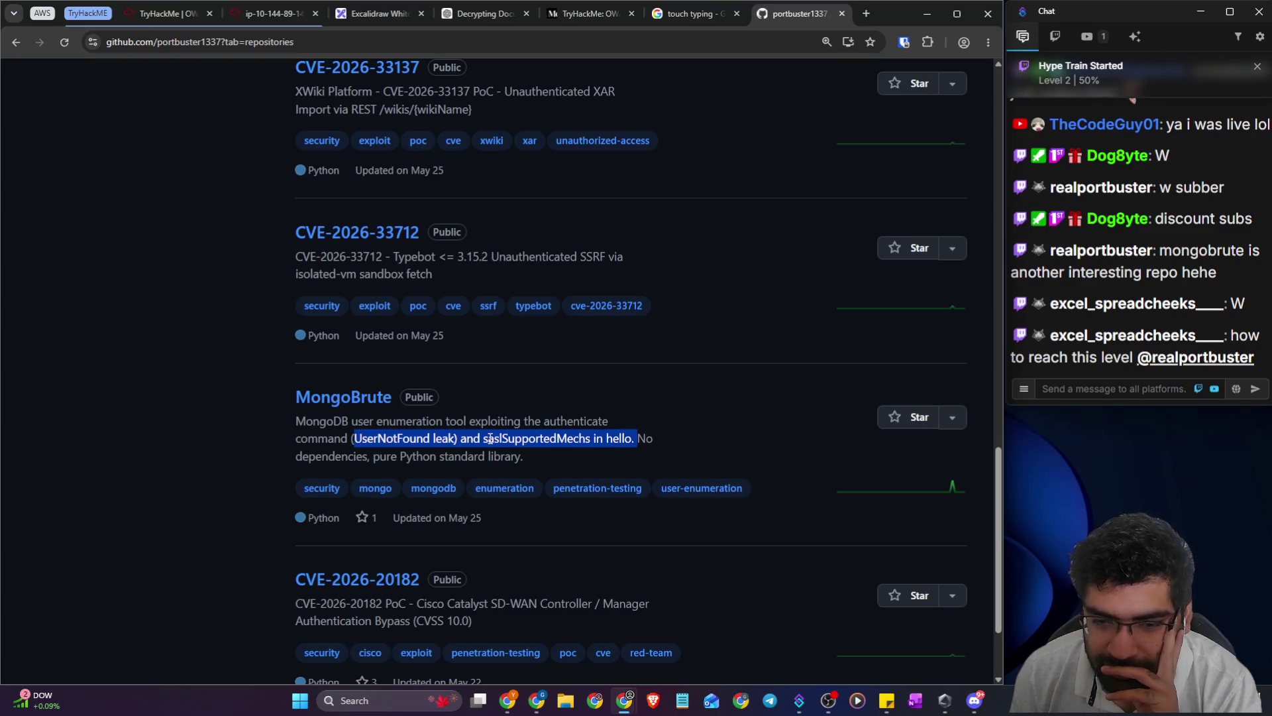
scroll(490, 438, "down", 2)
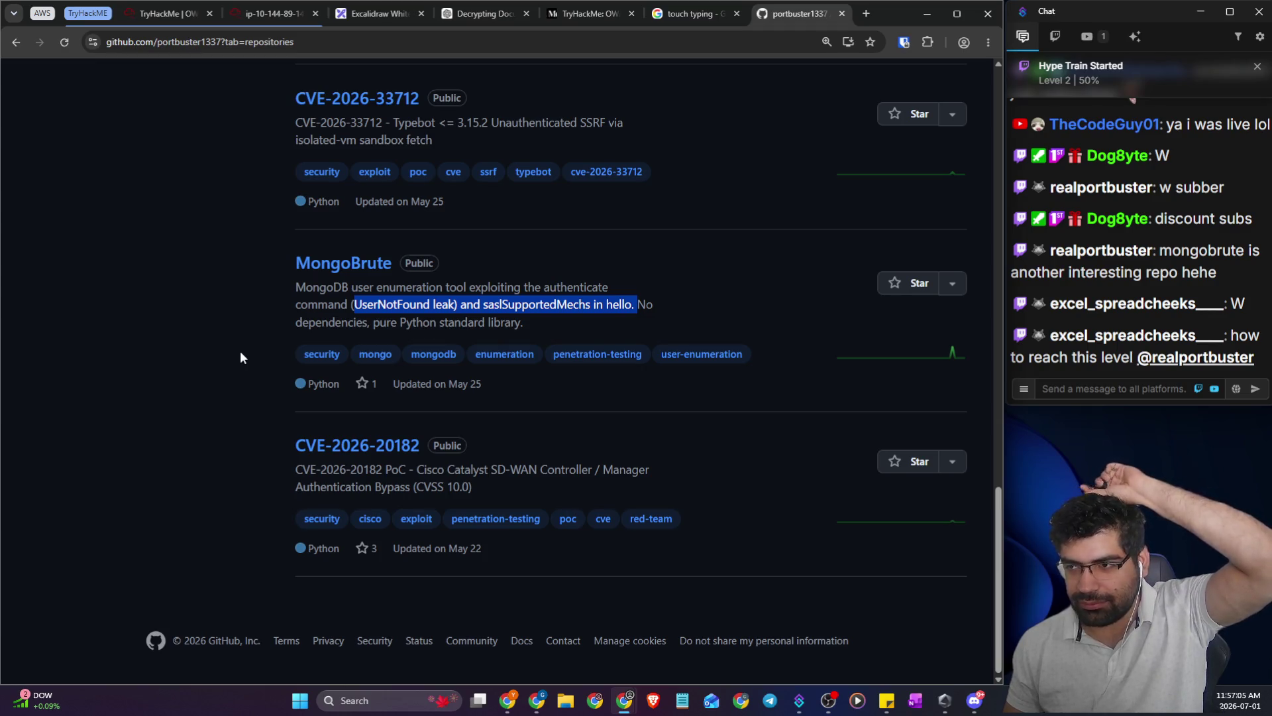
scroll(237, 354, "up", 5)
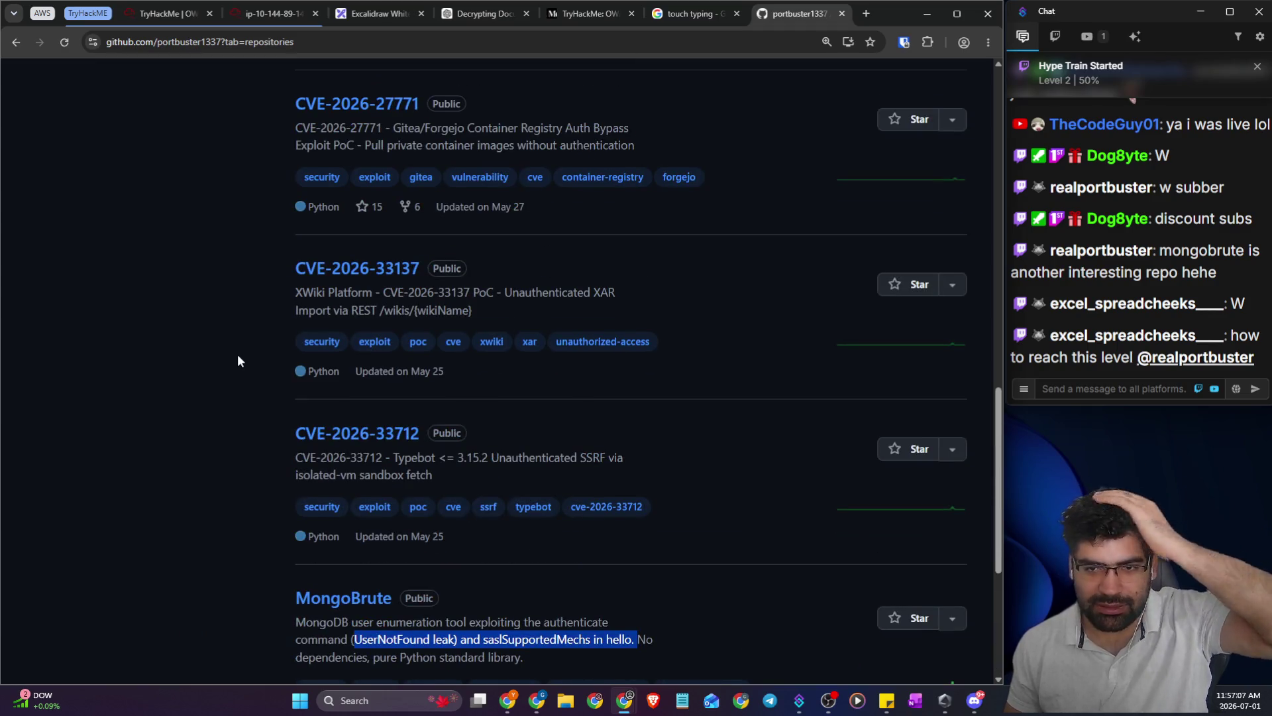
left_click_drag(344, 292, 492, 304)
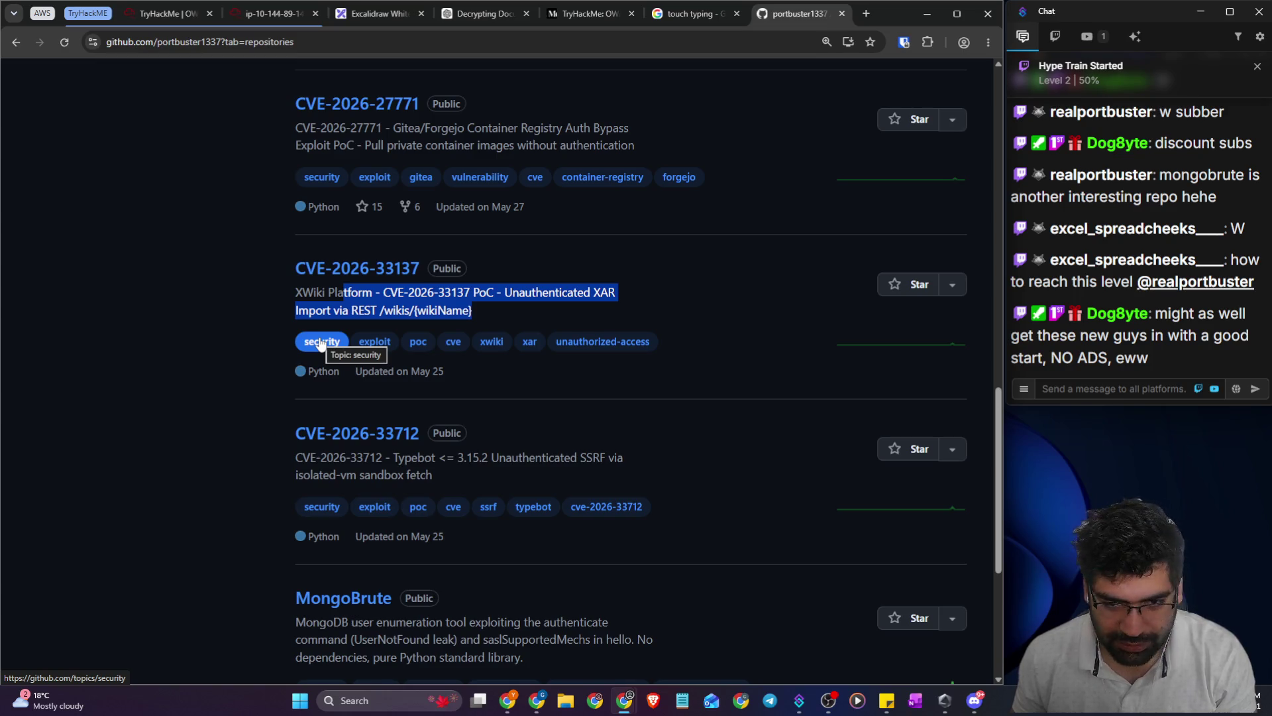
scroll(321, 341, "down", 3)
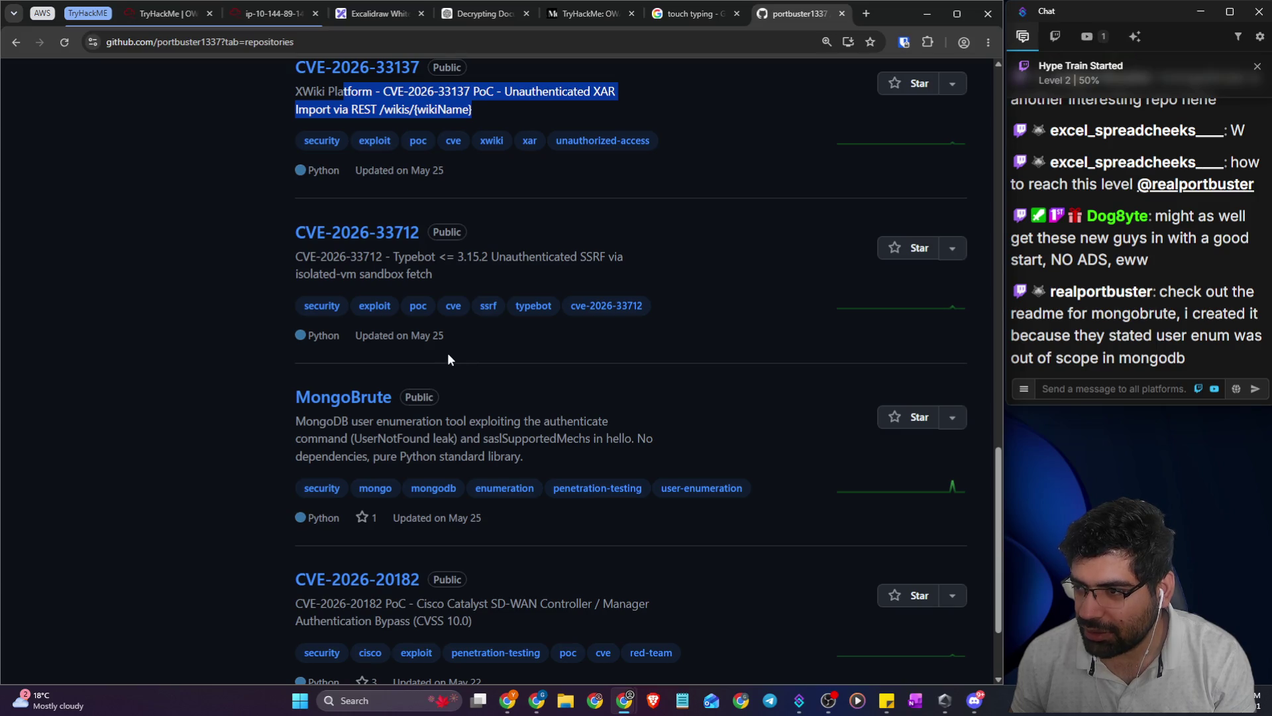
scroll(447, 358, "down", 2)
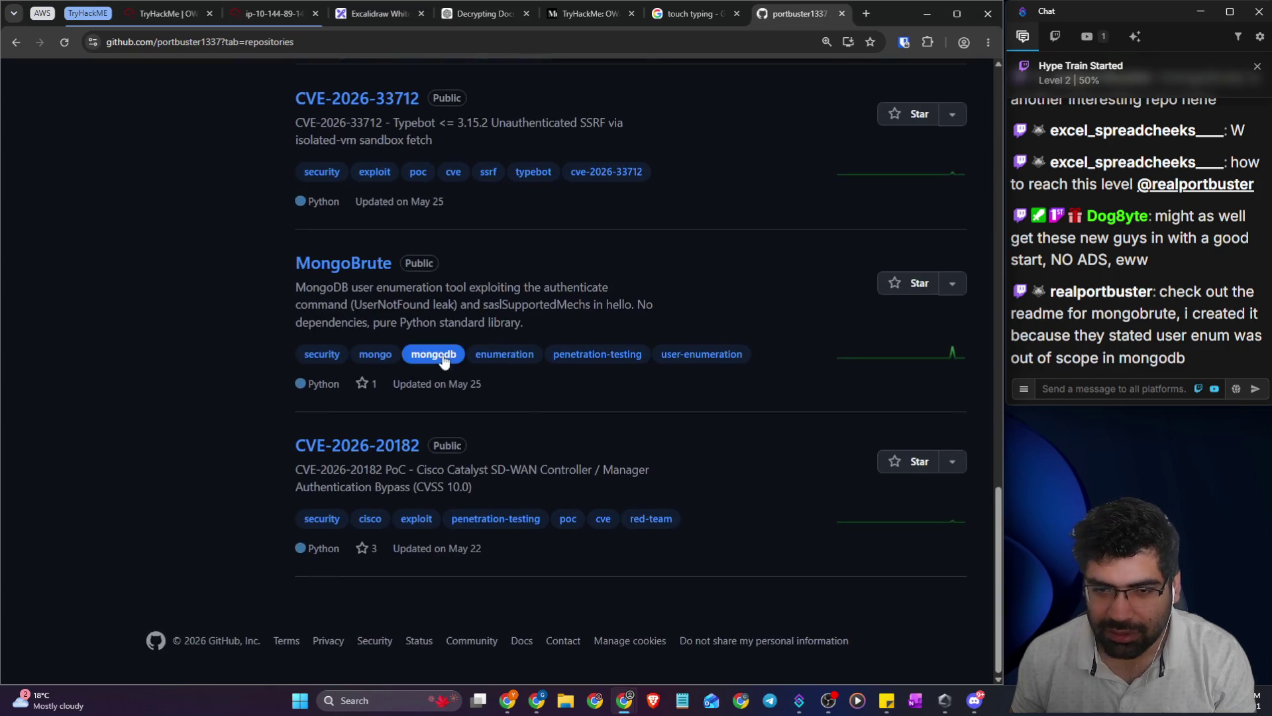
left_click(332, 264)
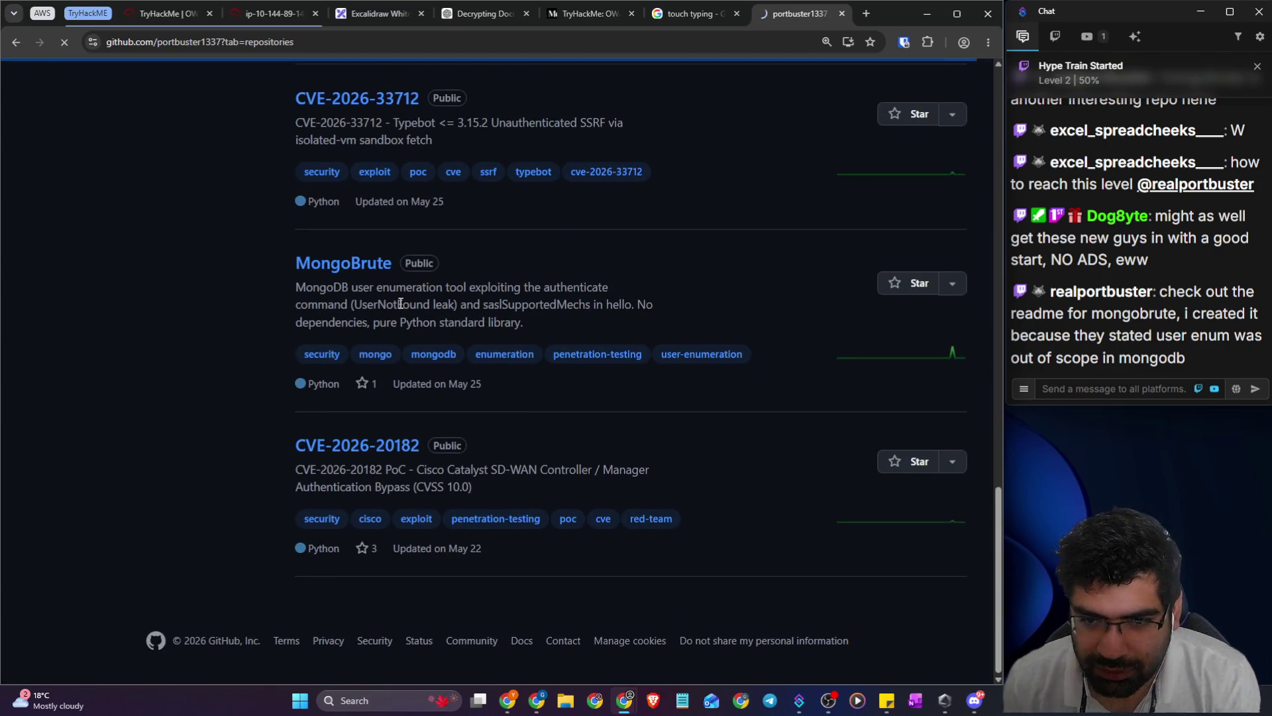
scroll(399, 308, "down", 4)
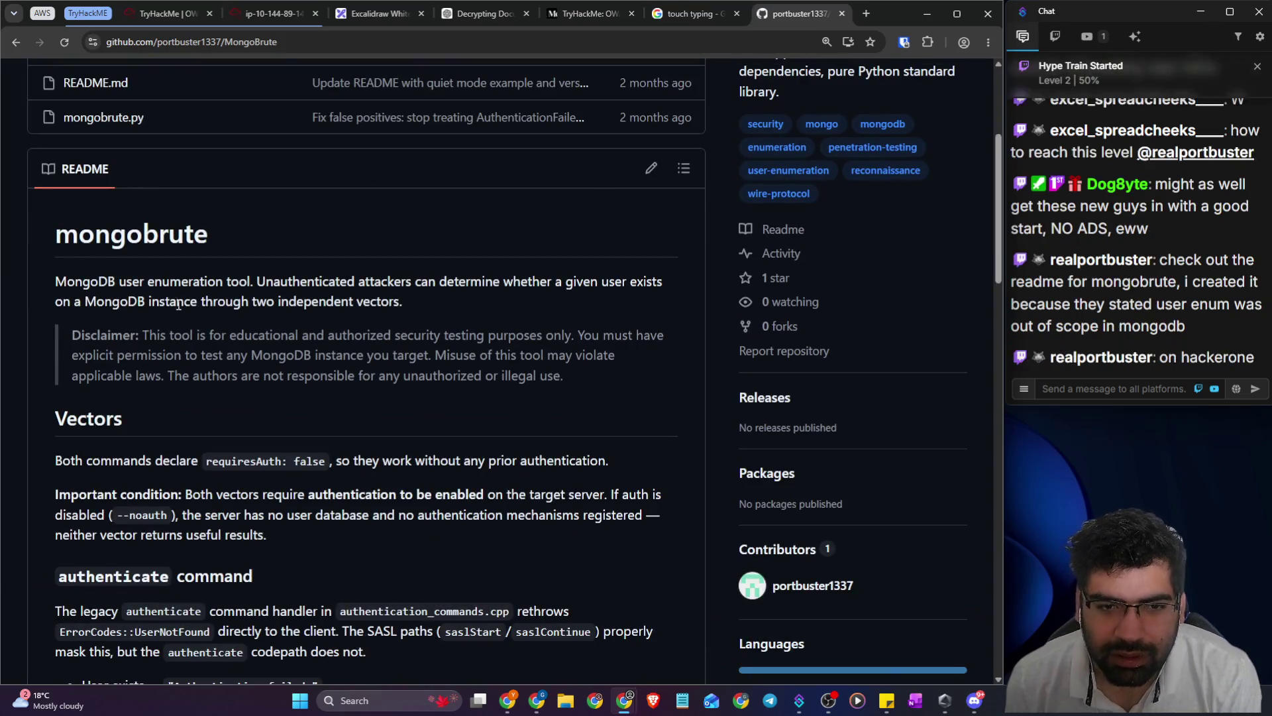
left_click_drag(126, 281, 668, 284)
left_click_drag(74, 302, 414, 312)
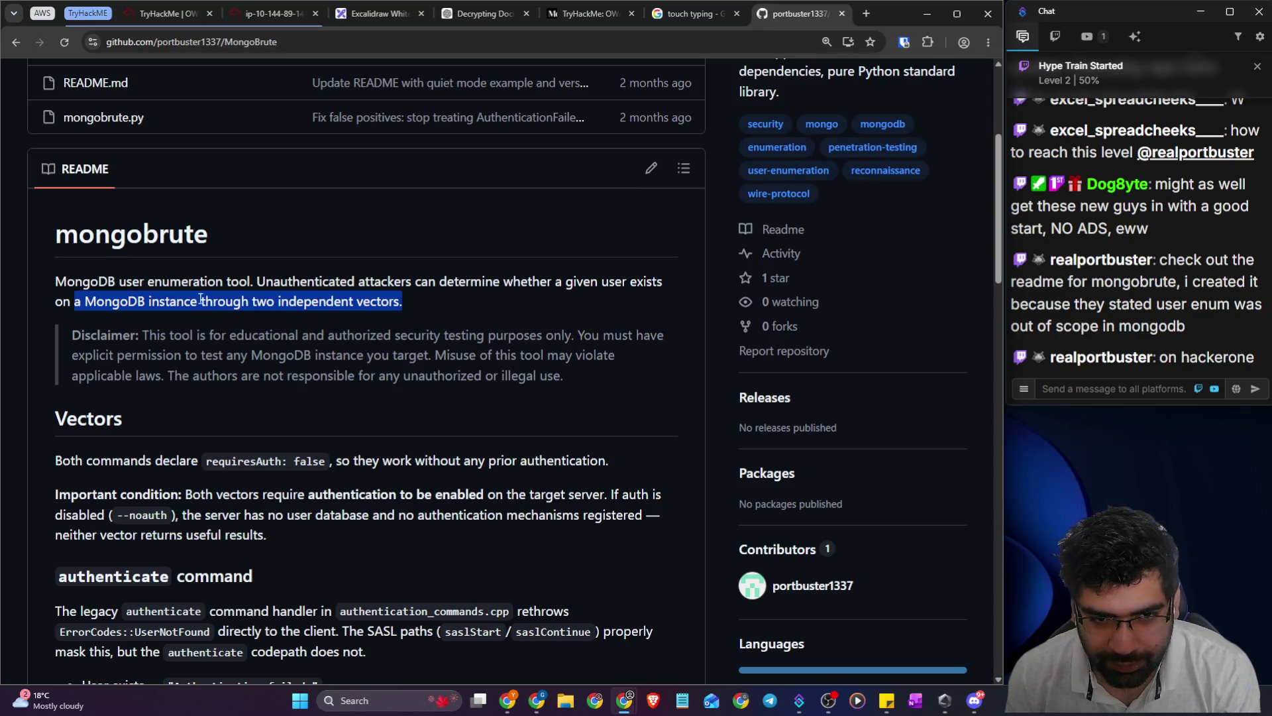
left_click_drag(159, 335, 505, 336)
scroll(277, 344, "down", 3)
mouse_move(59, 261)
left_mouse_down()
mouse_move(566, 261)
mouse_move(585, 278)
left_mouse_up()
mouse_move(49, 297)
left_mouse_down()
mouse_move(283, 292)
mouse_move(324, 273)
left_mouse_up()
left_click_drag(418, 293, 659, 297)
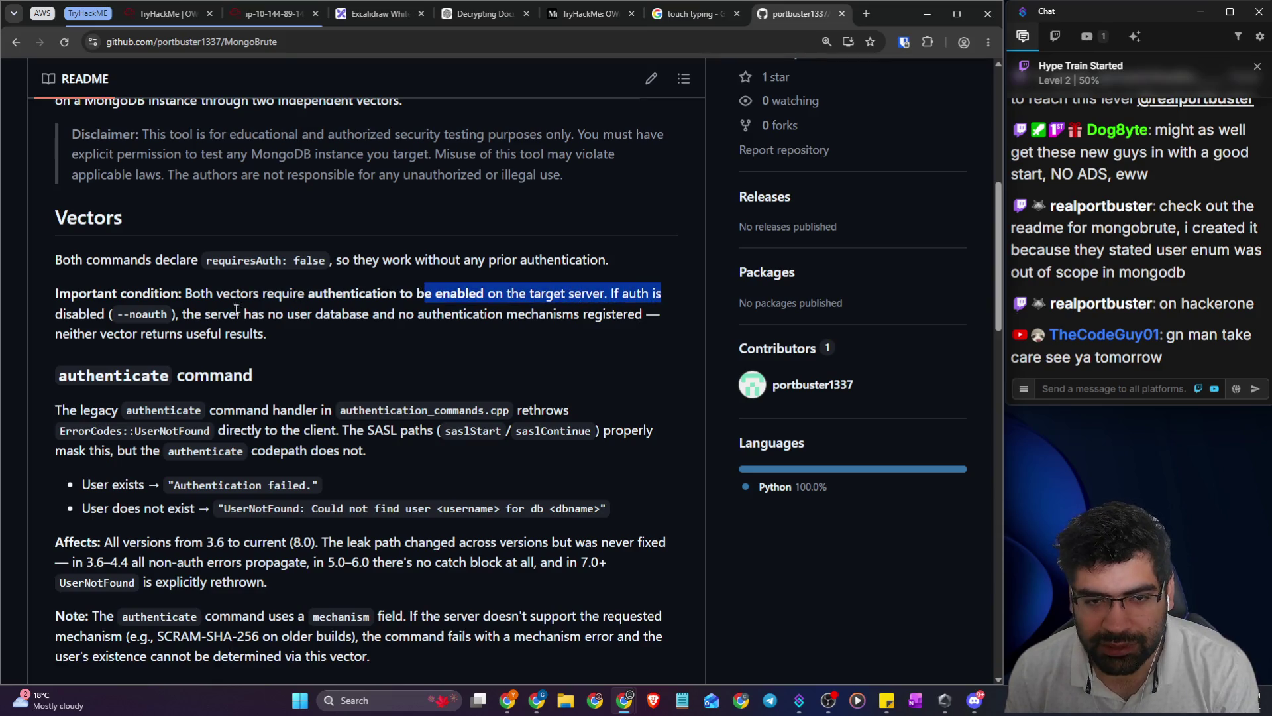
mouse_move(194, 313)
left_mouse_down()
mouse_move(440, 328)
mouse_move(452, 317)
mouse_move(611, 317)
left_mouse_up()
scroll(343, 329, "down", 1)
left_click_drag(246, 343, 542, 342)
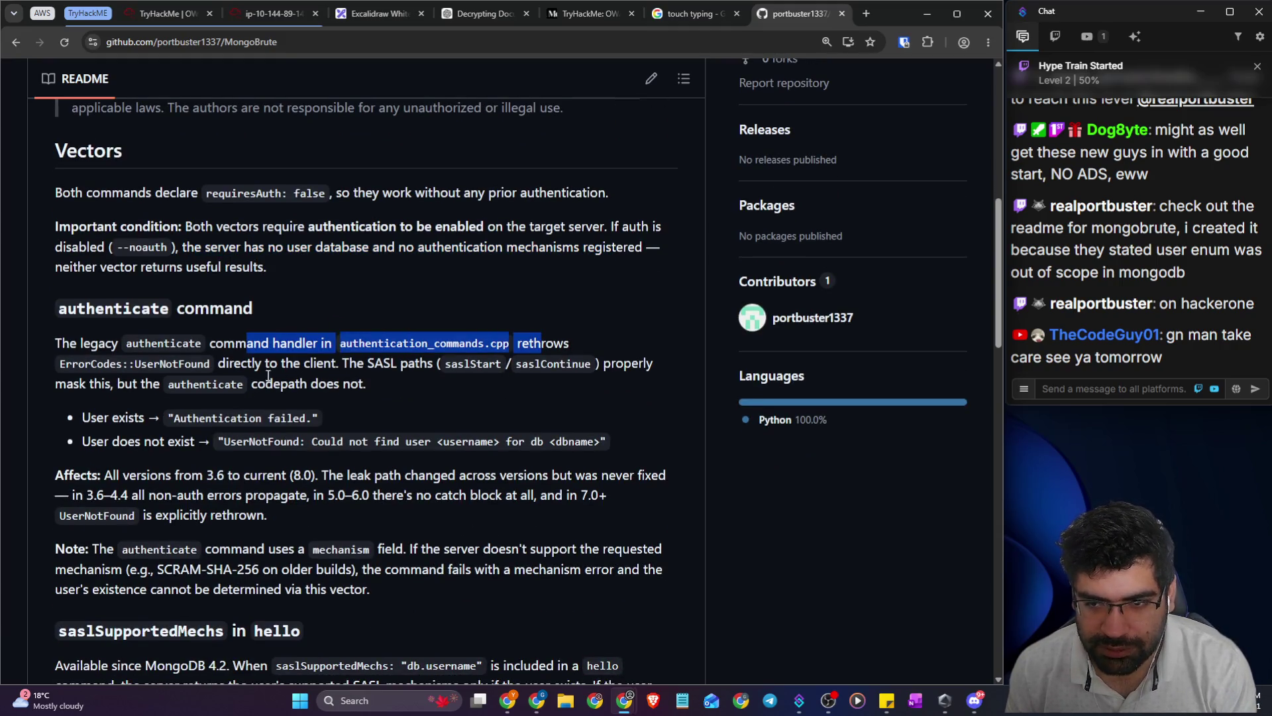
left_click_drag(72, 363, 357, 377)
scroll(198, 350, "down", 2)
left_click_drag(229, 307, 361, 321)
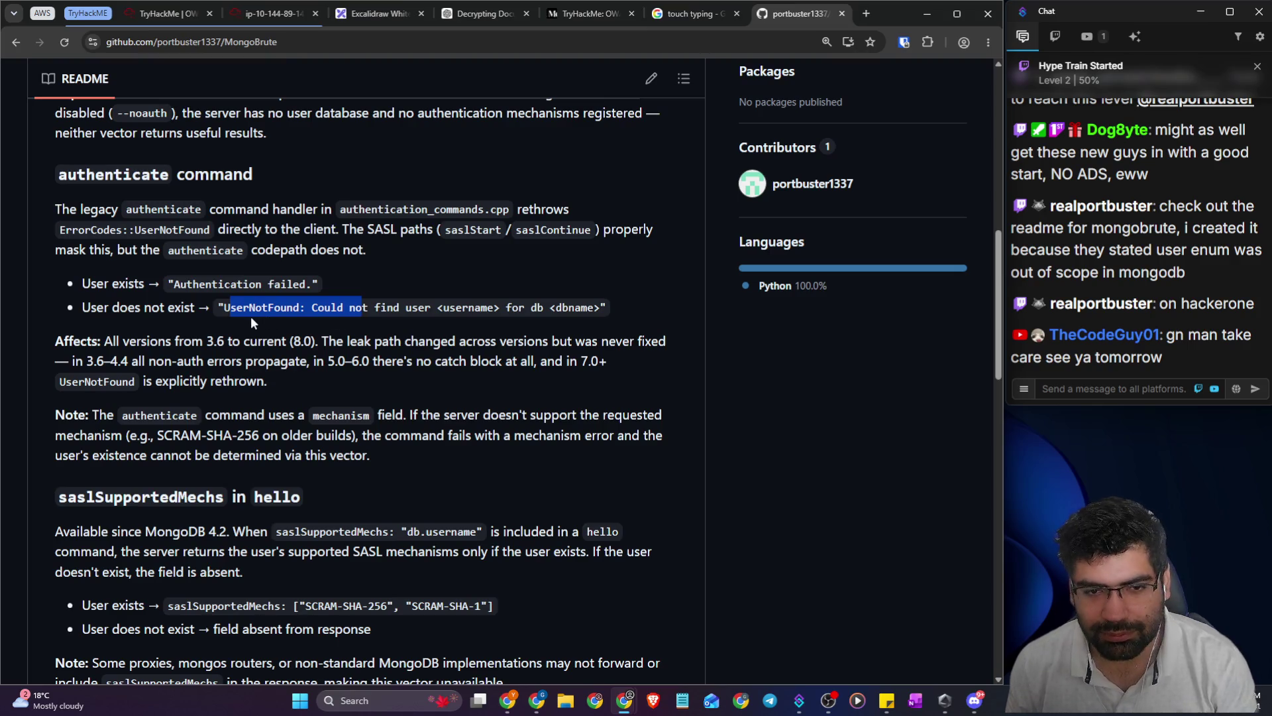
left_click_drag(232, 341, 660, 344)
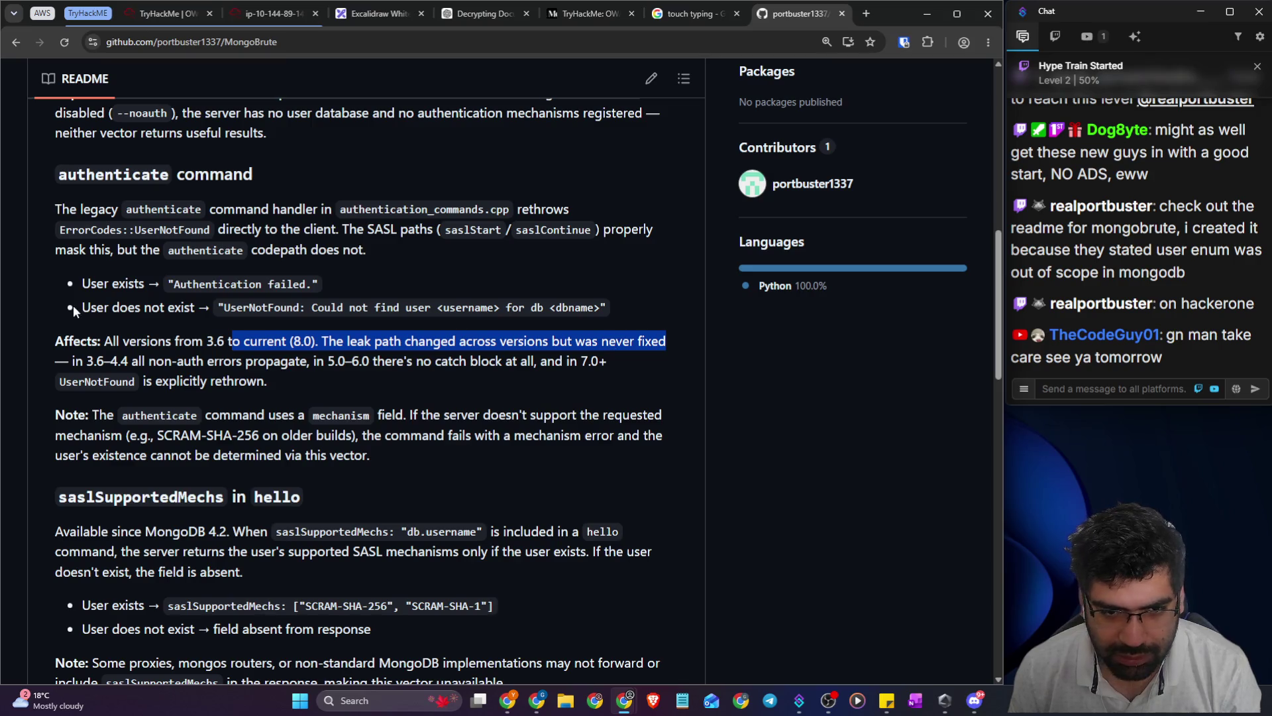
scroll(73, 305, "down", 1)
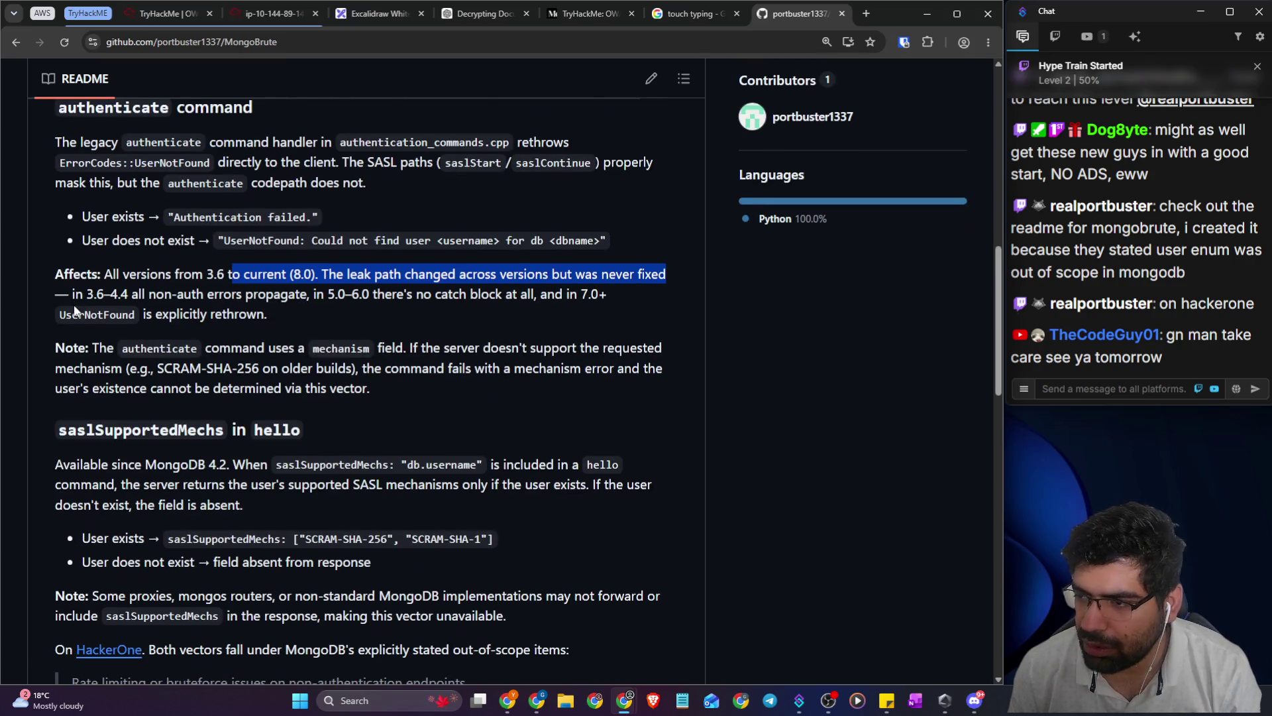